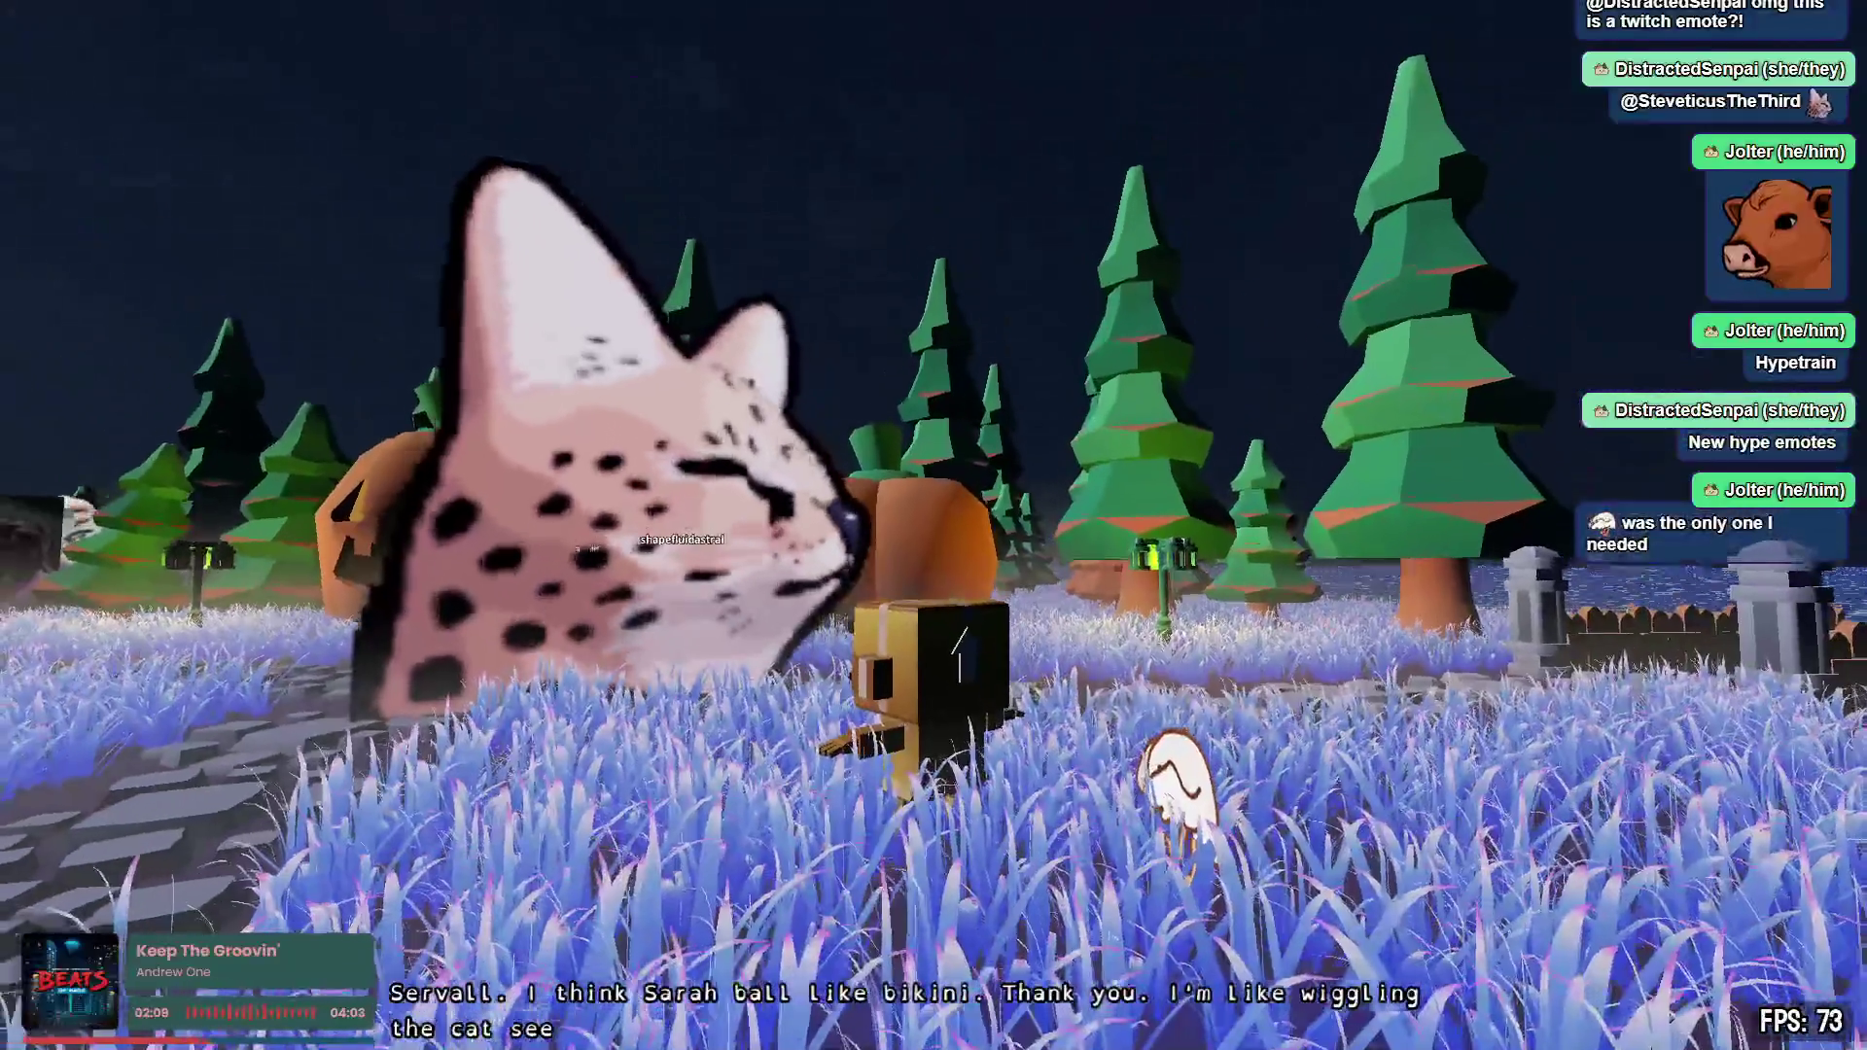
key("d")
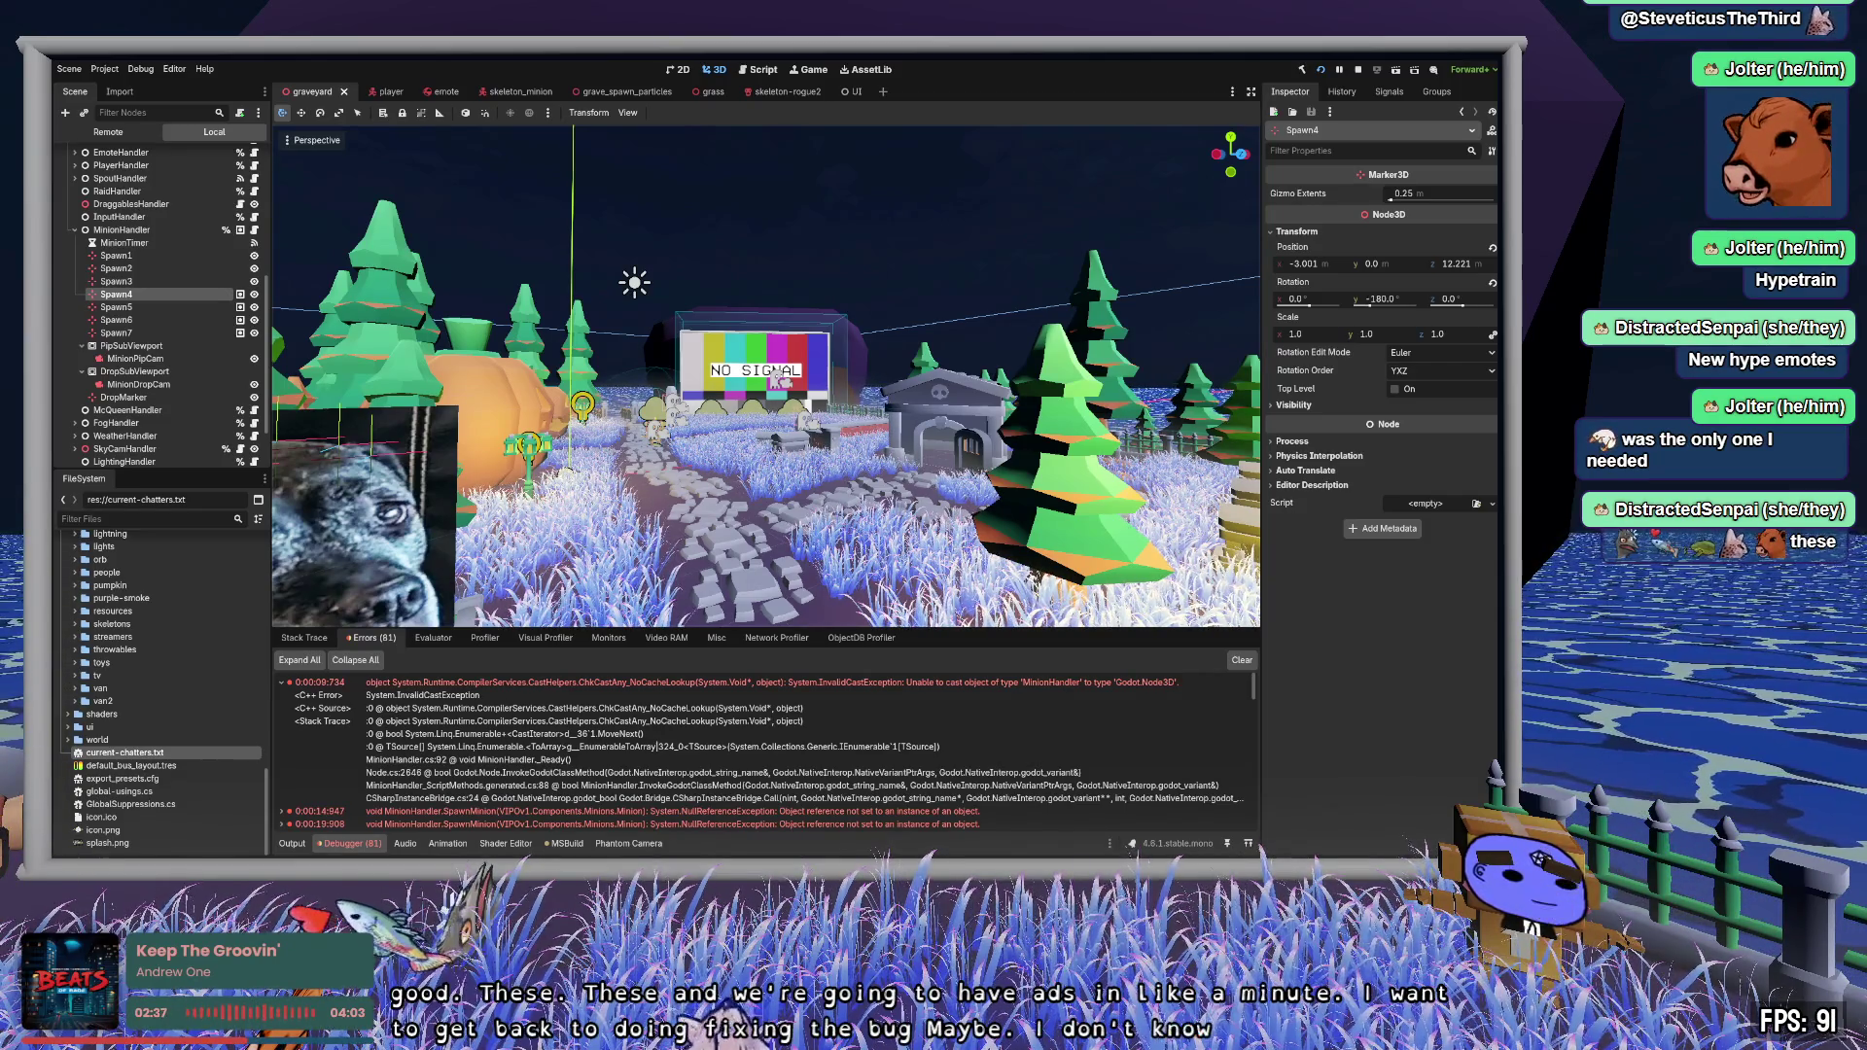
- Leave the running game and bring Zed forward on the testSpawnLocations type output
key("alt+Tab")
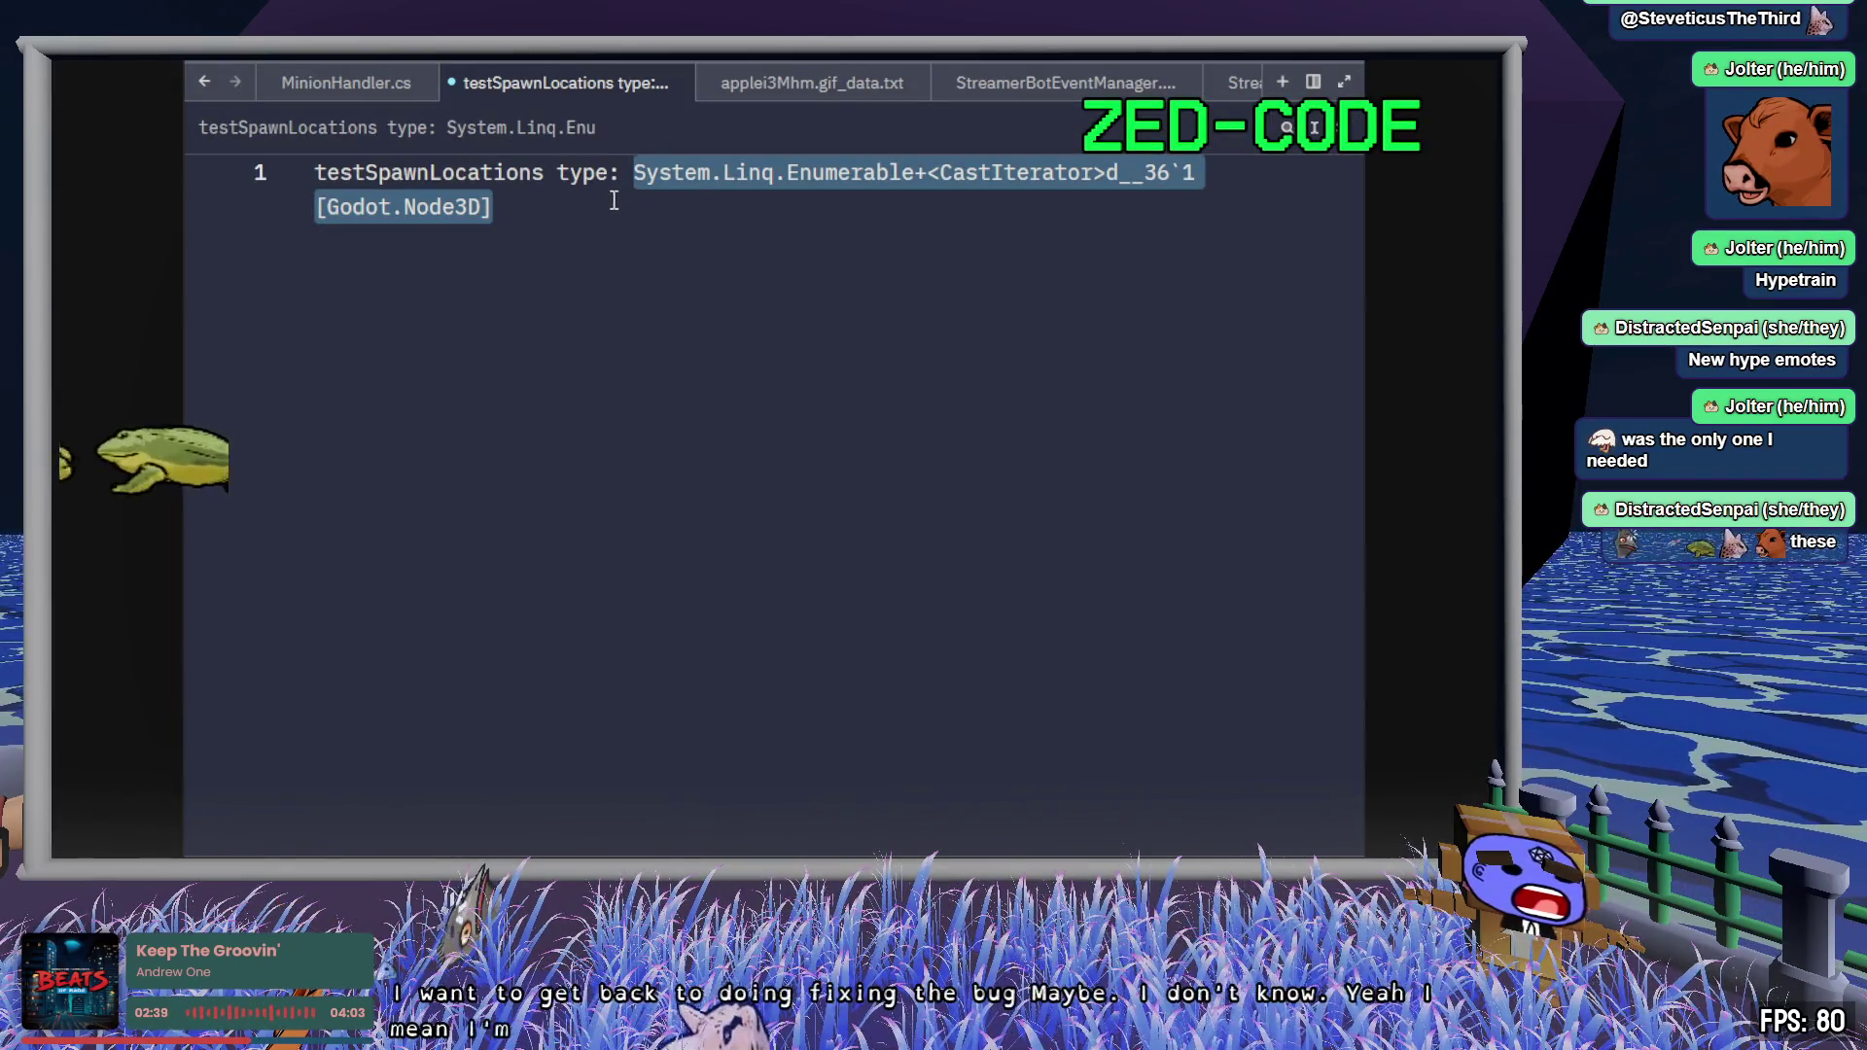
- Select the logged CastIterator type name that follows 'testSpawnLocations type' in the output
left_click(622, 199)
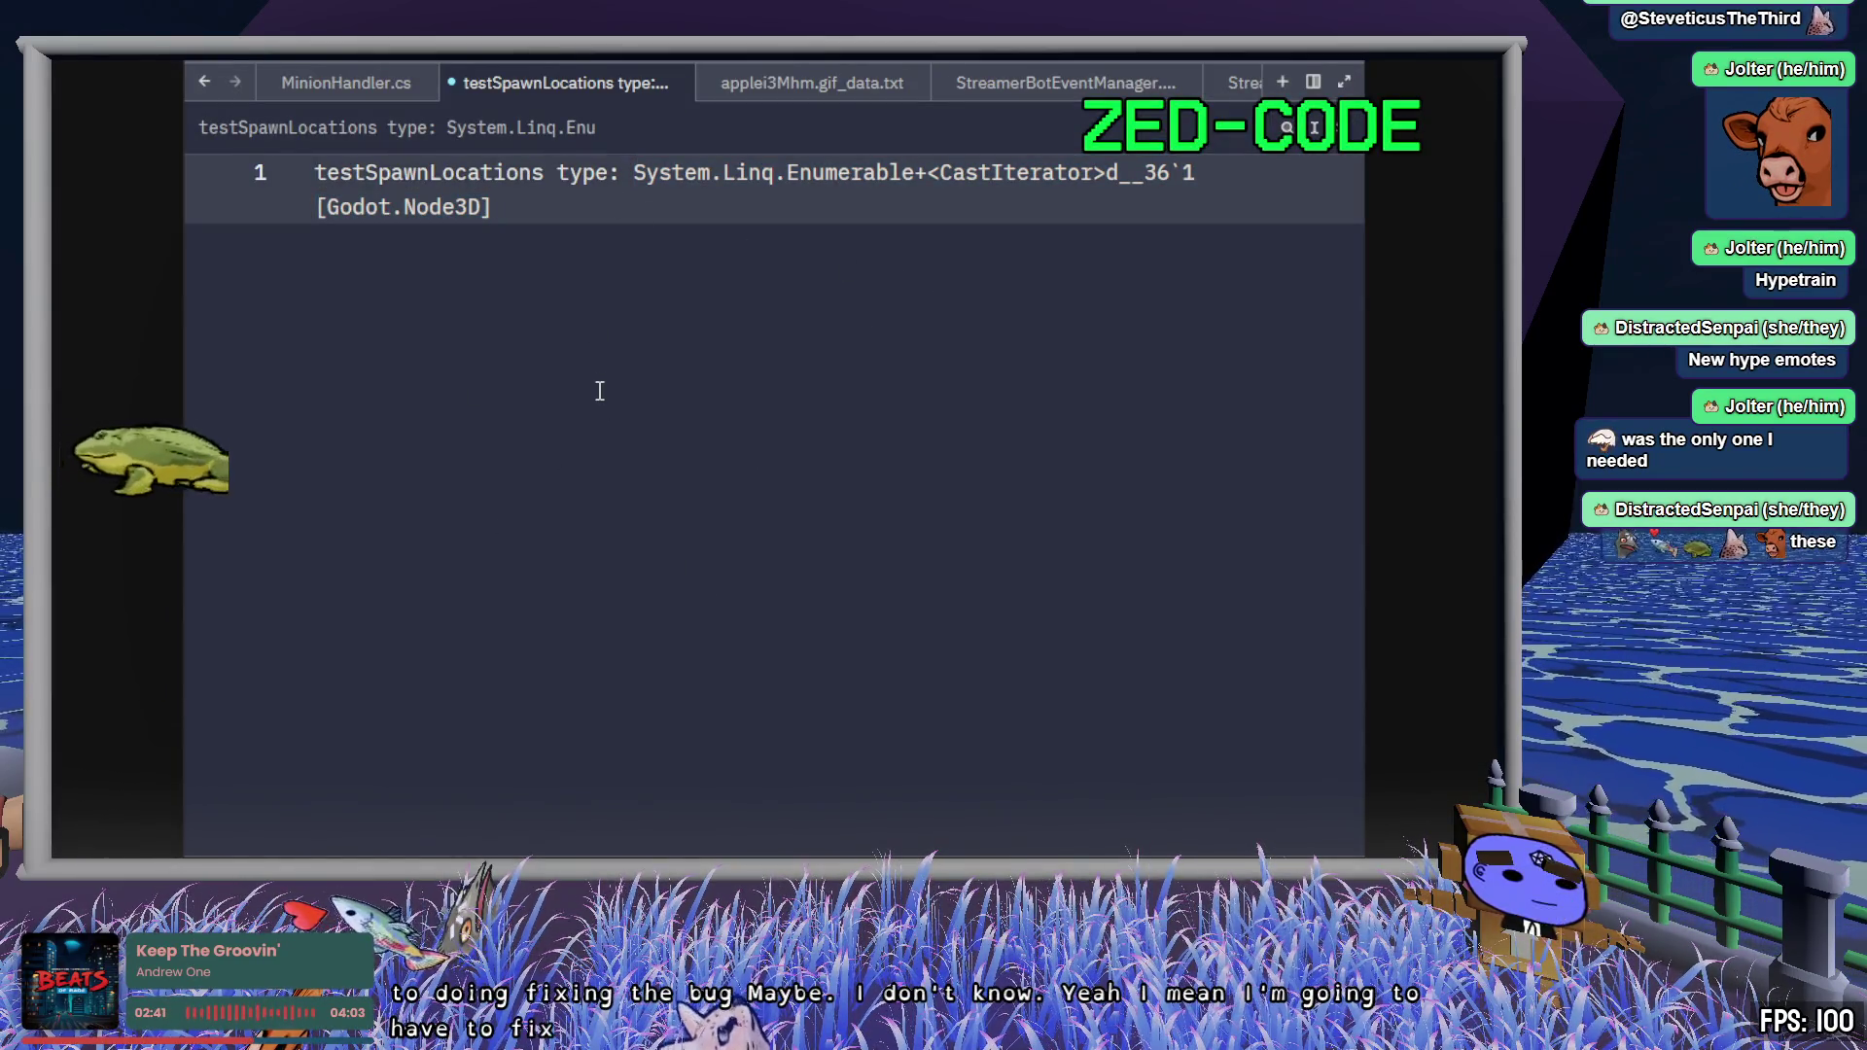
key("ctrl+a")
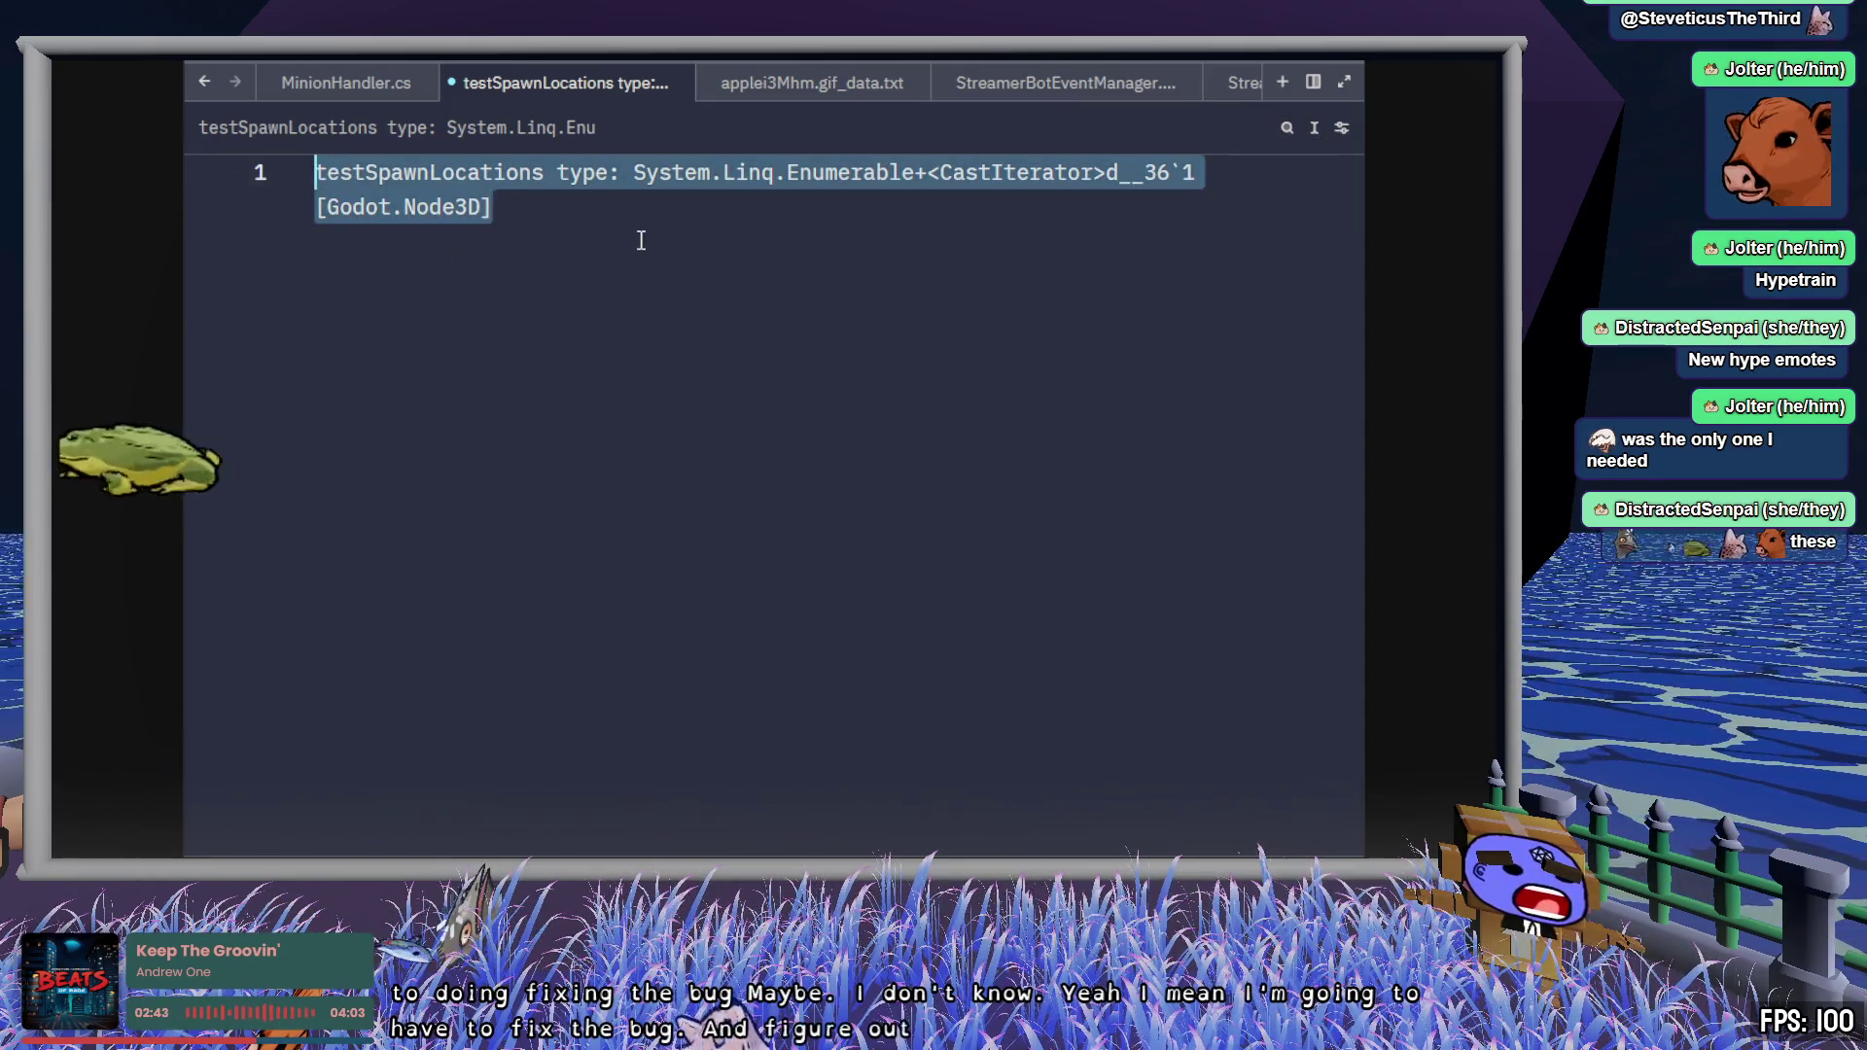
left_click(548, 206)
left_click_drag(549, 207, 635, 172)
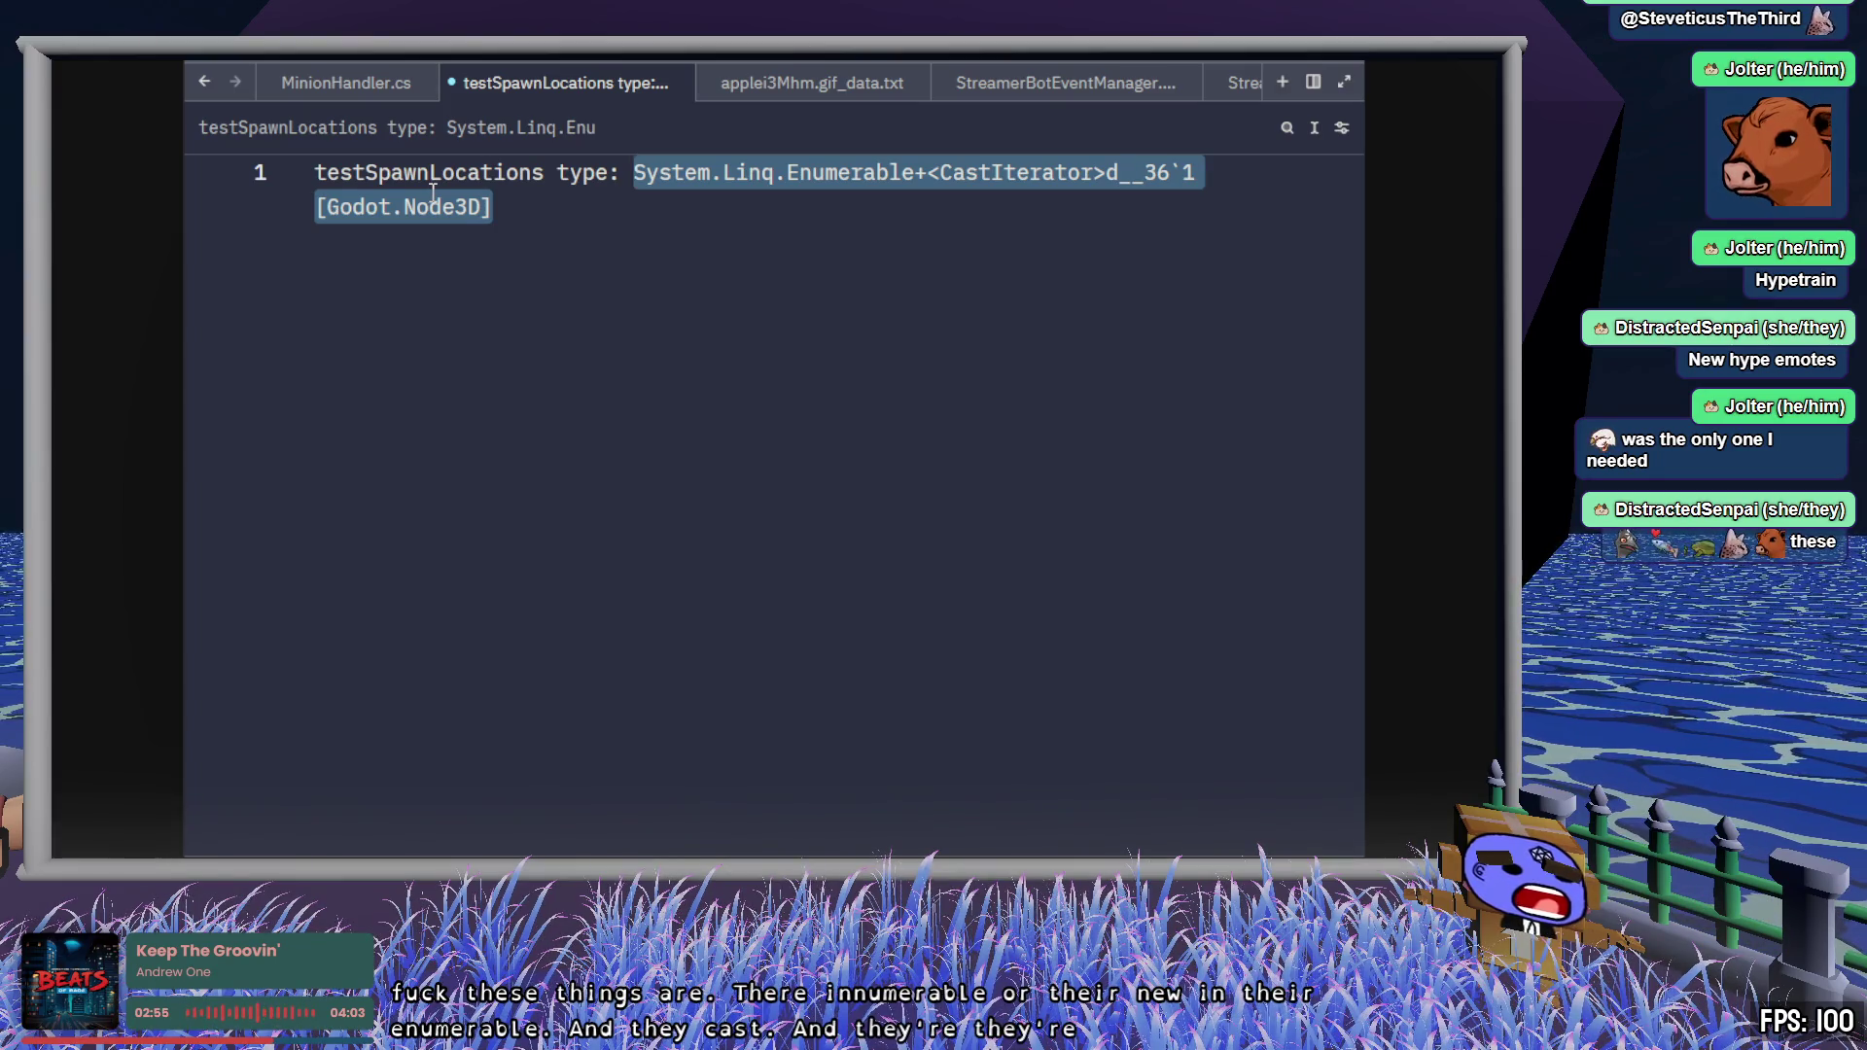
left_click(637, 230)
- In MinionHandler.cs, inspect SpawnLocations, GetNodesInGroup and ToArray() on lines 92–93, then return to Godot
left_click(342, 83)
left_click_drag(787, 621, 662, 620)
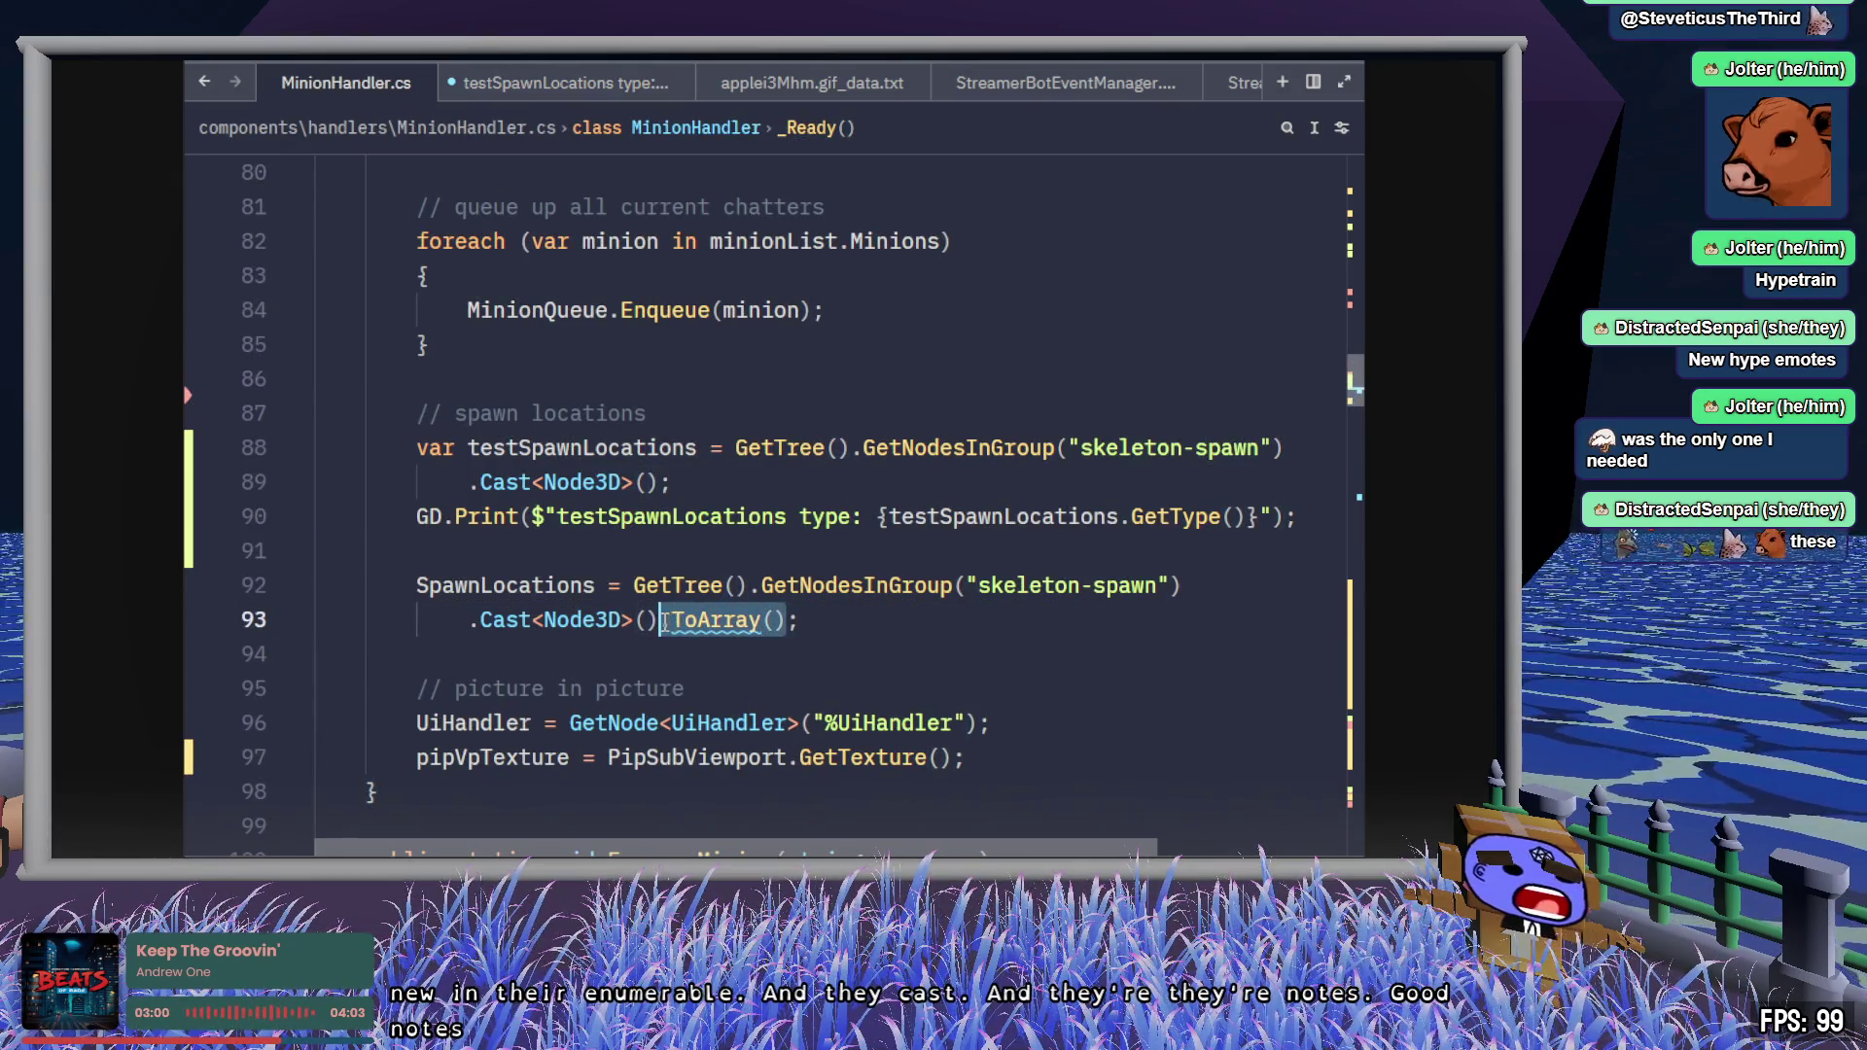
left_click(865, 619)
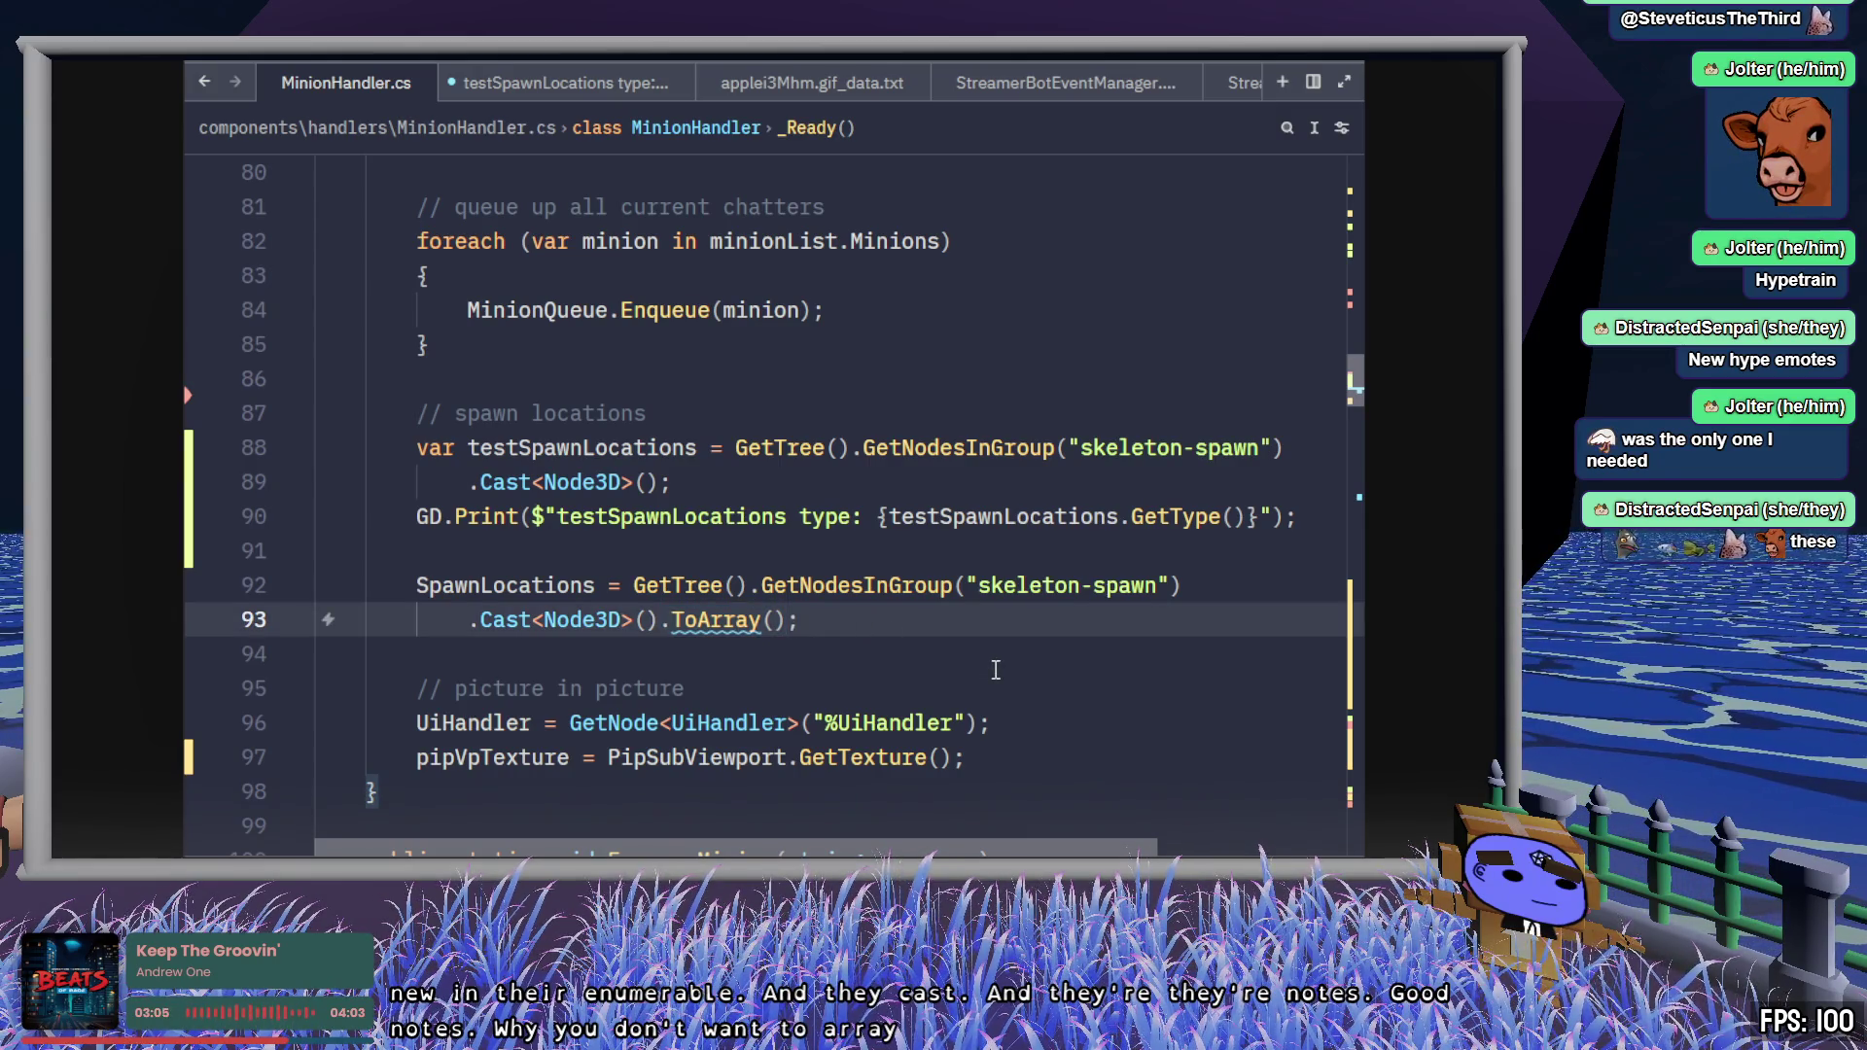
double_click(549, 583)
left_click(824, 613)
left_click(864, 585)
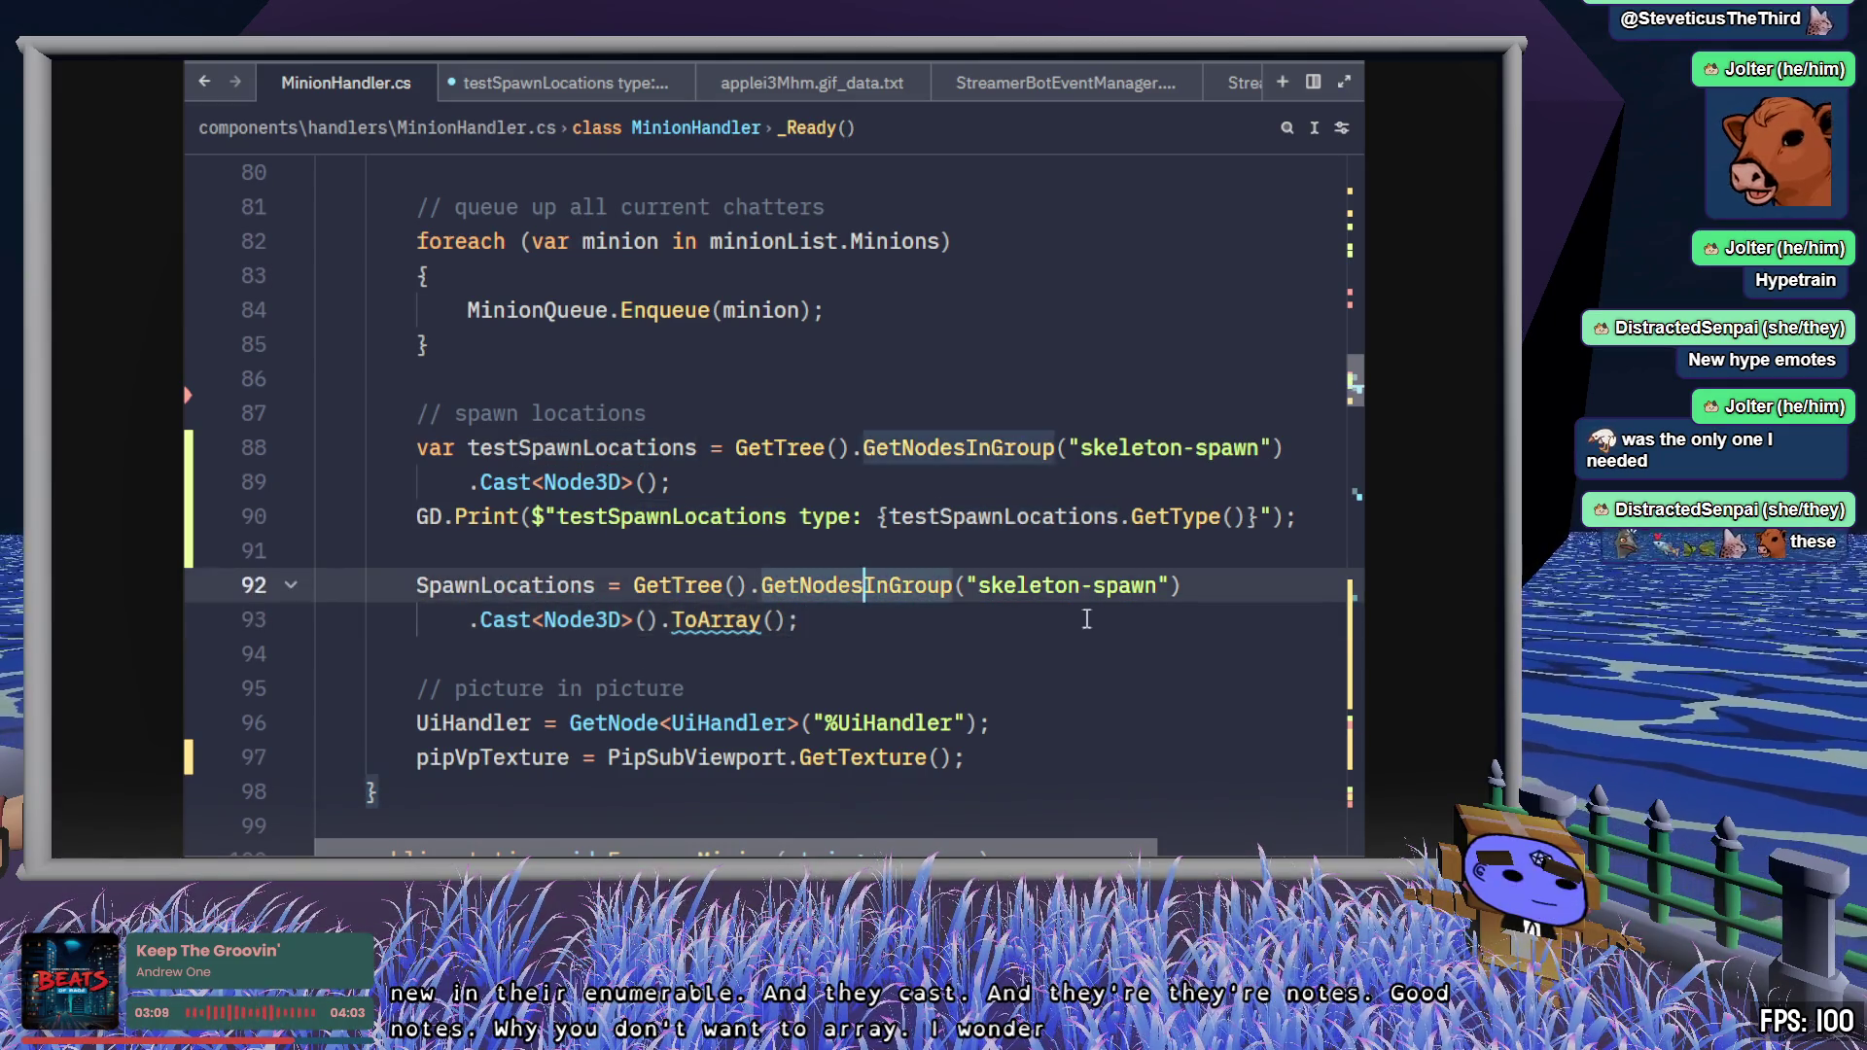
key("alt+Tab")
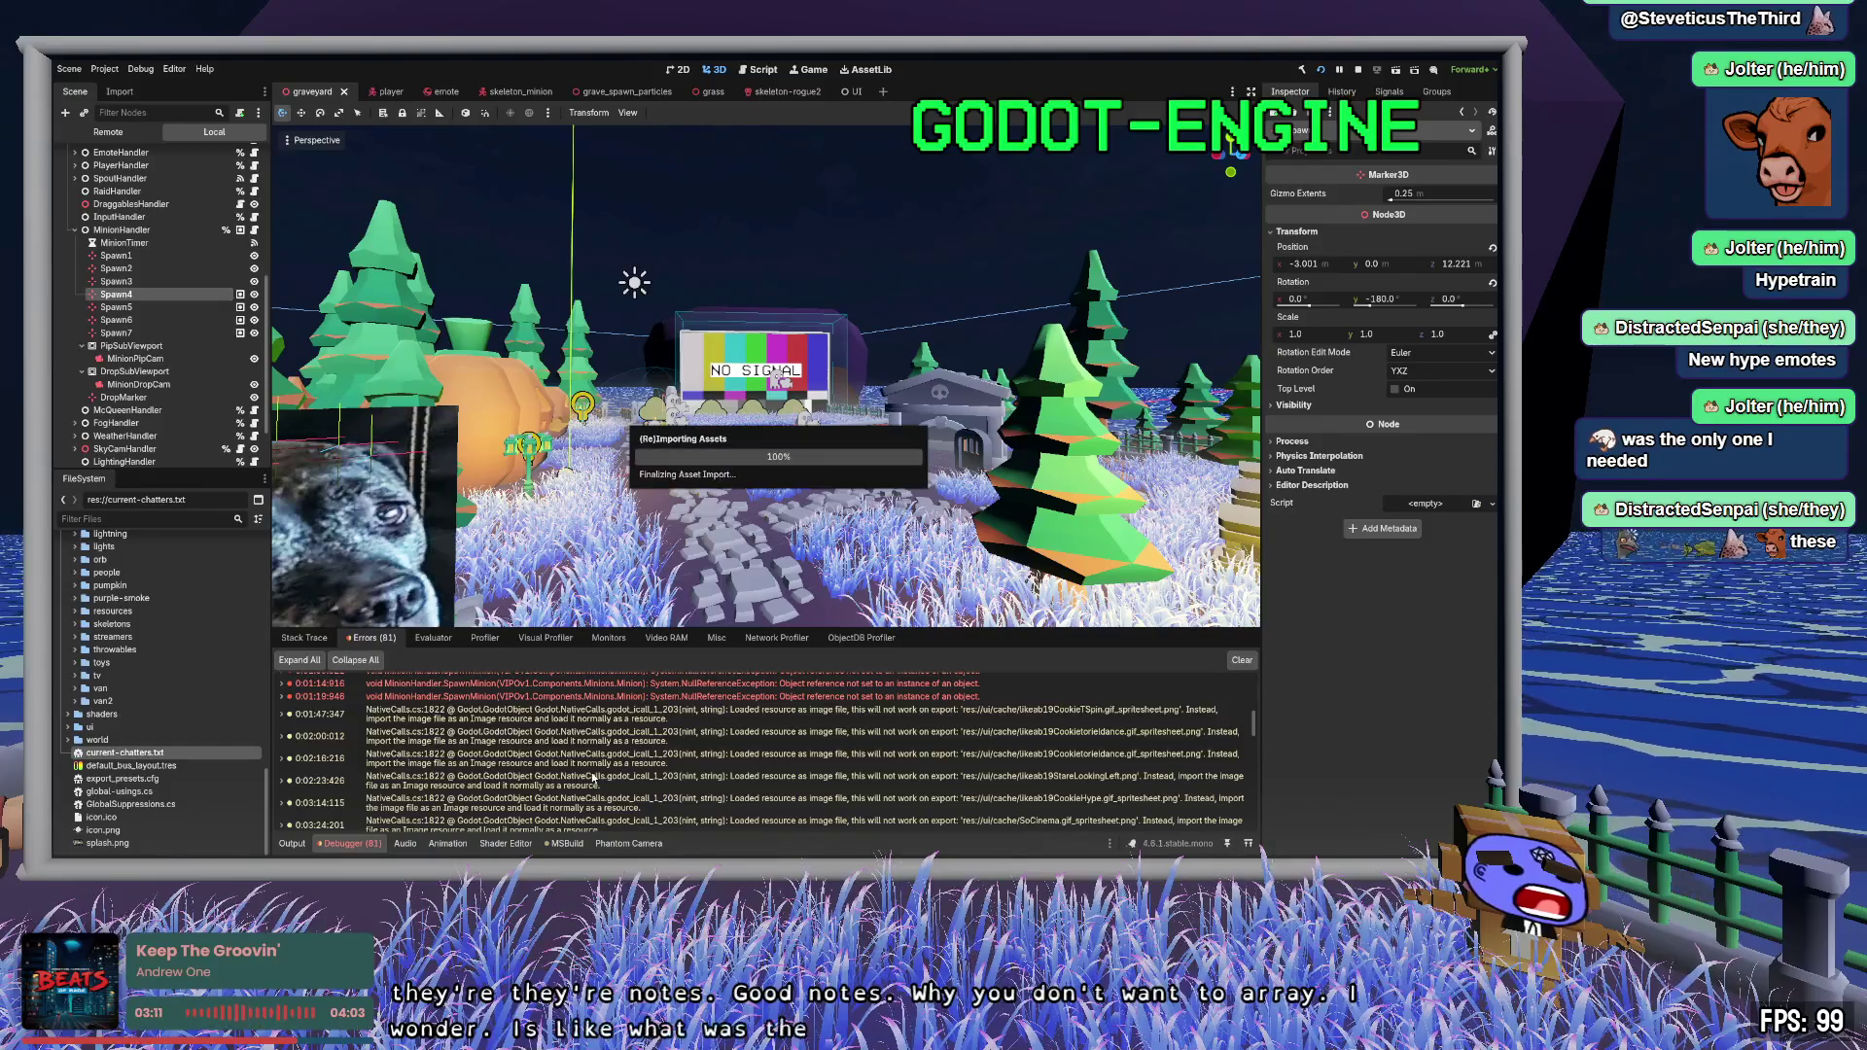
- Expand the SpawnMinion NullReferenceException in the Errors log and jump to MinionHandler.cs line 229
scroll(606, 781, "down", 10)
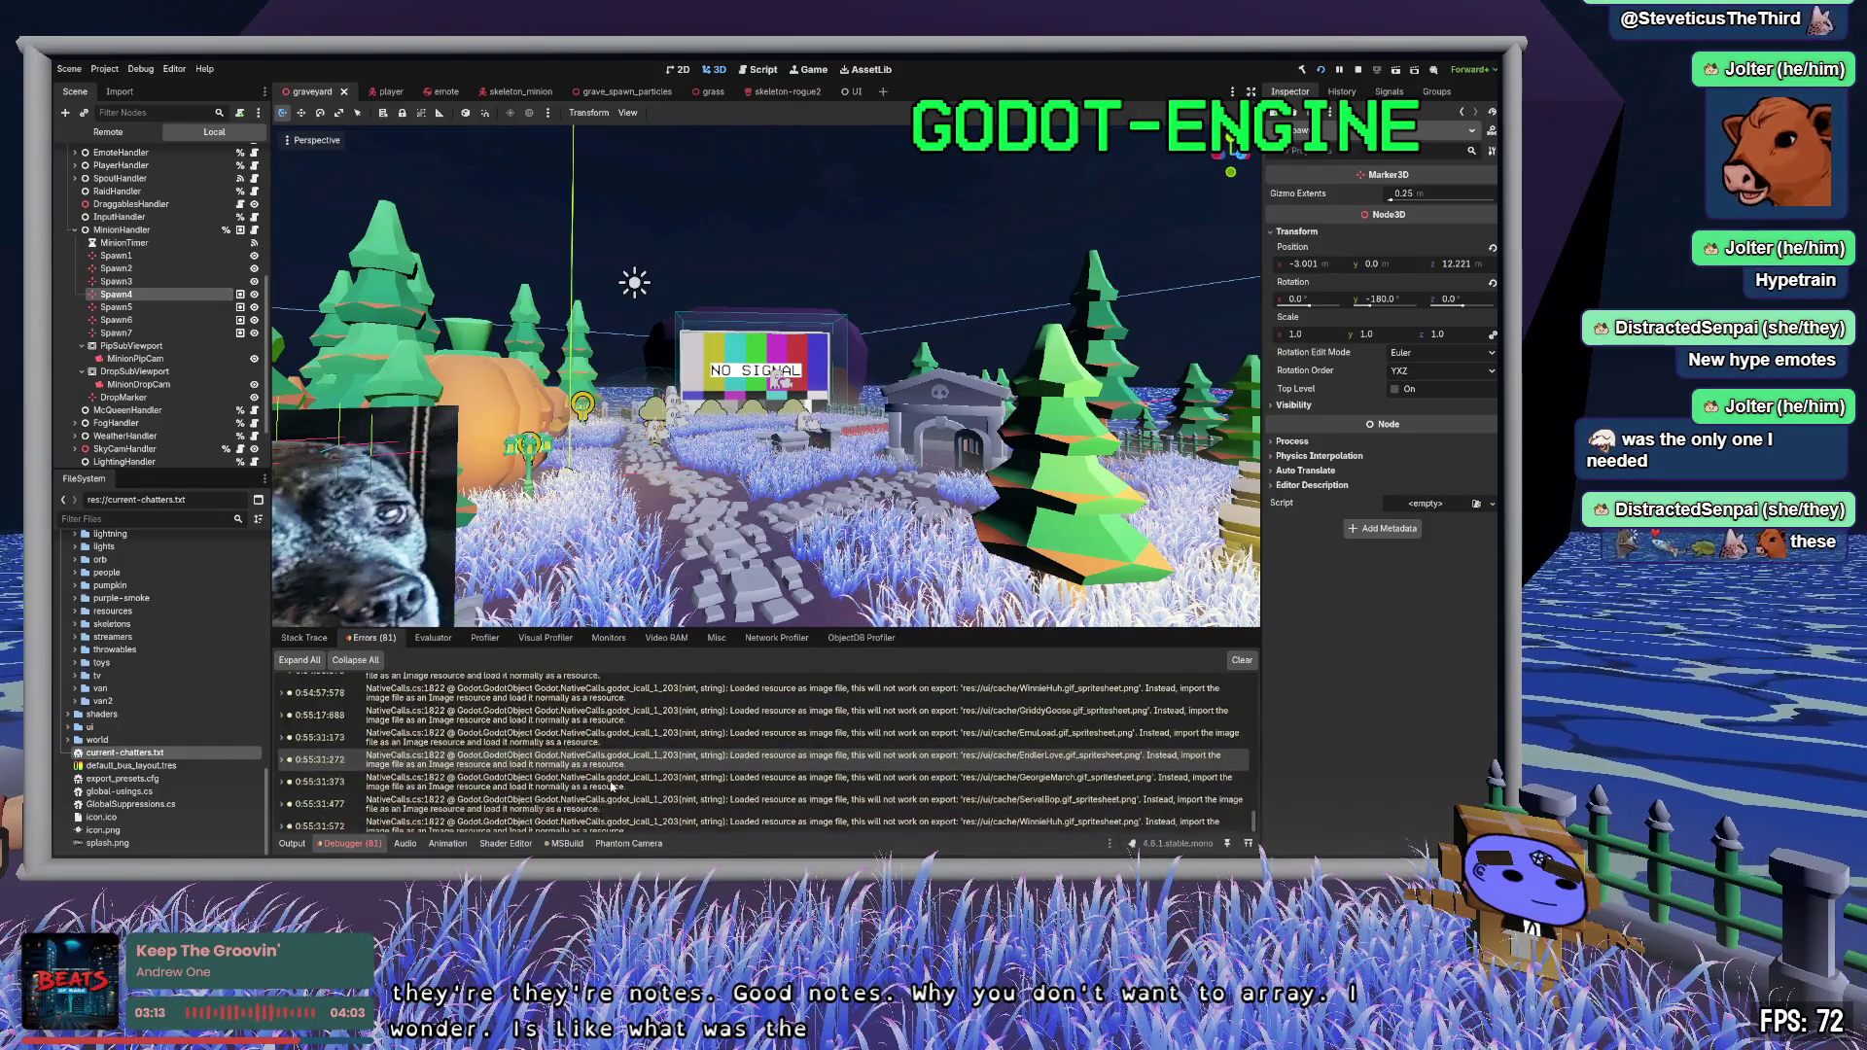
scroll(453, 807, "up", 5)
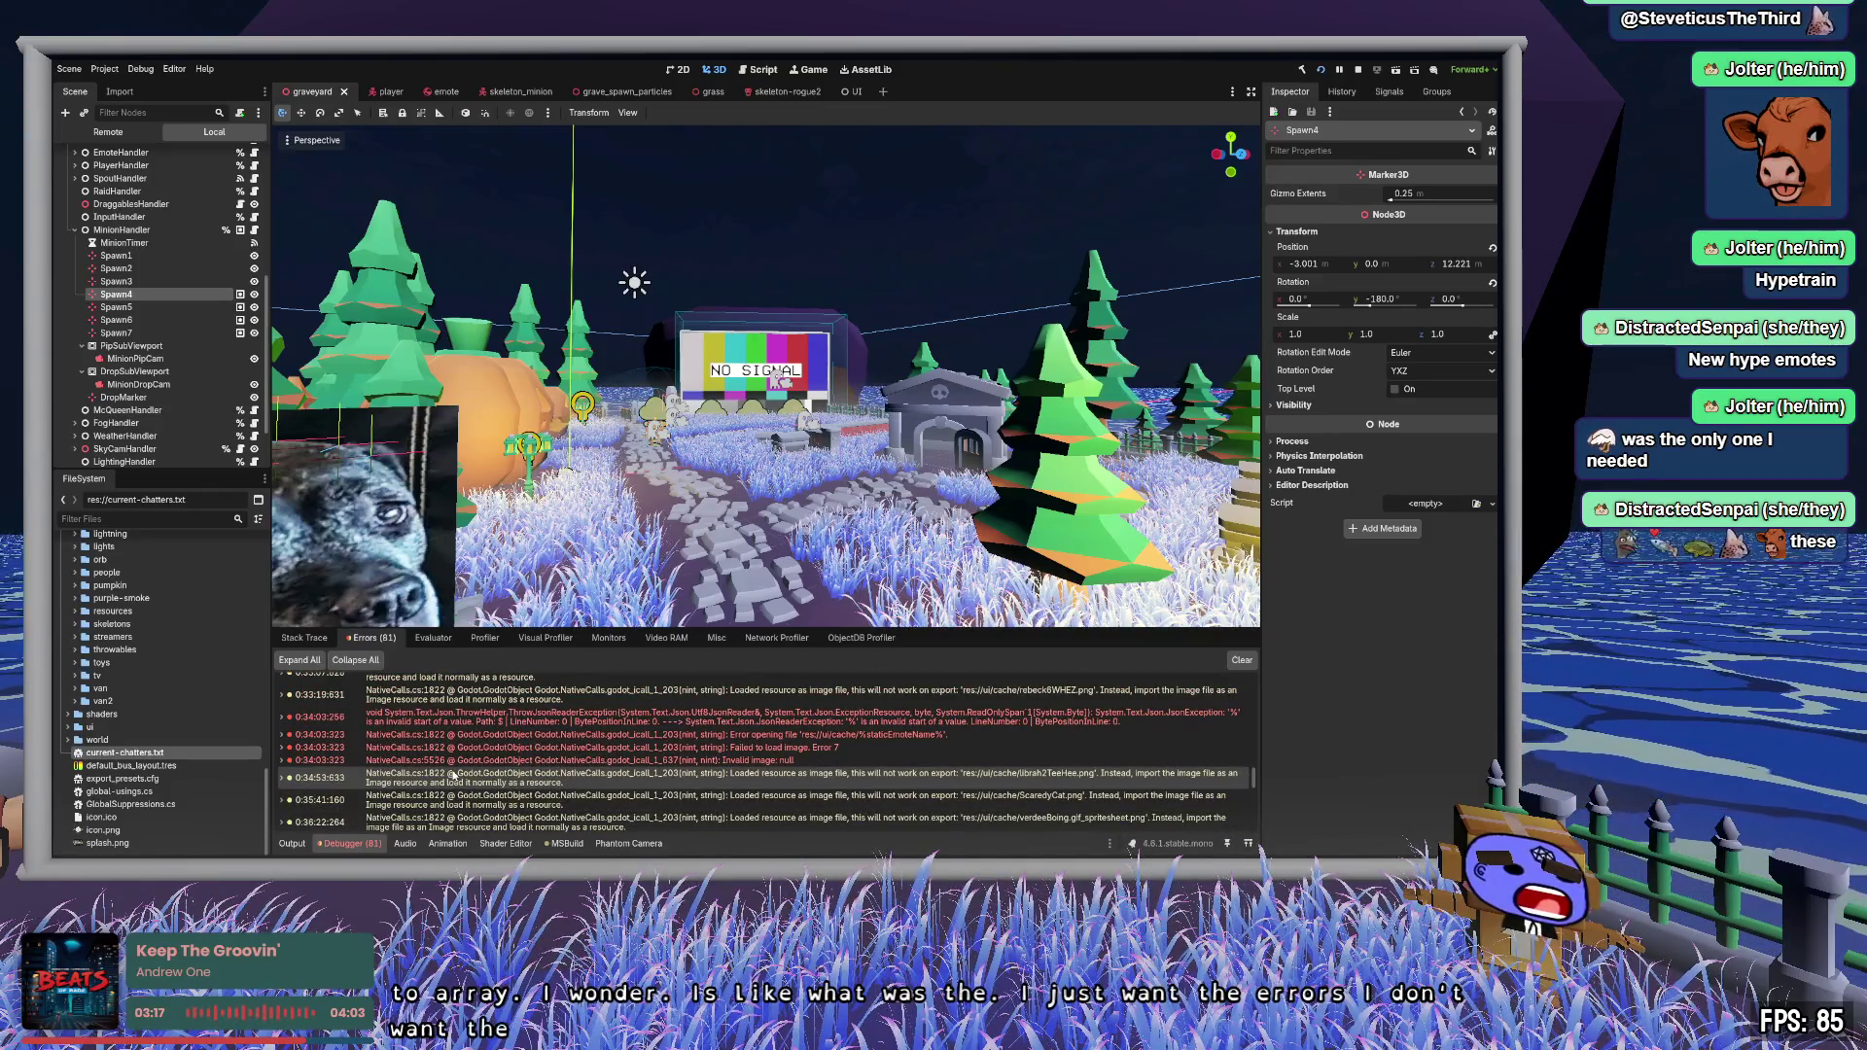
scroll(419, 783, "up", 5)
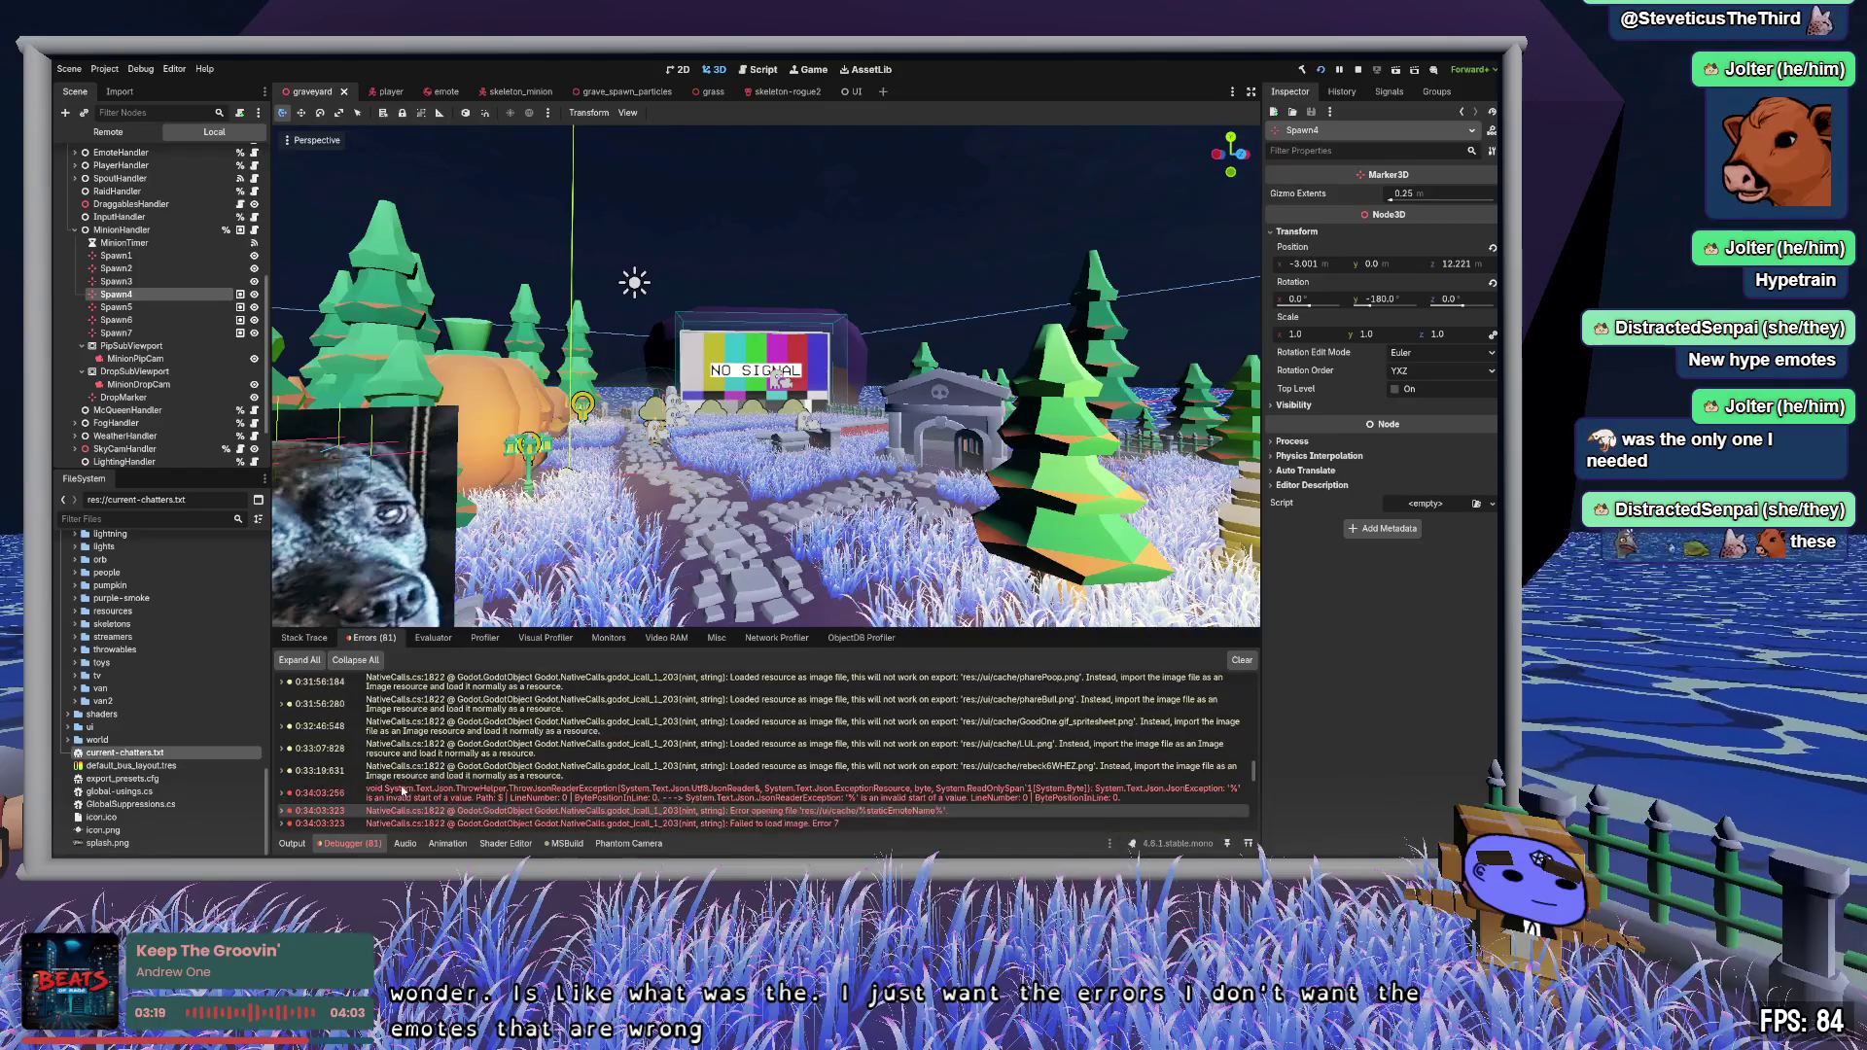
scroll(404, 786, "up", 3)
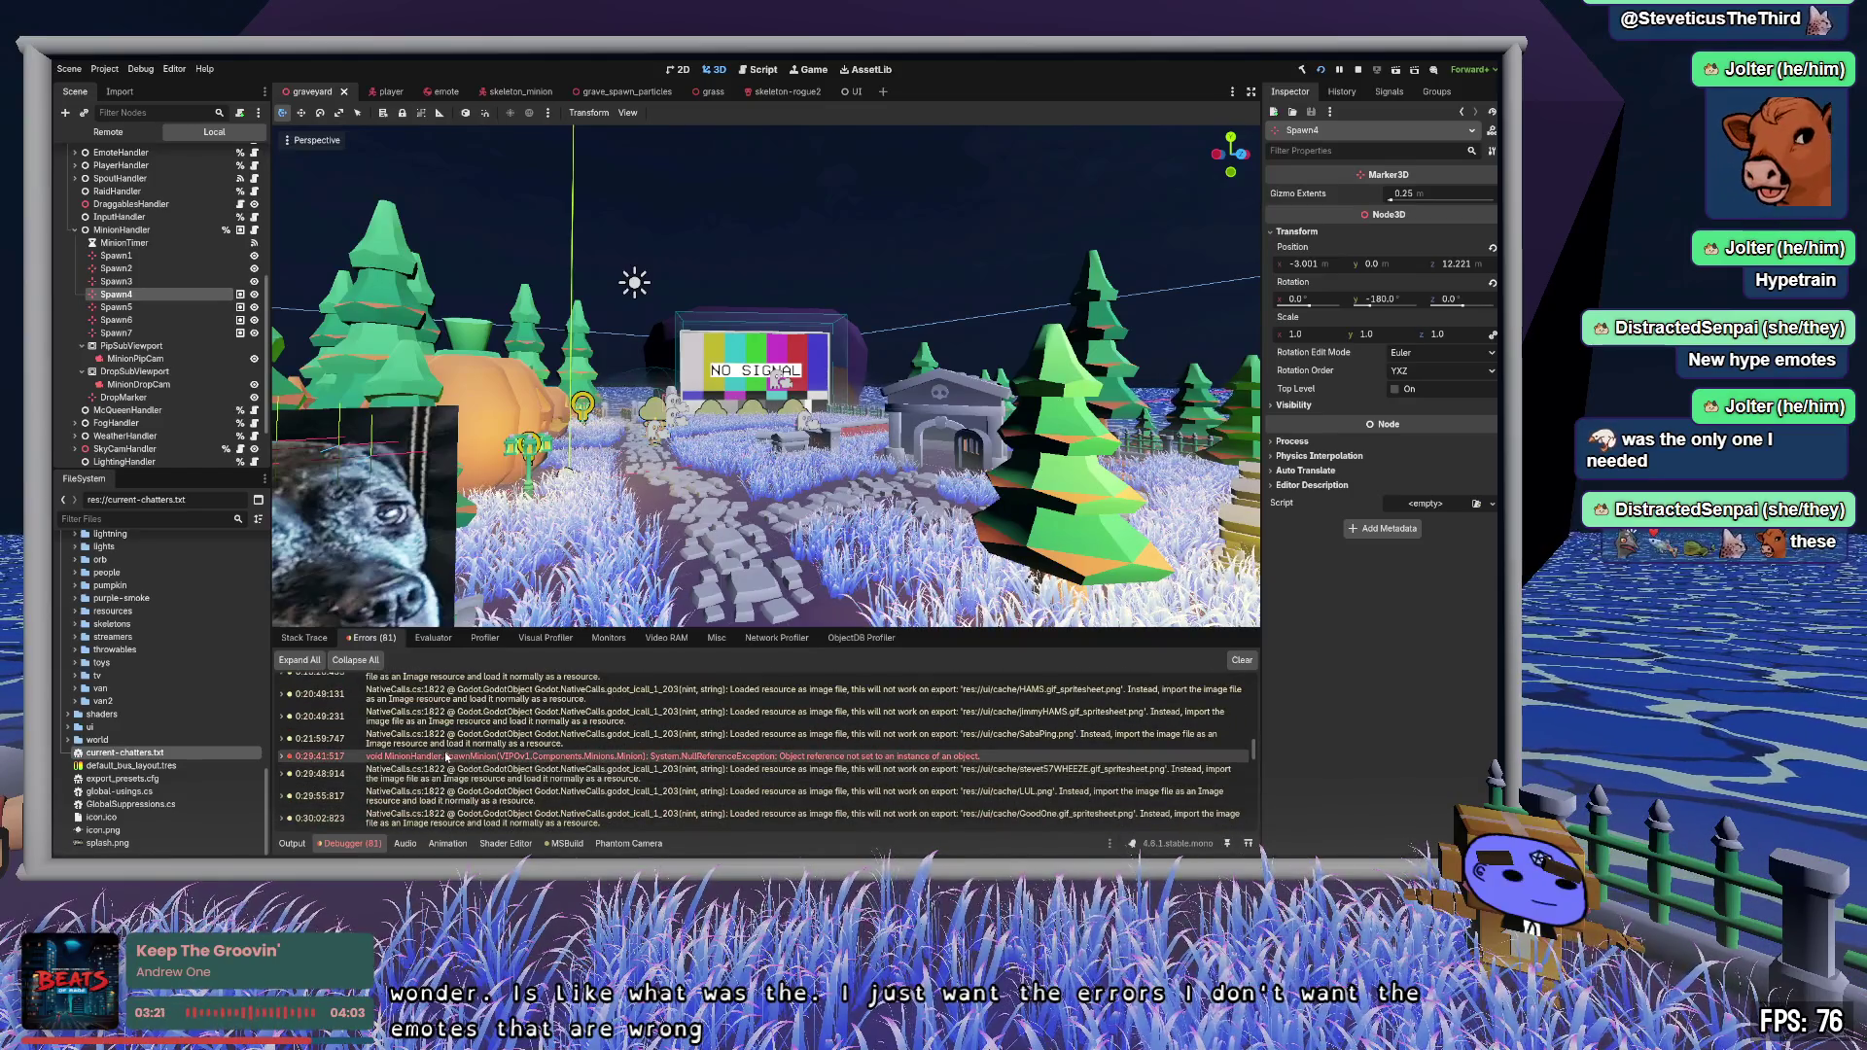
left_click(282, 757)
scroll(283, 758, "down", 1)
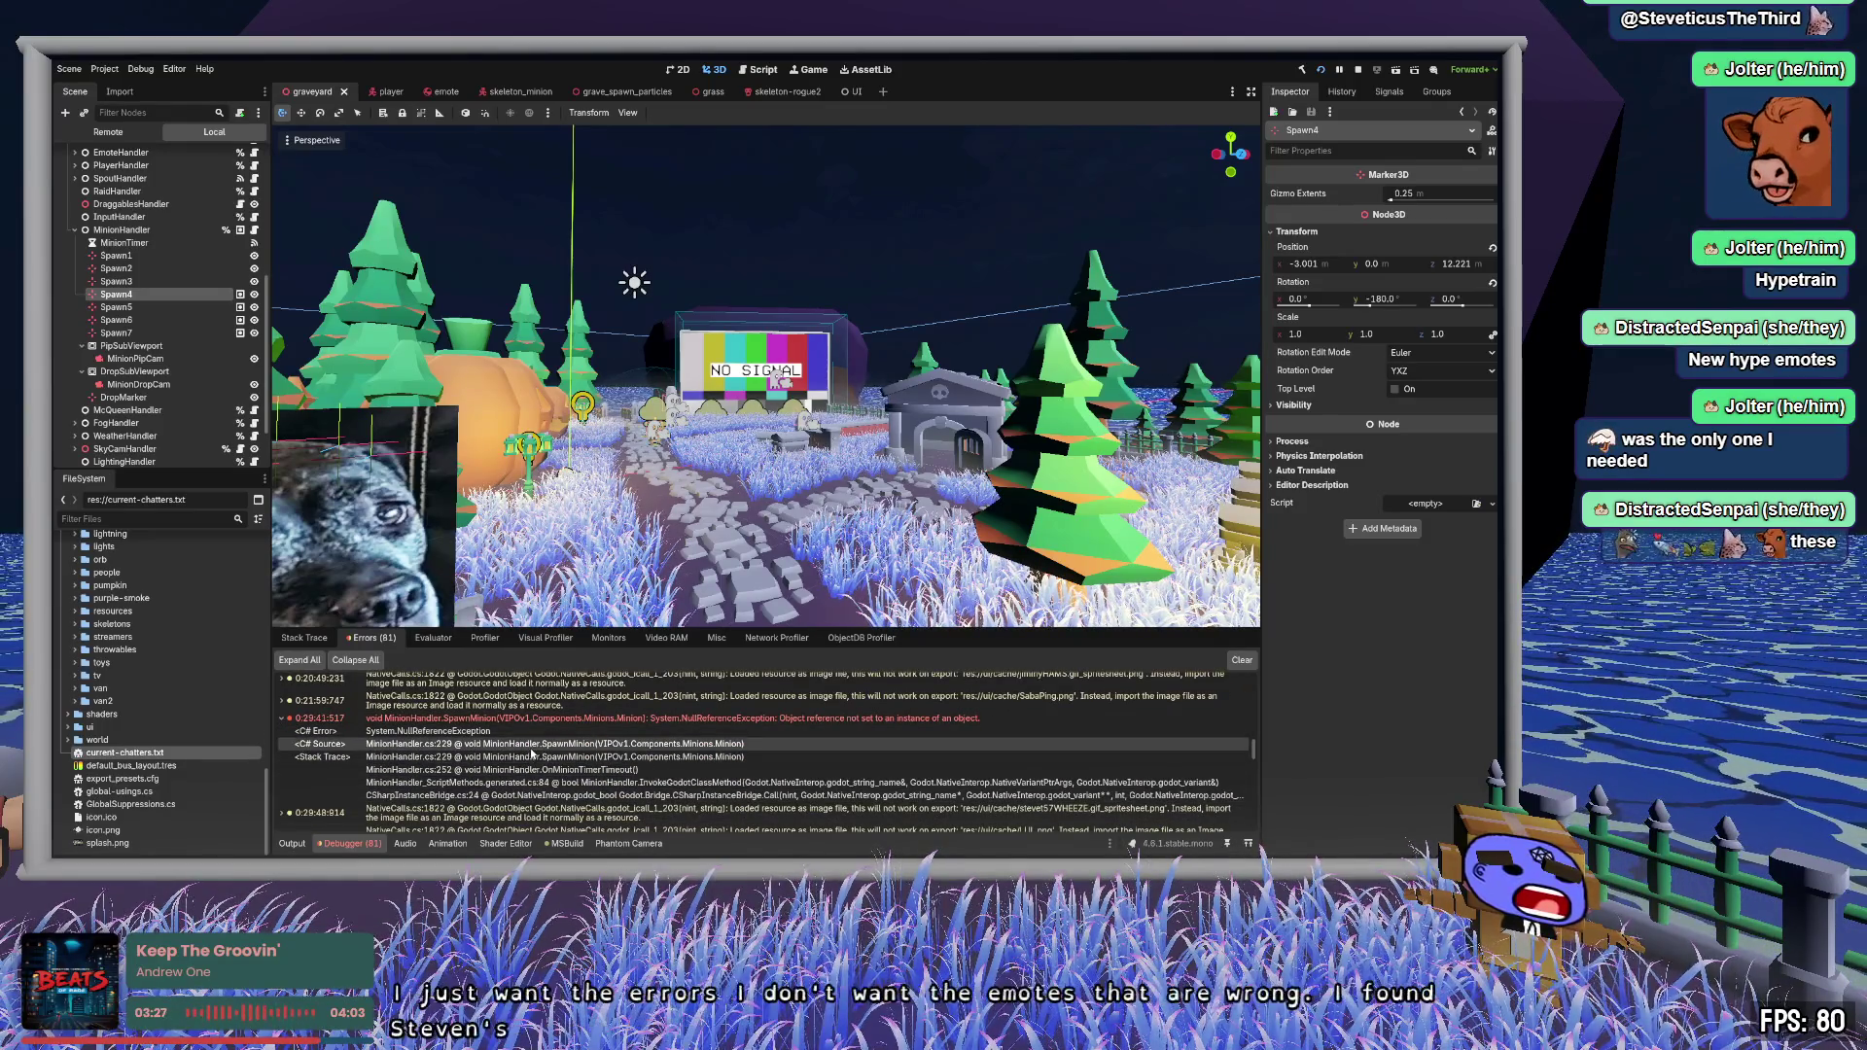
scroll(561, 801, "down", 1)
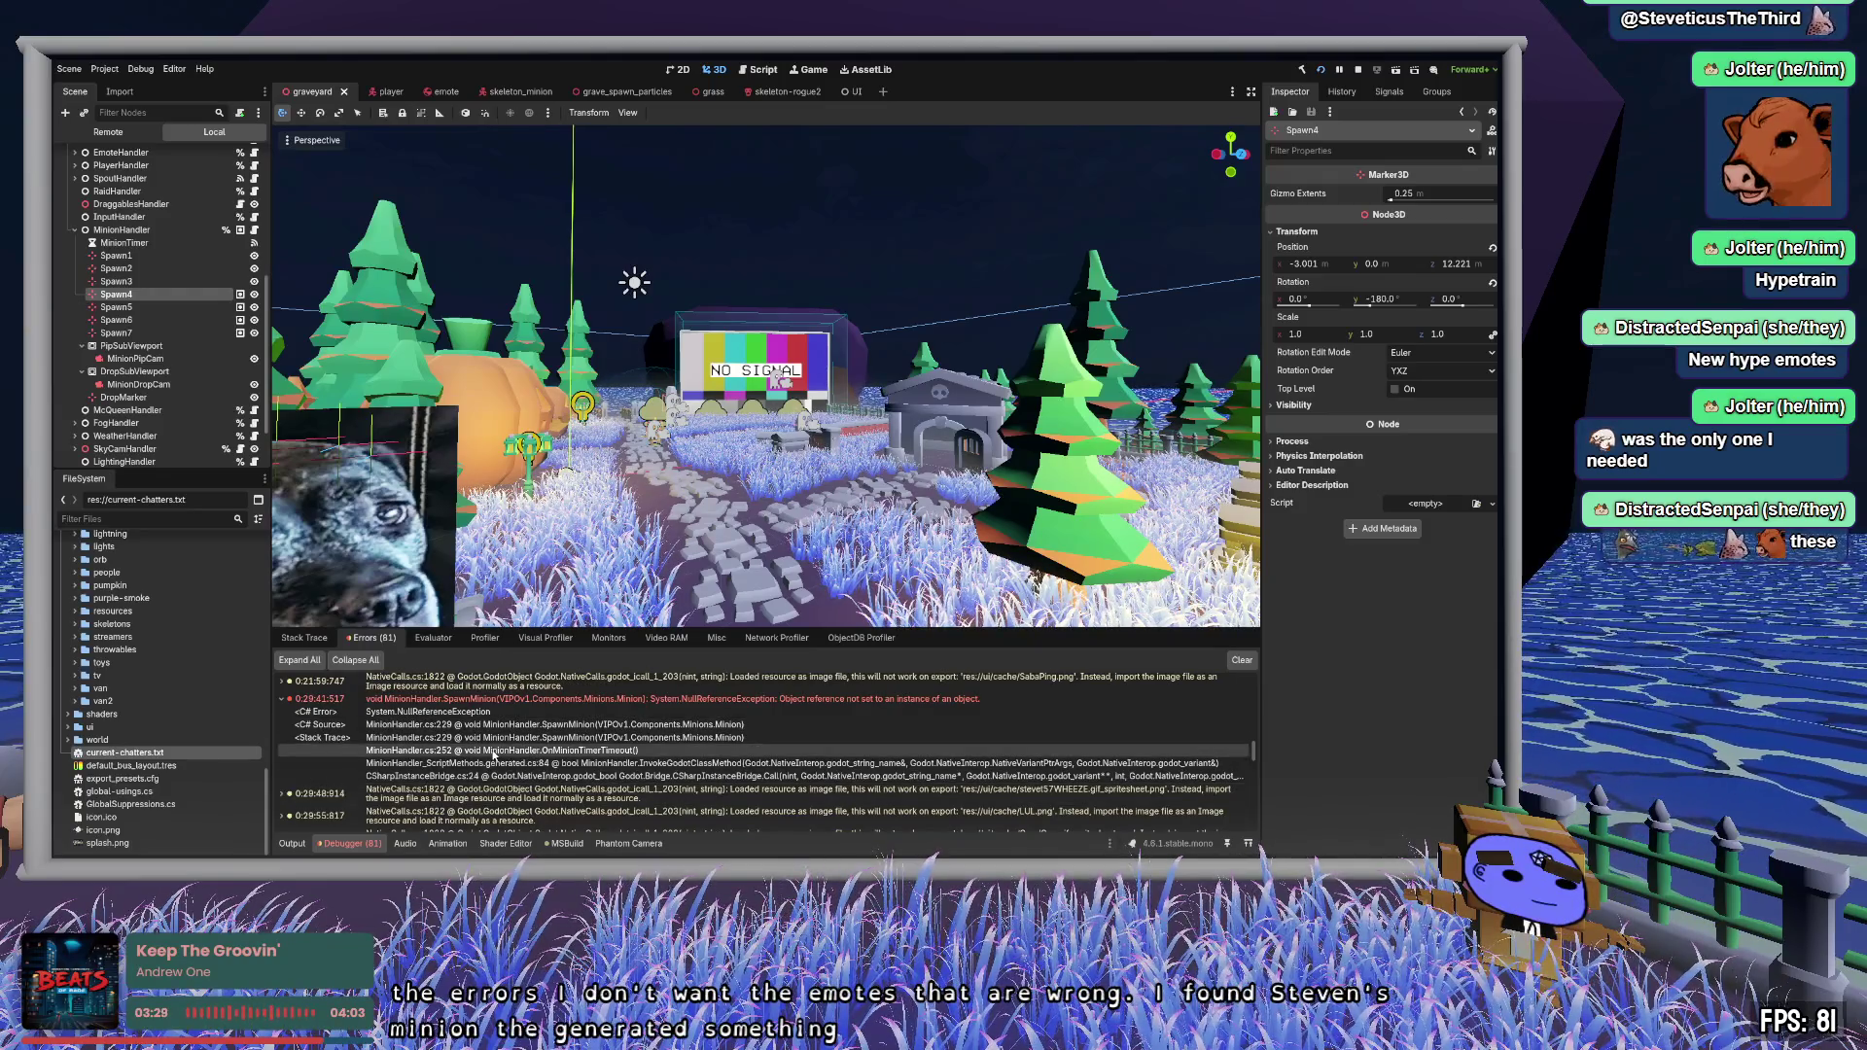
double_click(496, 758)
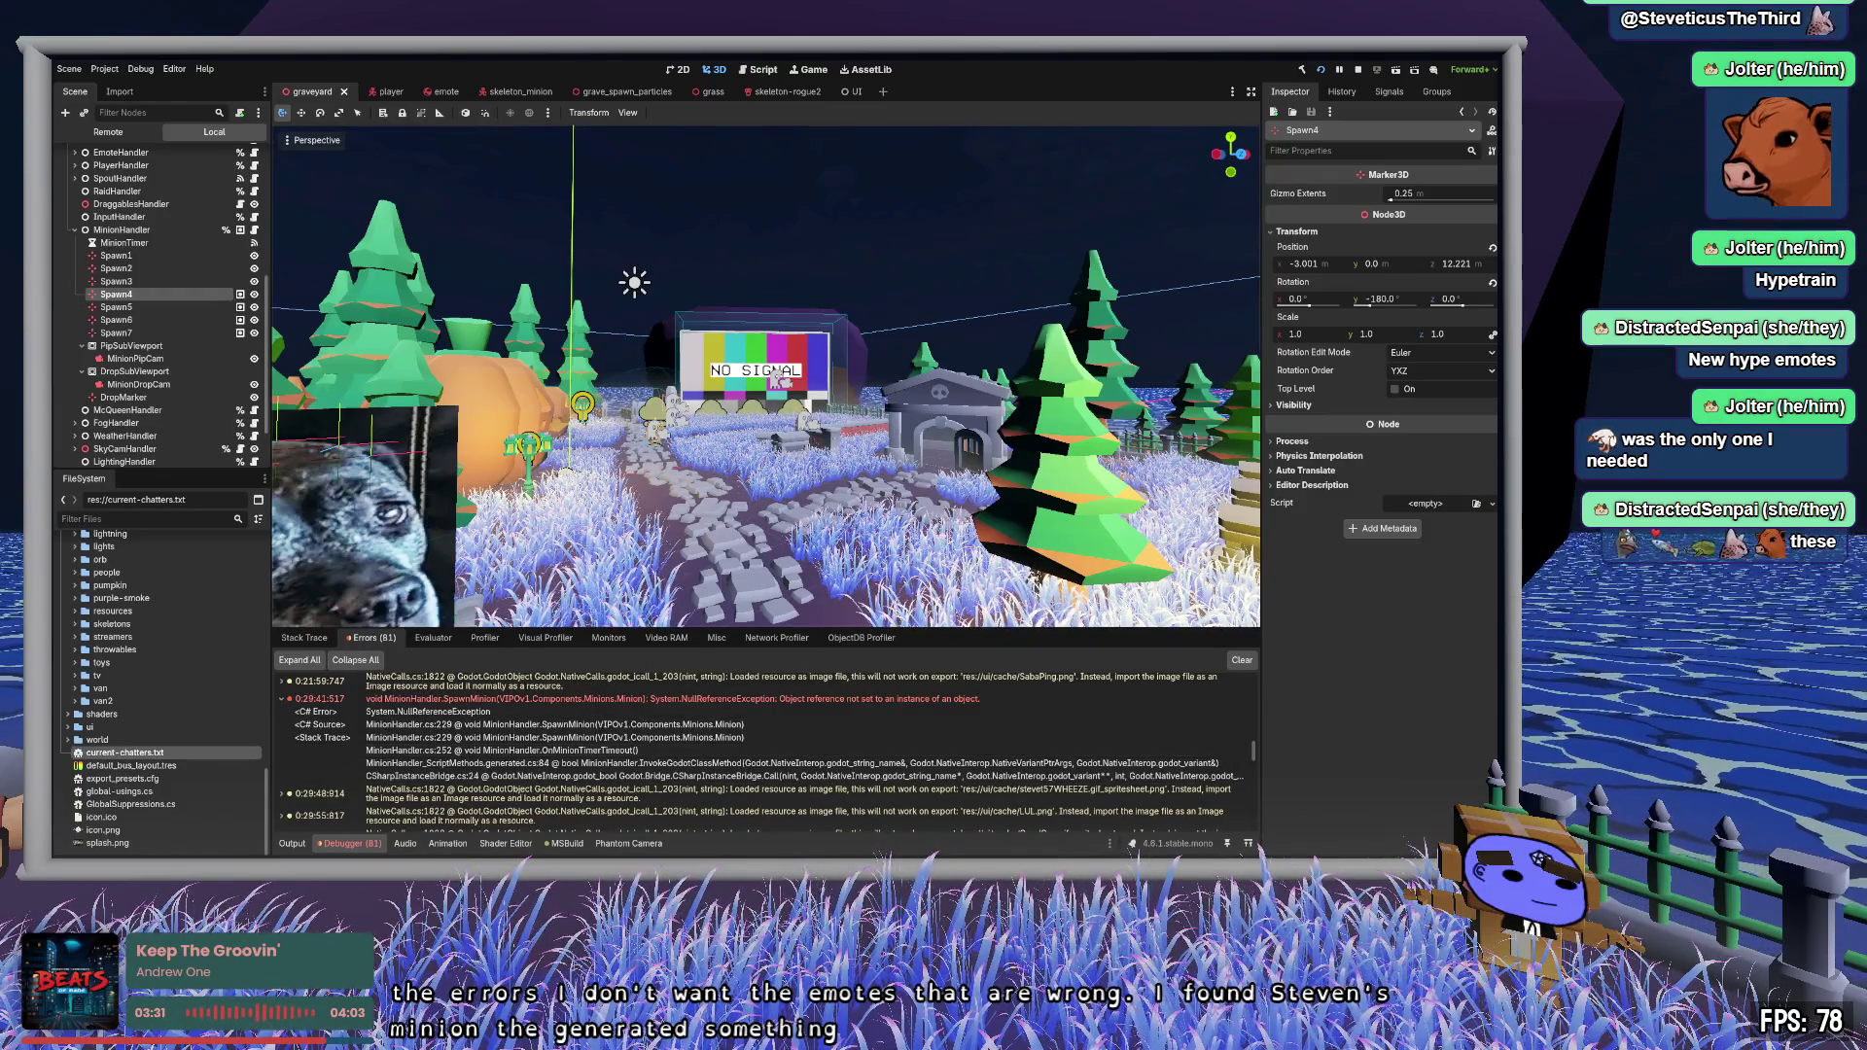
scroll(615, 681, "down", 20)
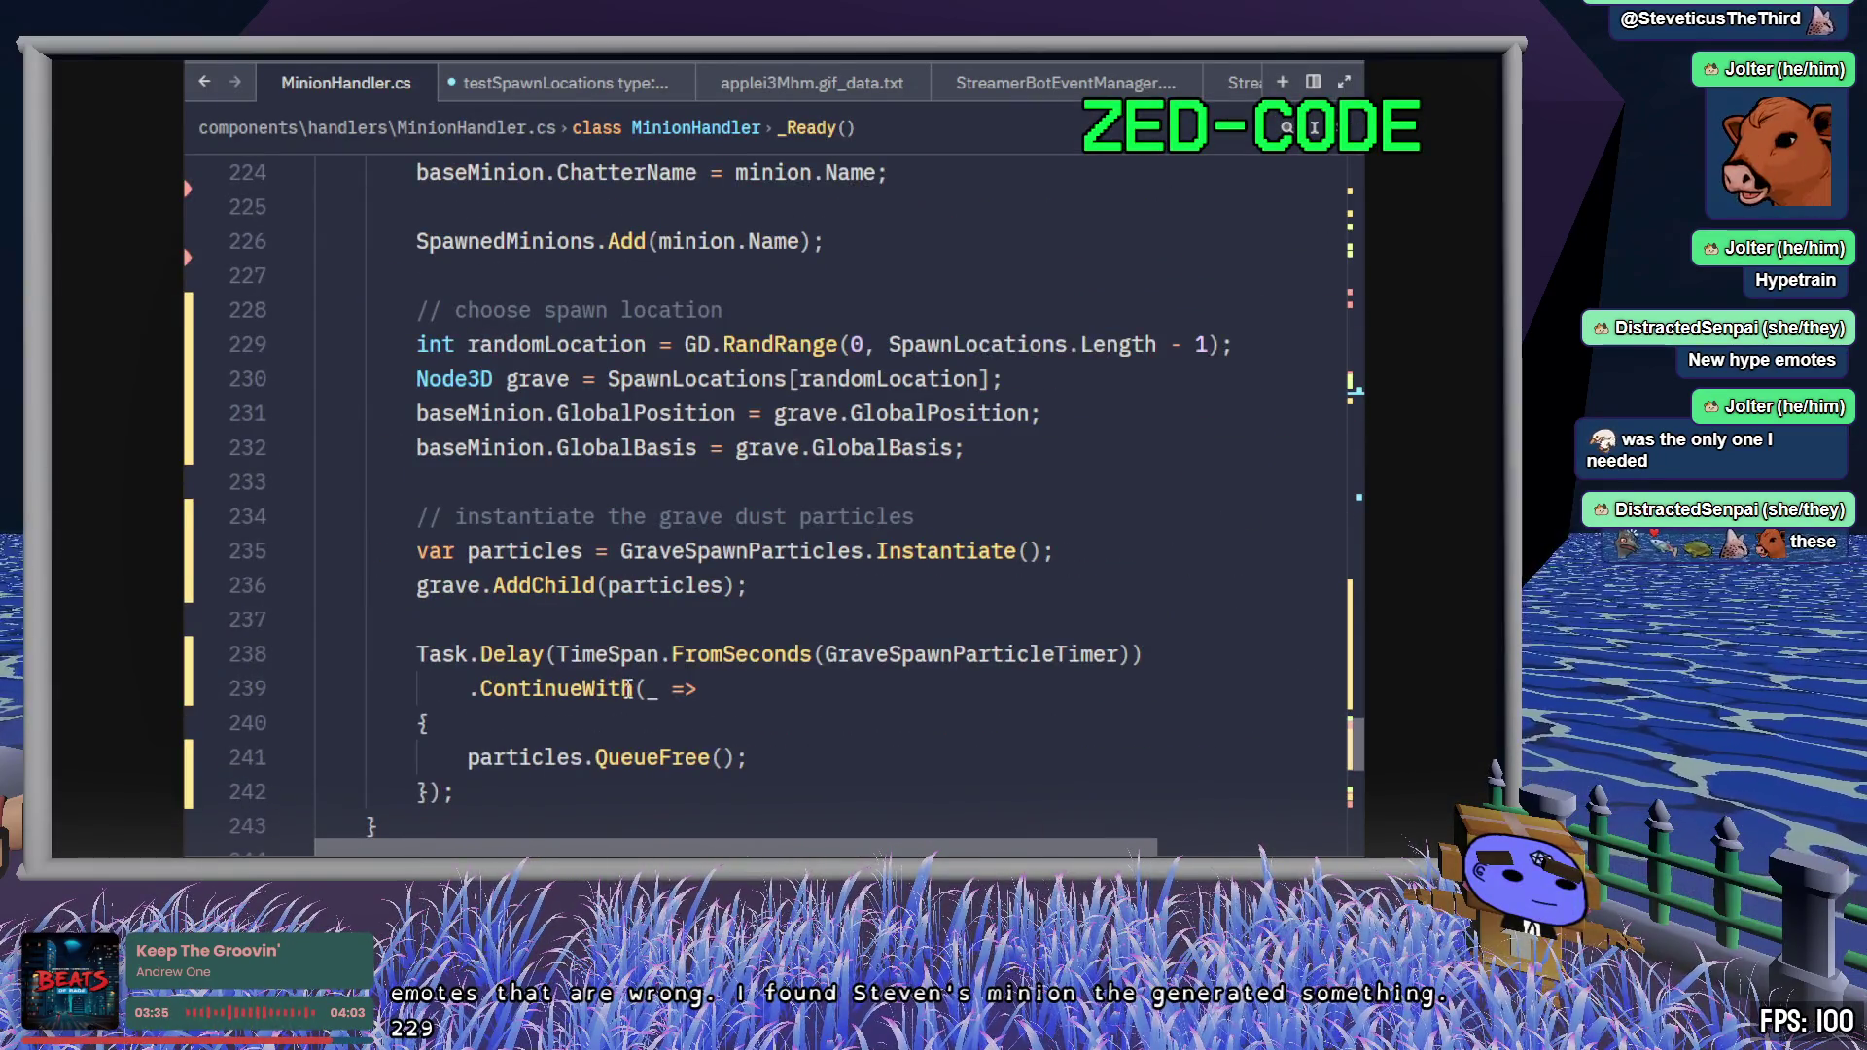
- Highlight SpawnLocations on line 229 and recheck the error in Godot
double_click(902, 345)
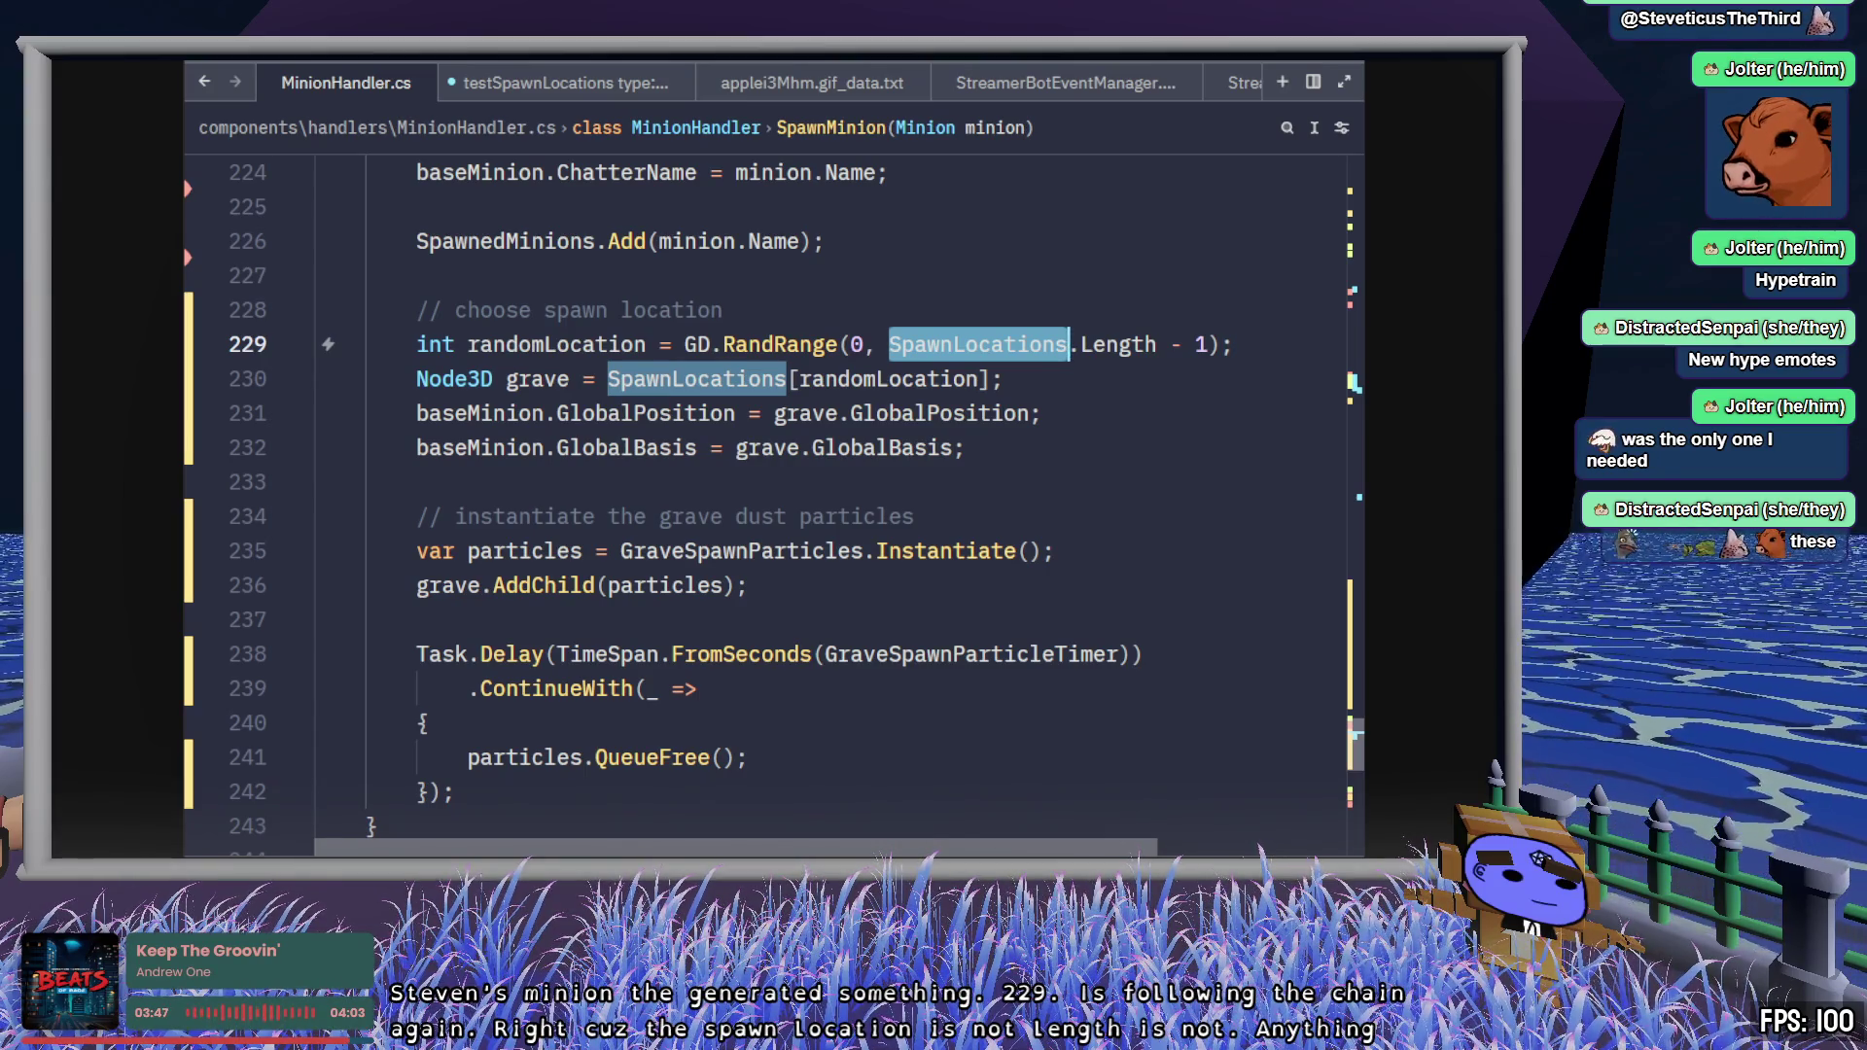
key("alt+Tab")
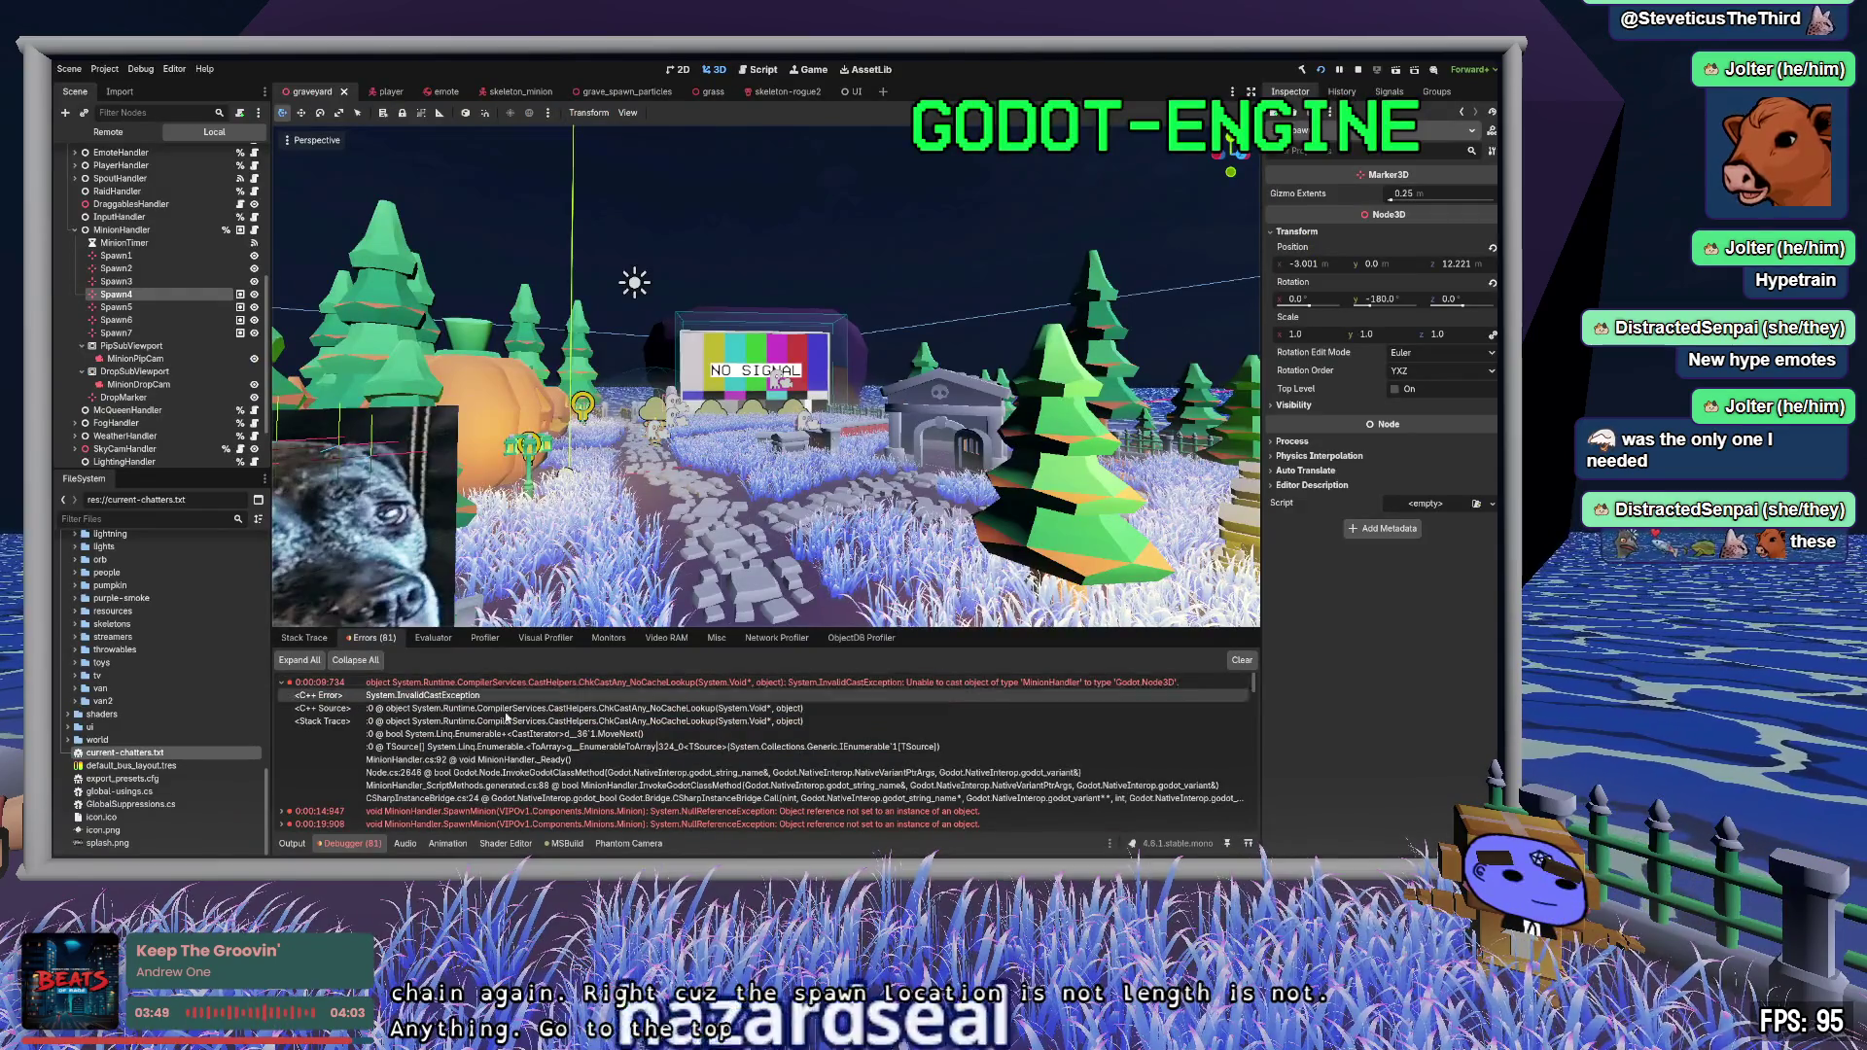
key("alt+Tab")
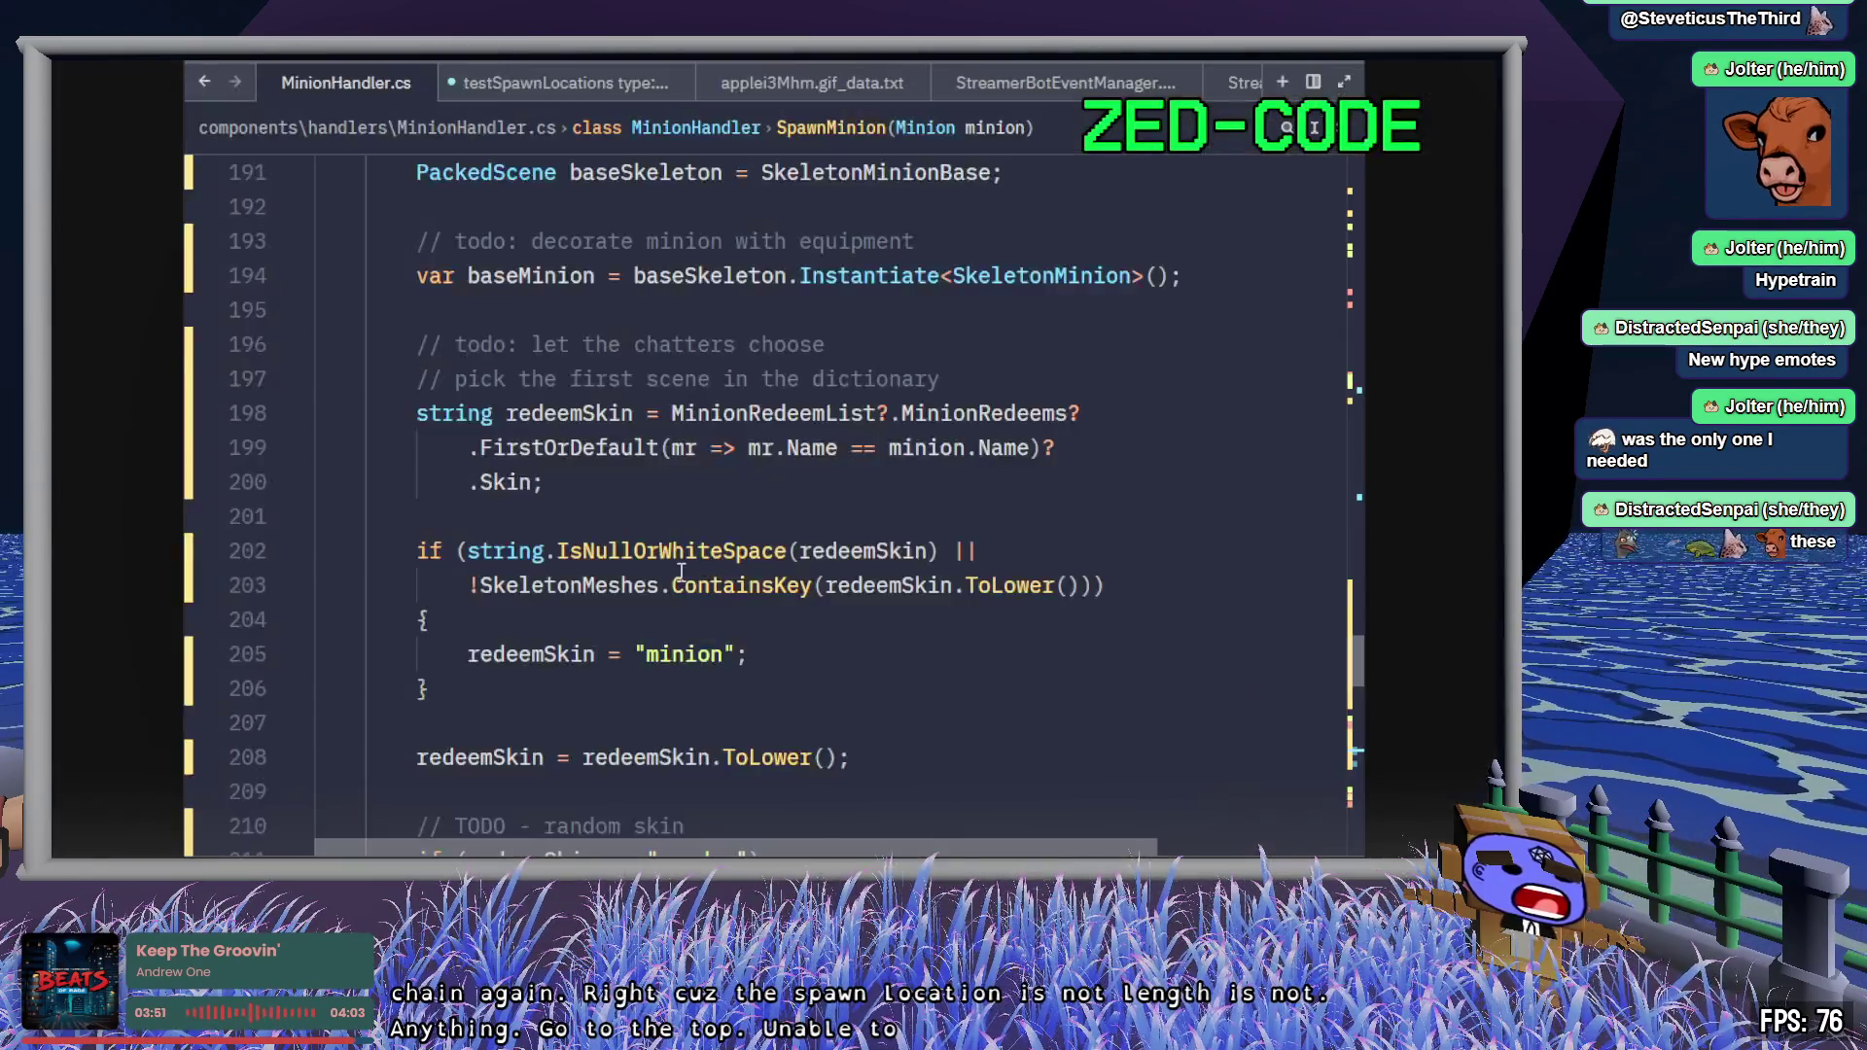
- Select the SpawnLocations assignment on line 92 of _Ready
scroll(685, 573, "up", 15)
scroll(685, 574, "up", 5)
scroll(645, 584, "down", 3)
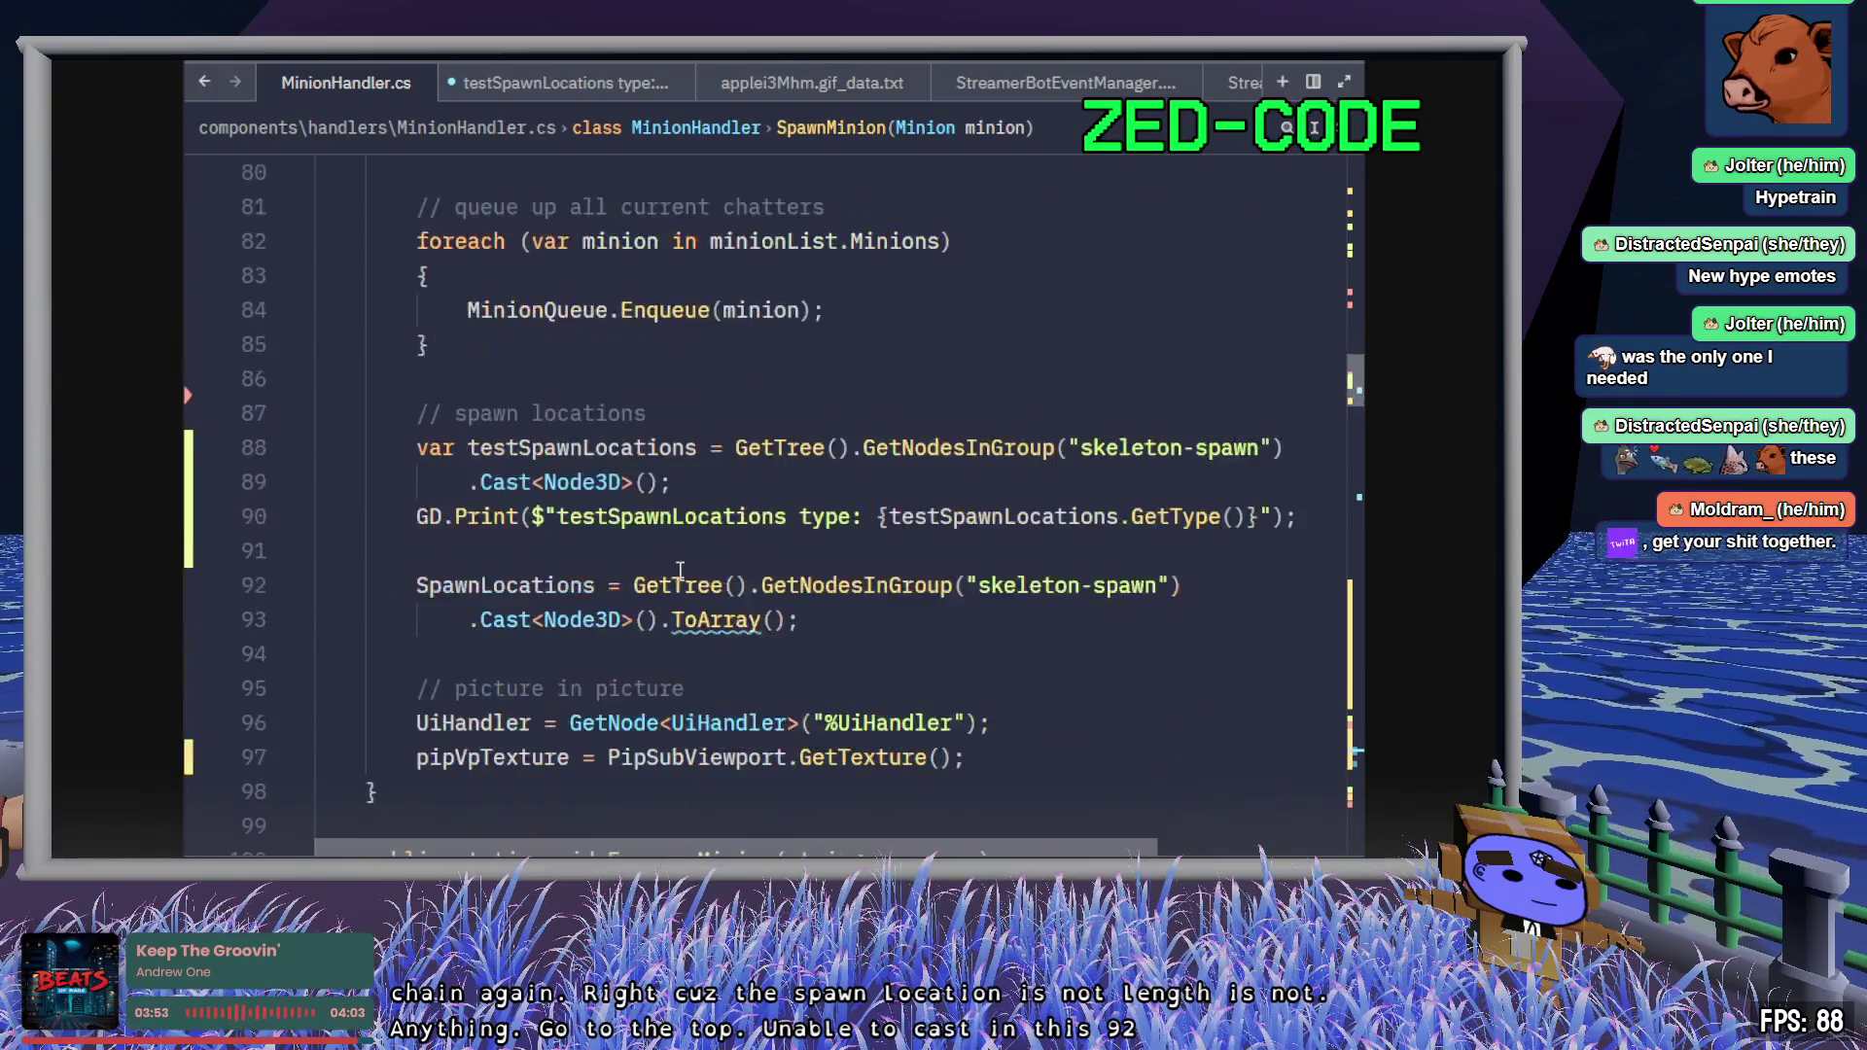
left_click(495, 482)
triple_click(499, 481)
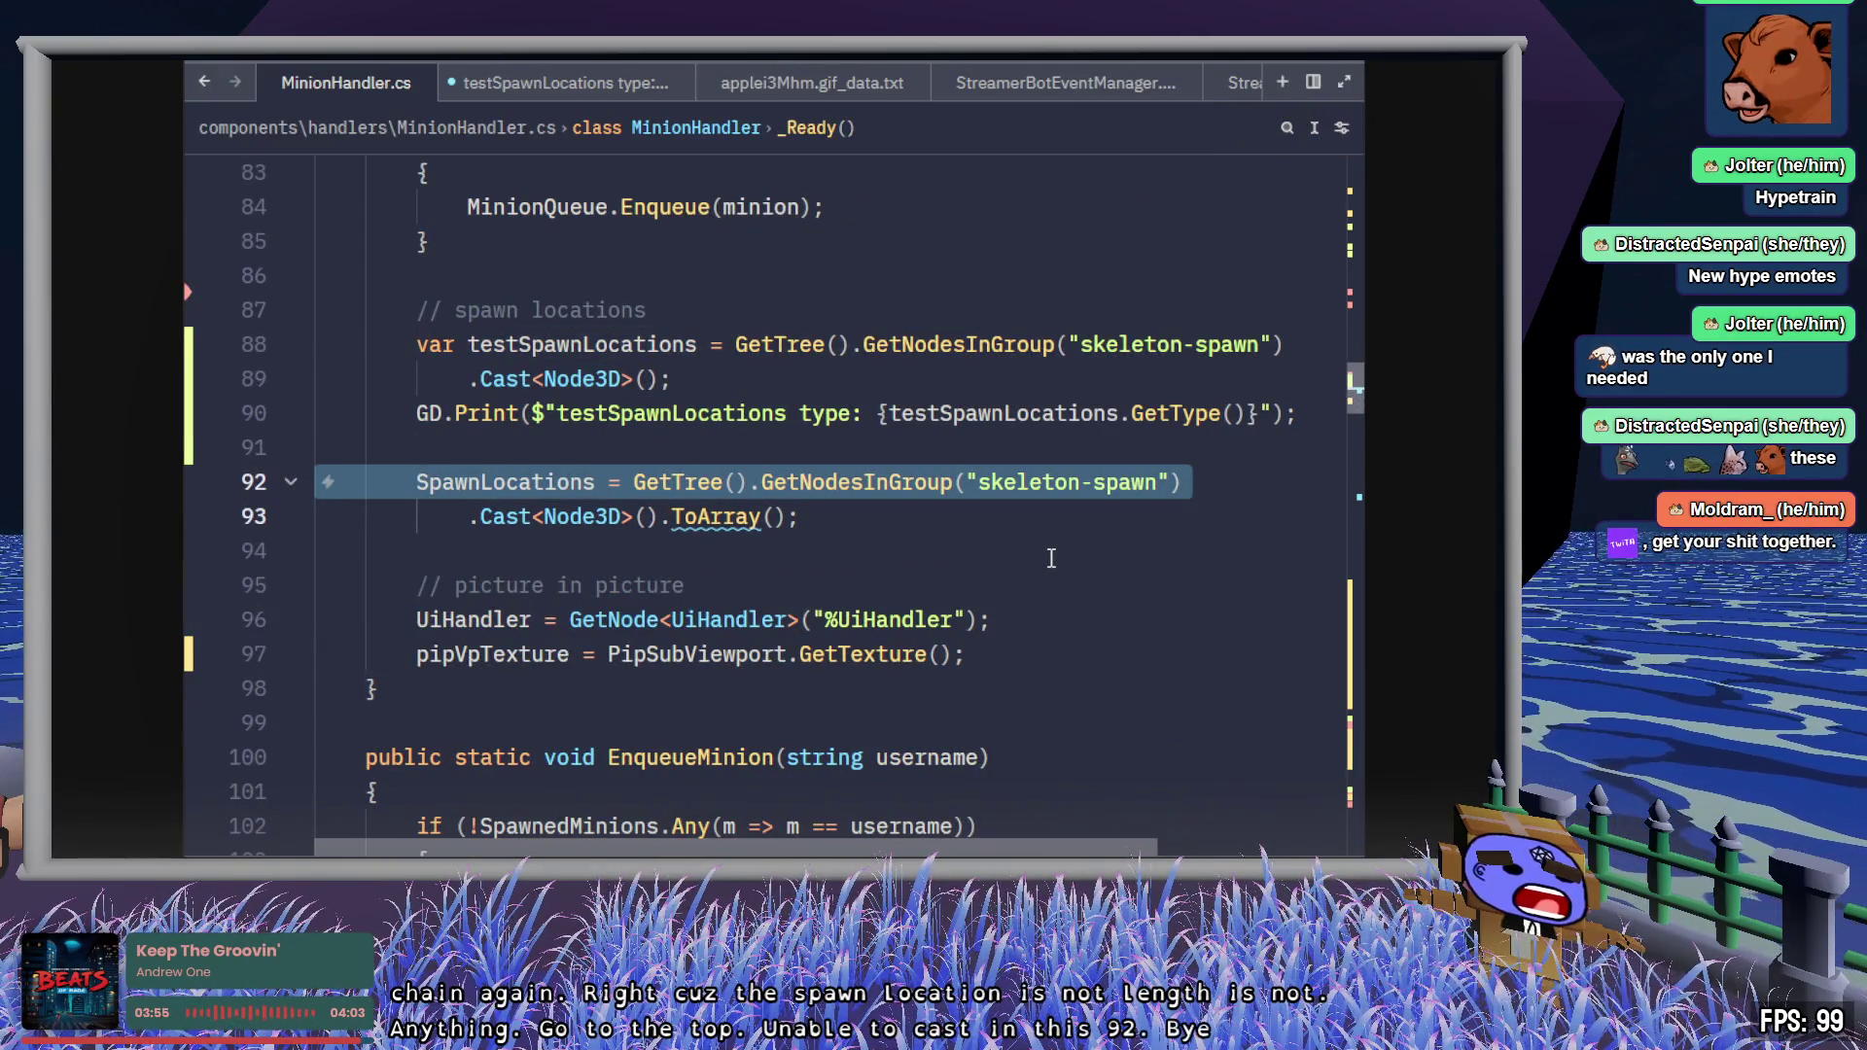
left_click(952, 519)
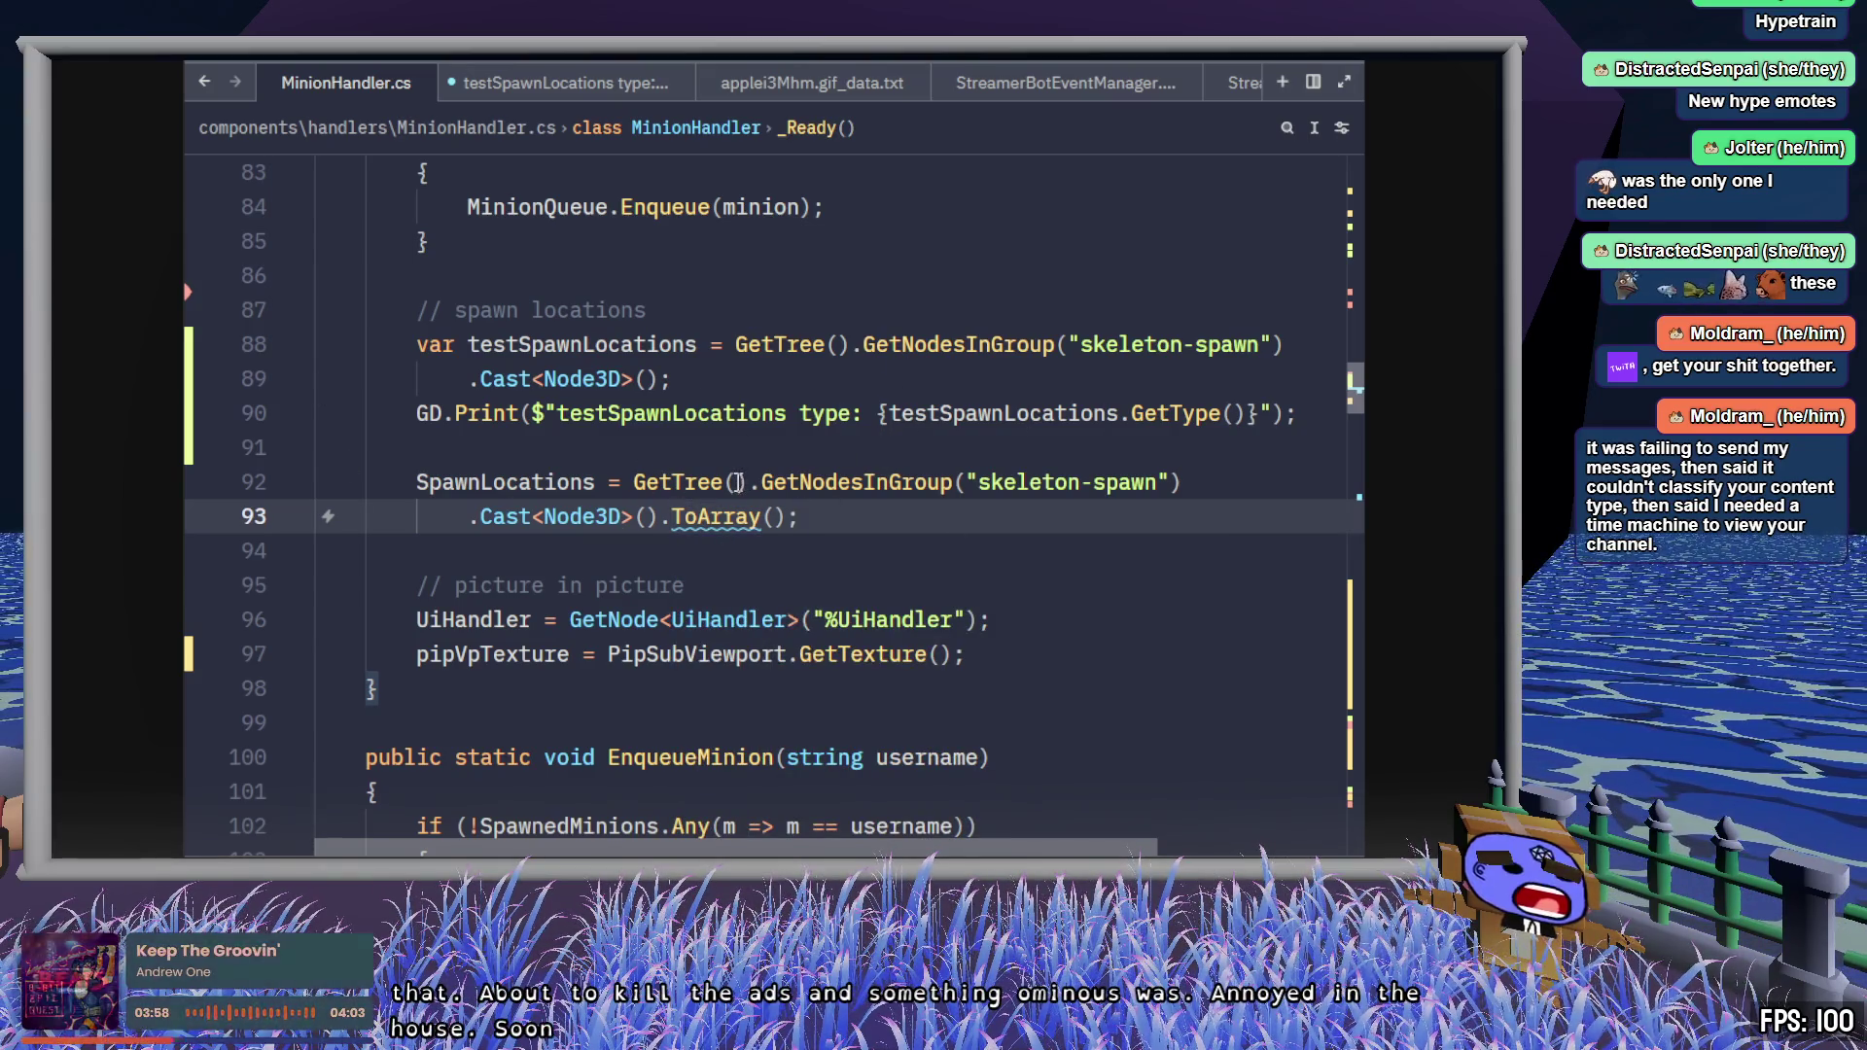
- Examine the testSpawnLocations query, GetNodesInGroup, Cast and ToArray() on lines 88–93
mouse_move(729, 489)
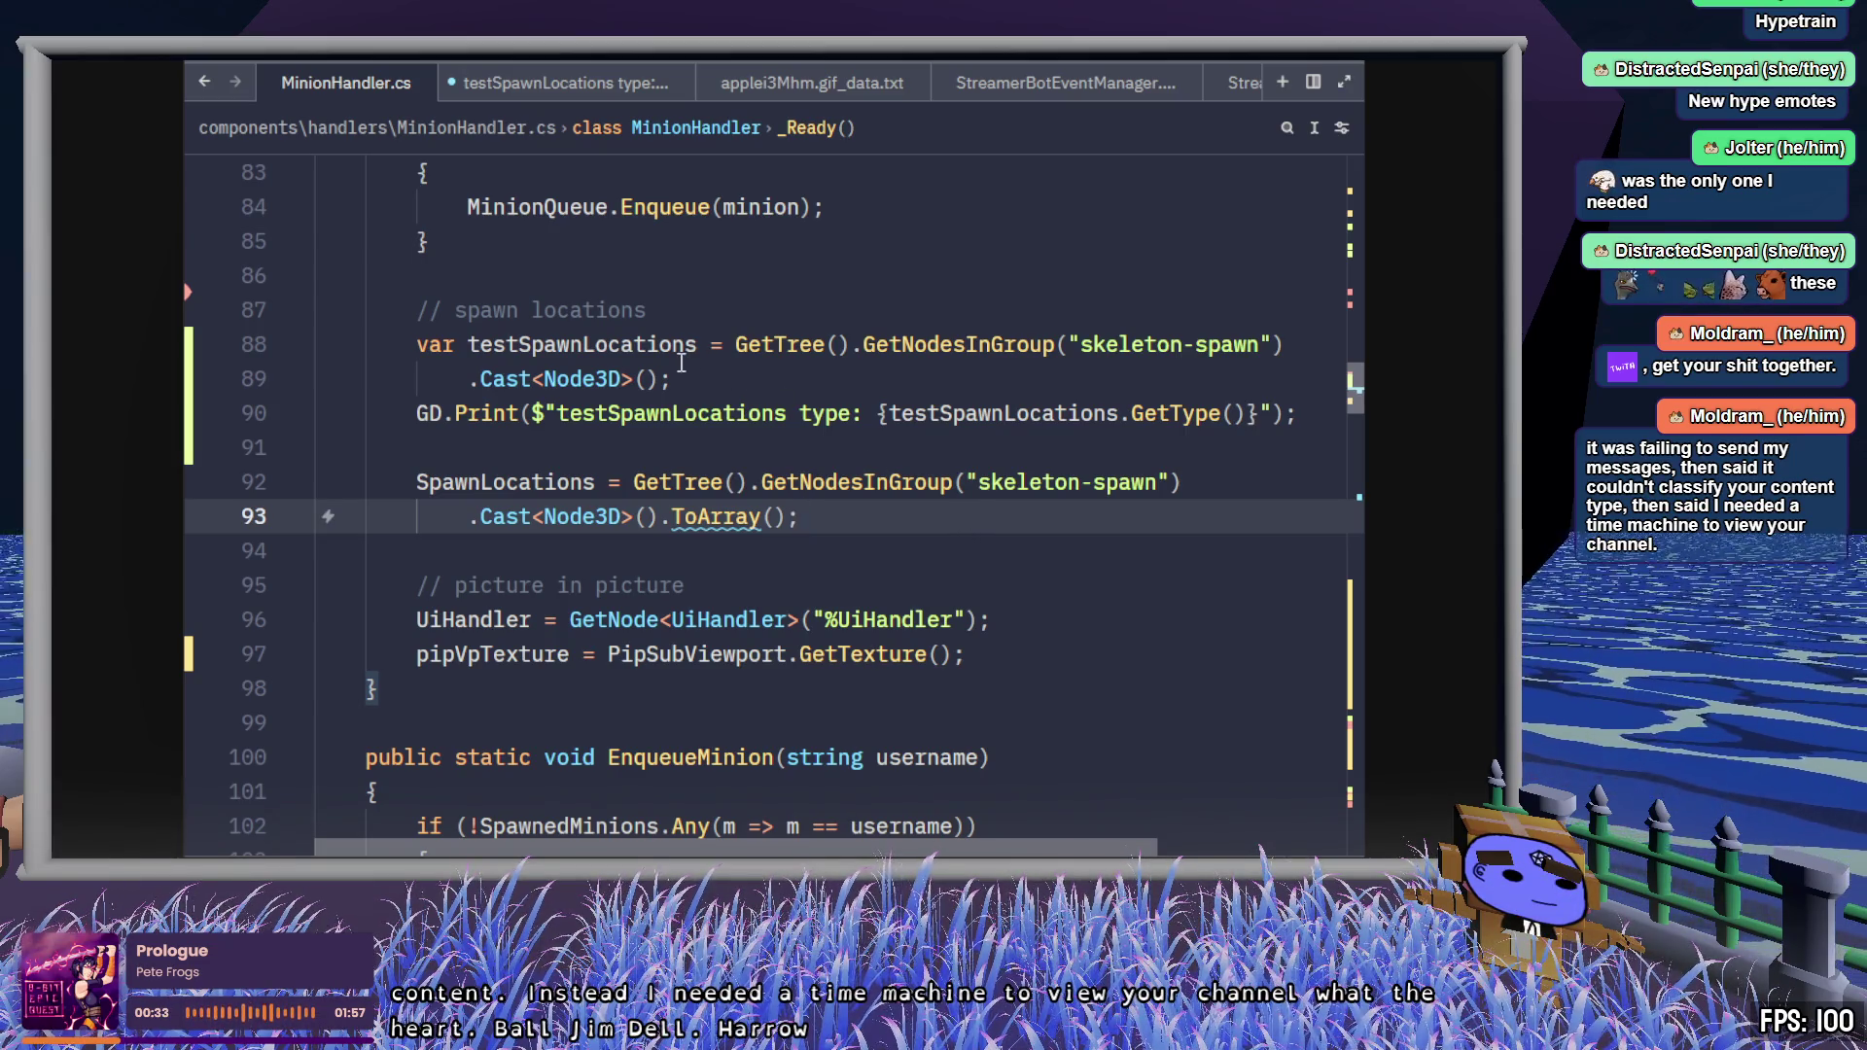
left_click_drag(683, 378, 734, 344)
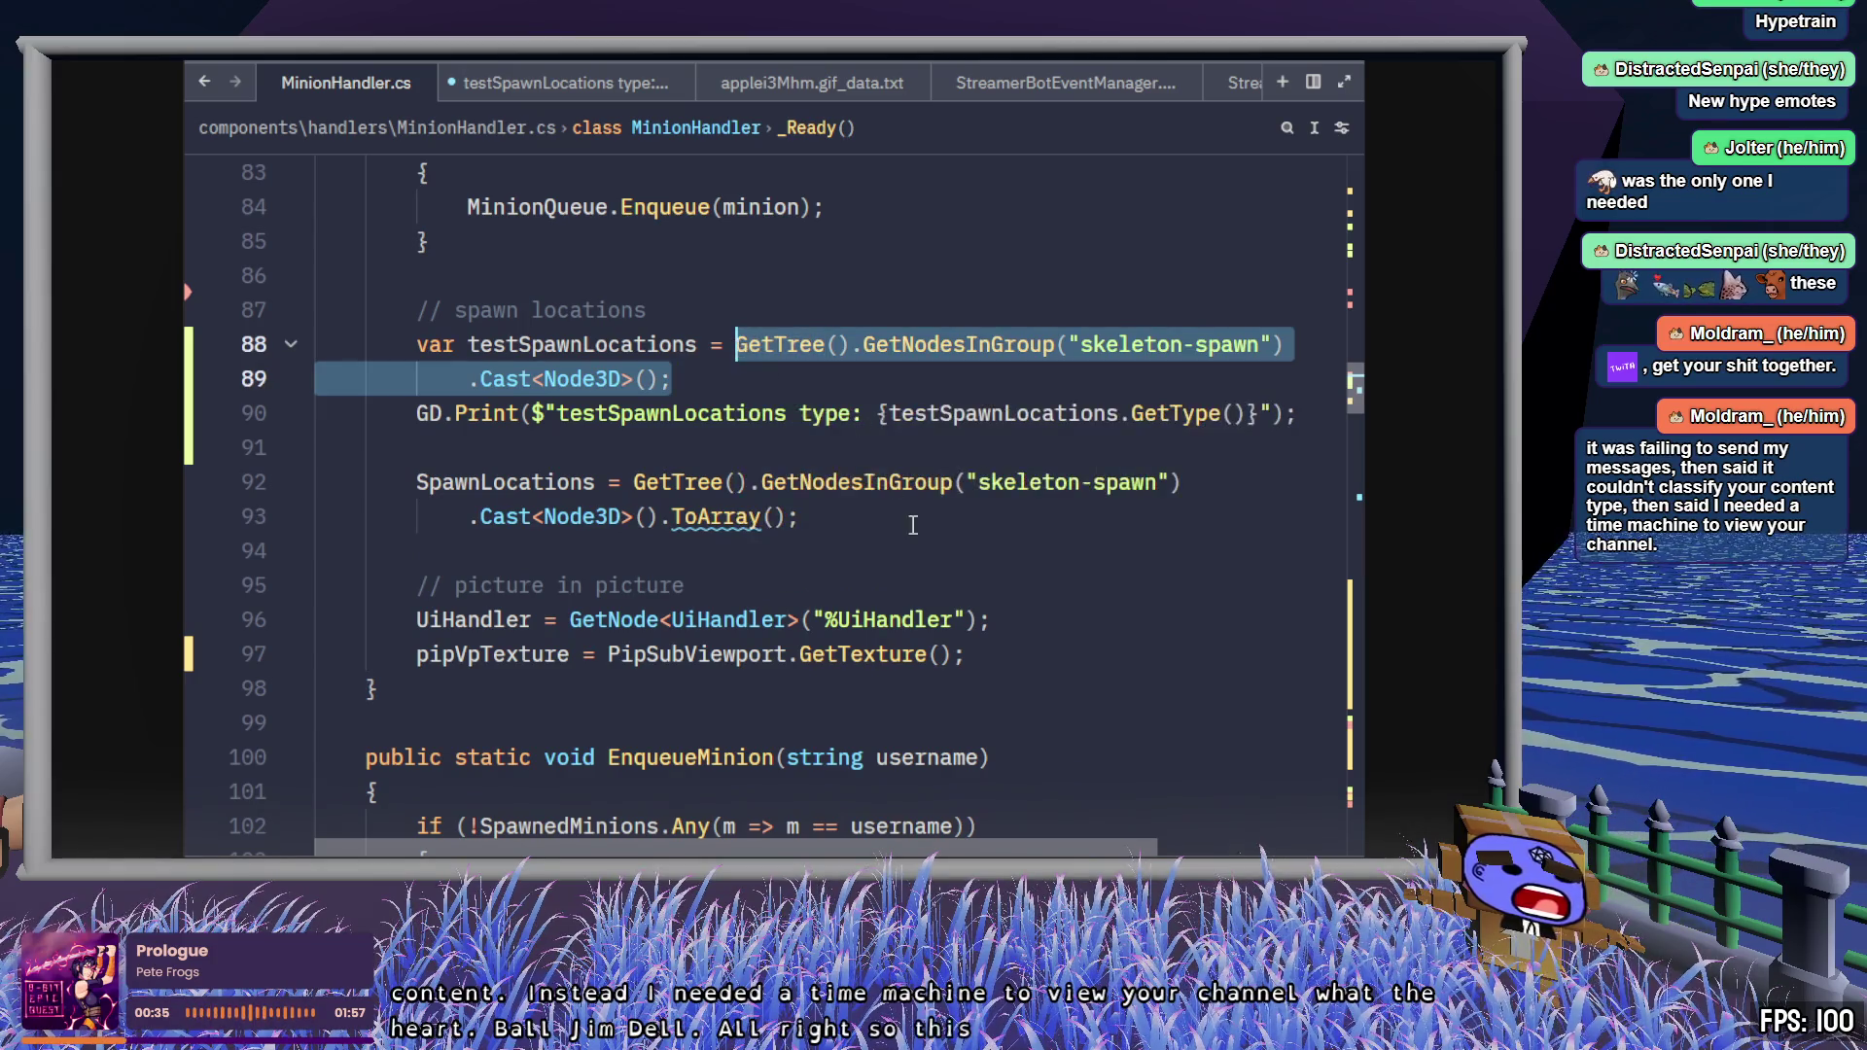
left_click_drag(787, 515, 649, 513)
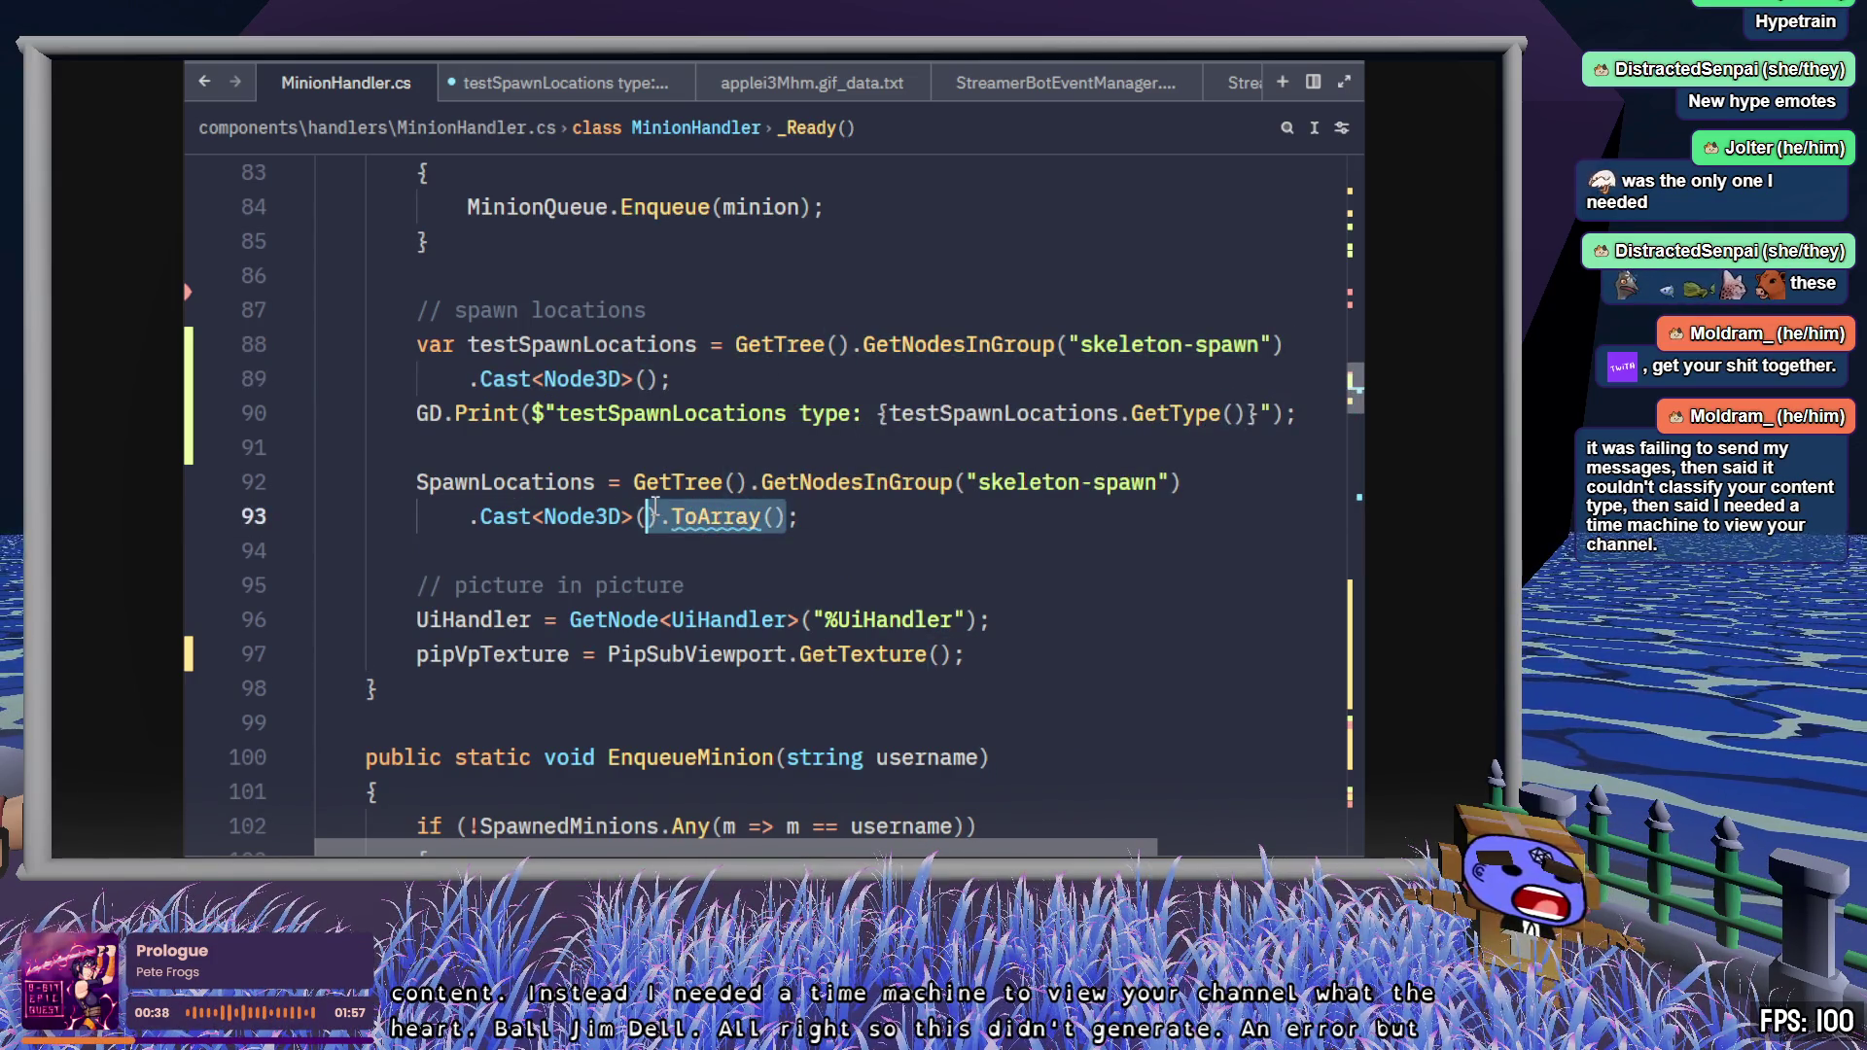
left_click(809, 518)
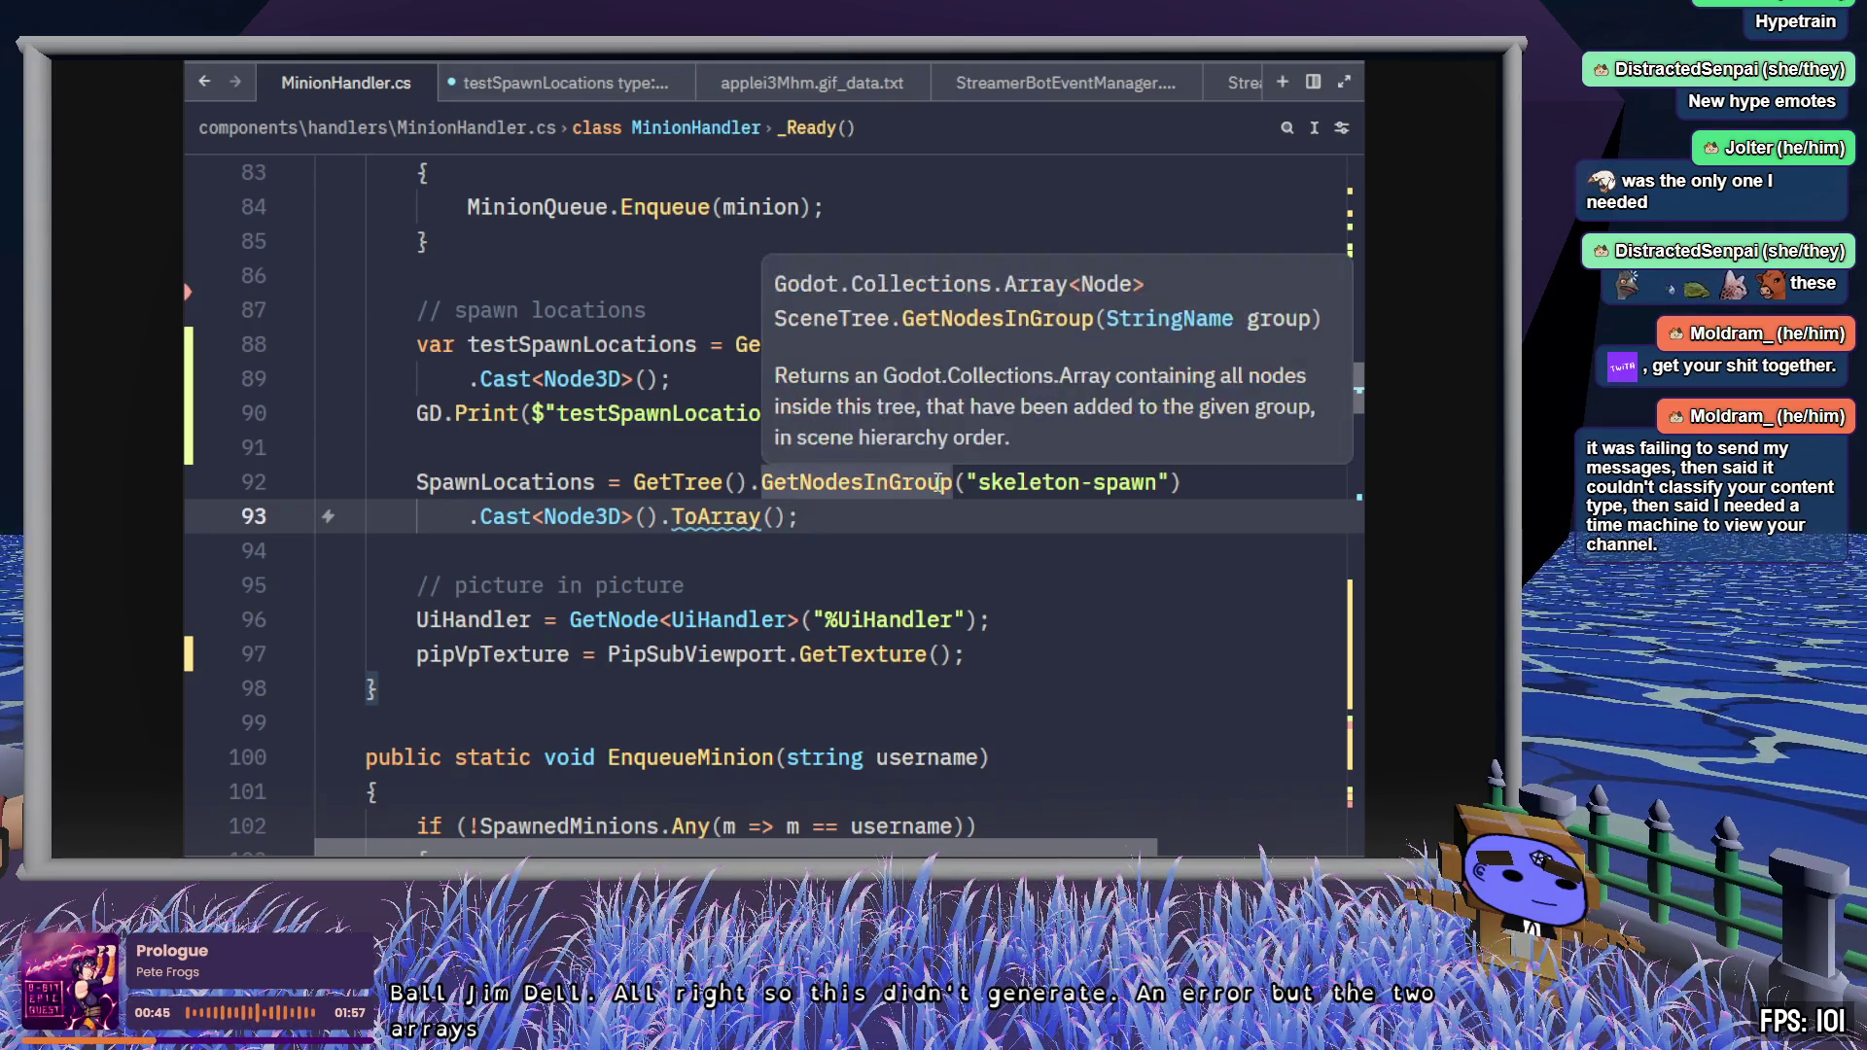
left_click(952, 482)
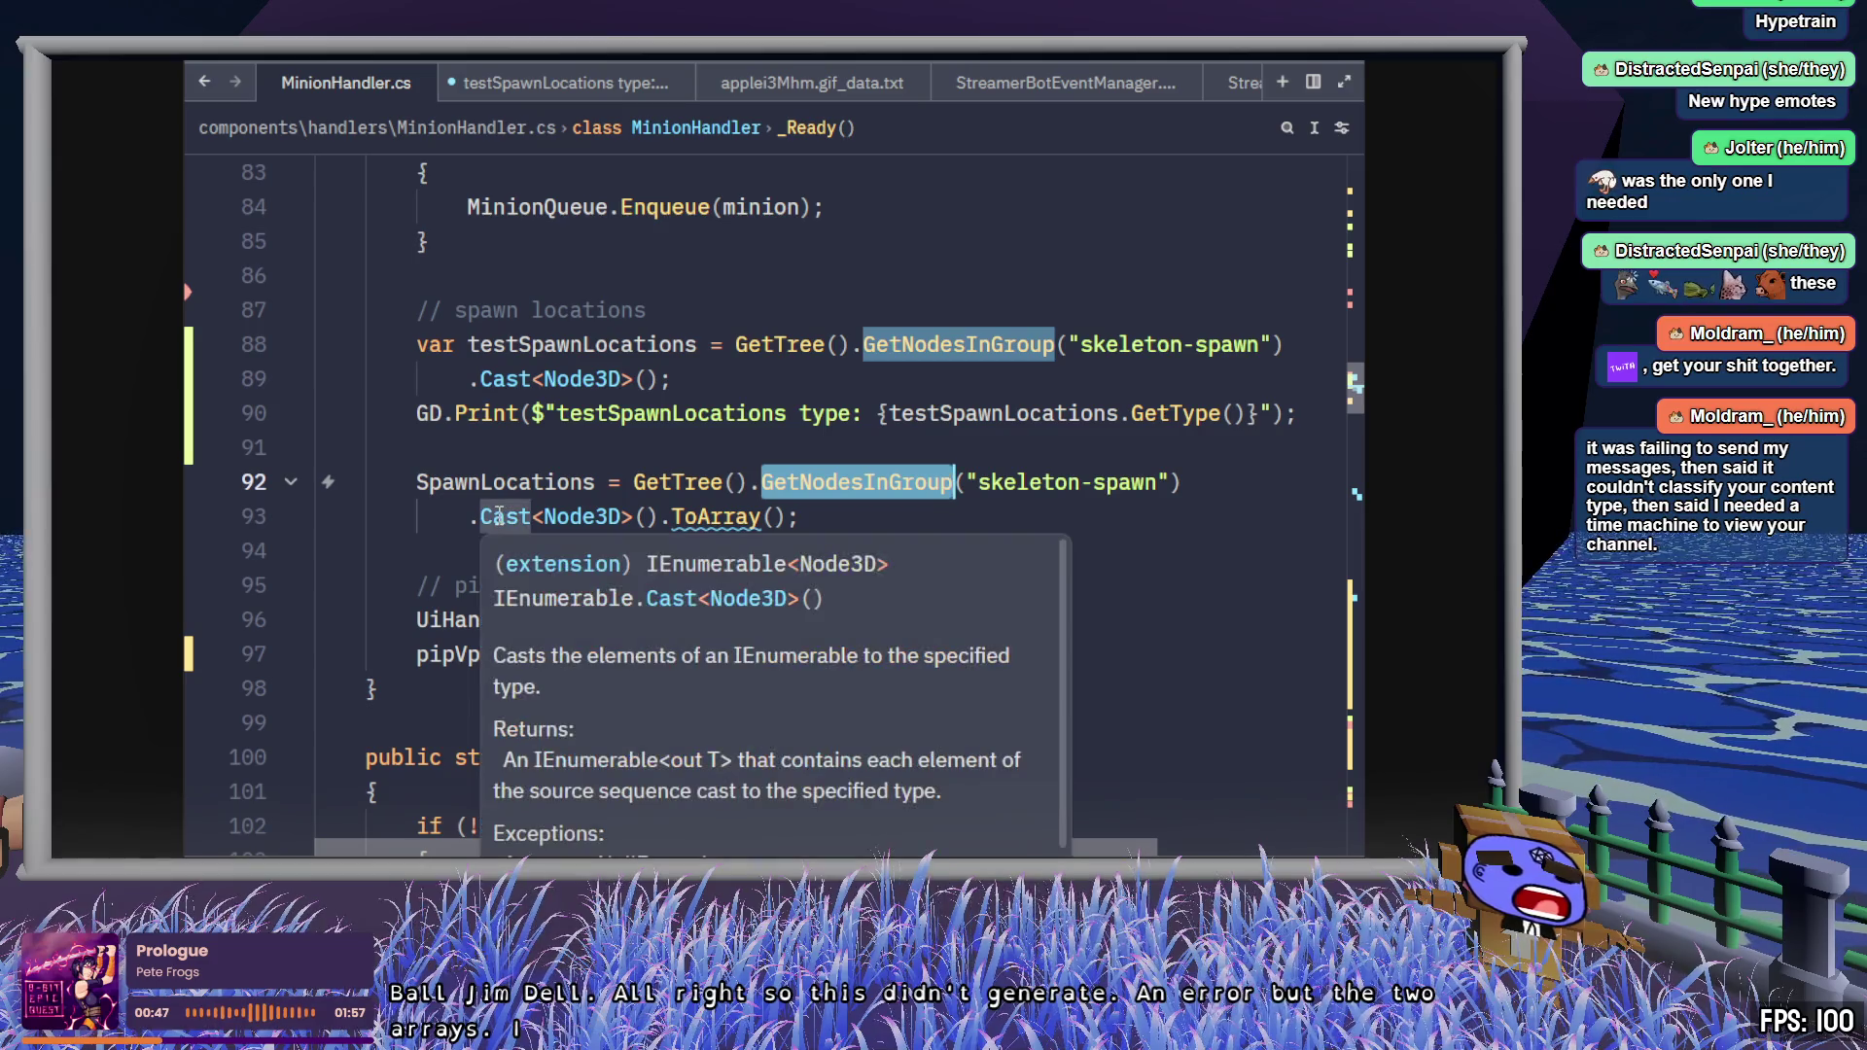
left_click(496, 517)
double_click(496, 516)
- Place the cursor before Node3D in the line 53 SpawnLocations declaration
scroll(910, 552, "up", 20)
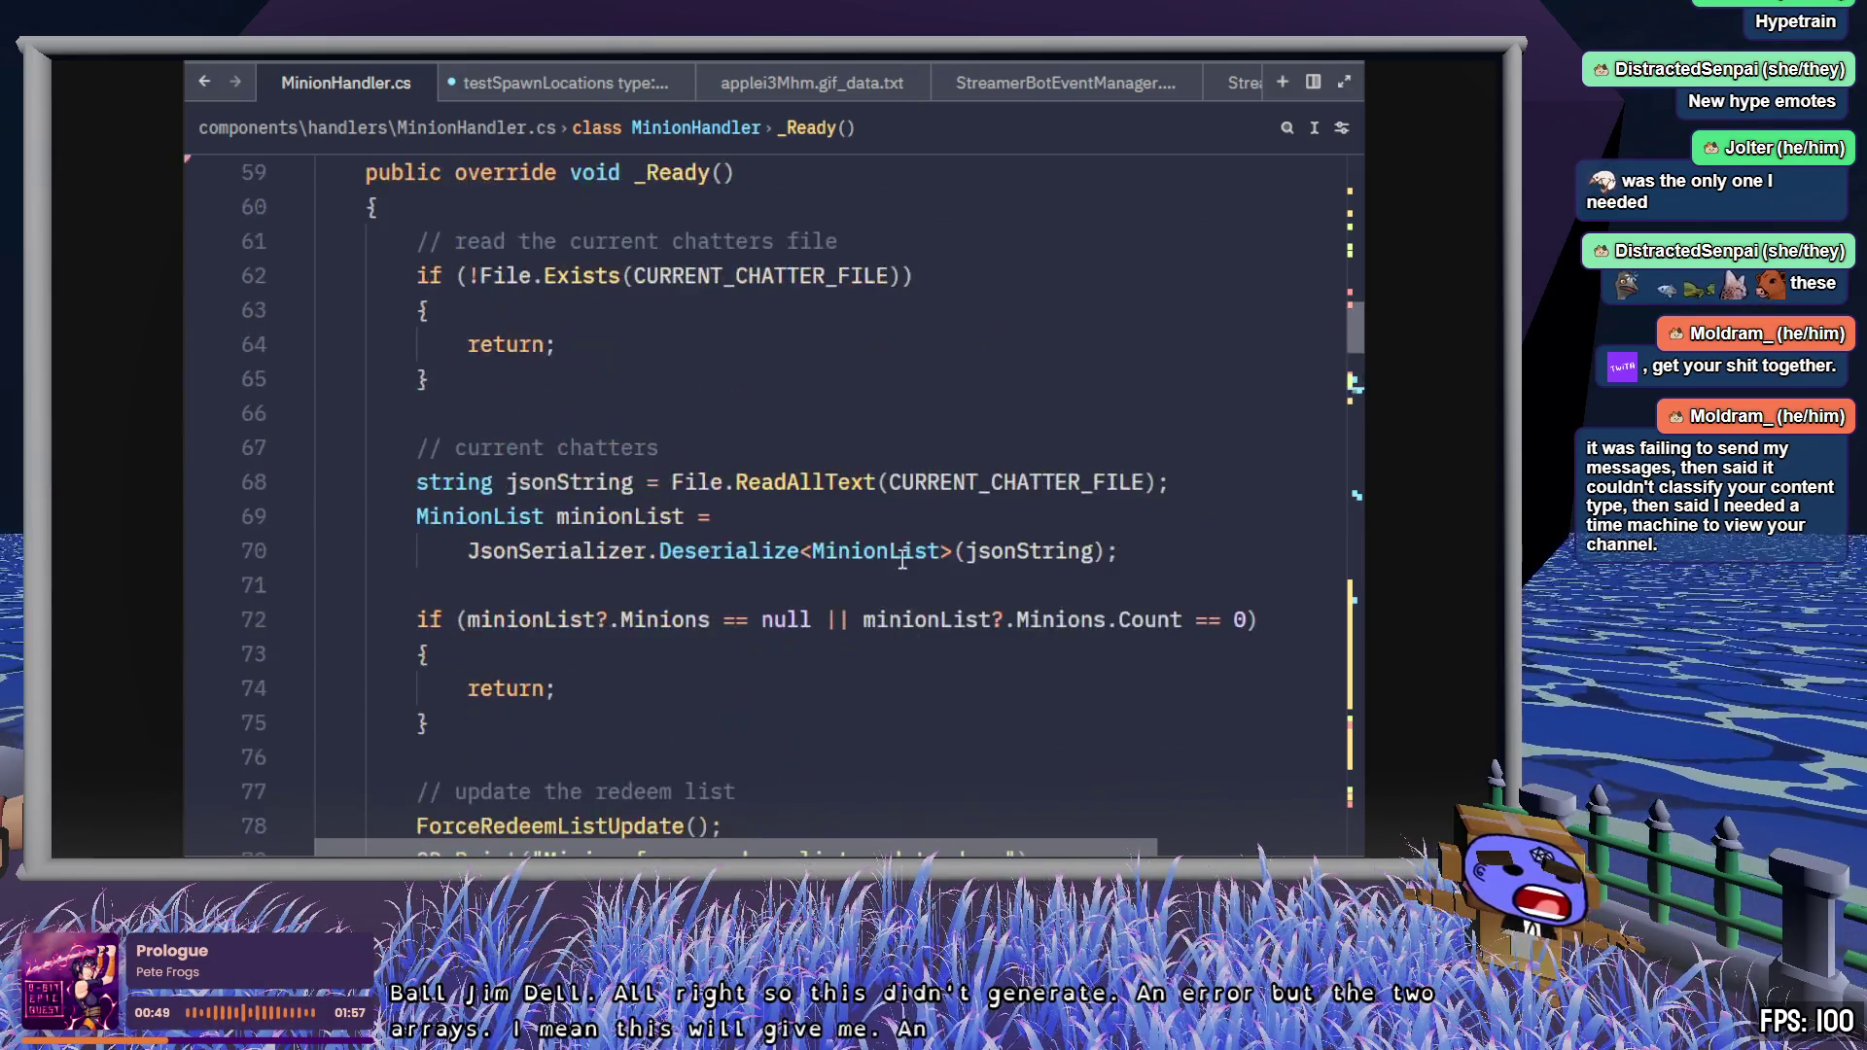
scroll(902, 559, "up", 4)
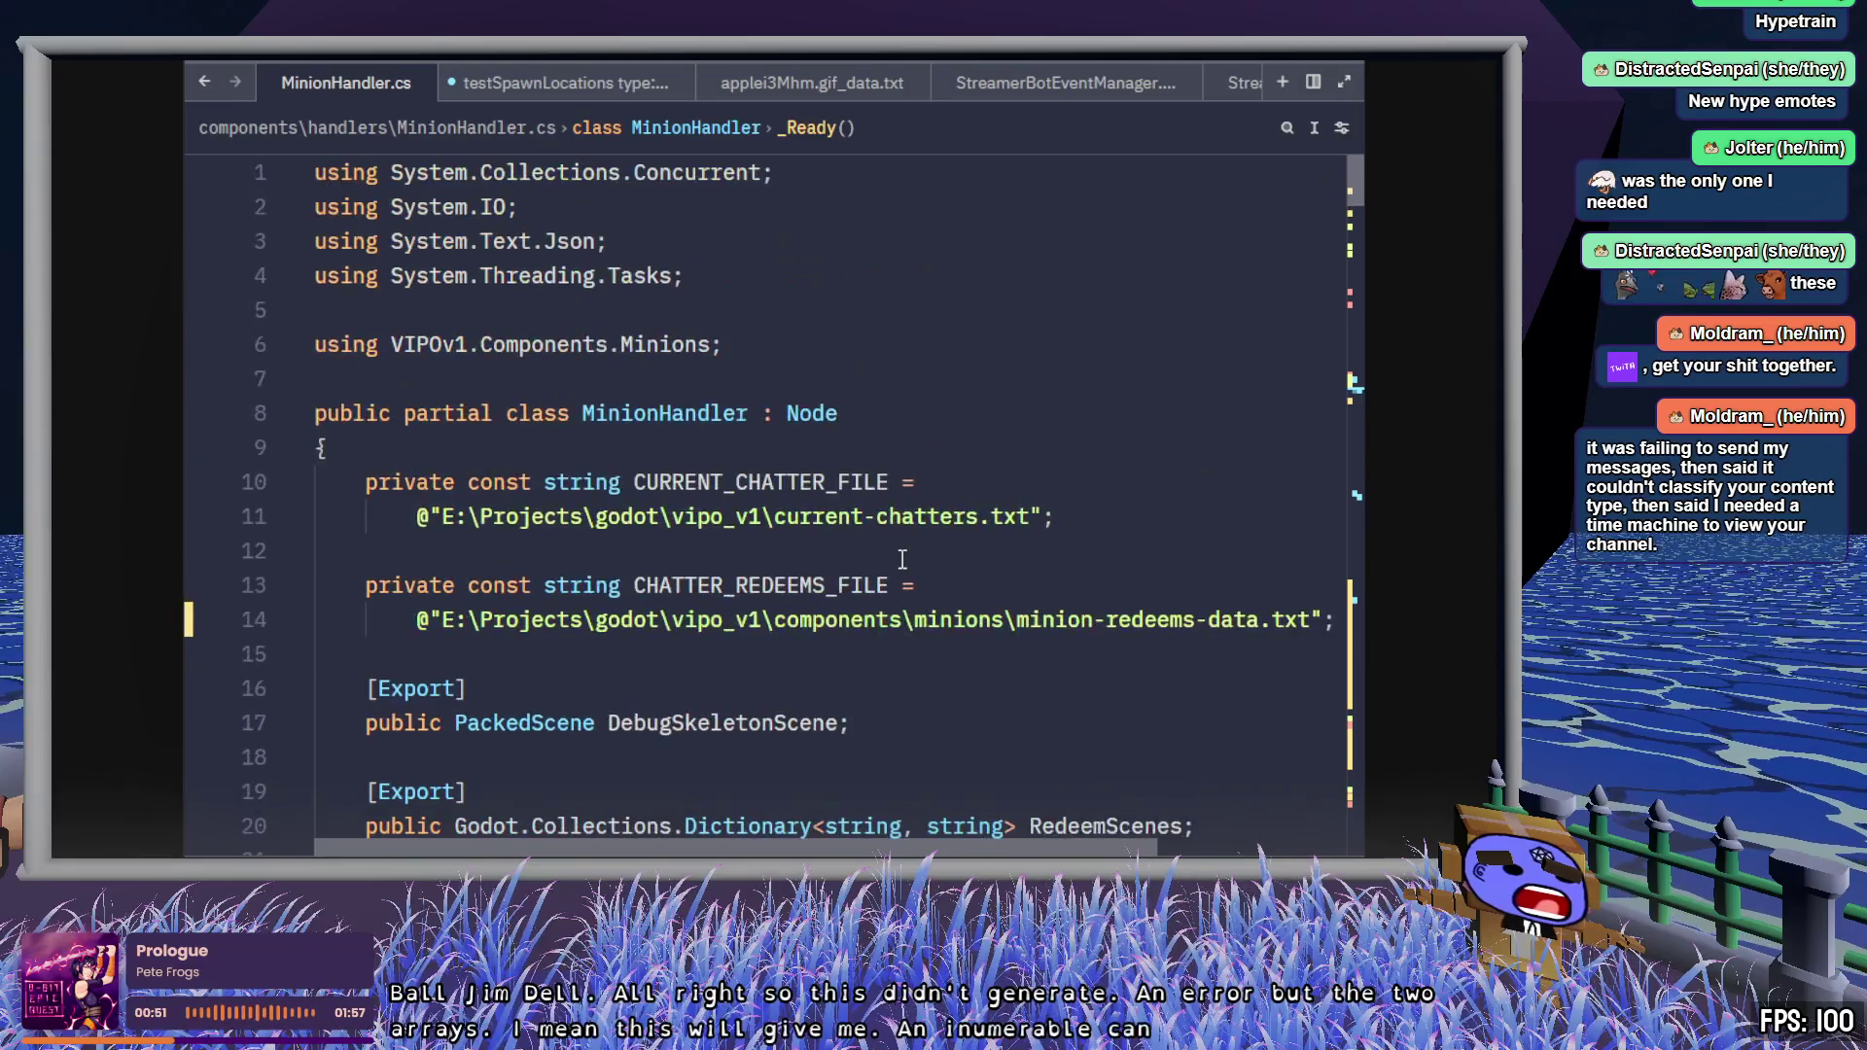
scroll(895, 557, "down", 9)
scroll(891, 557, "down", 3)
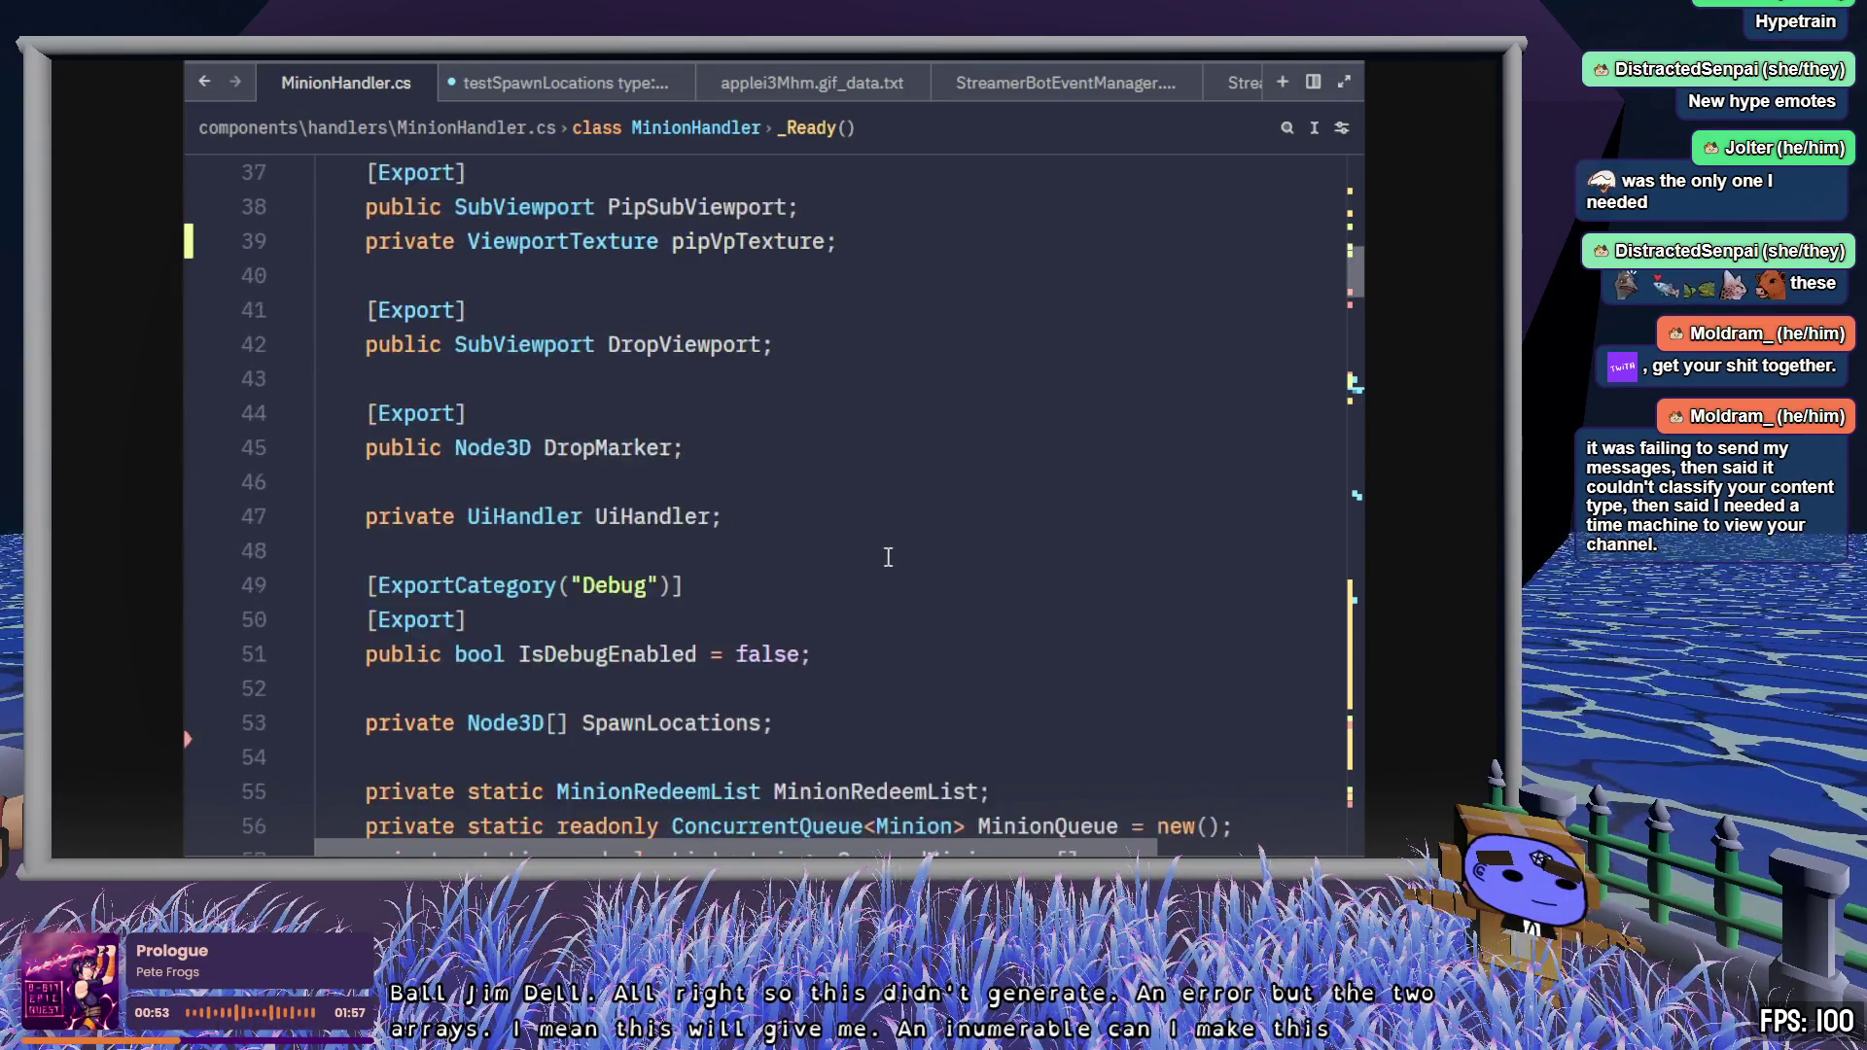
left_click(474, 620)
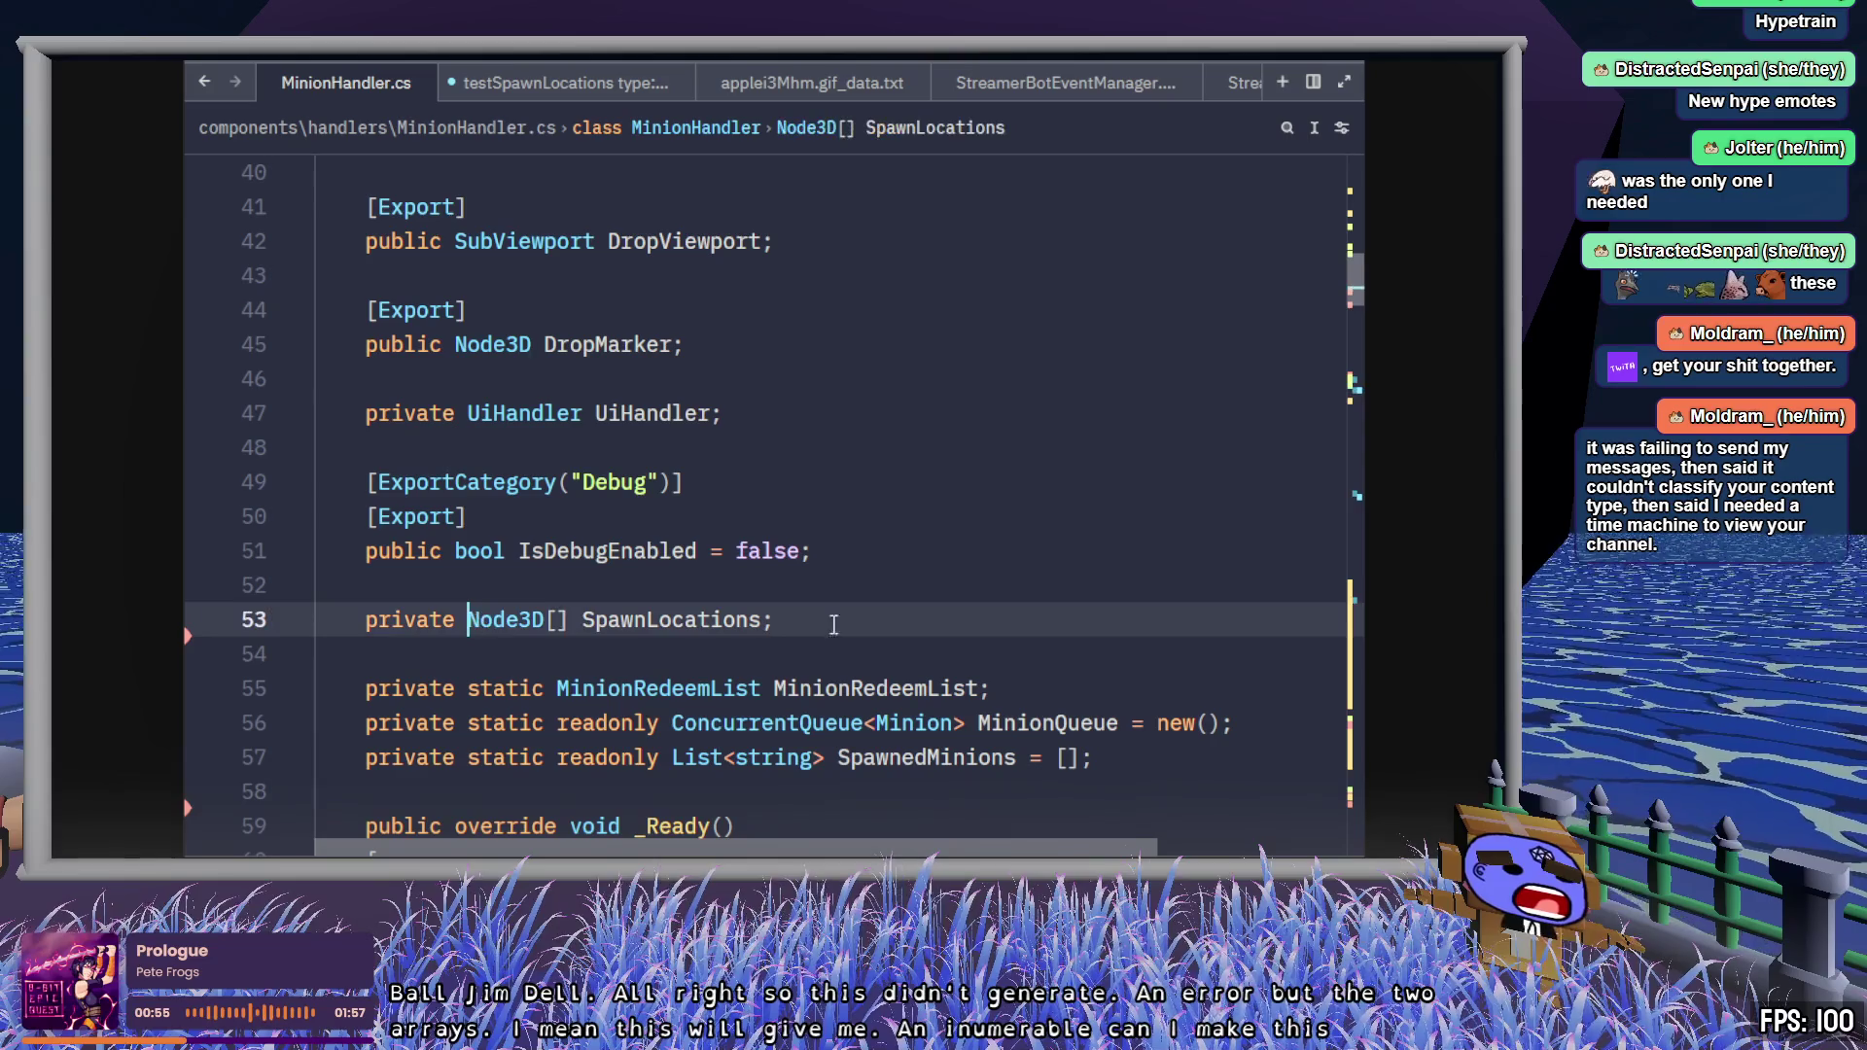
- Change the SpawnLocations field type from Node3D[] to List<Node3D> and save
type("List<")
key("ctrl+Right")
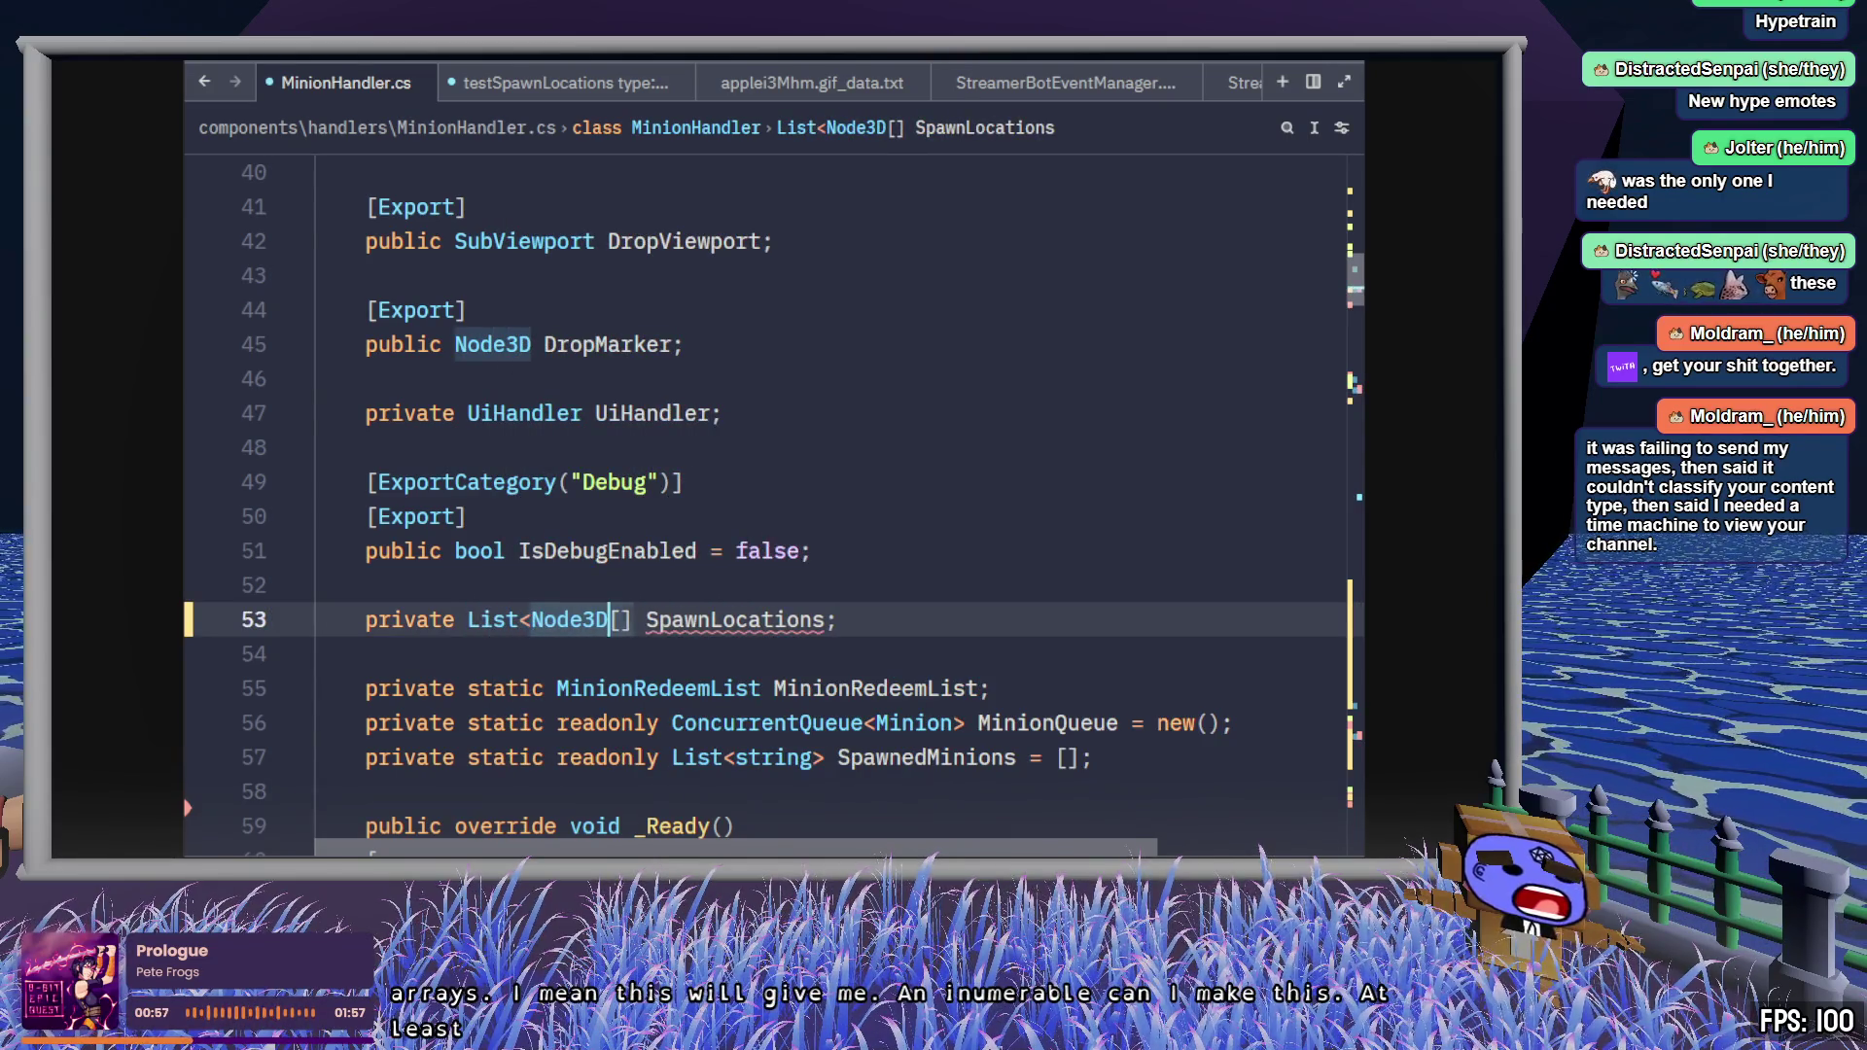
key("Delete")
key("Delete")
type(">")
key("ctrl+s")
- Remove the .ToArray() call from the end of line 93
scroll(1123, 611, "down", 15)
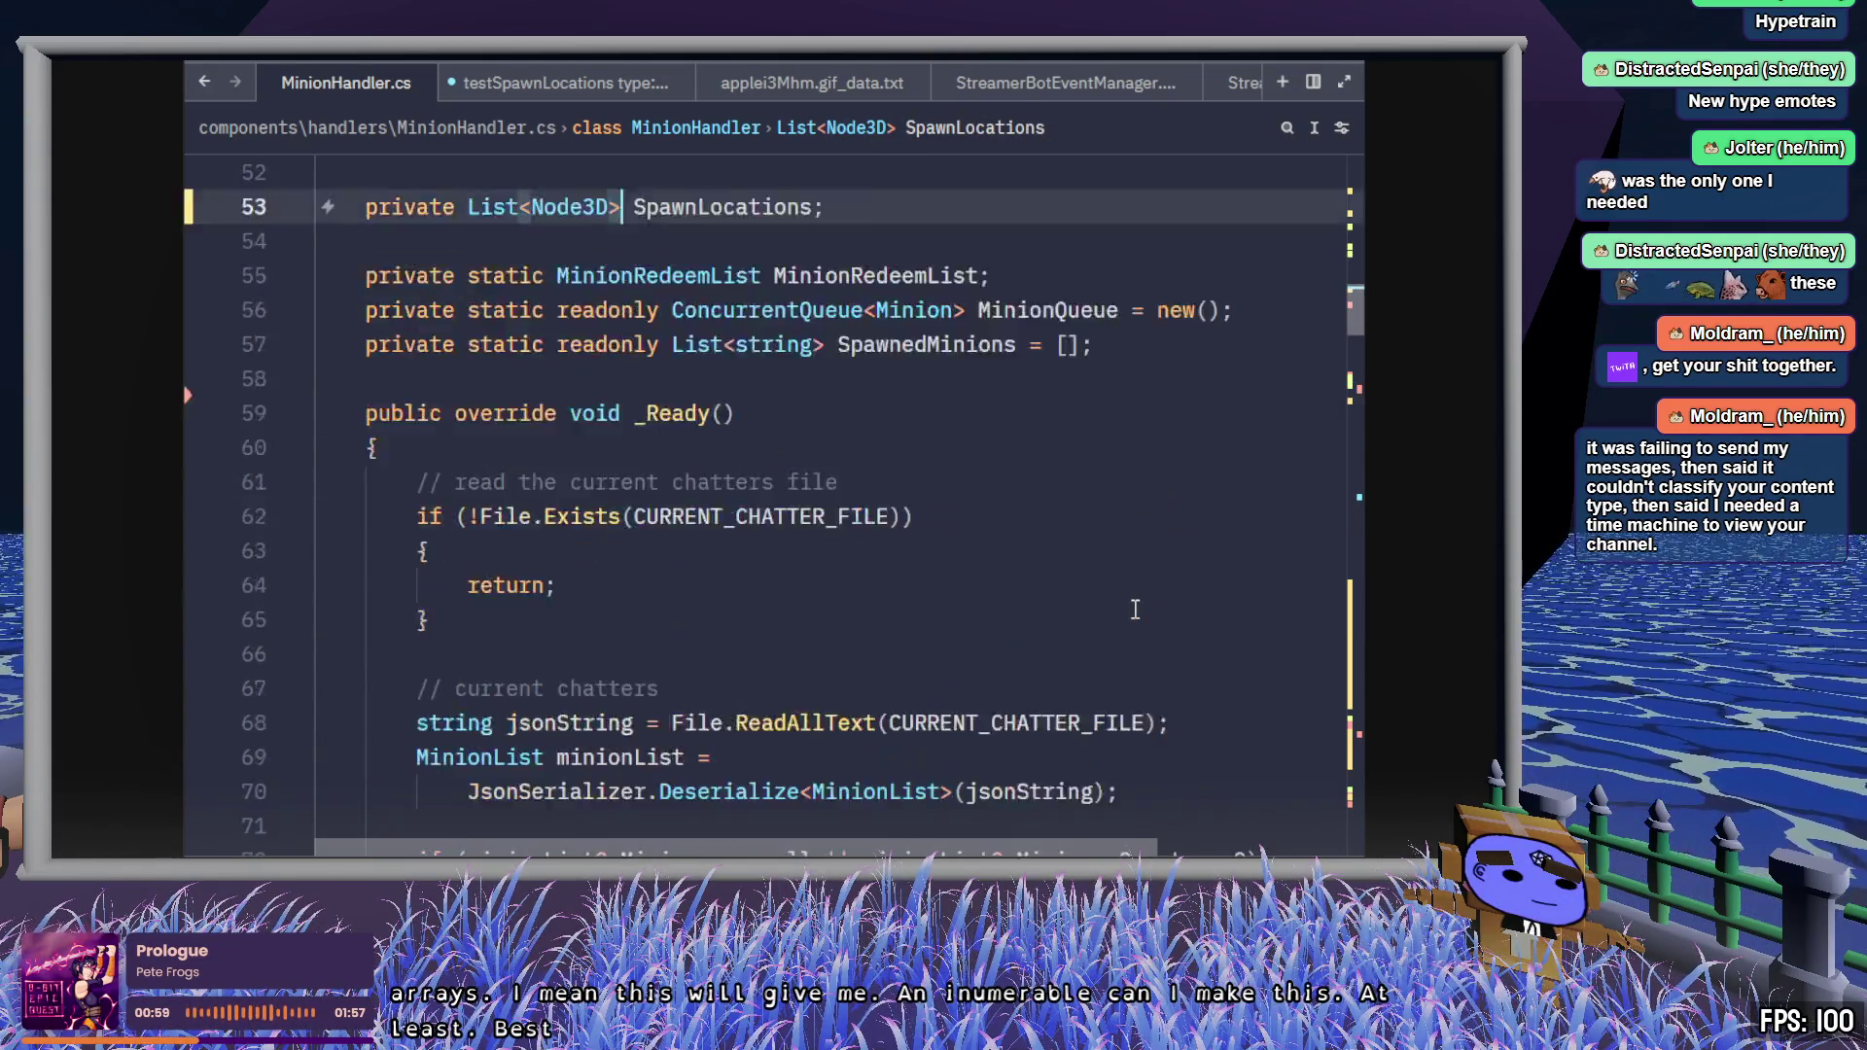
left_click_drag(803, 340, 671, 344)
type(";")
scroll(793, 442, "up", 4)
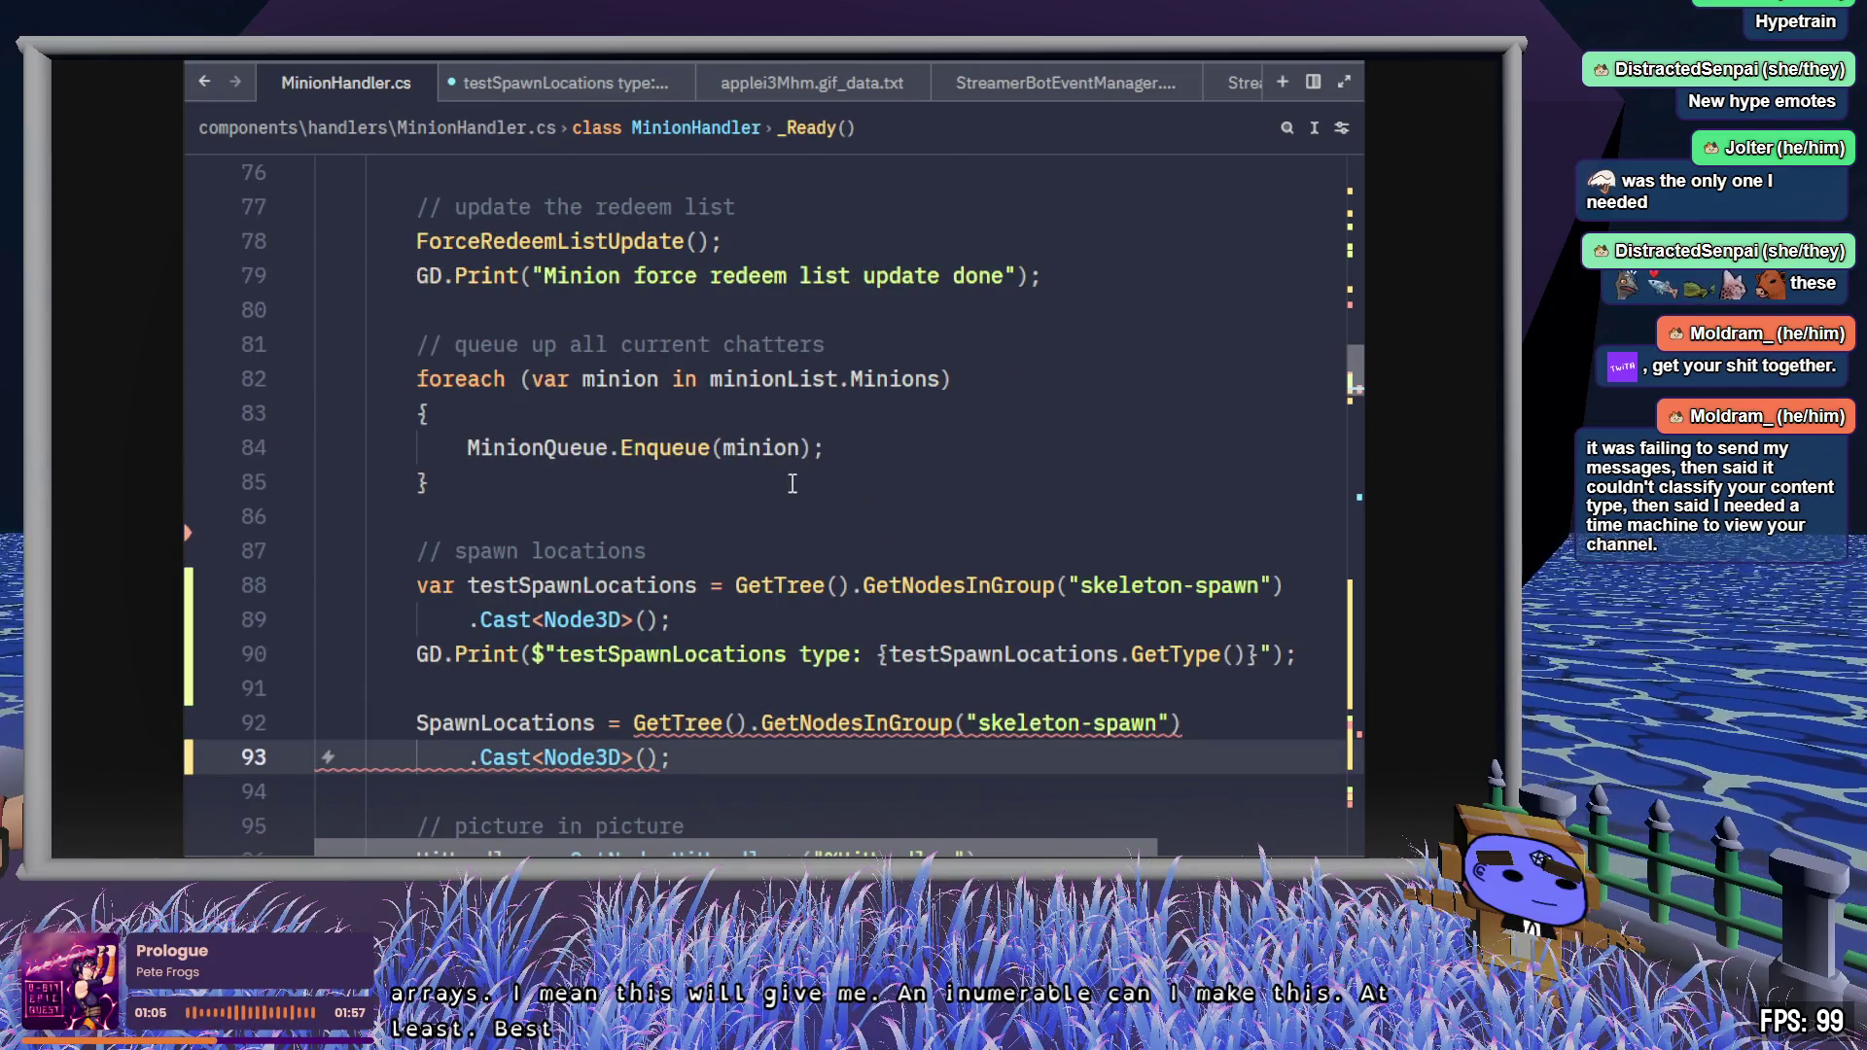
left_click(660, 759)
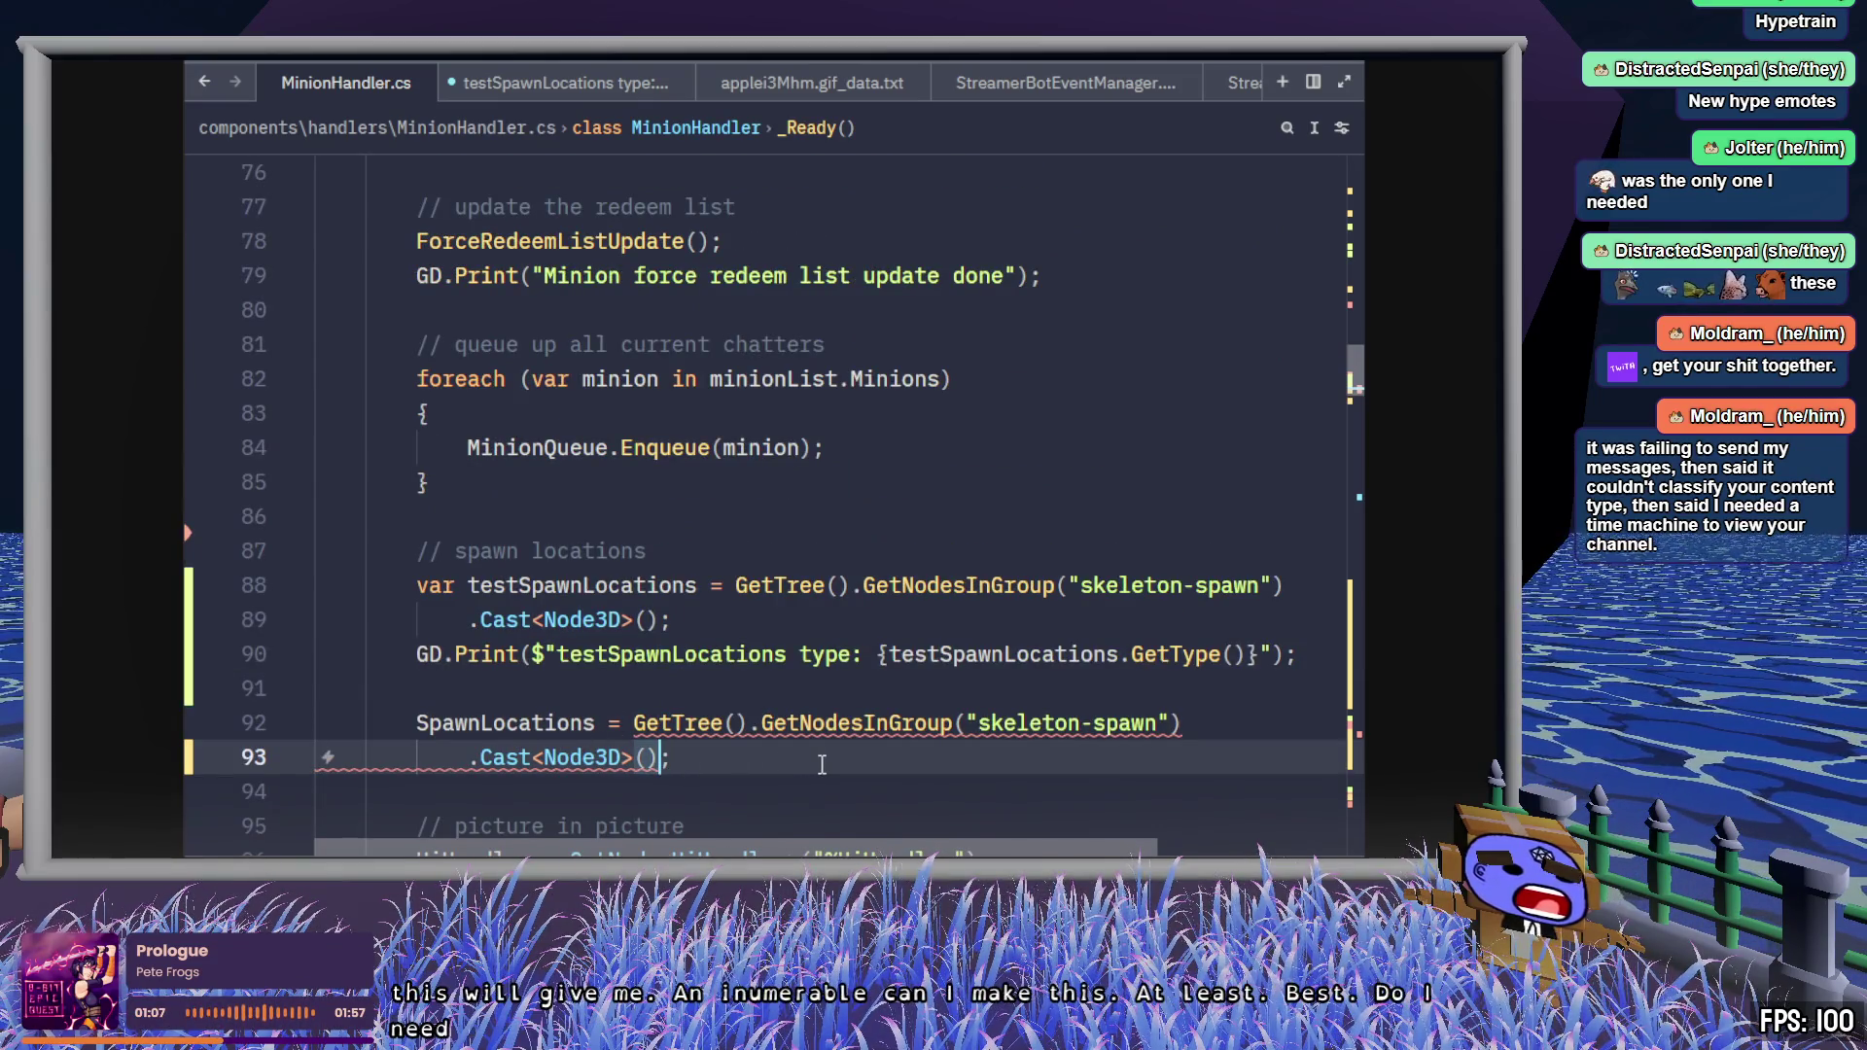
- Replace List with IEnumberable in the line 53 field type
scroll(819, 757, "up", 15)
scroll(801, 738, "down", 2)
double_click(493, 620)
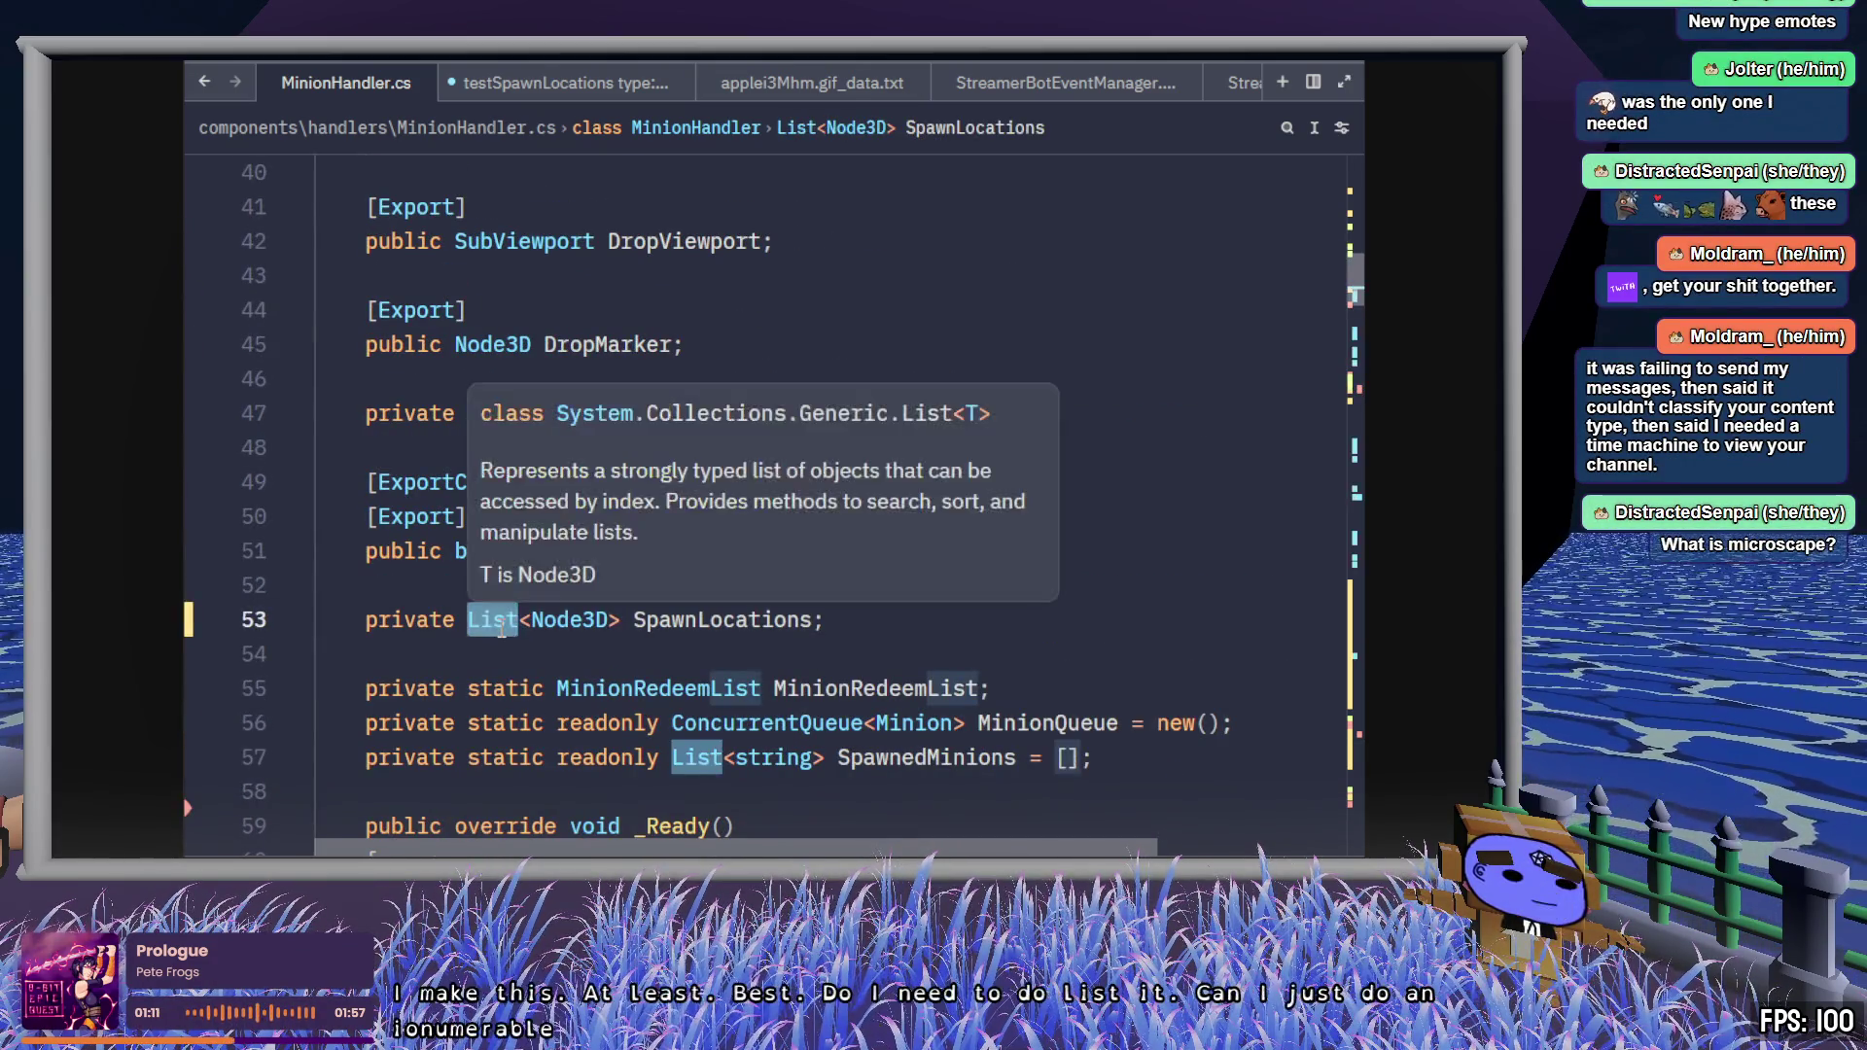
type("IEnumberable")
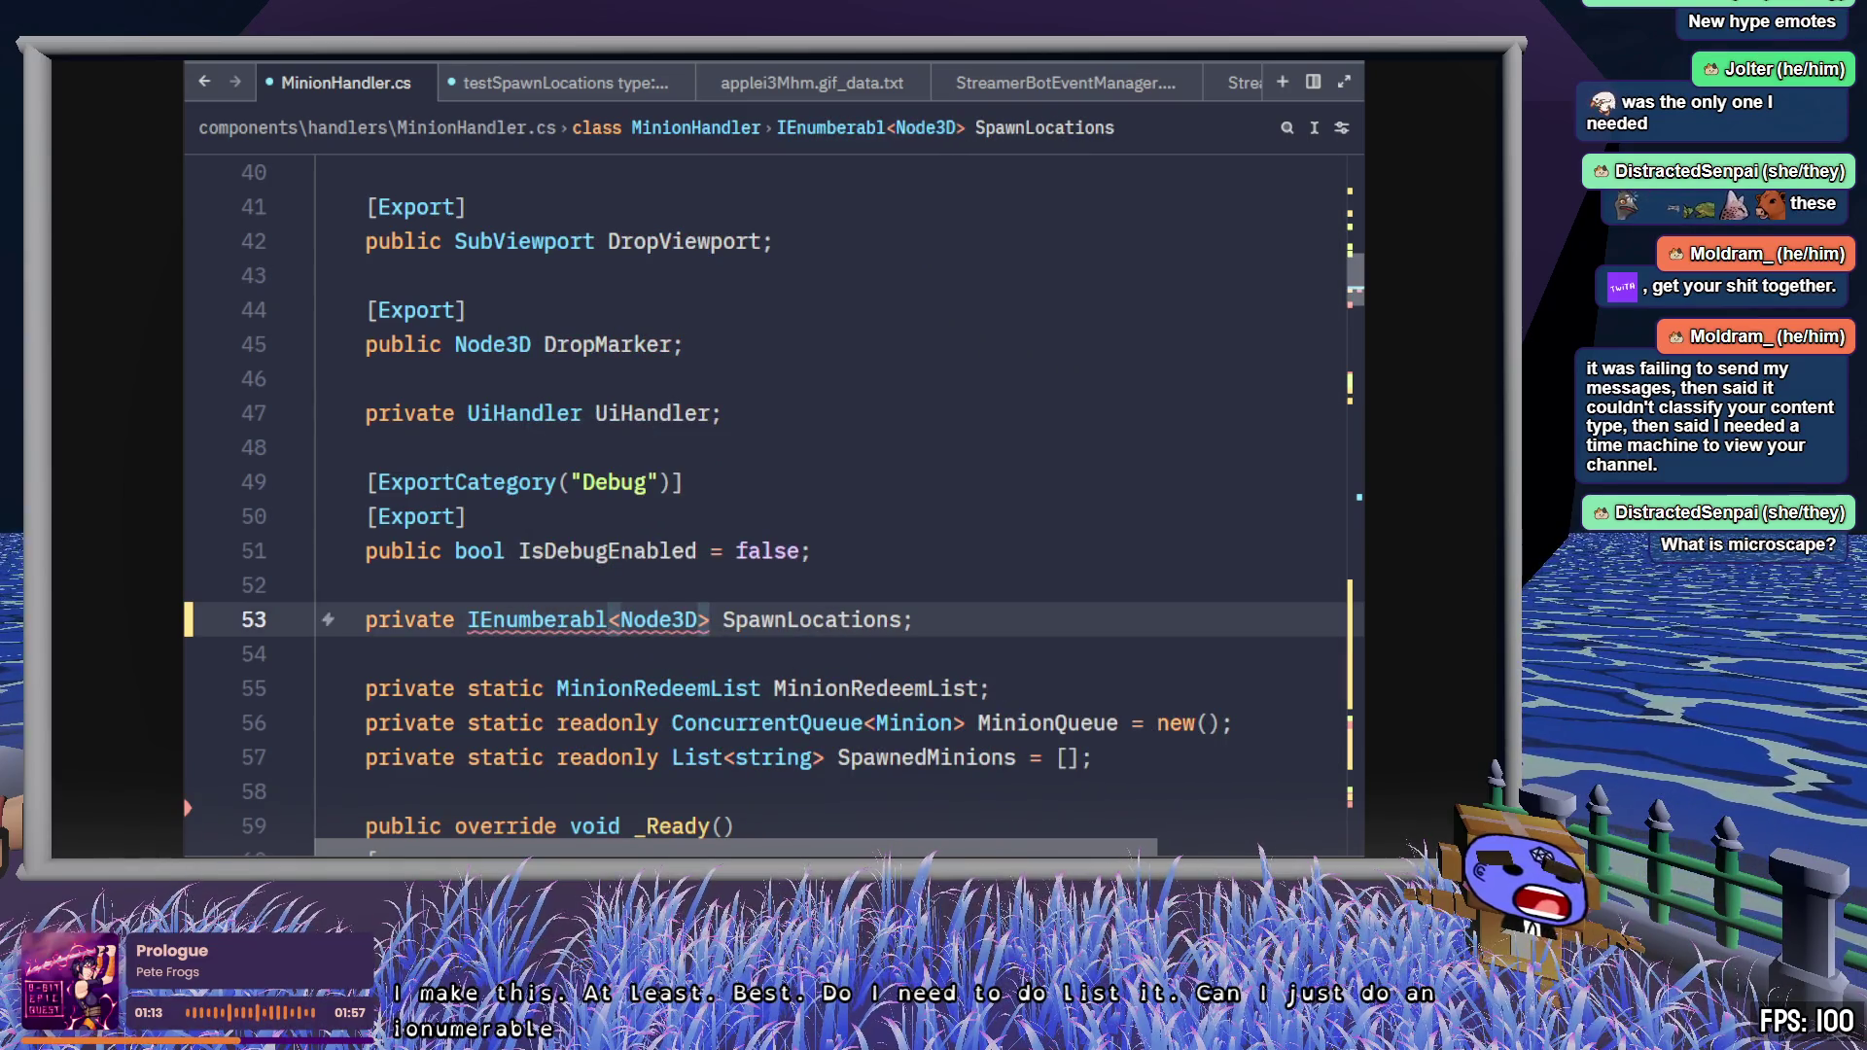
key("End")
mouse_move(562, 616)
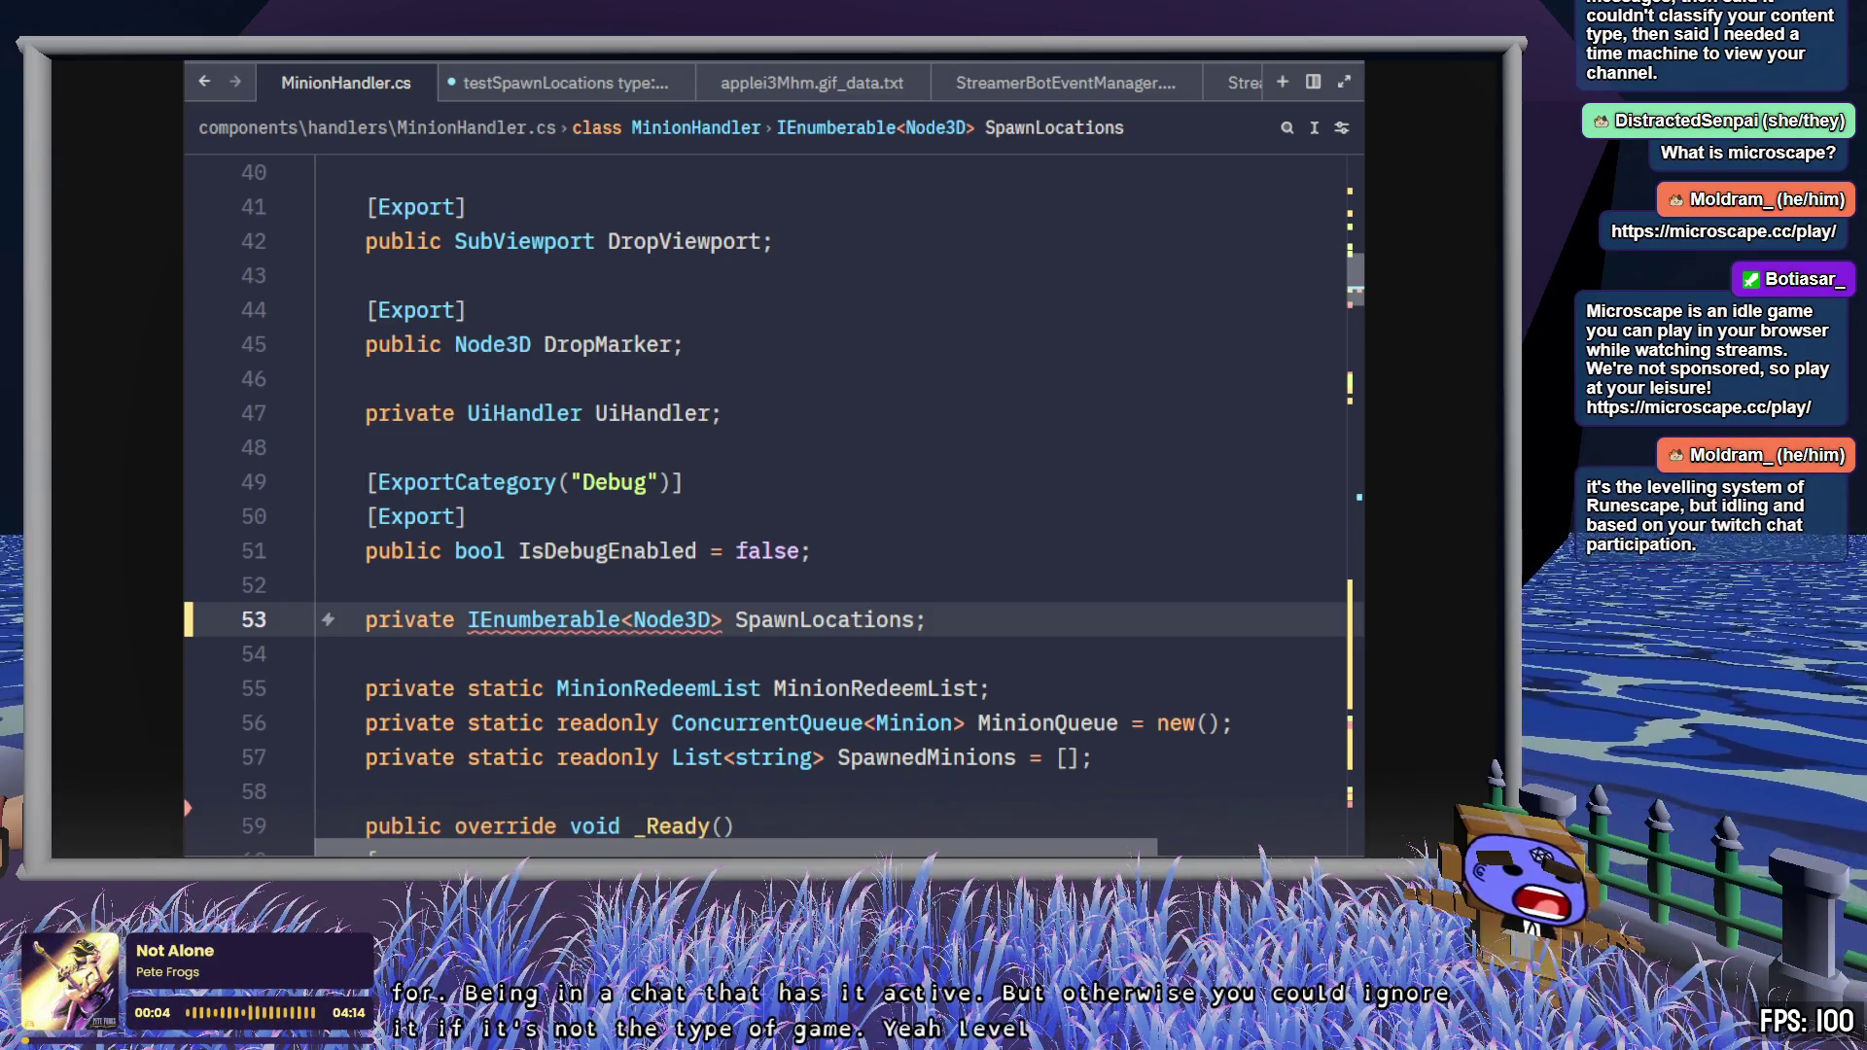
key("alt+Tab")
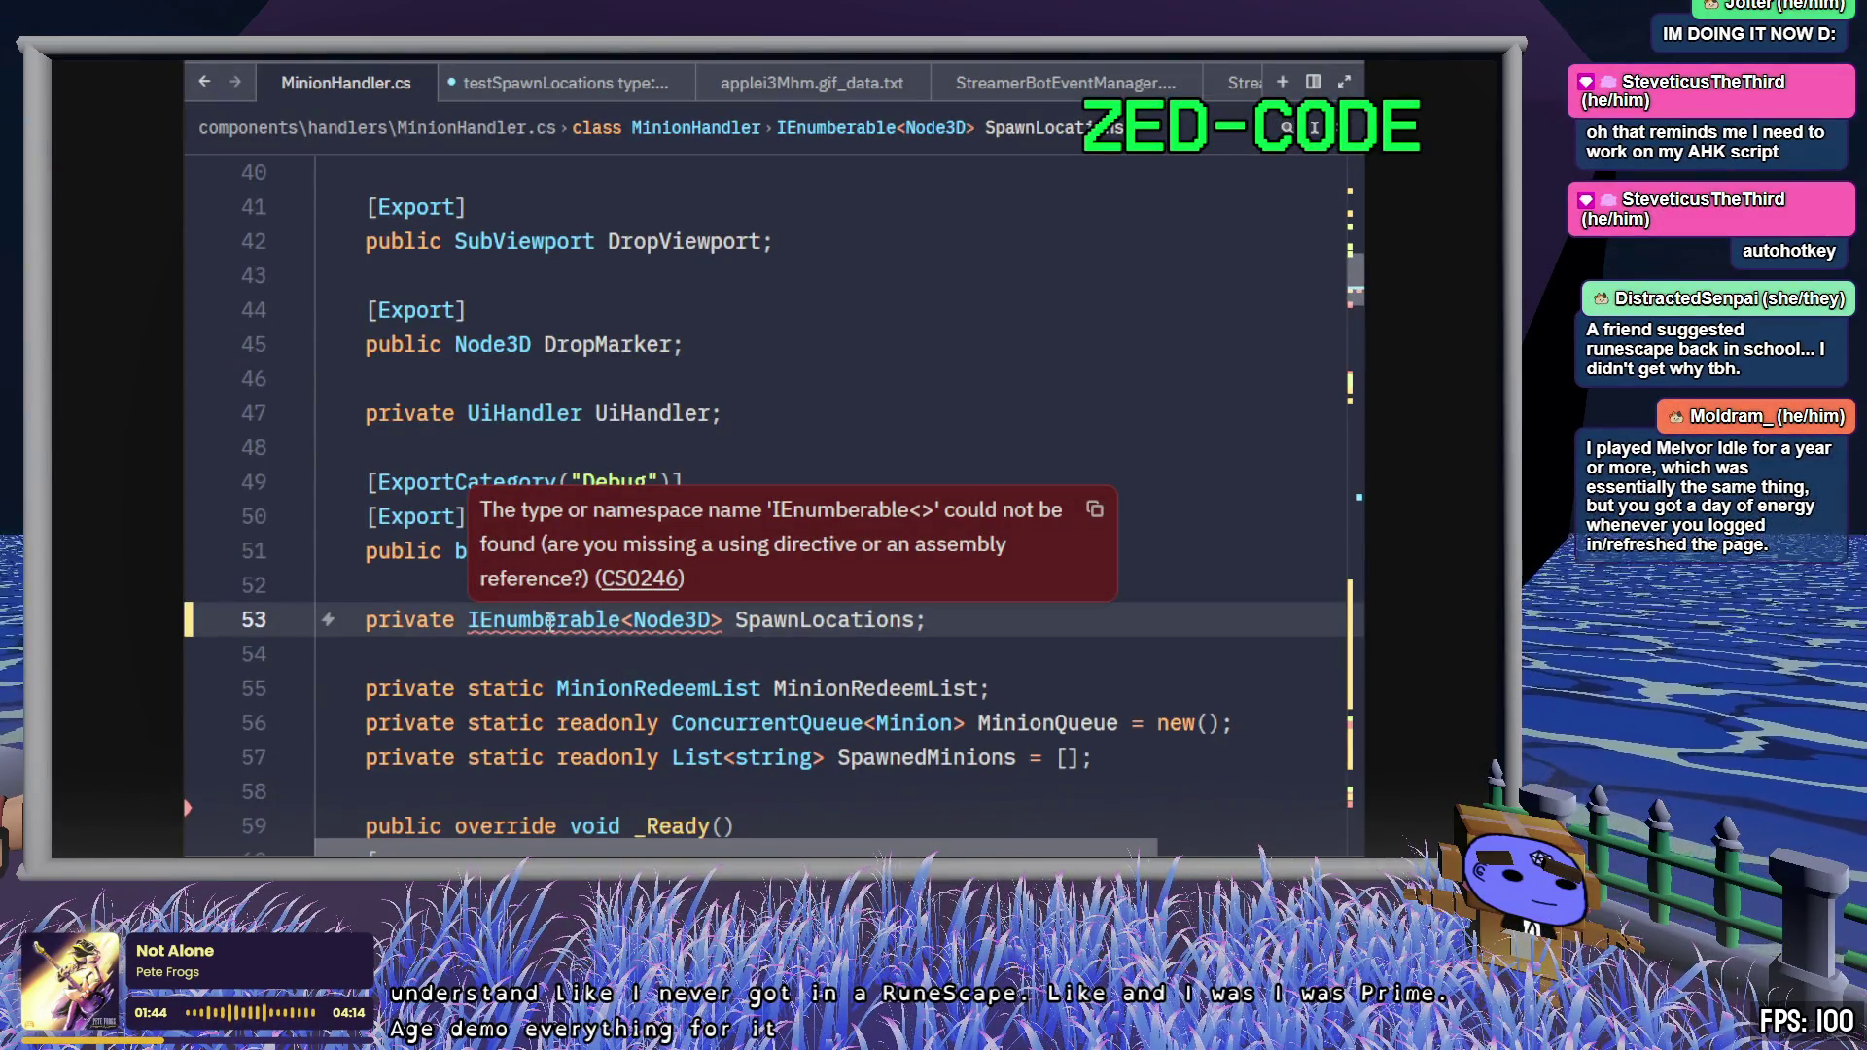
- Show the code-action fixes for the CS0246 error on IEnumberable
key("ctrl+period")
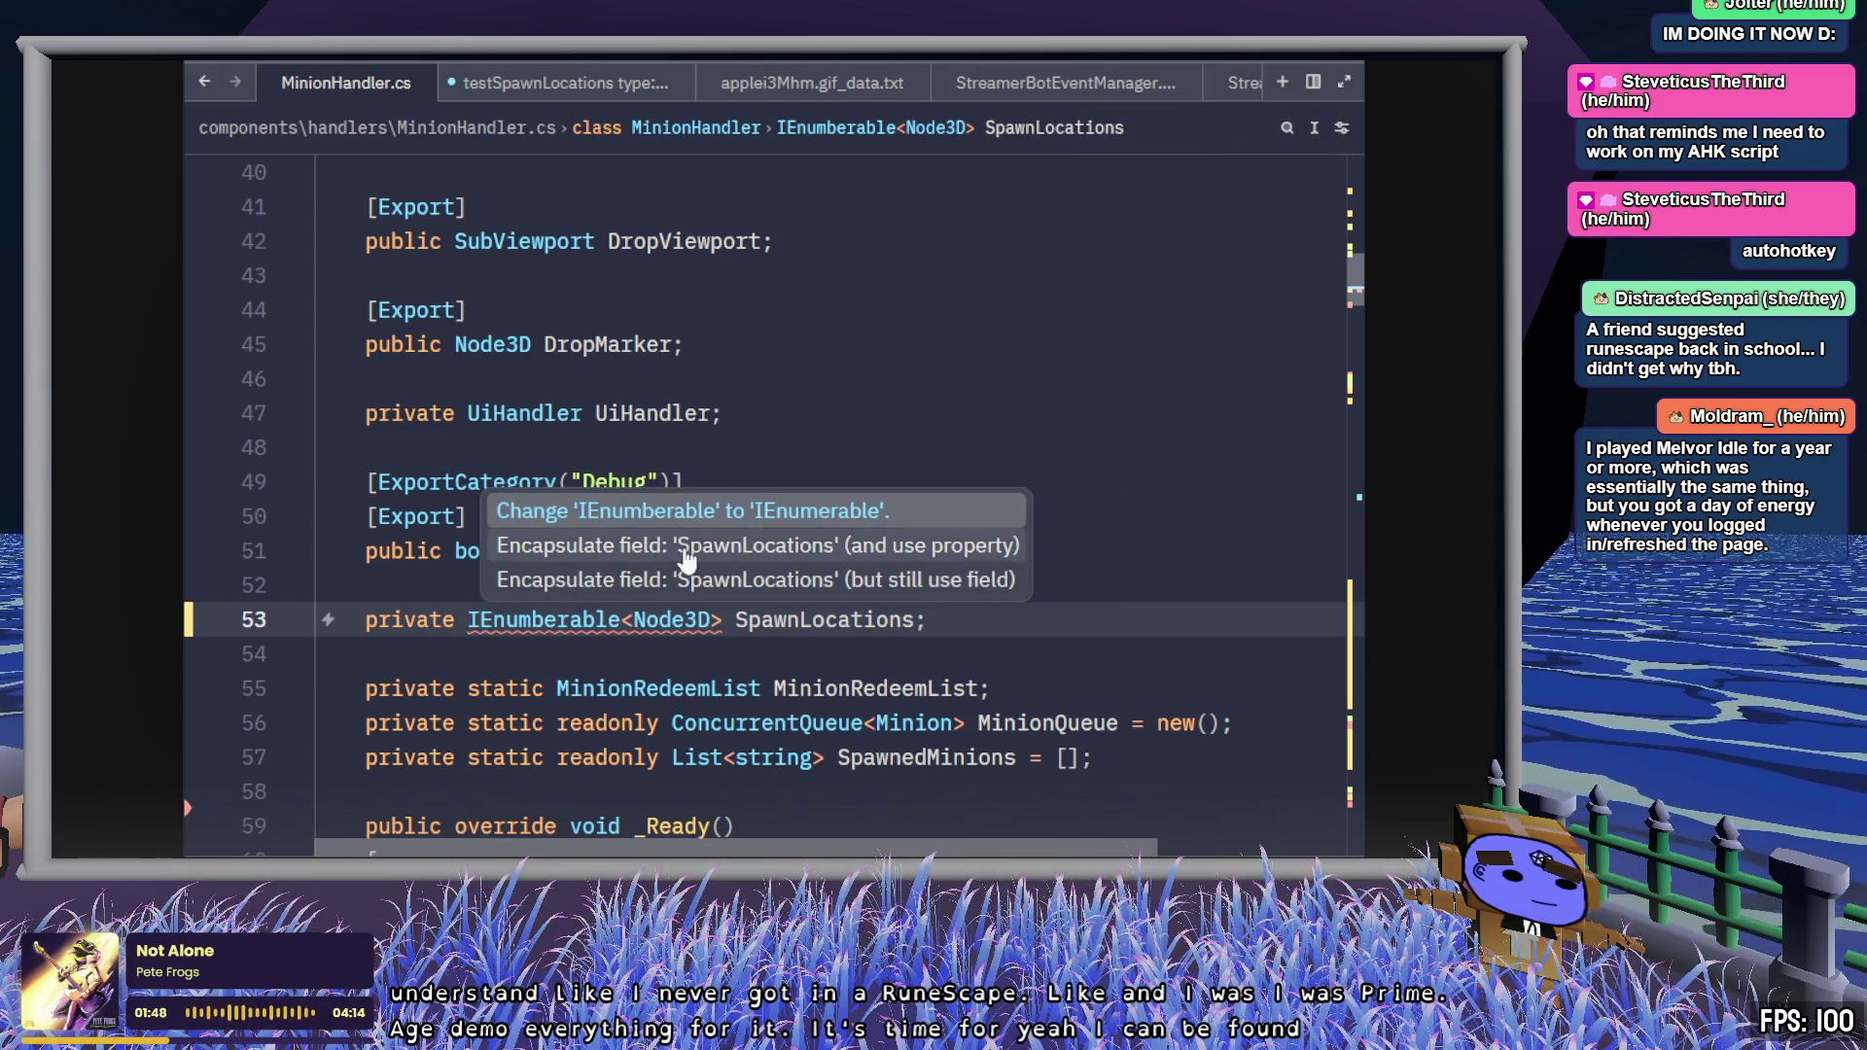
- Apply the 'Change IEnumberable to IEnumerable' fix, then scroll down to SpawnMinion lines 229–230
left_click(764, 516)
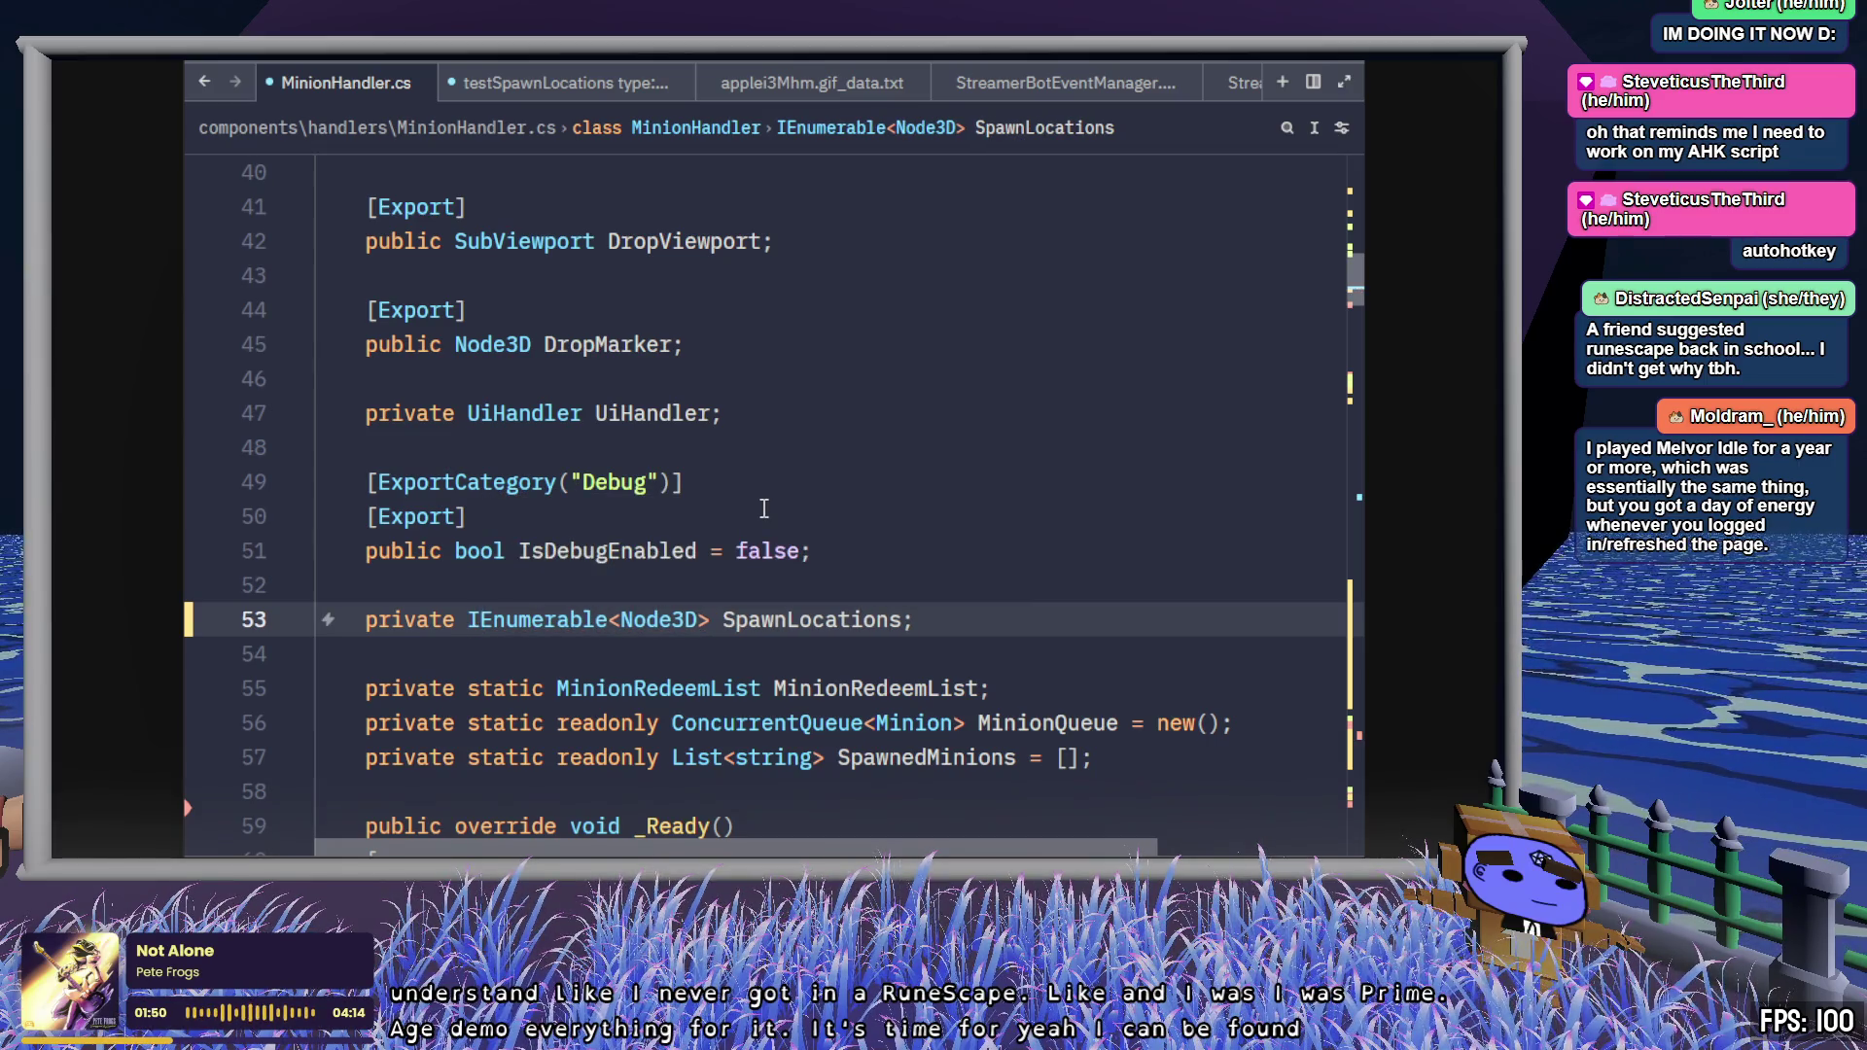
scroll(998, 609, "down", 7)
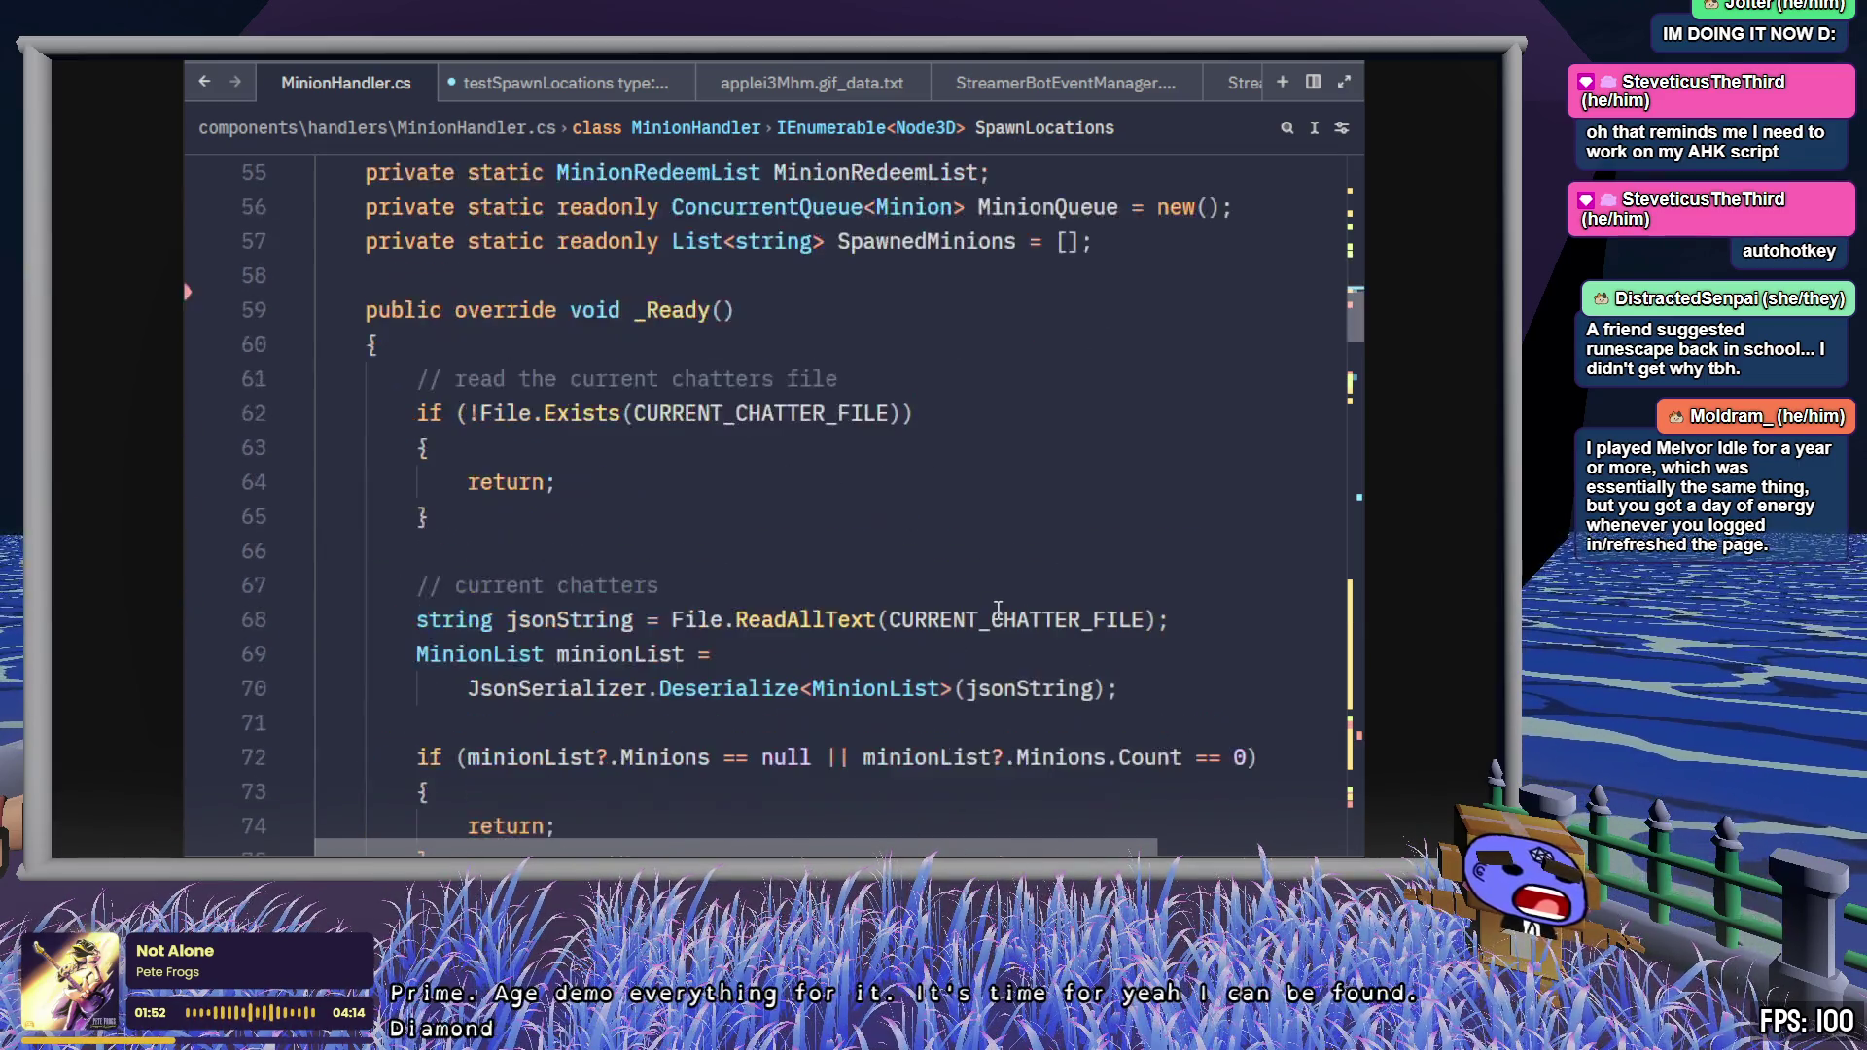
scroll(998, 610, "down", 6)
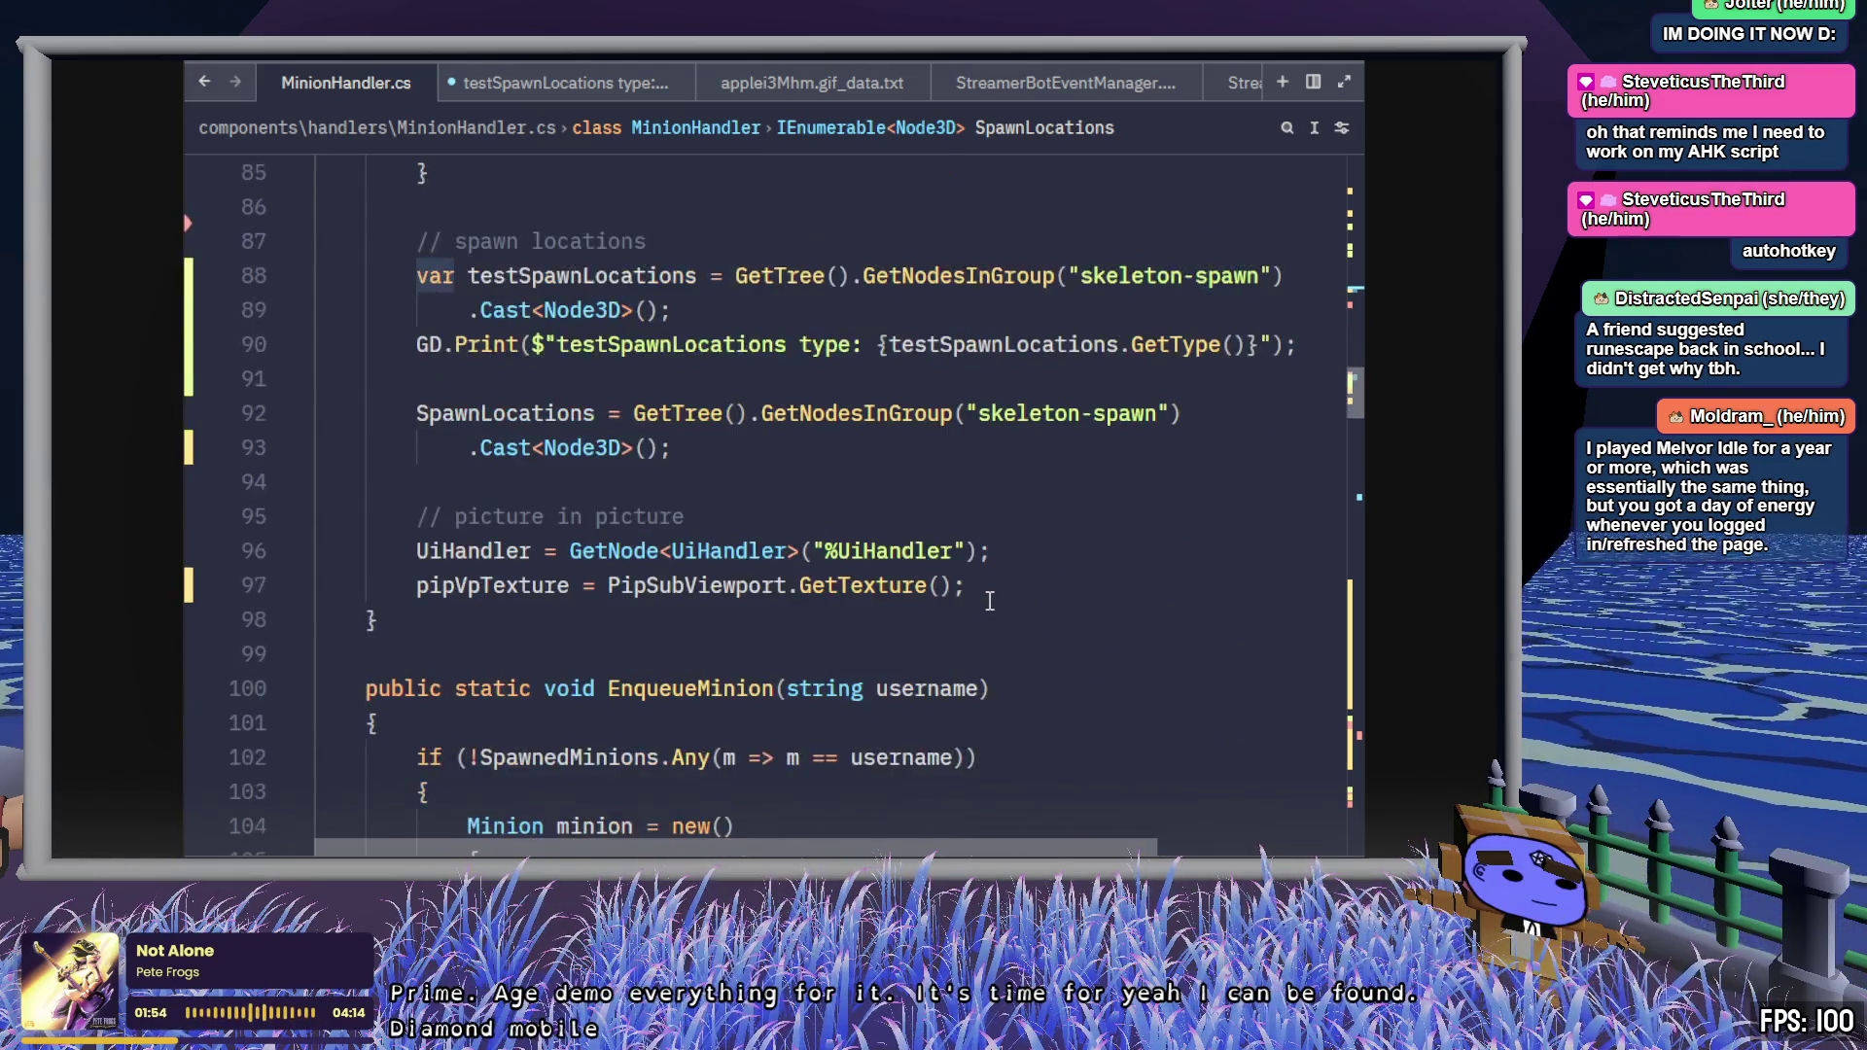
left_click(749, 650)
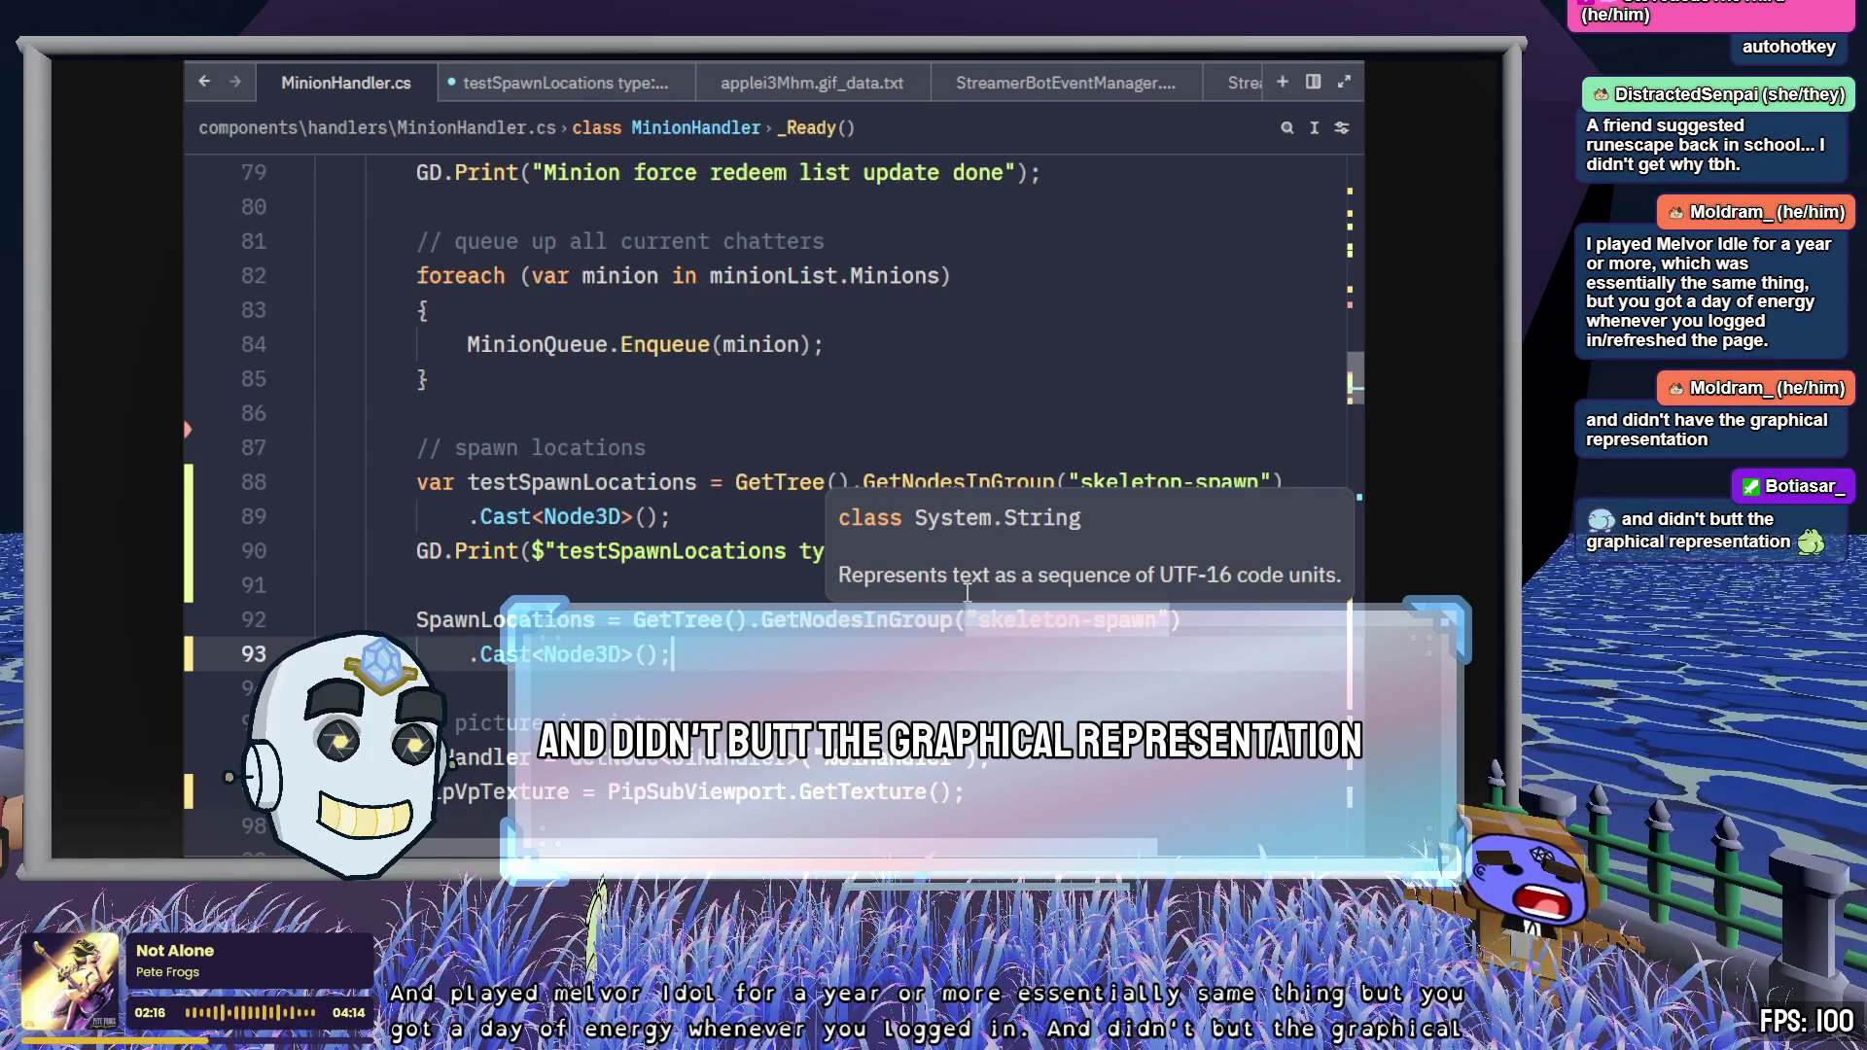
scroll(1055, 686, "down", 20)
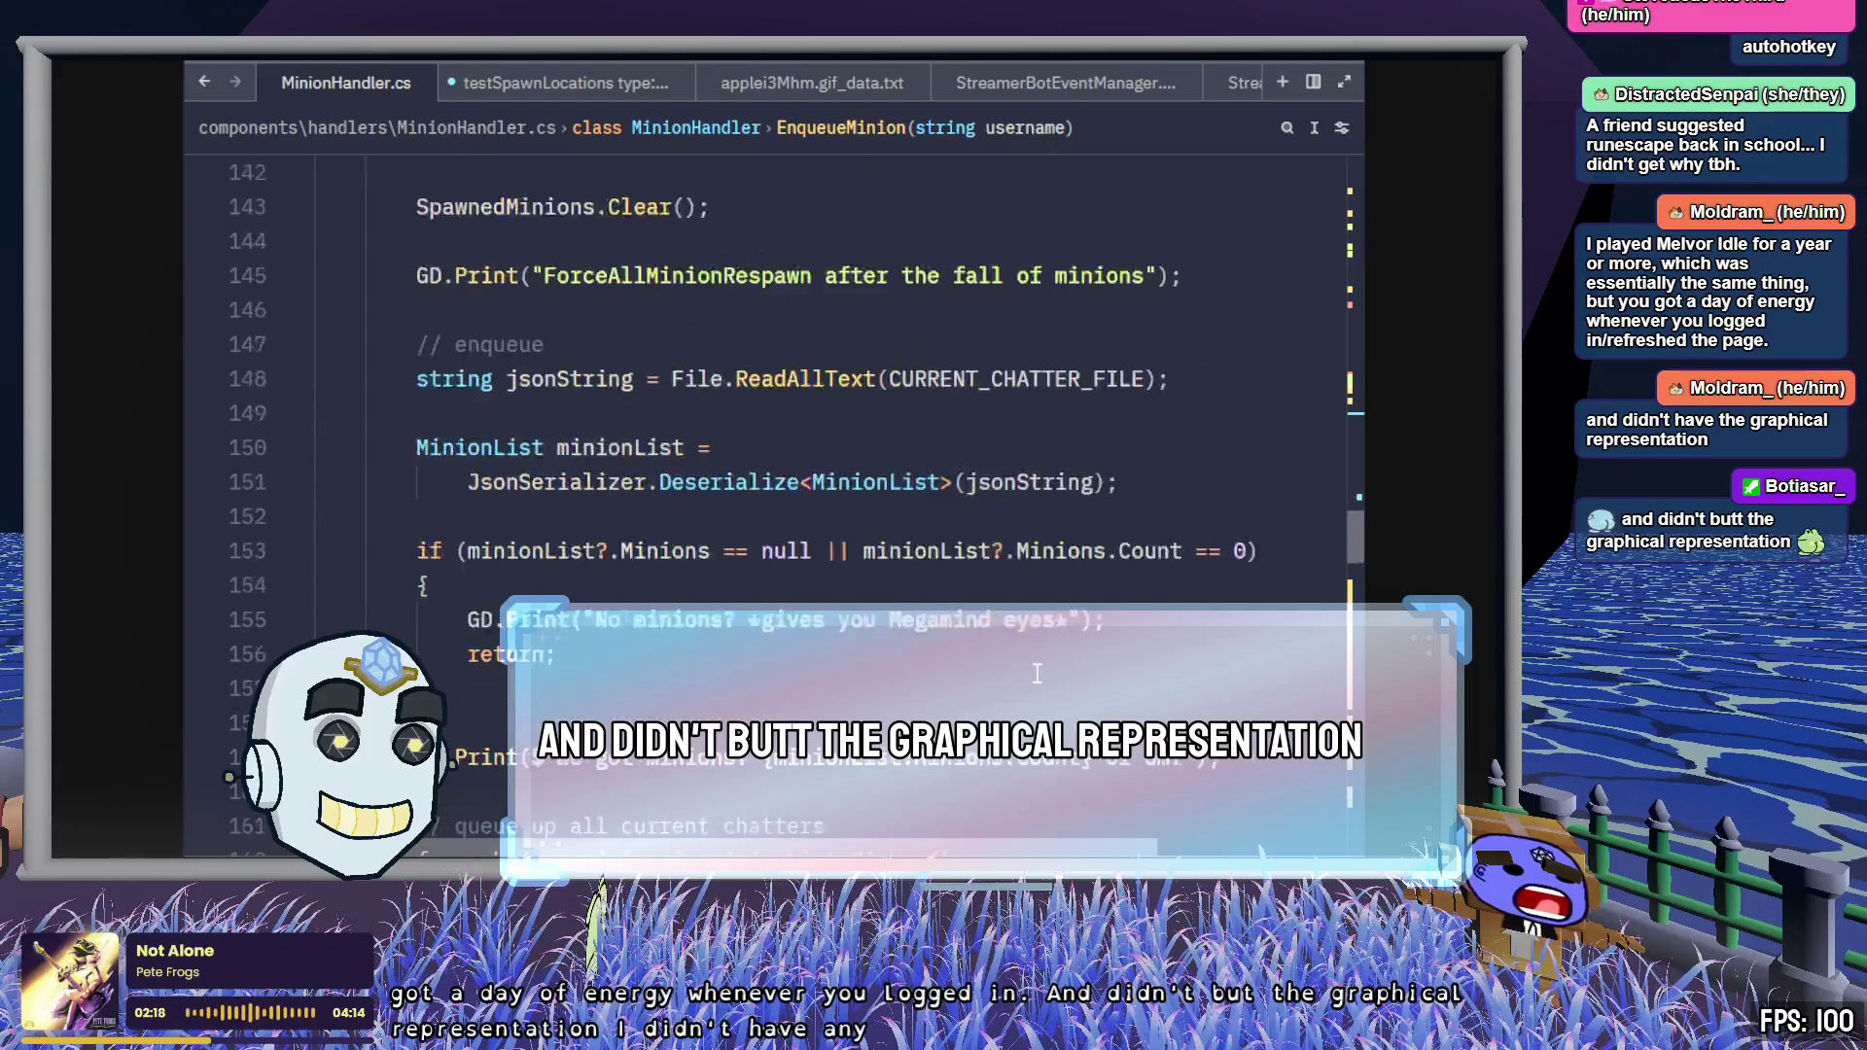
scroll(1028, 667, "down", 11)
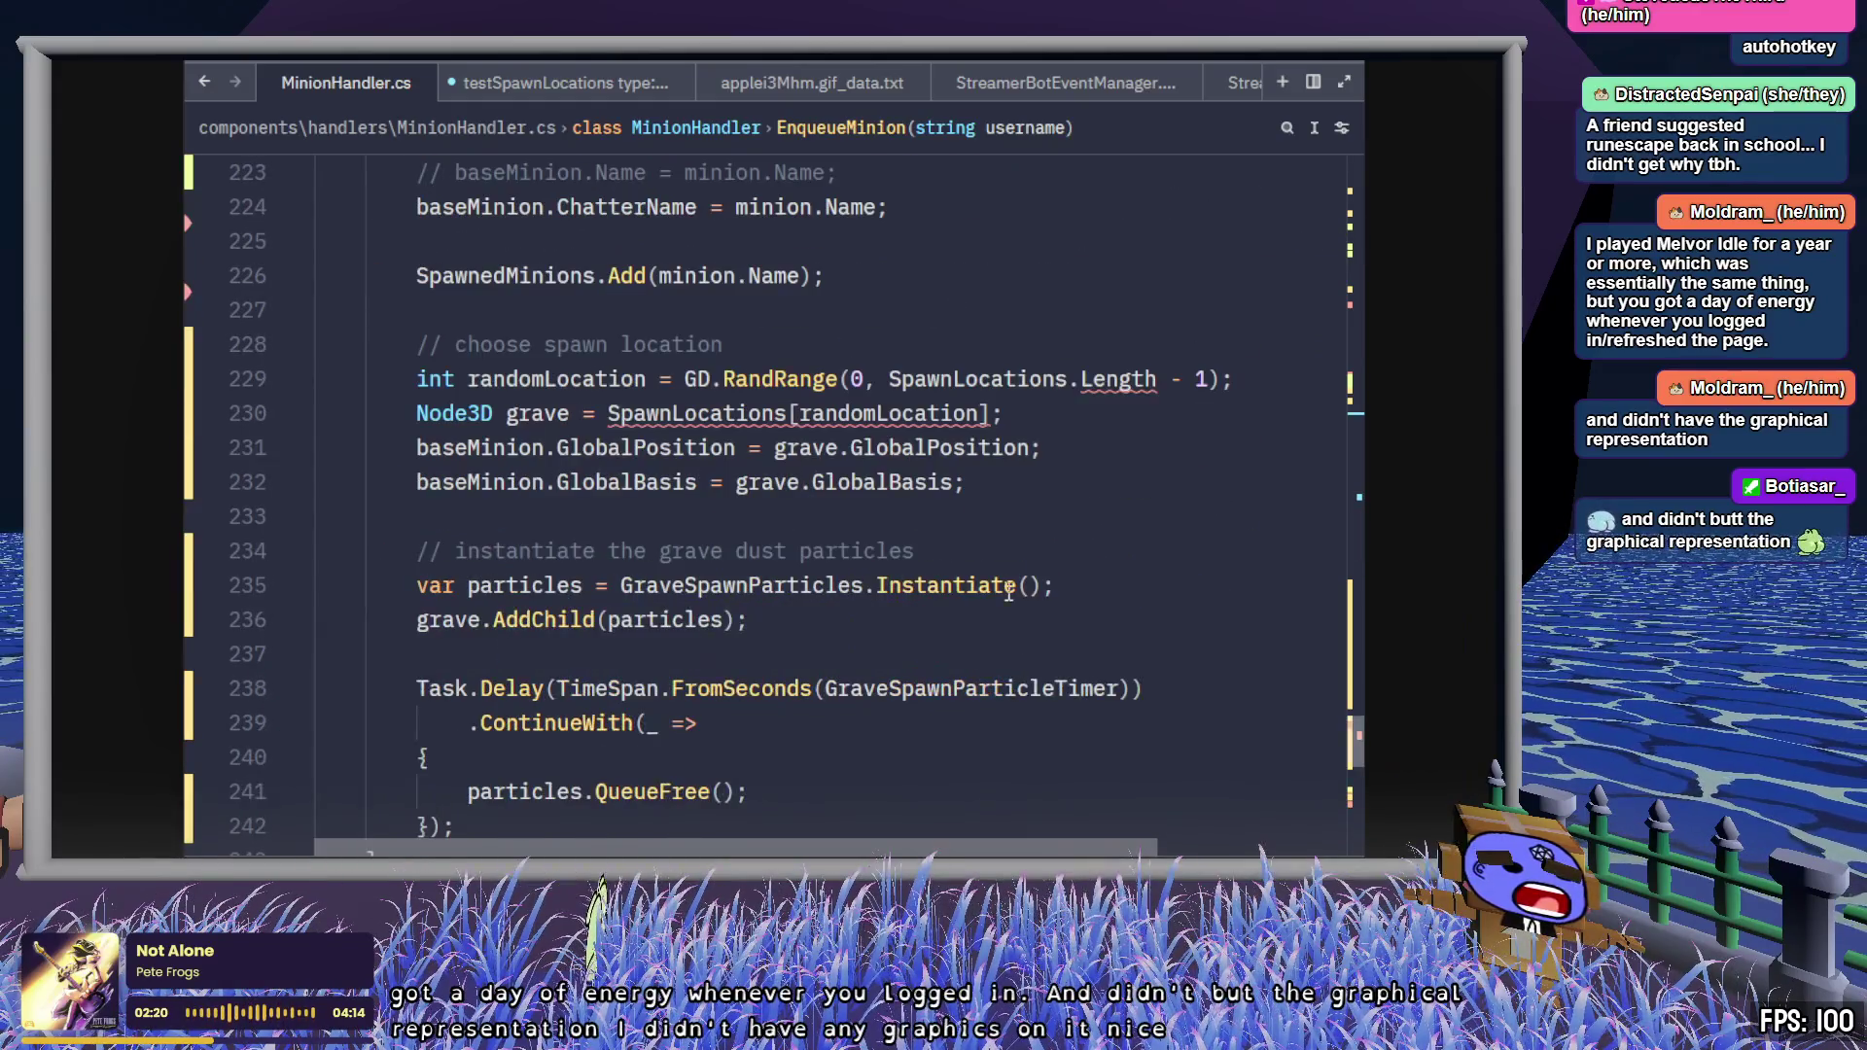
- Replace SpawnLocations.Length with Count() on line 229 and save
left_click(1157, 381)
key("ctrl+BackSpace")
type("count")
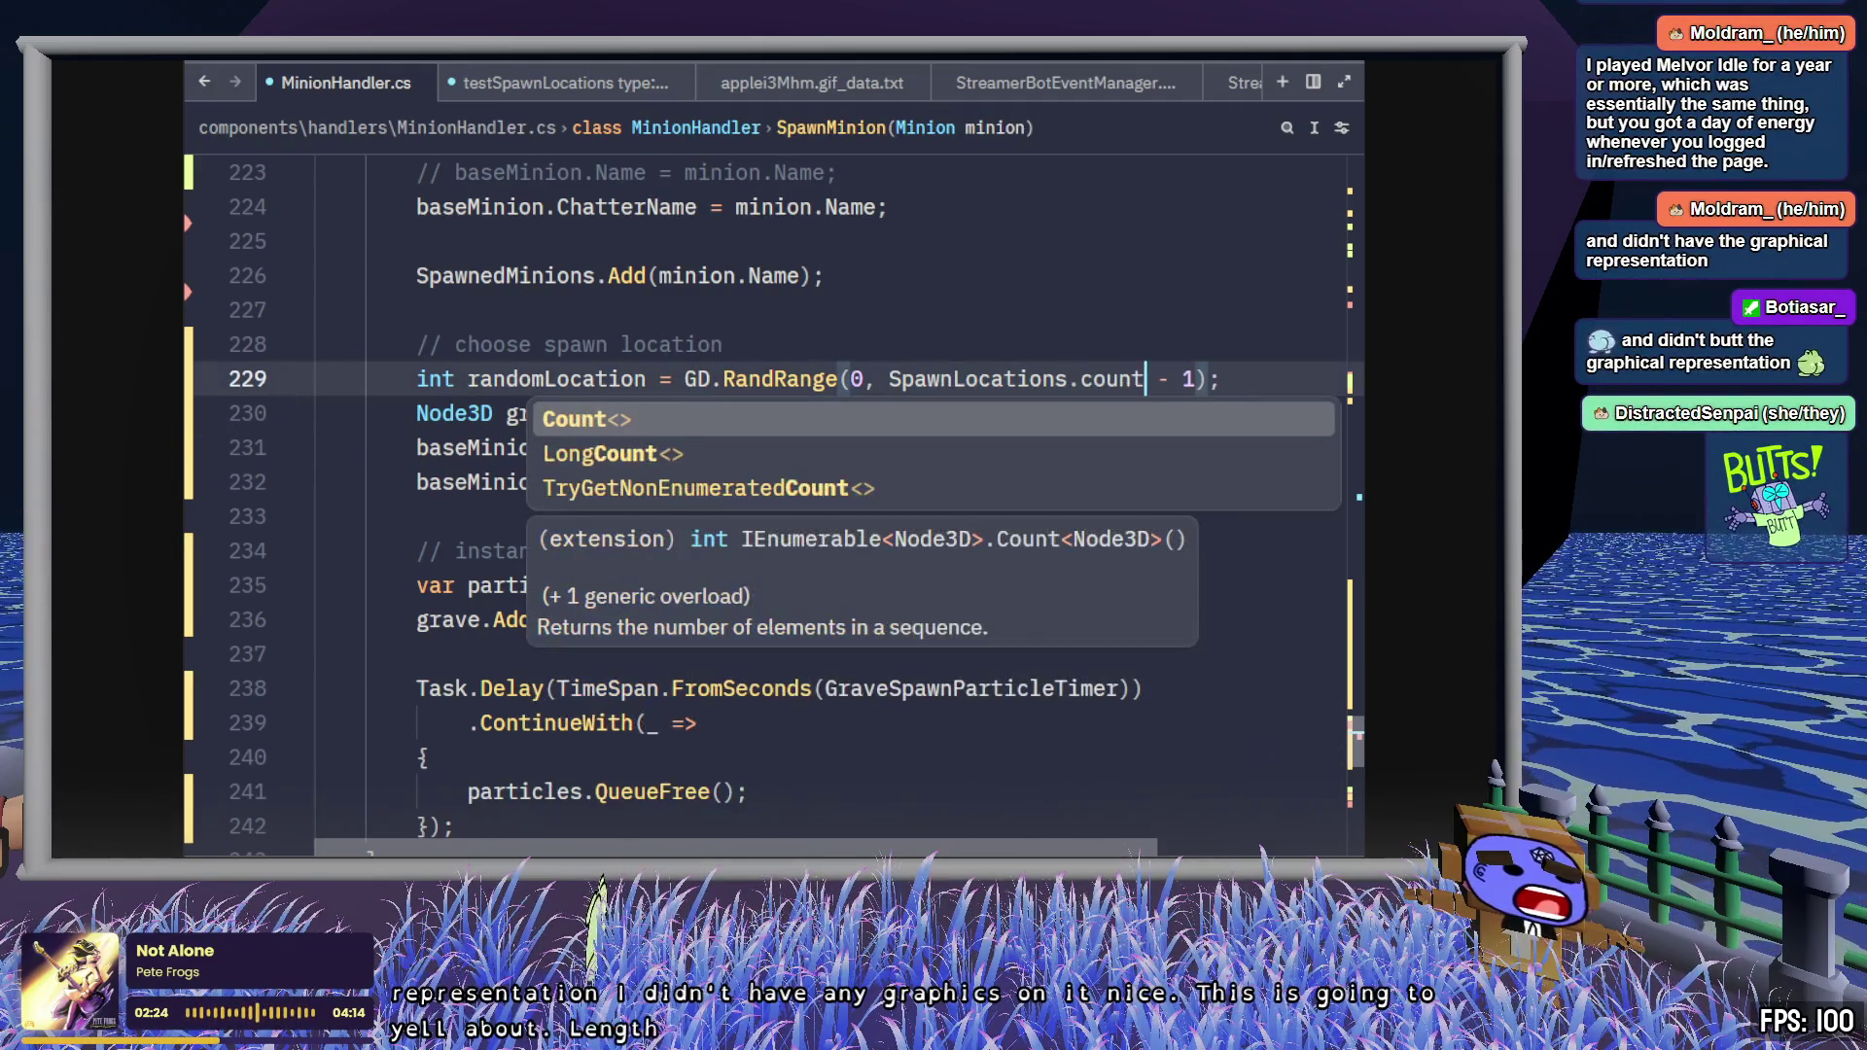
key("Return")
type("()")
key("End")
key("ctrl+s")
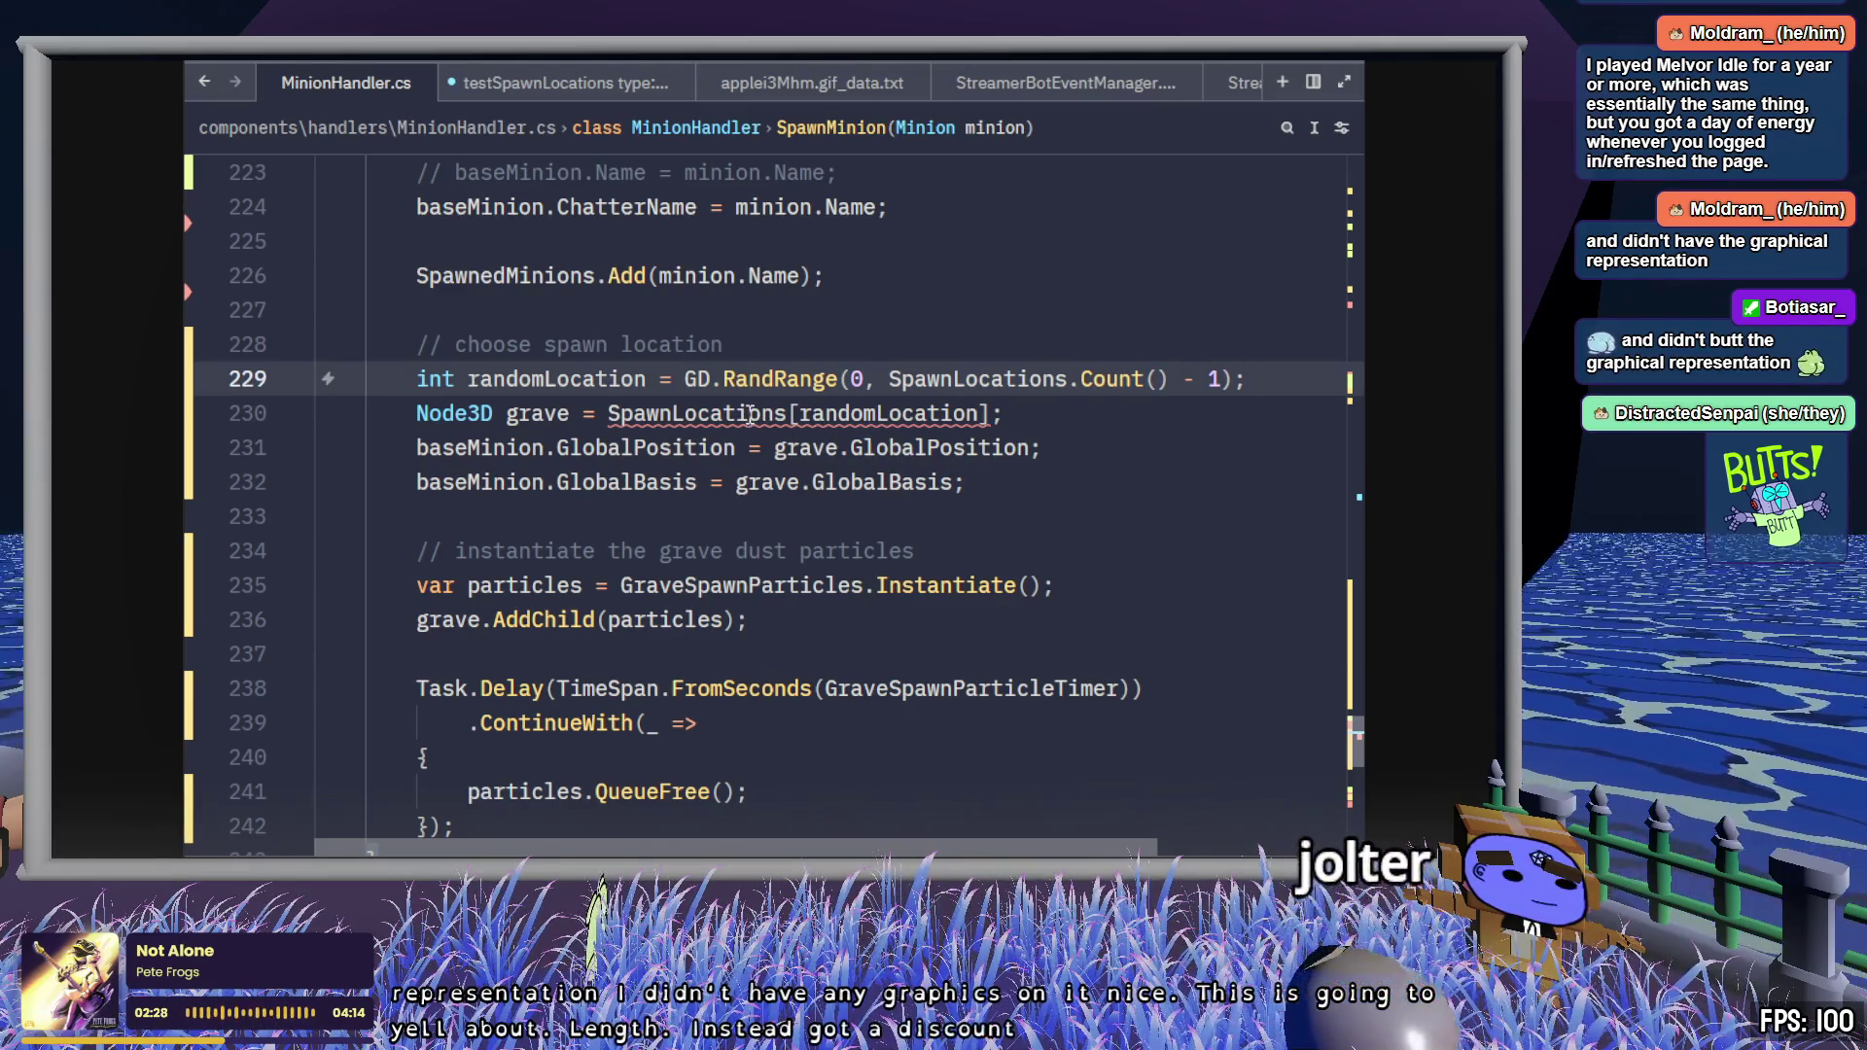
- Restore Length on line 229, save, and return to the line 53 declaration
mouse_move(750, 414)
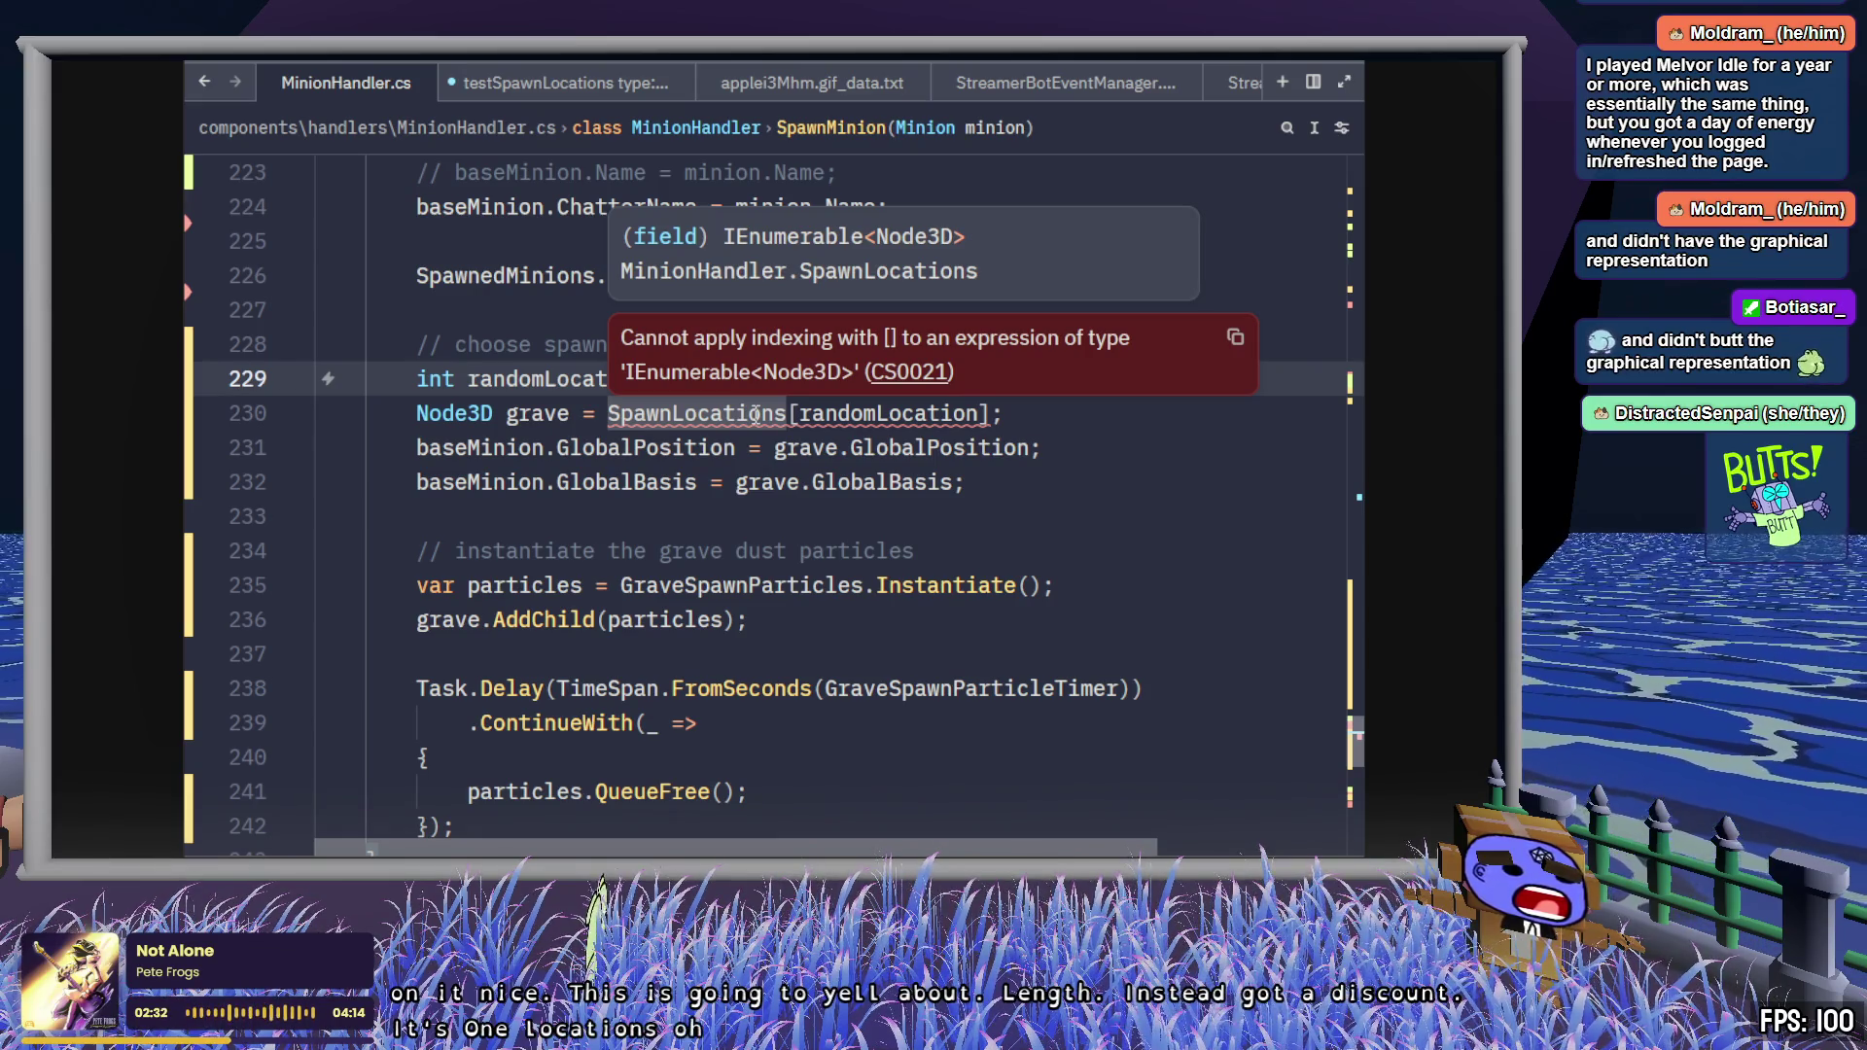
left_click(1143, 414)
key("Up")
key("ctrl+shift+Left")
type("Length")
left_click(1187, 552)
key("ctrl+s")
scroll(1113, 683, "up", 10)
scroll(1112, 684, "up", 20)
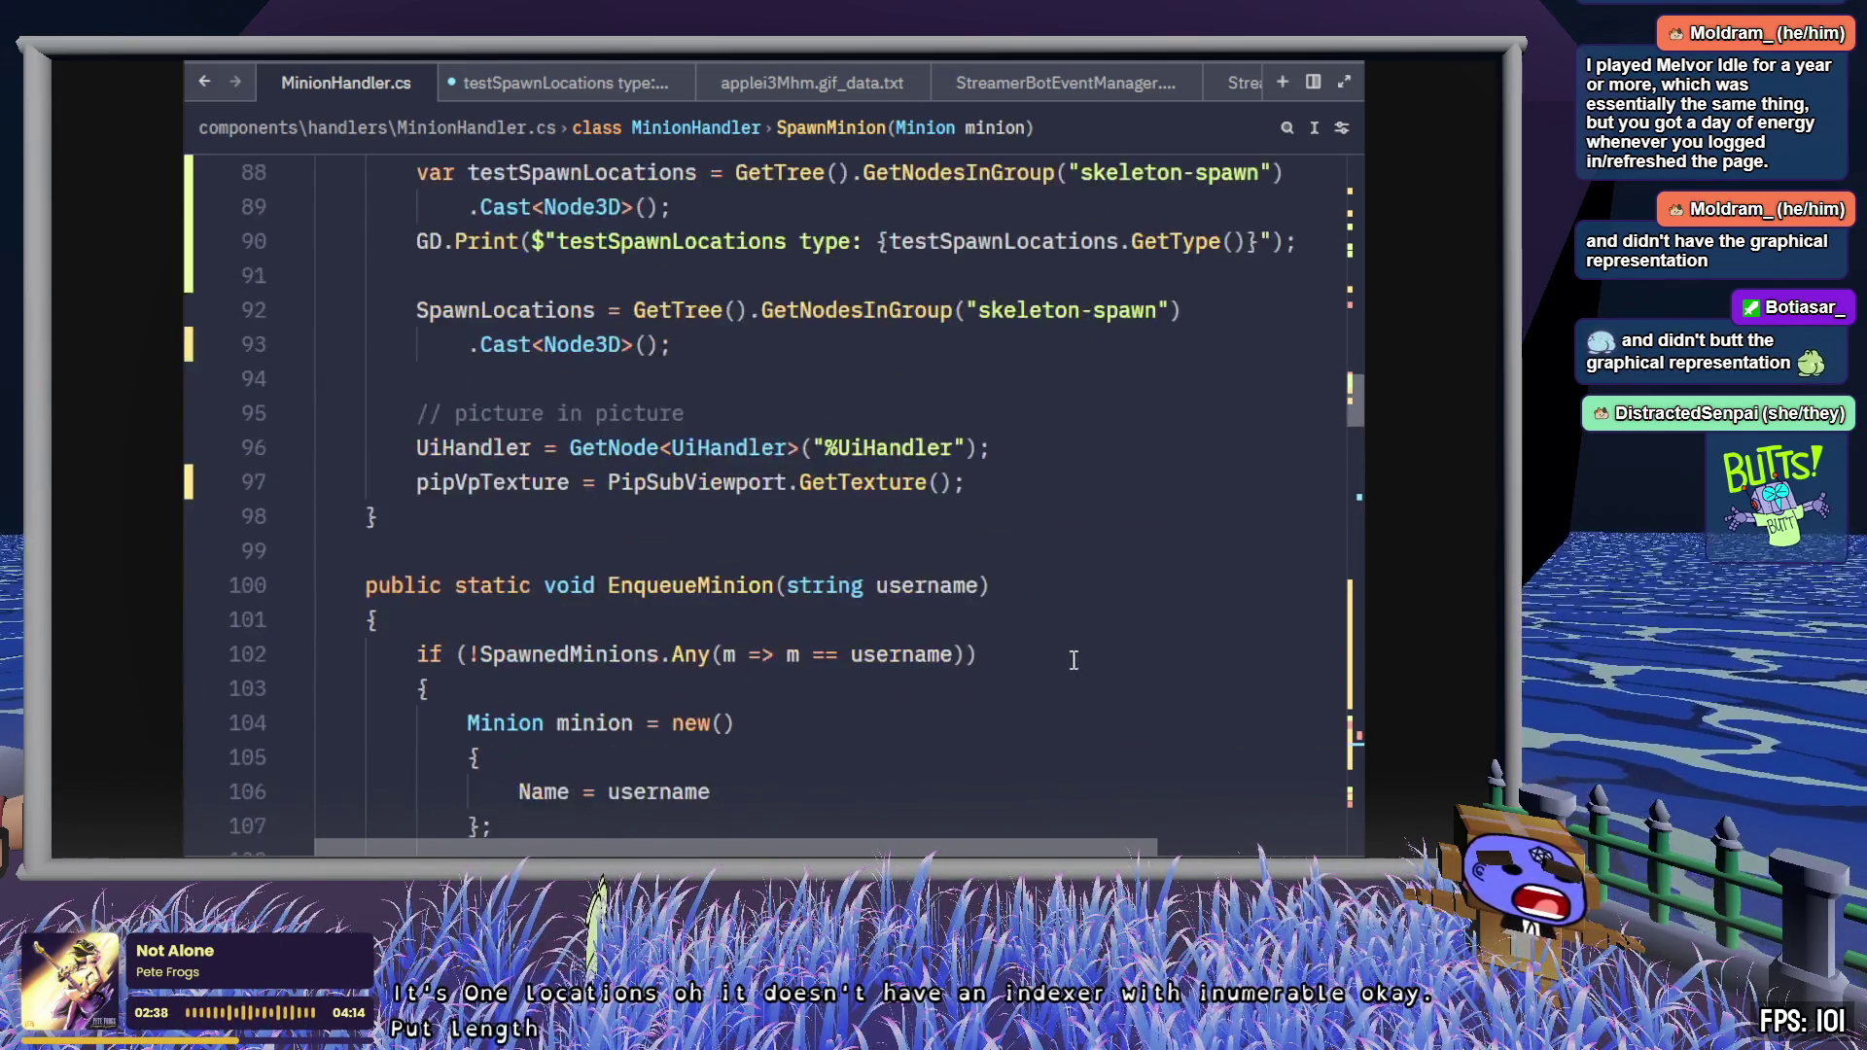
scroll(563, 715, "down", 3)
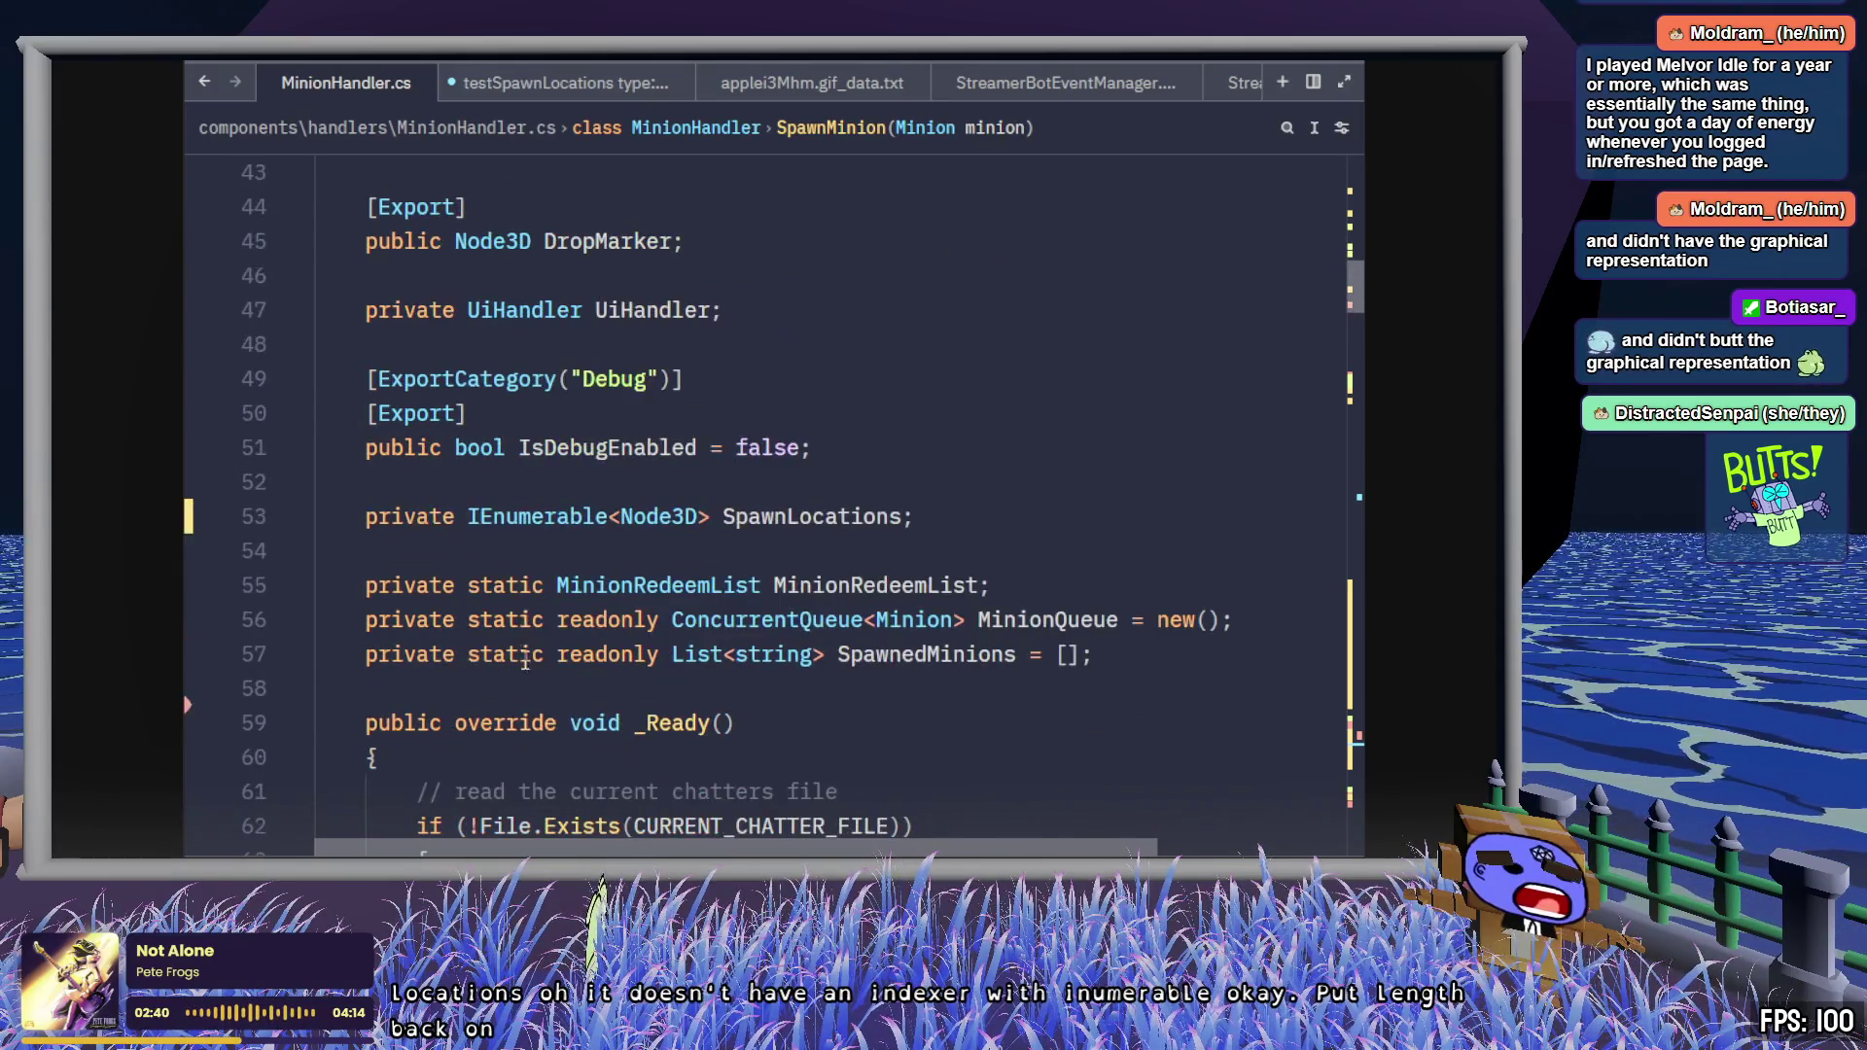
- Retype SpawnLocations as List<Node3D>, end its line 93 assignment with .ToList(), and save
double_click(537, 518)
type("List")
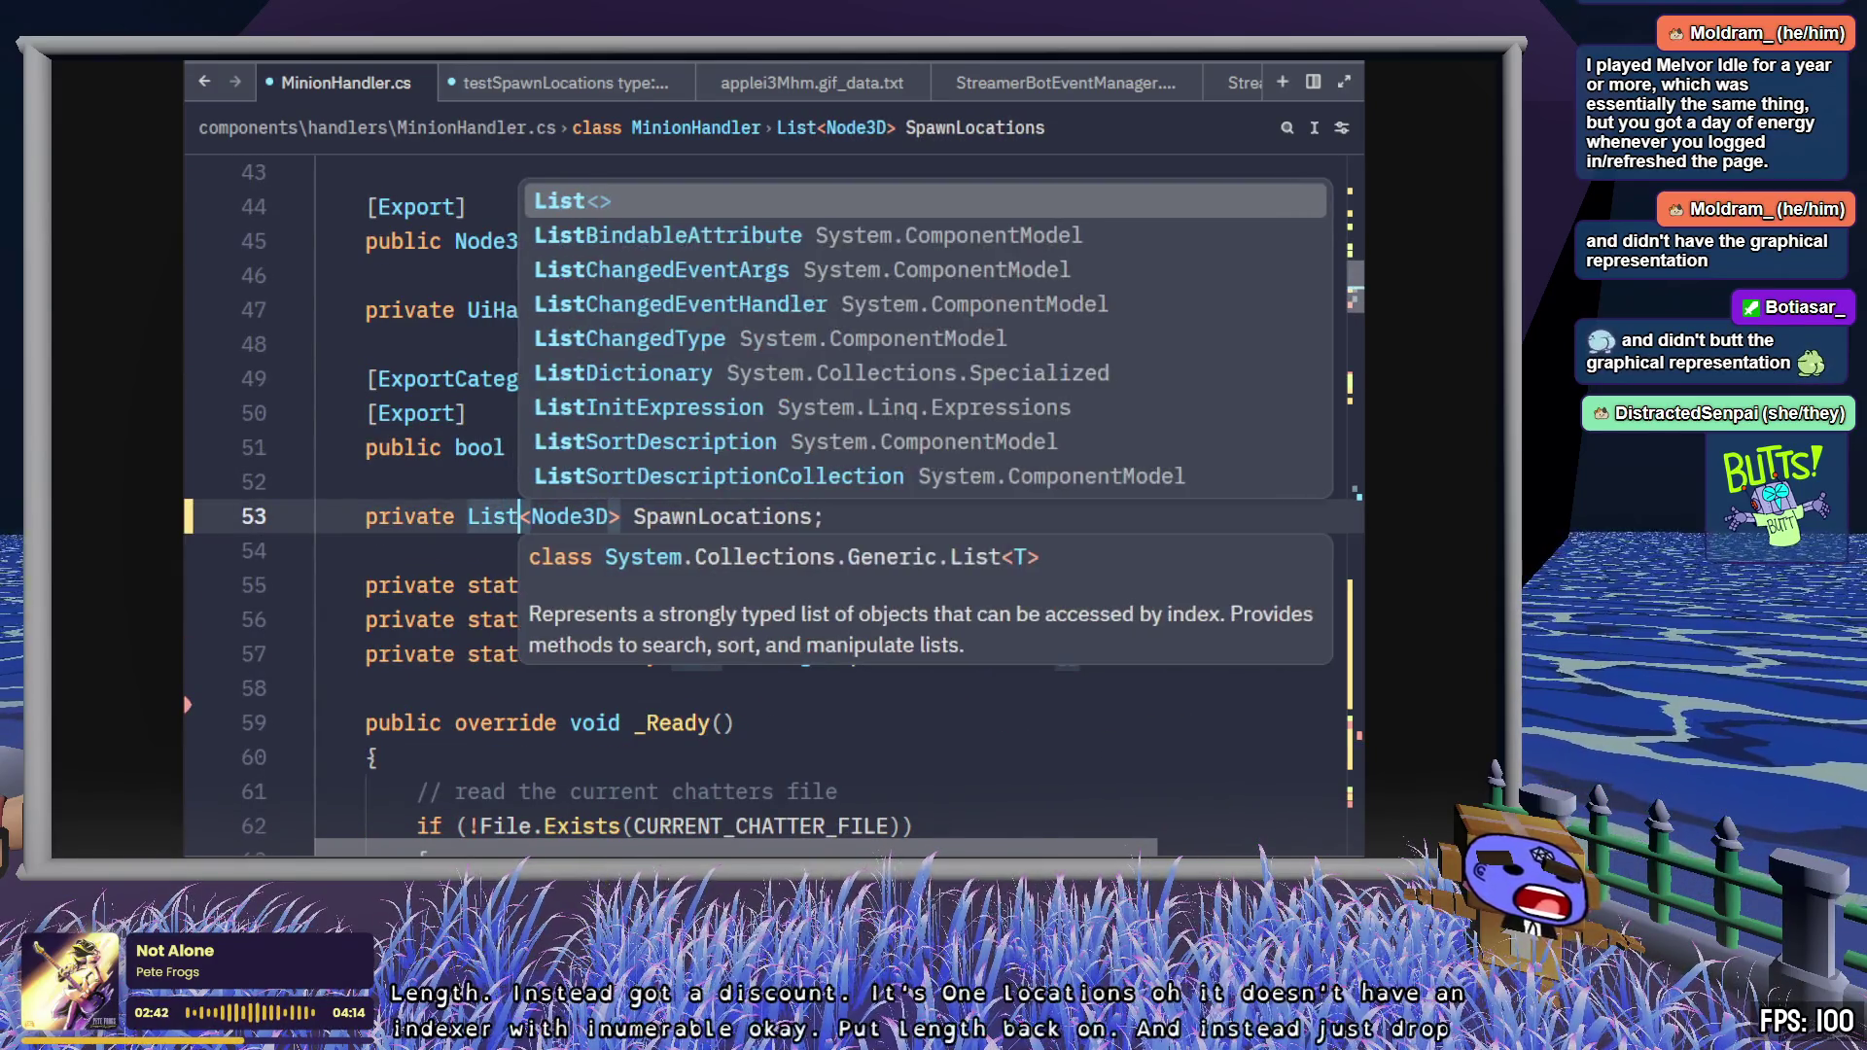
key("Escape")
scroll(873, 496, "down", 9)
scroll(874, 497, "down", 5)
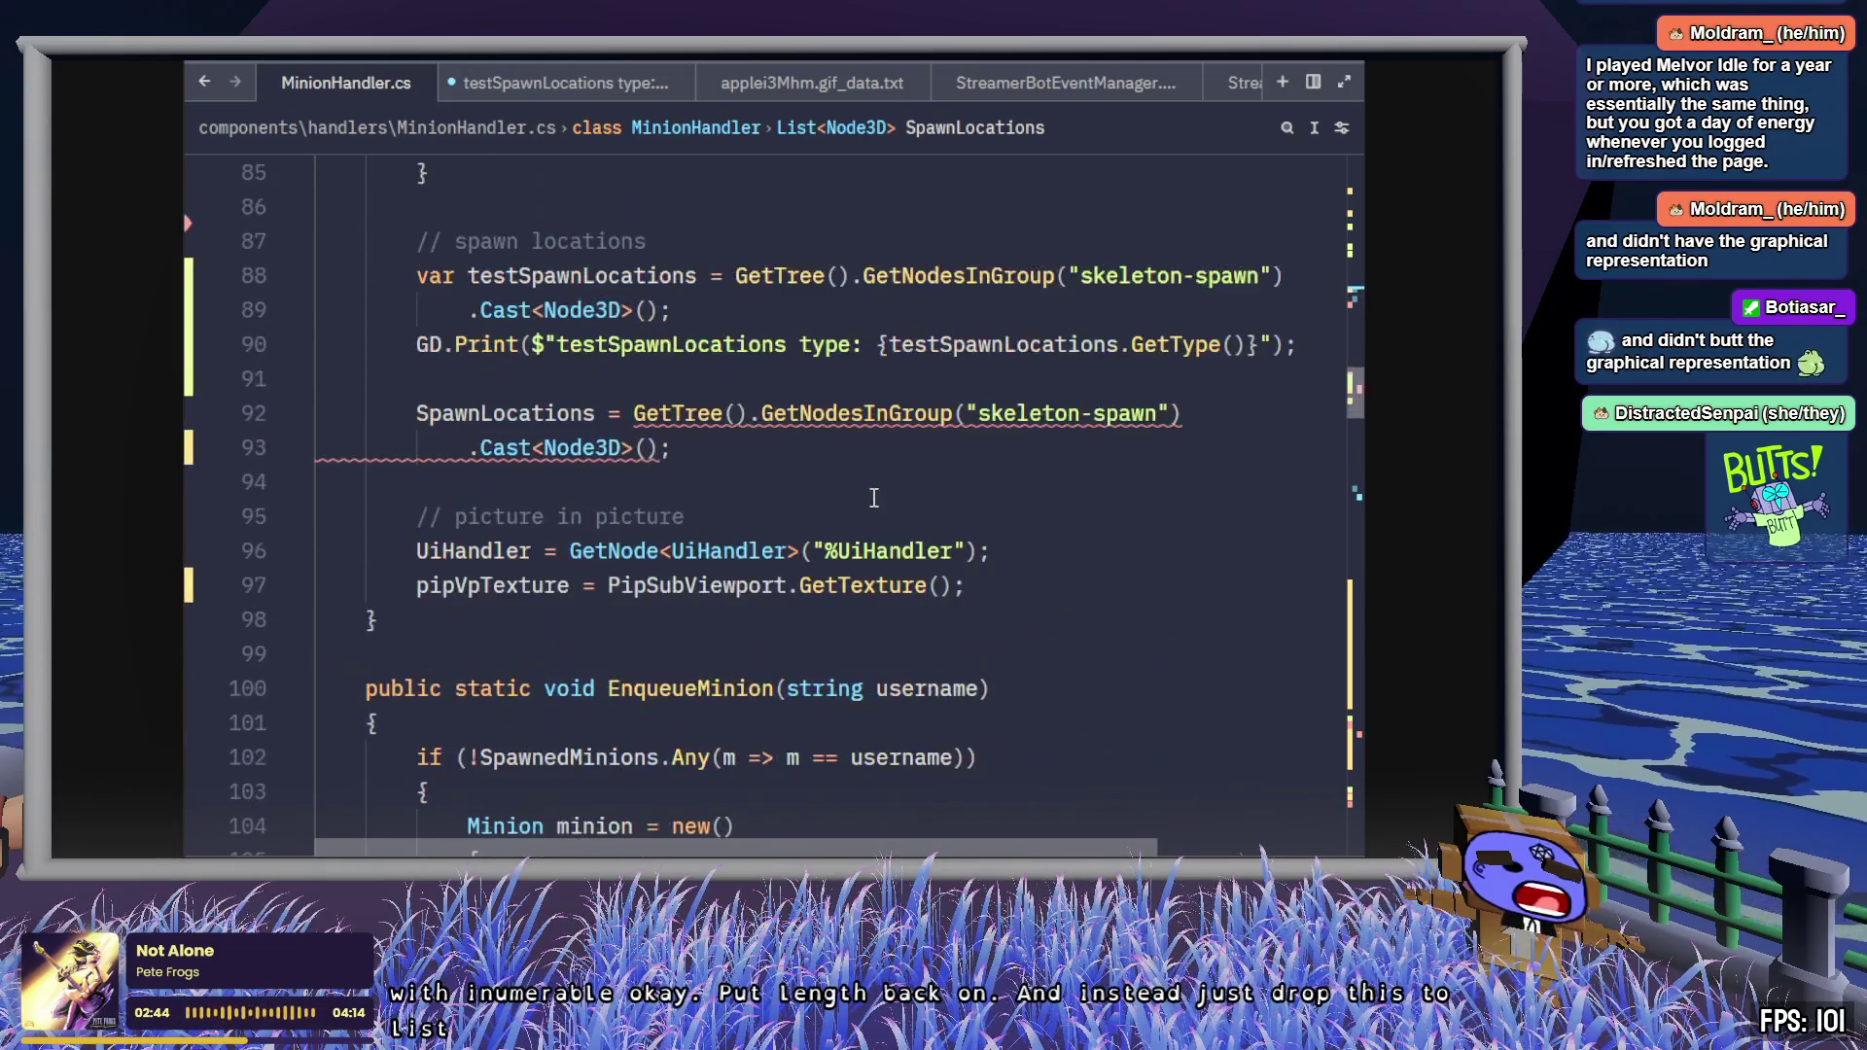
left_click(684, 453)
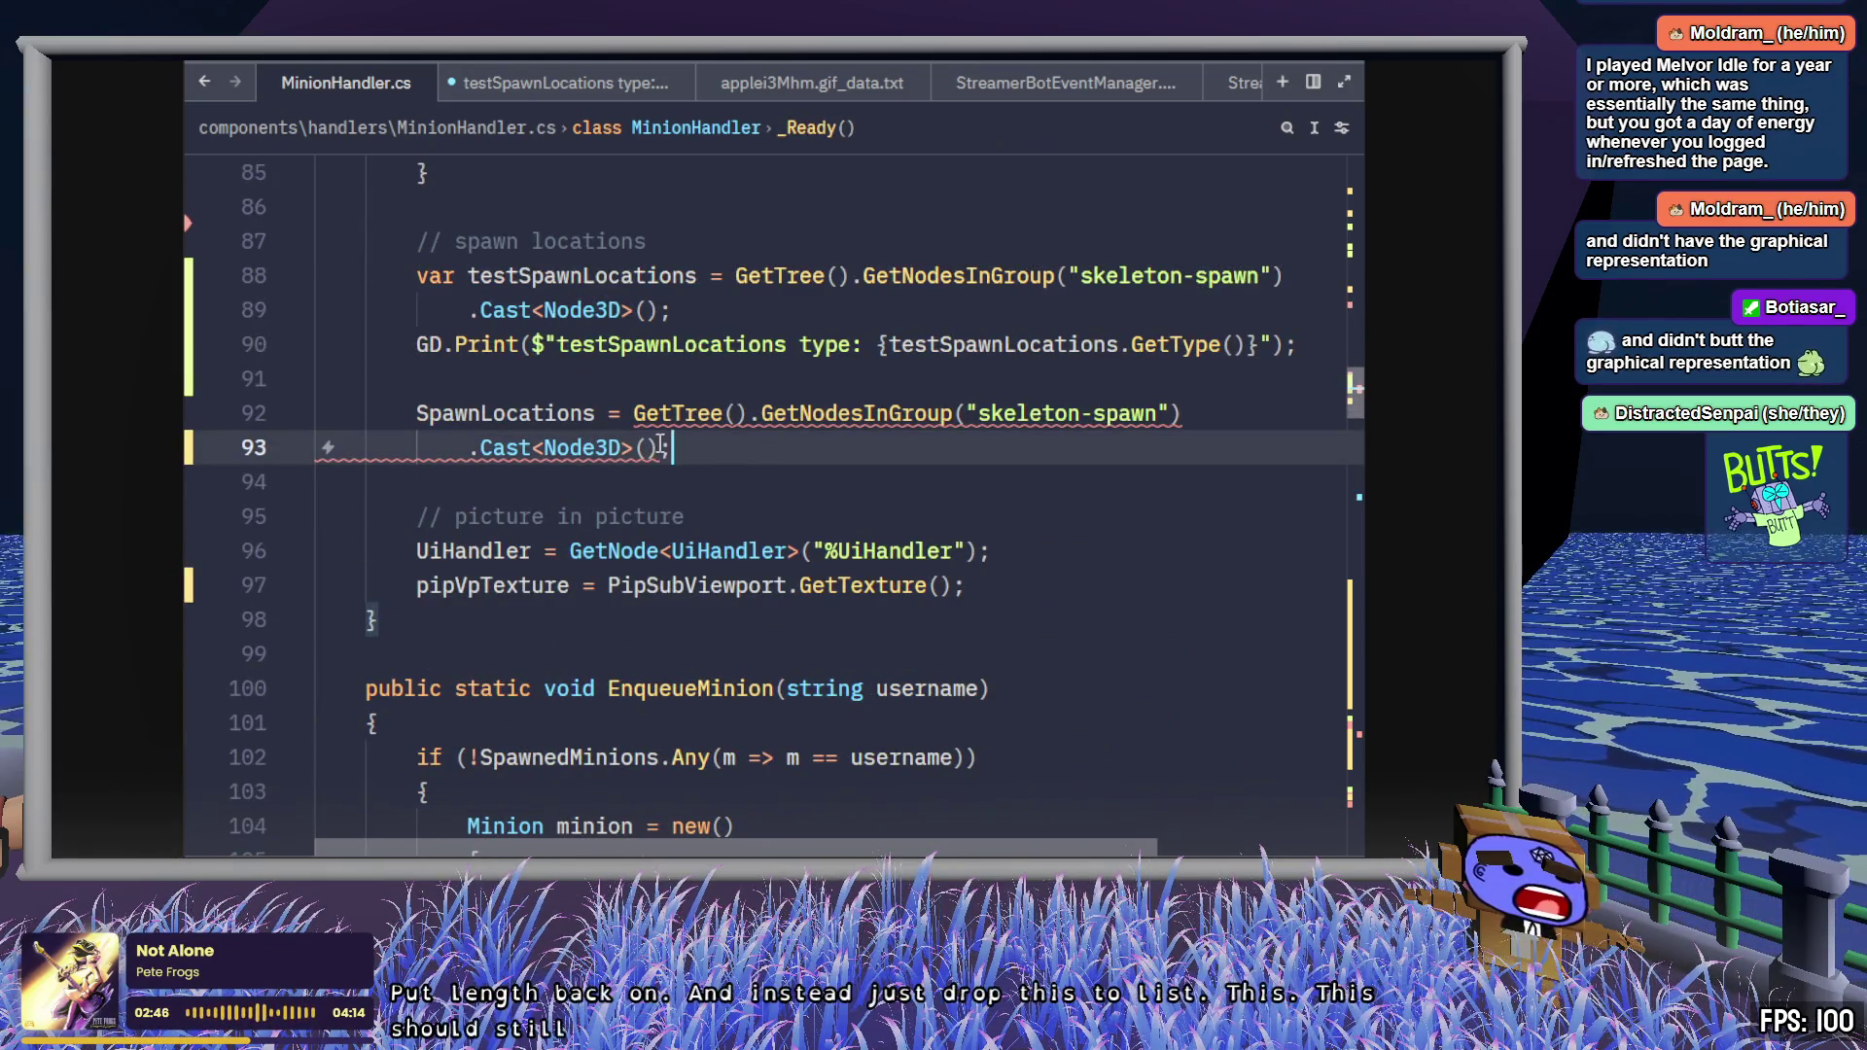
mouse_move(641, 445)
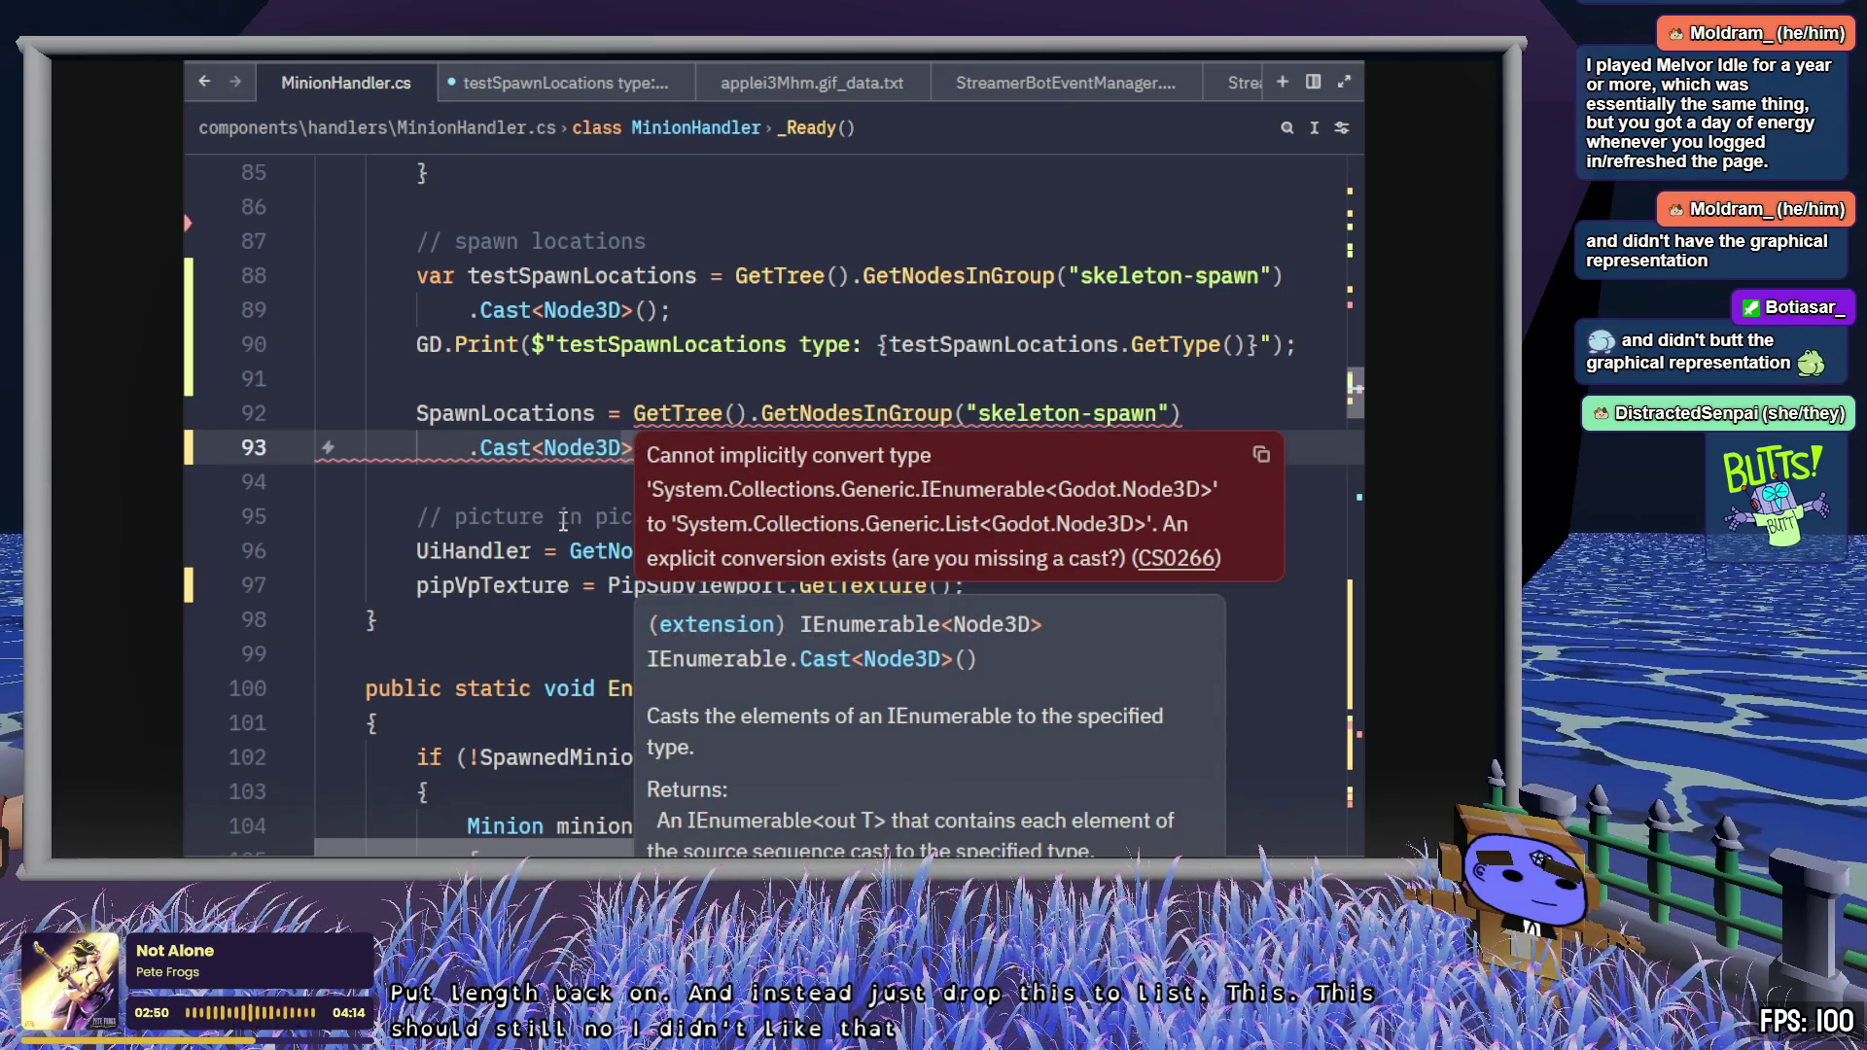
type(".ToList()")
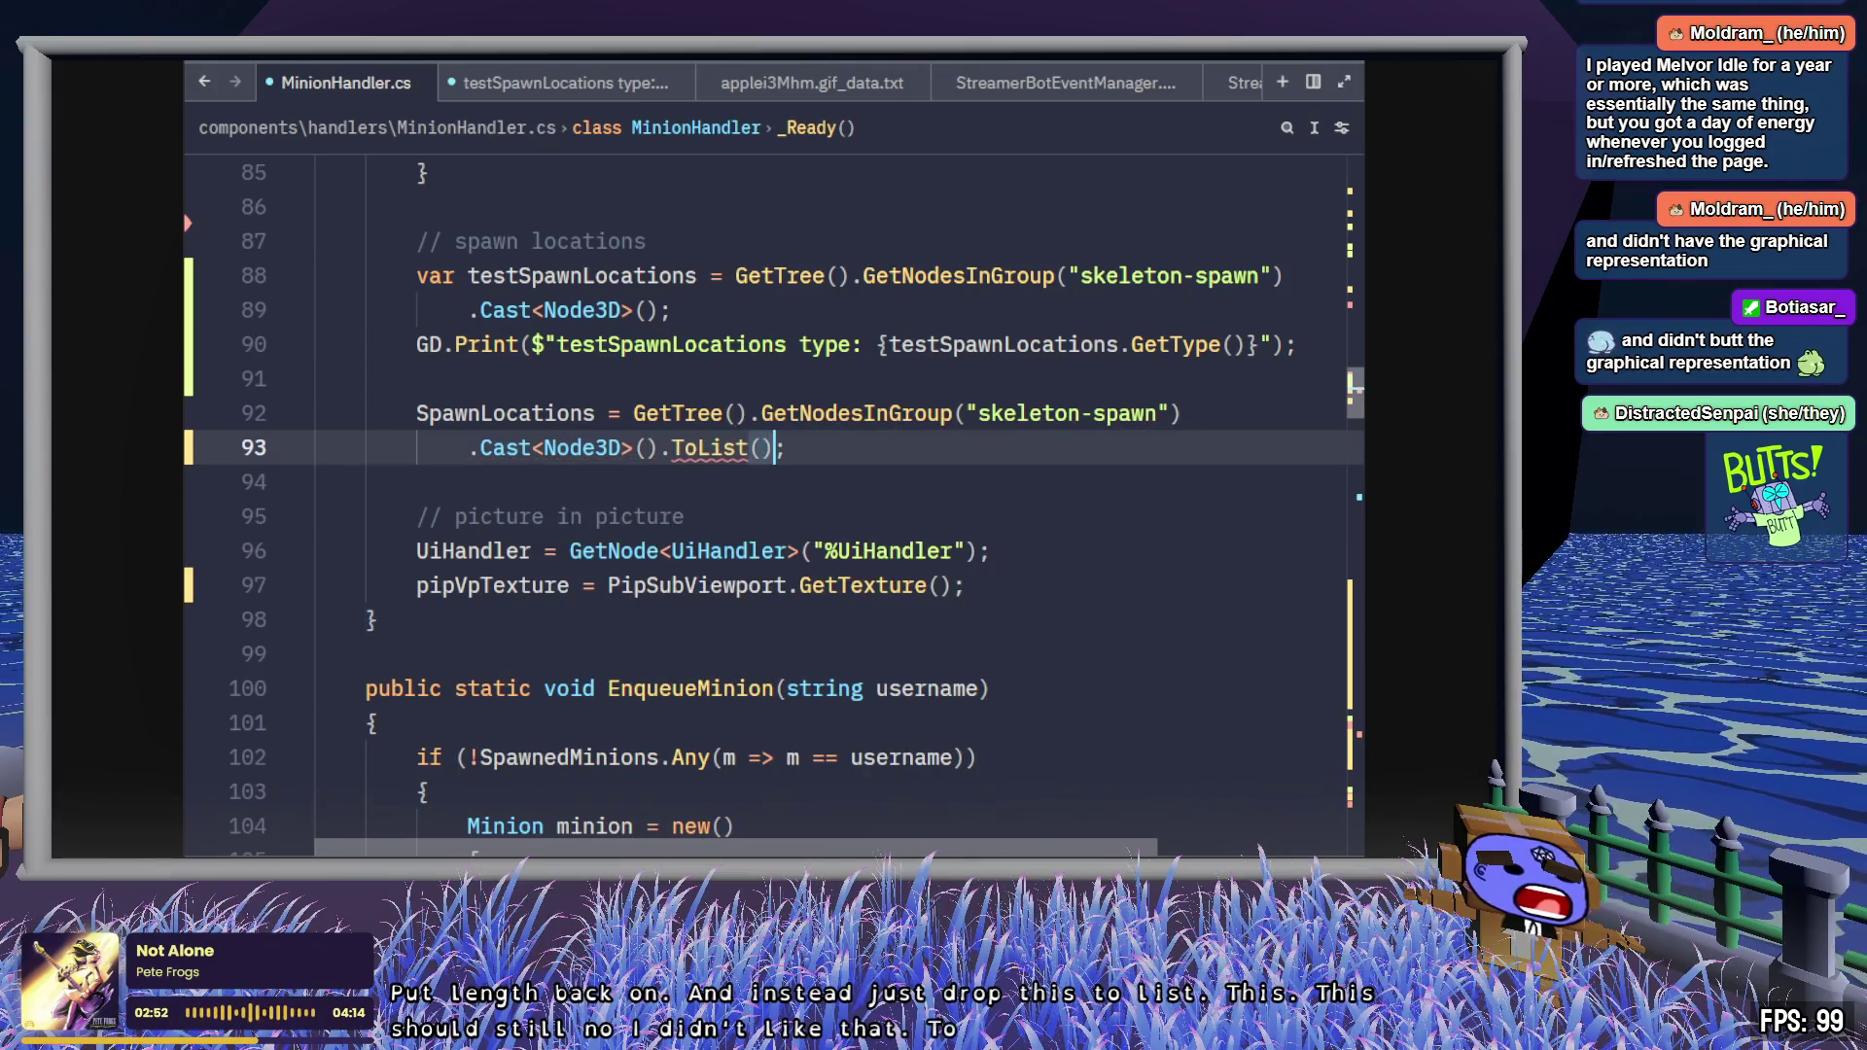
type(";")
key("ctrl+s")
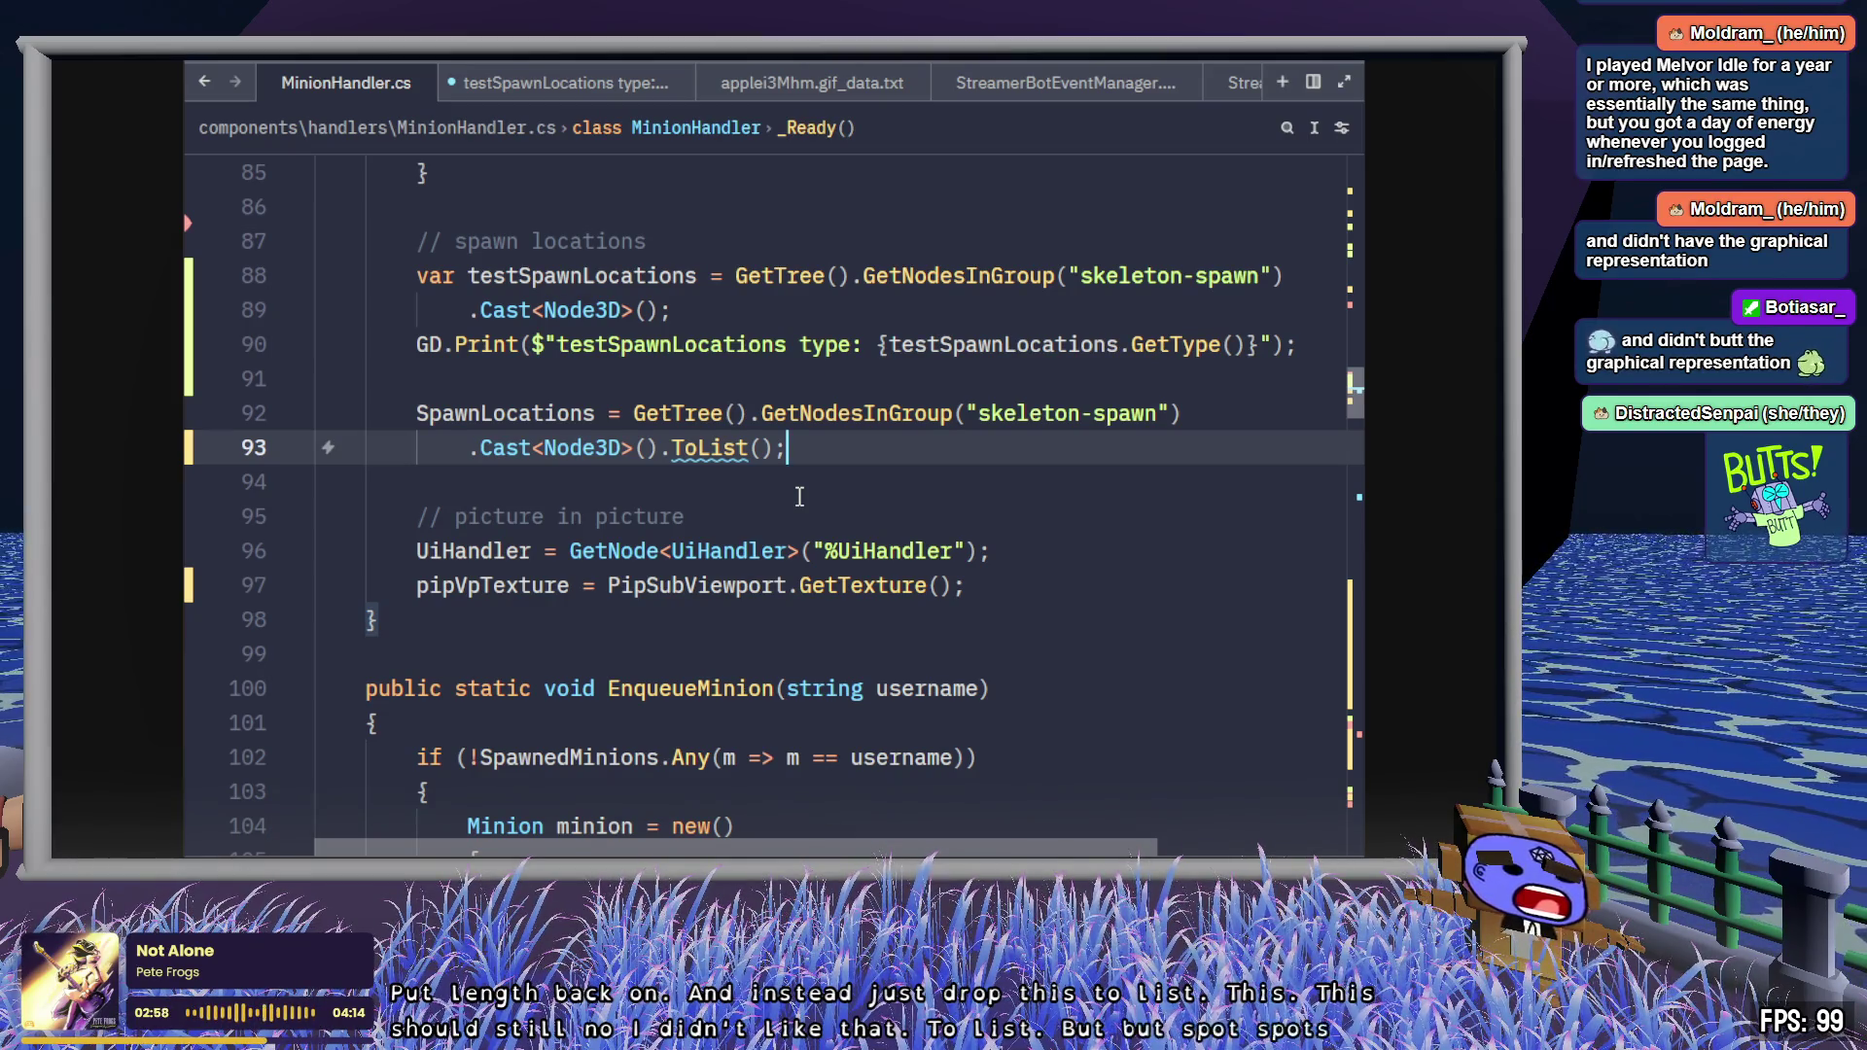
- Replace Length with Count on line 229, save, and build and run the game in Godot
scroll(800, 497, "down", 15)
scroll(804, 493, "down", 7)
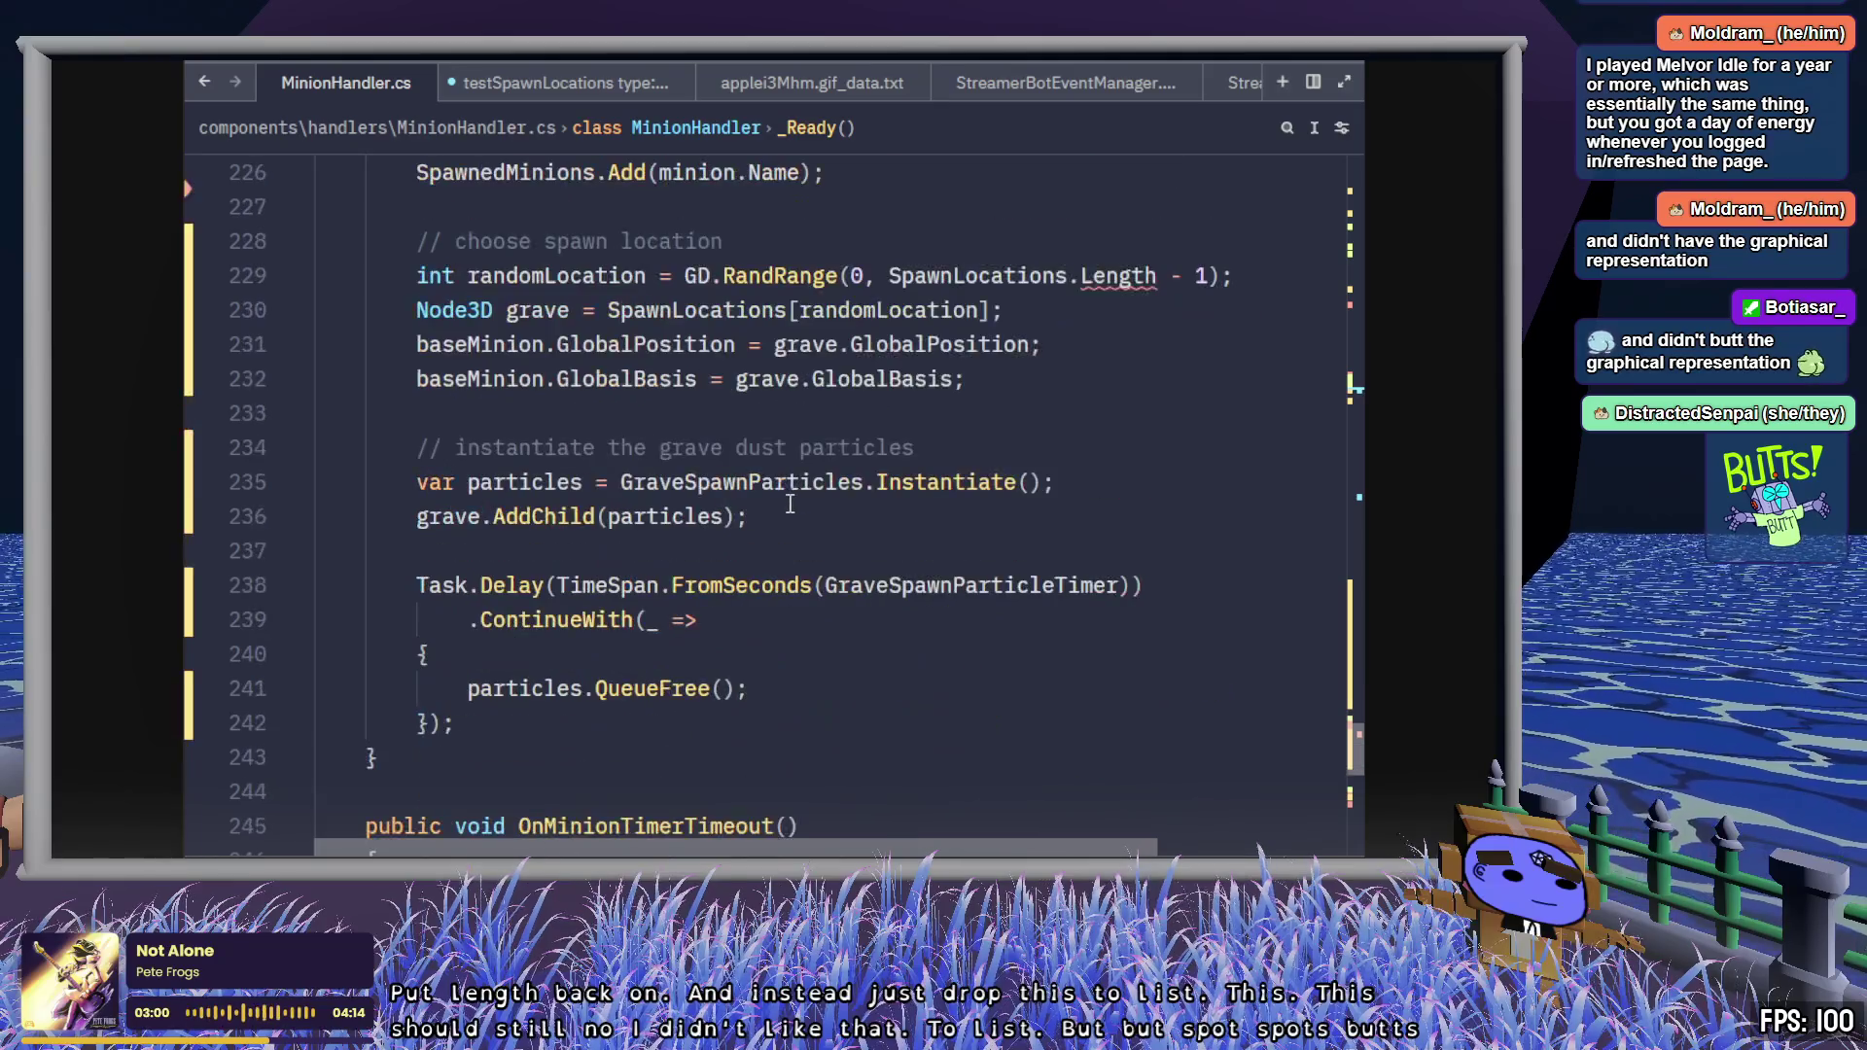
double_click(1106, 277)
key("BackSpace")
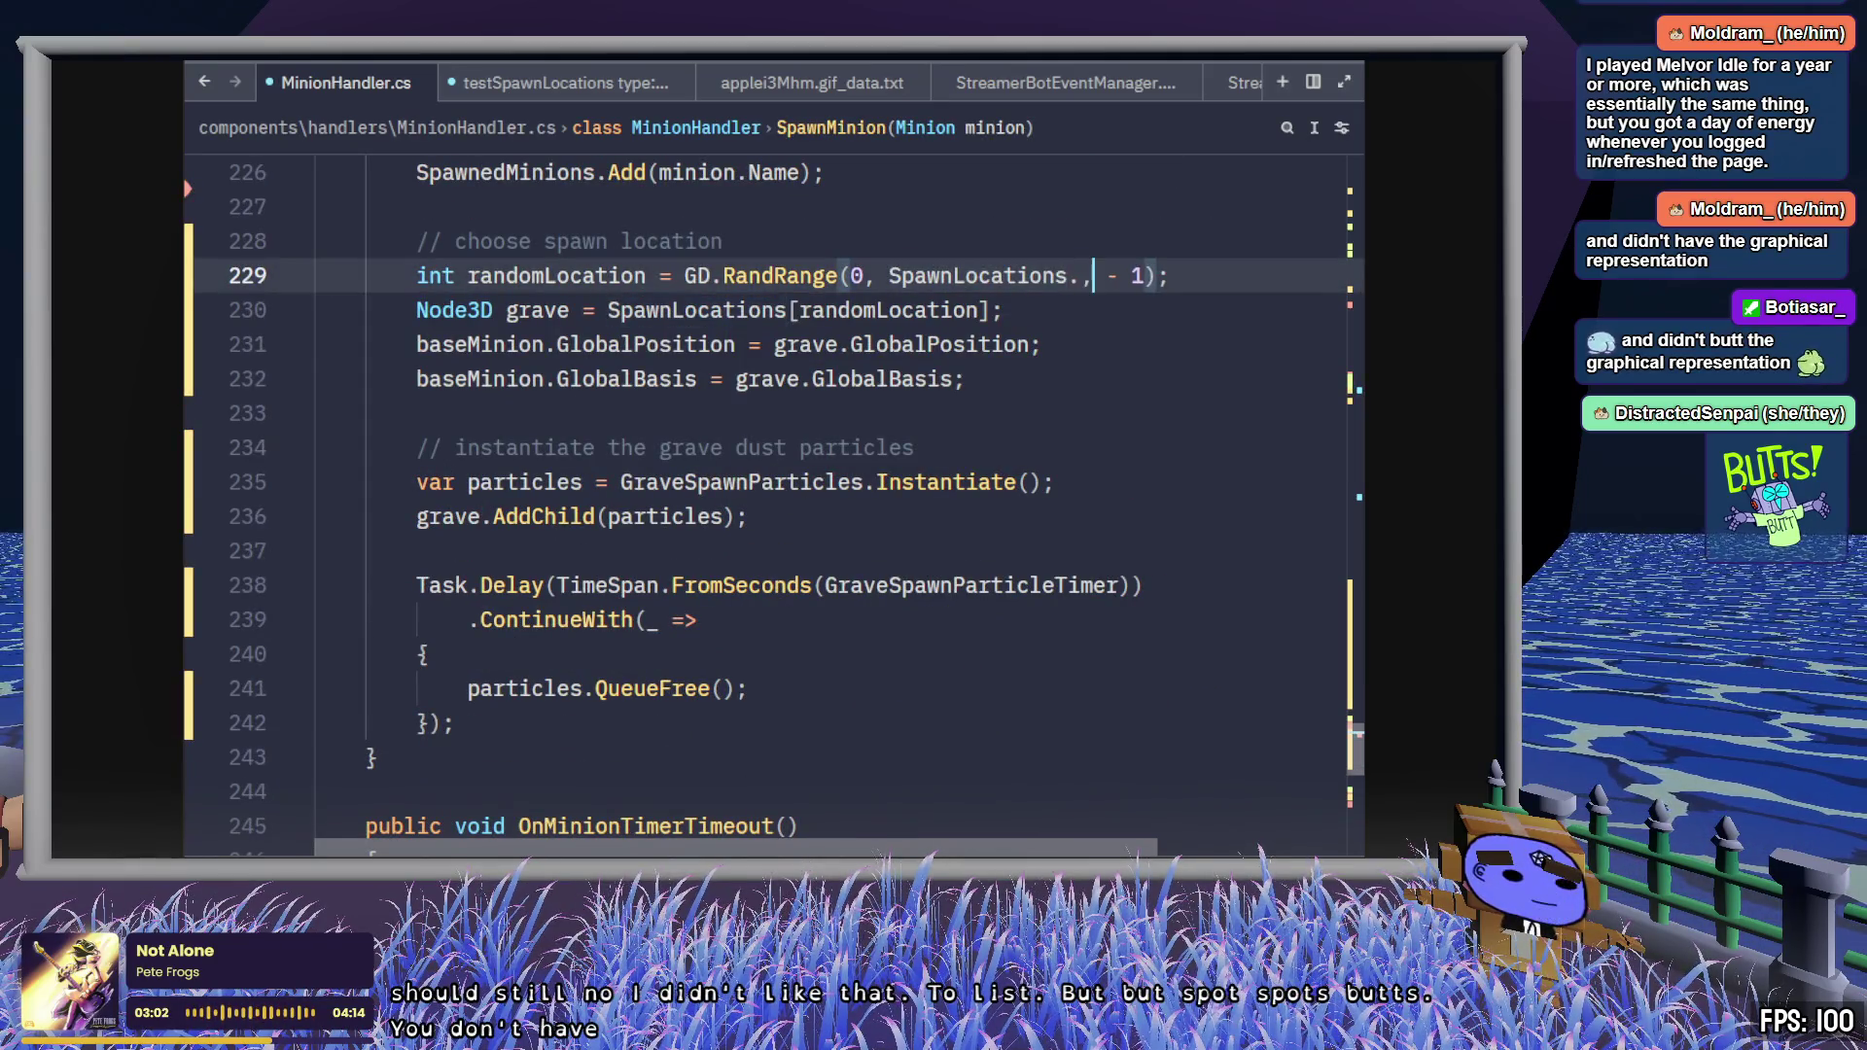
key("ctrl+space")
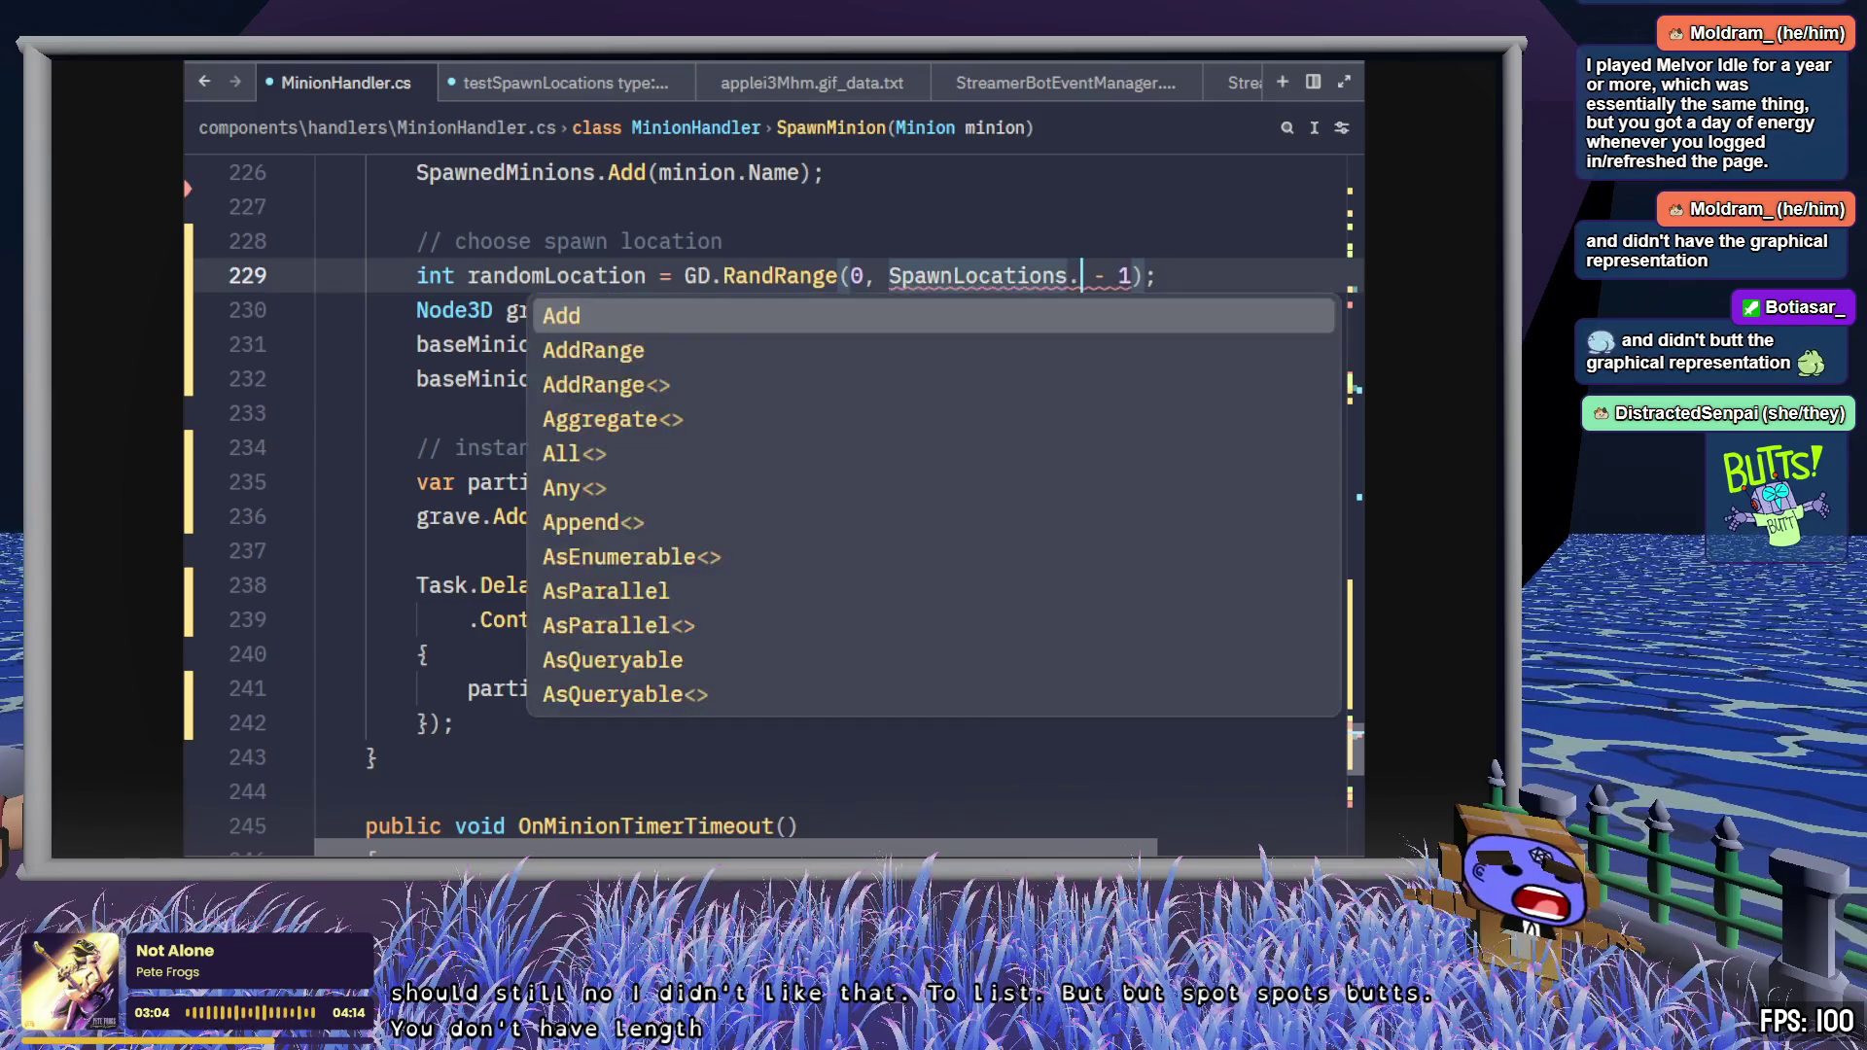
type("coun")
key("Tab")
key("ctrl+s")
key("End")
double_click(1112, 275)
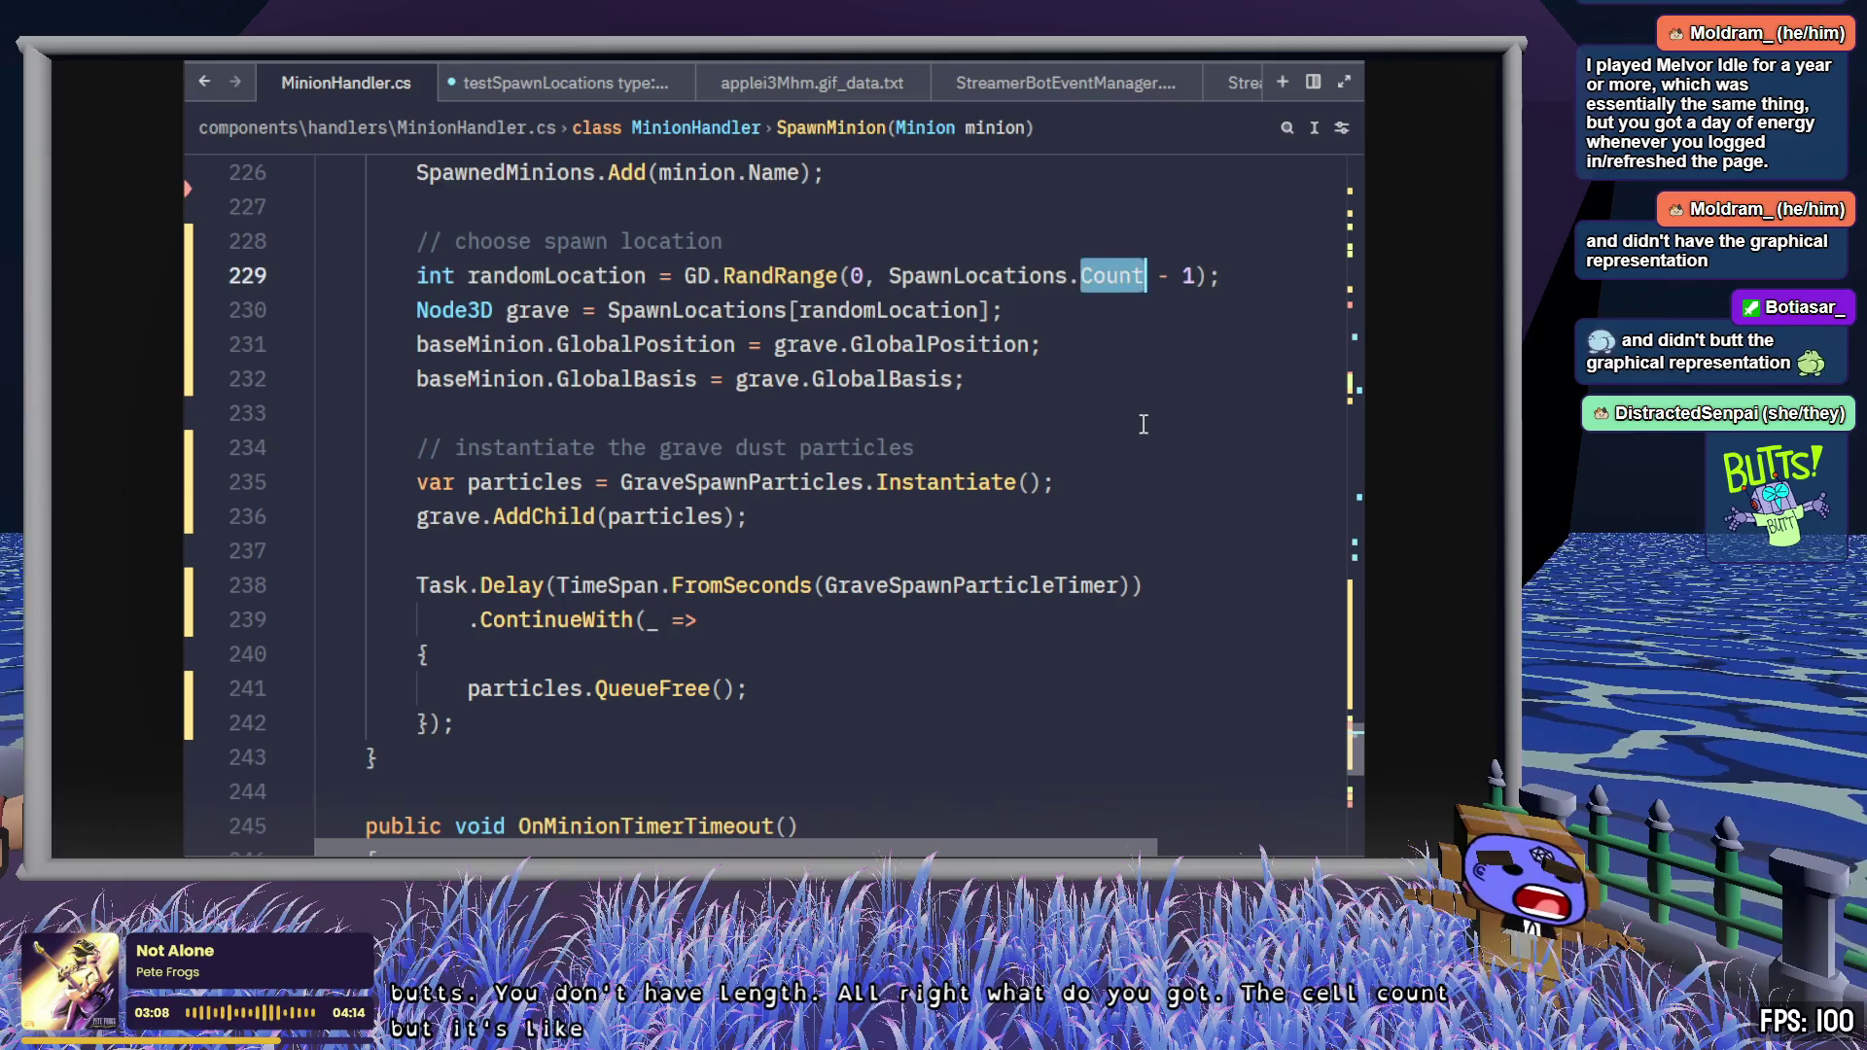
left_click(1145, 424)
scroll(1147, 422, "down", 5)
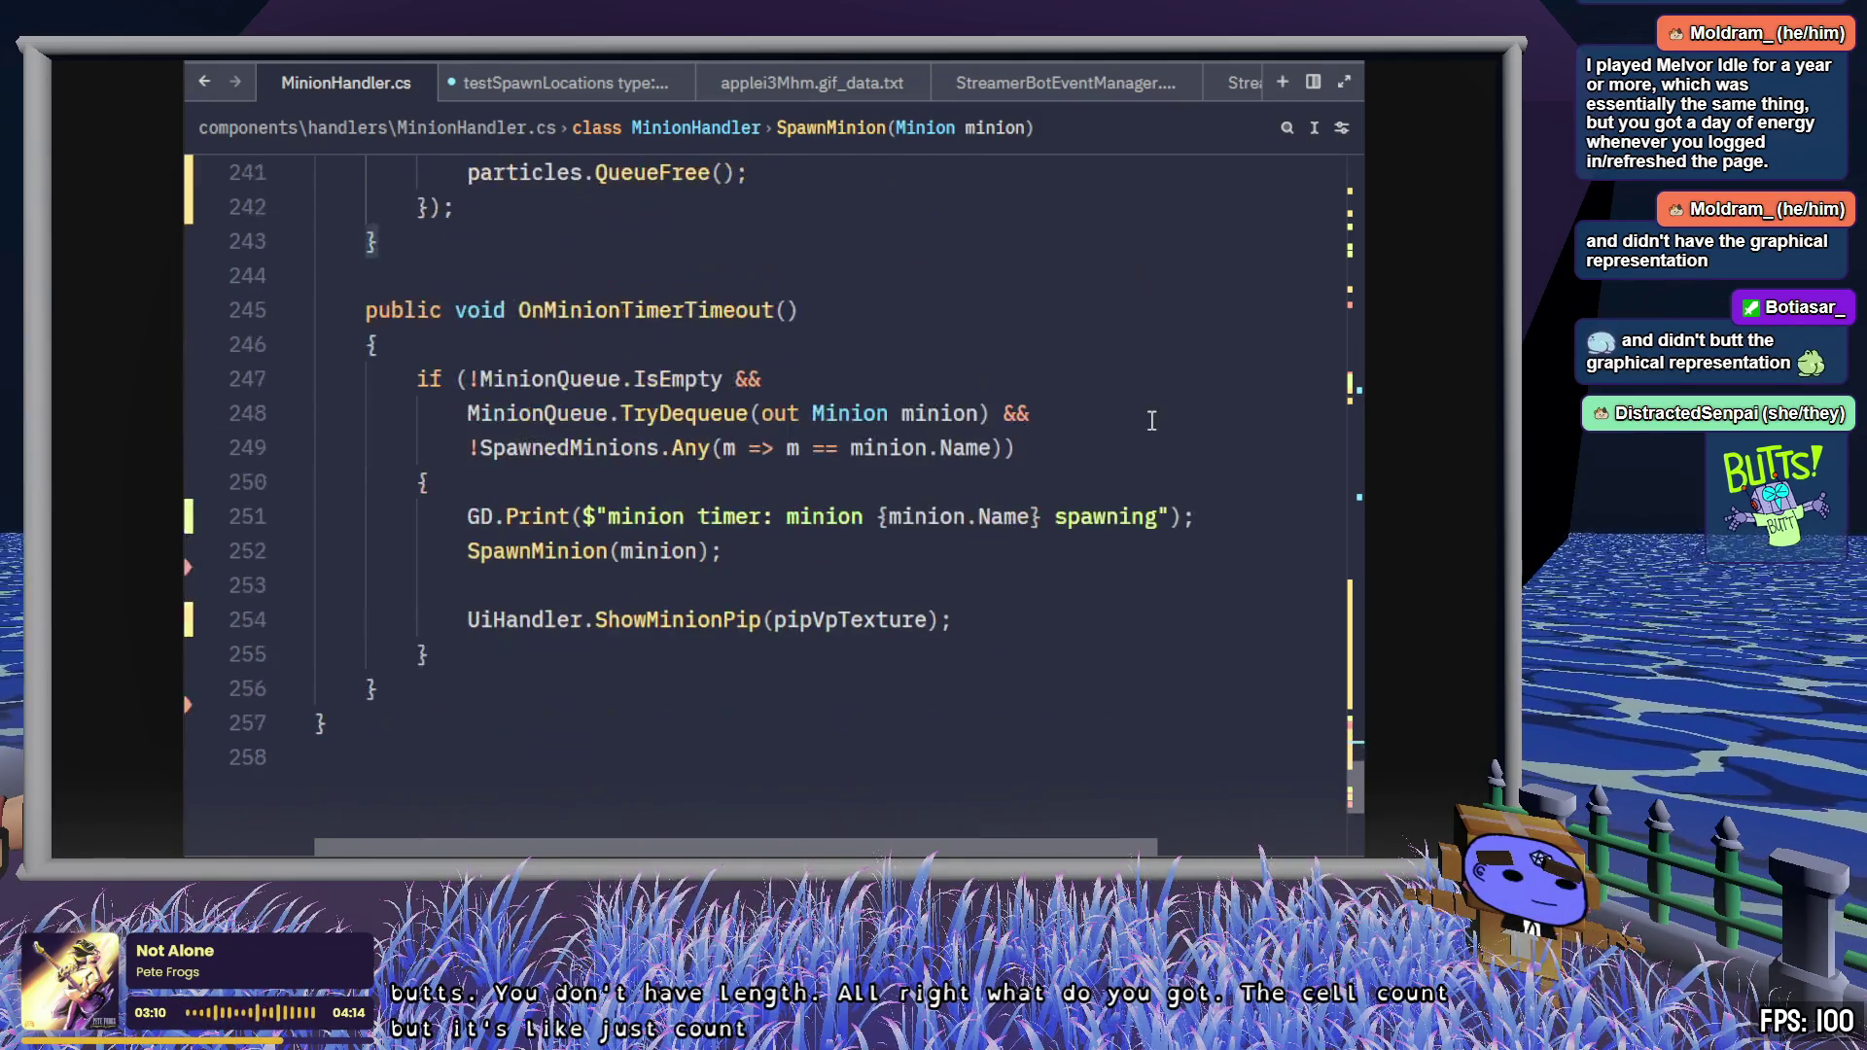
scroll(1152, 420, "up", 6)
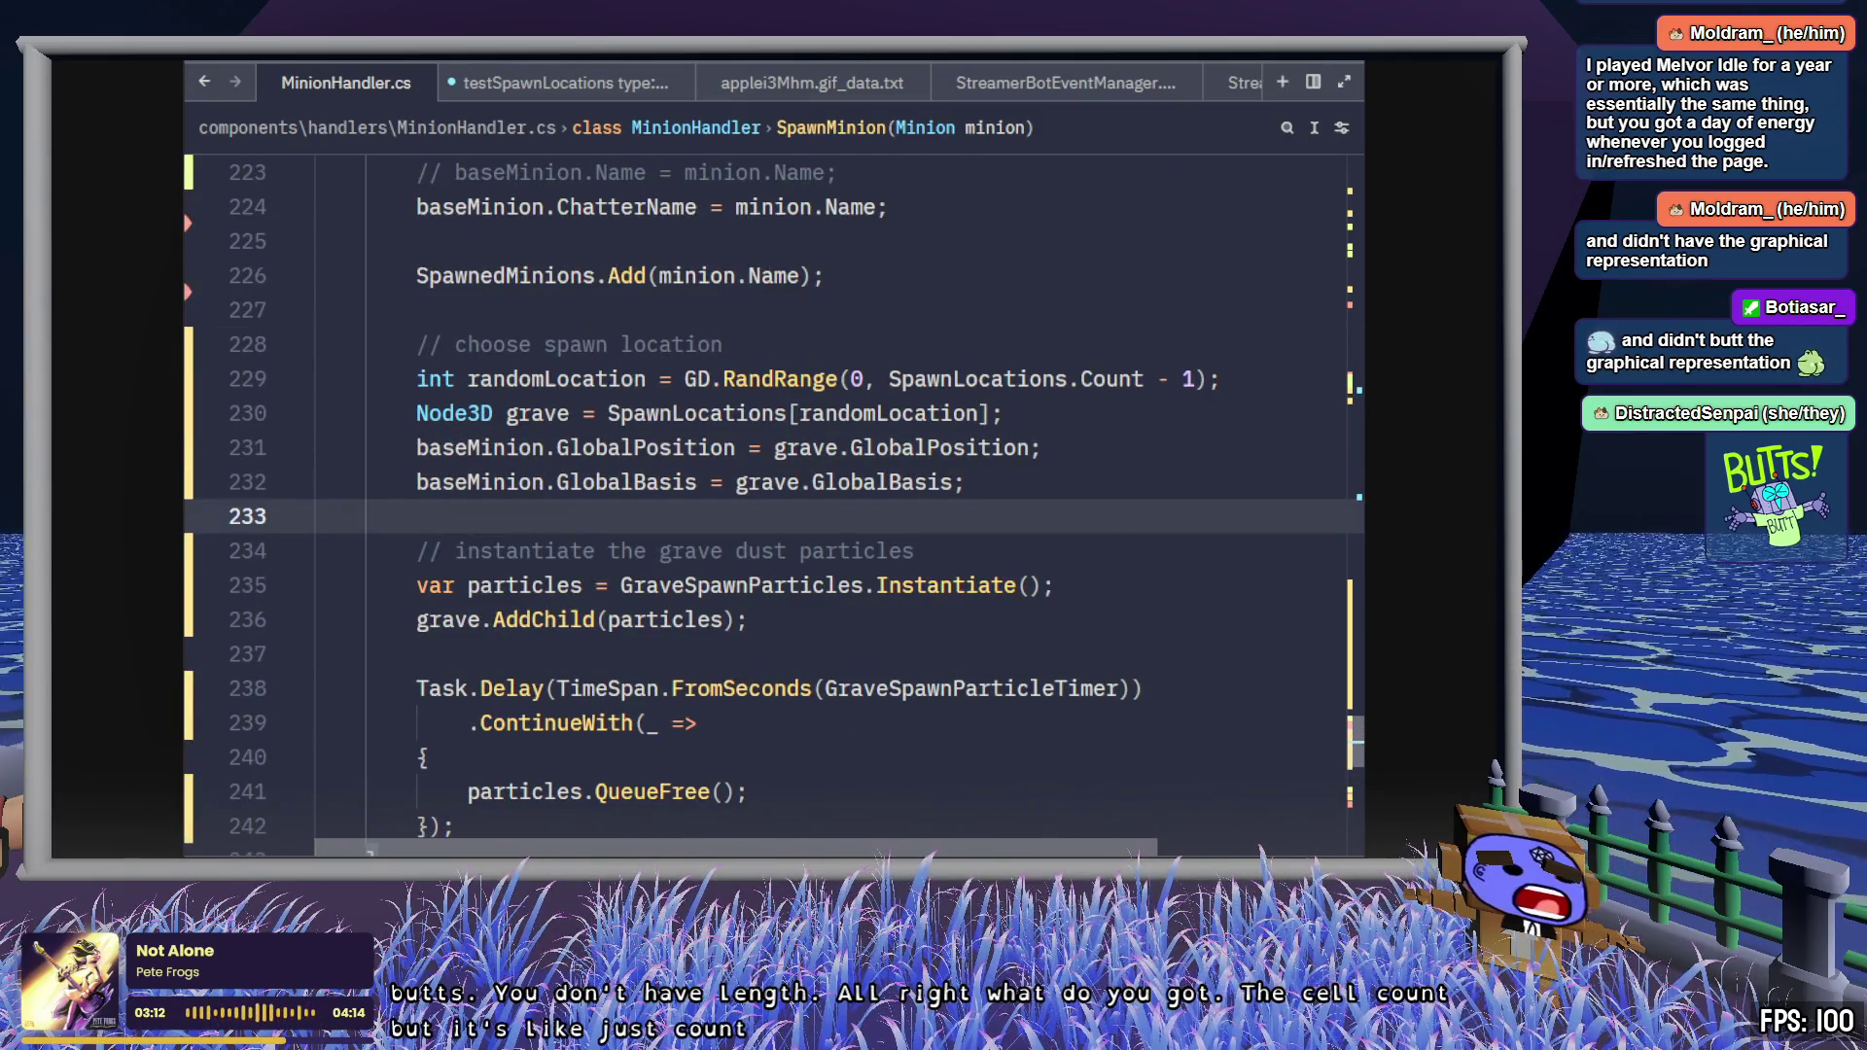
key("alt+Tab")
key("alt+b")
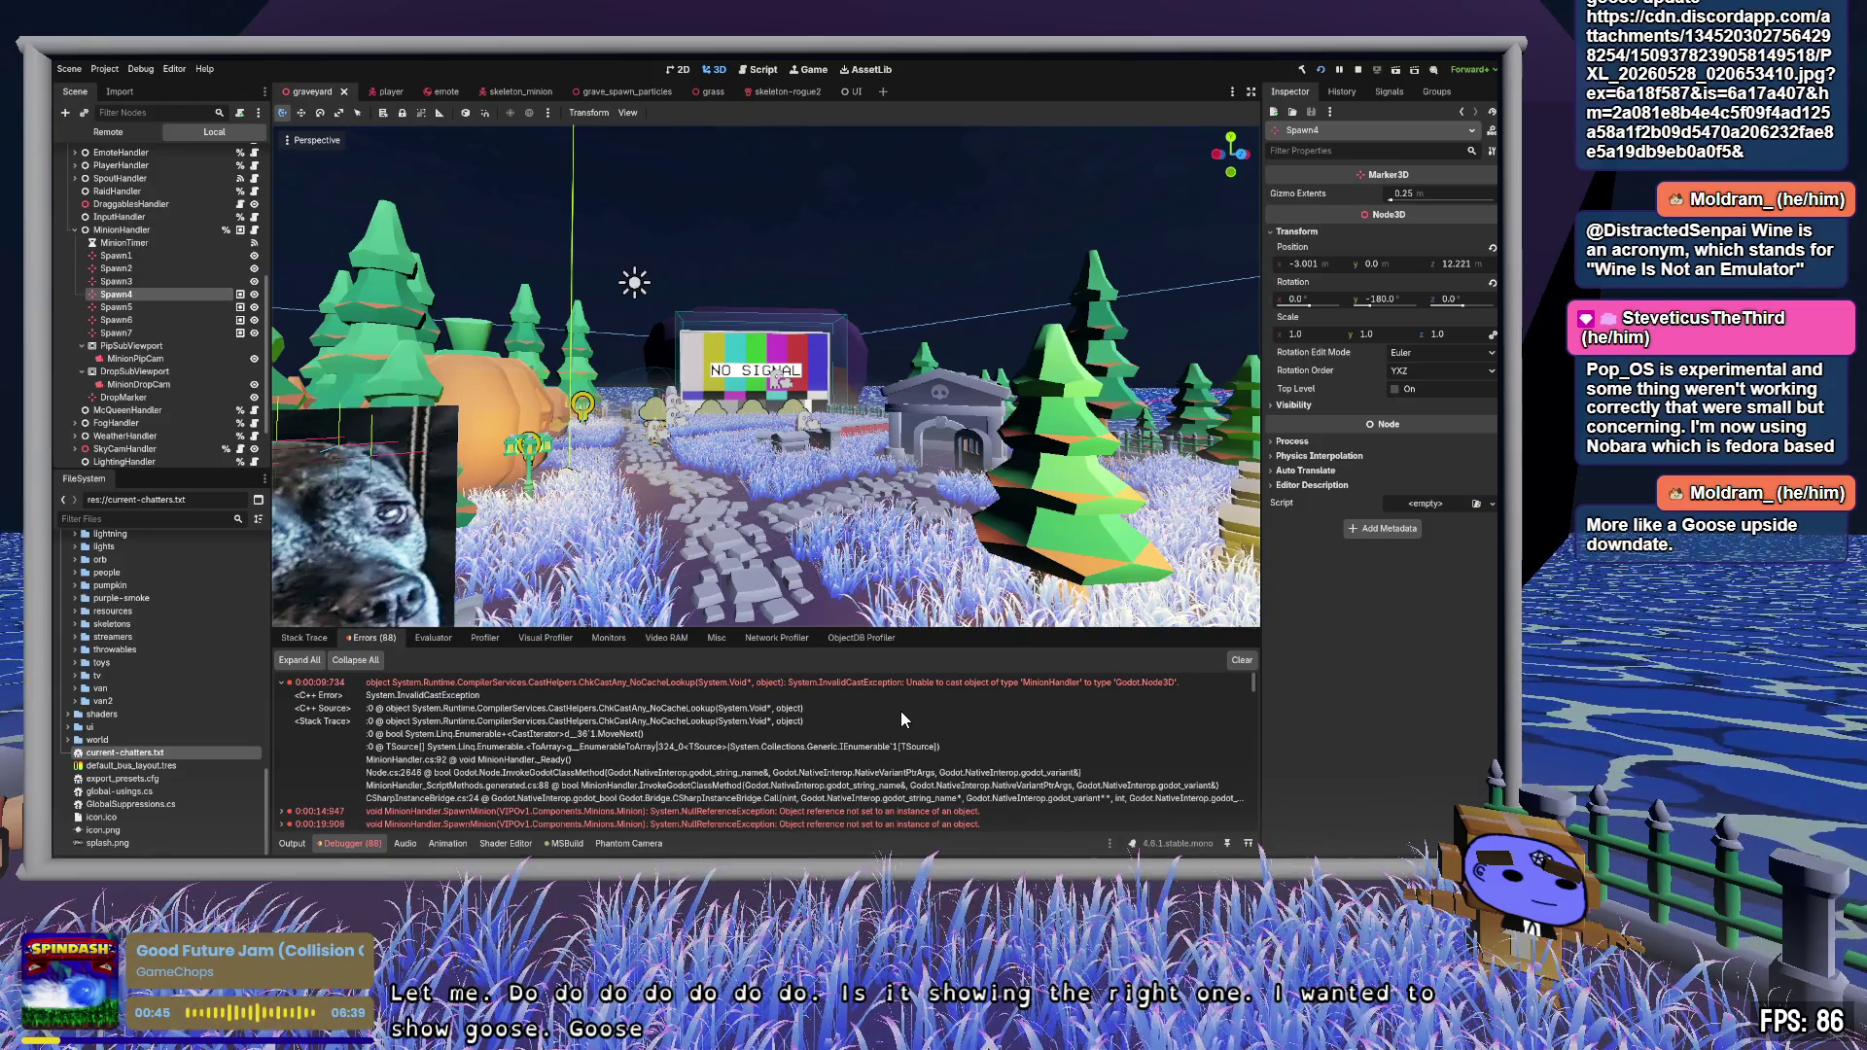
- Switch from the Godot editor to the browser window showing the orange cat photo
key("alt+Tab")
key("alt+Tab")
key("alt+Tab")
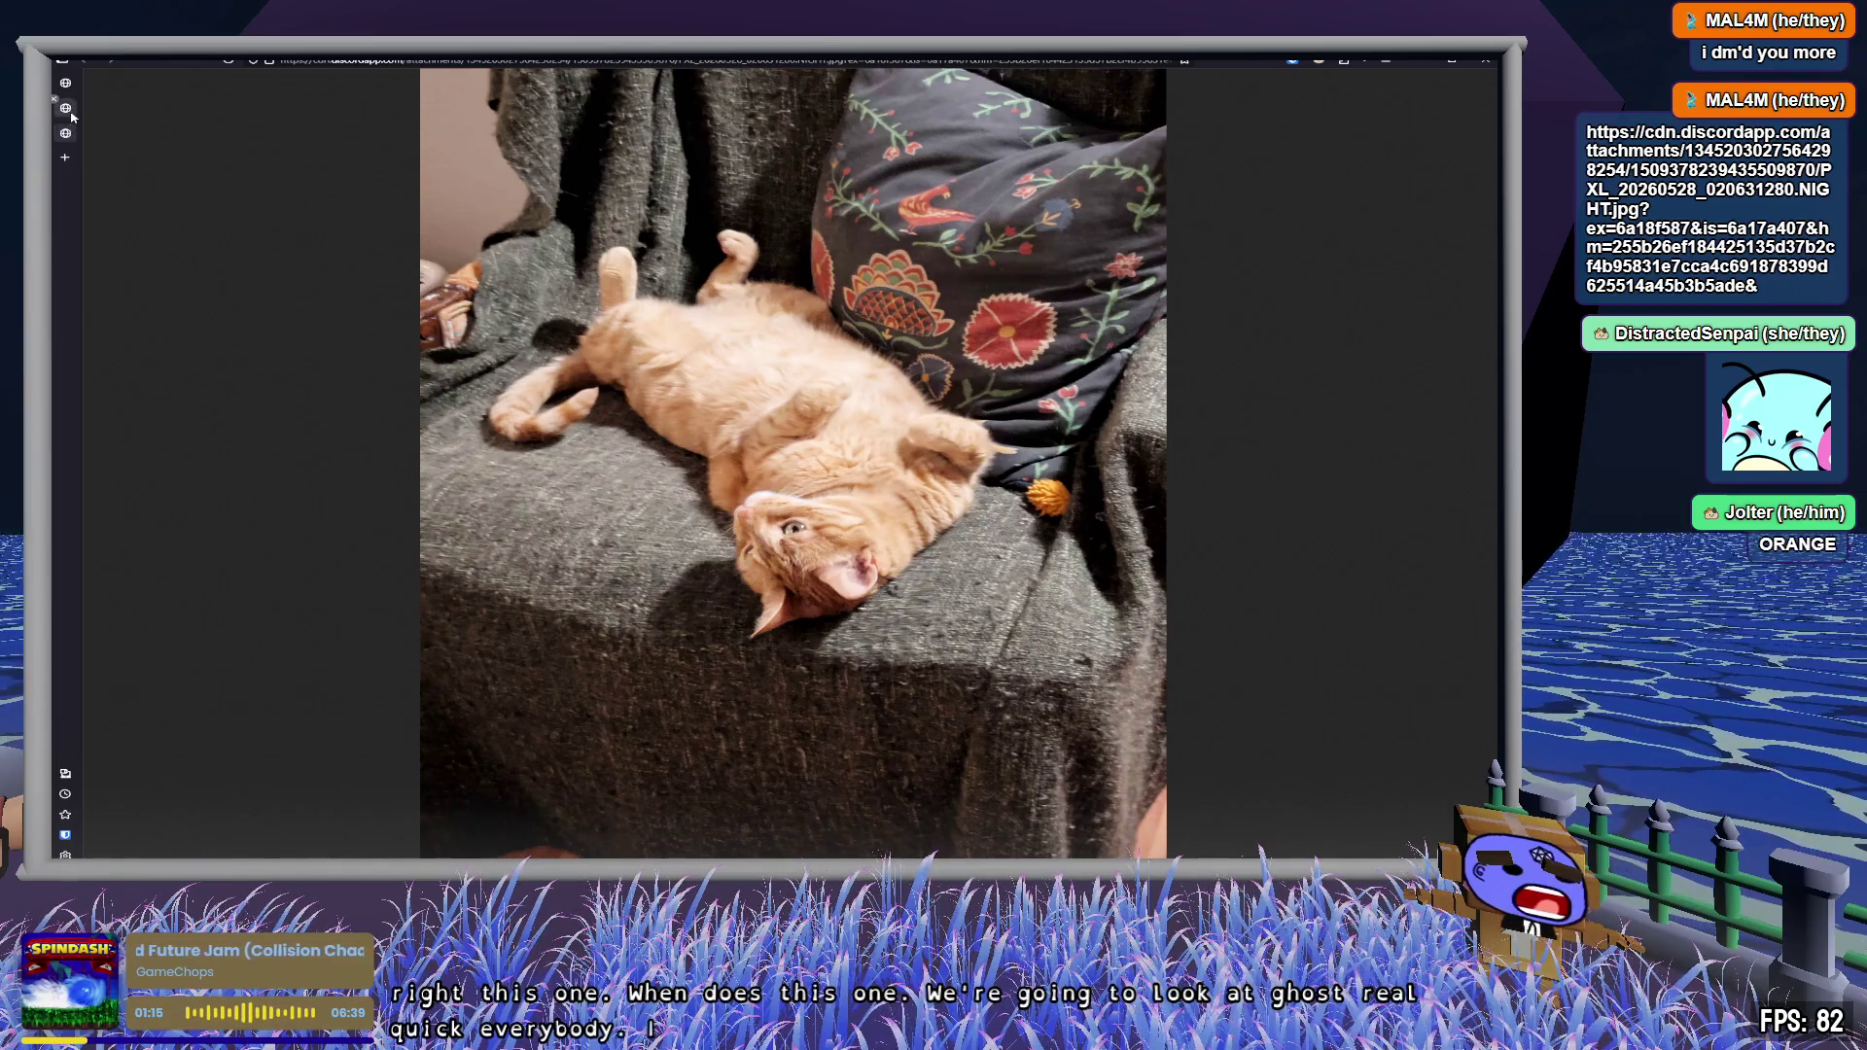
left_click(72, 115)
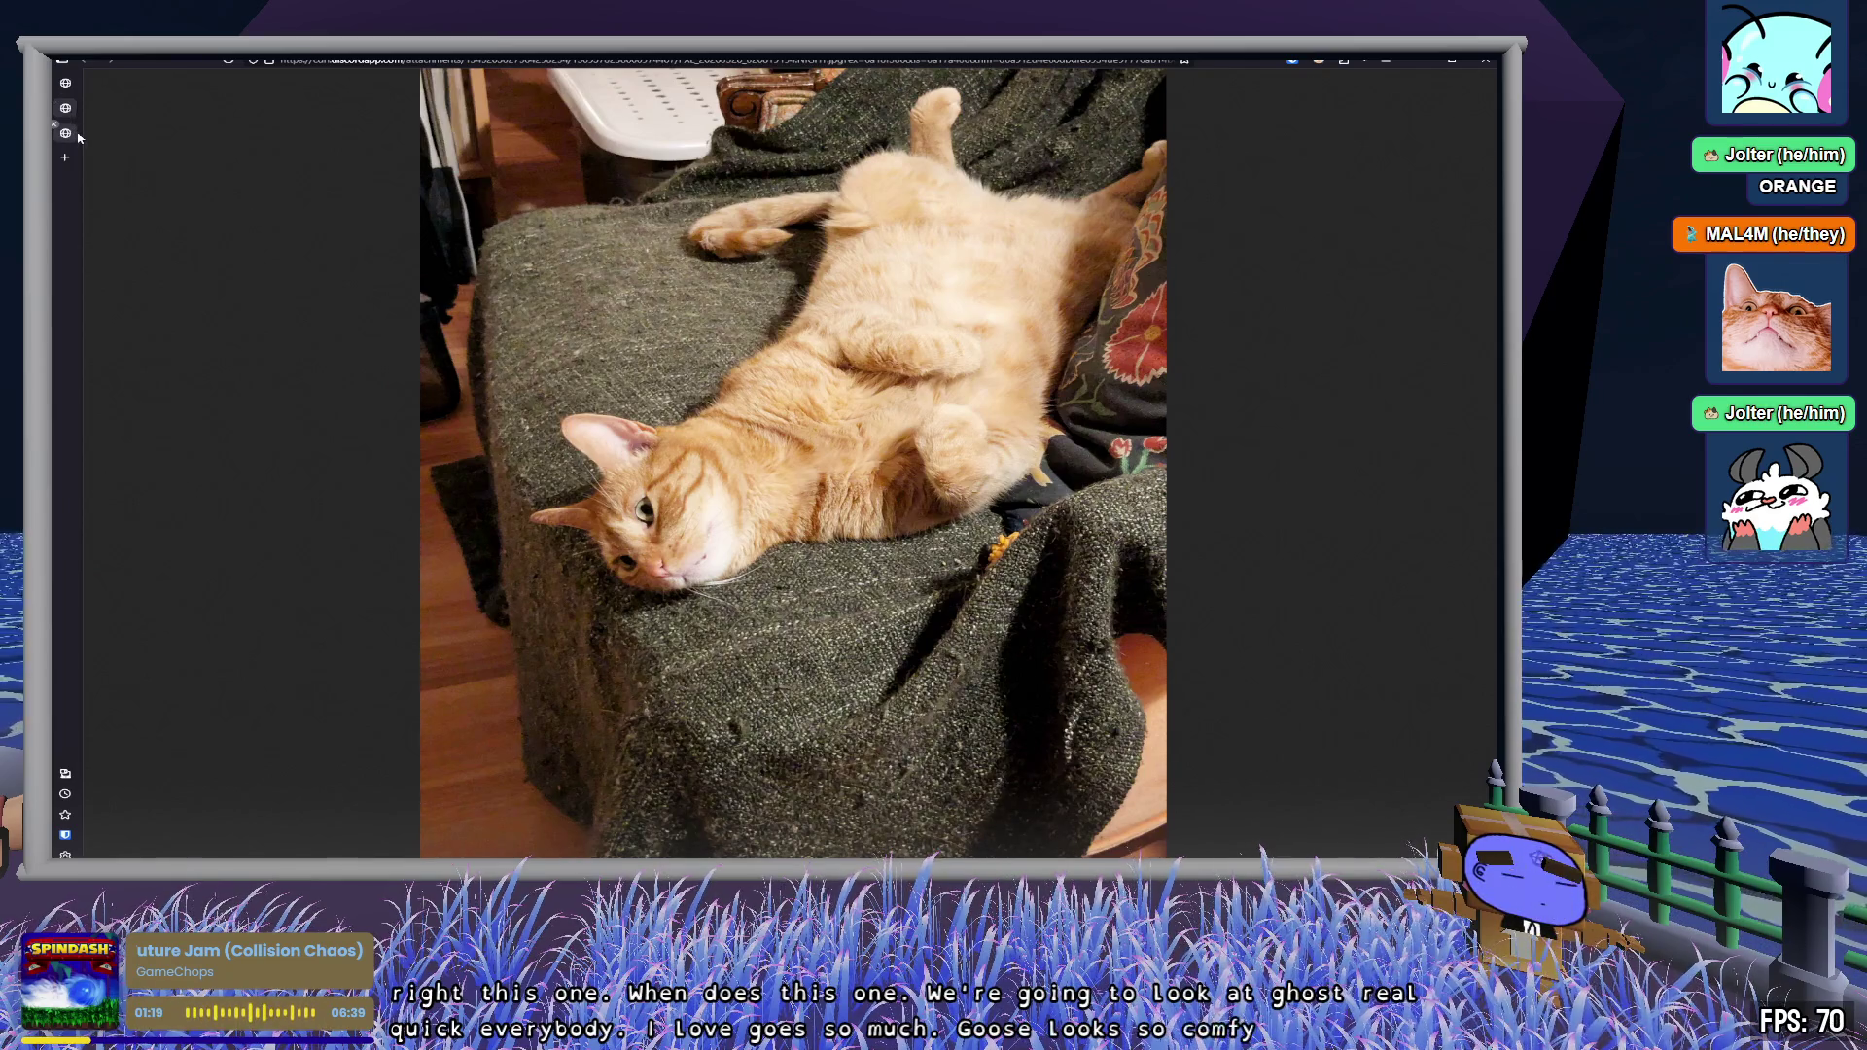
left_click(73, 138)
key("ctrl+Tab")
key("ctrl+Tab")
key("ctrl+Tab")
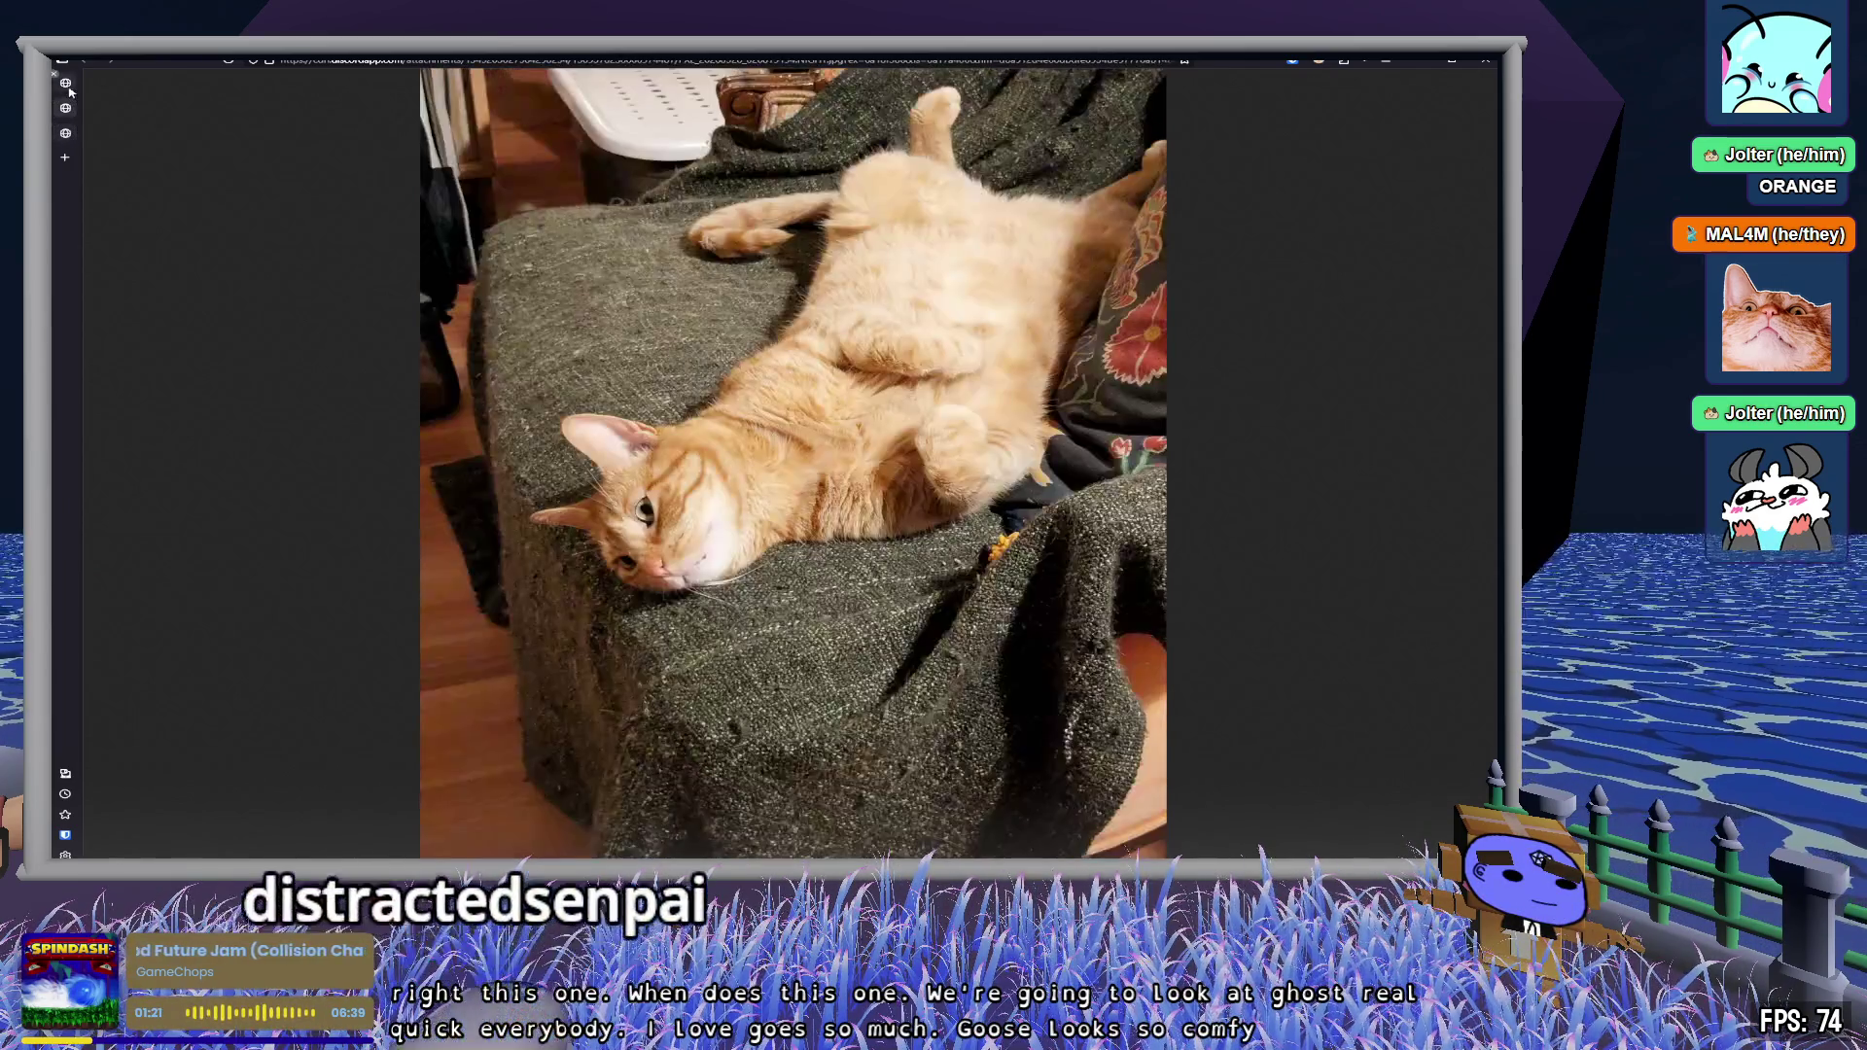
key("ctrl+Tab")
key("ctrl+Tab")
key("ctrl+Tab")
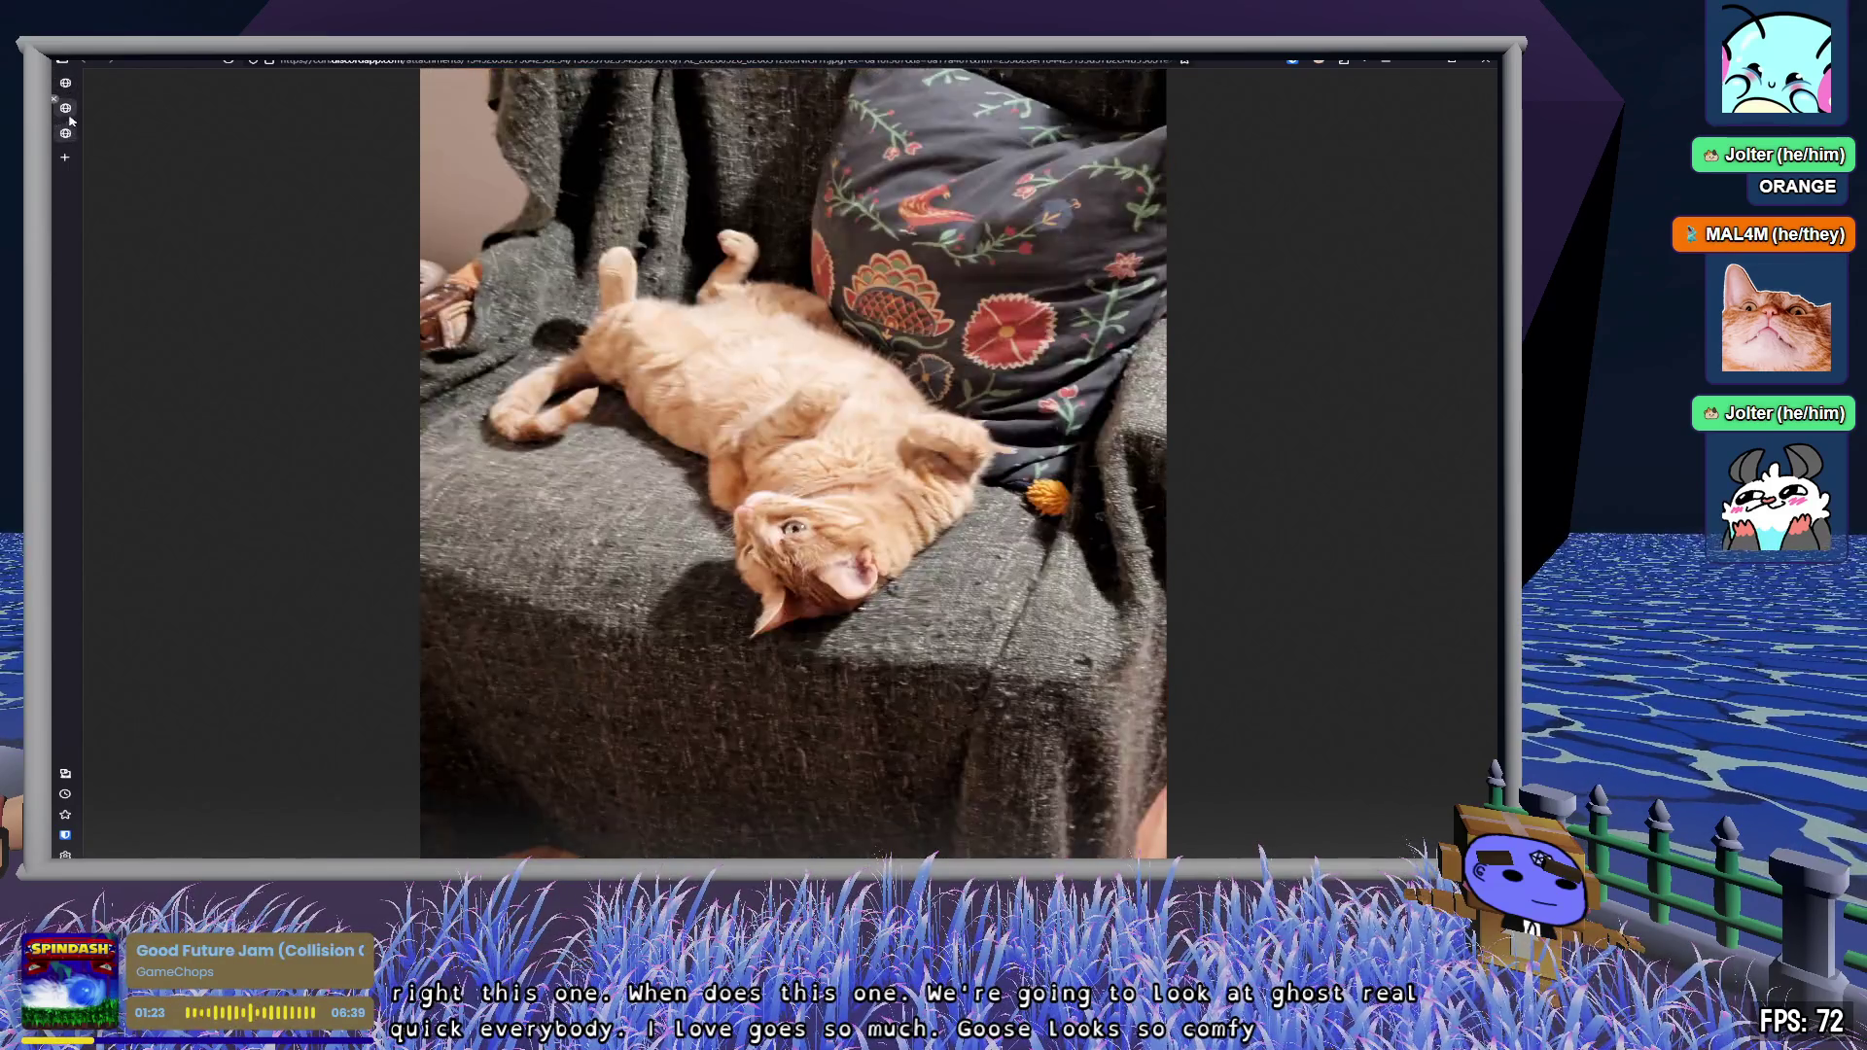
key("ctrl+Tab")
key("ctrl+Tab")
key("ctrl+Tab")
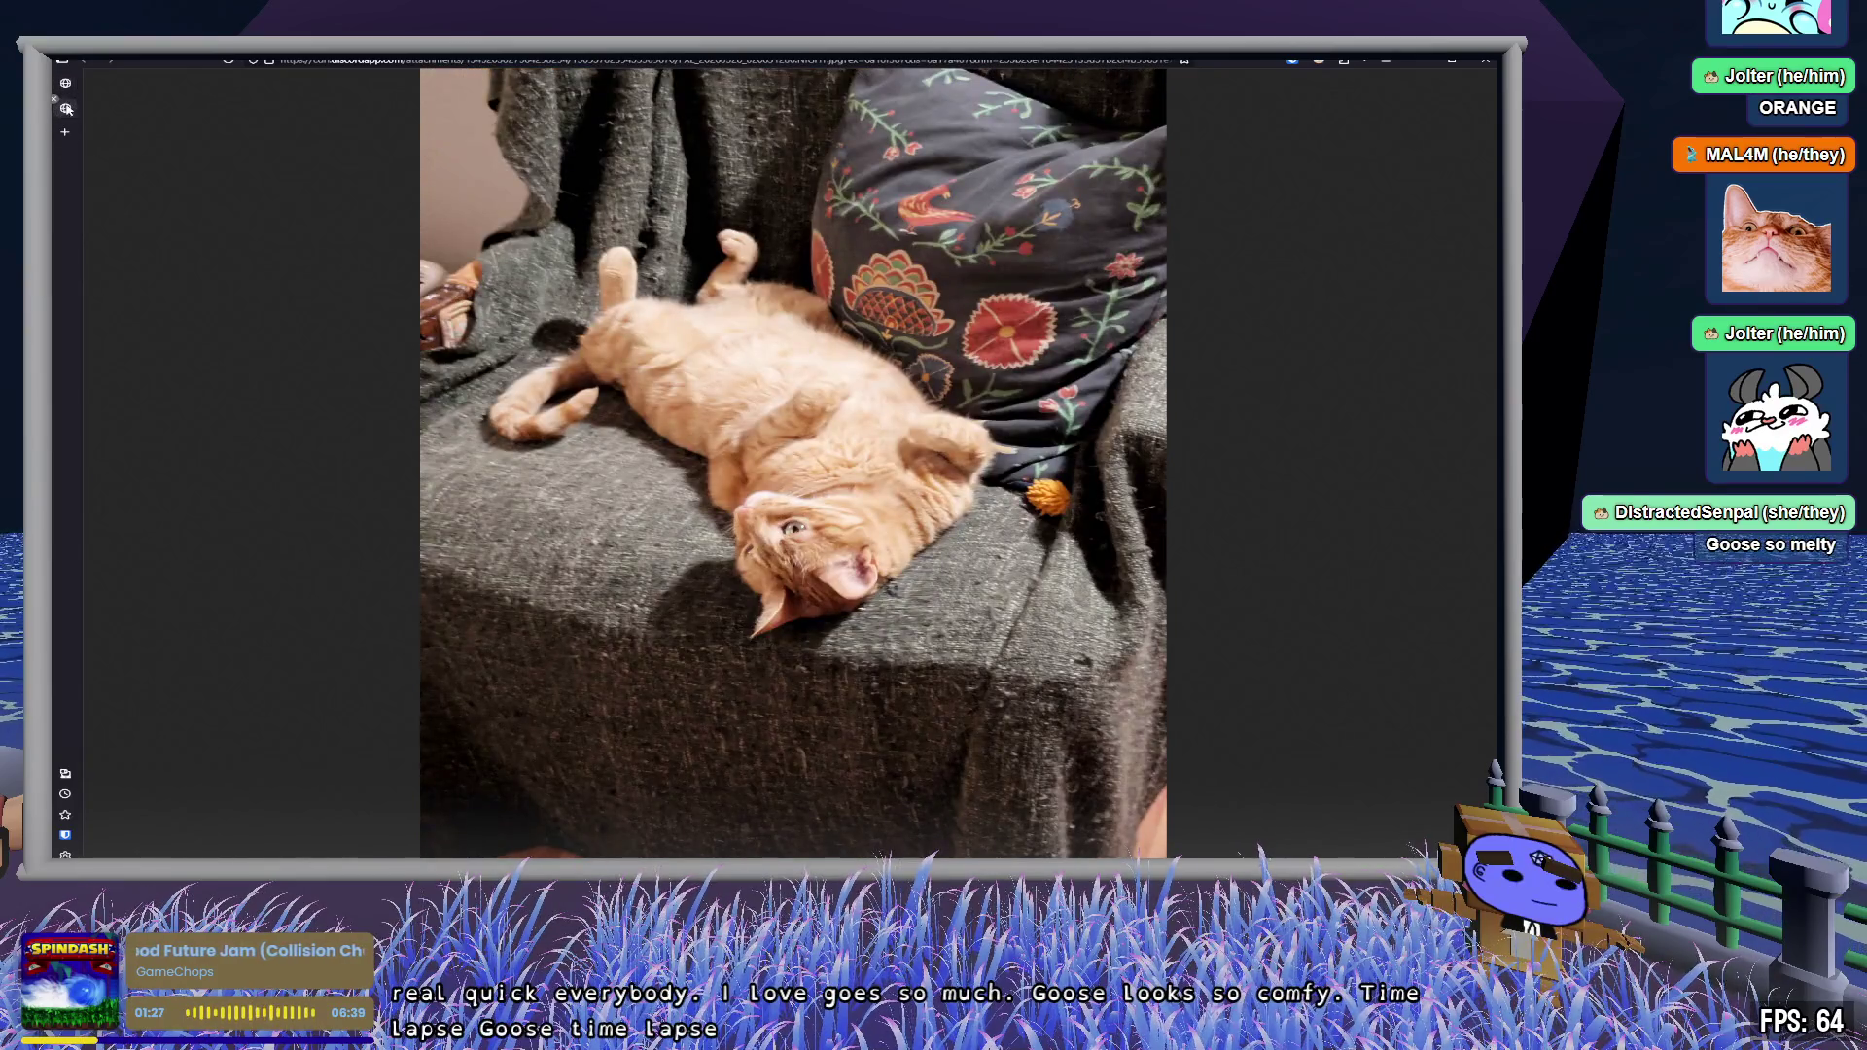
key("ctrl+Tab")
key("ctrl+Tab")
key("ctrl+Tab")
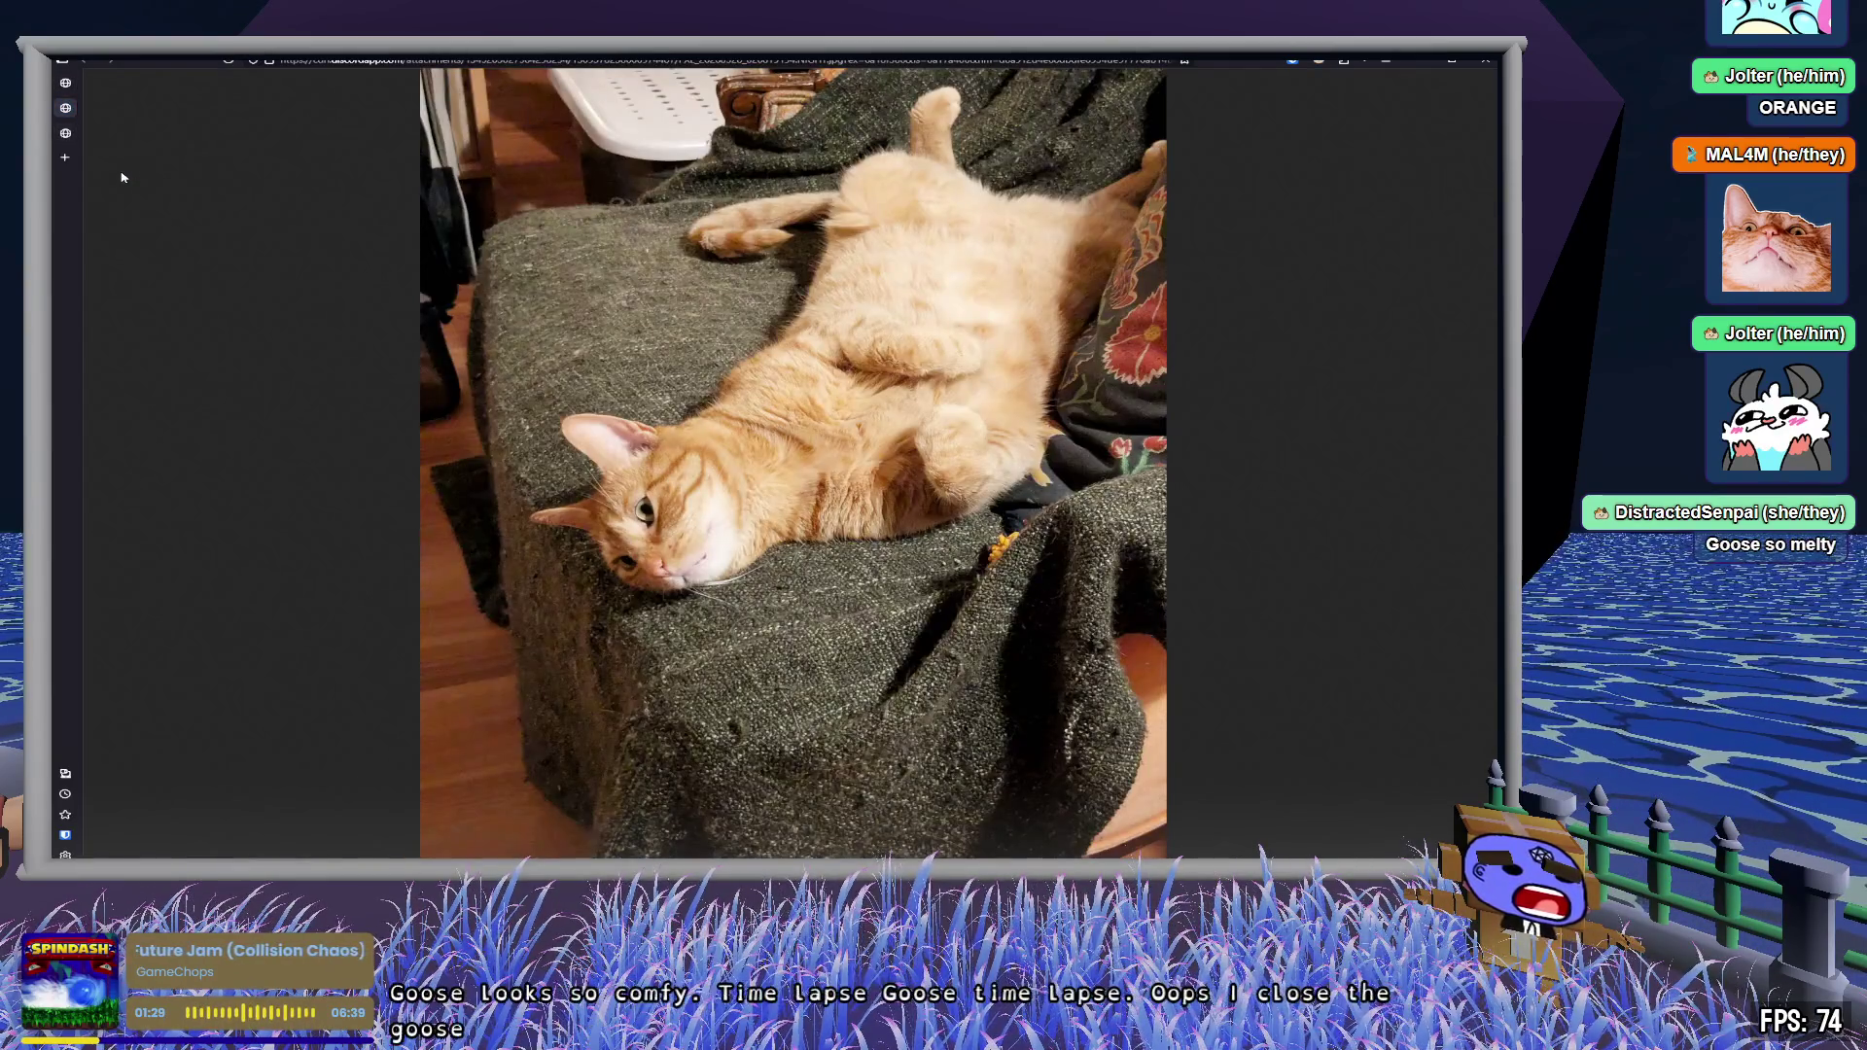
key("ctrl+Tab")
key("ctrl+Tab")
key("ctrl+Tab")
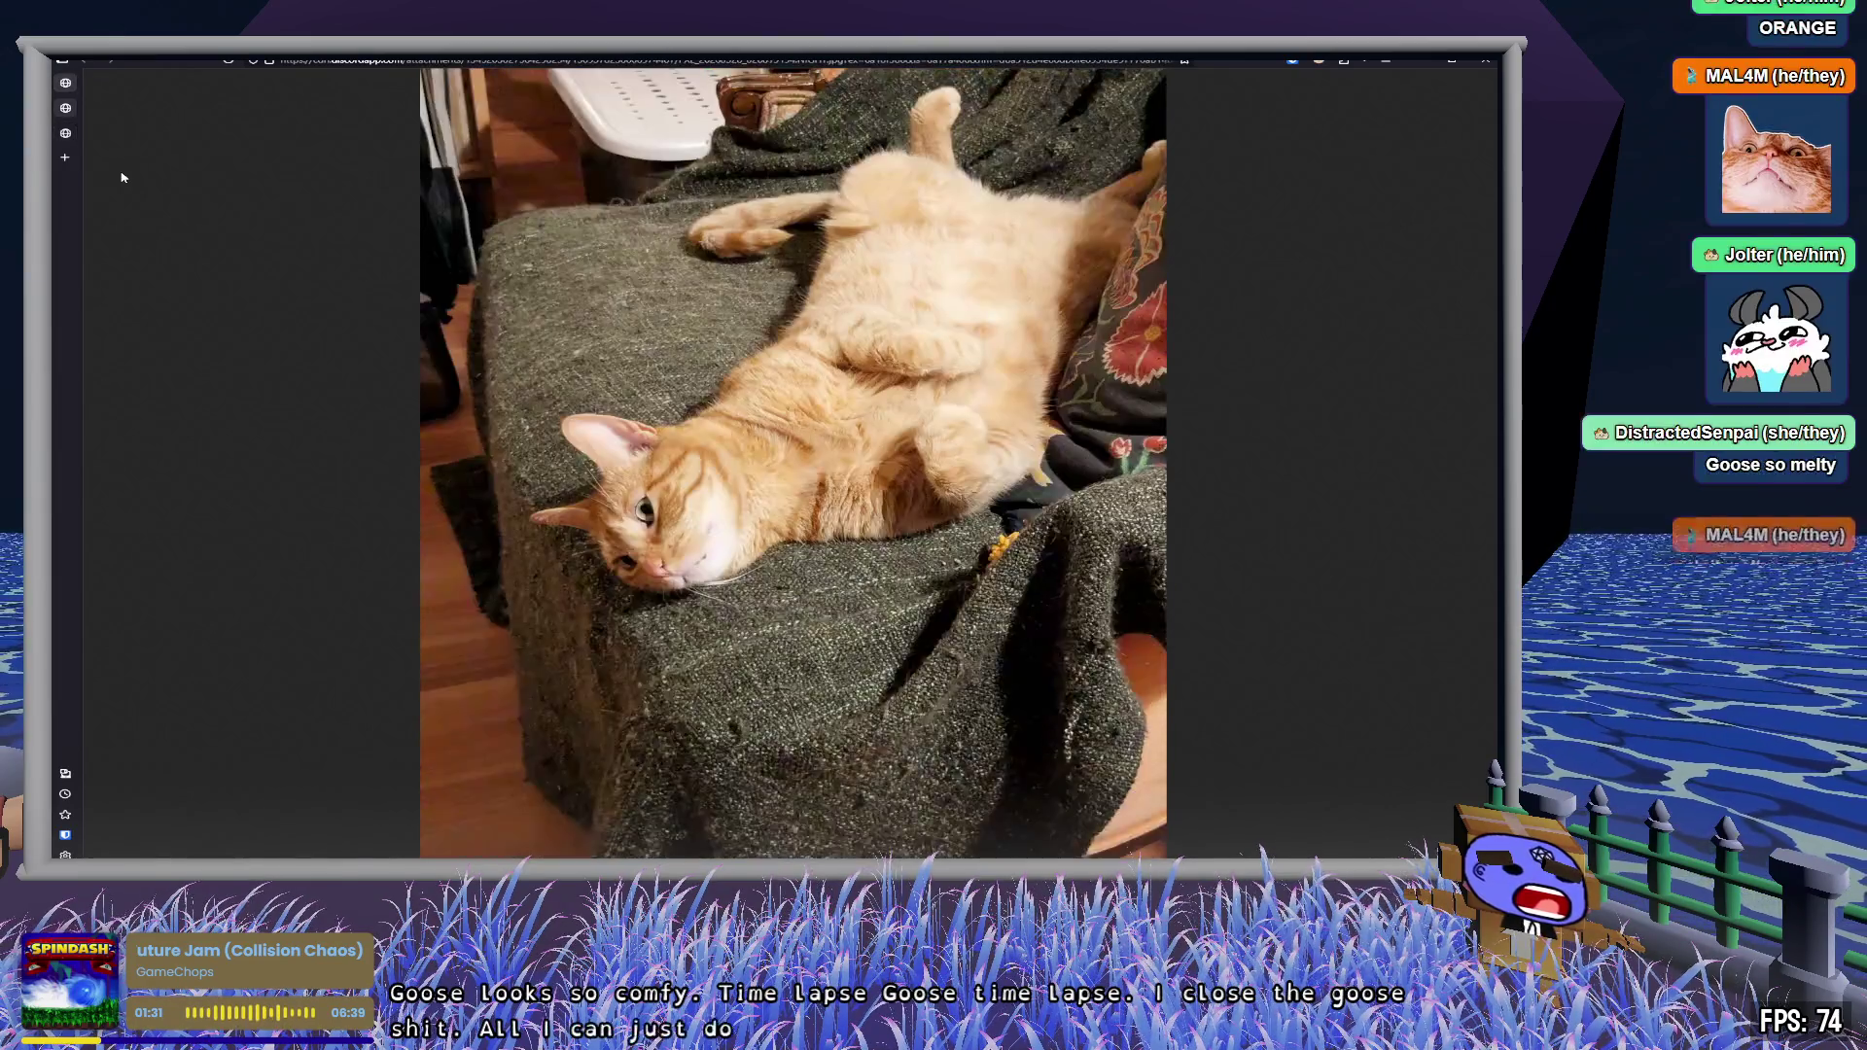
key("ctrl+Tab")
key("ctrl+Tab")
key("ctrl+Tab")
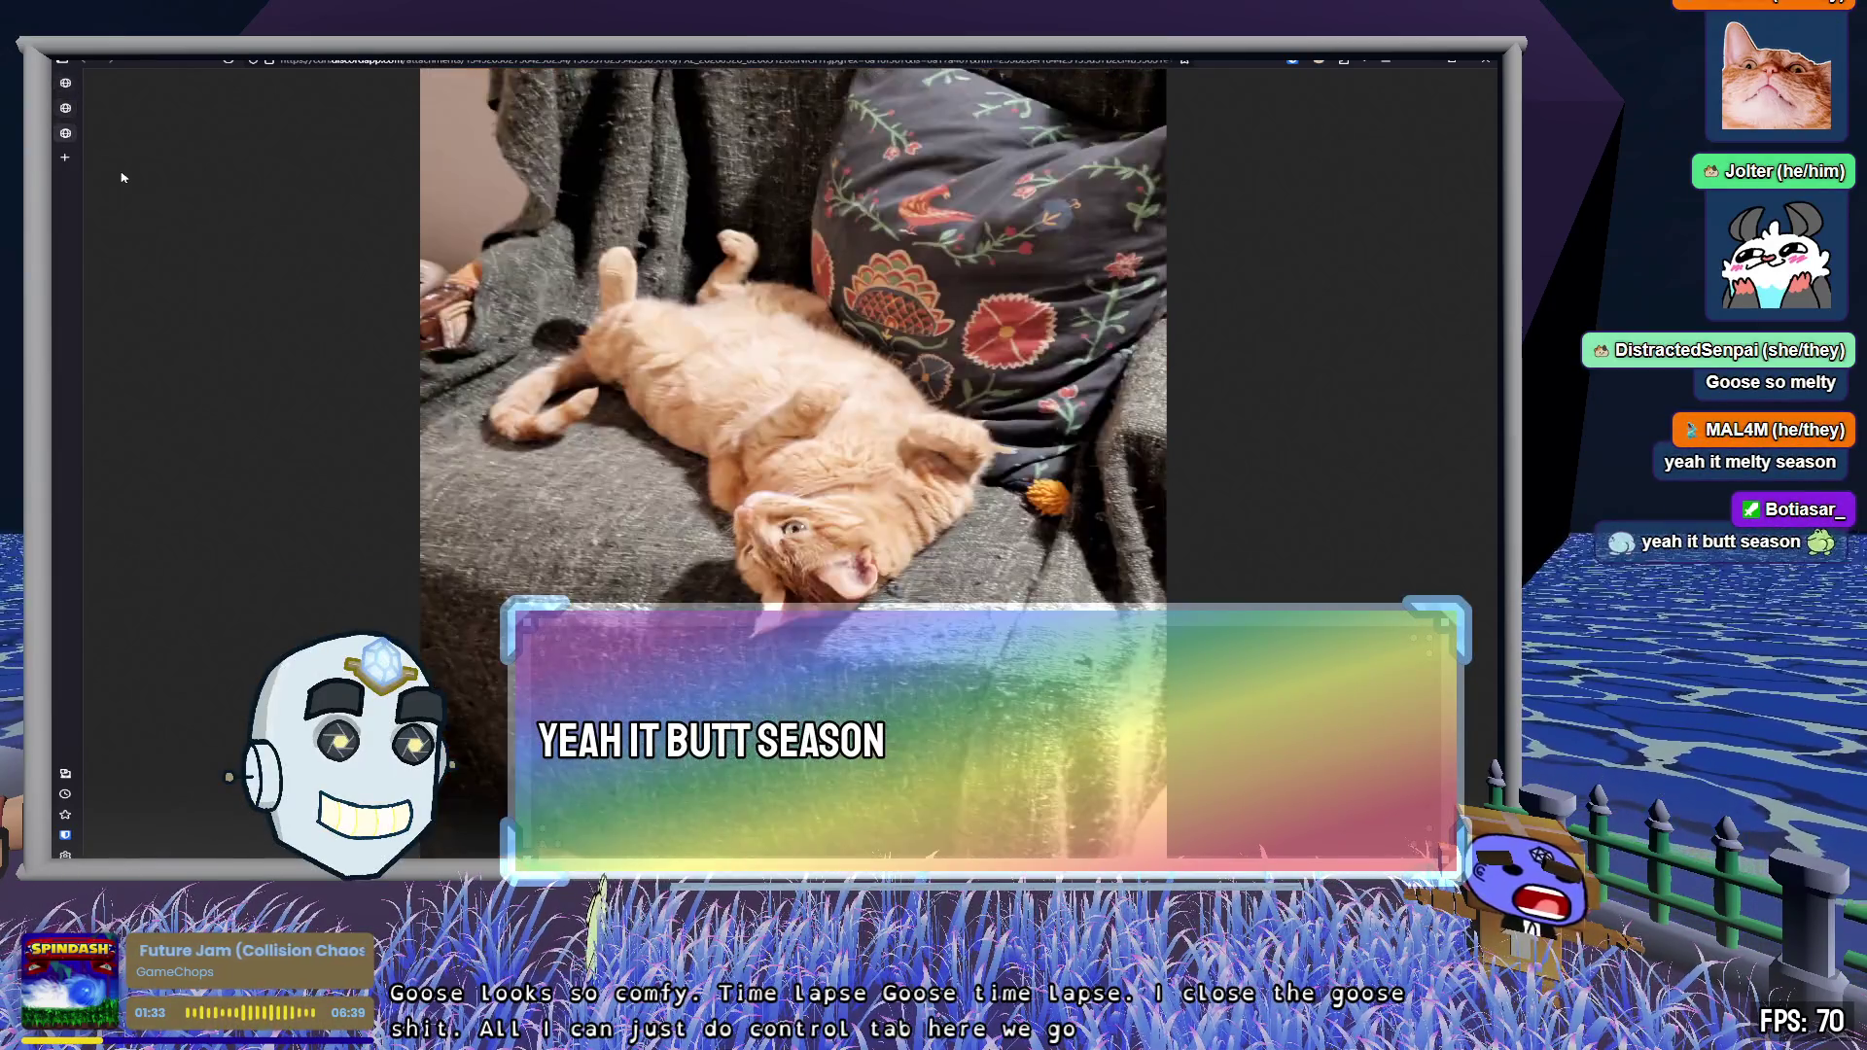
key("ctrl+Tab")
key("ctrl+Tab")
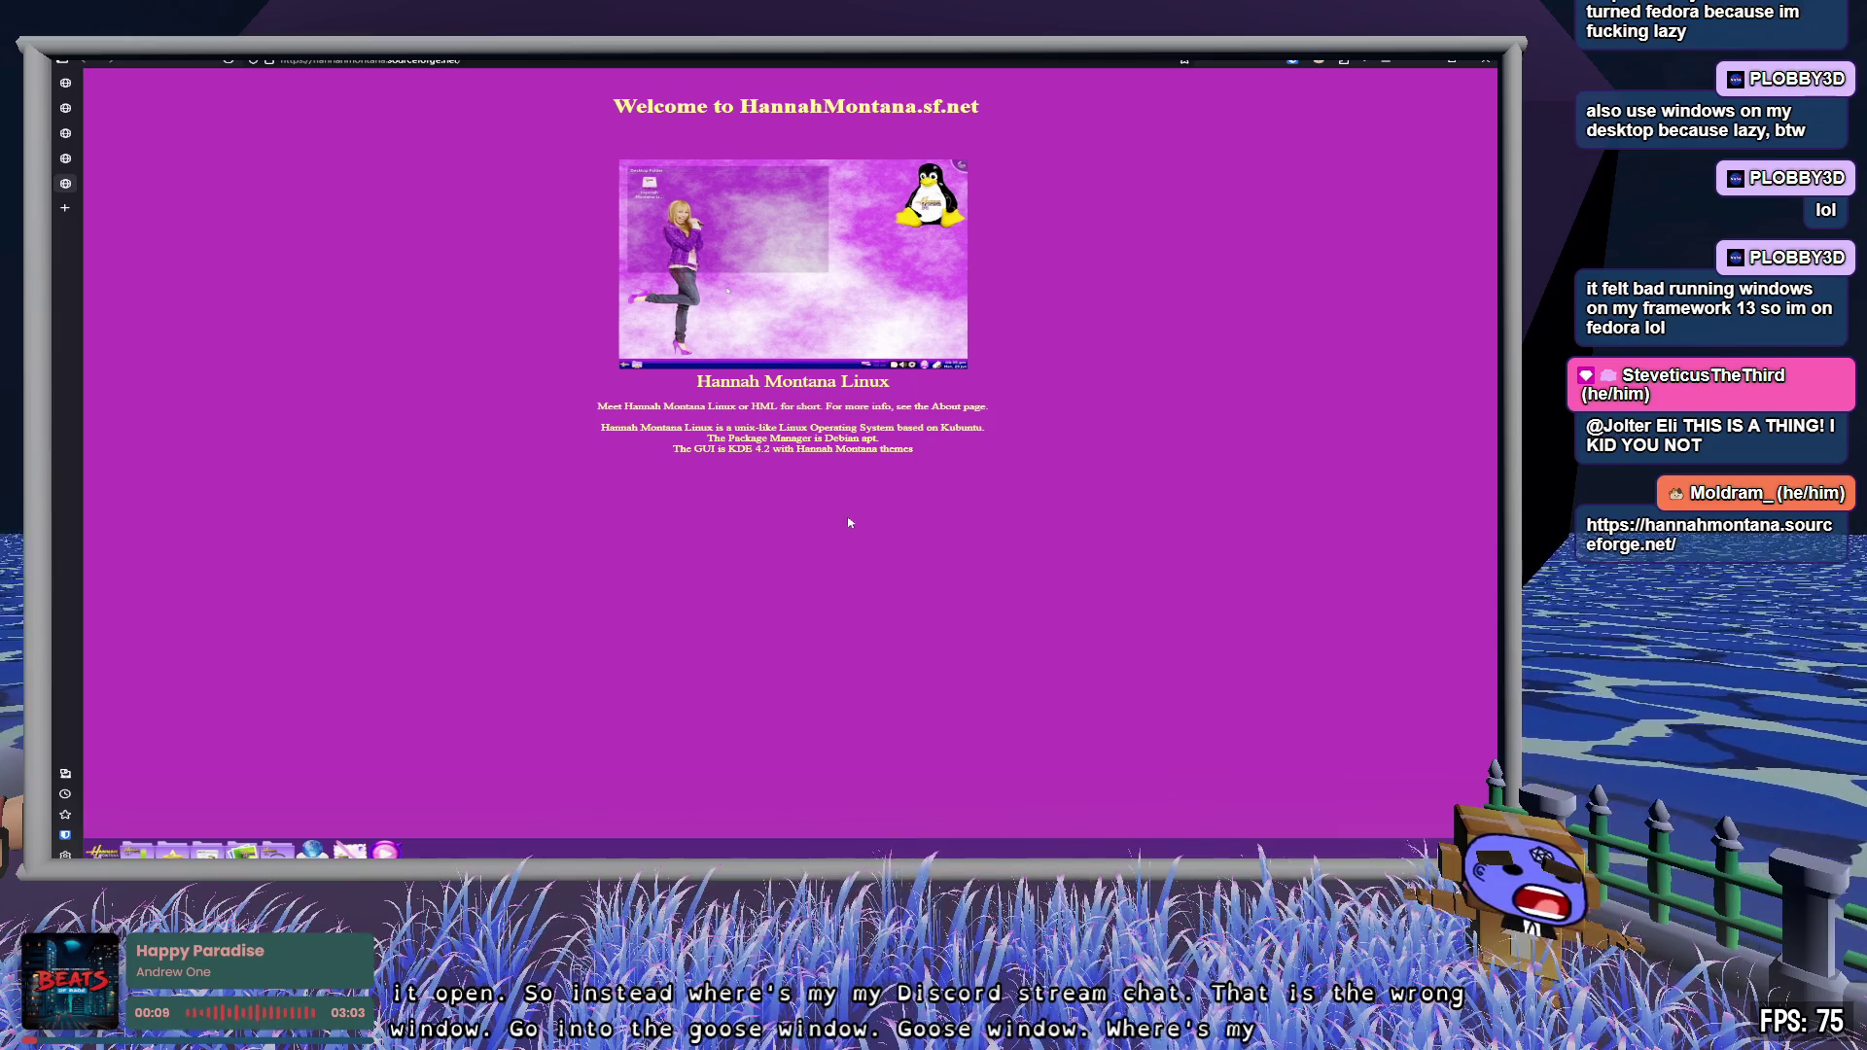
- Zoom the HannahMontana.sf.net welcome page to about 180% and select the intro words HML and About
scroll(850, 523, "up", 5, "ctrl")
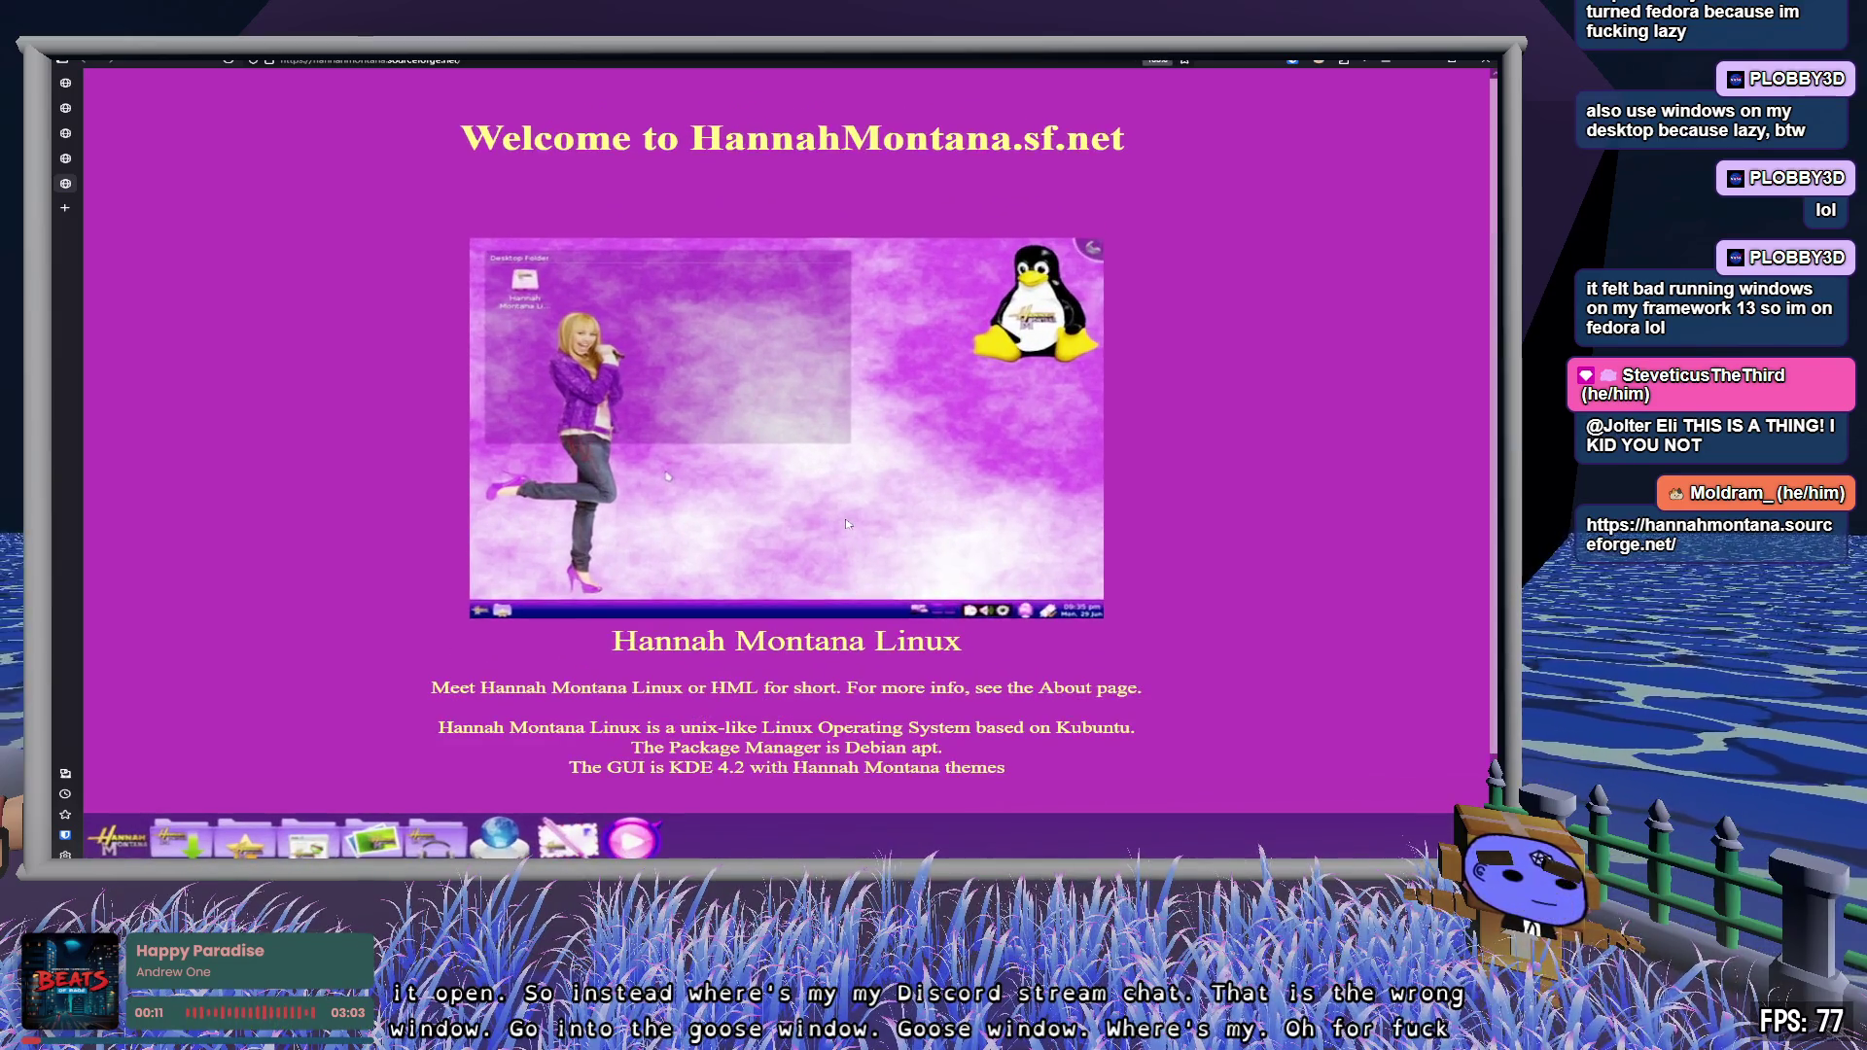
scroll(1203, 562, "down", 1)
scroll(1203, 562, "up", 1)
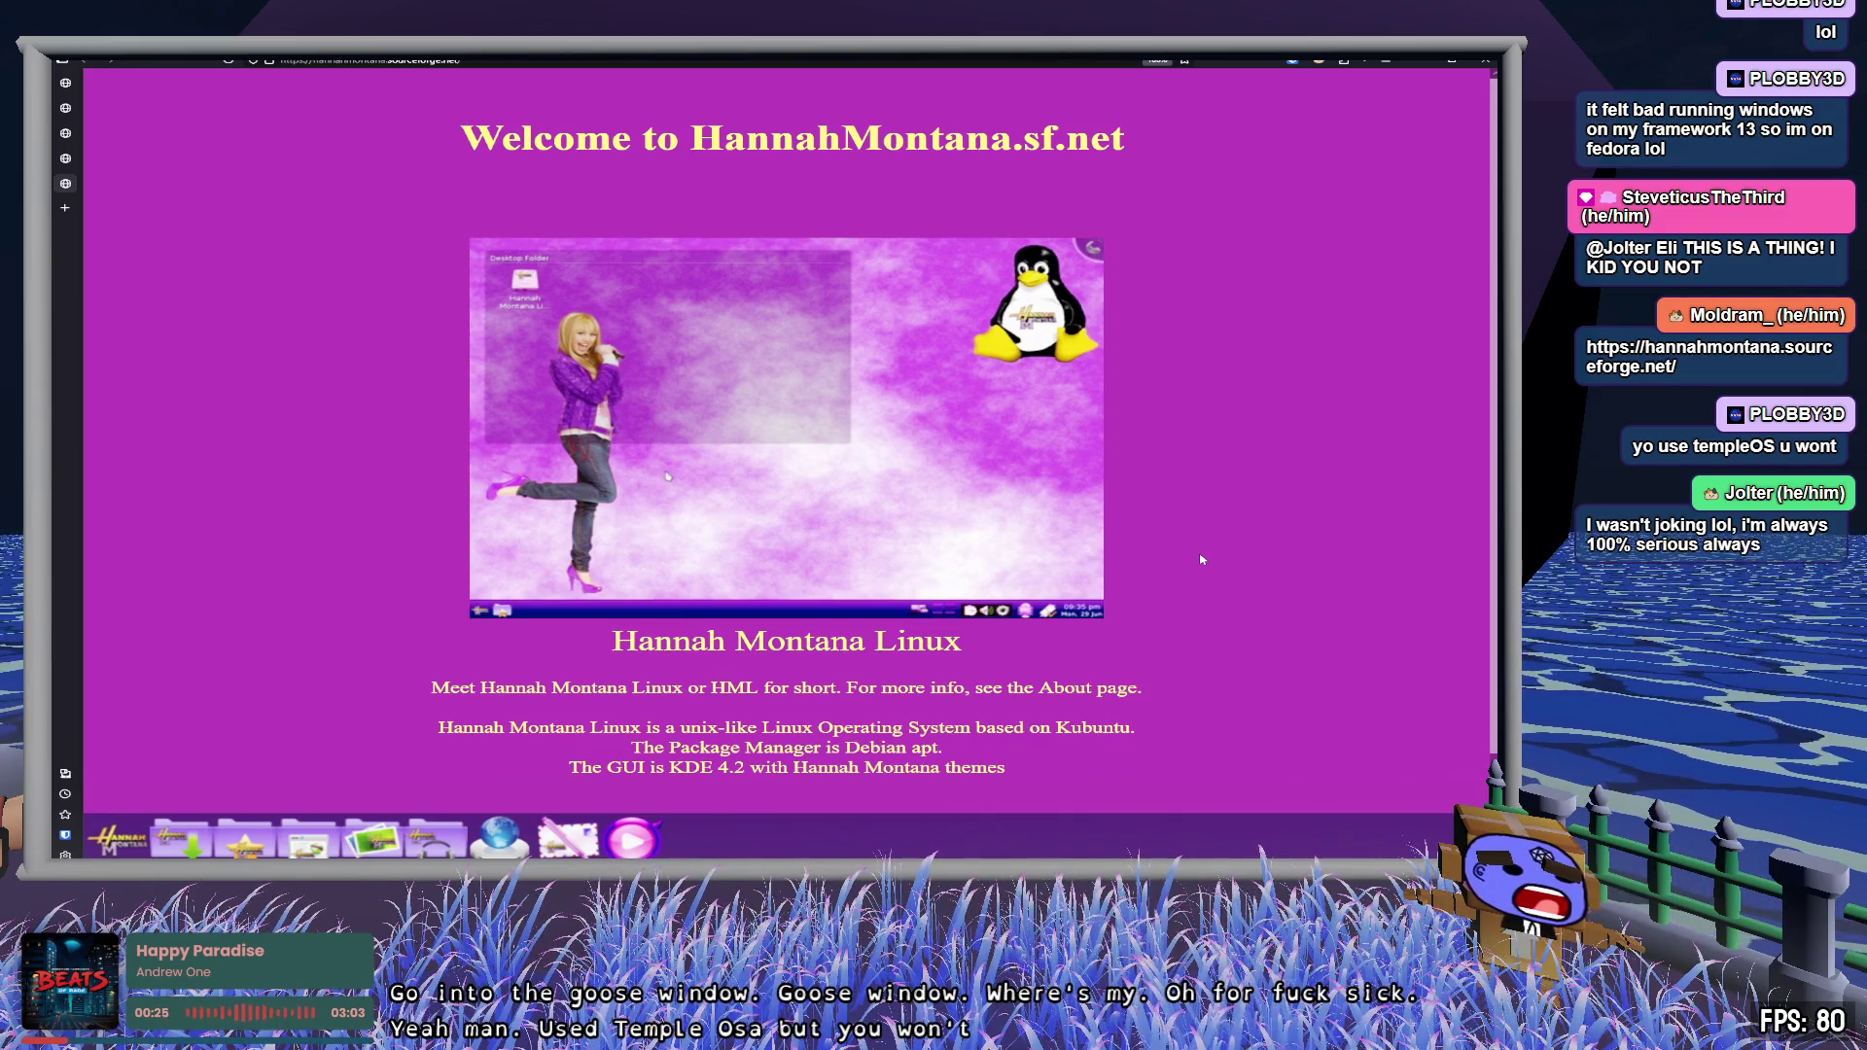
left_click_drag(700, 689, 771, 688)
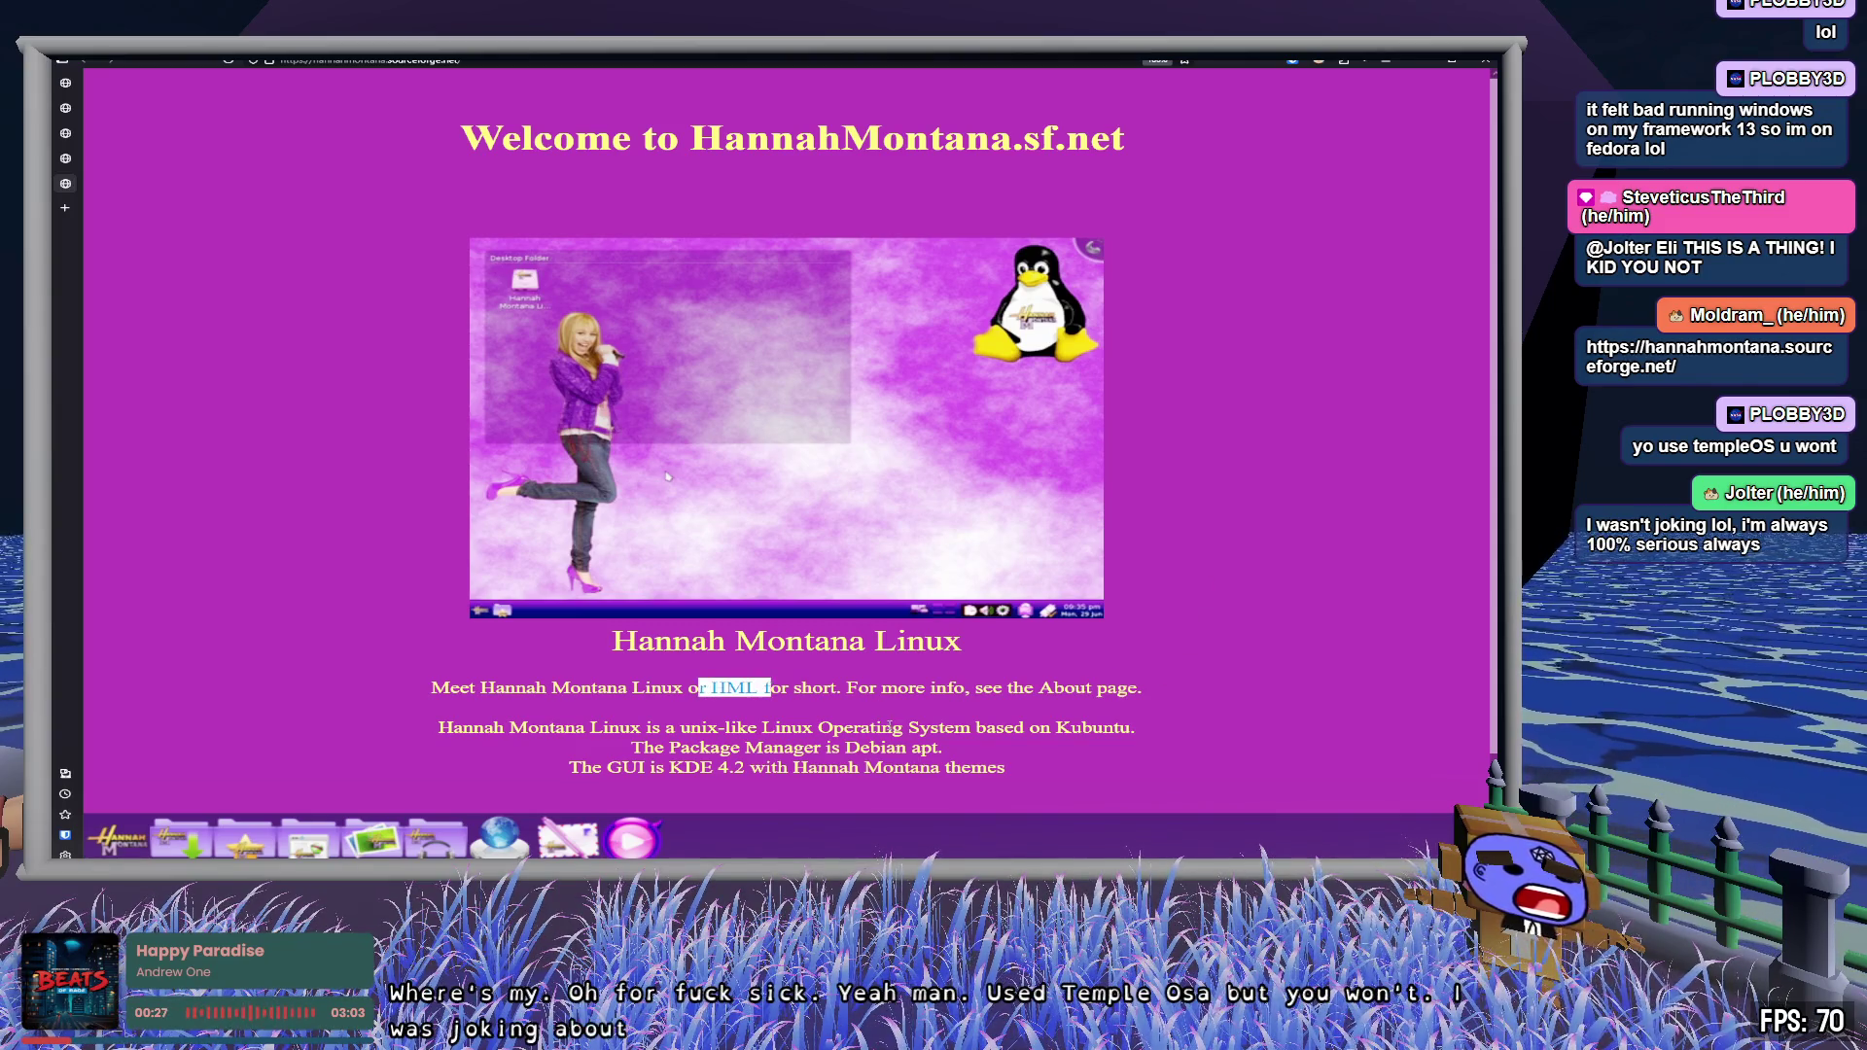
left_click(961, 684)
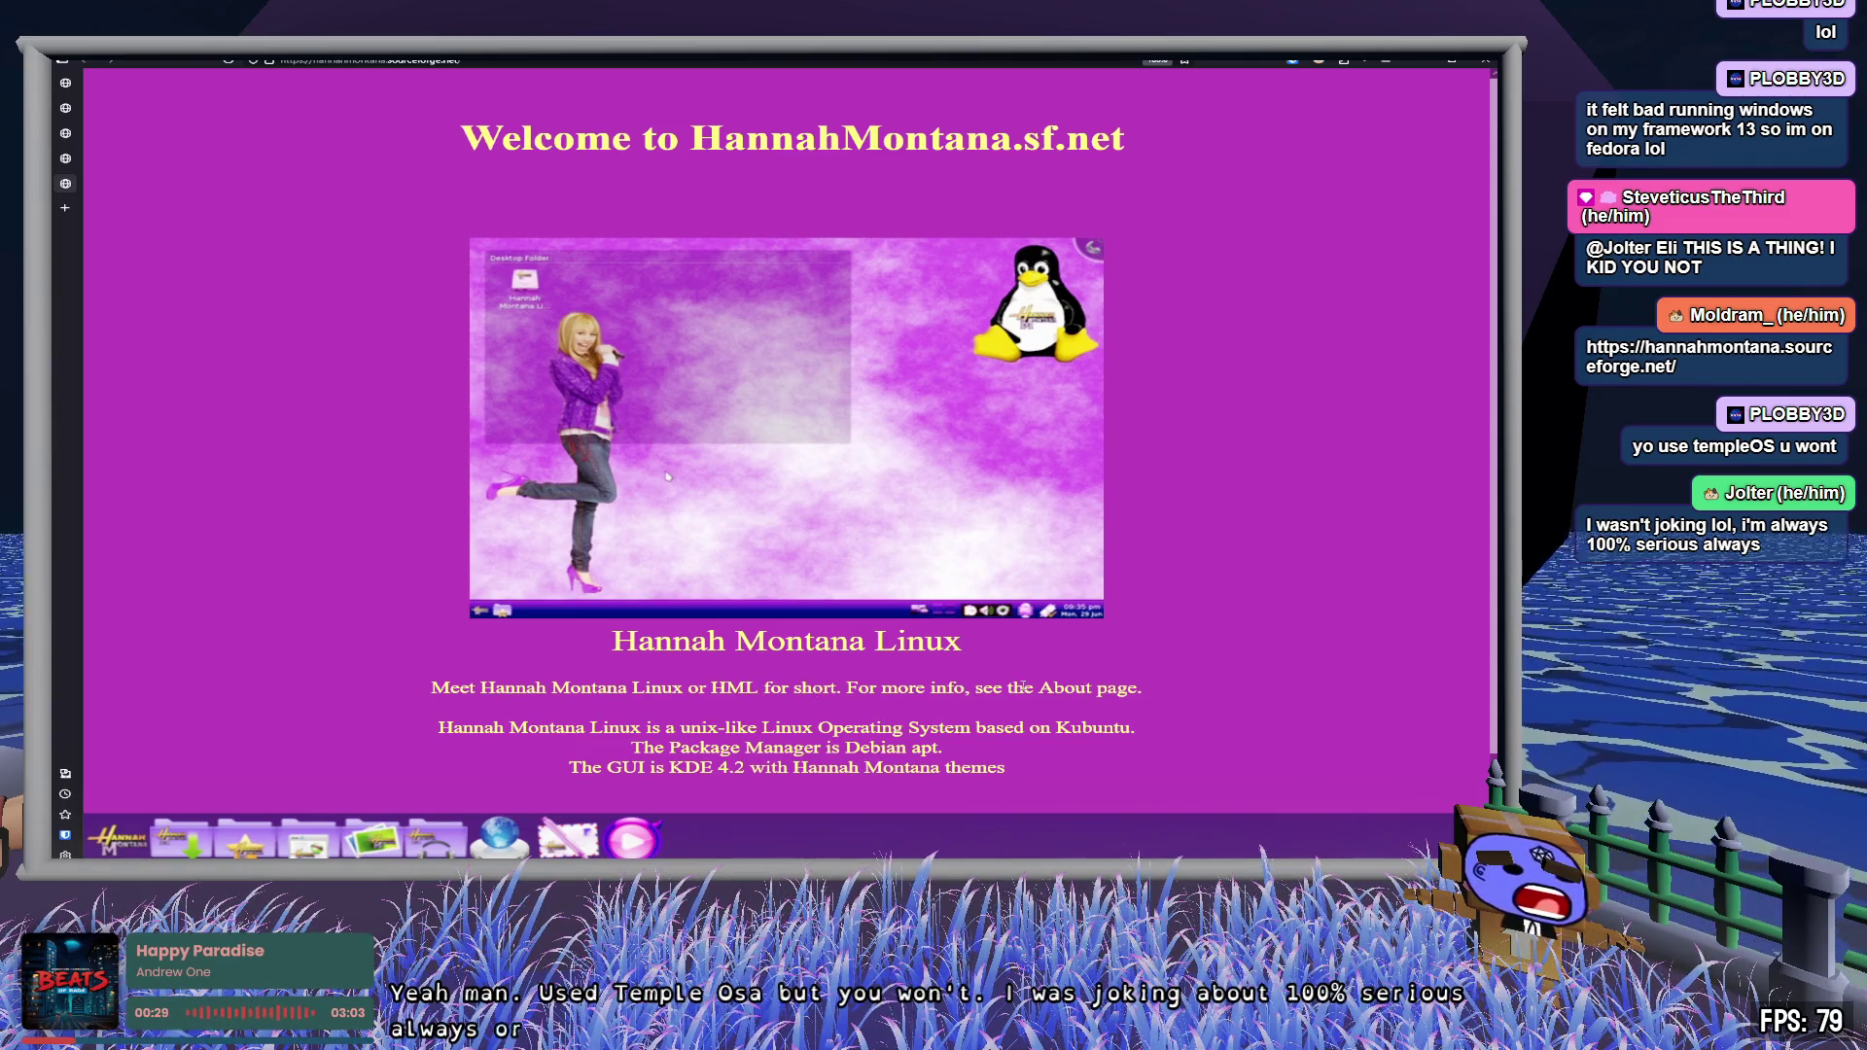
double_click(1064, 688)
left_click(1256, 688)
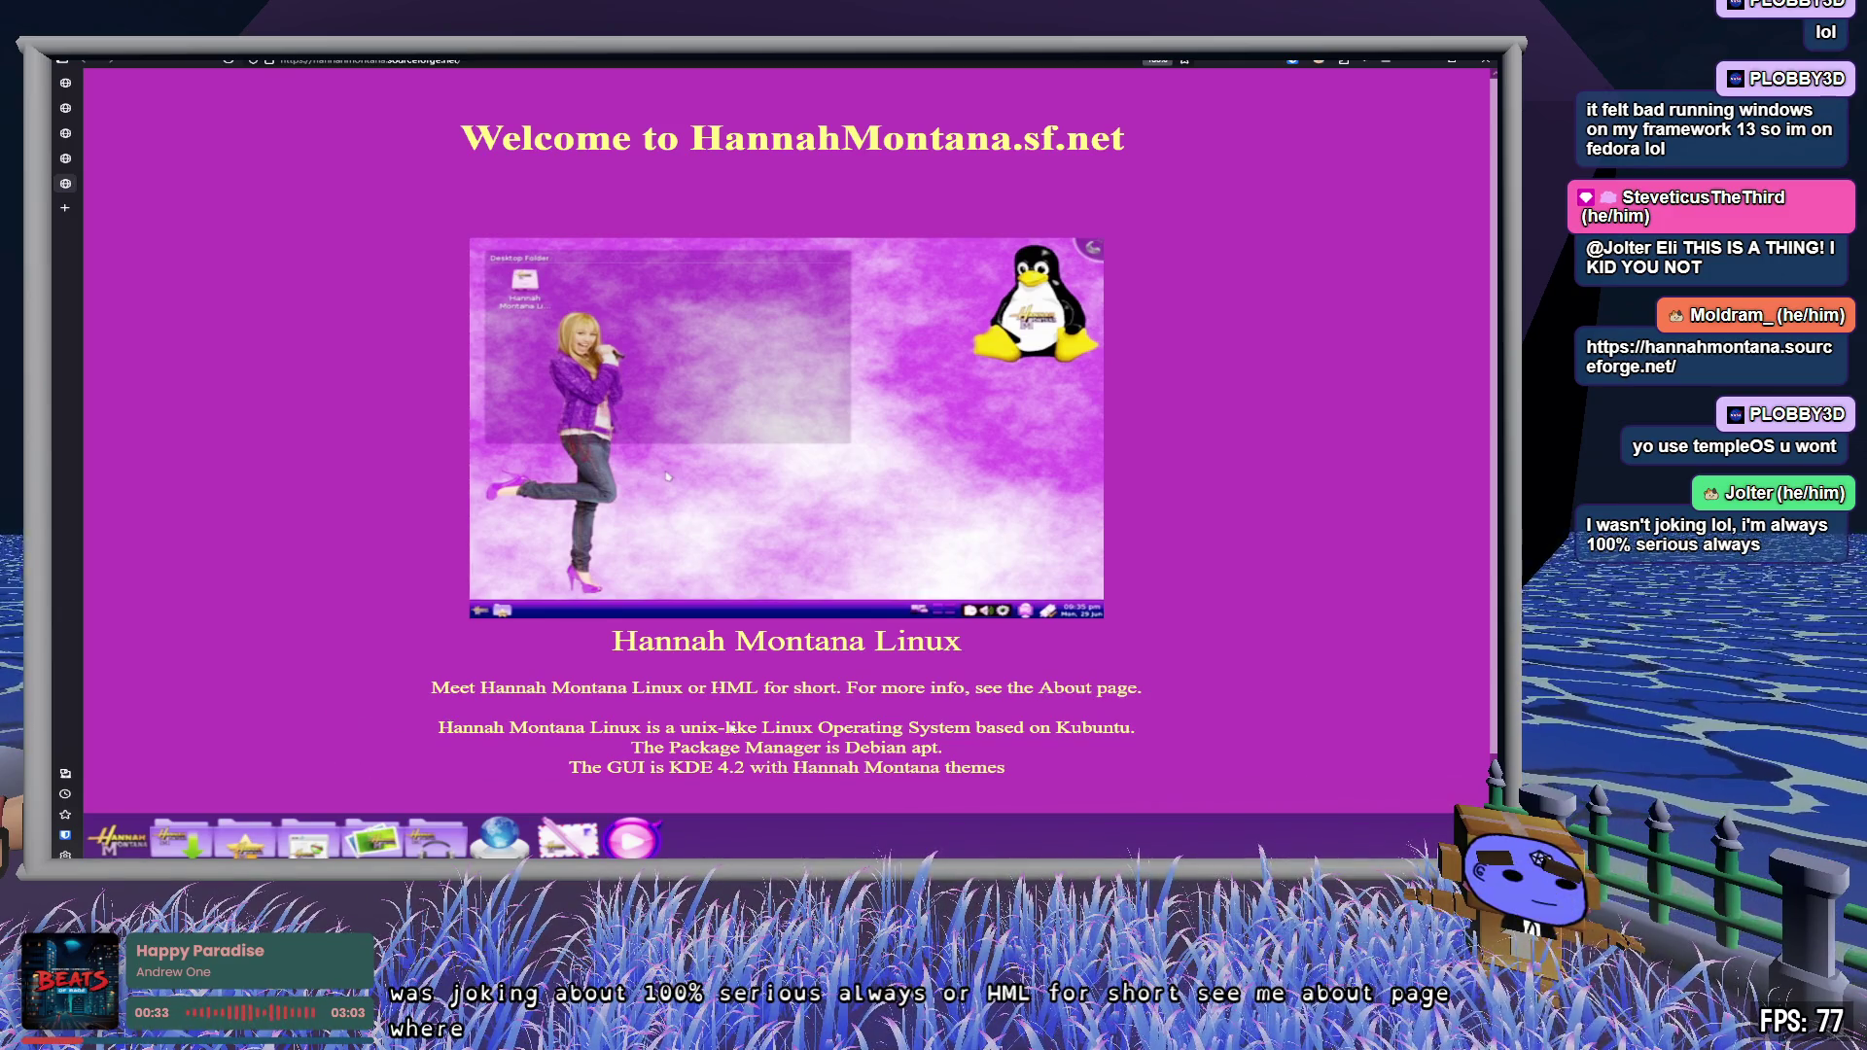
scroll(731, 728, "down", 1)
scroll(754, 717, "up", 1)
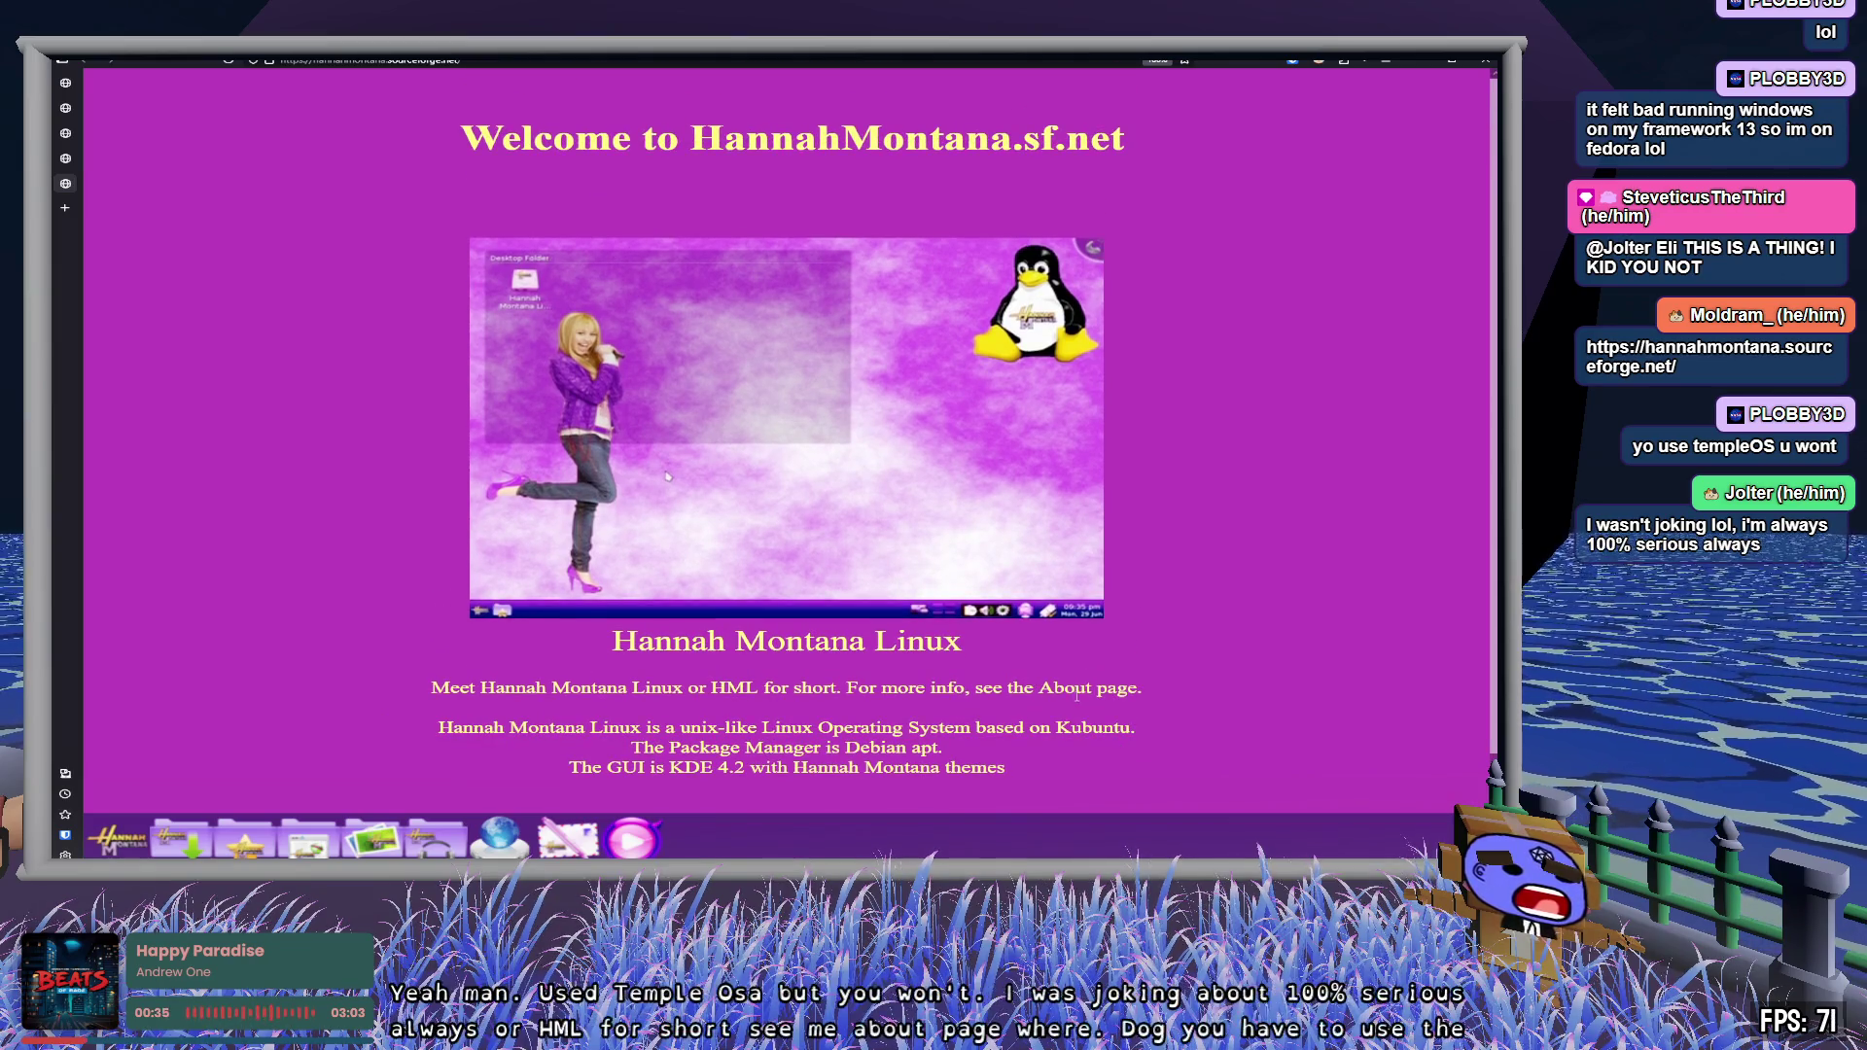
double_click(1064, 688)
left_click(842, 747)
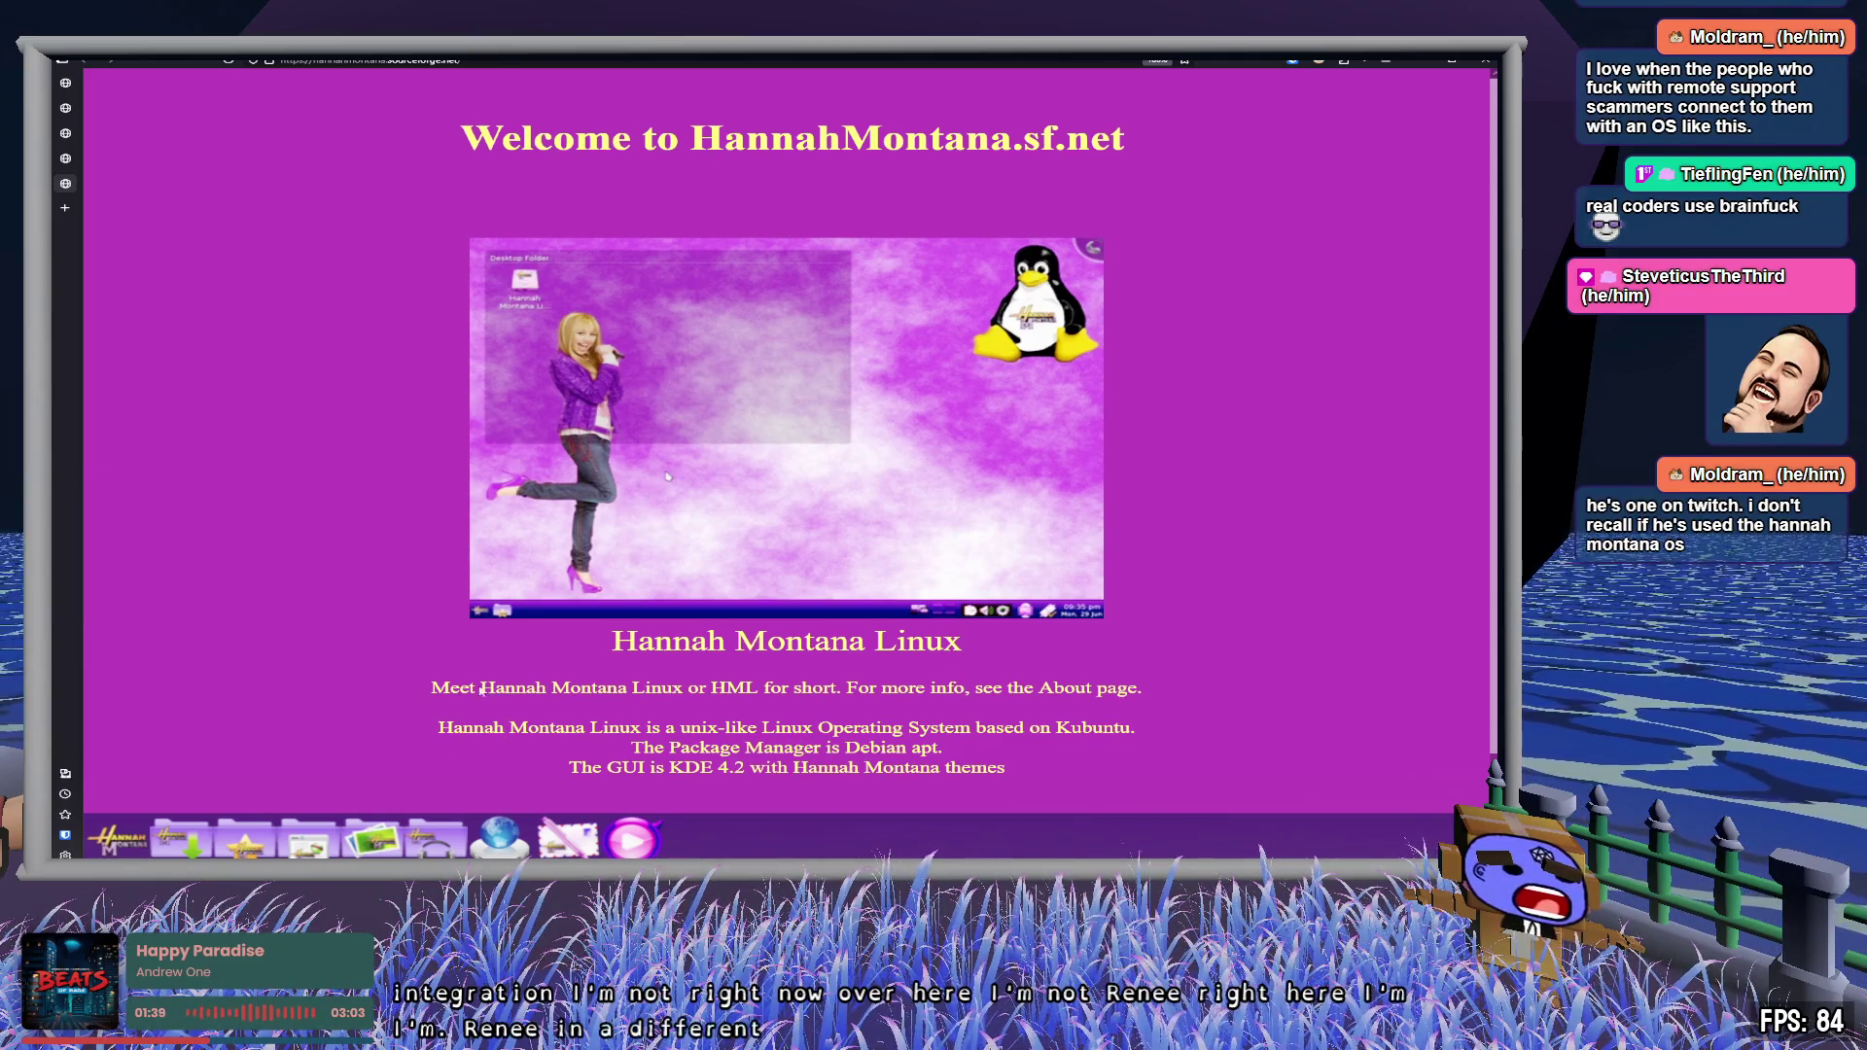
- Open the site's Contact page with the envelope icon in the bottom navigation bar
left_click(564, 842)
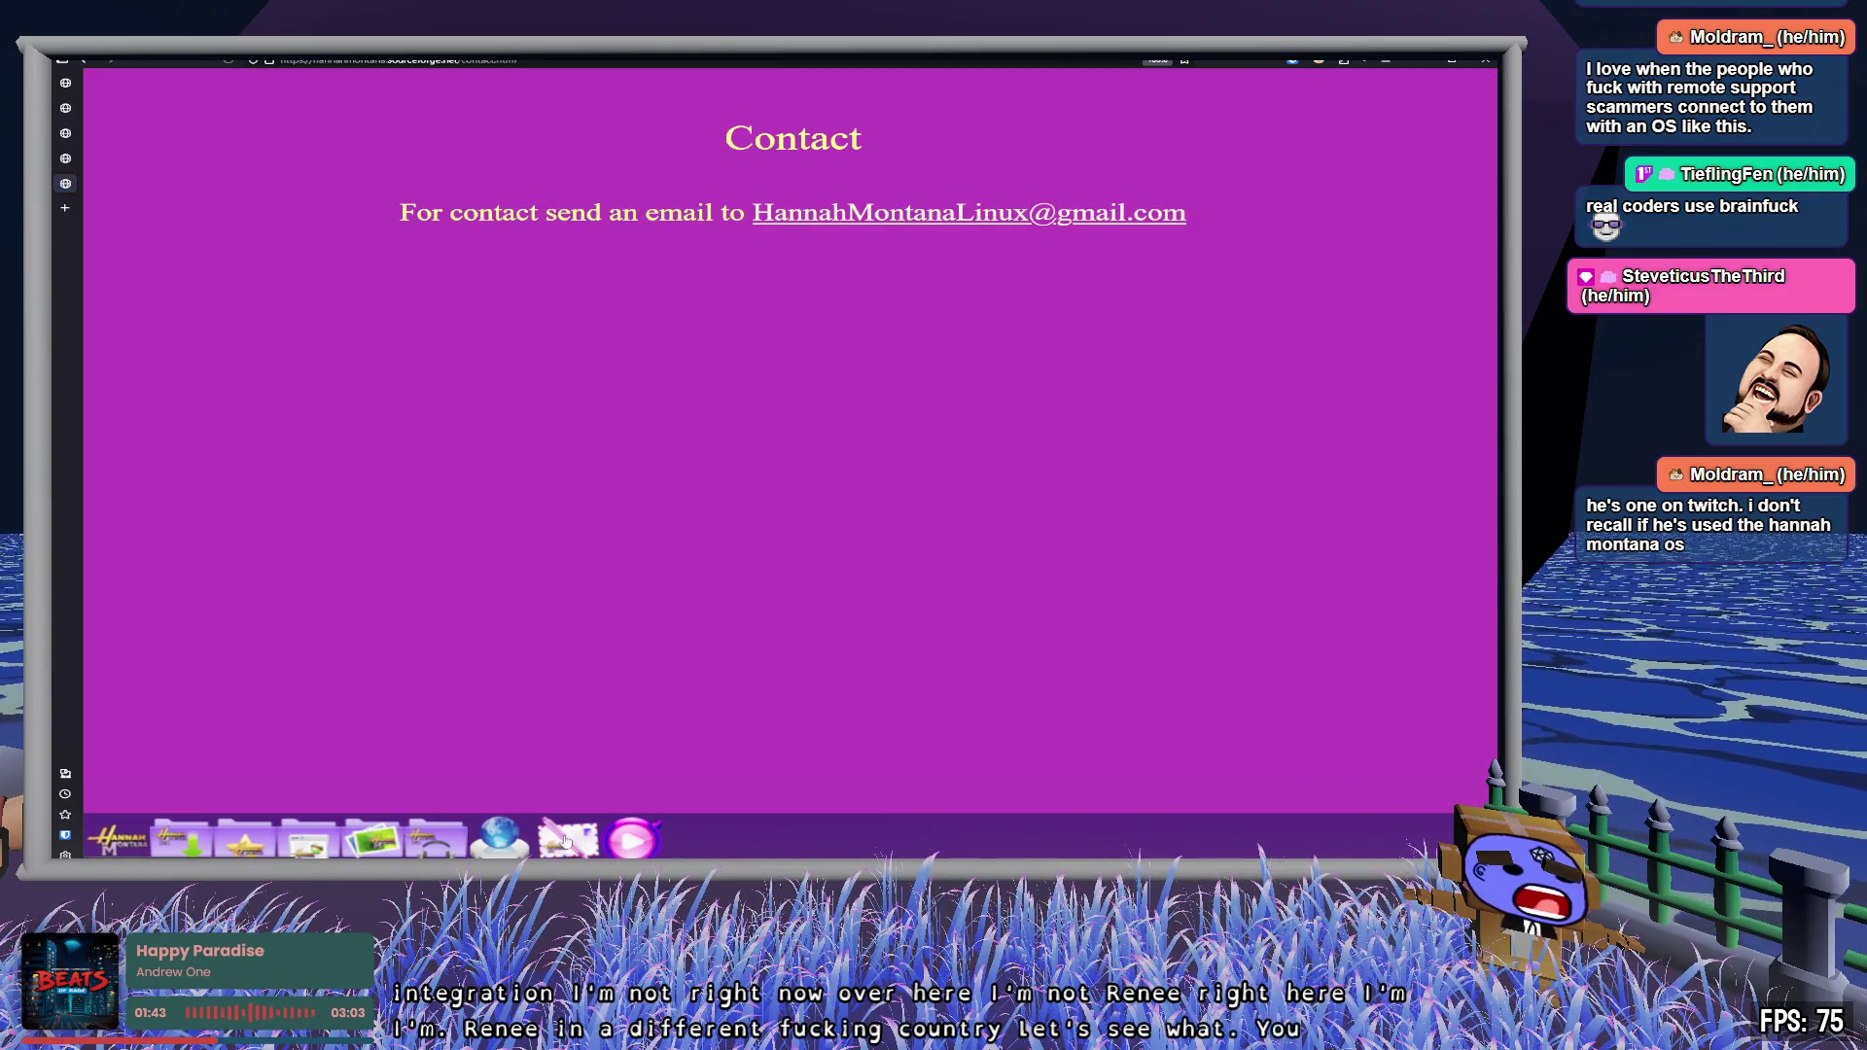
- Highlight 'send an' on the Contact page, then go through the welcome page to Downloads
left_click_drag(553, 212, 646, 212)
left_click(633, 664)
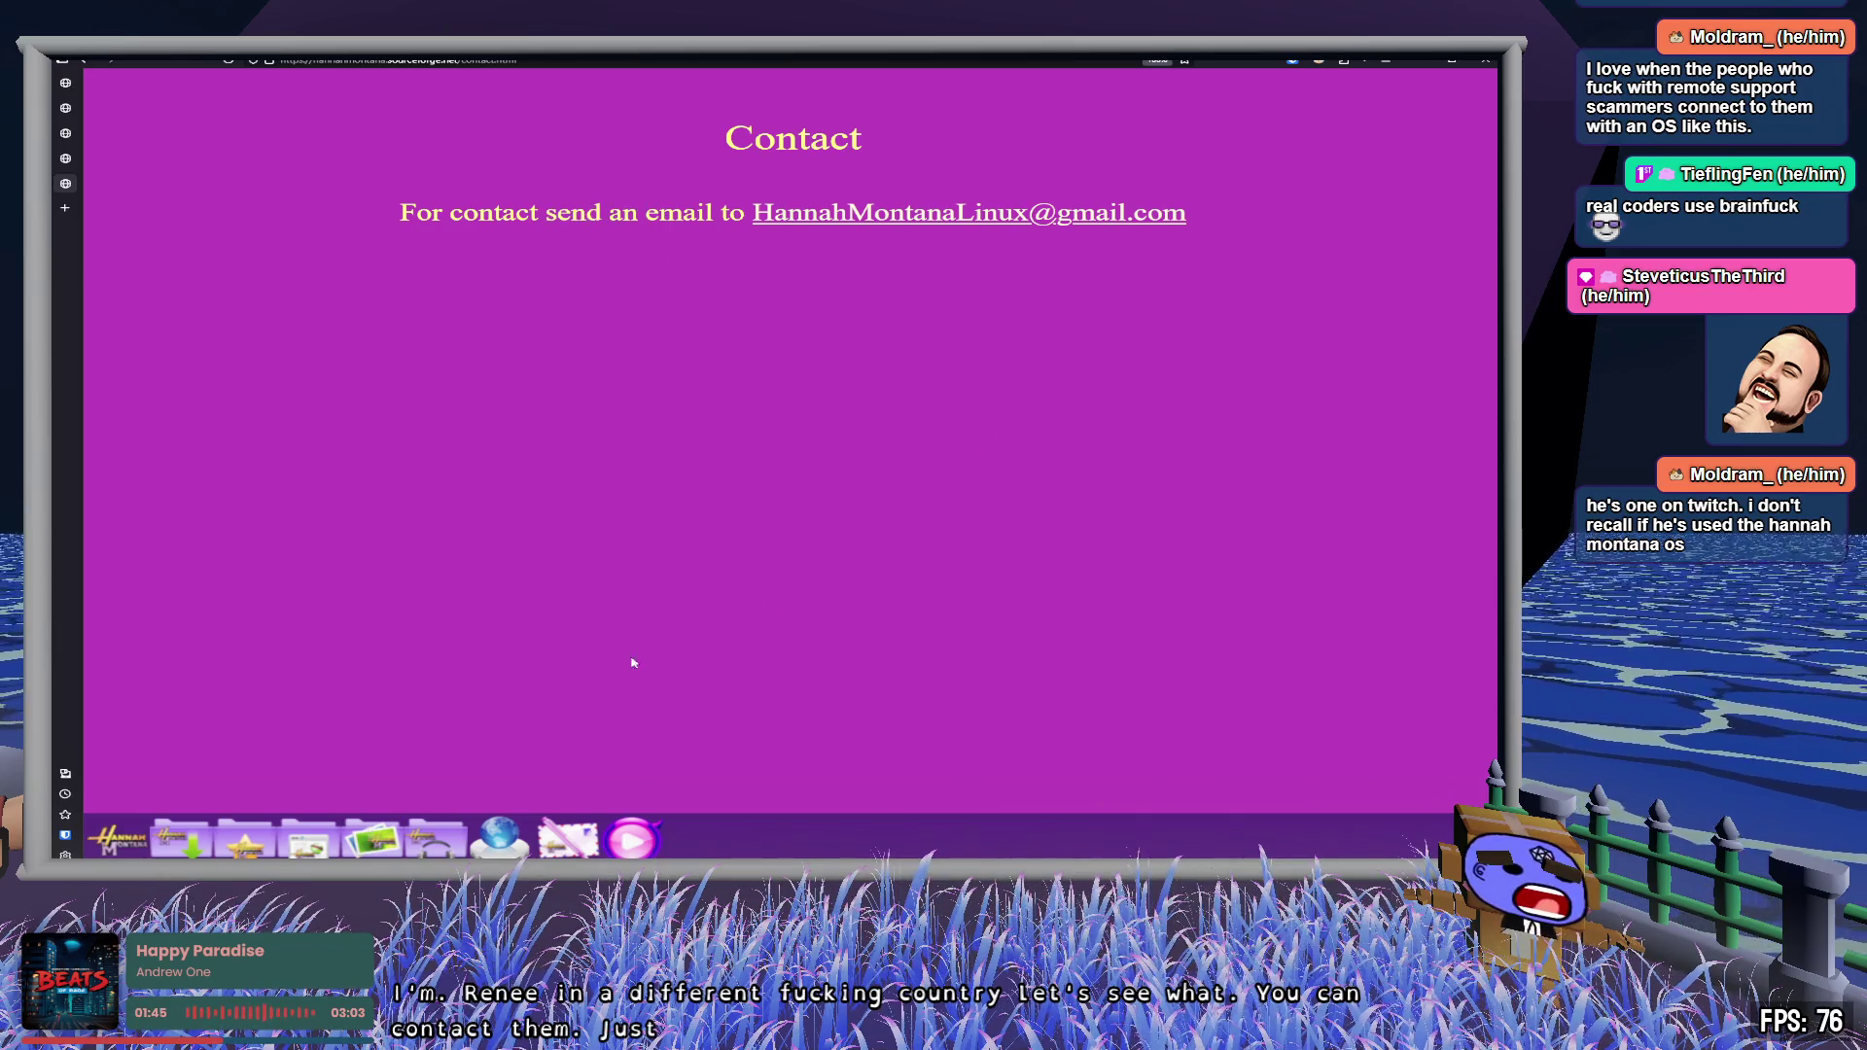
left_click(121, 843)
left_click(185, 840)
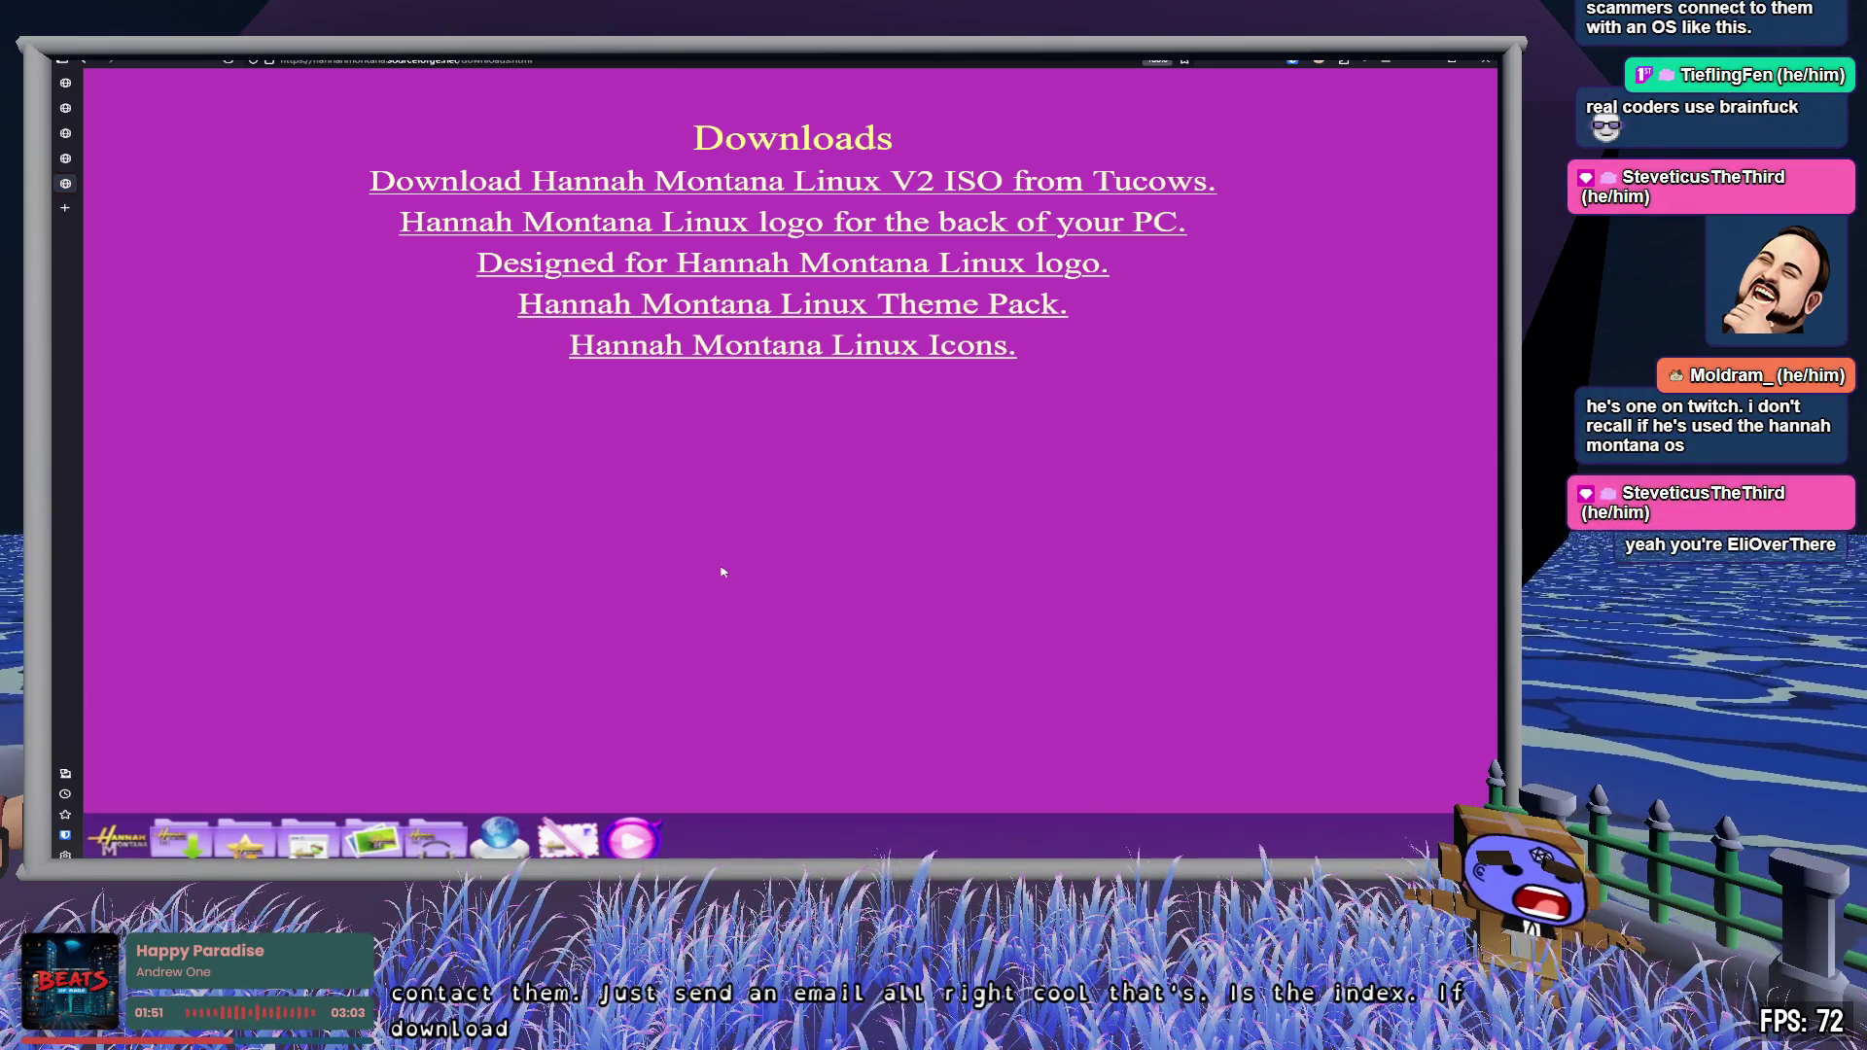
- View the Designed for Hannah Montana Linux logo, return to the Links page, and open Miley Cyrus's website
left_click(788, 268)
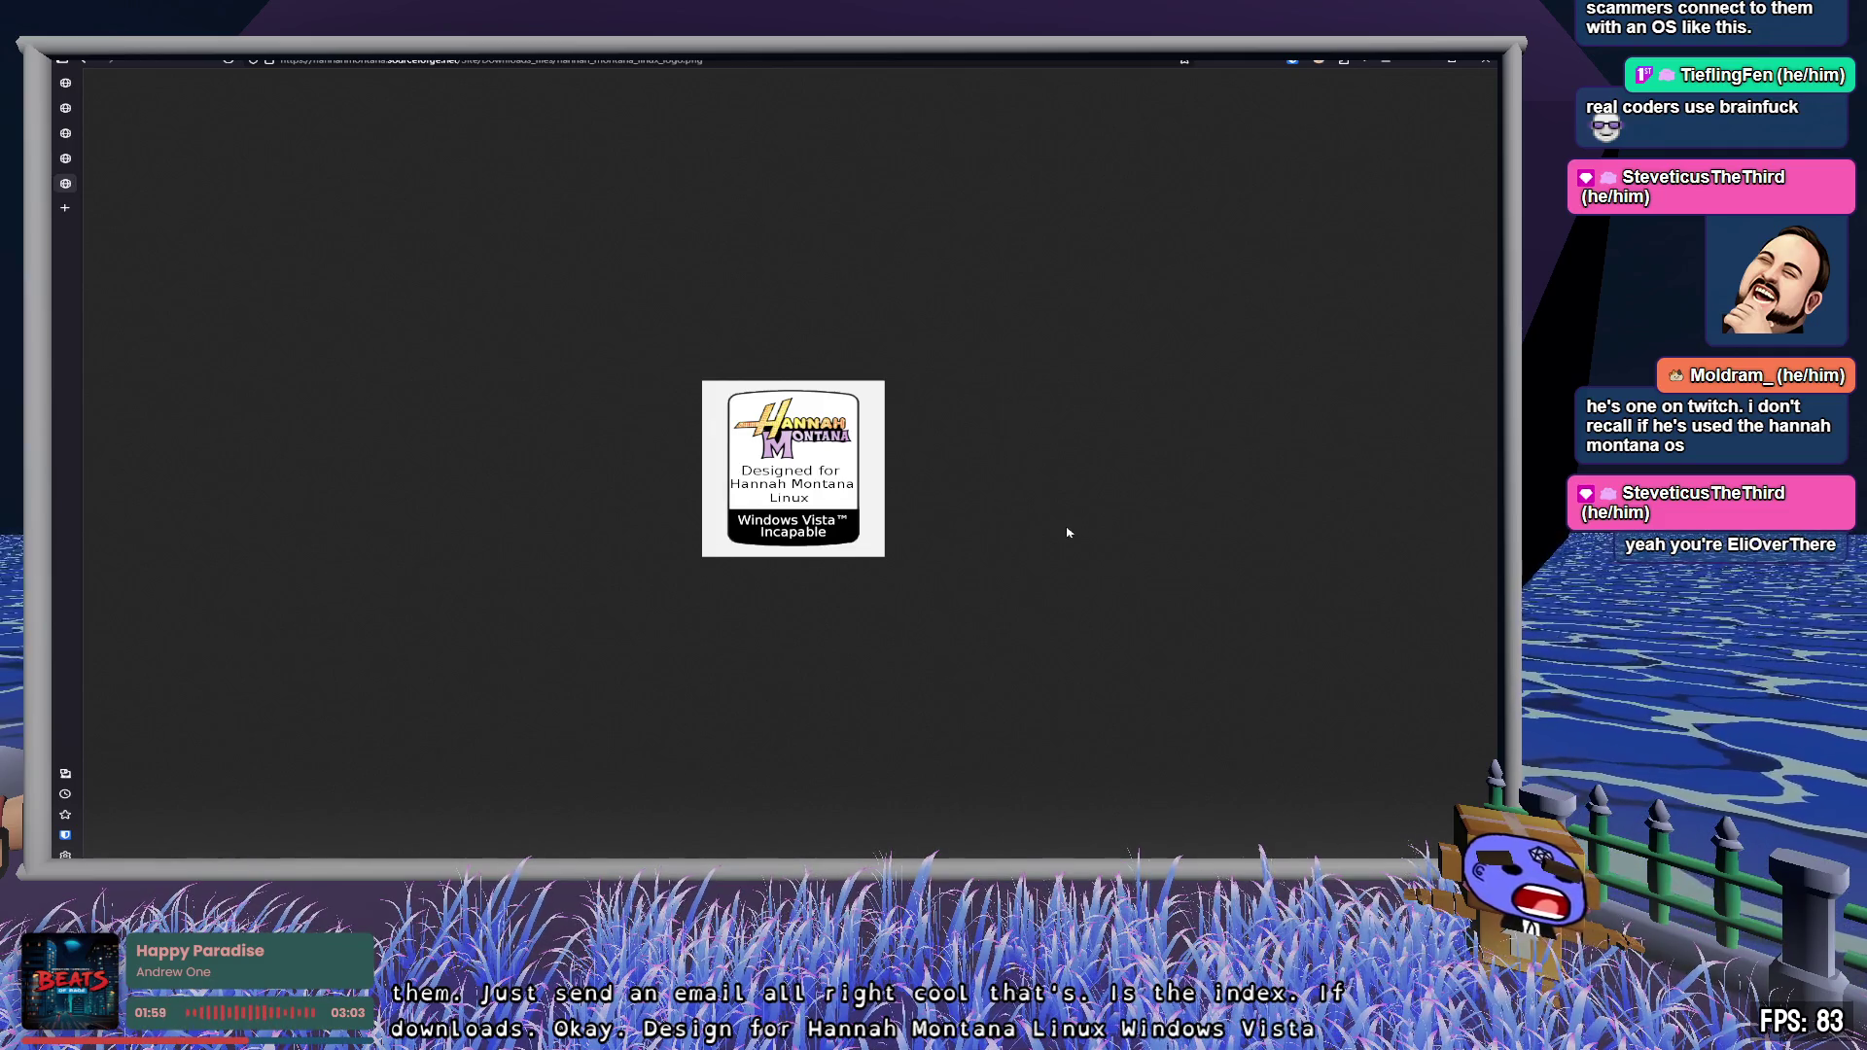
middle_click(66, 183)
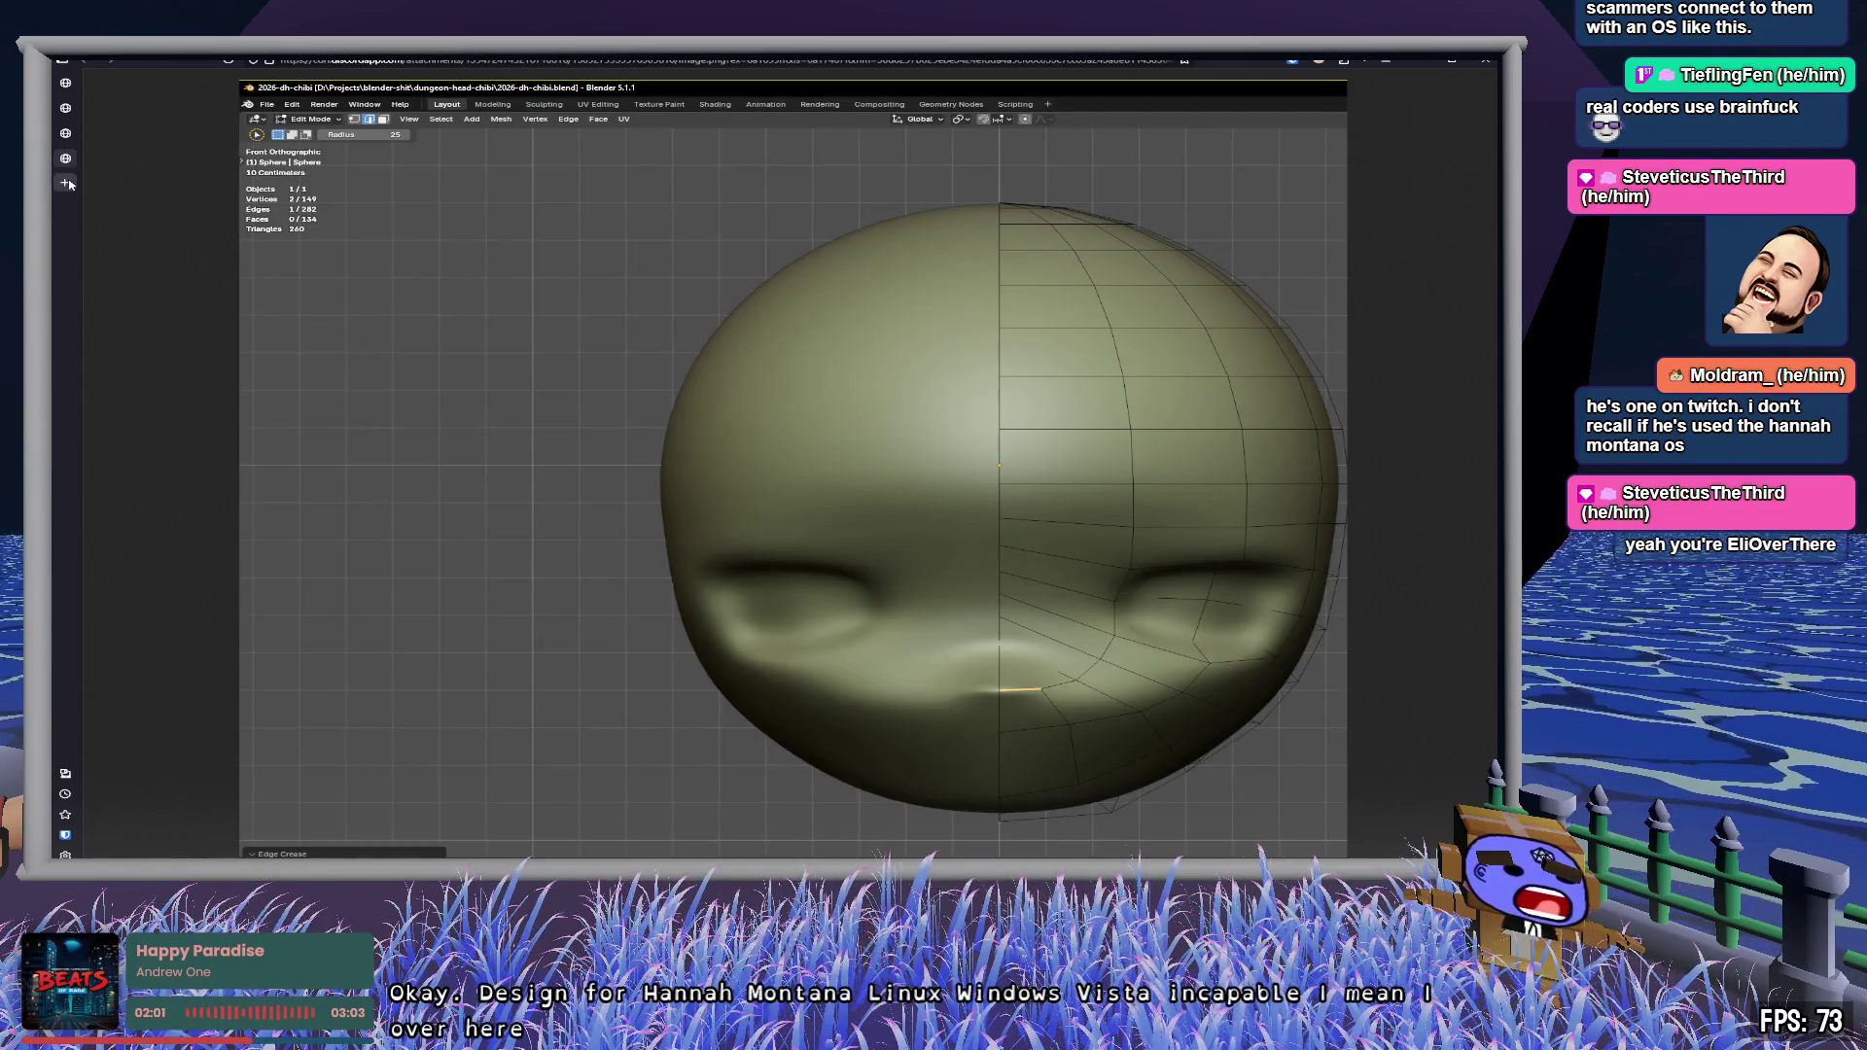
key("ctrl+shift+t")
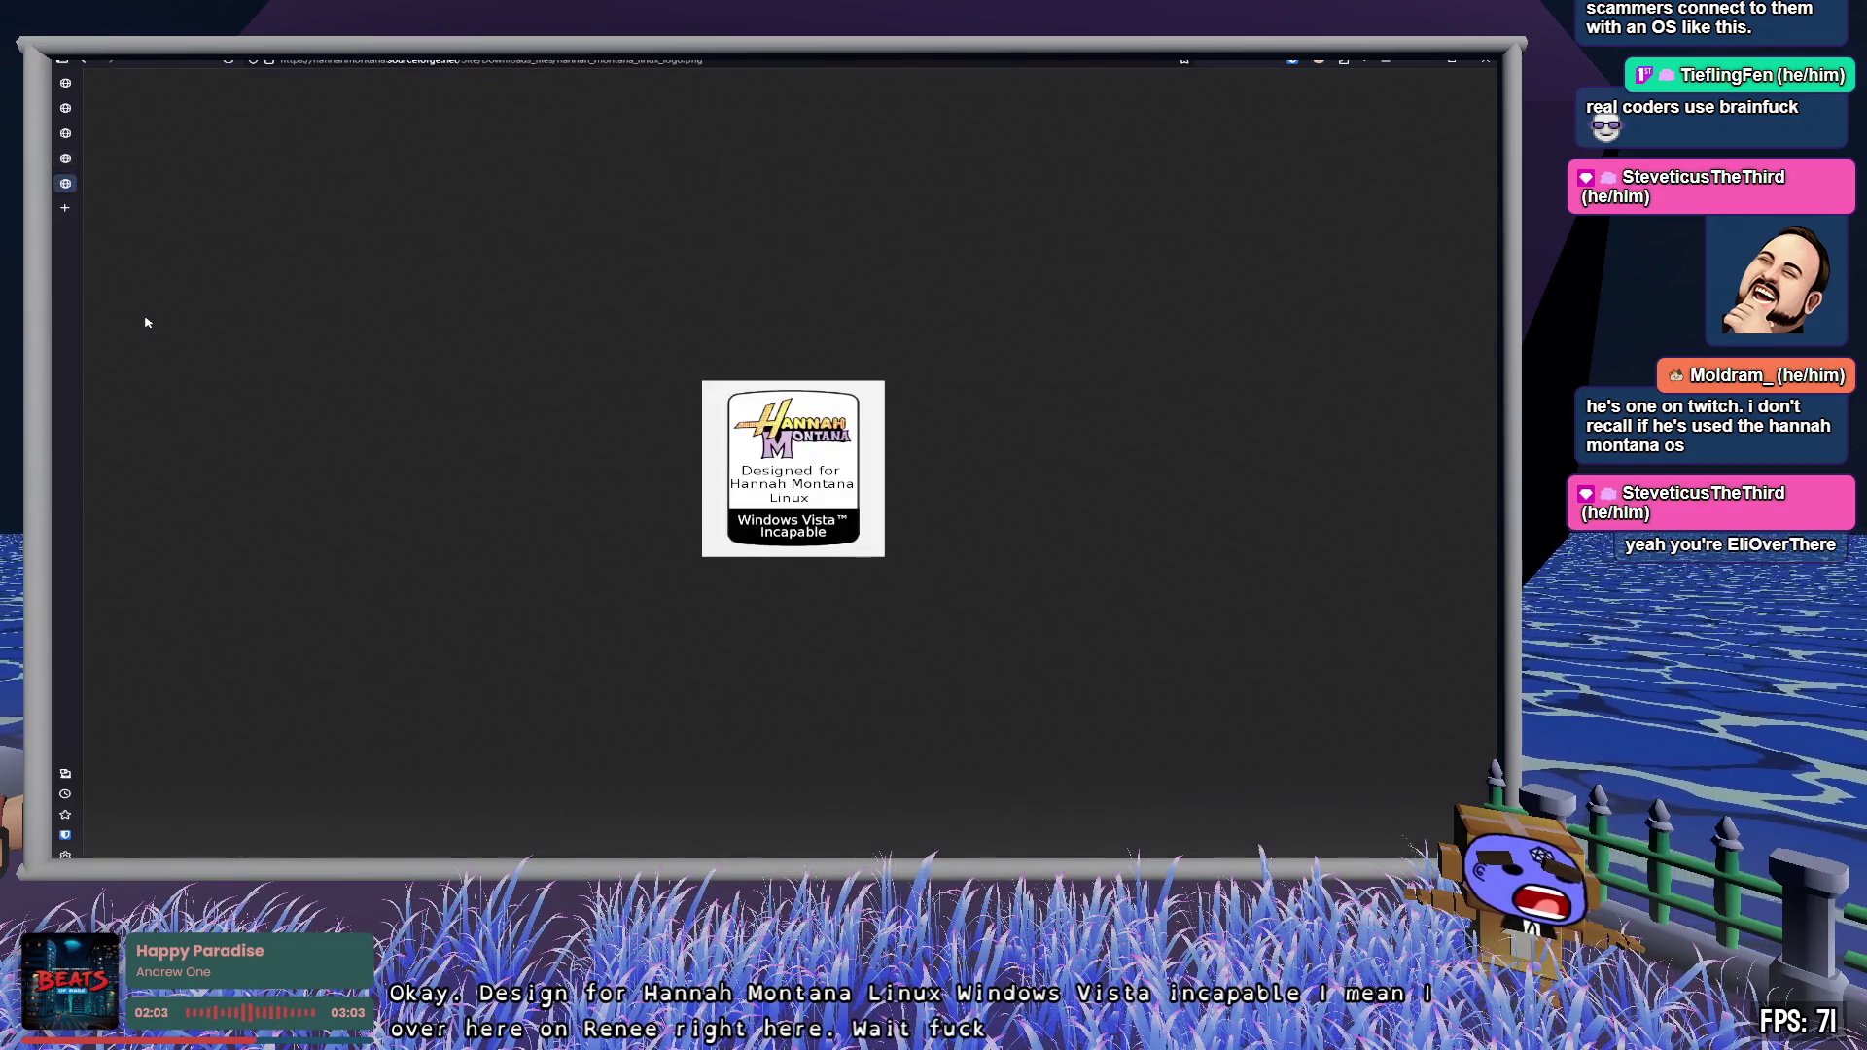
key("alt+Left")
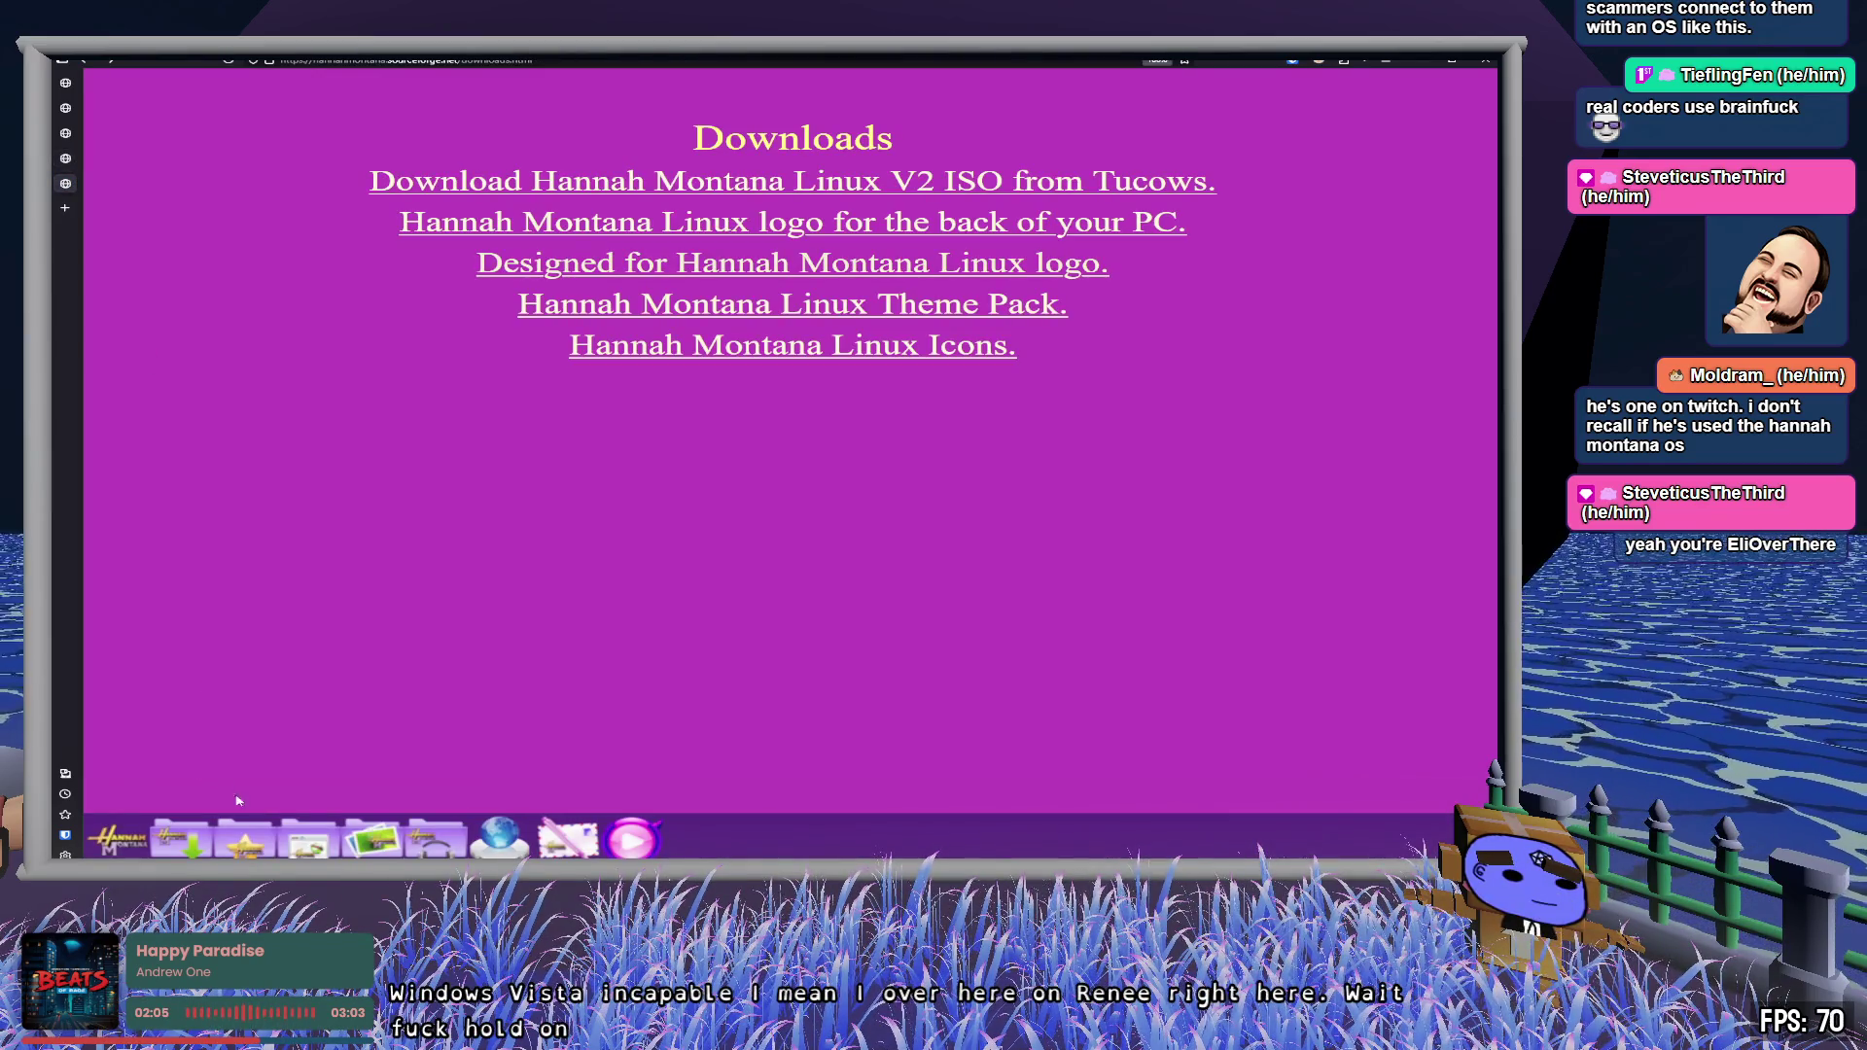
key("alt+Left")
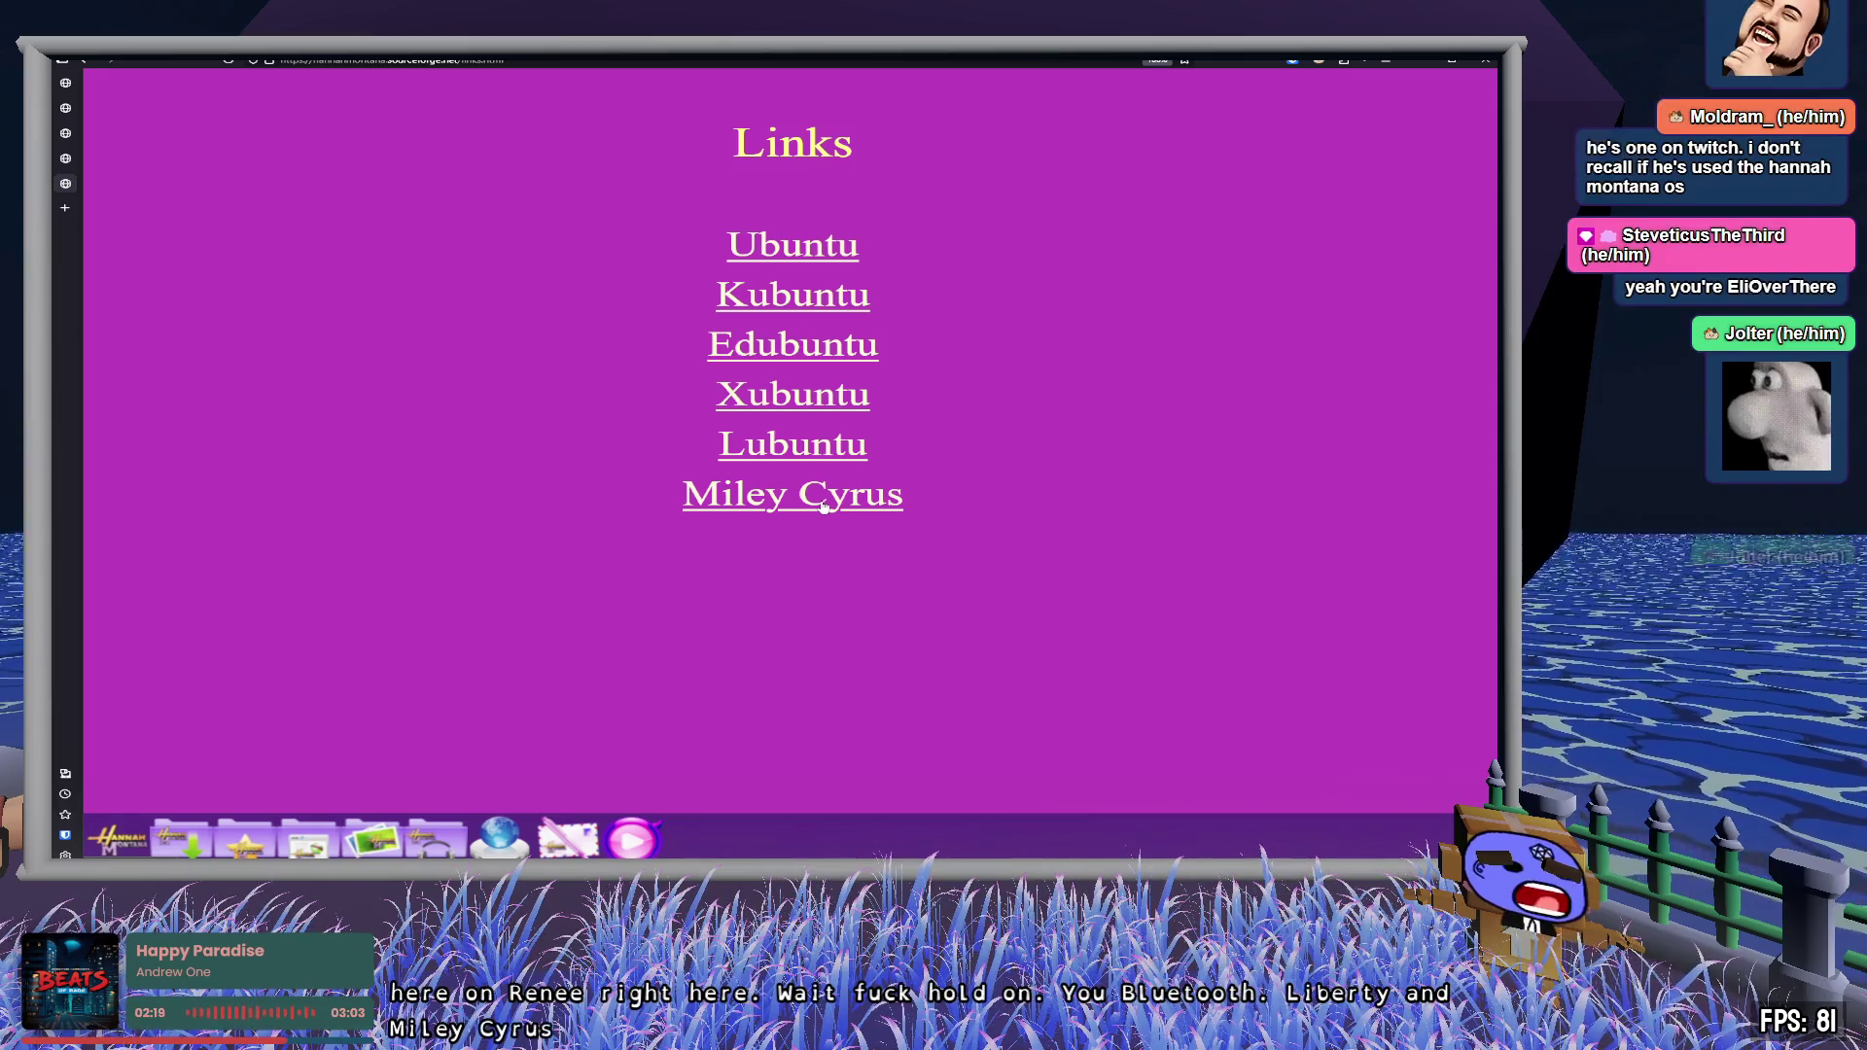
left_click(824, 507)
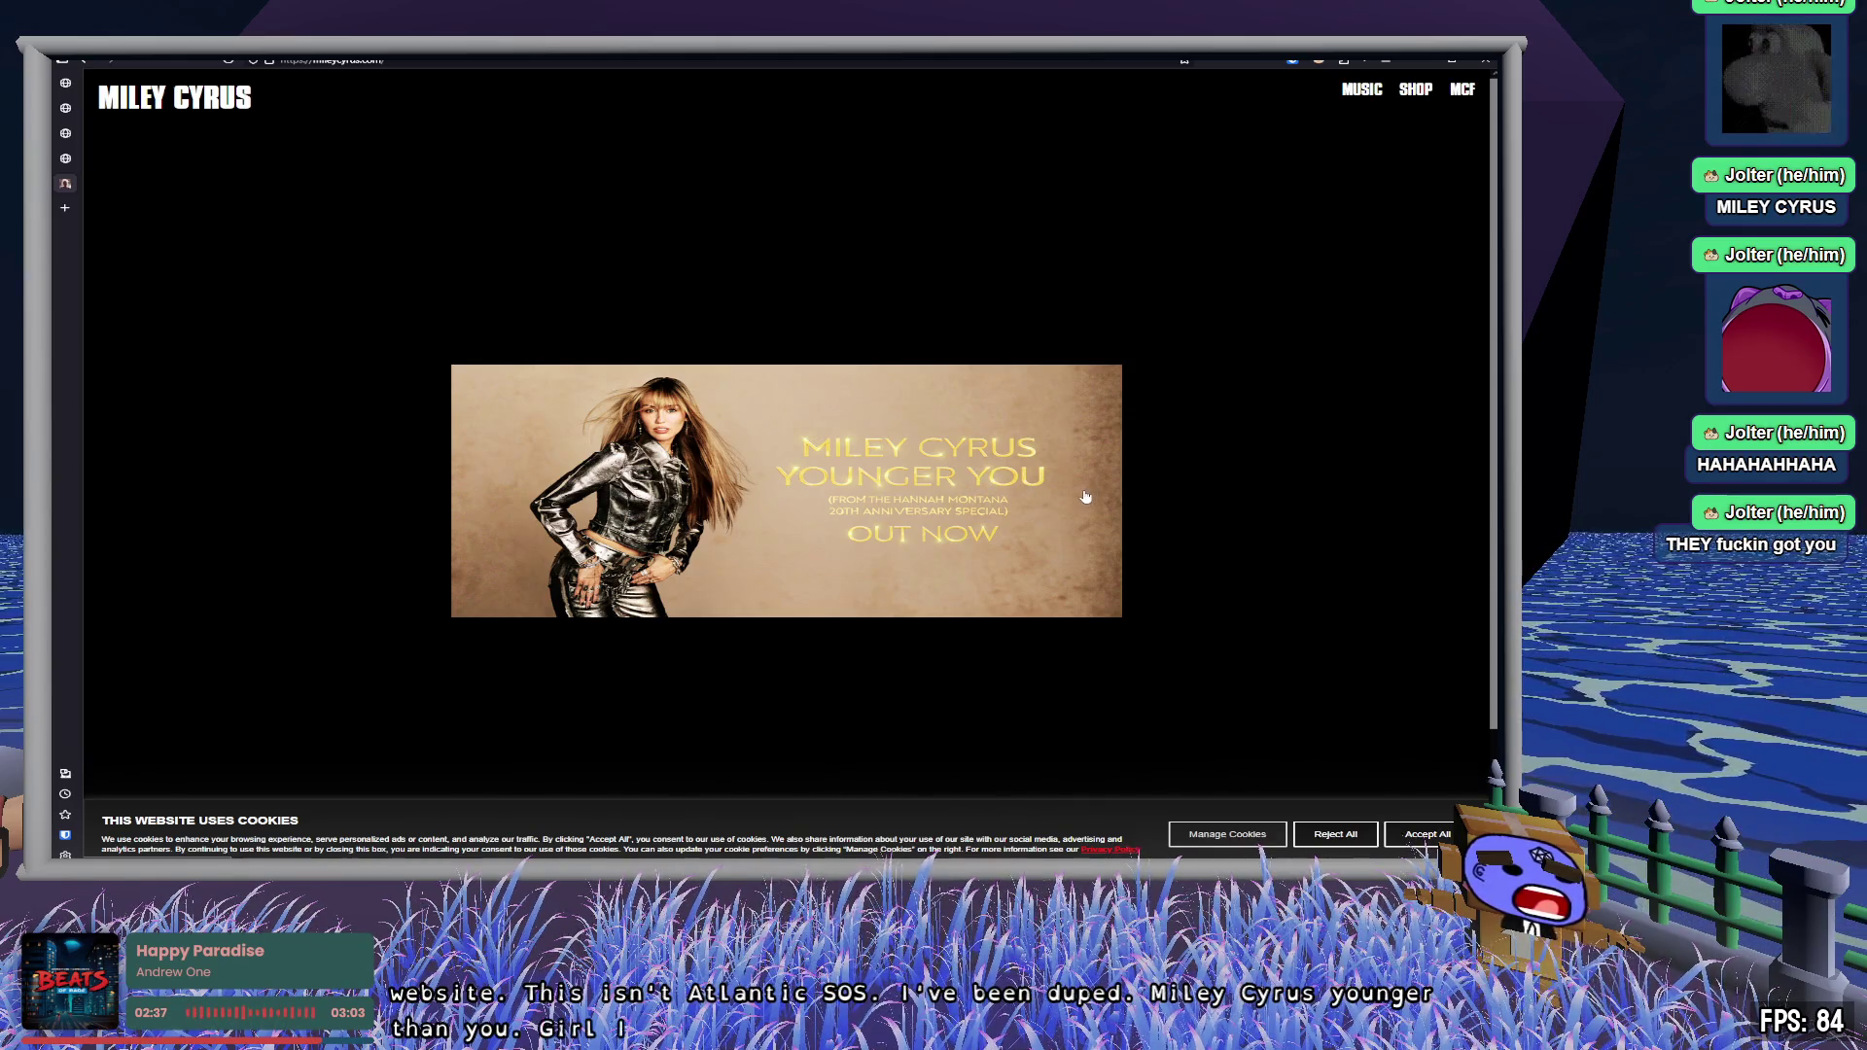
- Reject all cookies on the Miley Cyrus site and scroll through its homepage
left_click(1336, 834)
scroll(1282, 531, "down", 3)
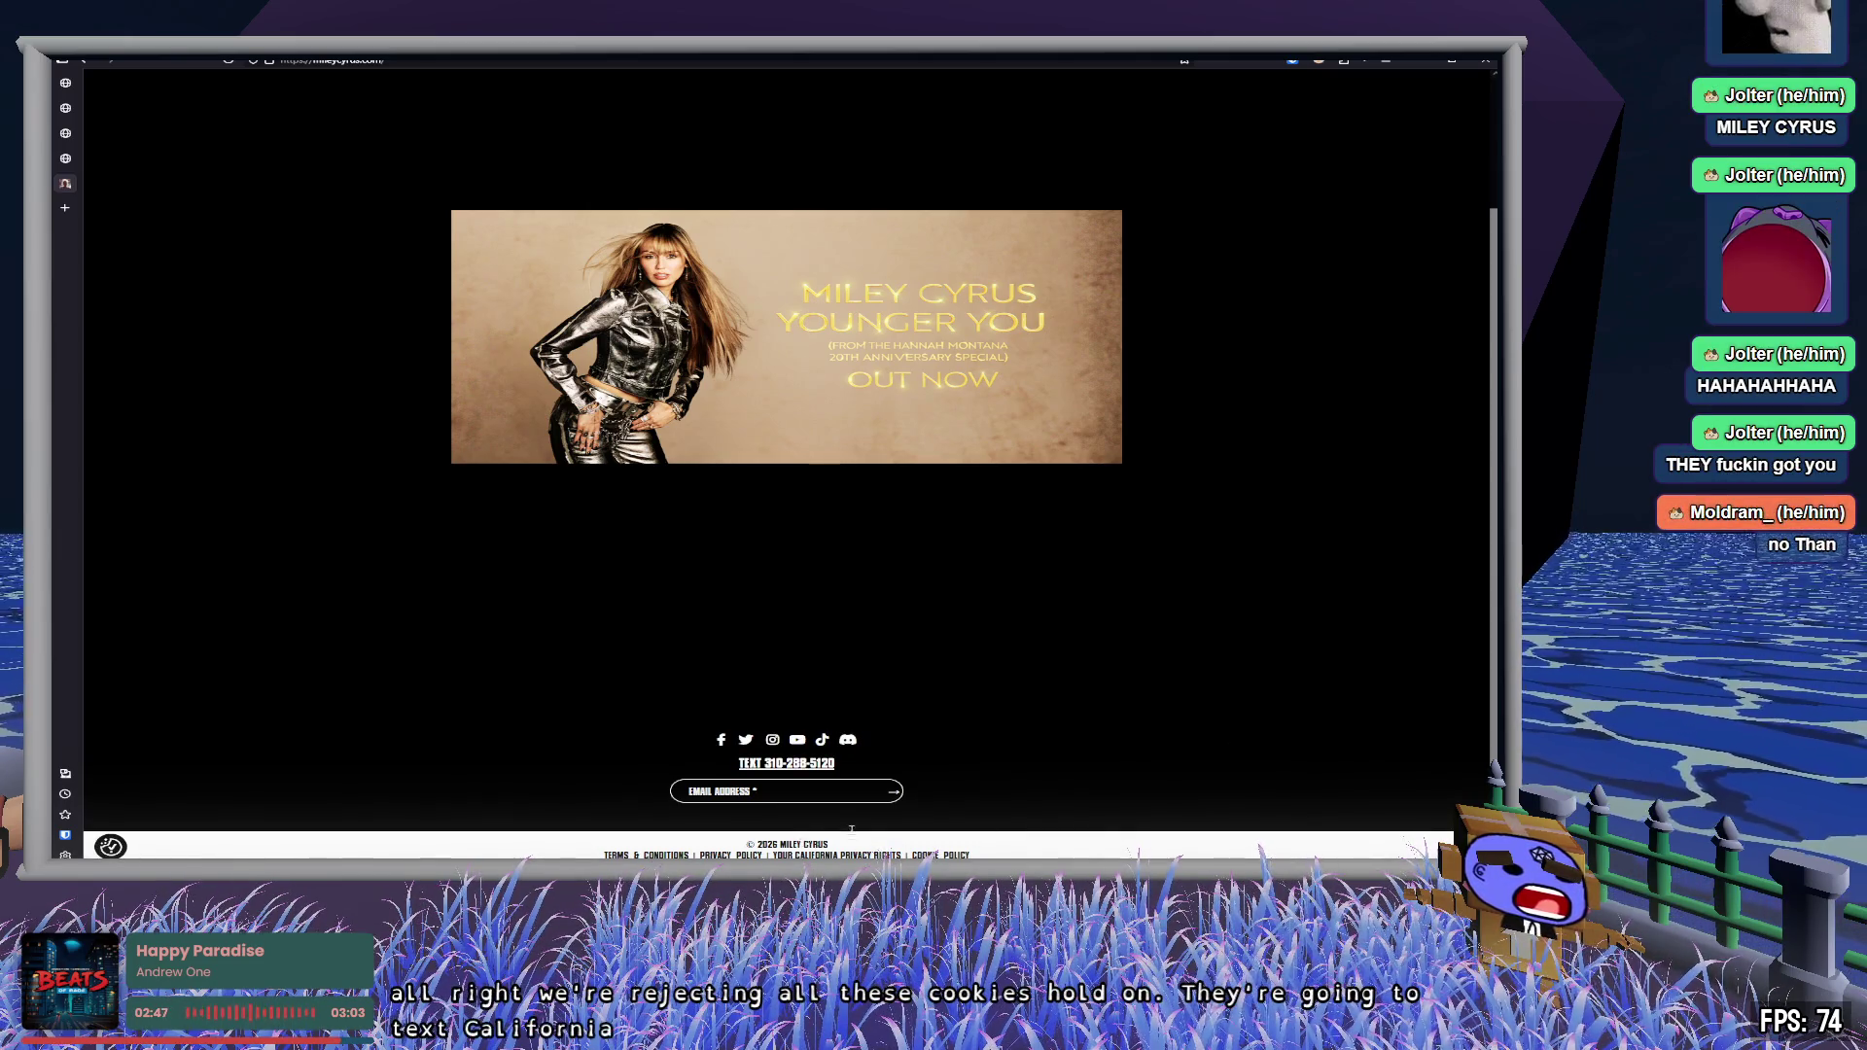
scroll(995, 737, "up", 5)
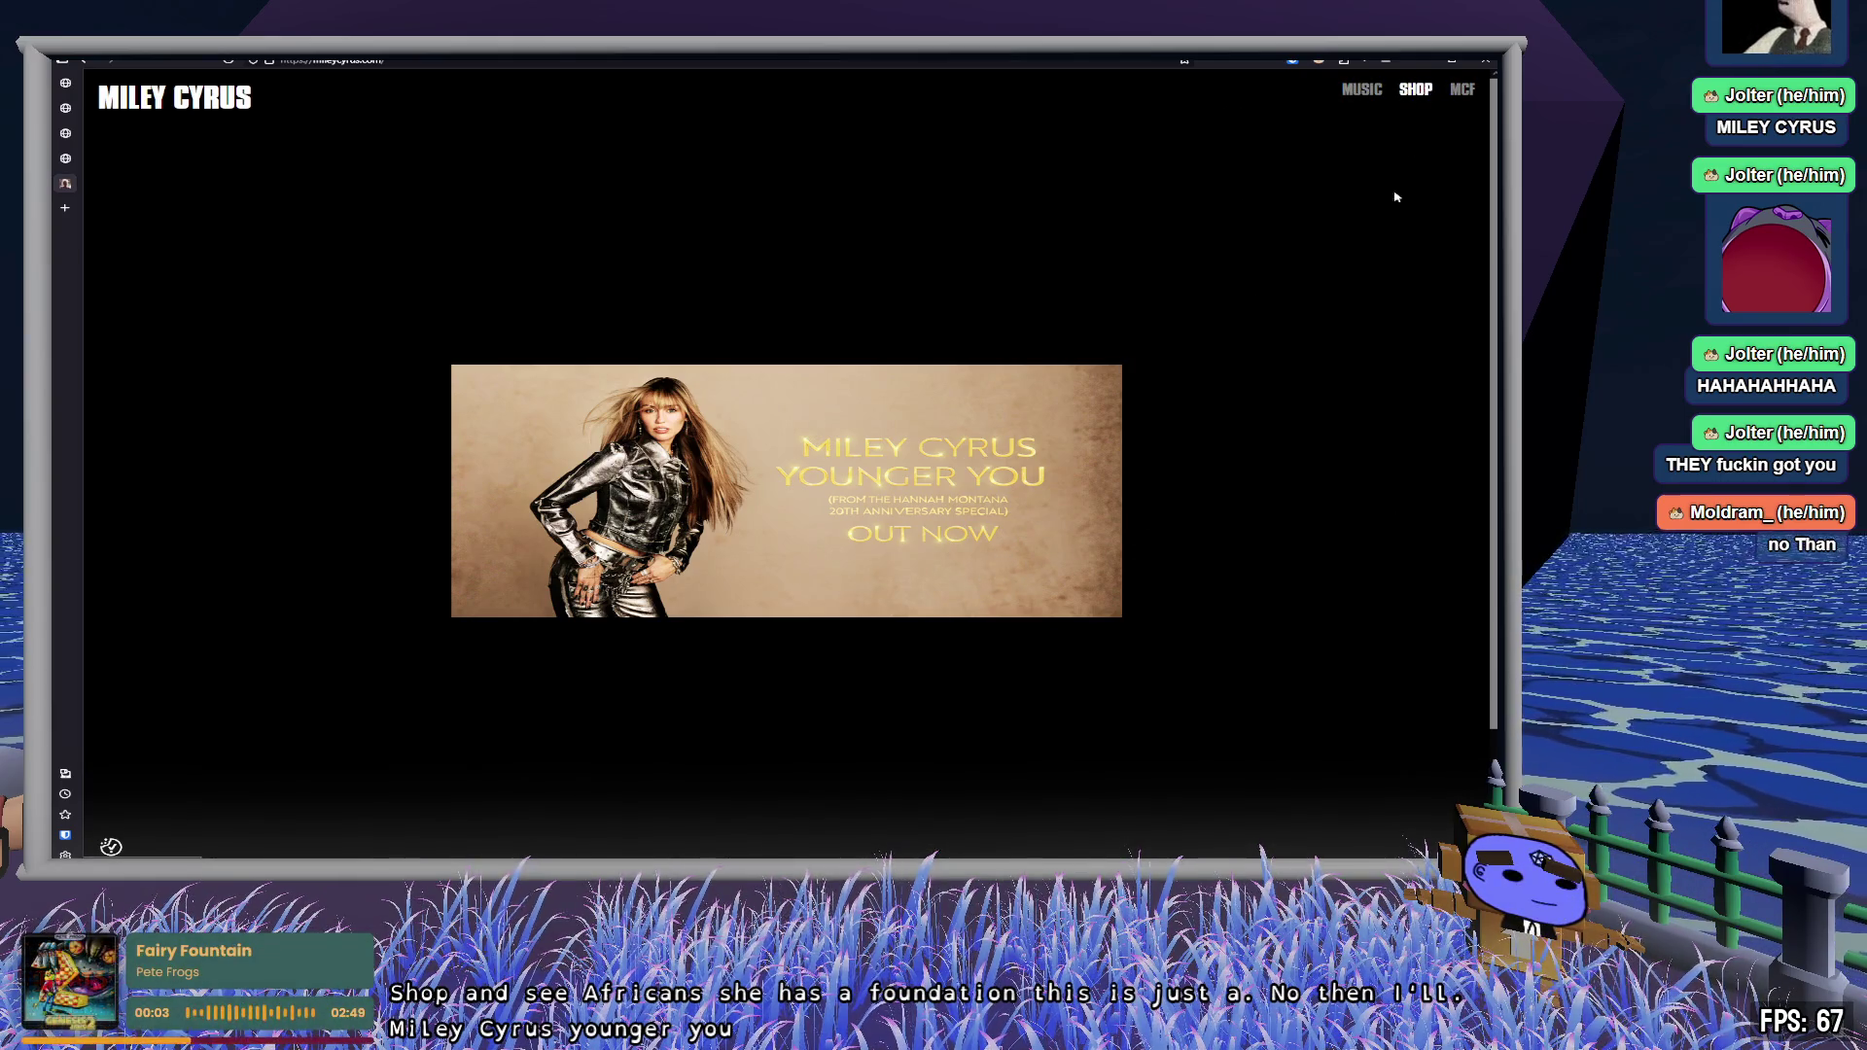
scroll(613, 715, "down", 2)
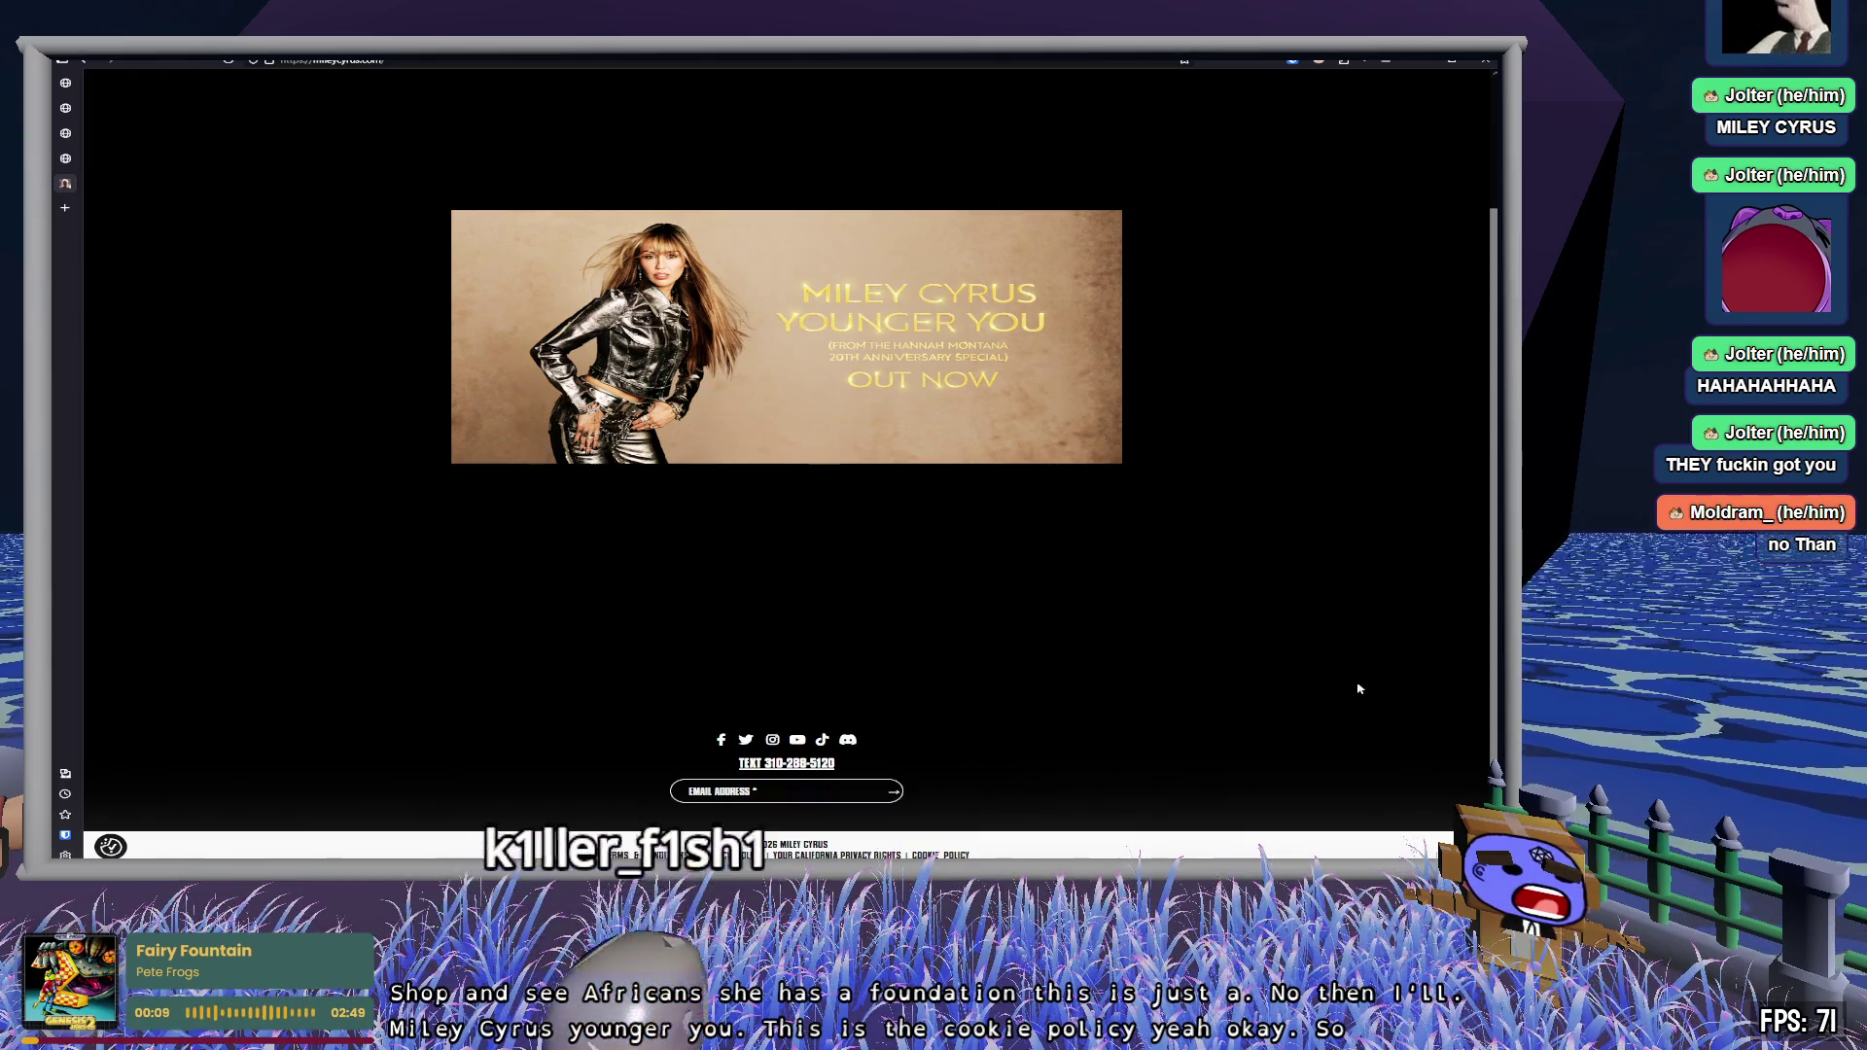
scroll(1359, 688, "up", 2)
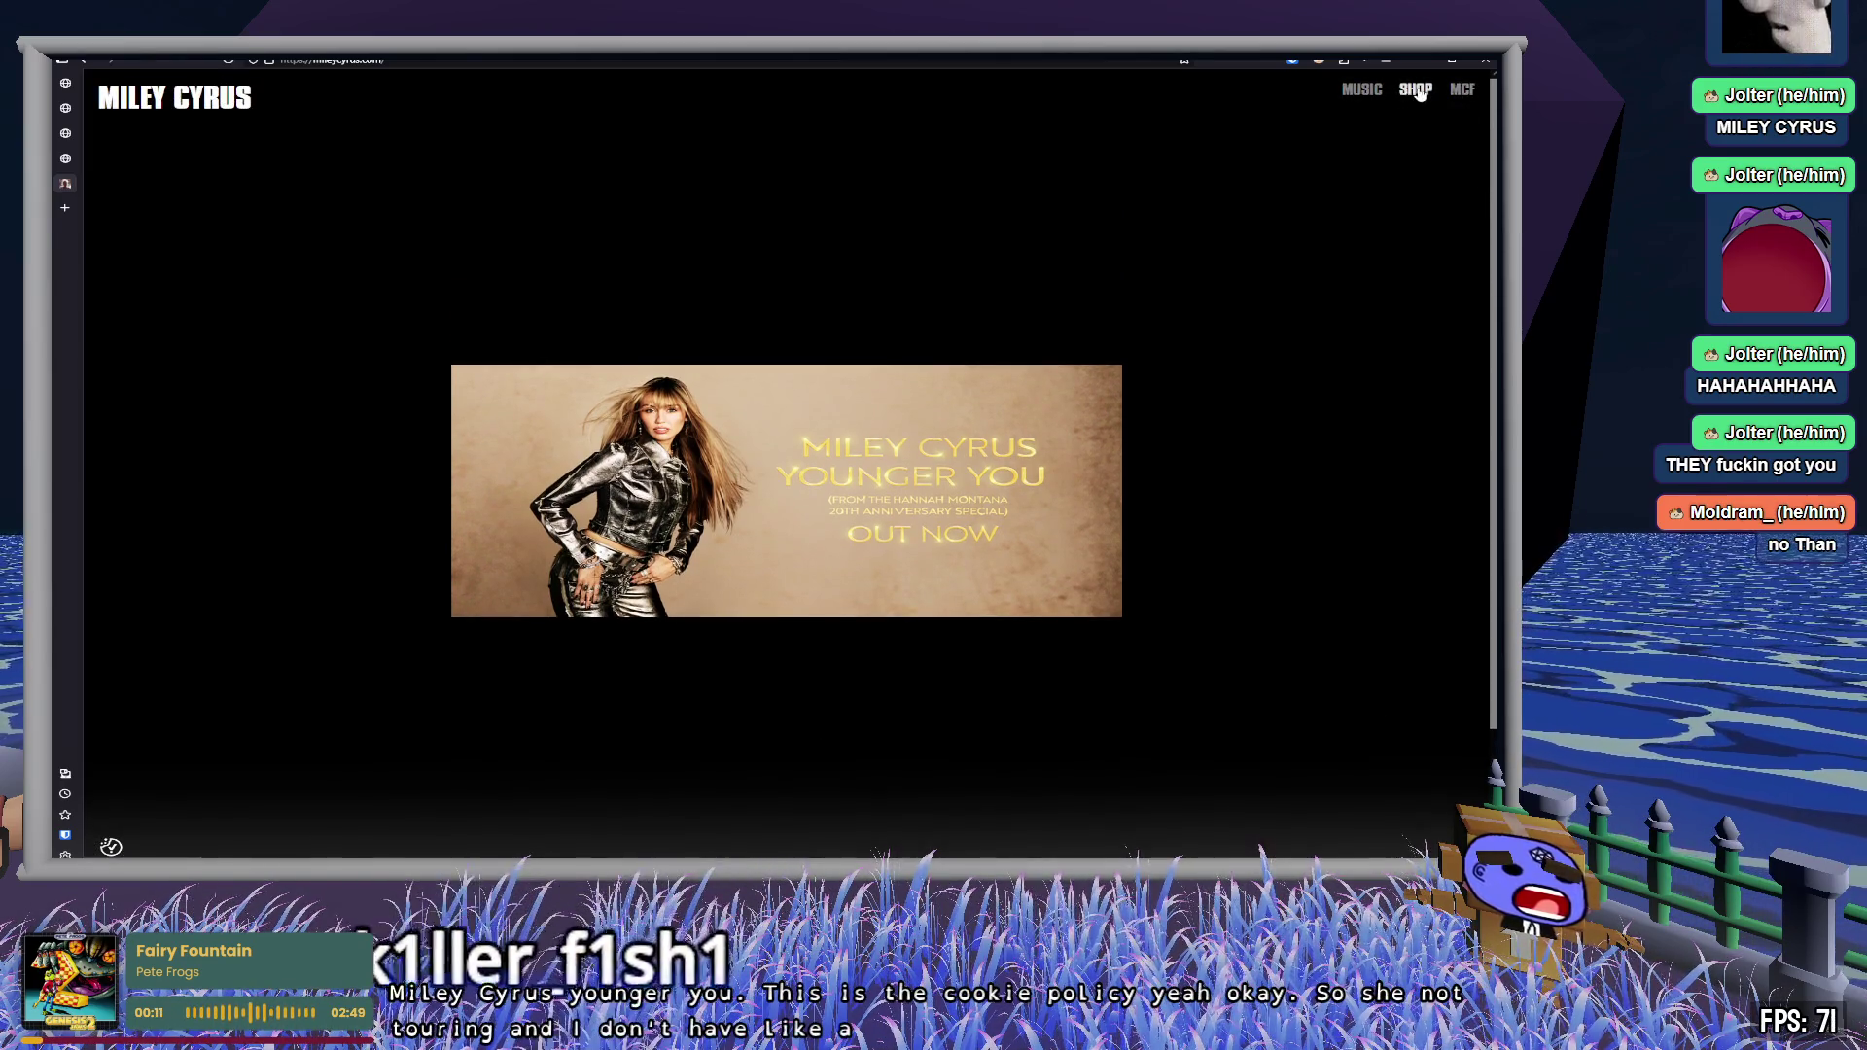
- Enter the shop, reject its cookies, and enlarge the Limited Edition Tee & CD Box Set image
left_click(1417, 90)
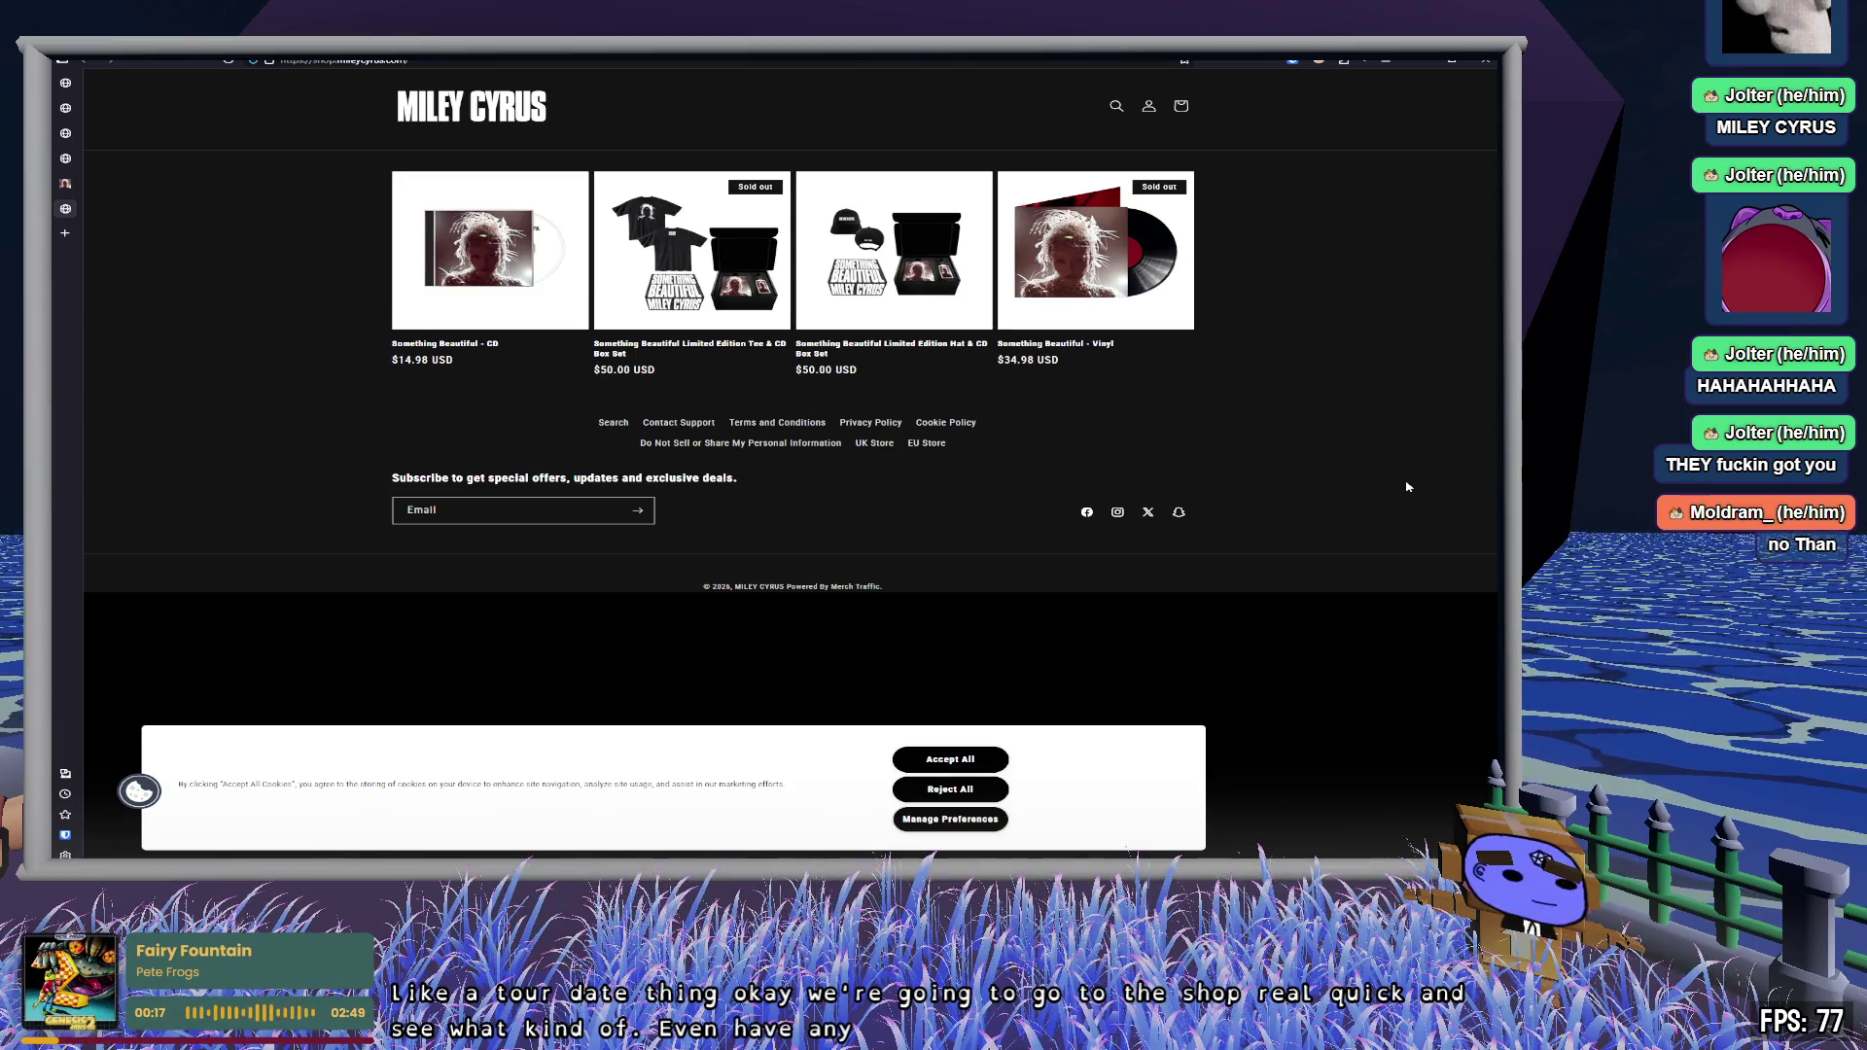
left_click(988, 797)
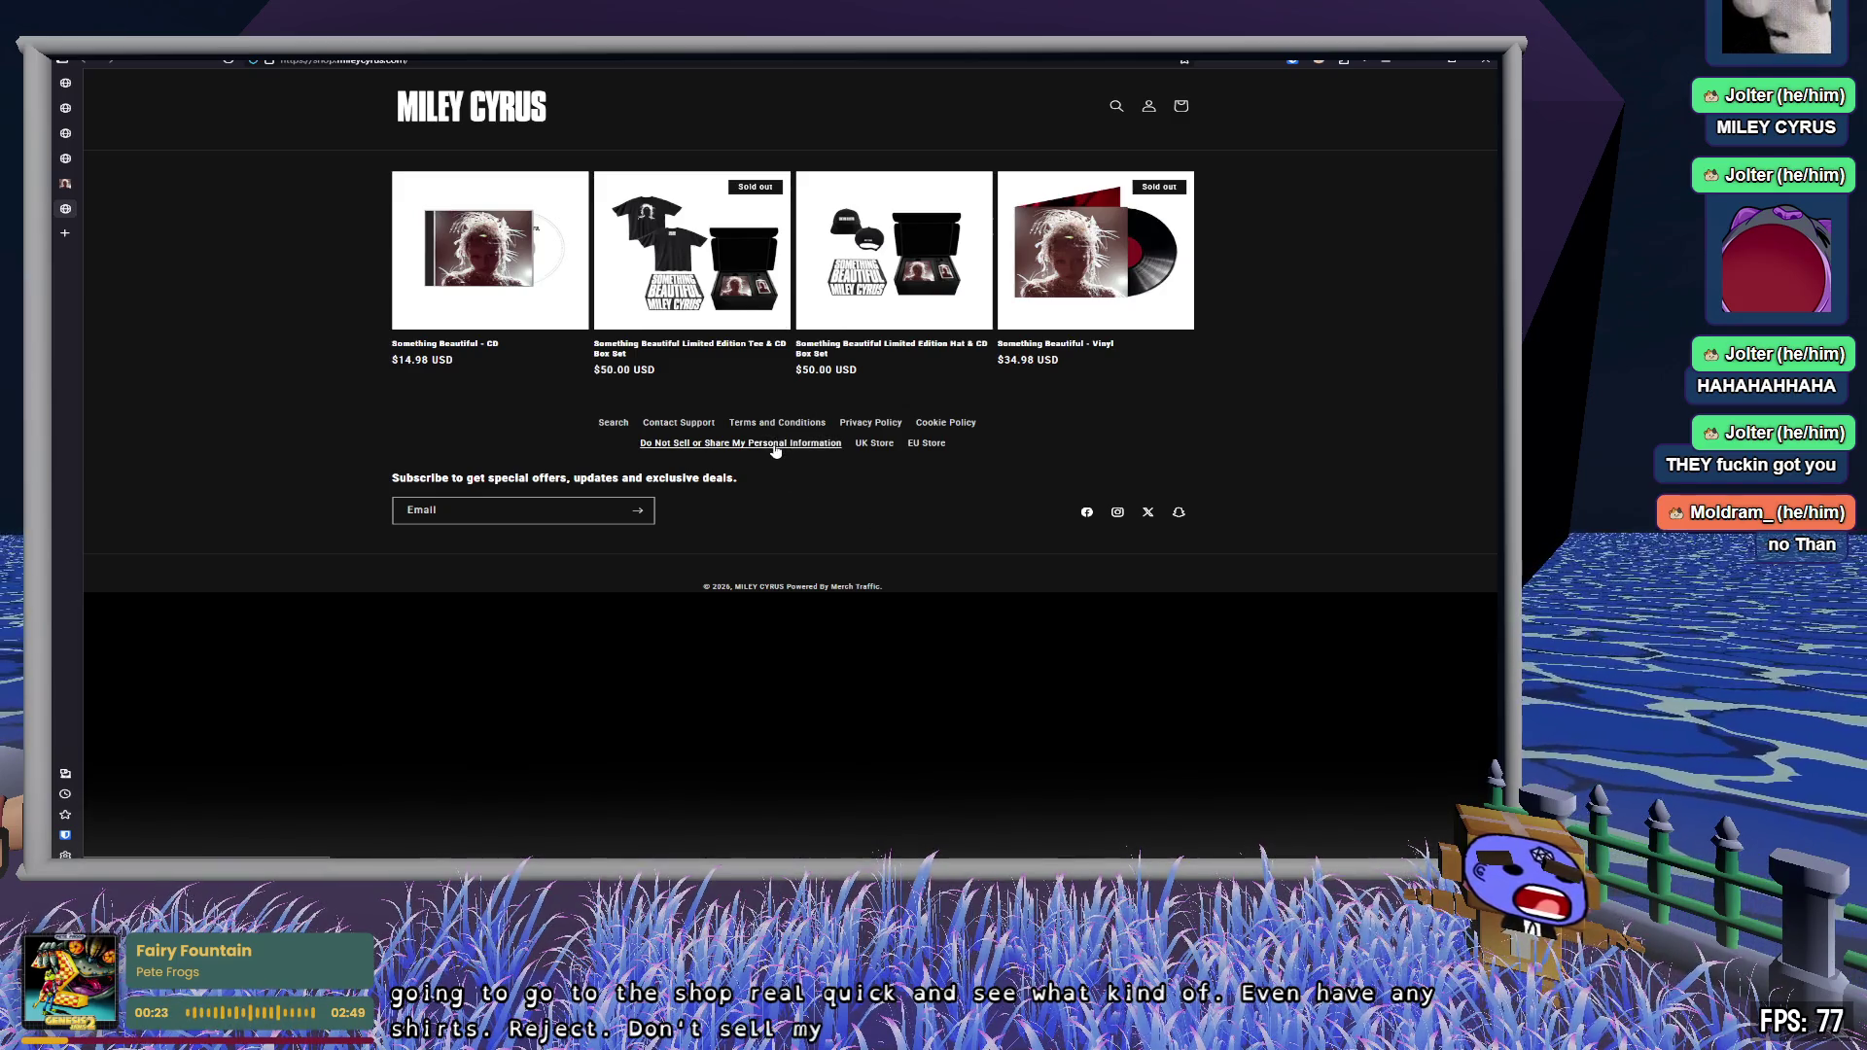
left_click(676, 254)
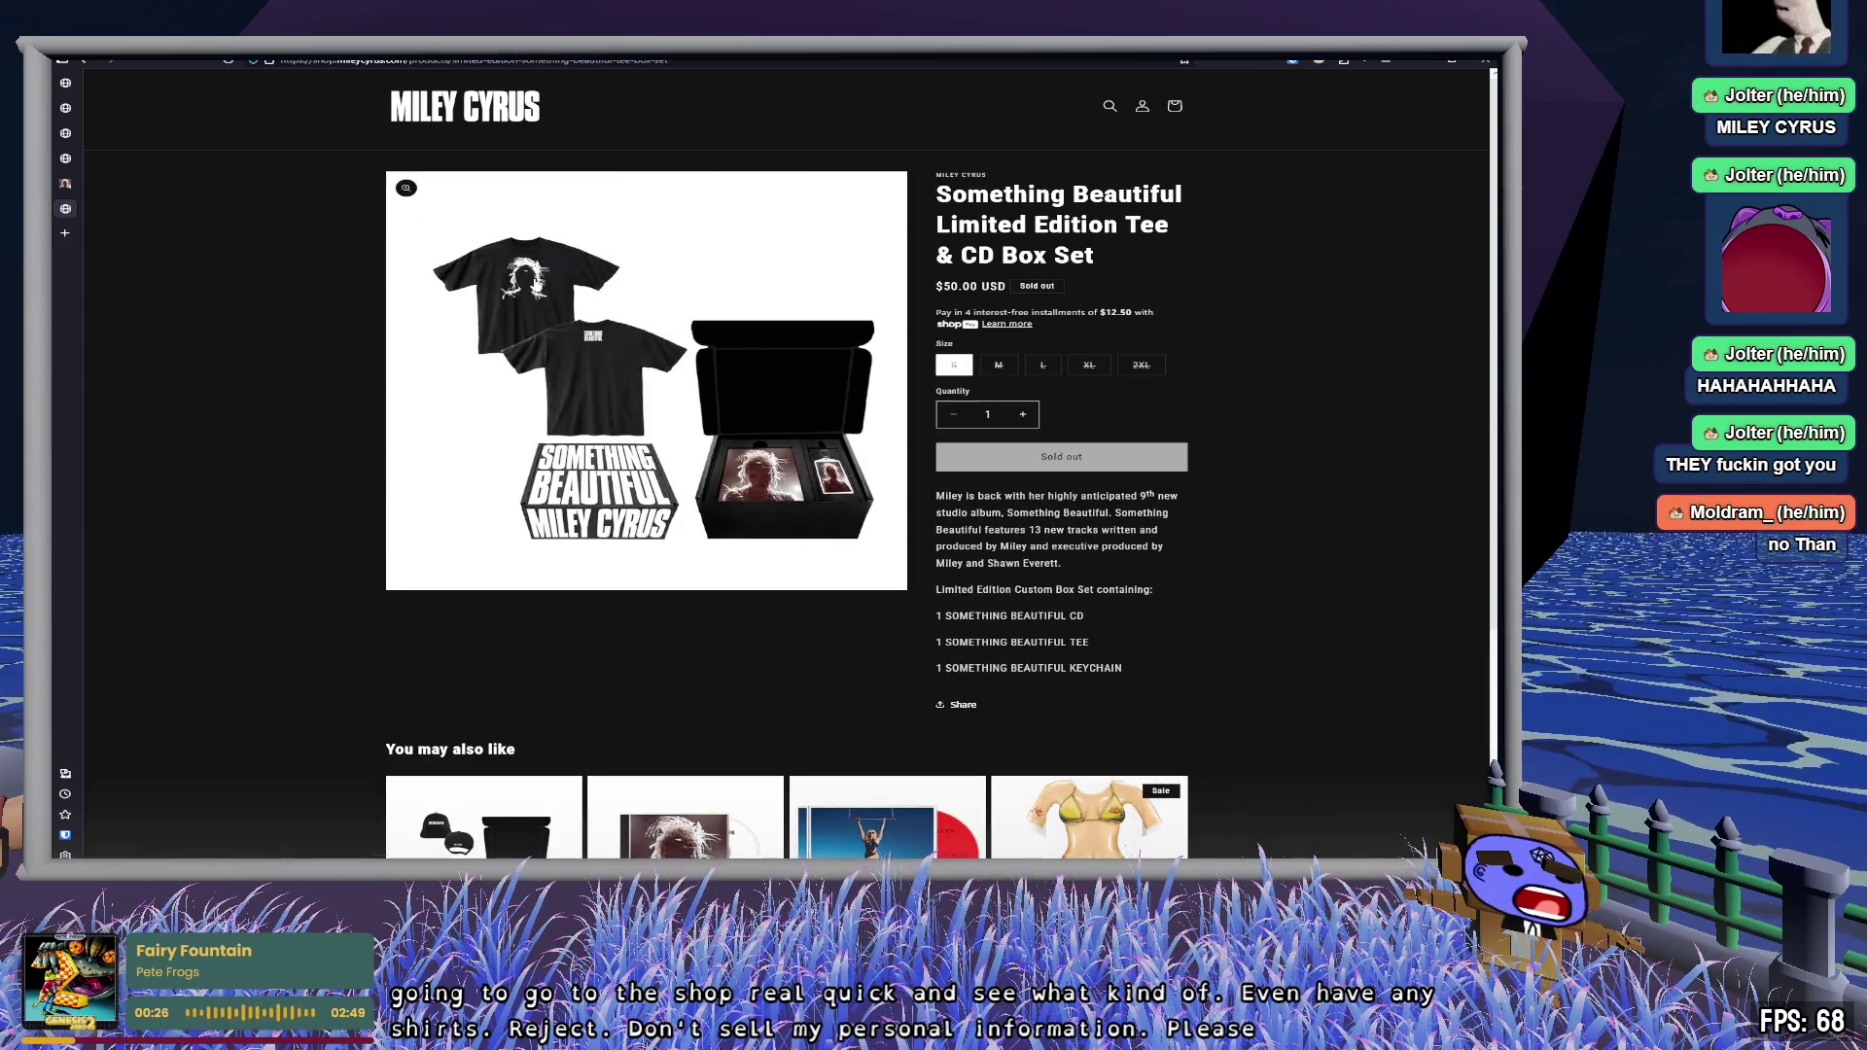
left_click(534, 280)
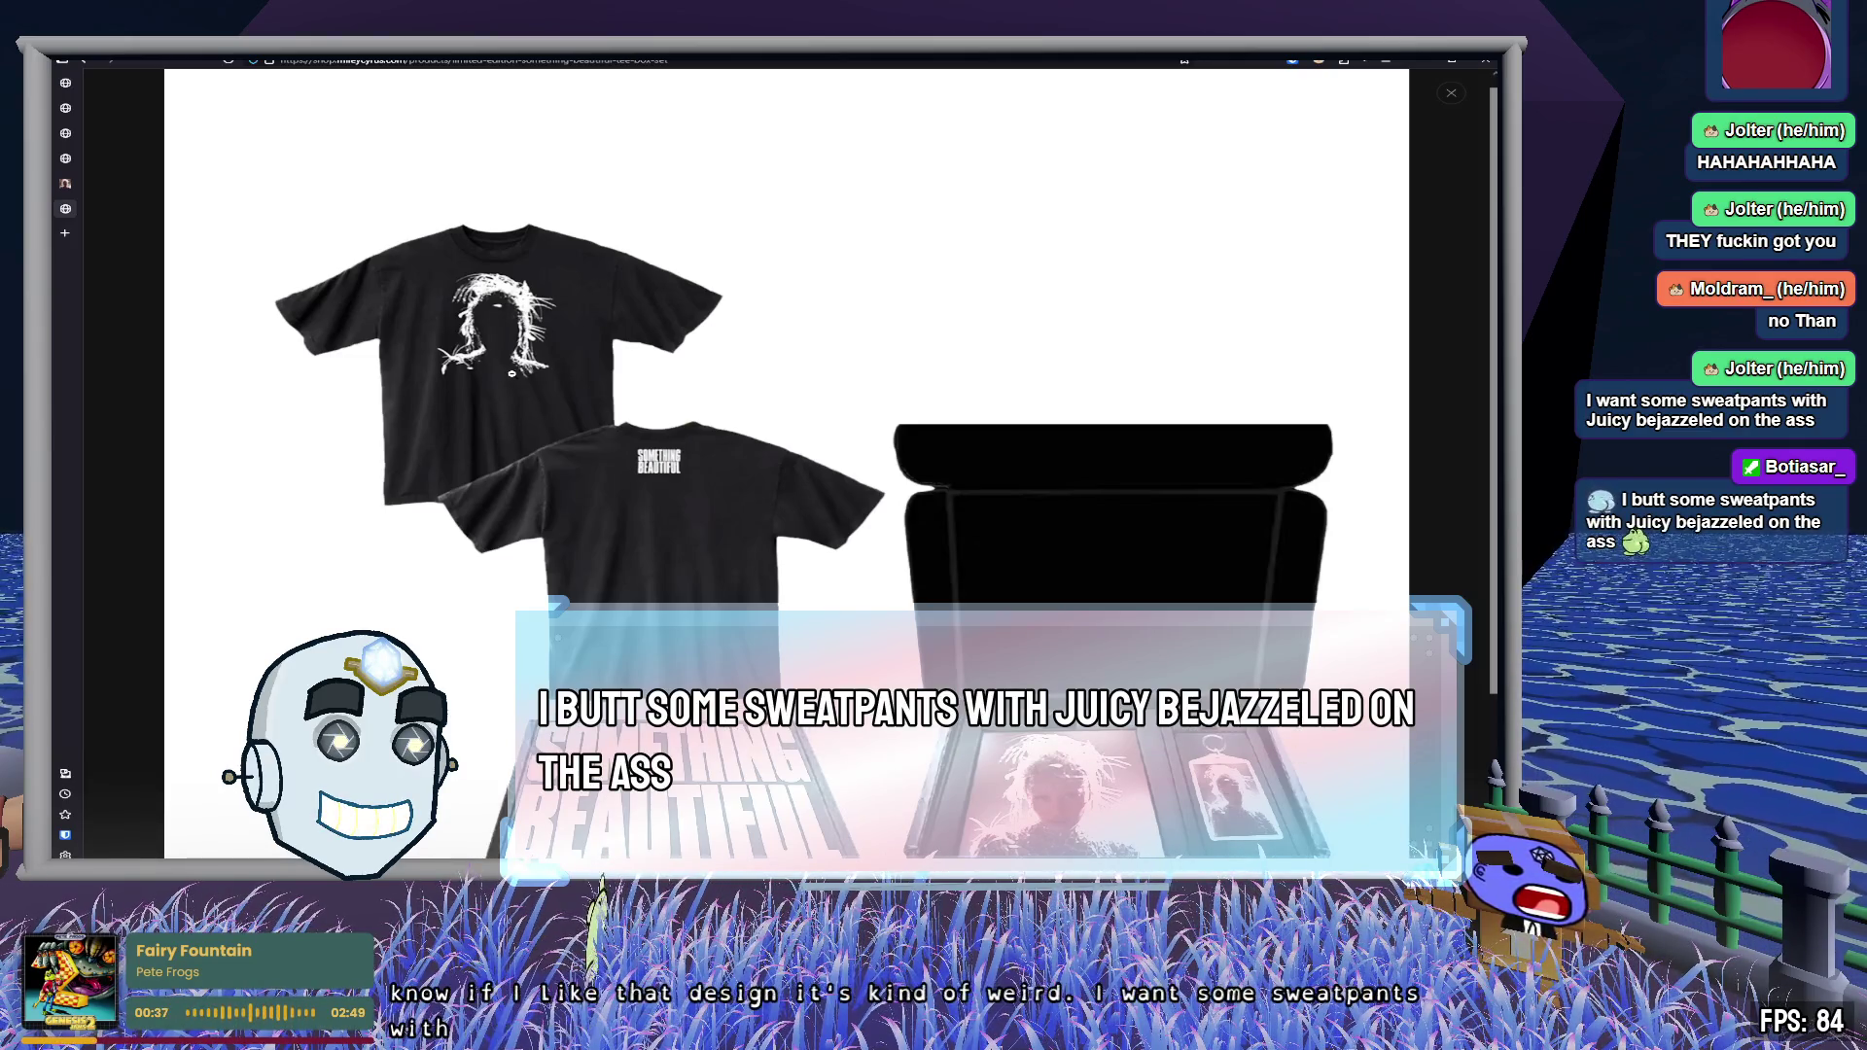
left_click(1307, 314)
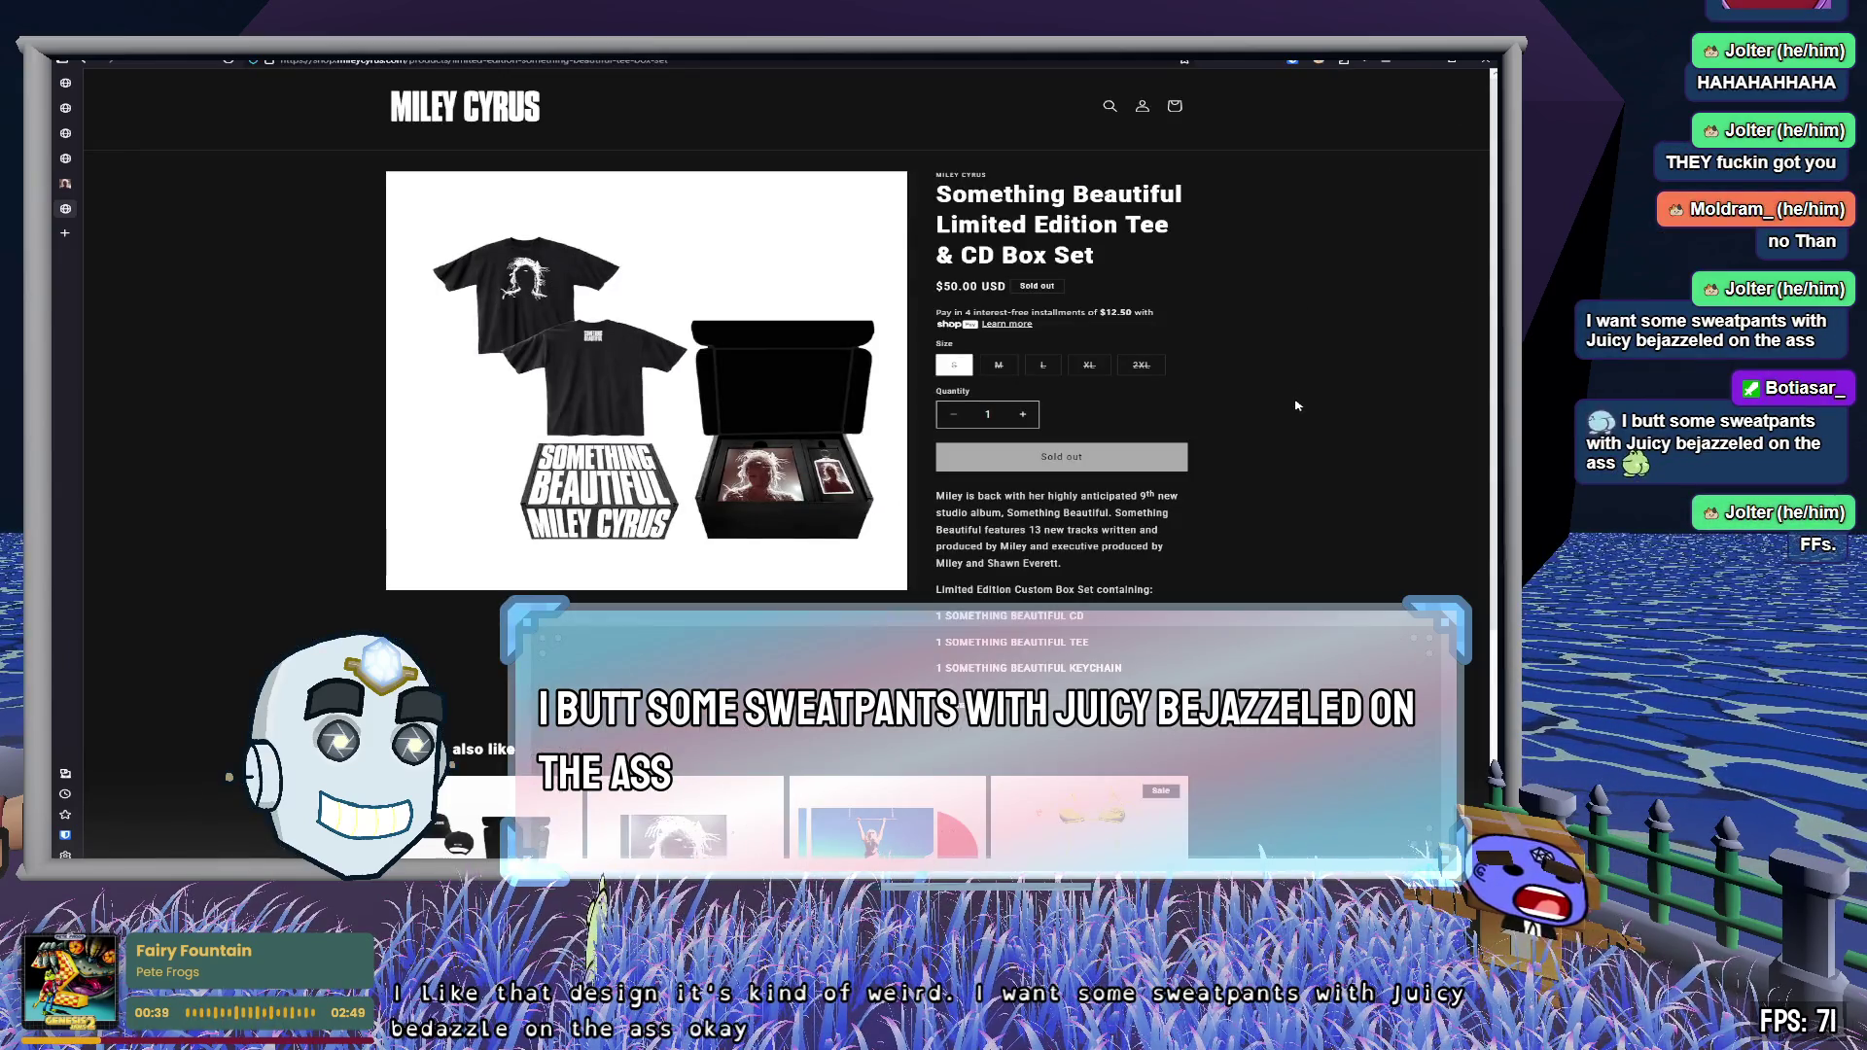
key("alt+Left")
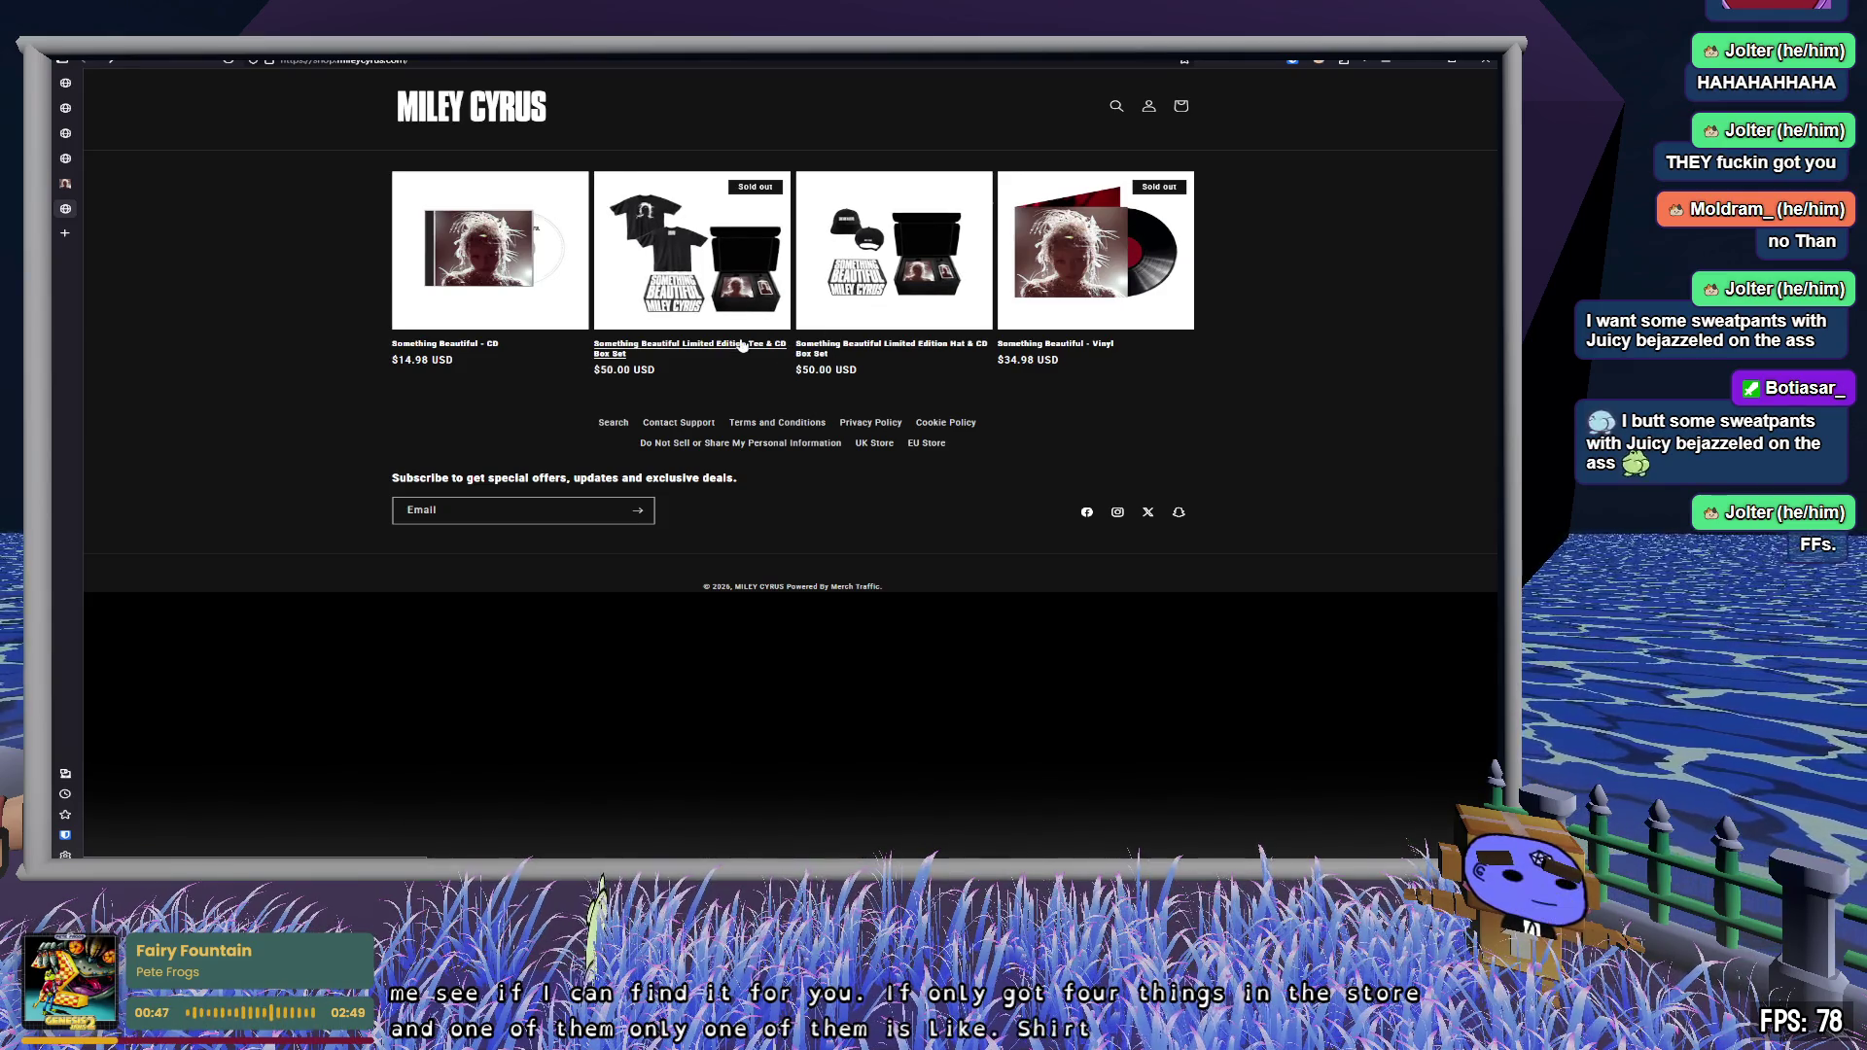
- Reopen the Tee & CD Box Set and follow recommendations through the Beach Body Tee to the Sketch Art Sweatpants
left_click(678, 305)
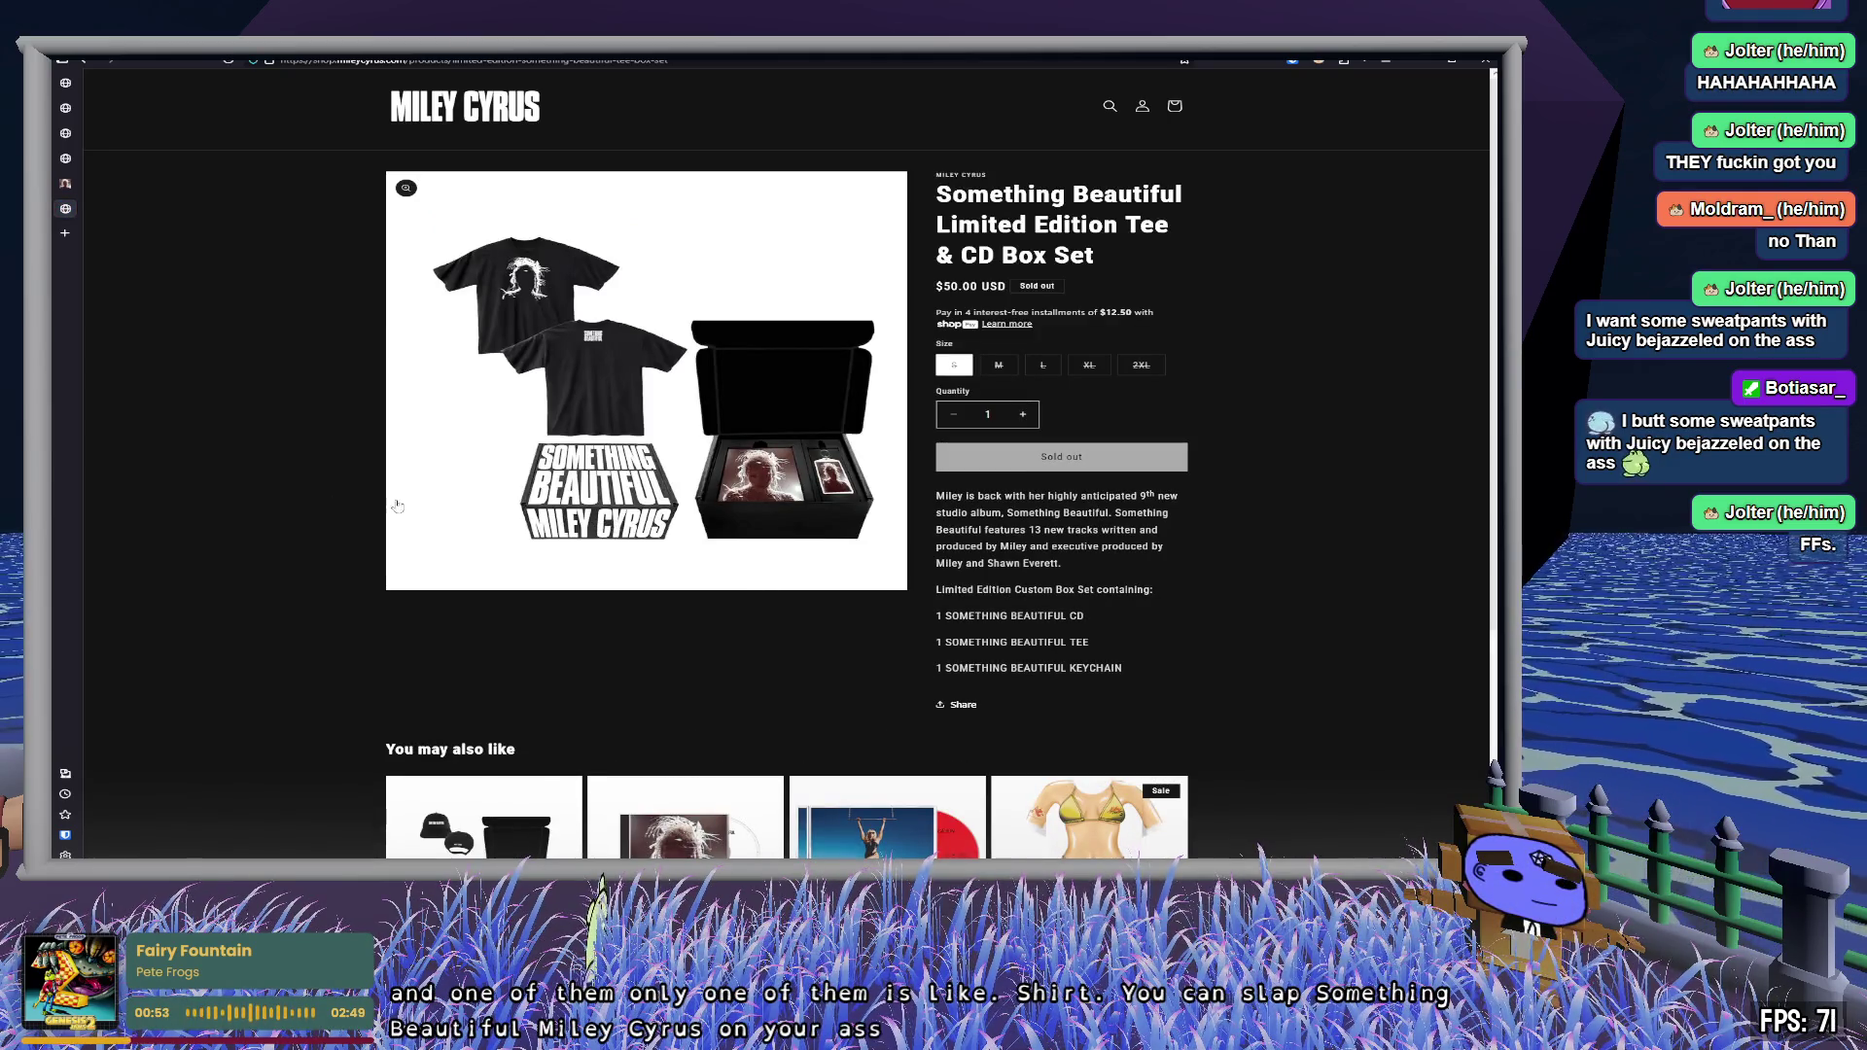
scroll(393, 504, "down", 3)
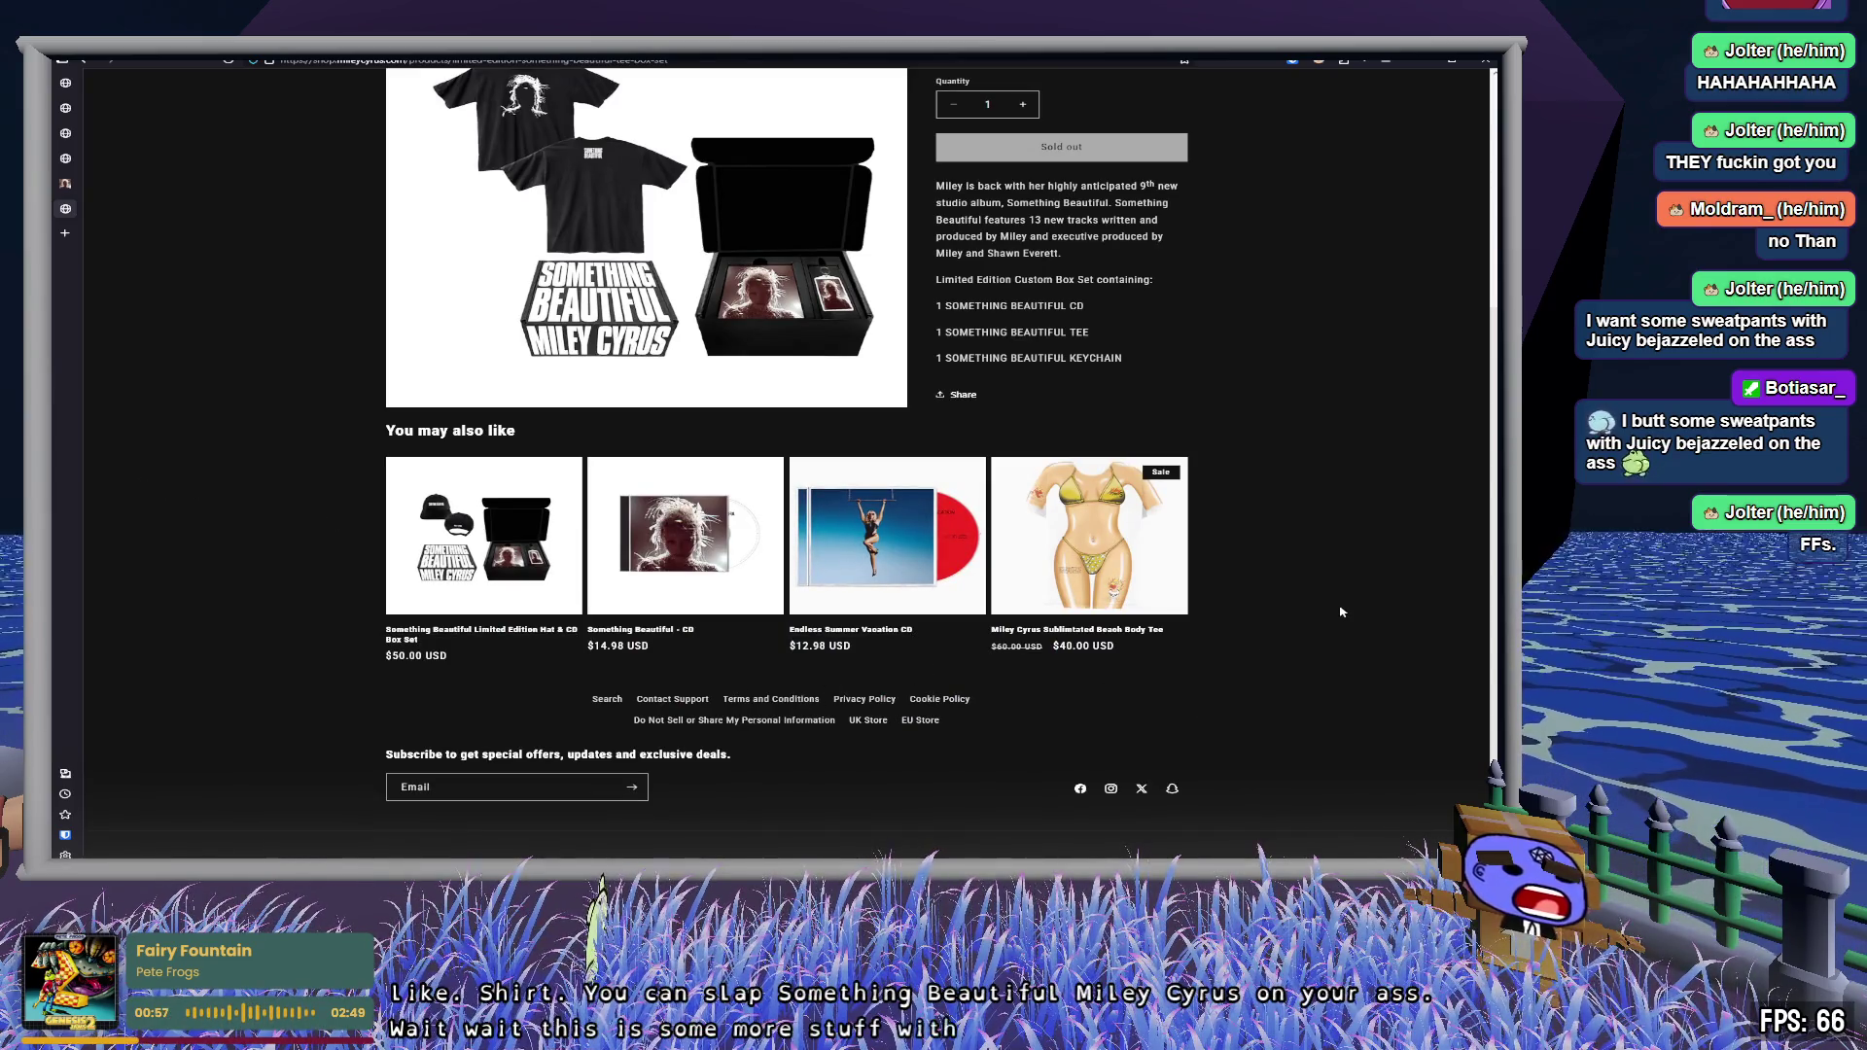
left_click(1138, 559)
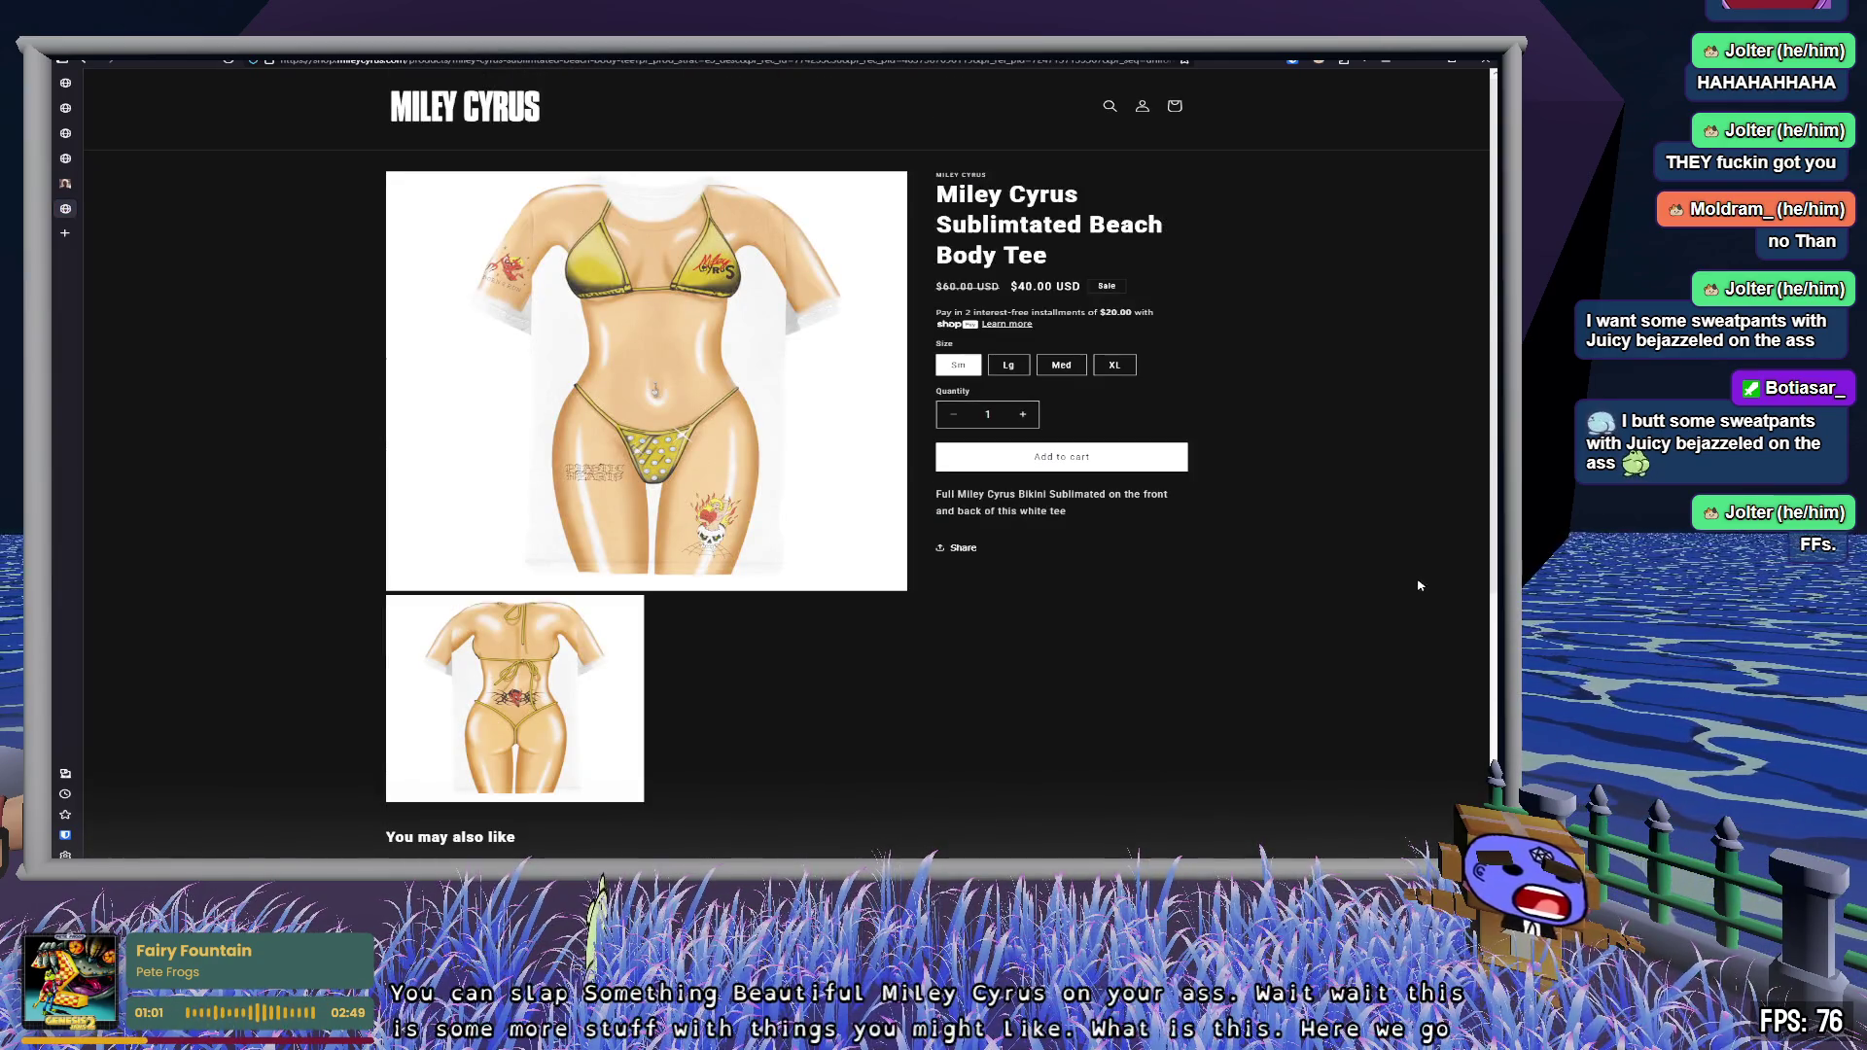
scroll(1416, 583, "down", 3)
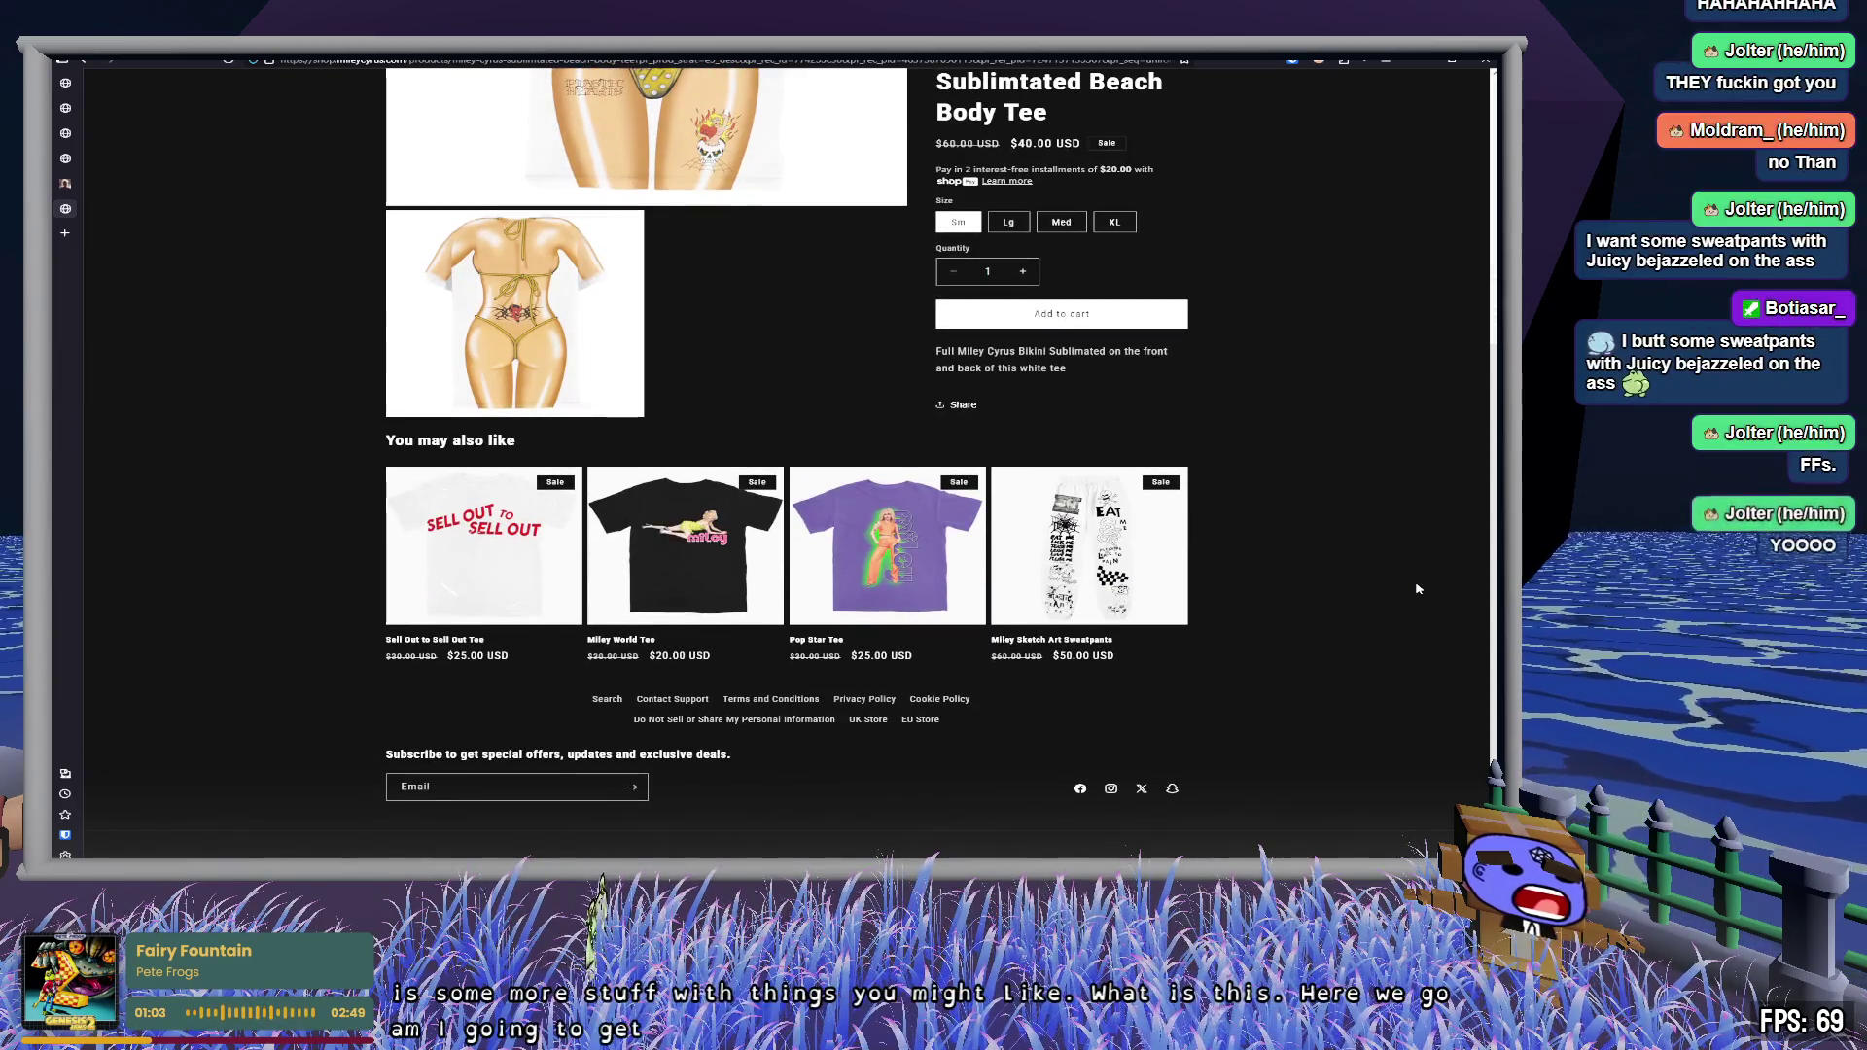
left_click(1089, 549)
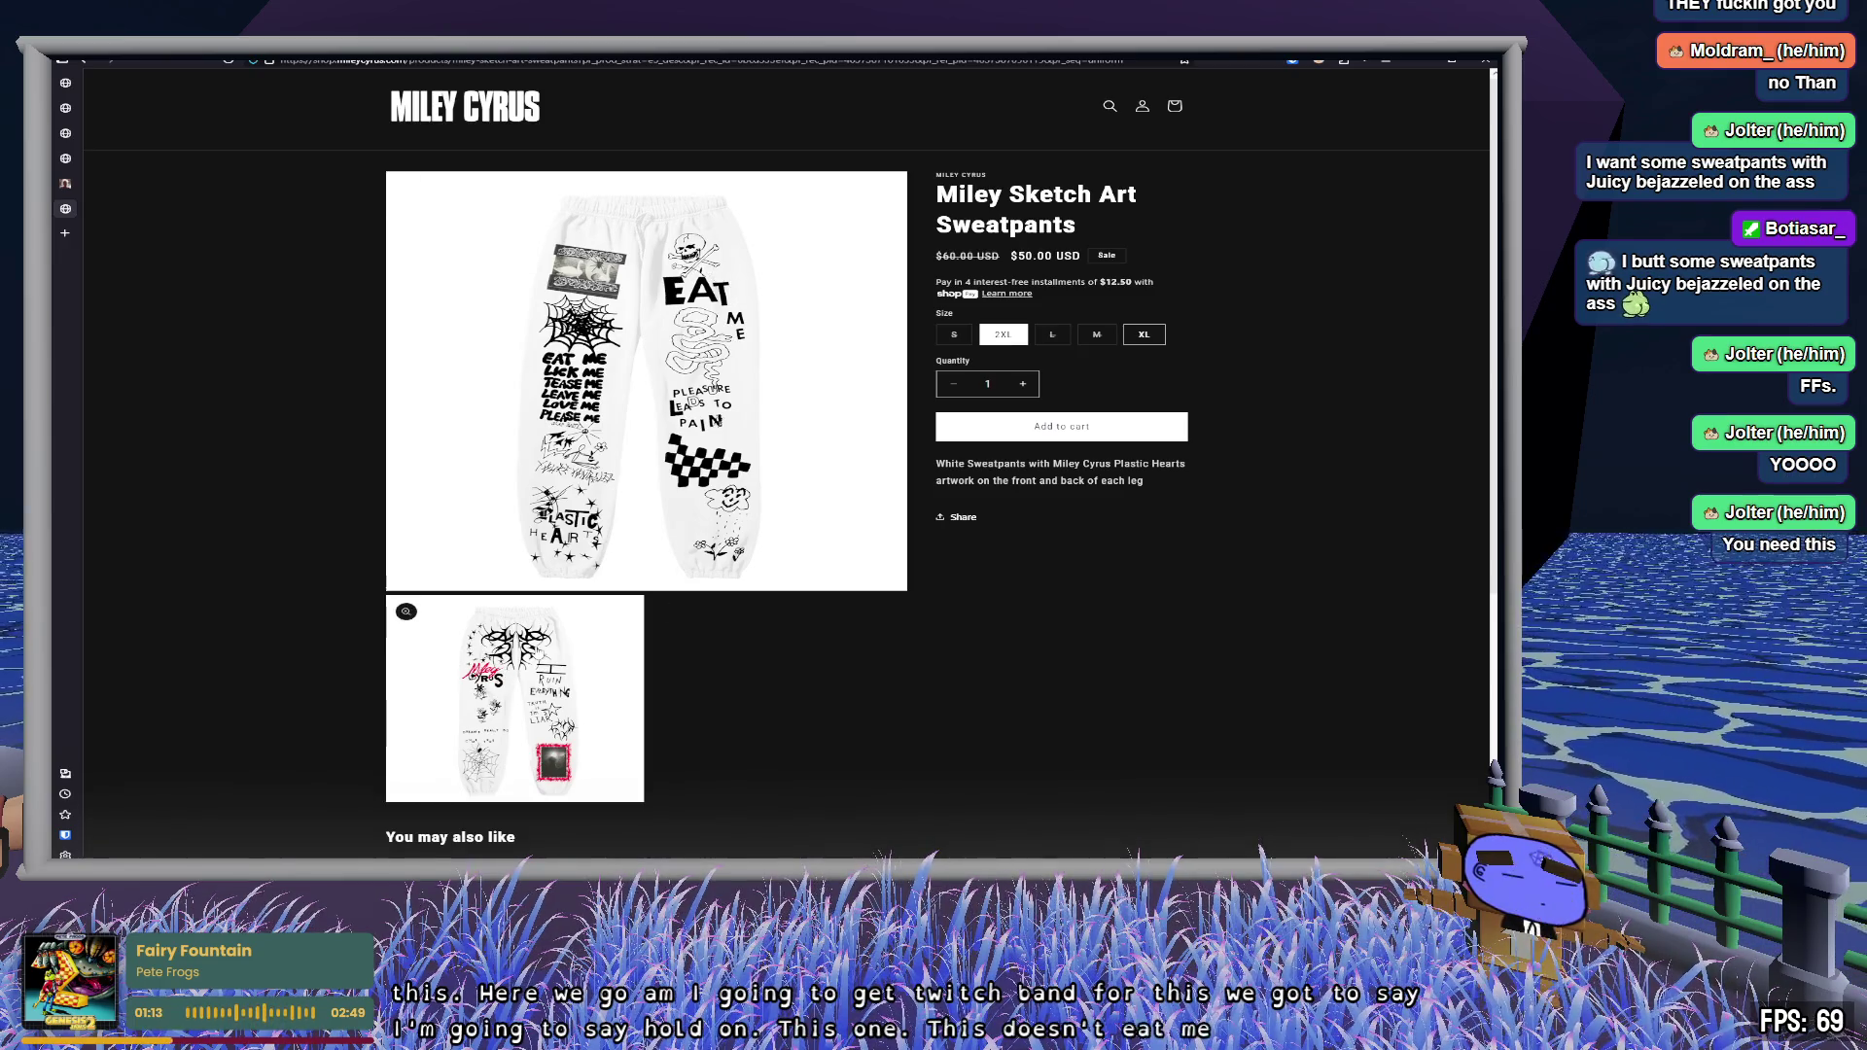
- Enlarge the tribal-print sweatpants image and scroll around it in the lightbox
left_click(535, 646)
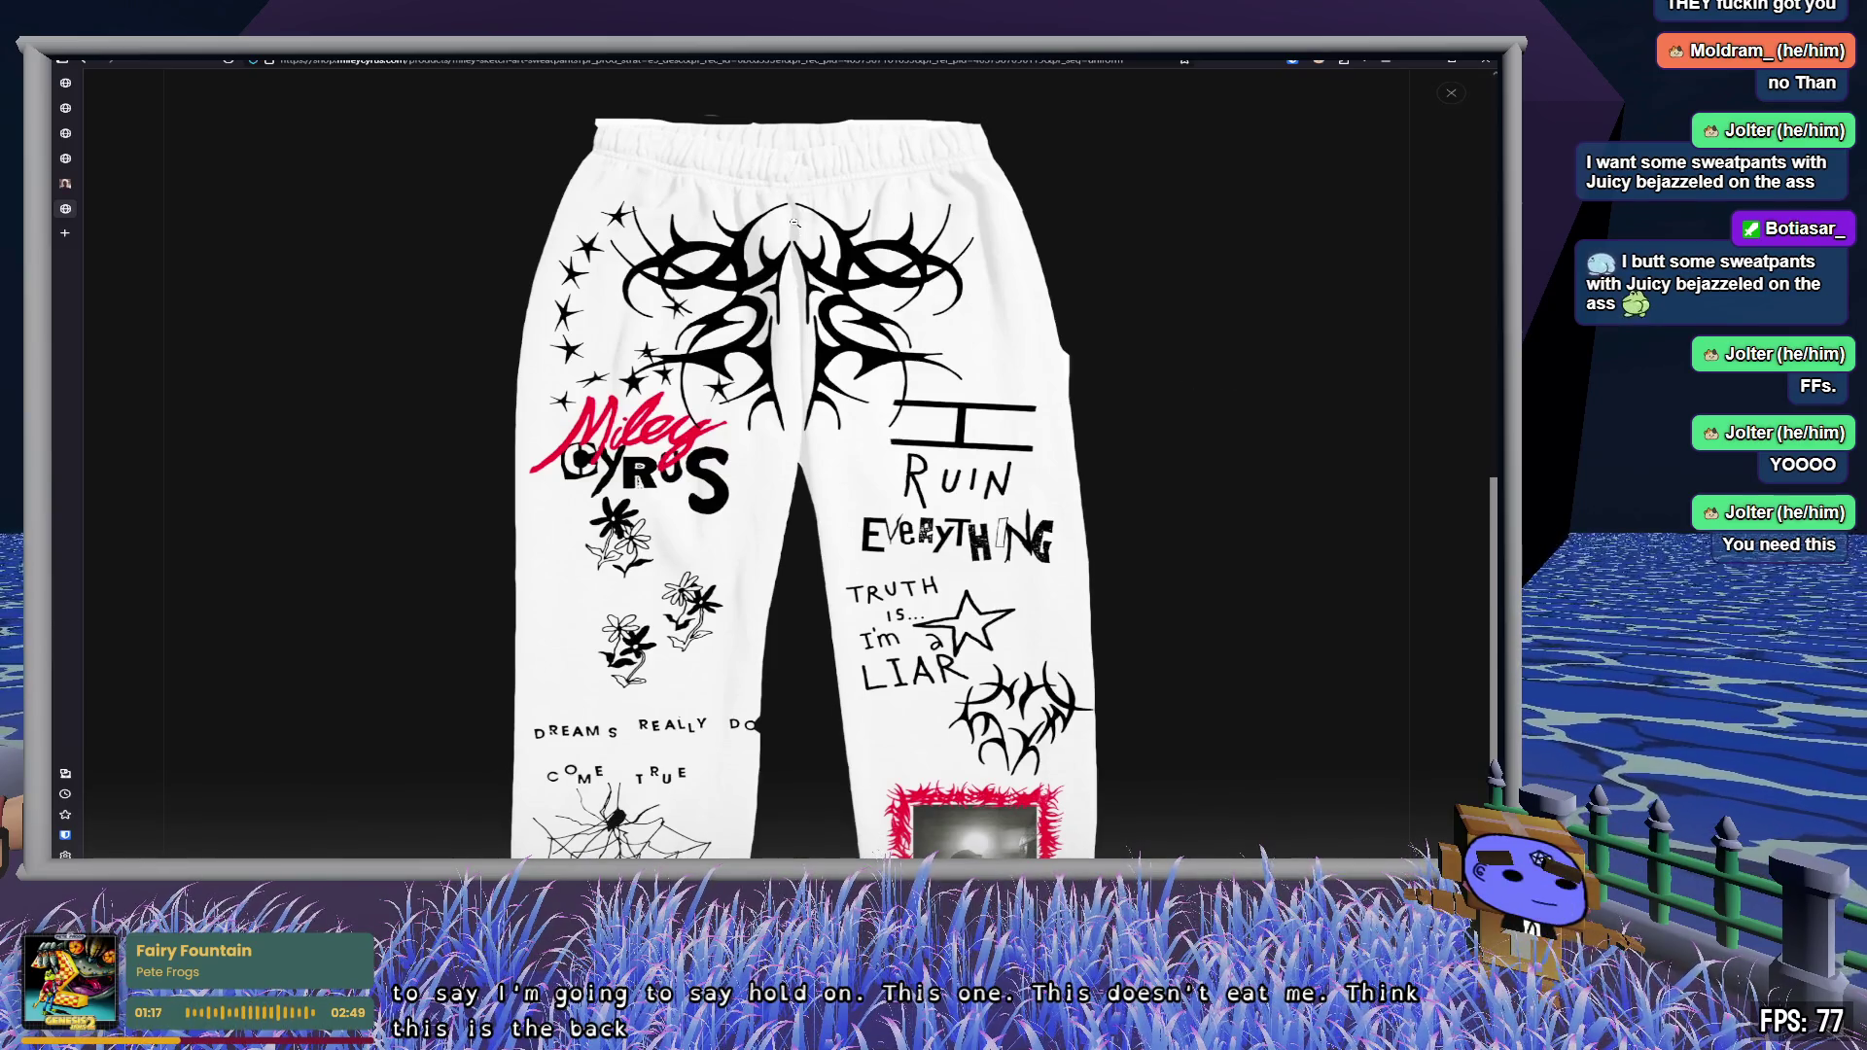
scroll(1032, 492, "down", 3)
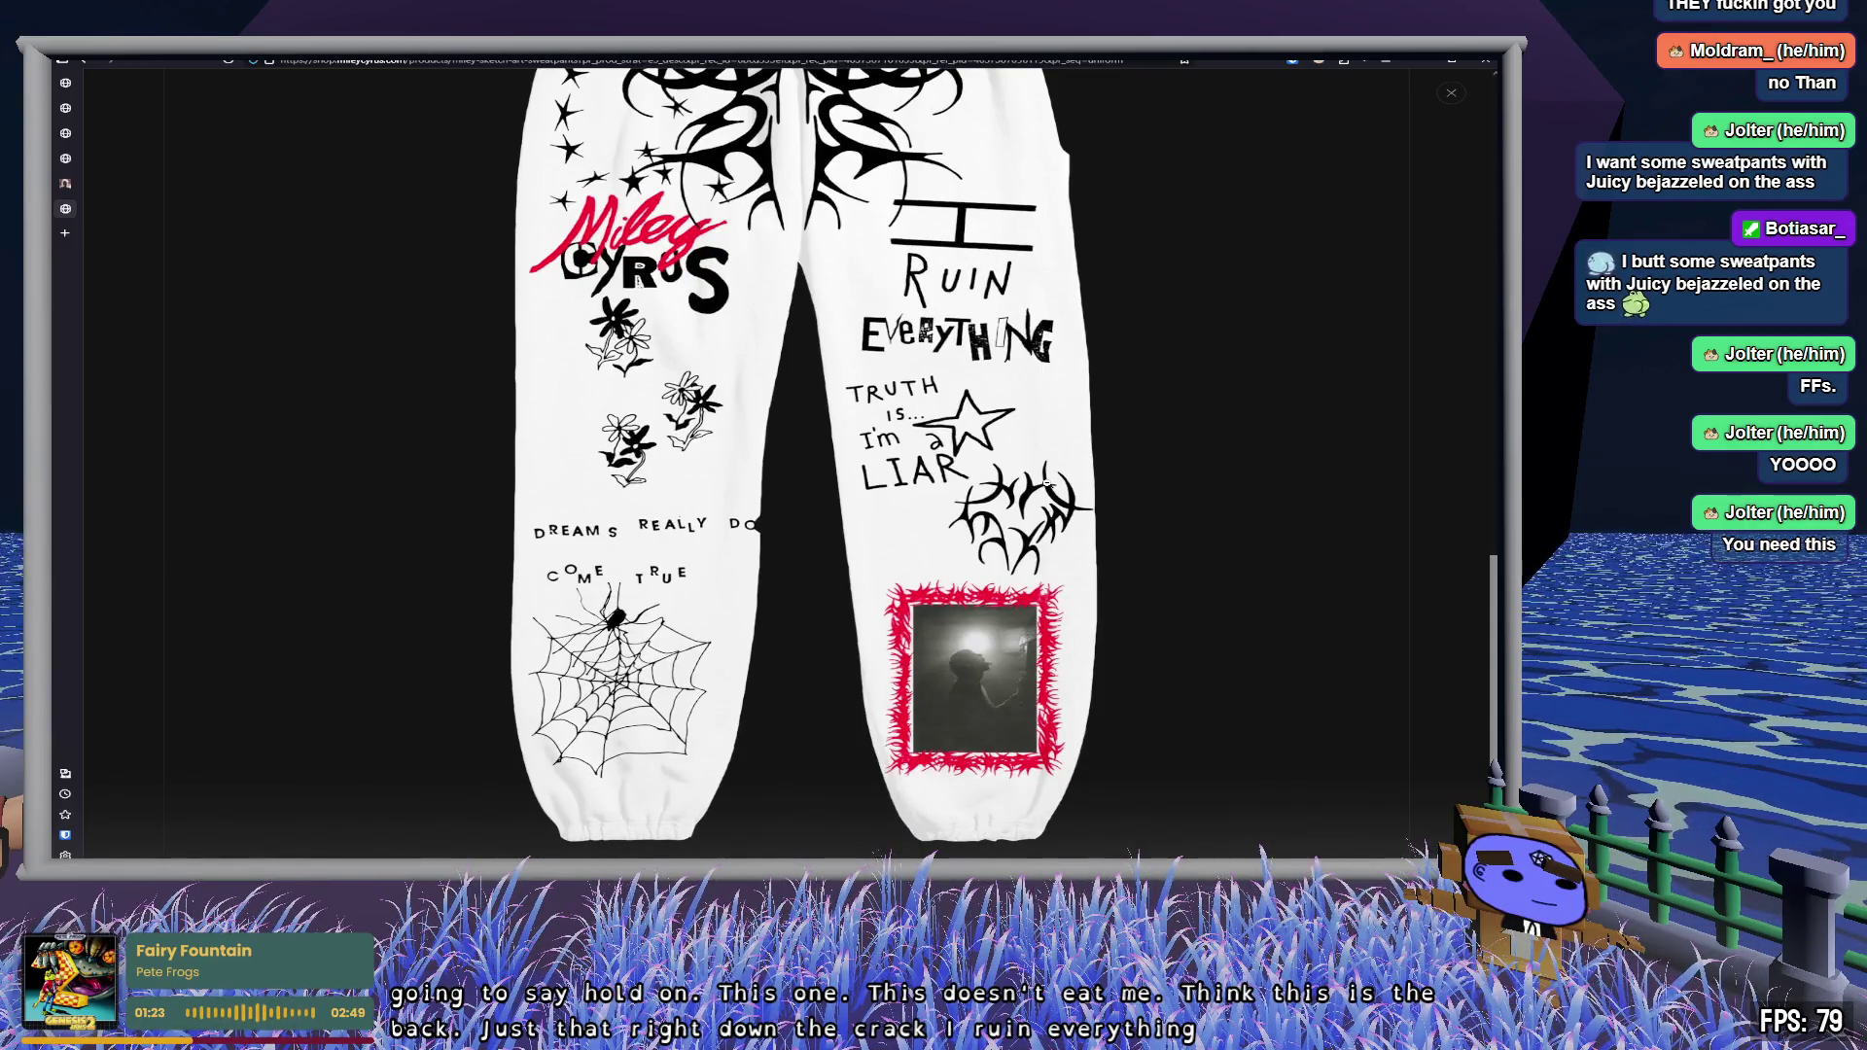
scroll(1046, 483, "up", 5)
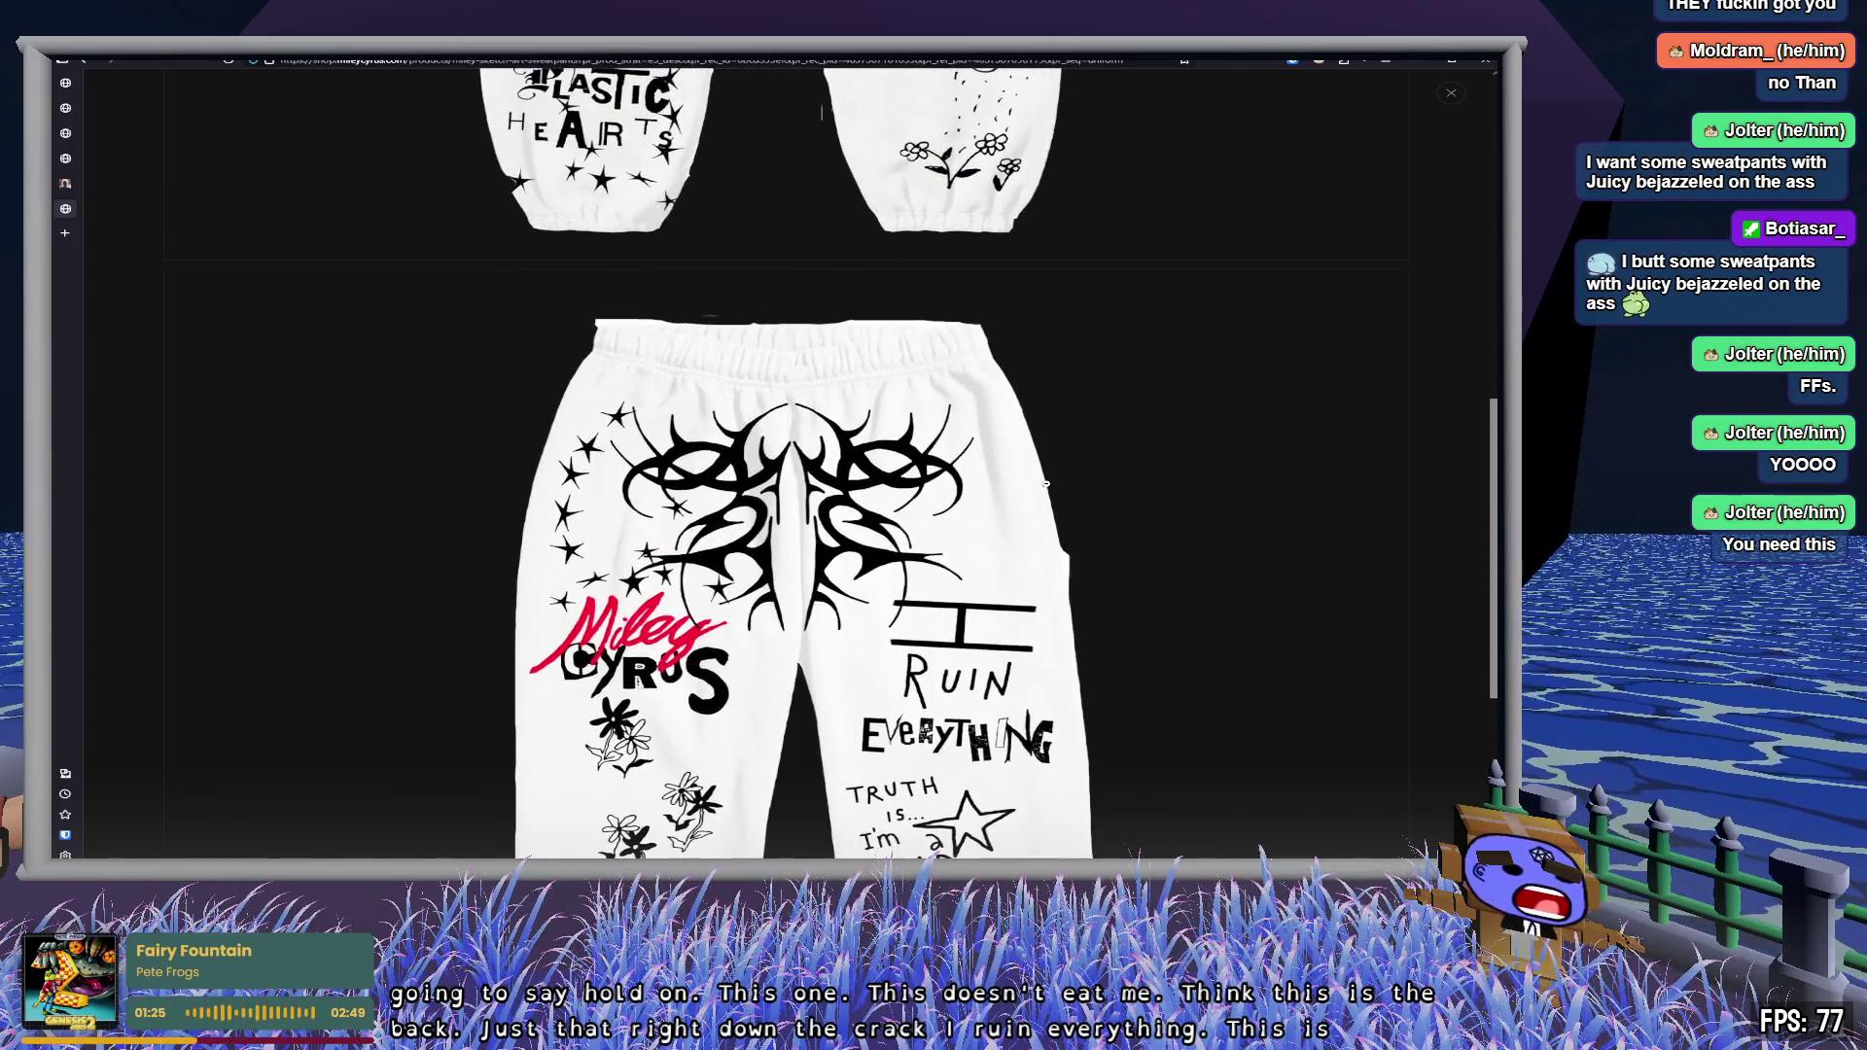
scroll(1032, 503, "up", 8)
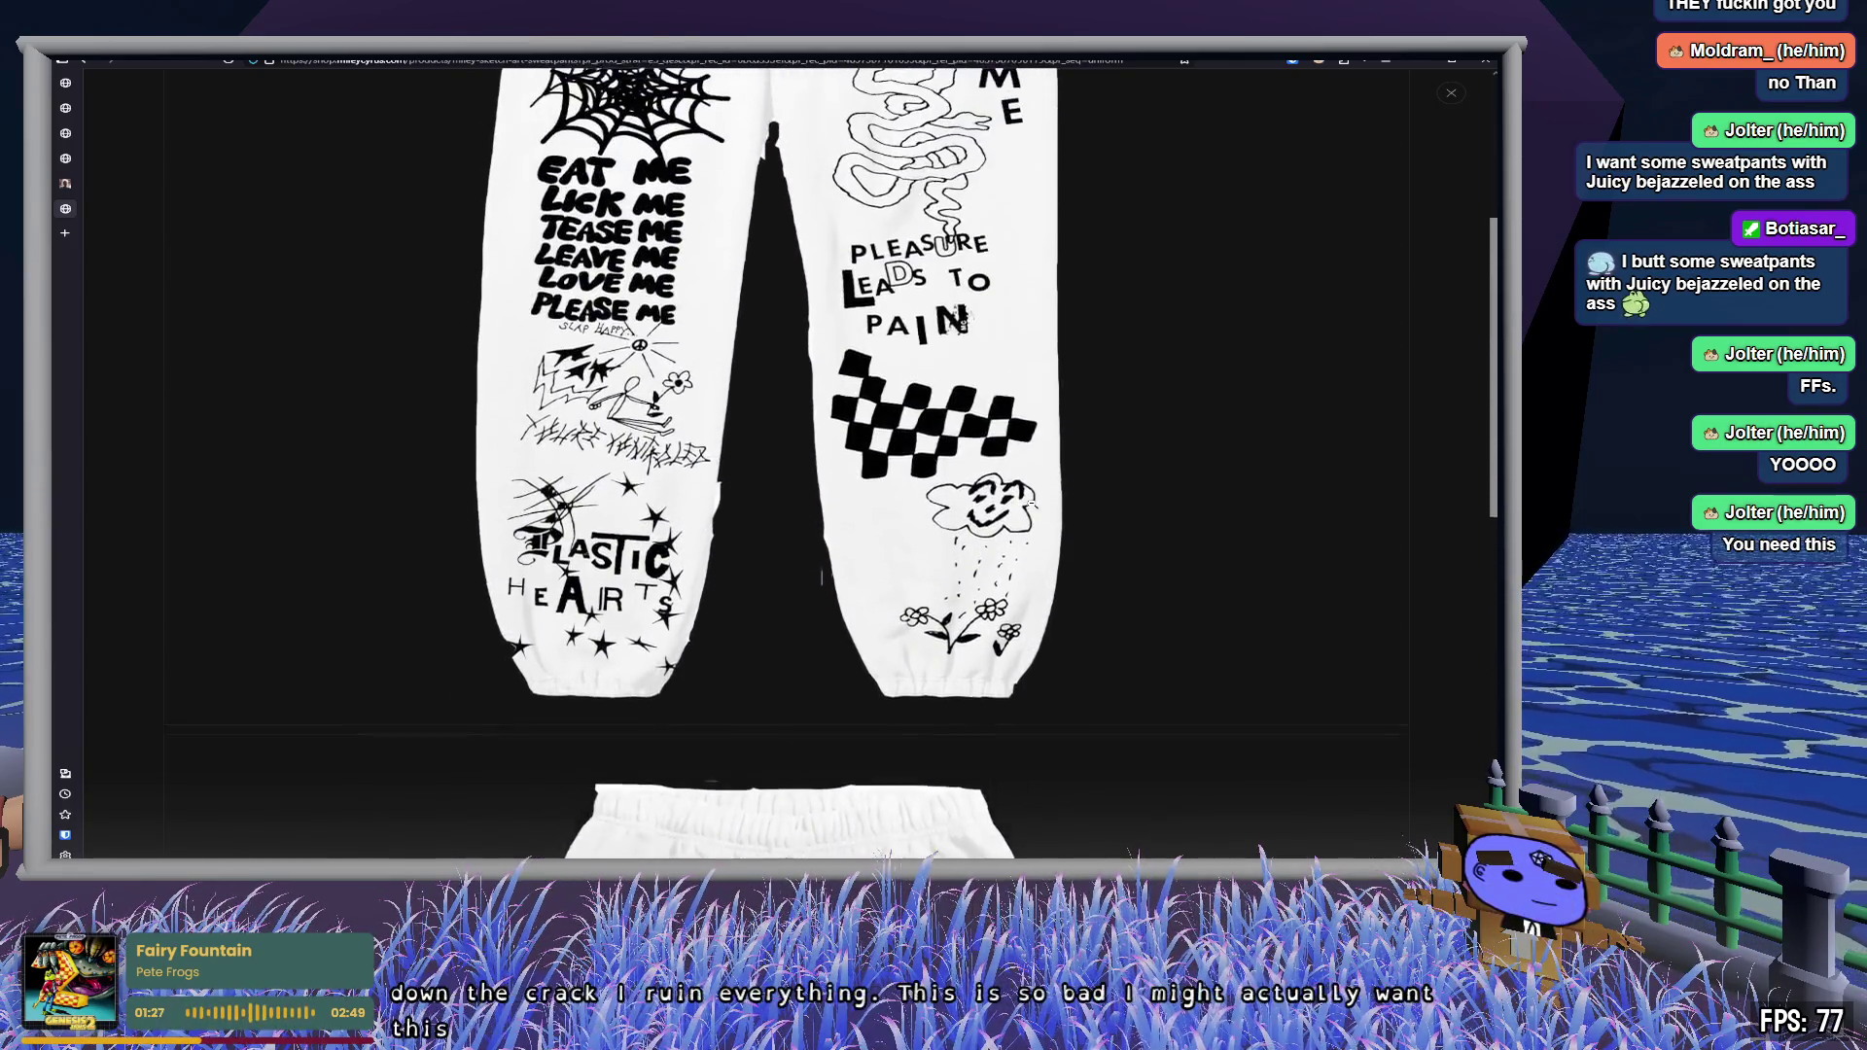
scroll(1033, 504, "down", 3)
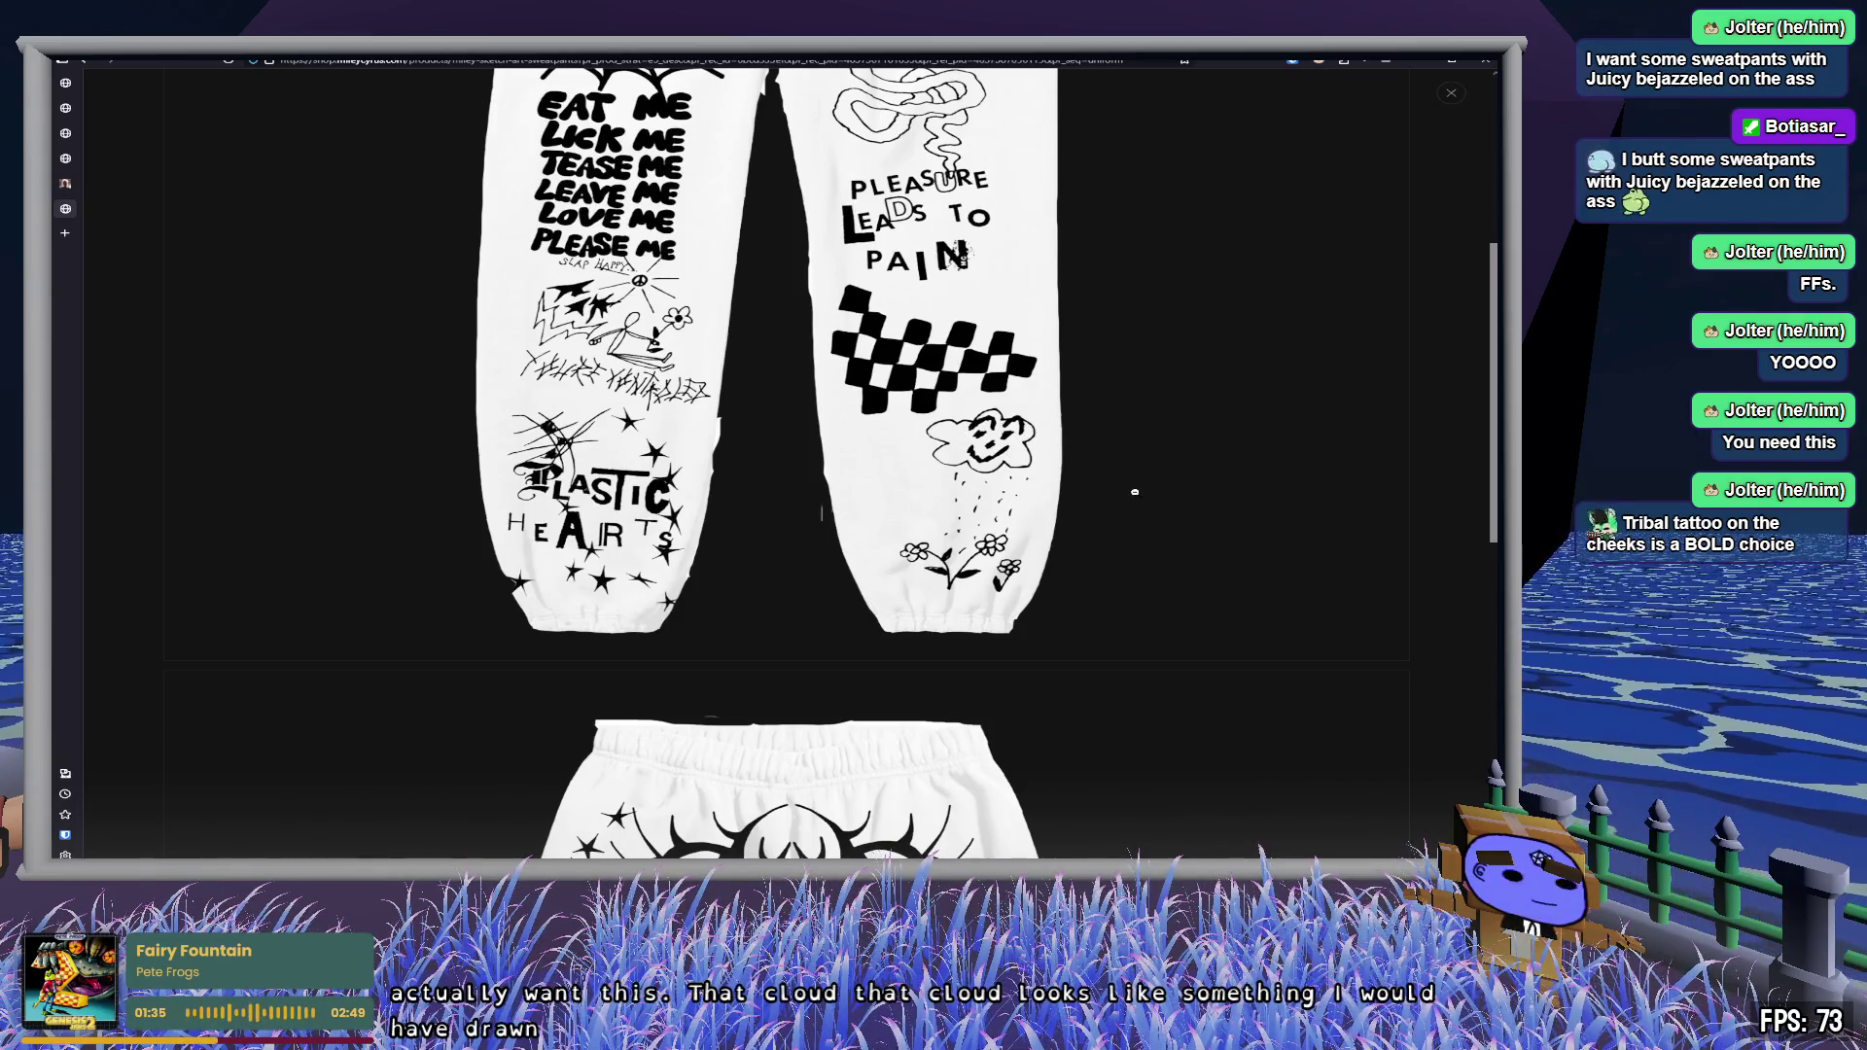
scroll(1135, 492, "up", 4)
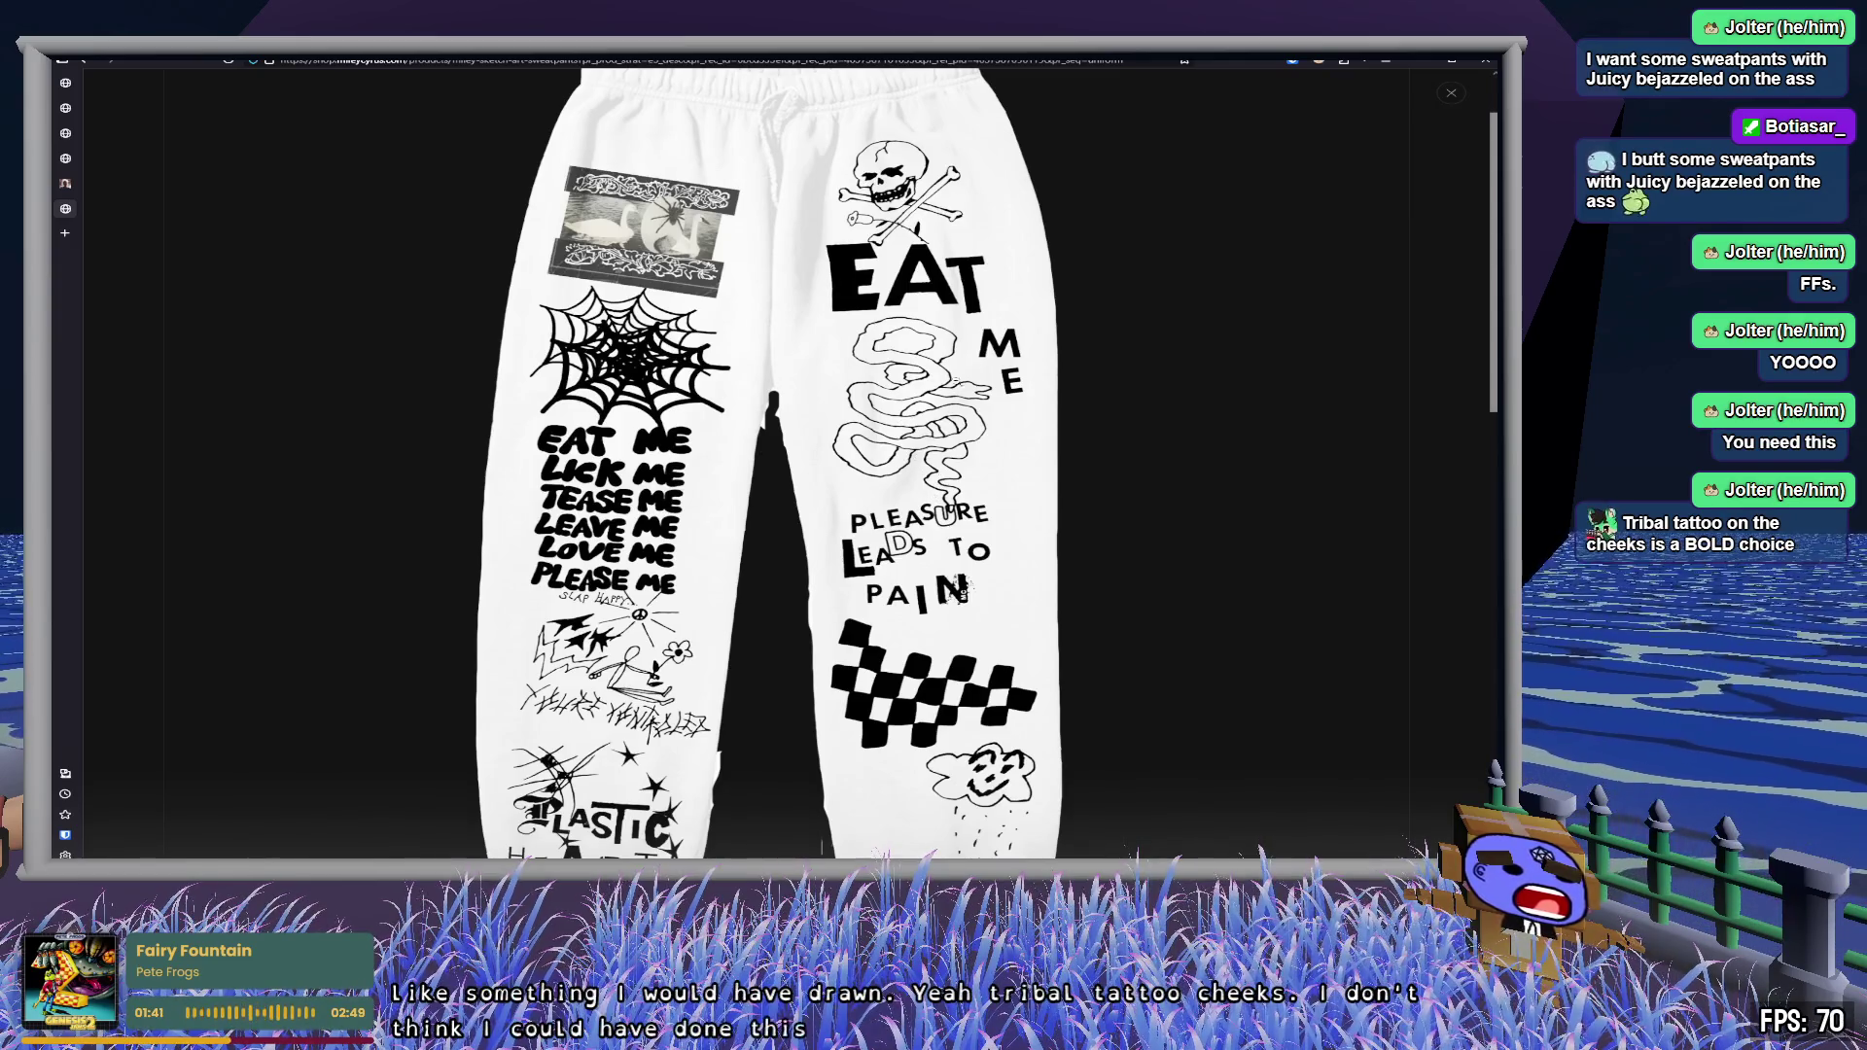
scroll(1192, 486, "down", 3)
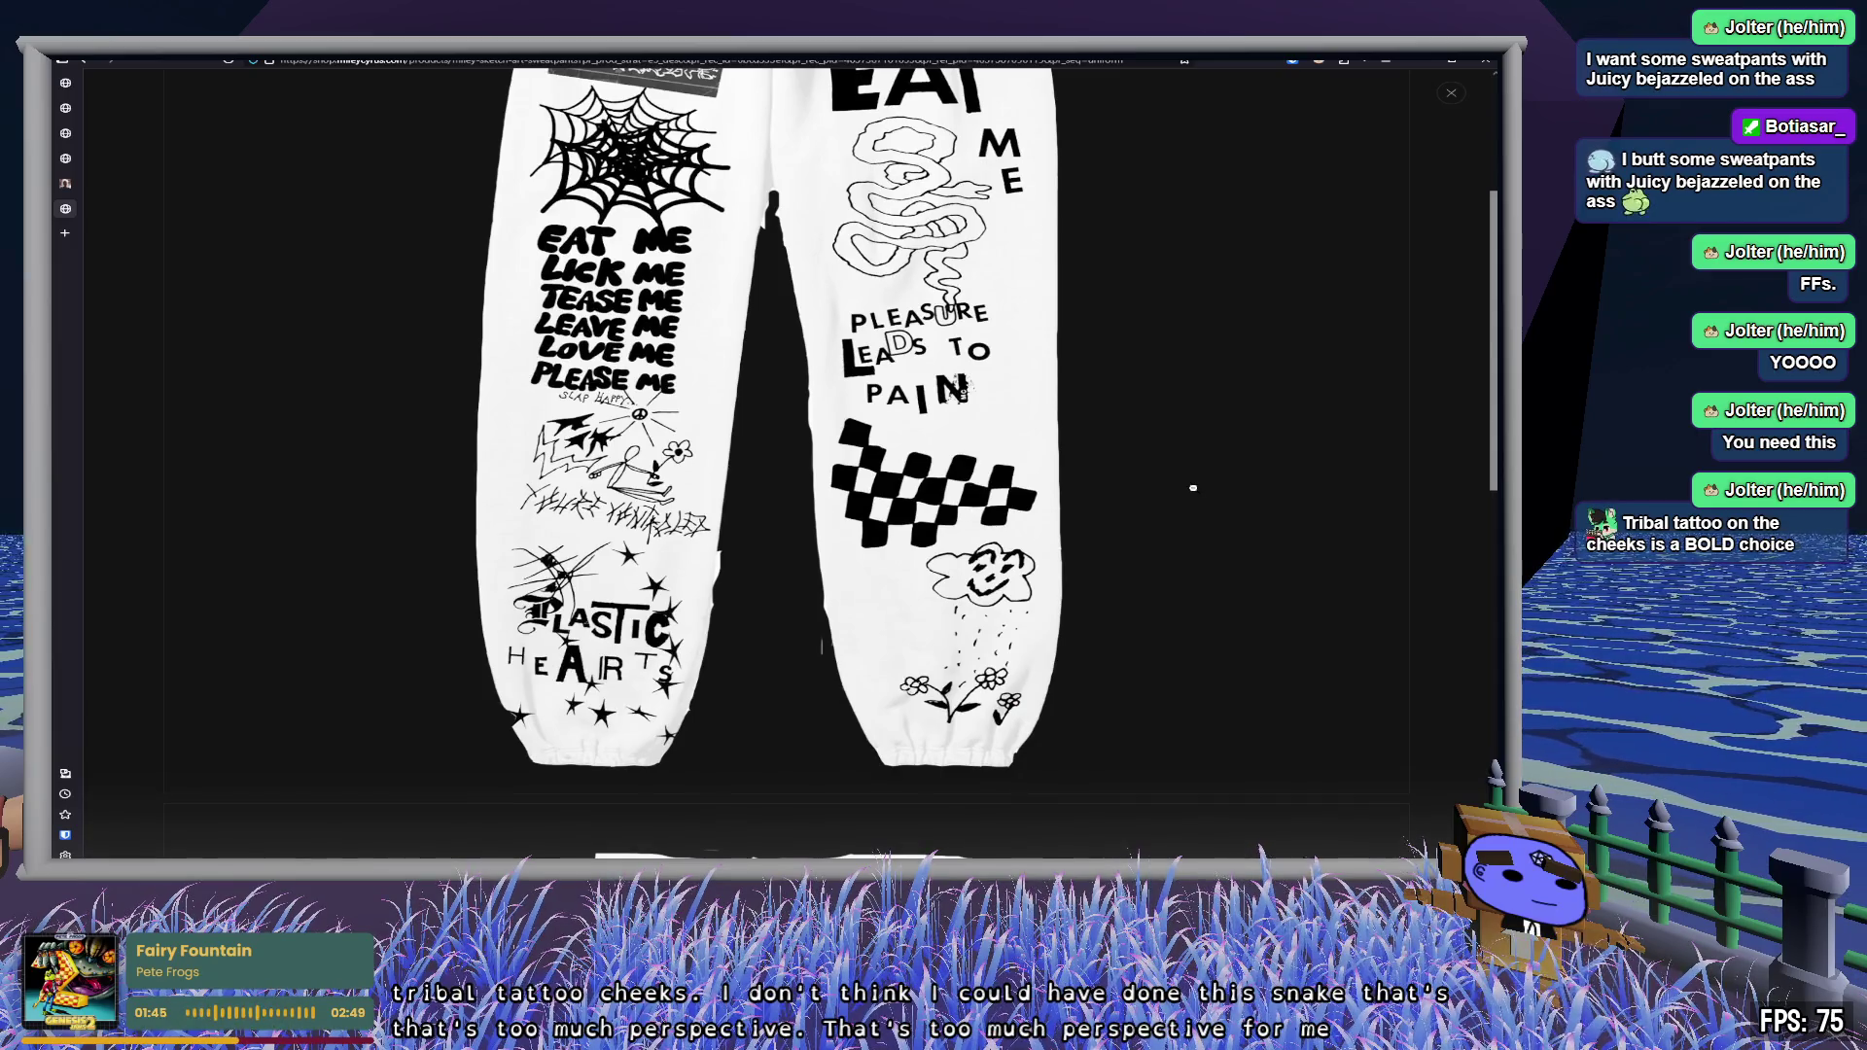
scroll(1194, 486, "down", 7)
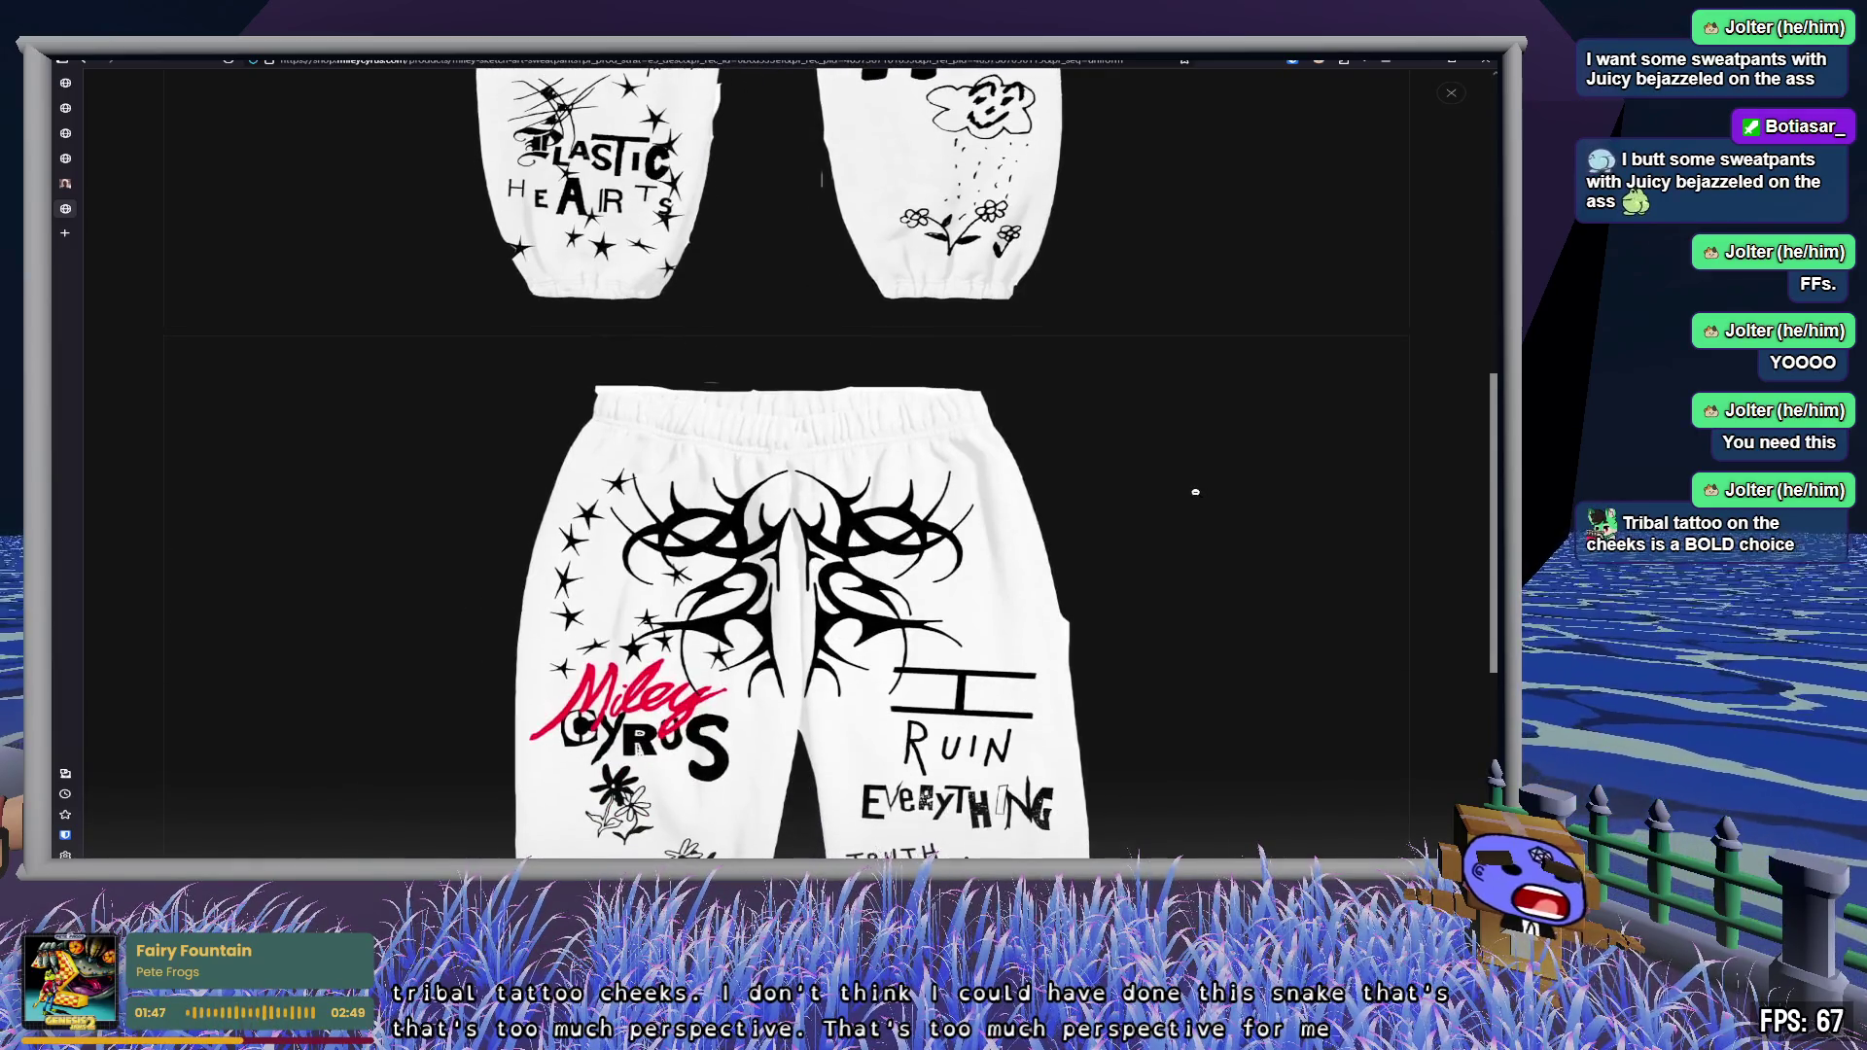
scroll(1192, 492, "up", 4)
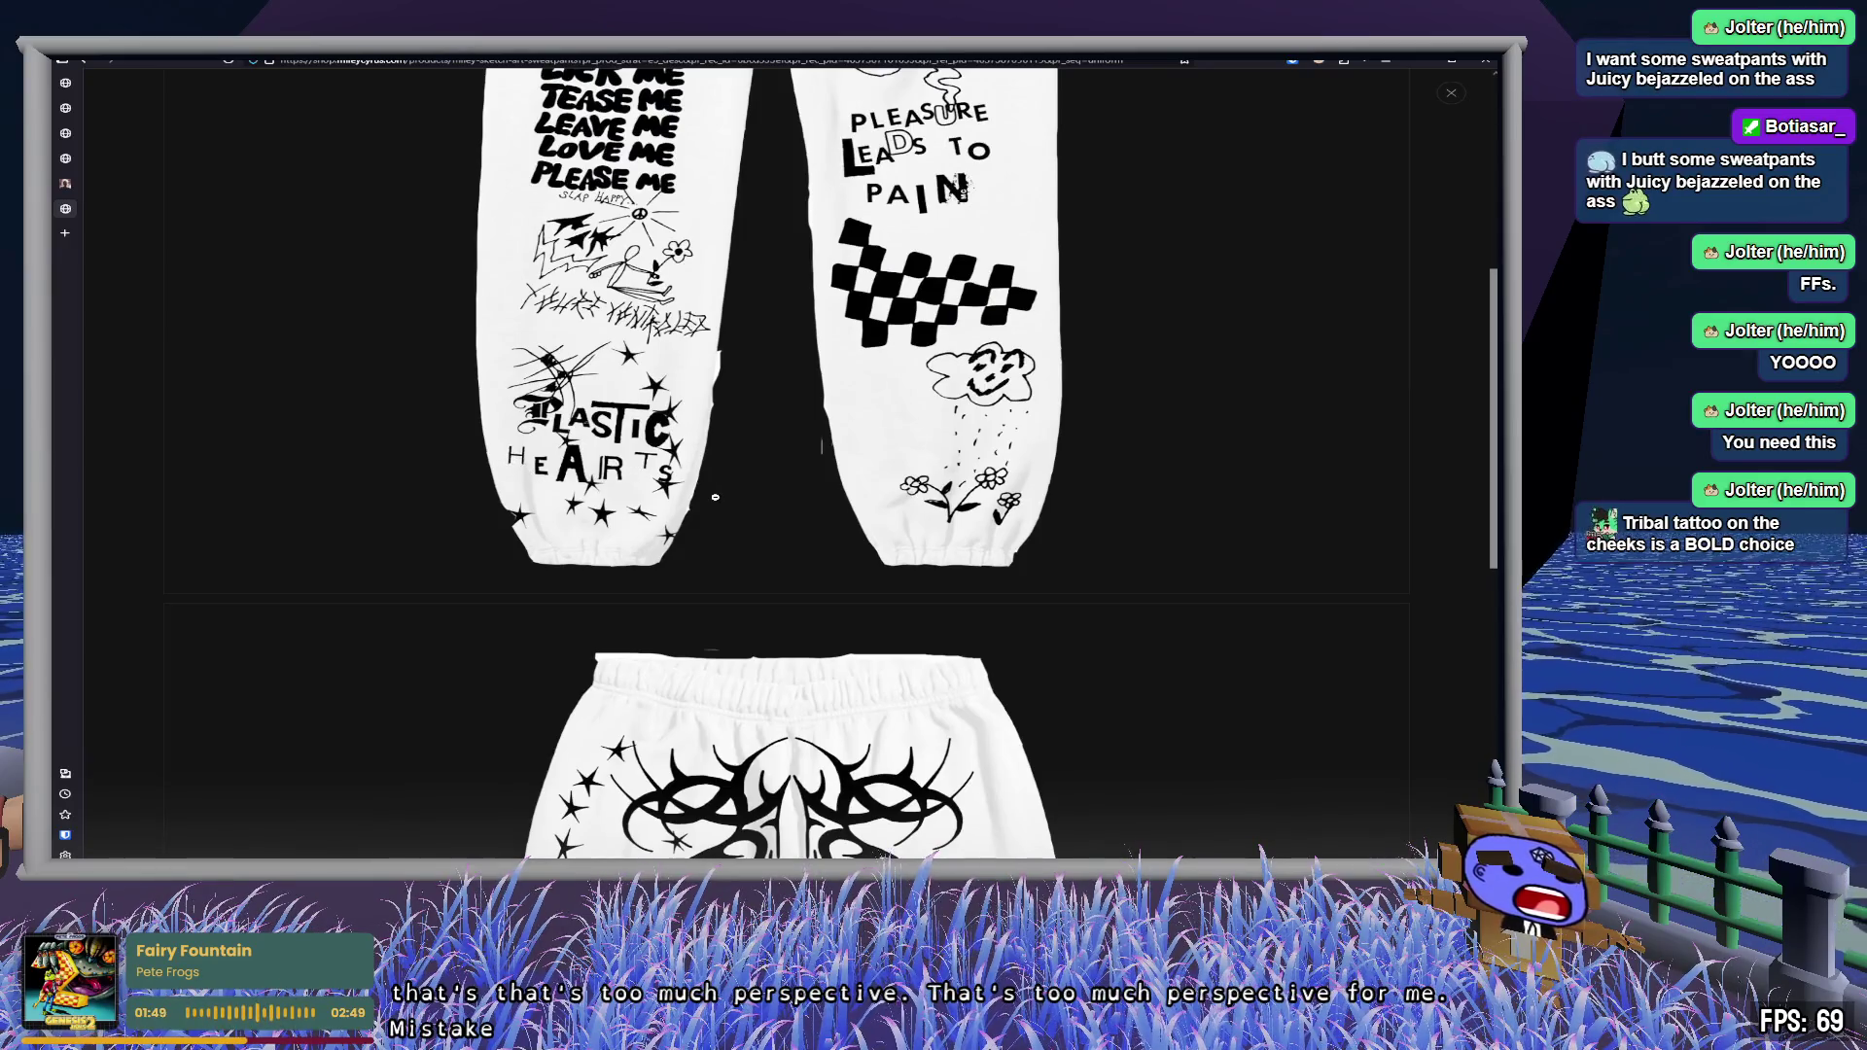
- Scroll the image down to the cuffs, then close the sweatpants shop and Miley Cyrus home tabs
scroll(713, 494, "down", 10)
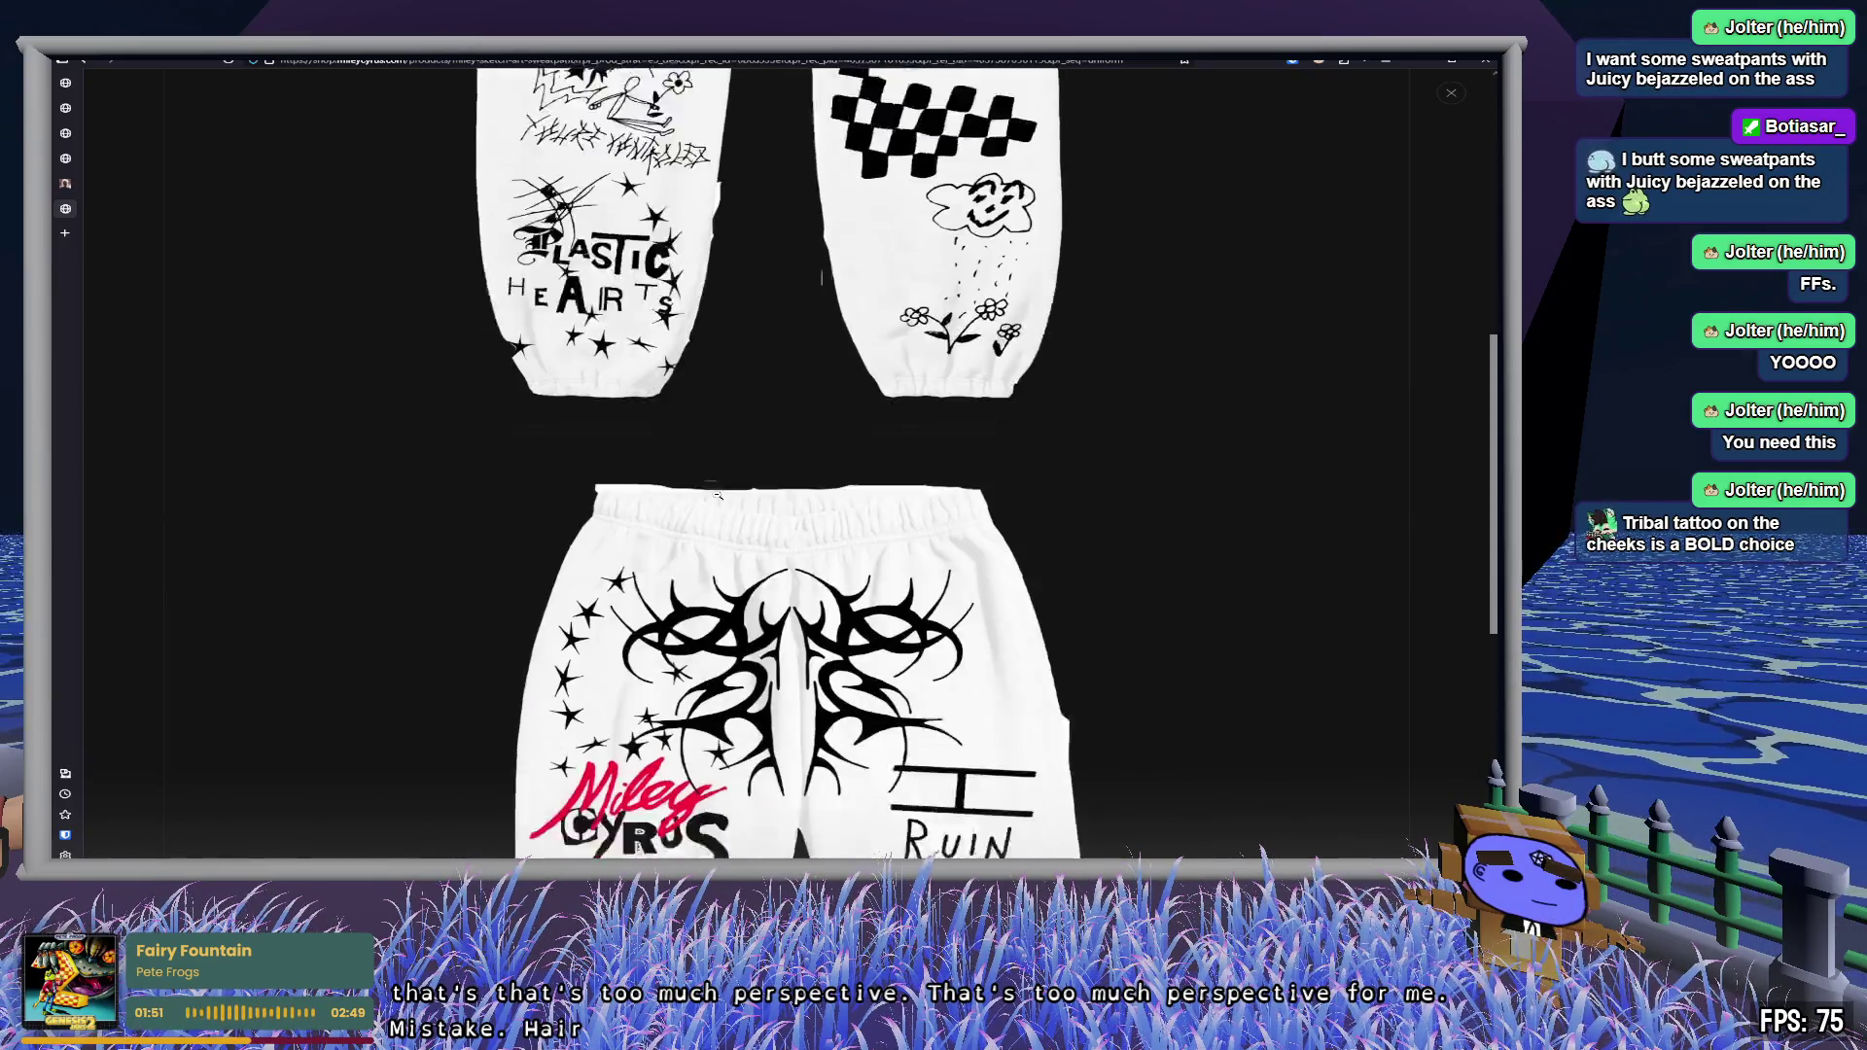
scroll(717, 496, "down", 2)
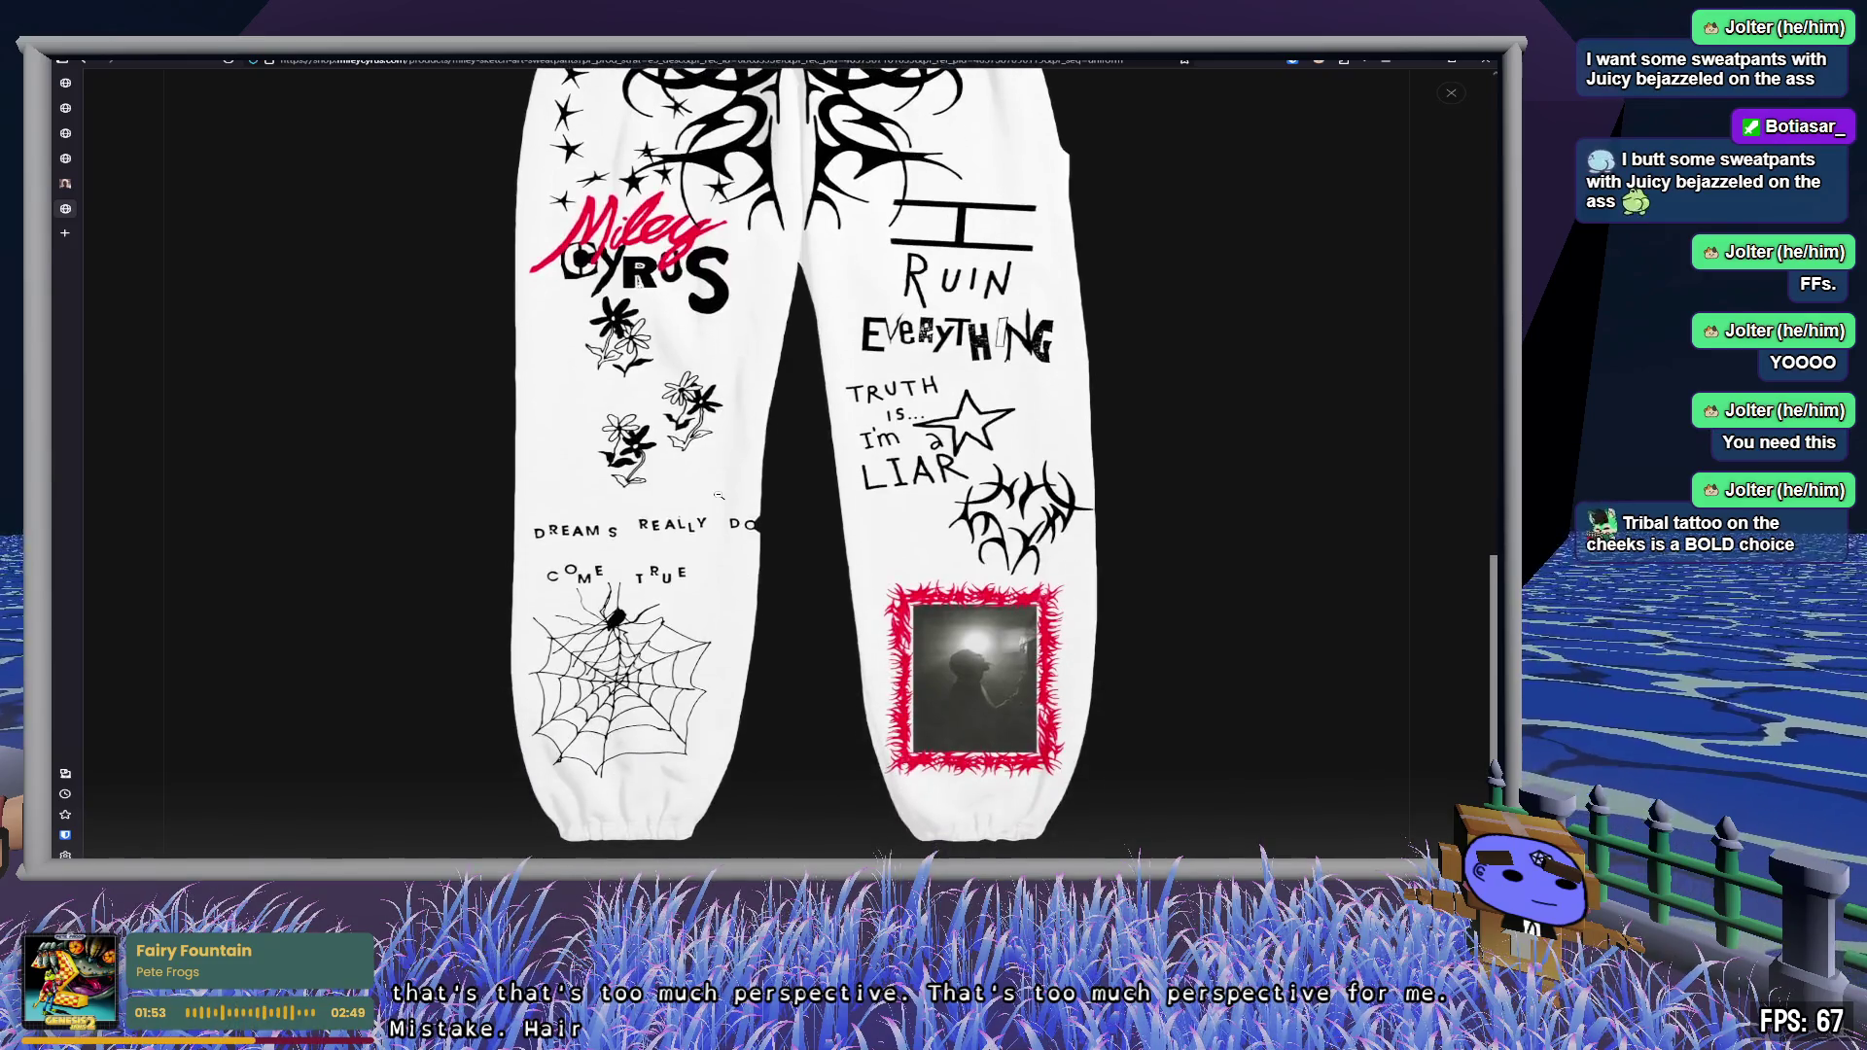
left_click(78, 204)
left_click(68, 177)
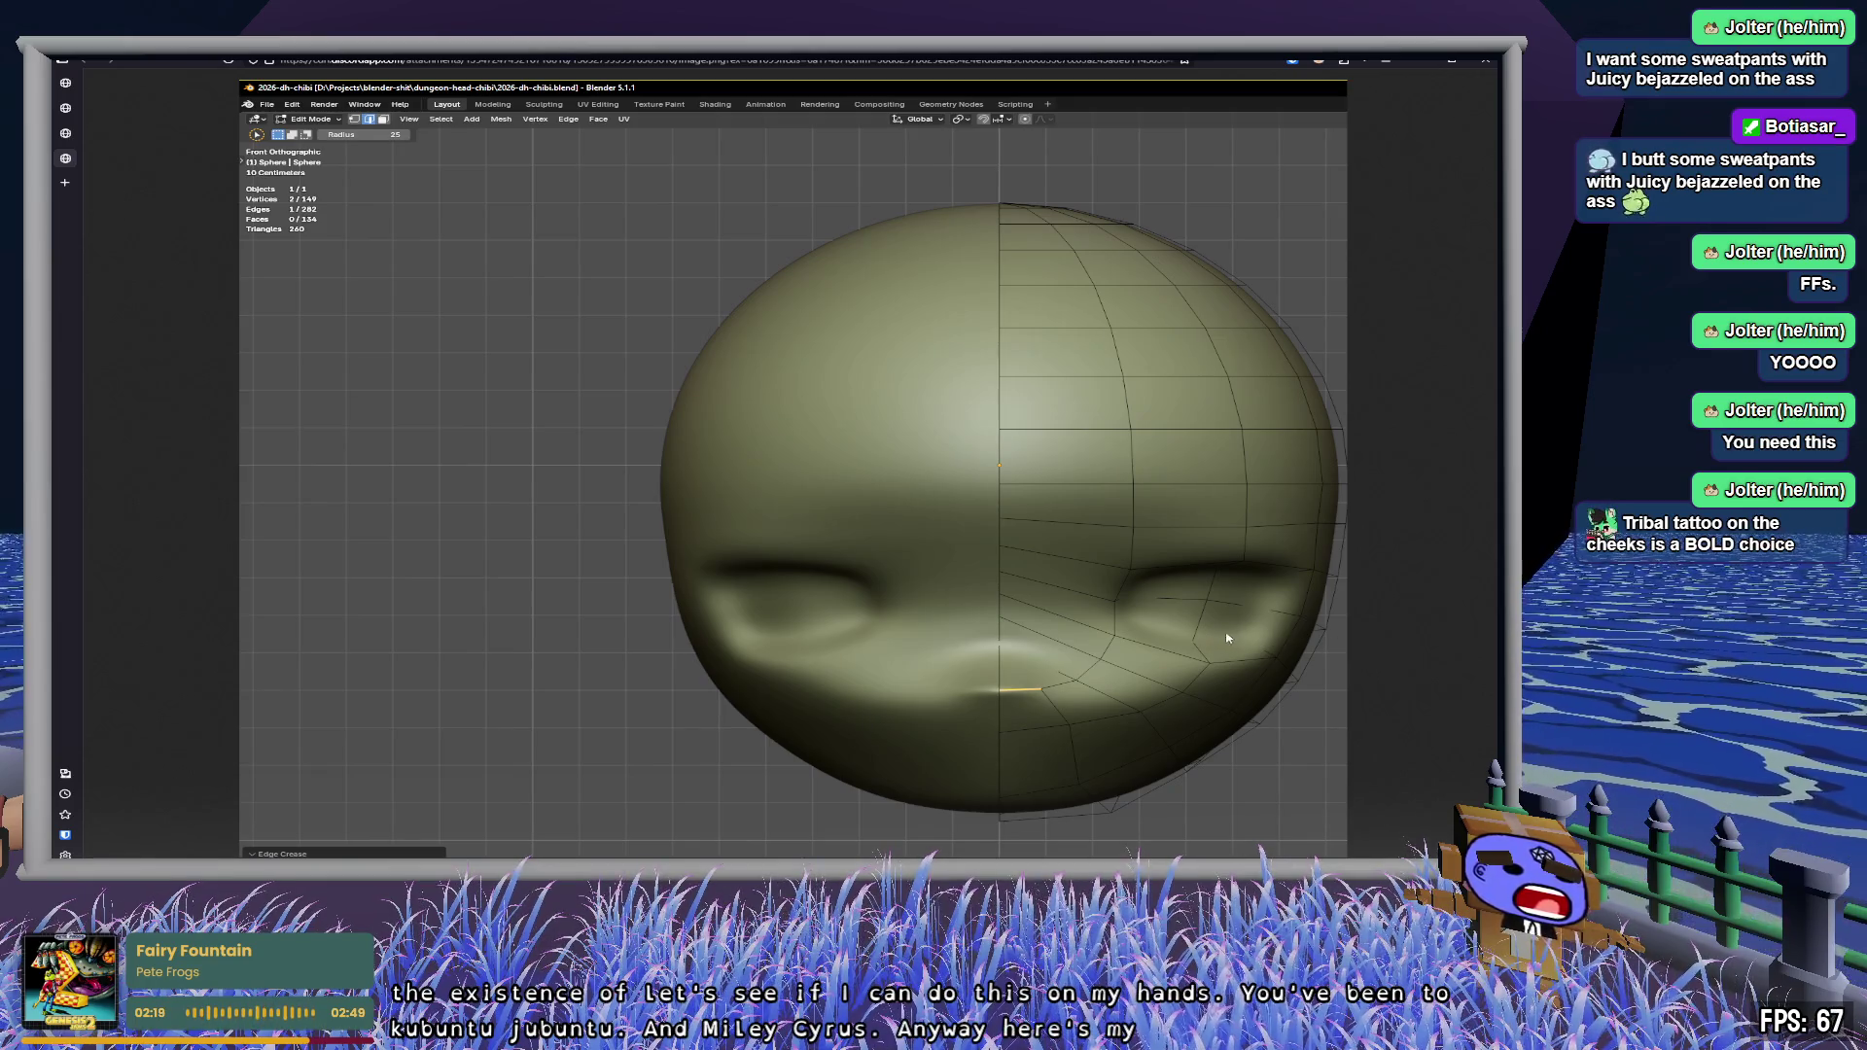
- Flip through the cat photo tabs, close one image tab, and return to Zed
left_click(68, 107)
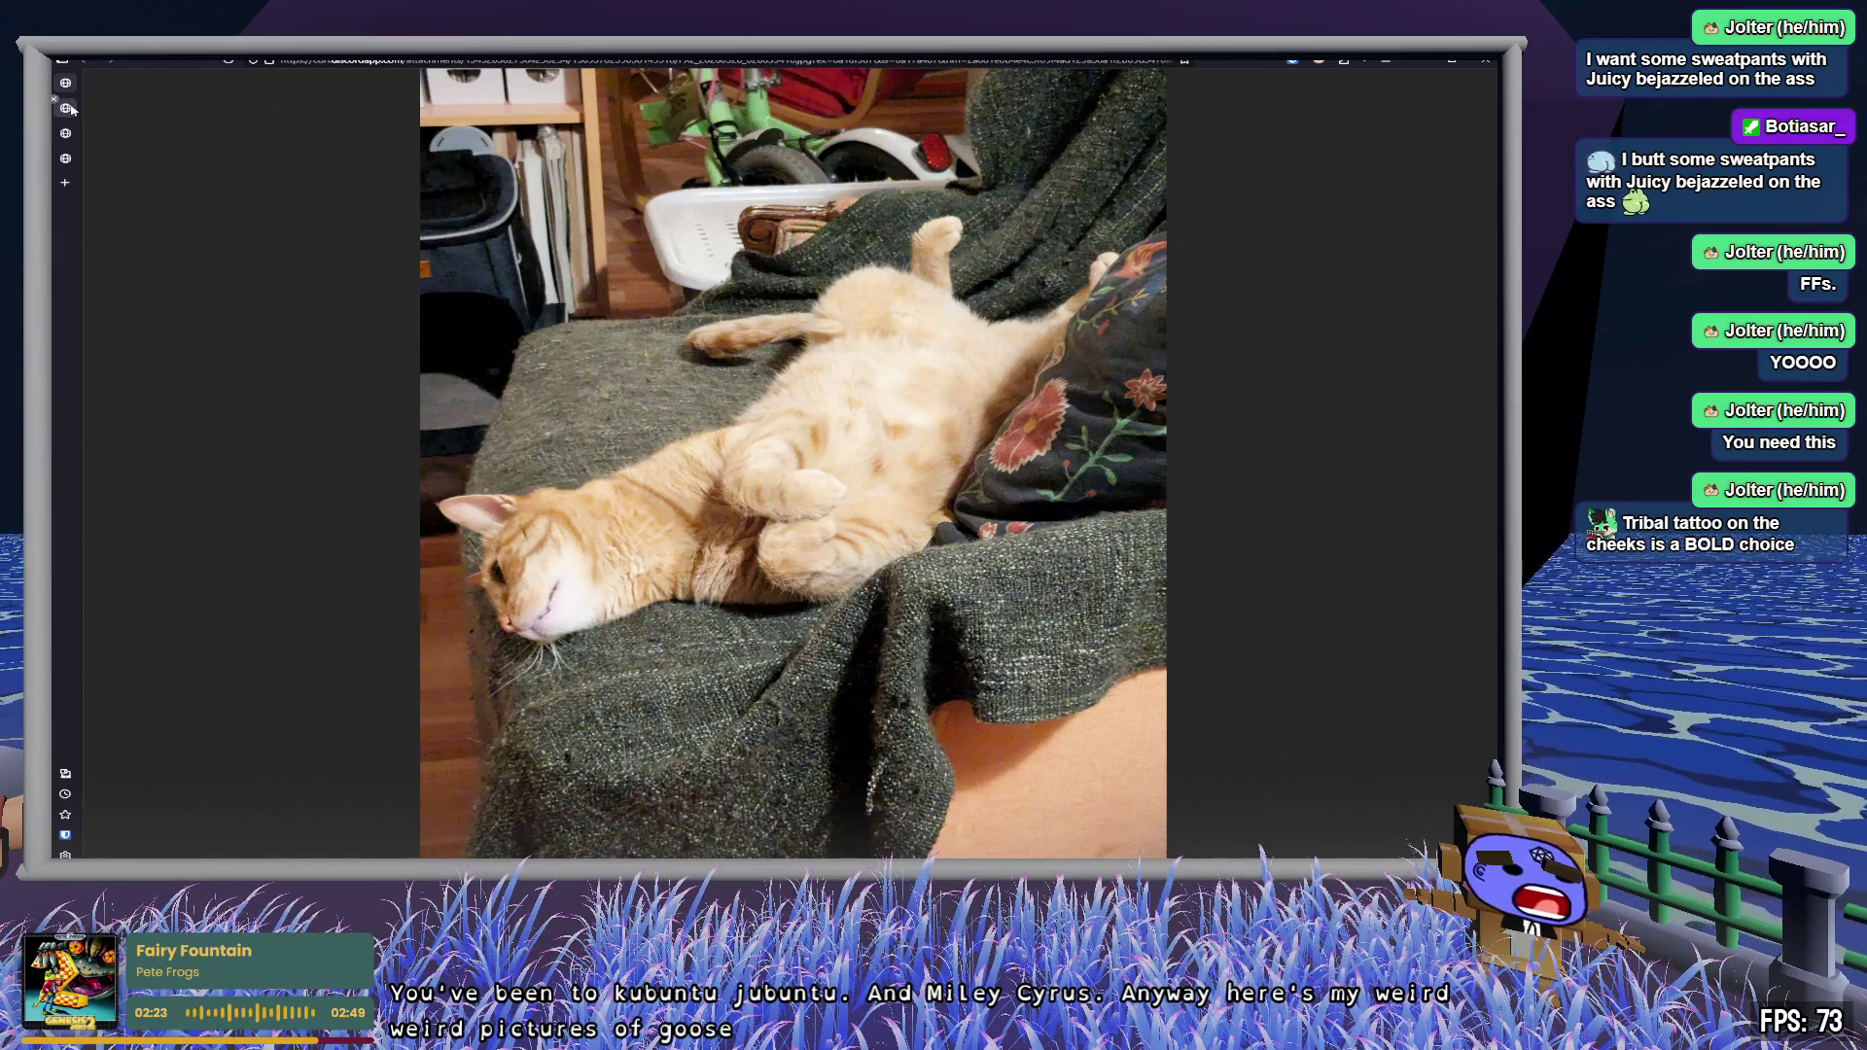
key("ctrl+Tab")
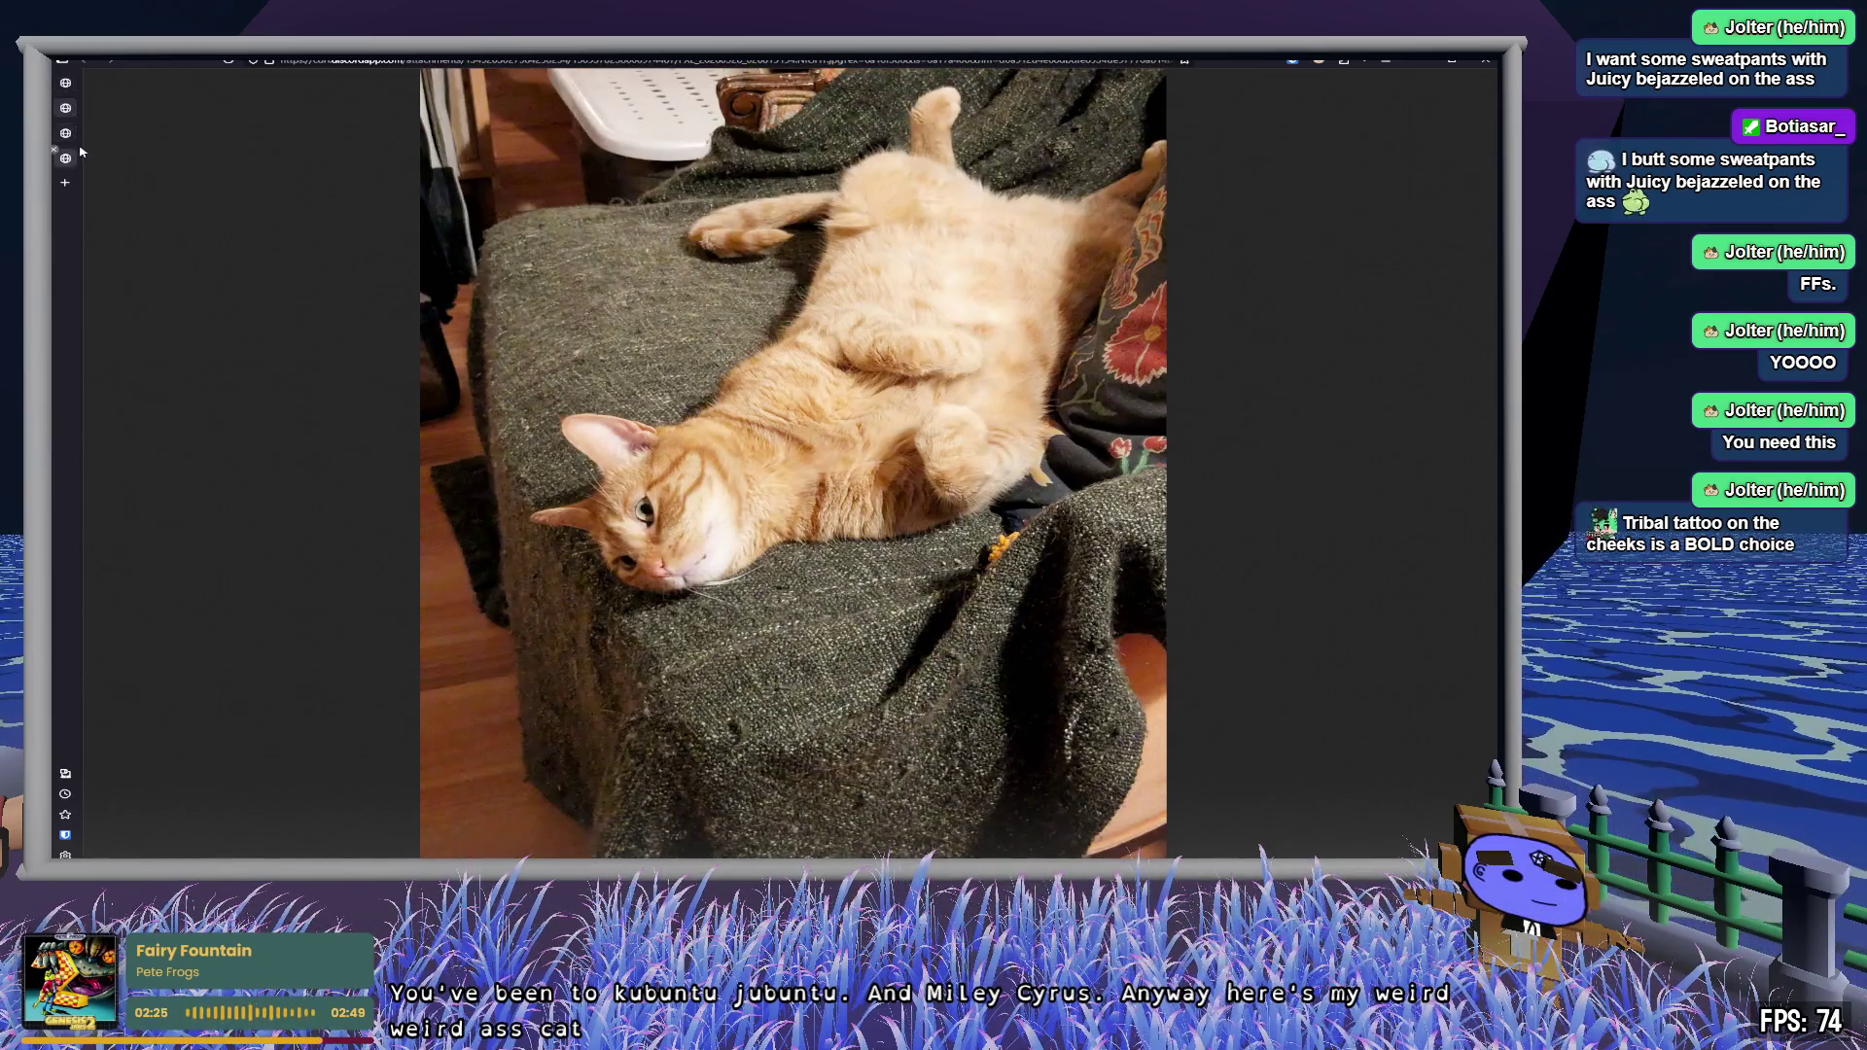
middle_click(78, 142)
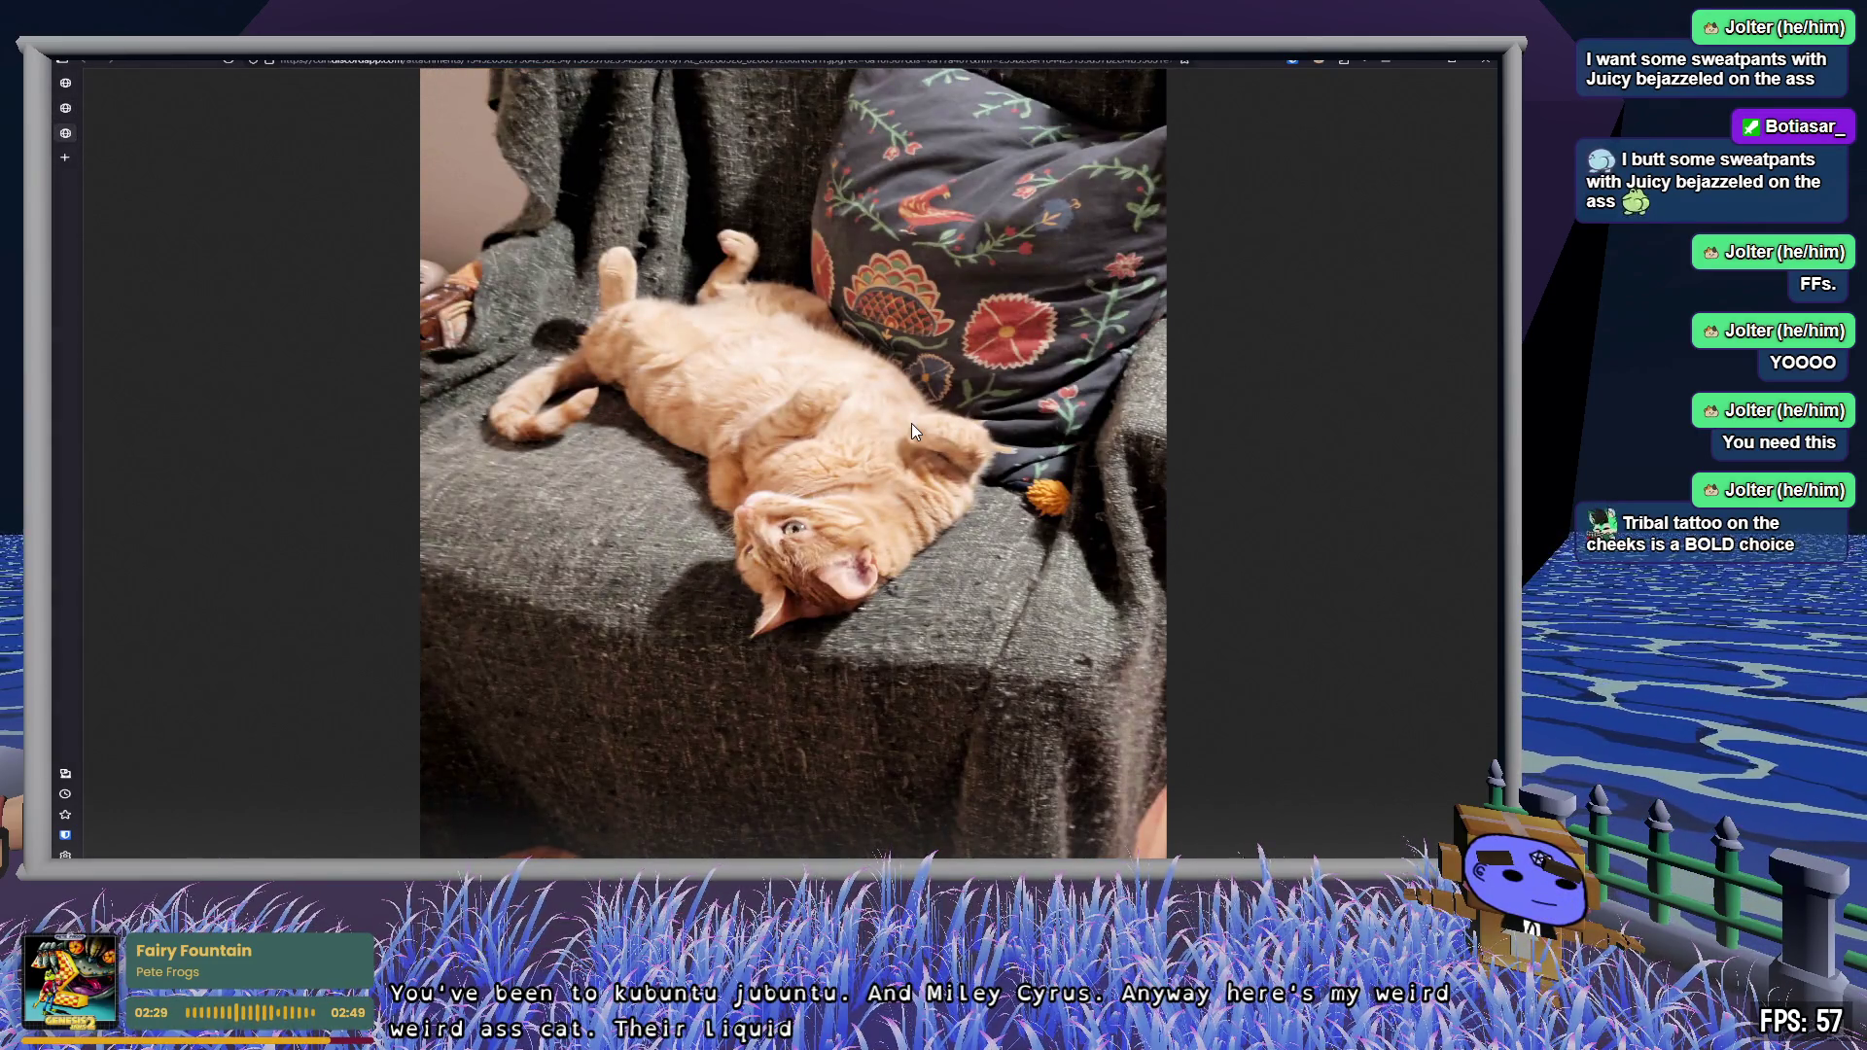
key("alt+Tab")
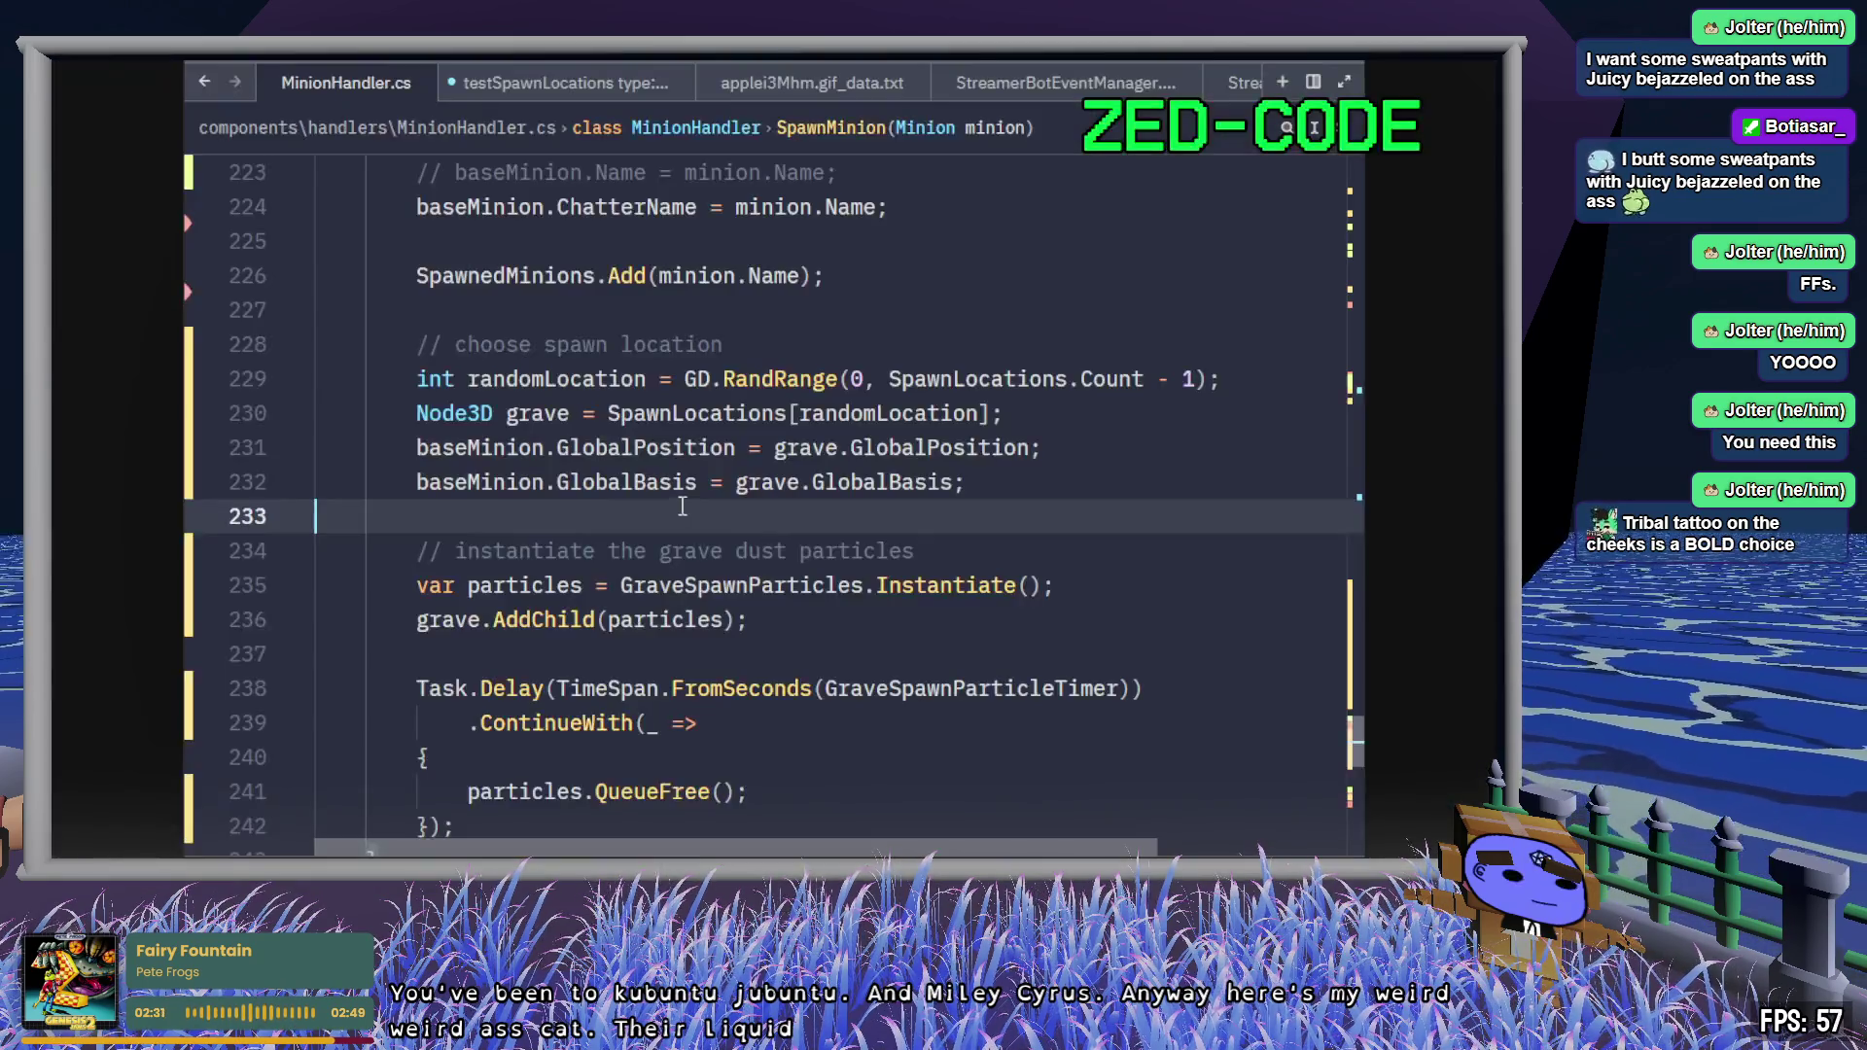
- Turn the testSpawnLocations lines 88–90 in _Ready into comments with Ctrl+/
scroll(917, 437, "up", 9)
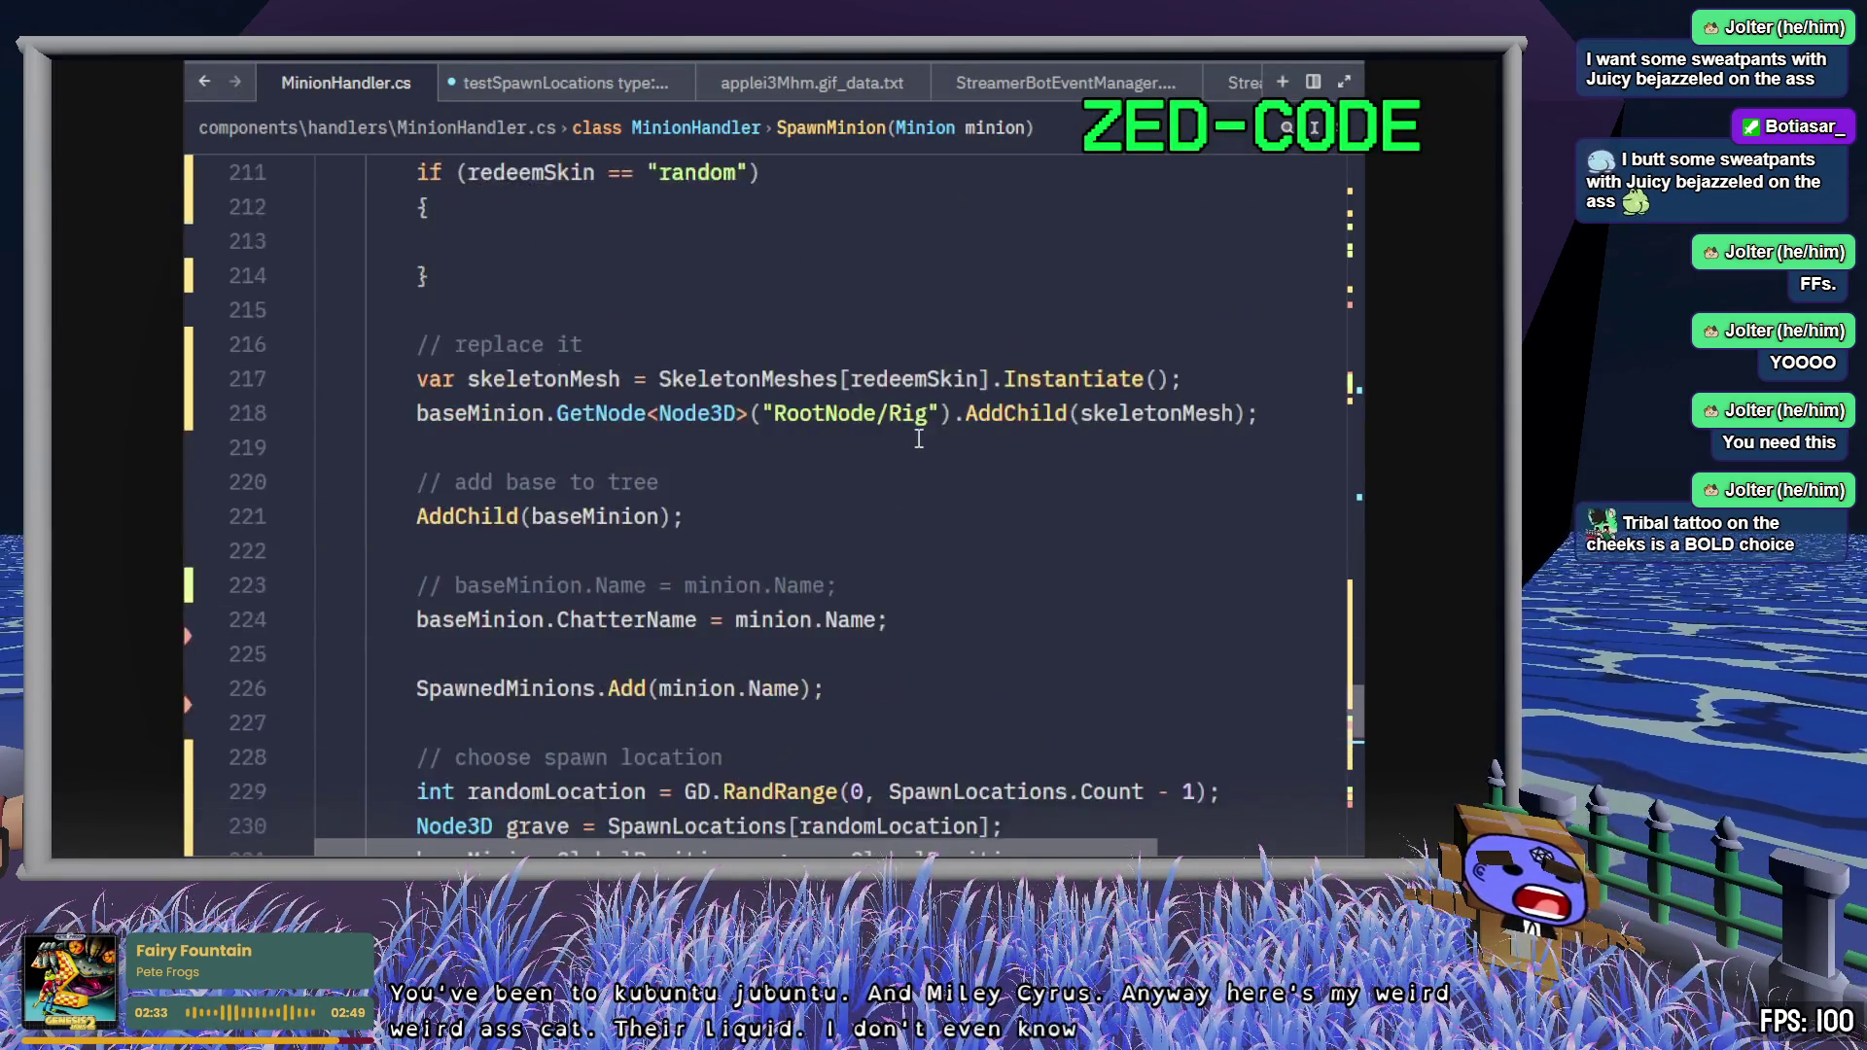
scroll(917, 442, "up", 20)
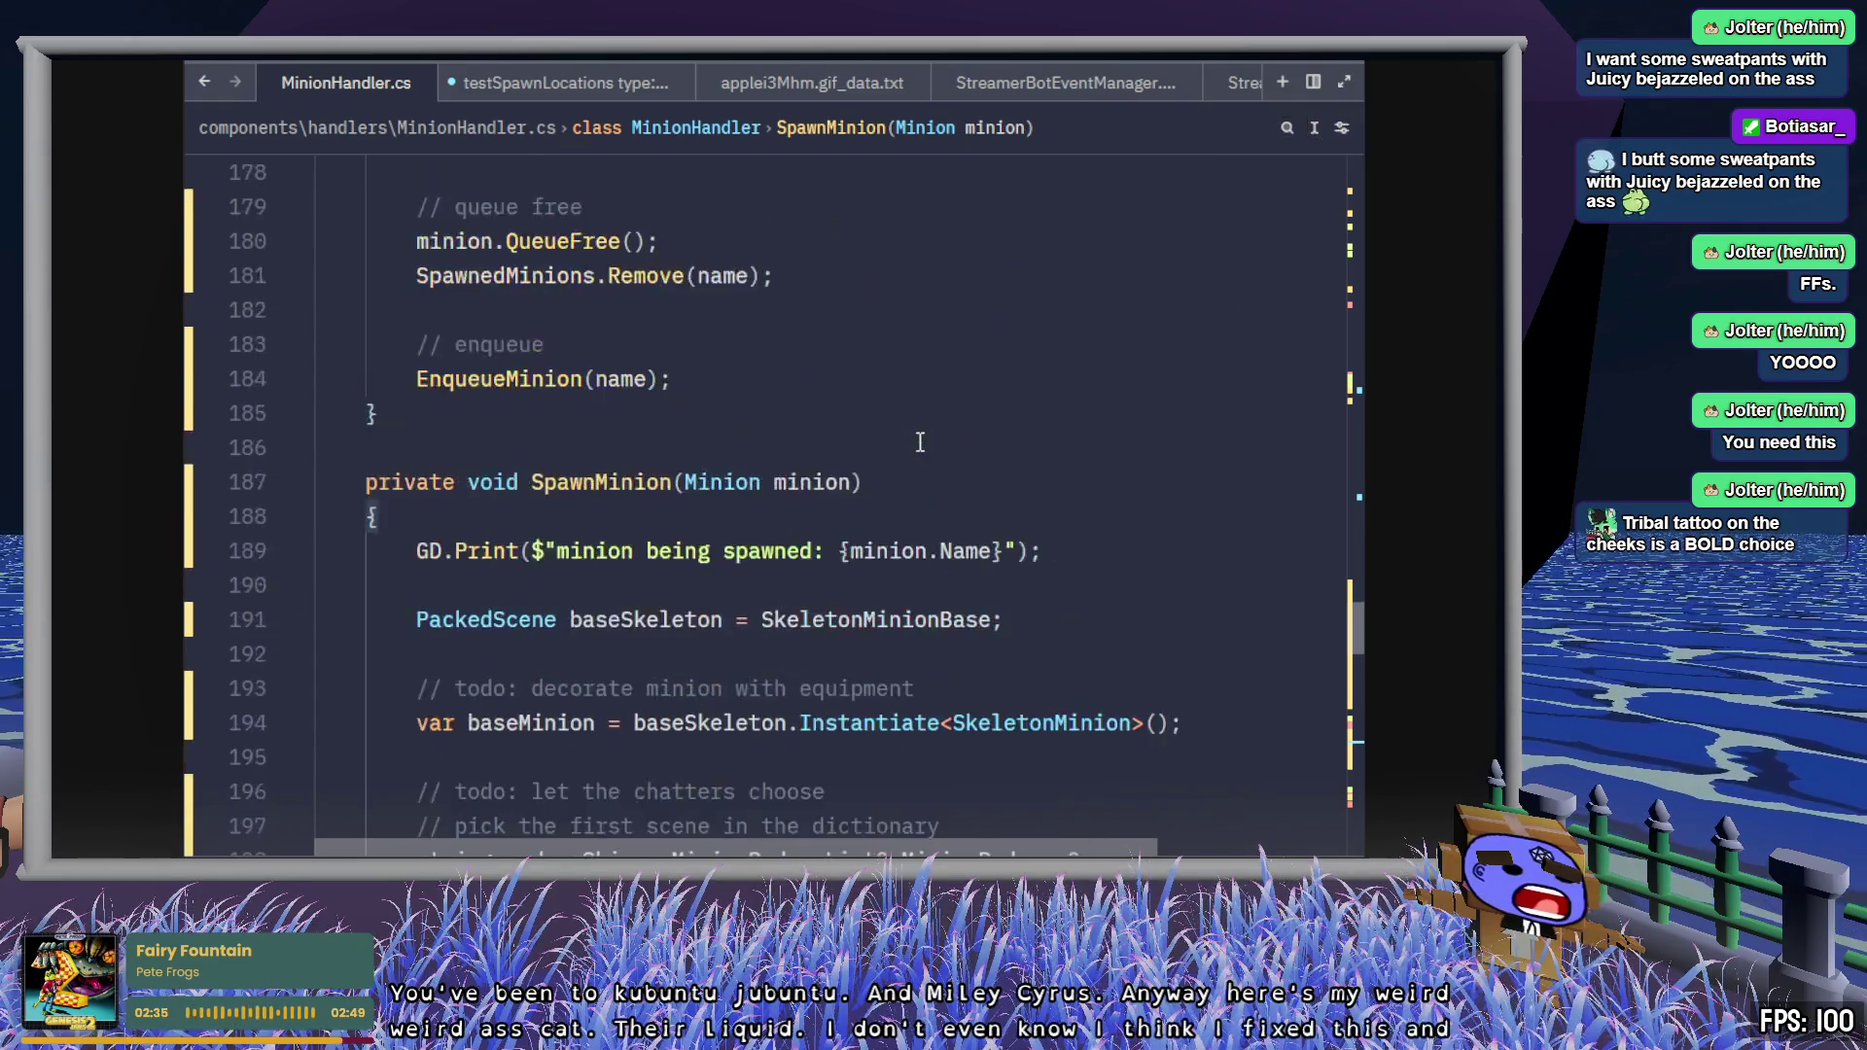
scroll(913, 439, "up", 17)
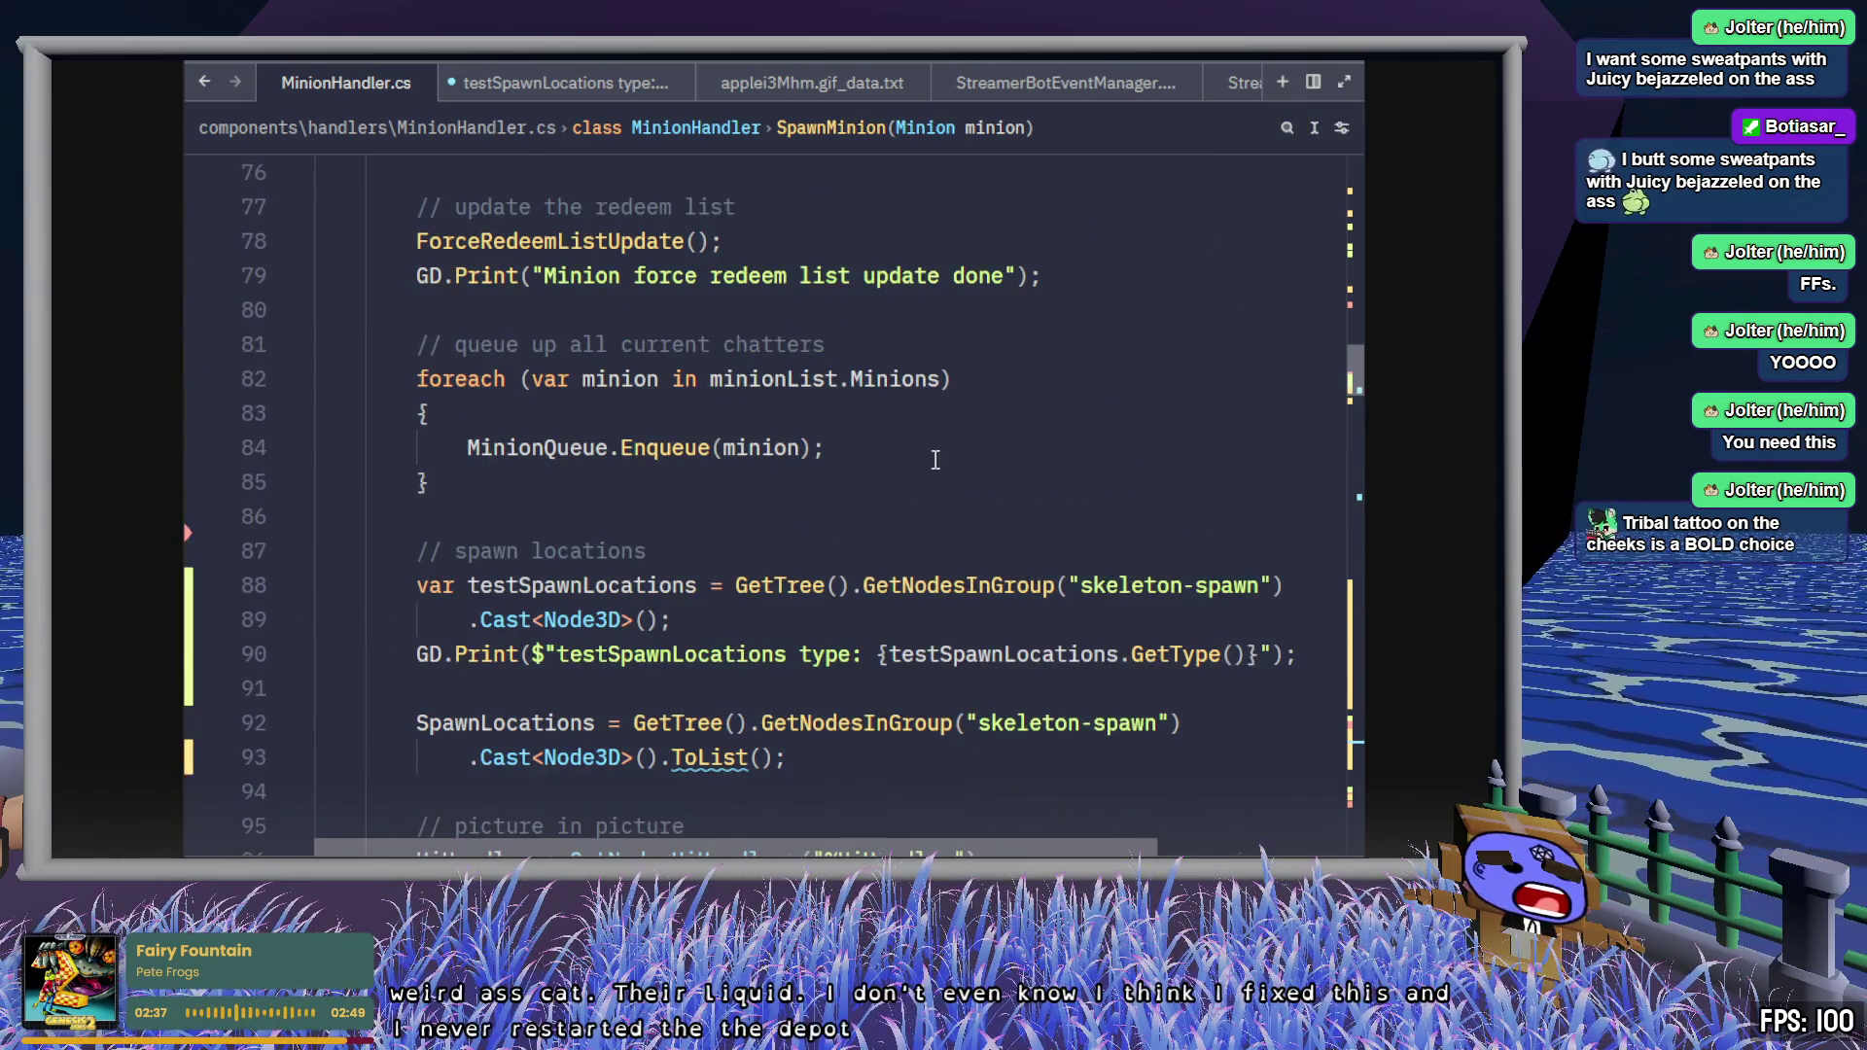
scroll(916, 443, "down", 3)
left_click(918, 448)
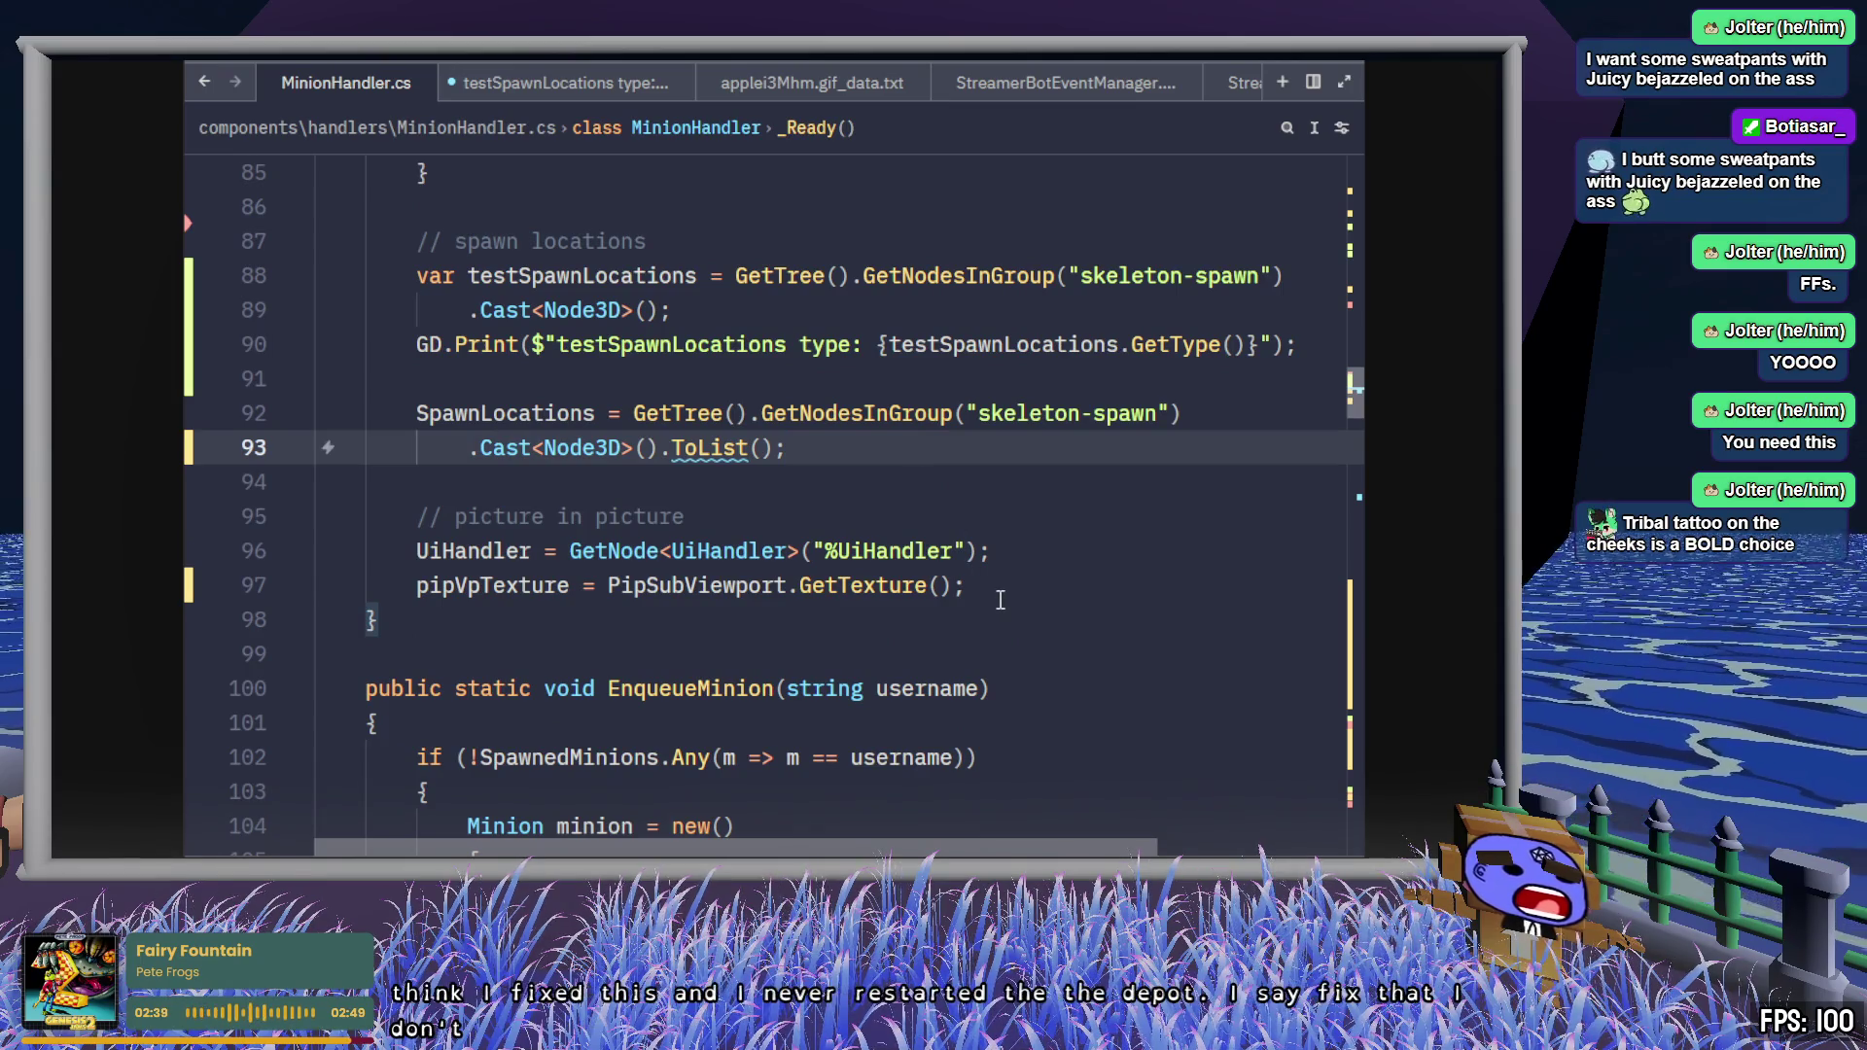
left_click_drag(1300, 350, 418, 277)
key("ctrl+slash")
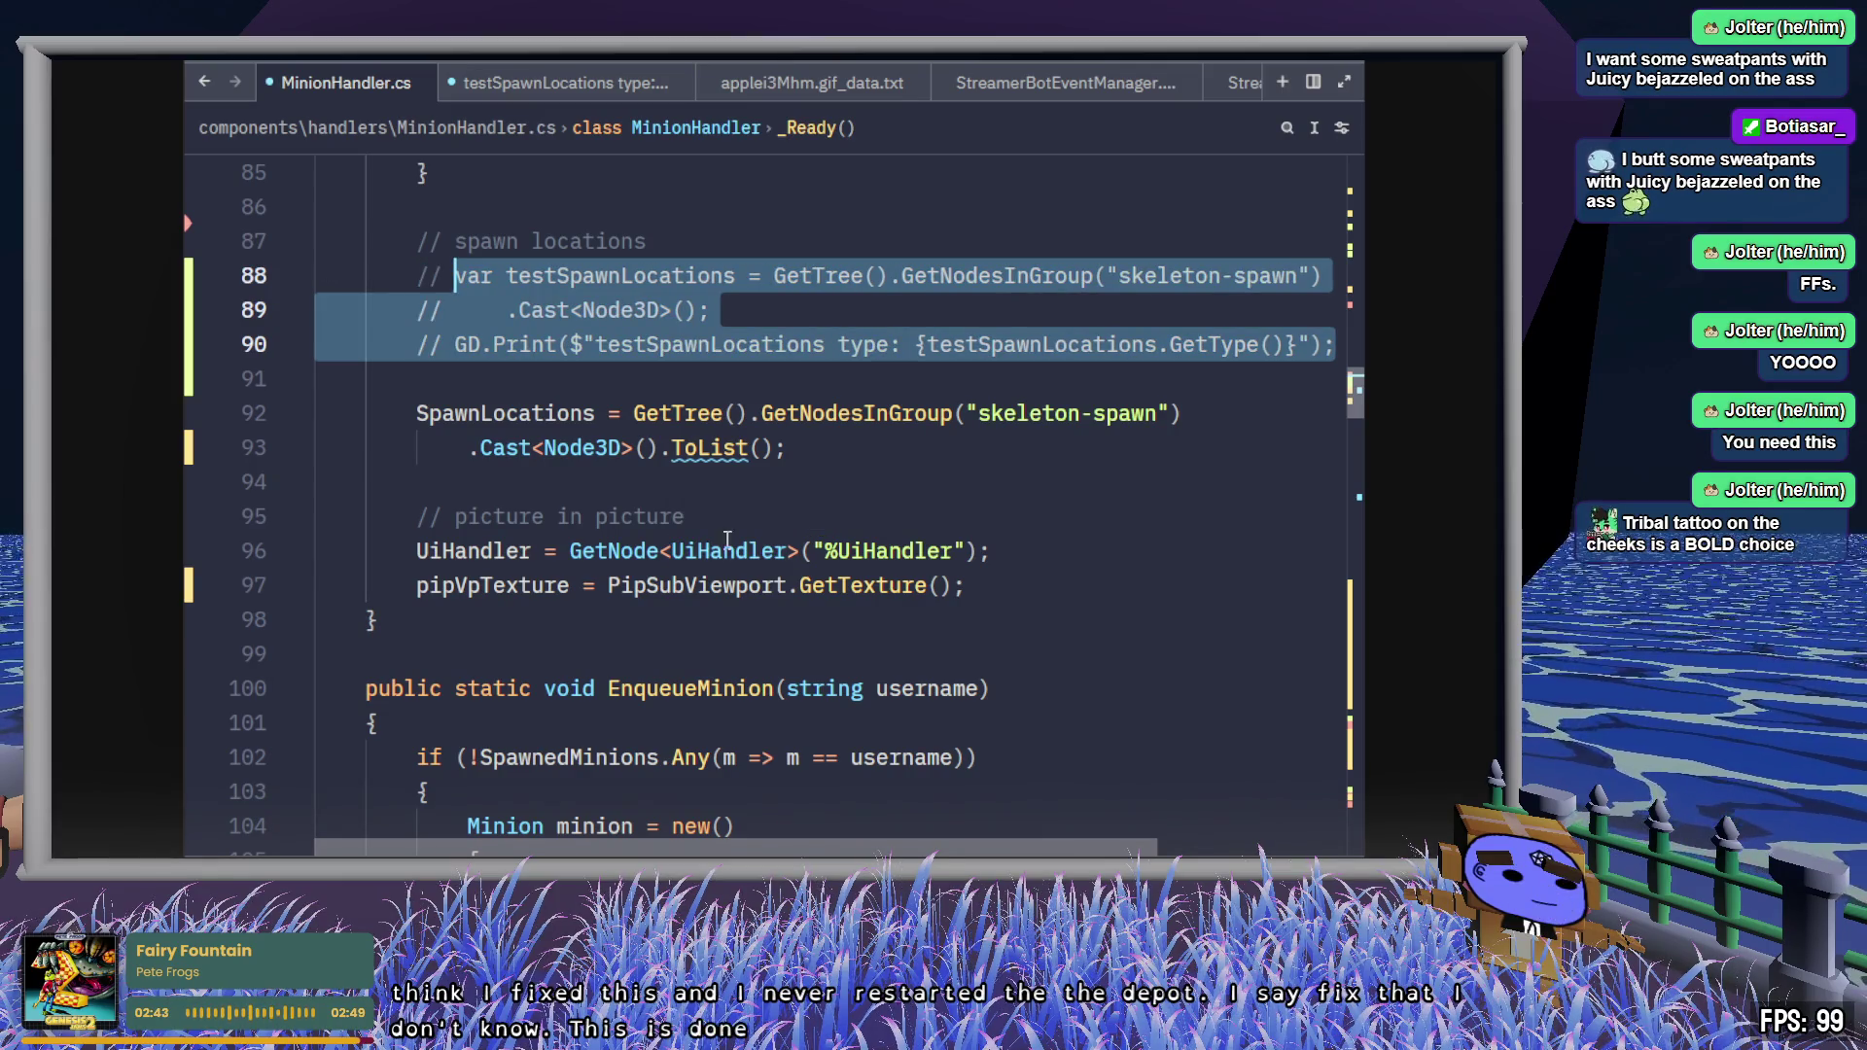
left_click(824, 442)
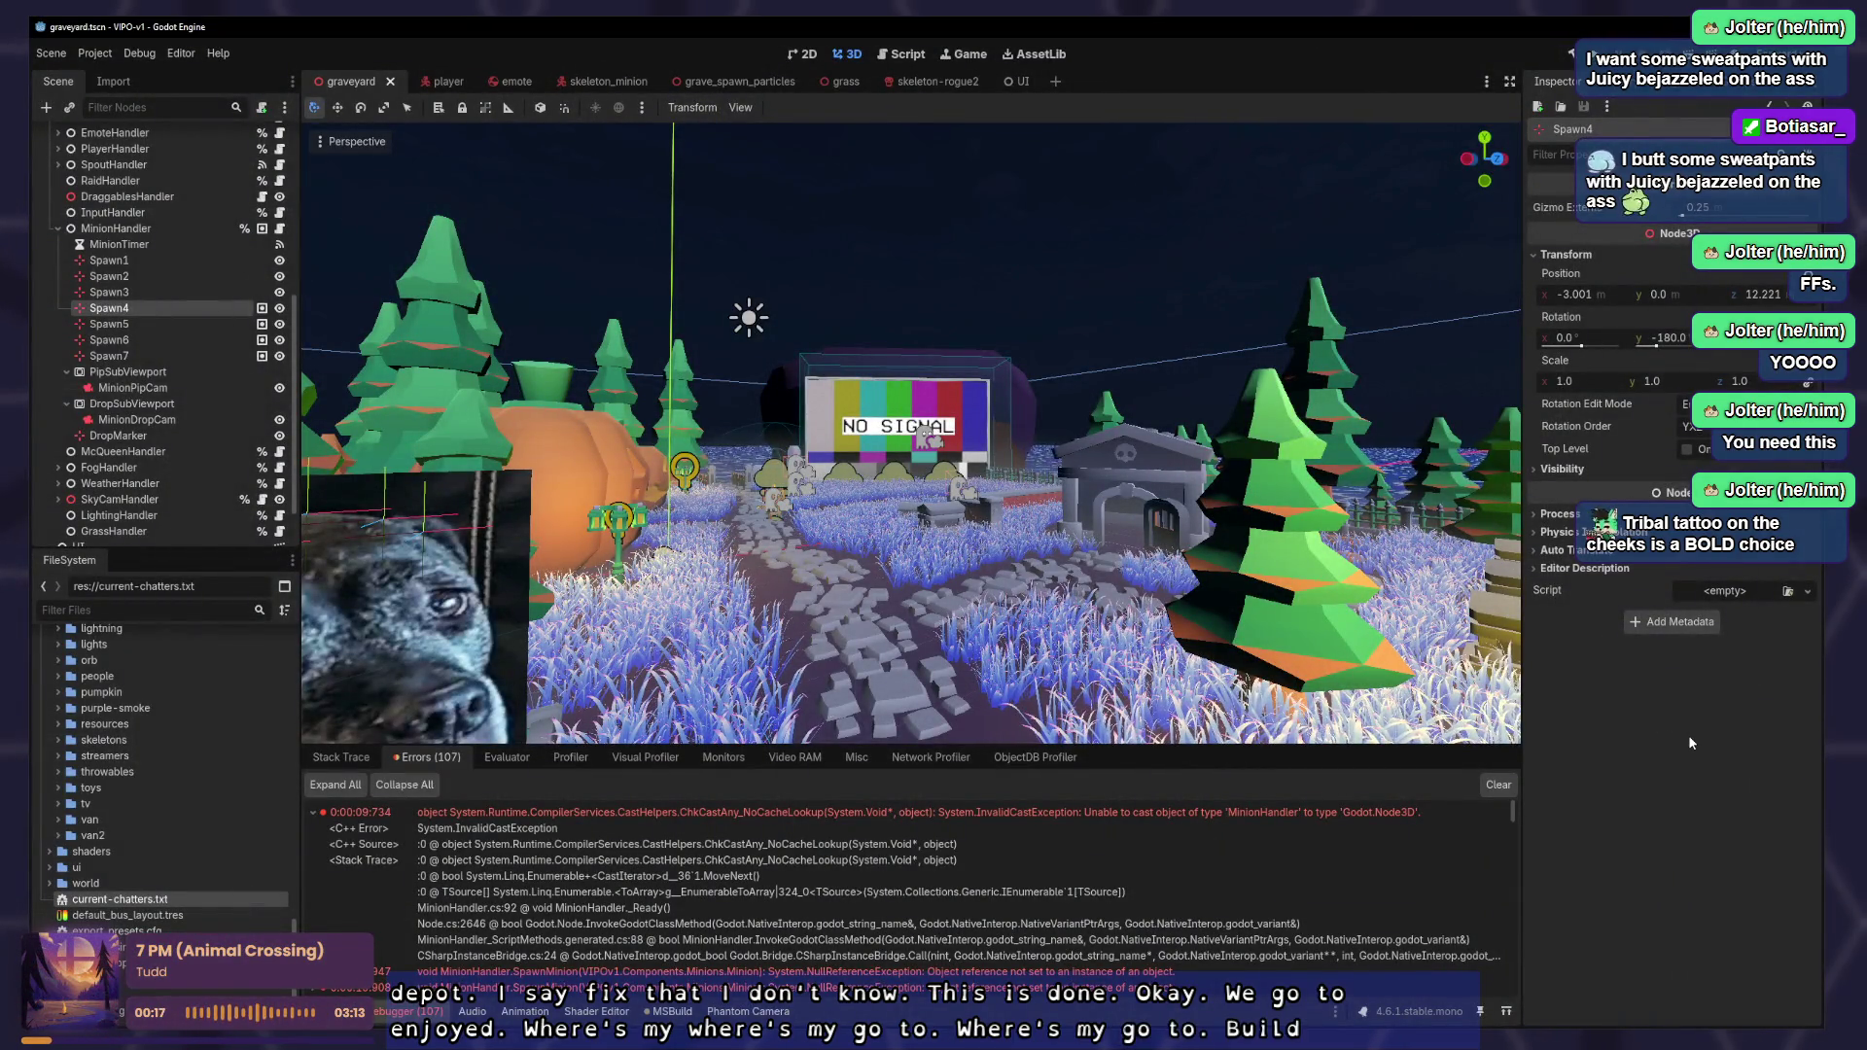
- Build and run the project, switch the bottom panel to Output, and run again with F5
key("alt+b")
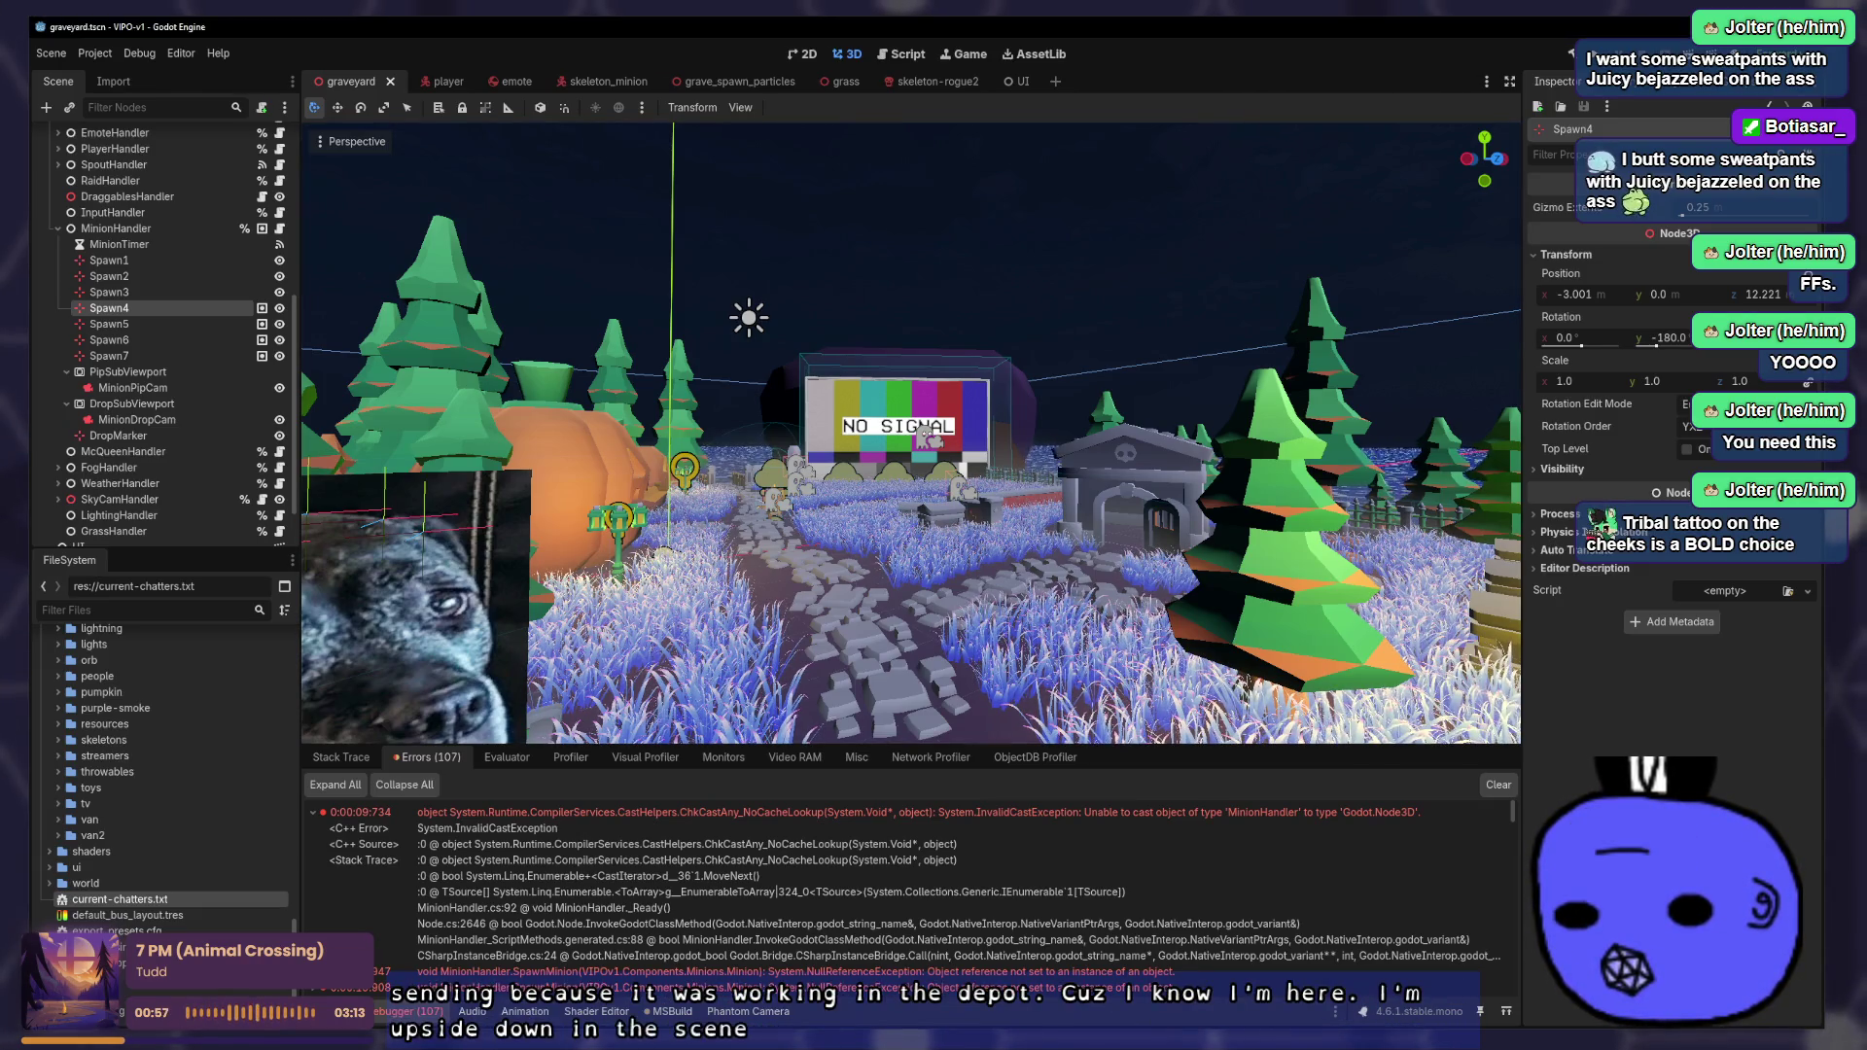
left_click(336, 1011)
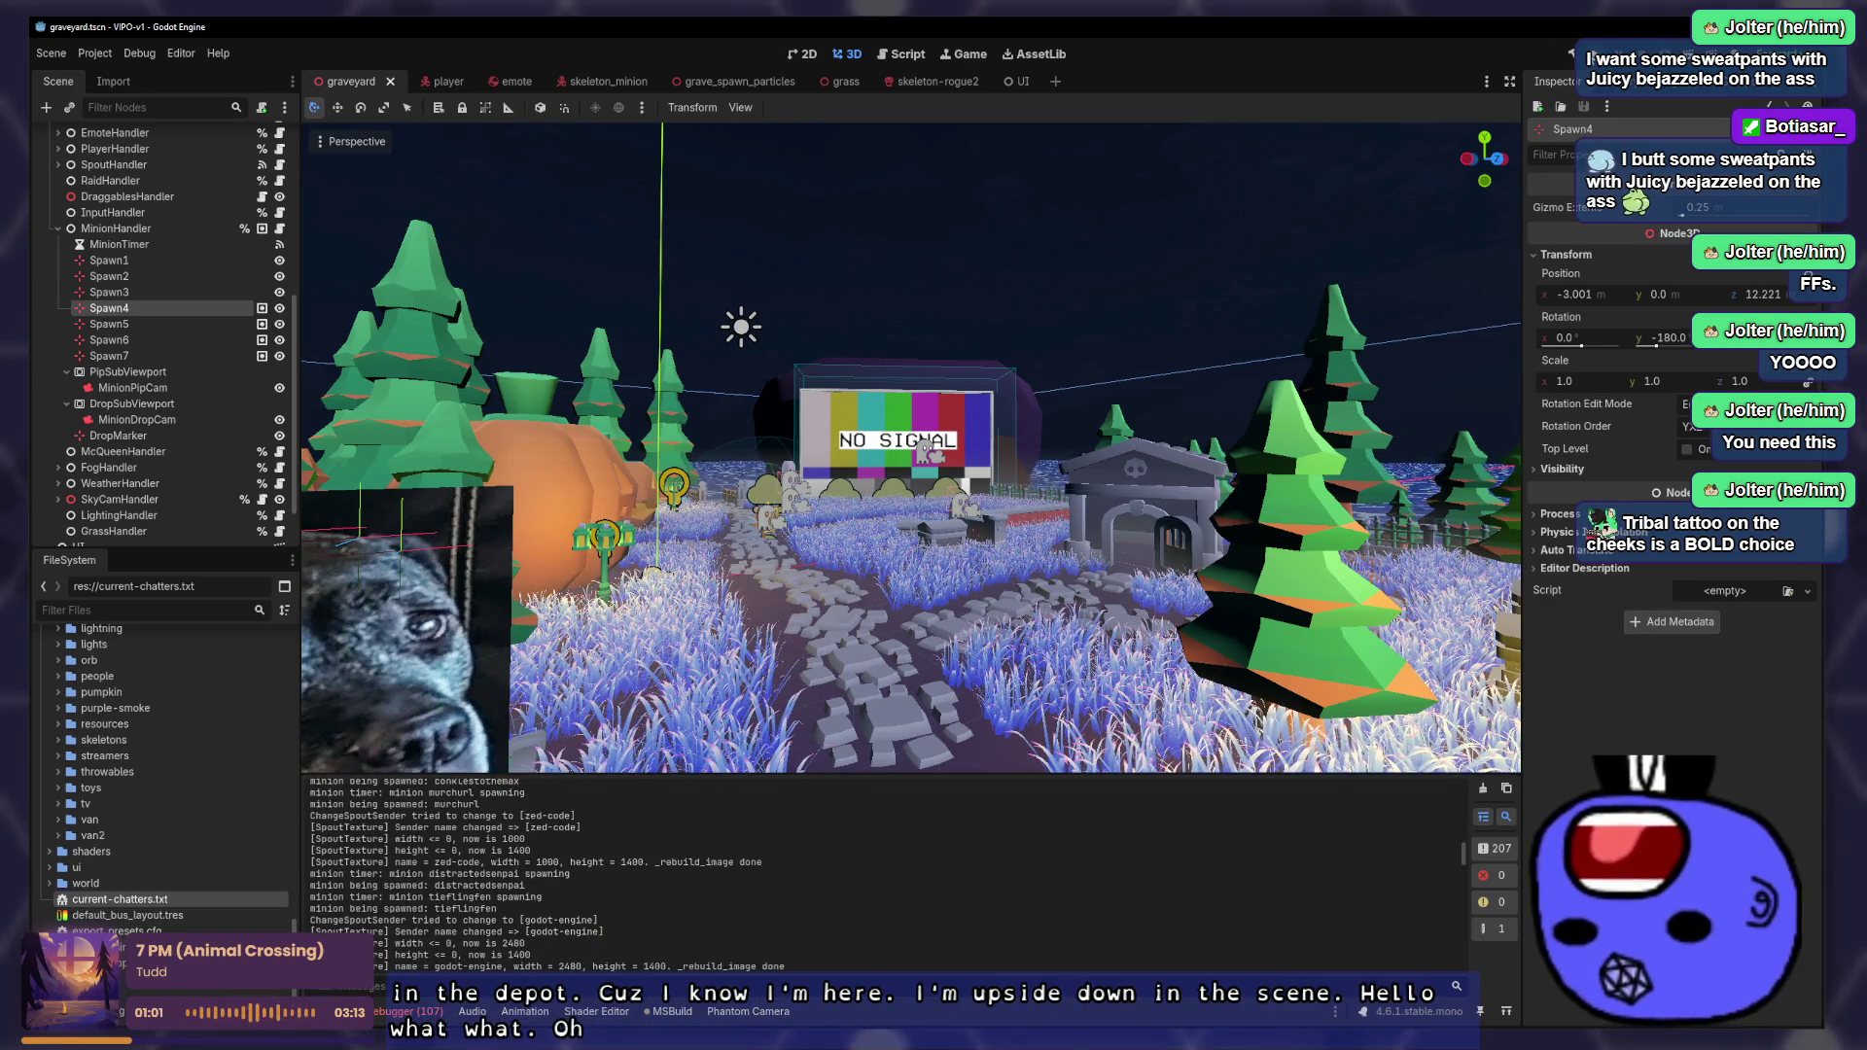
key("F5")
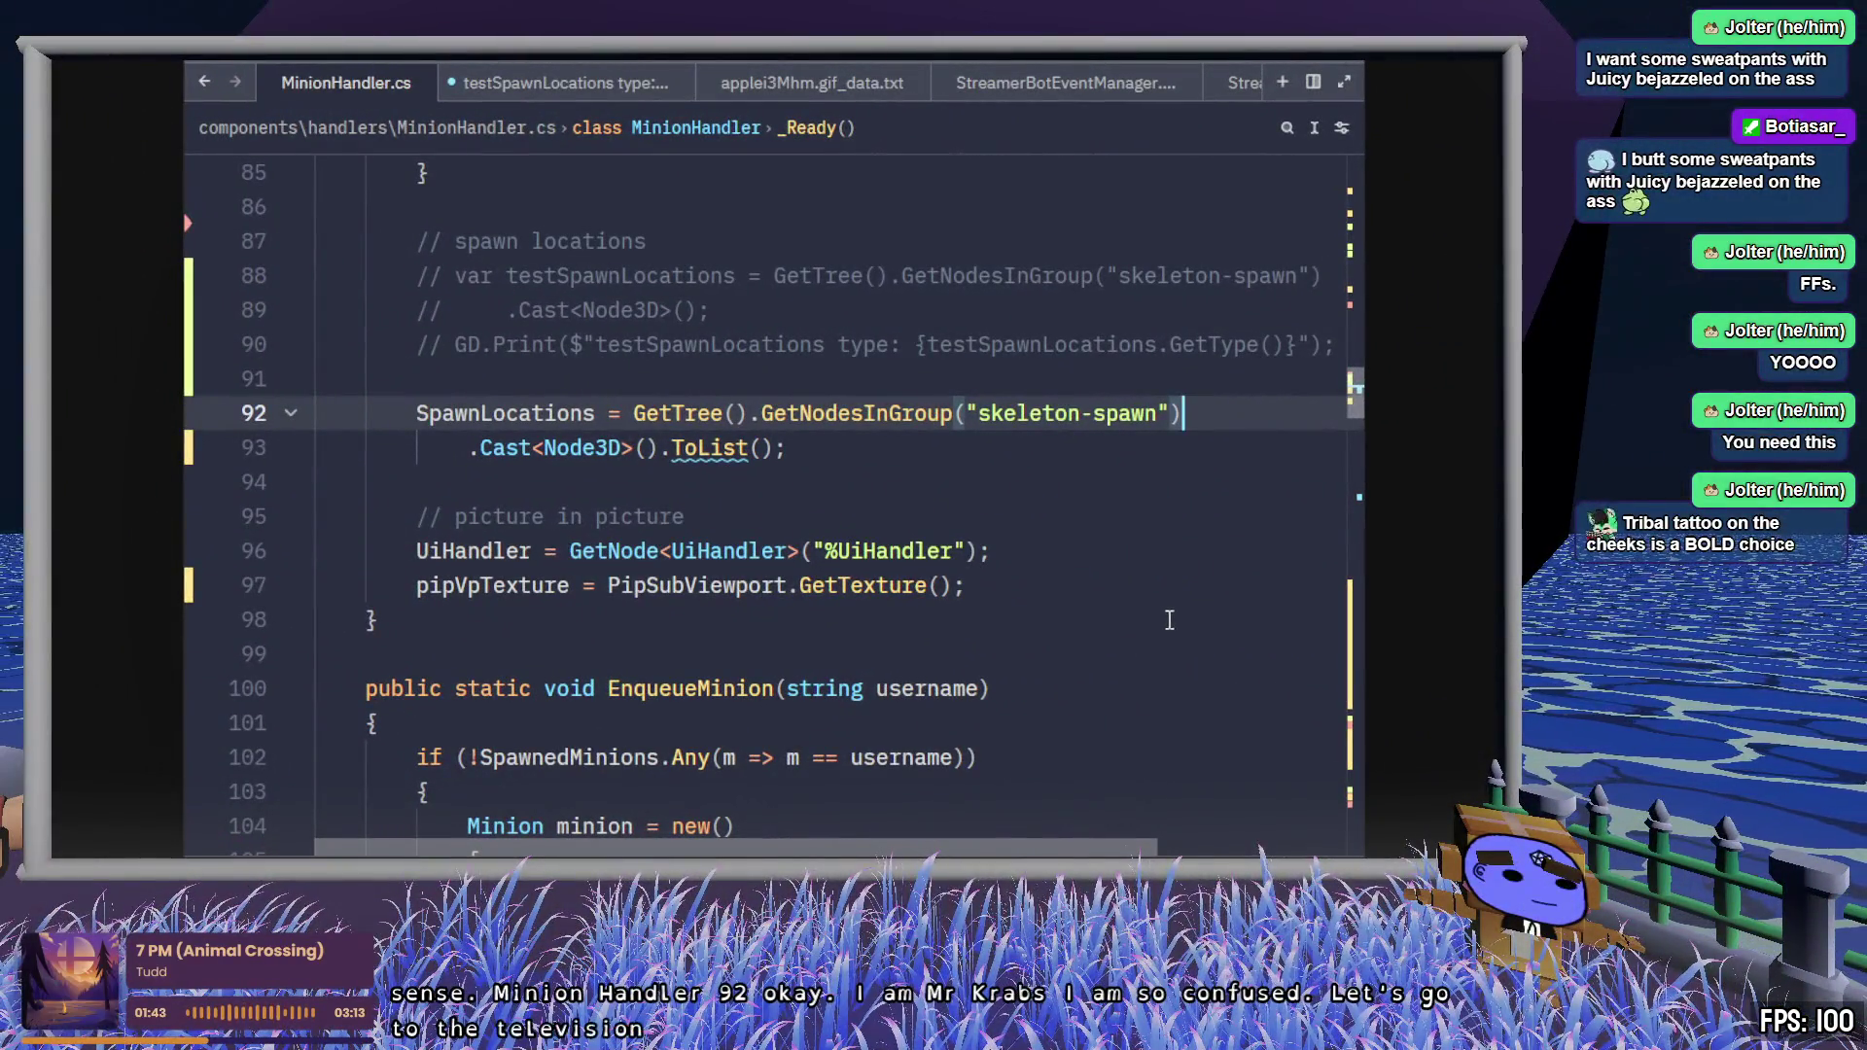
- Check that the MinionHandler class on line 8 derives from plain Node, then return to Godot
mouse_move(712, 310)
left_mouse_down()
mouse_move(584, 311)
mouse_move(416, 272)
left_mouse_up()
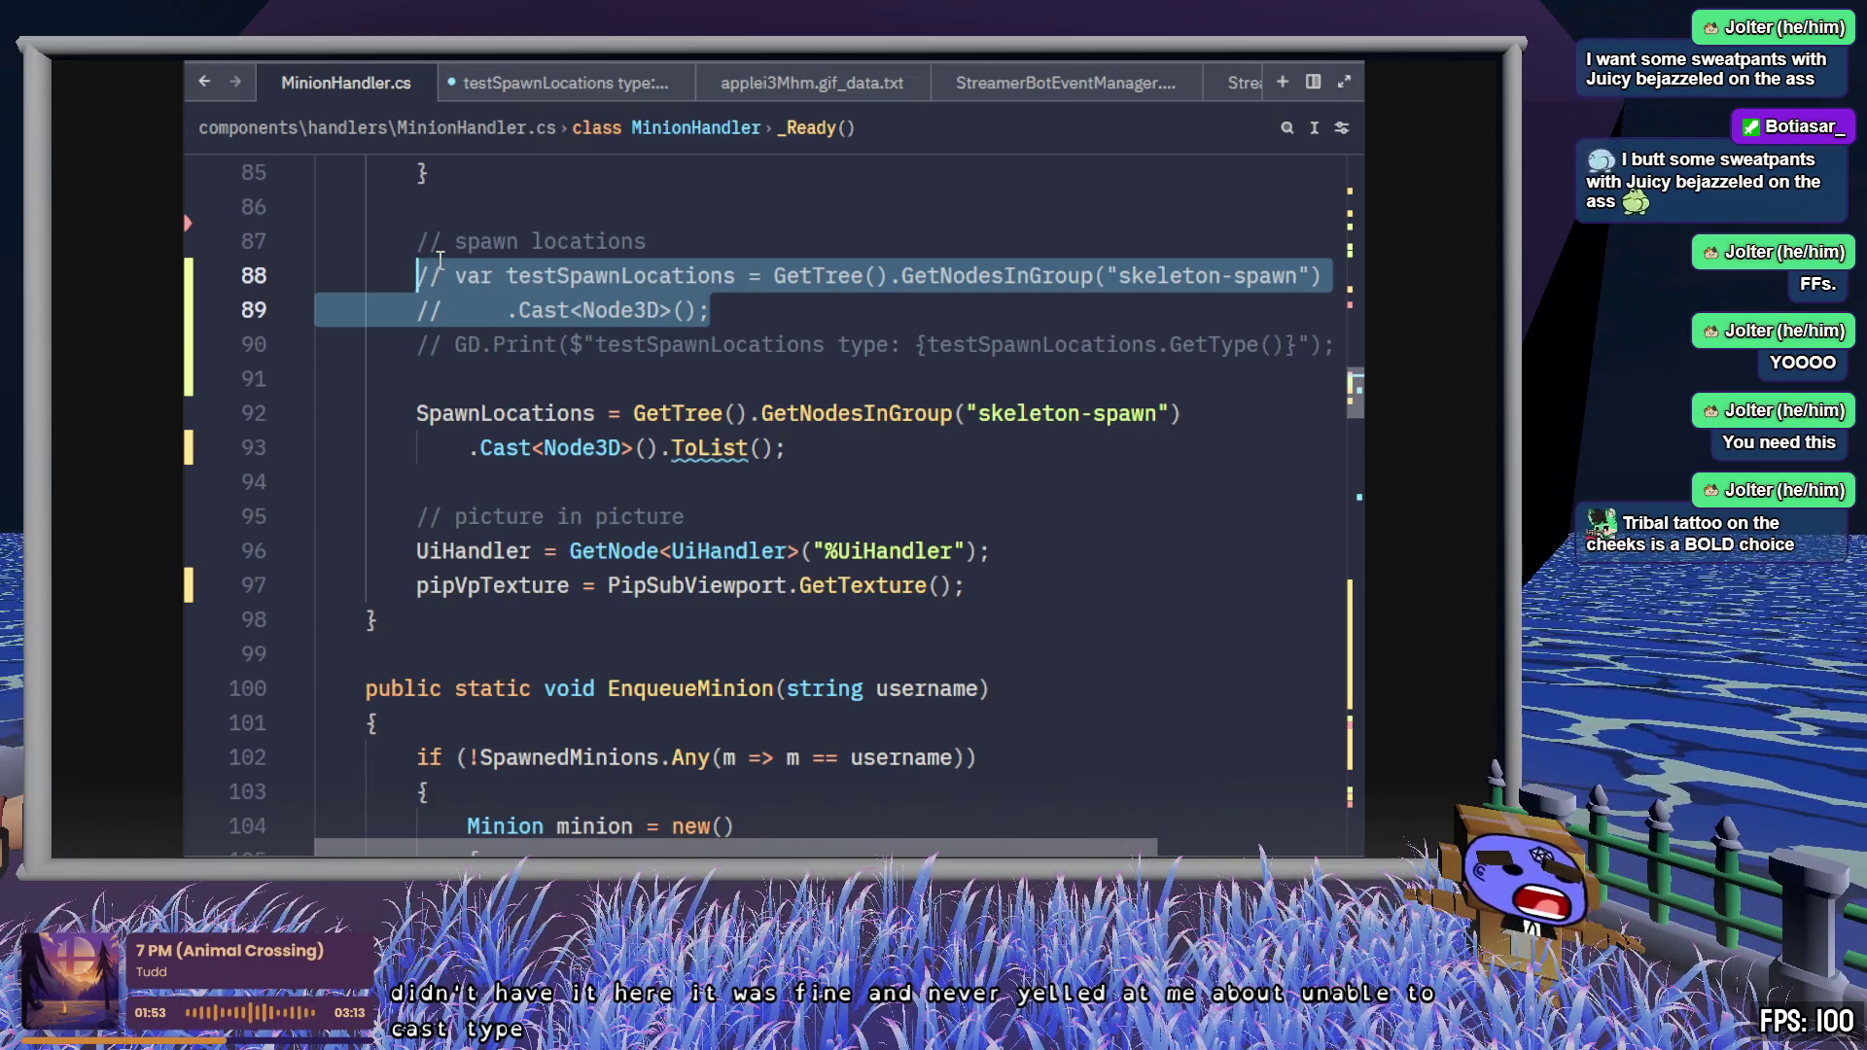
scroll(880, 617, "up", 15)
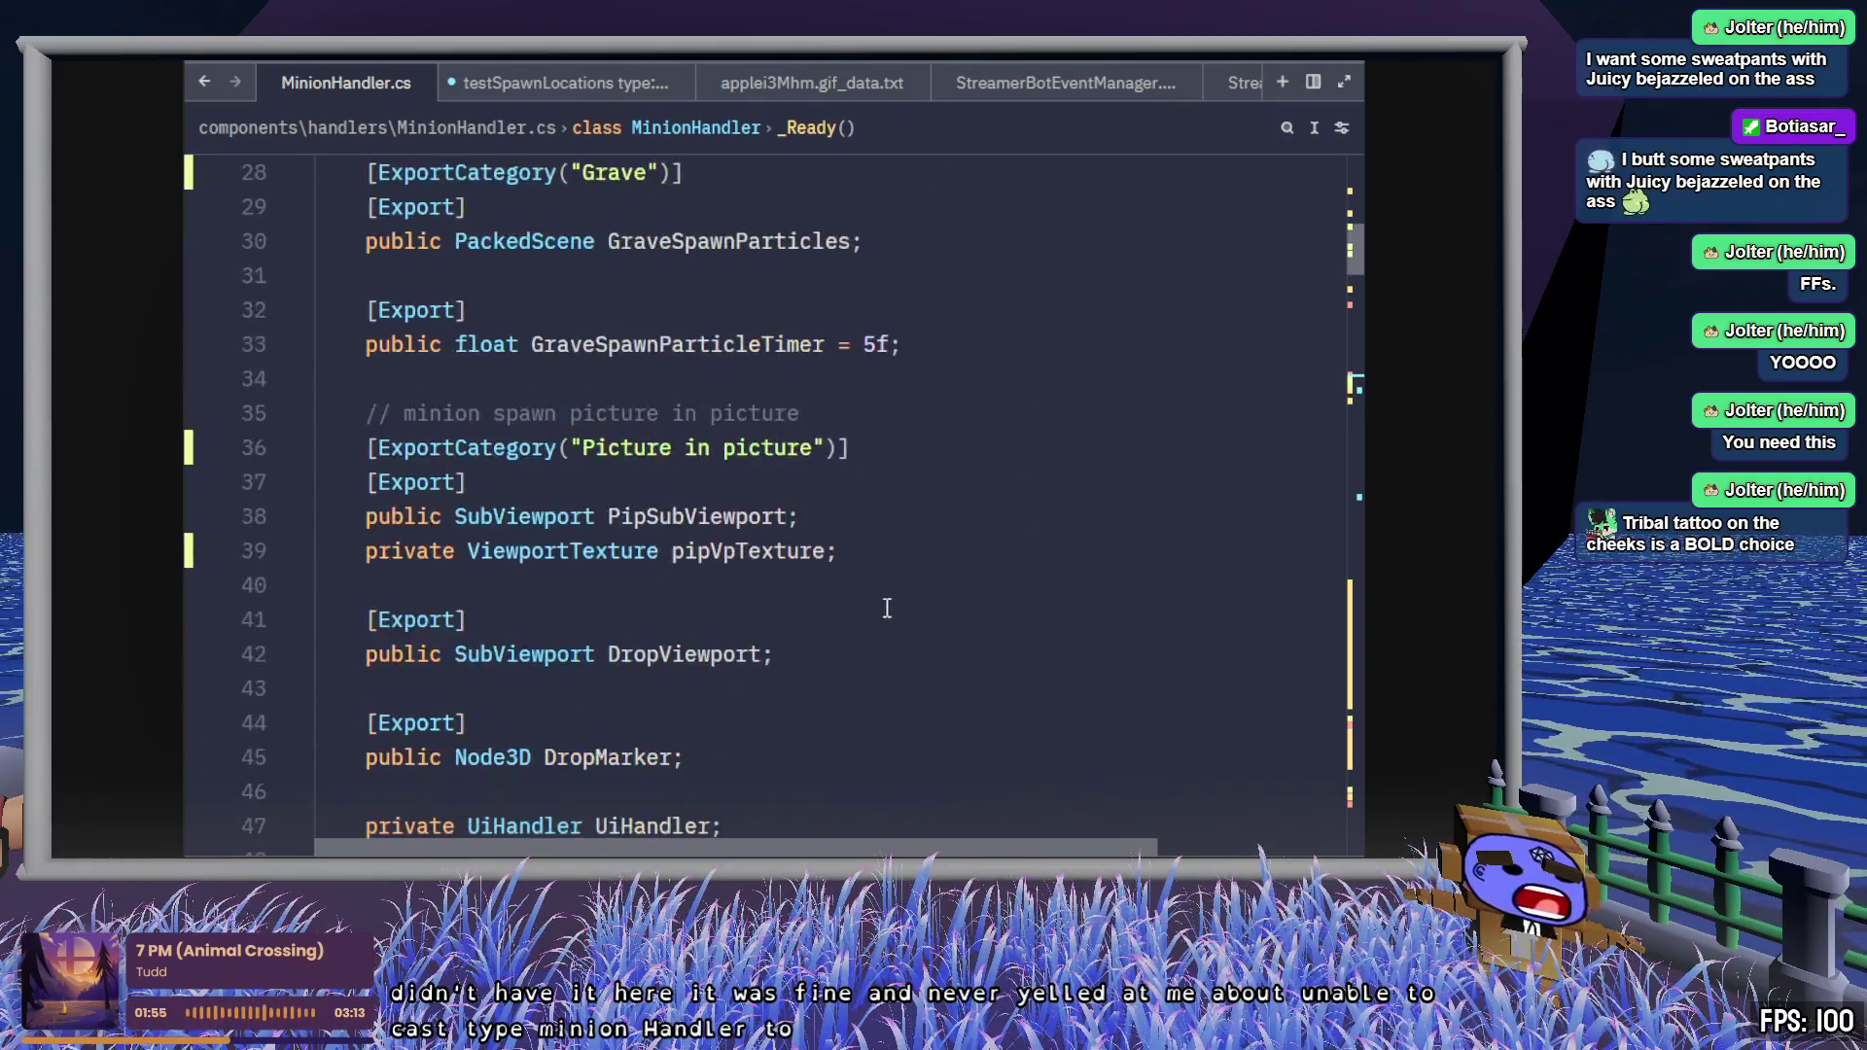
scroll(887, 608, "up", 9)
left_click_drag(838, 414, 583, 413)
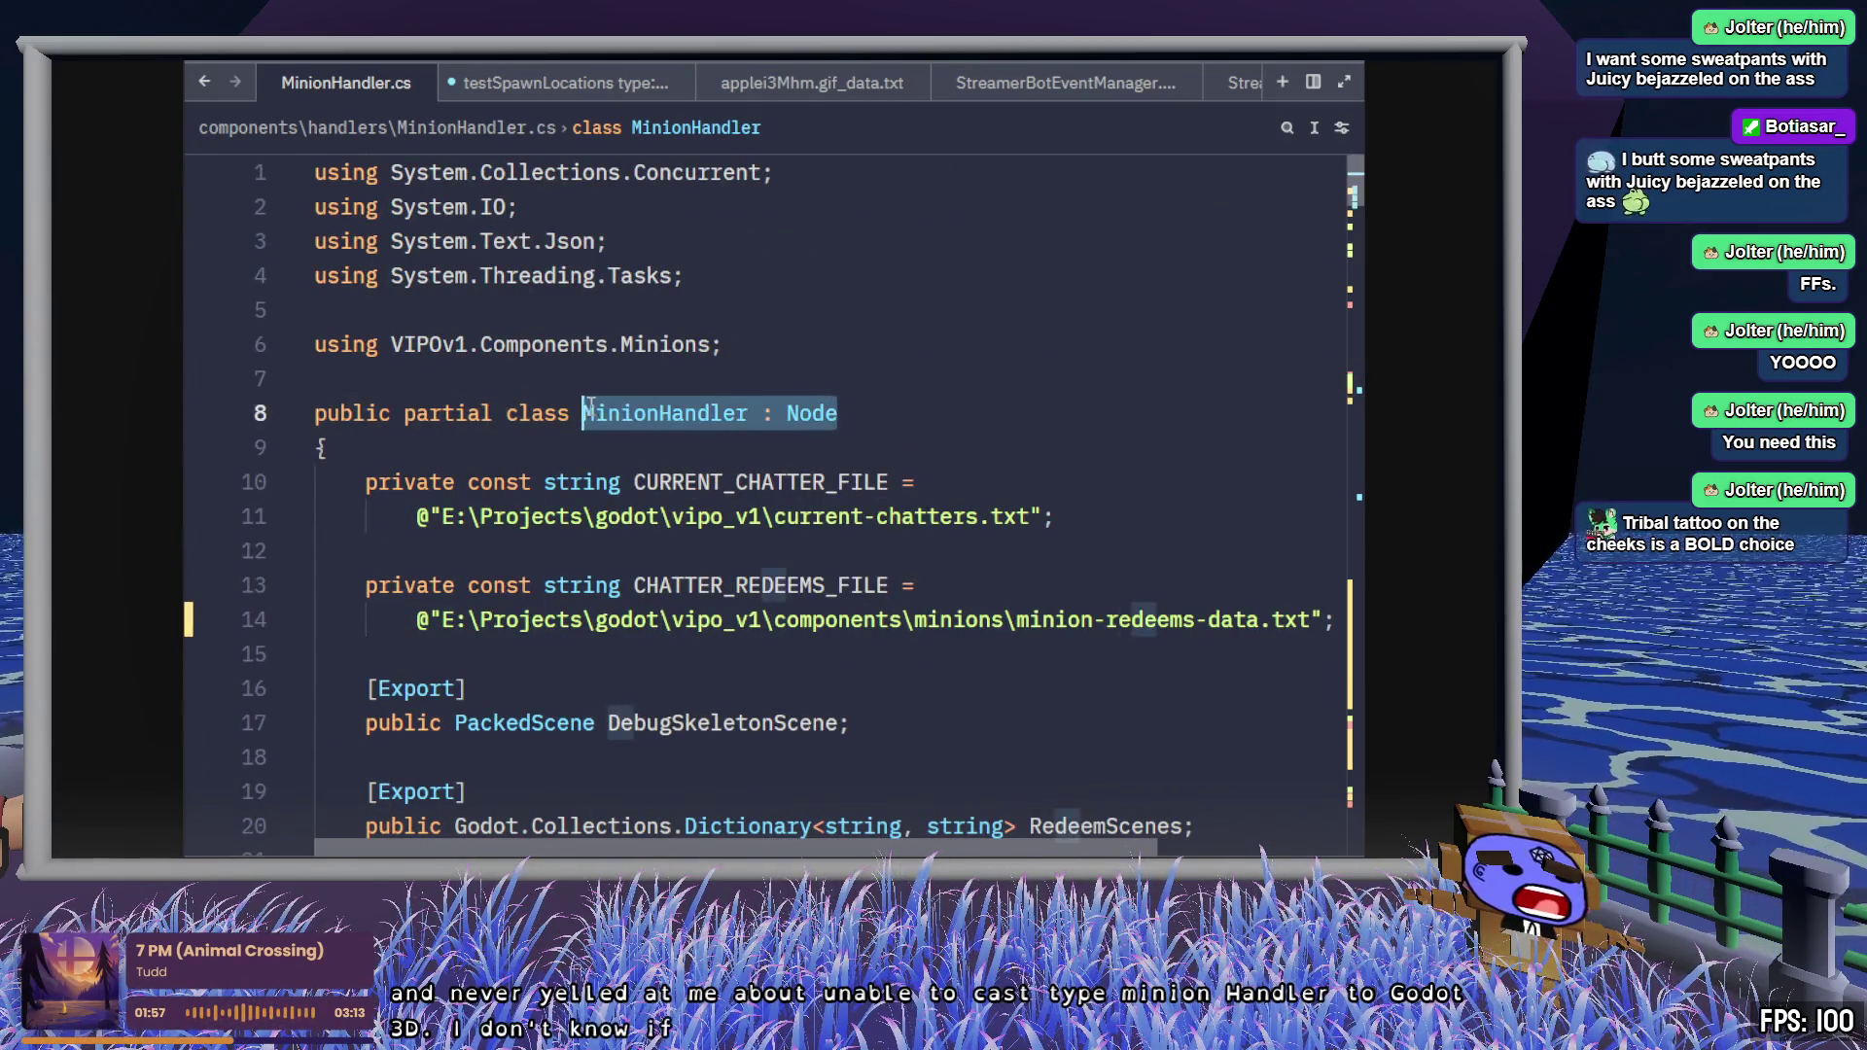
scroll(1109, 559, "down", 15)
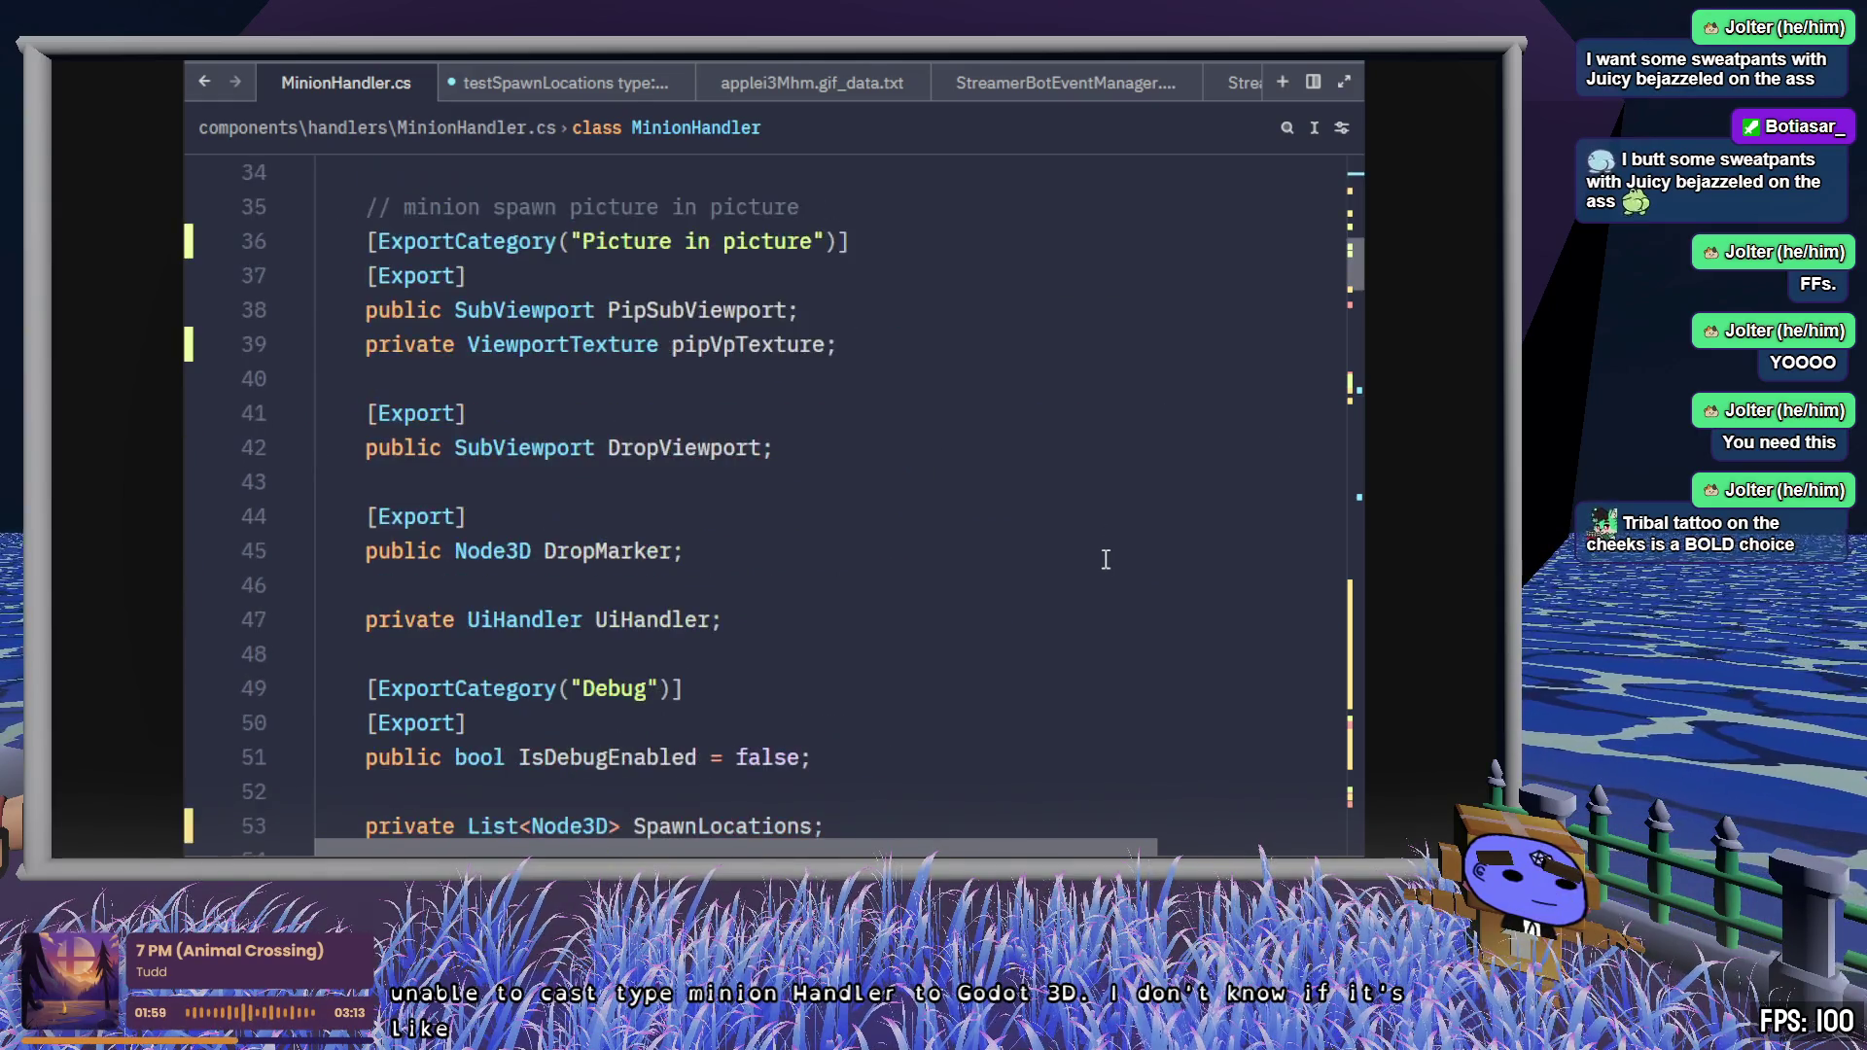
left_click(1118, 554)
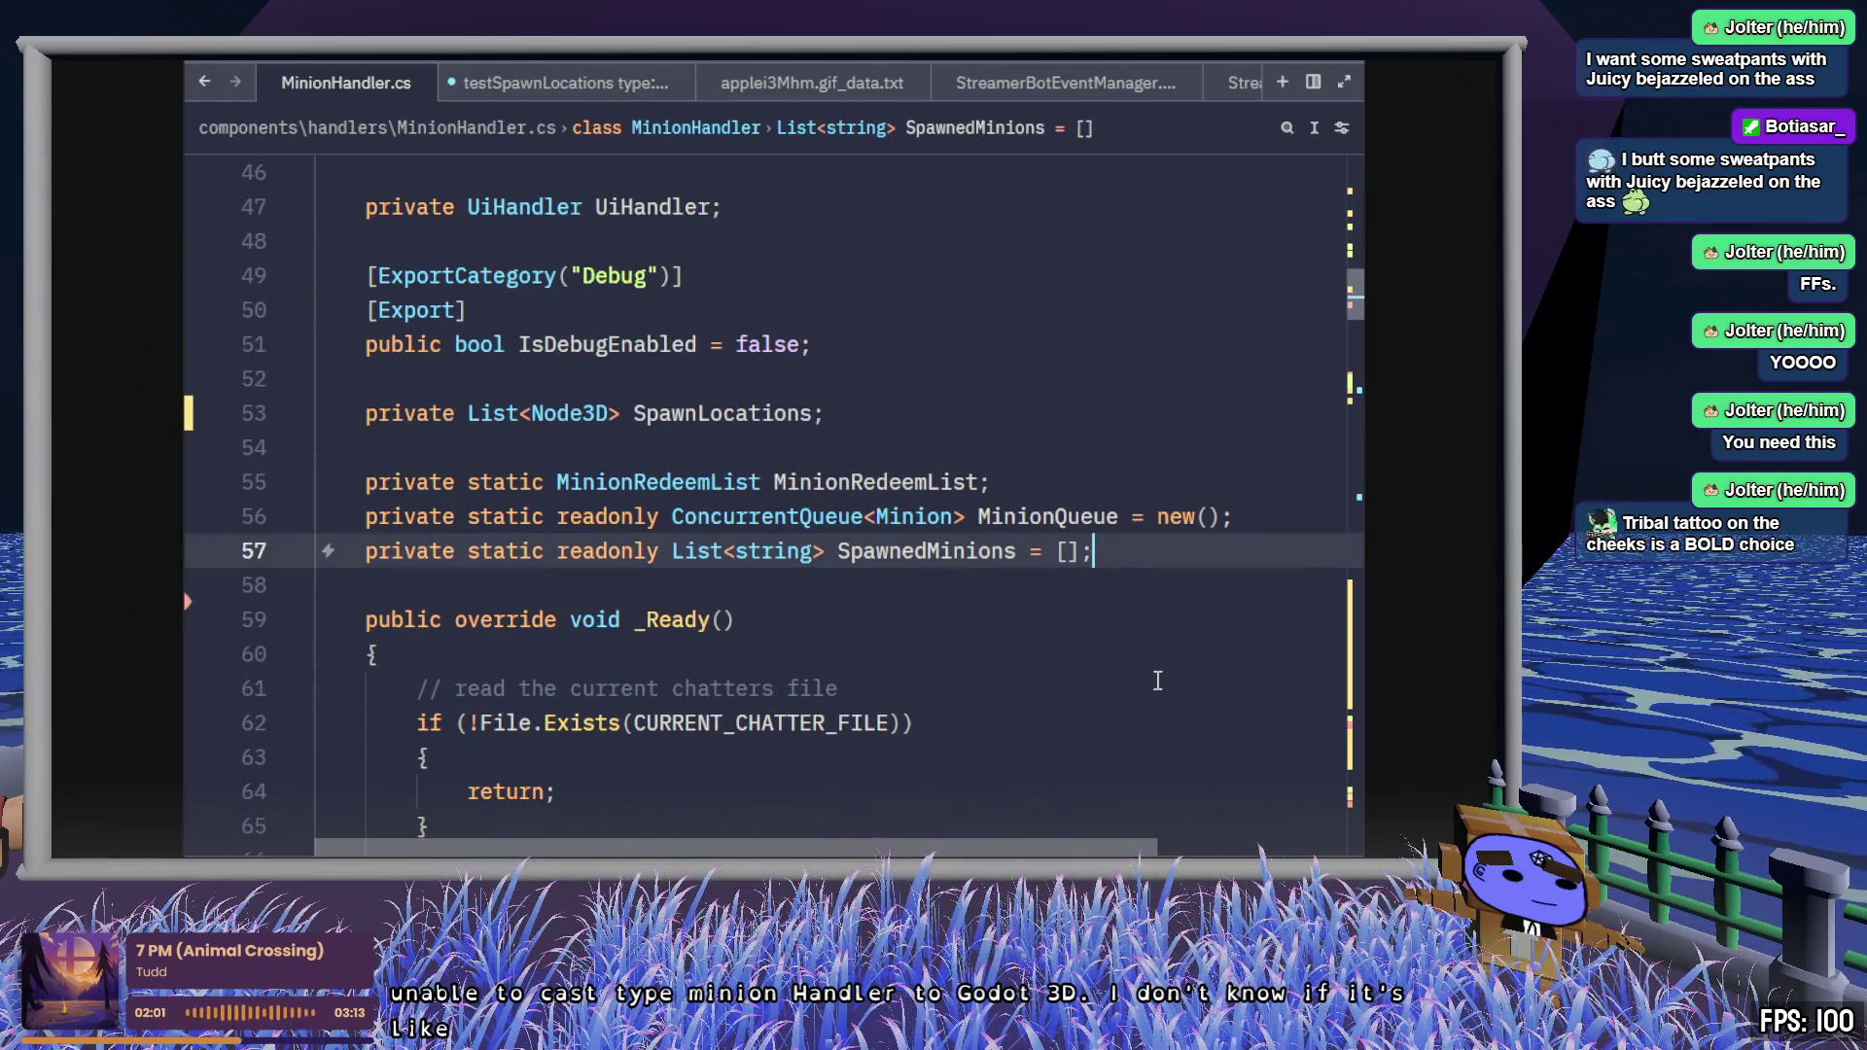
scroll(1158, 684, "up", 15)
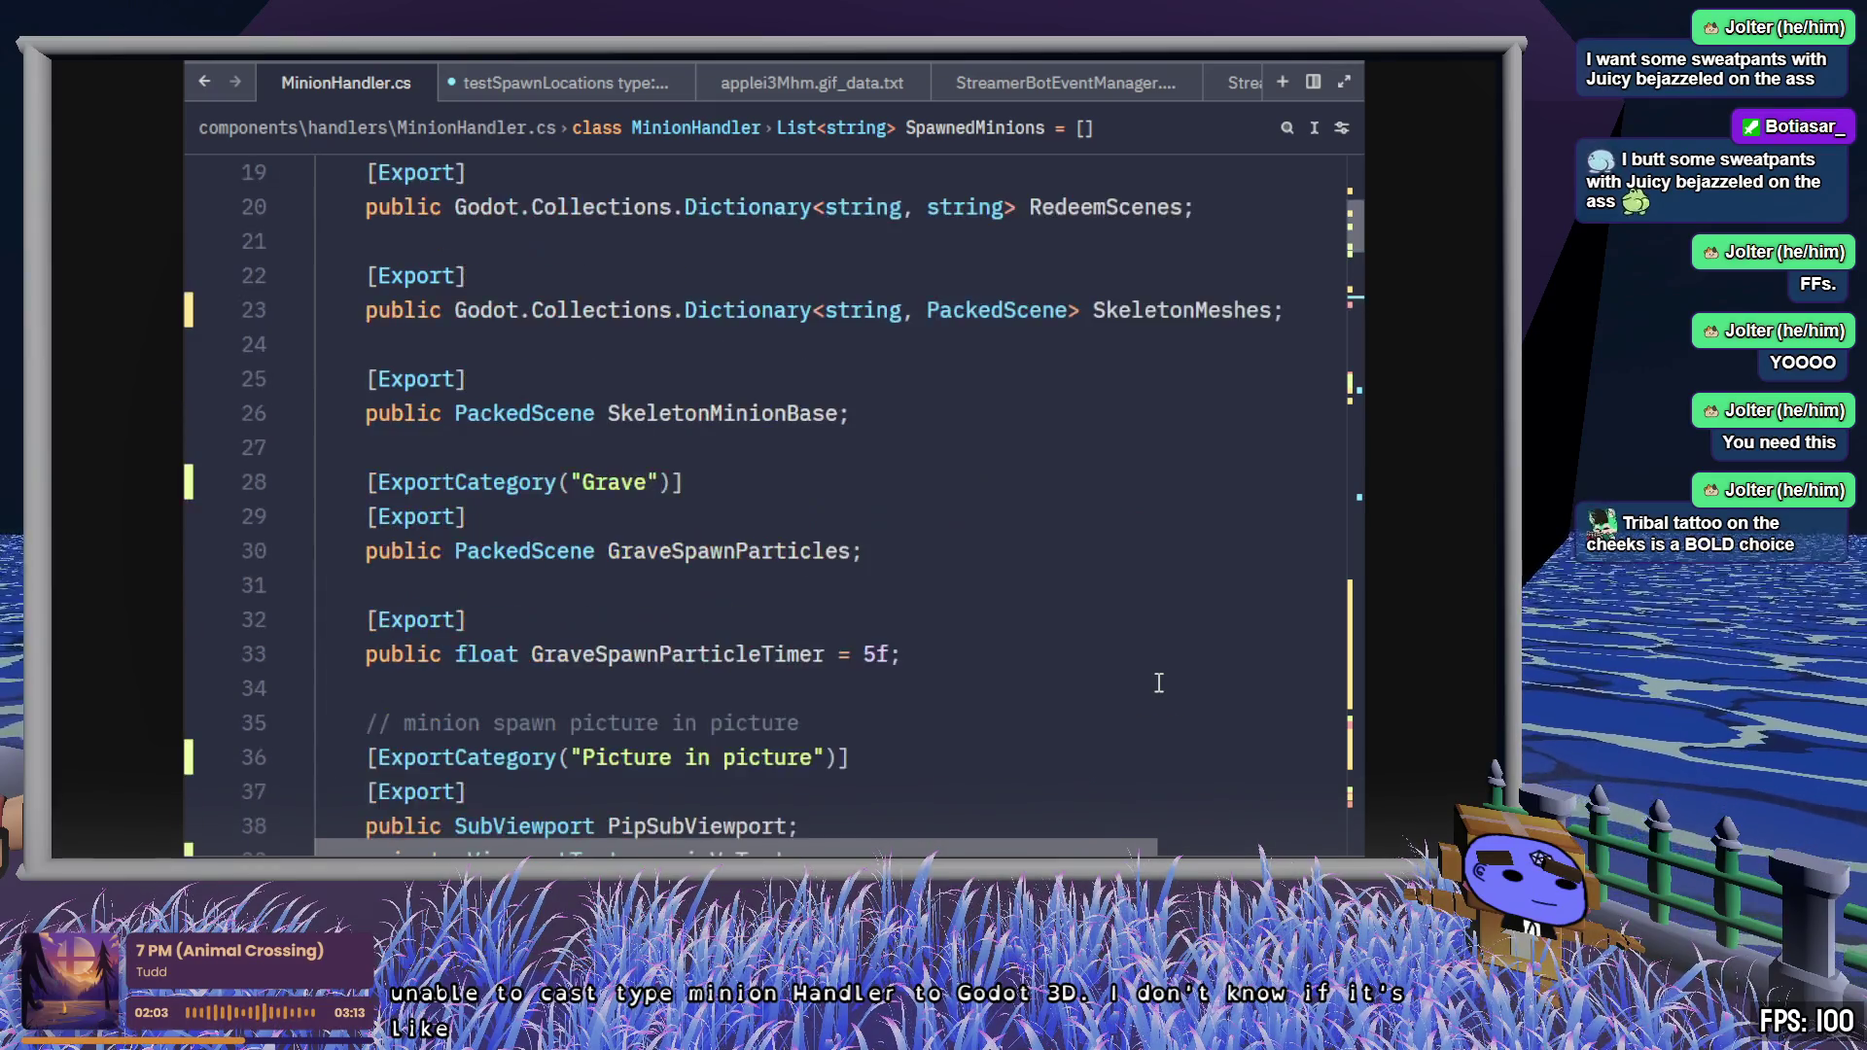
left_click(896, 411)
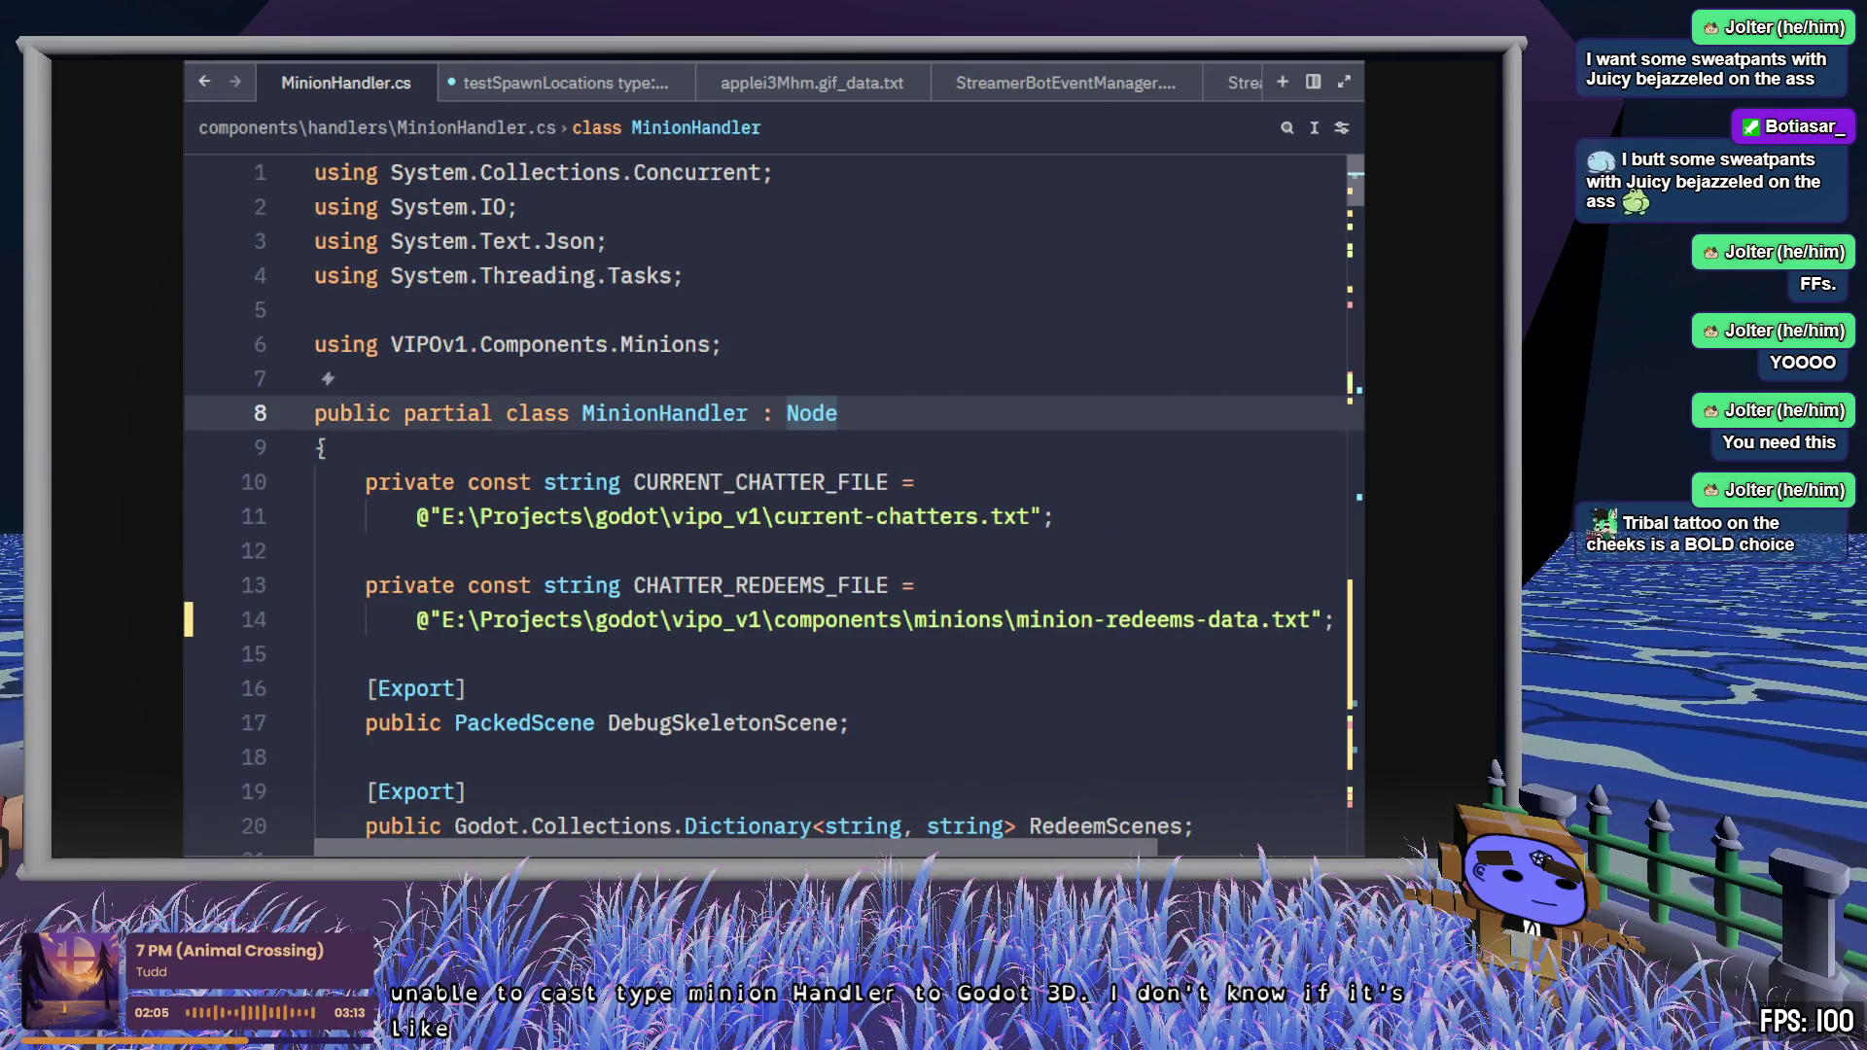
key("alt+Tab")
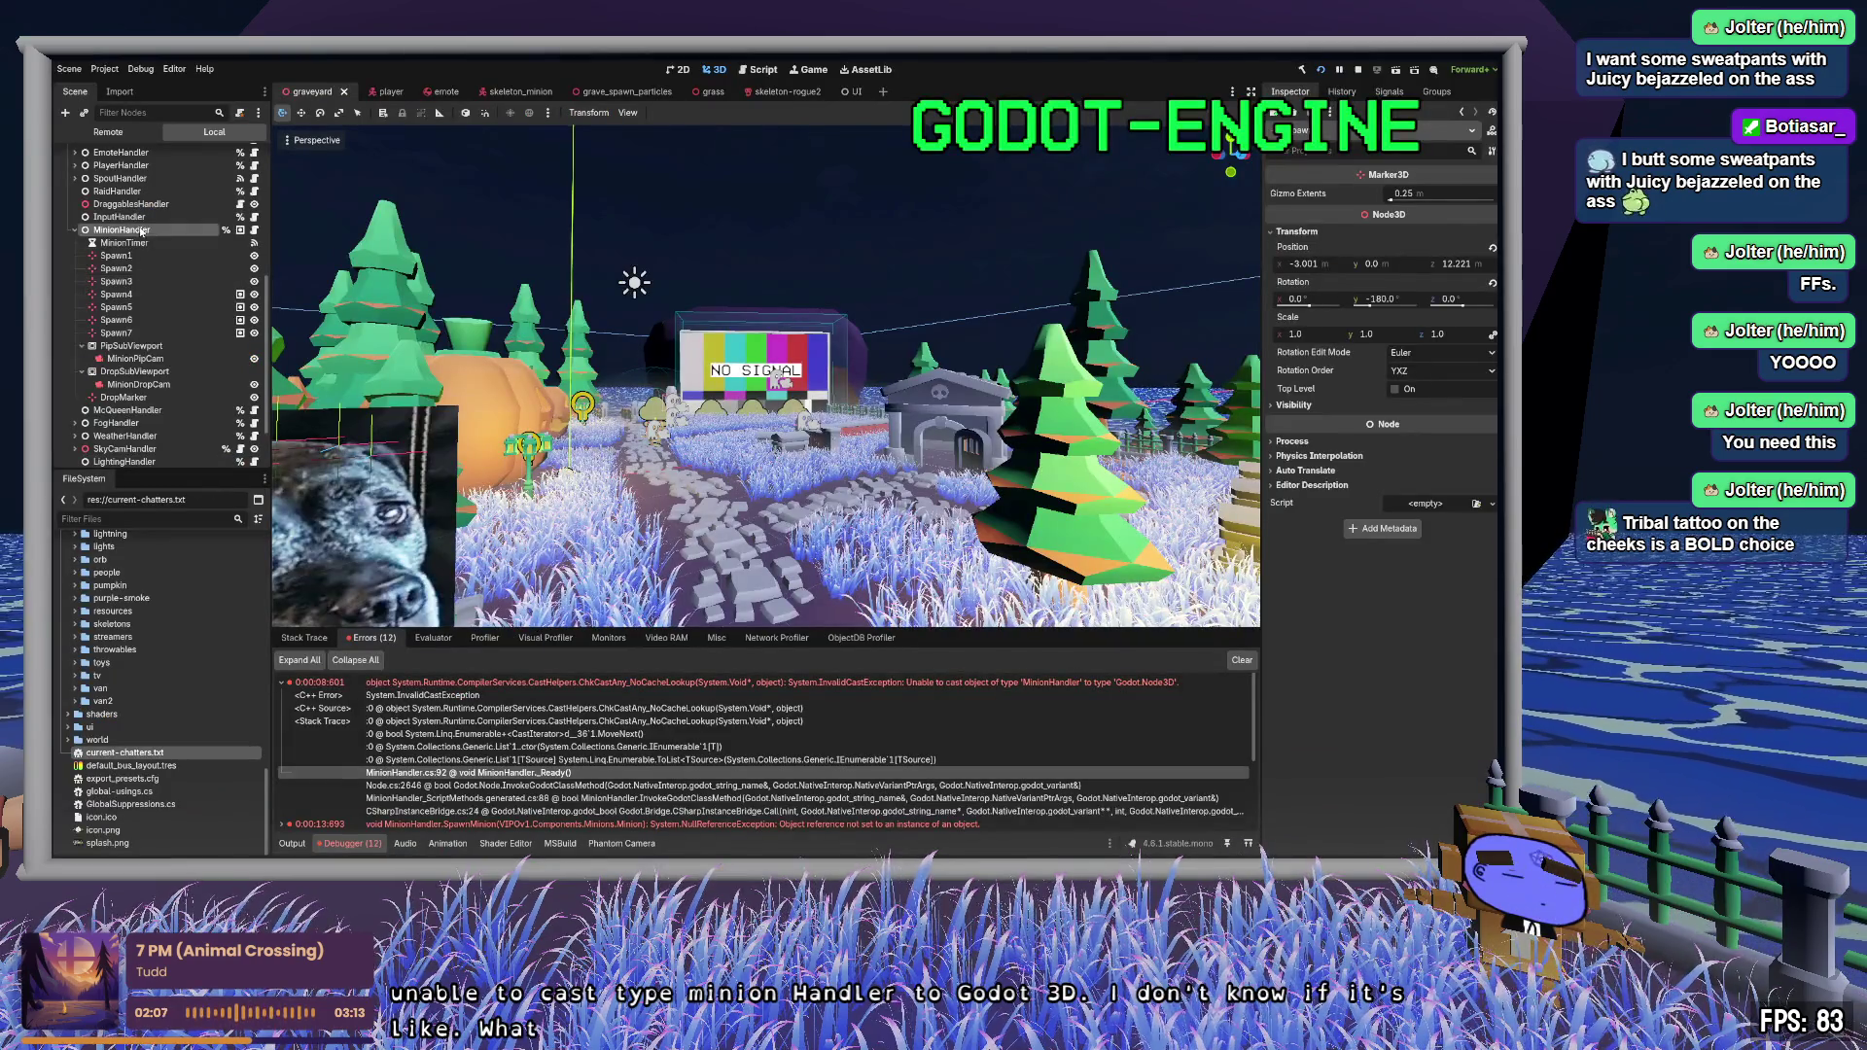
- Inspect the MinionHandler node in Godot and look over its code in Zed again
left_click(146, 307)
scroll(167, 323, "up", 3)
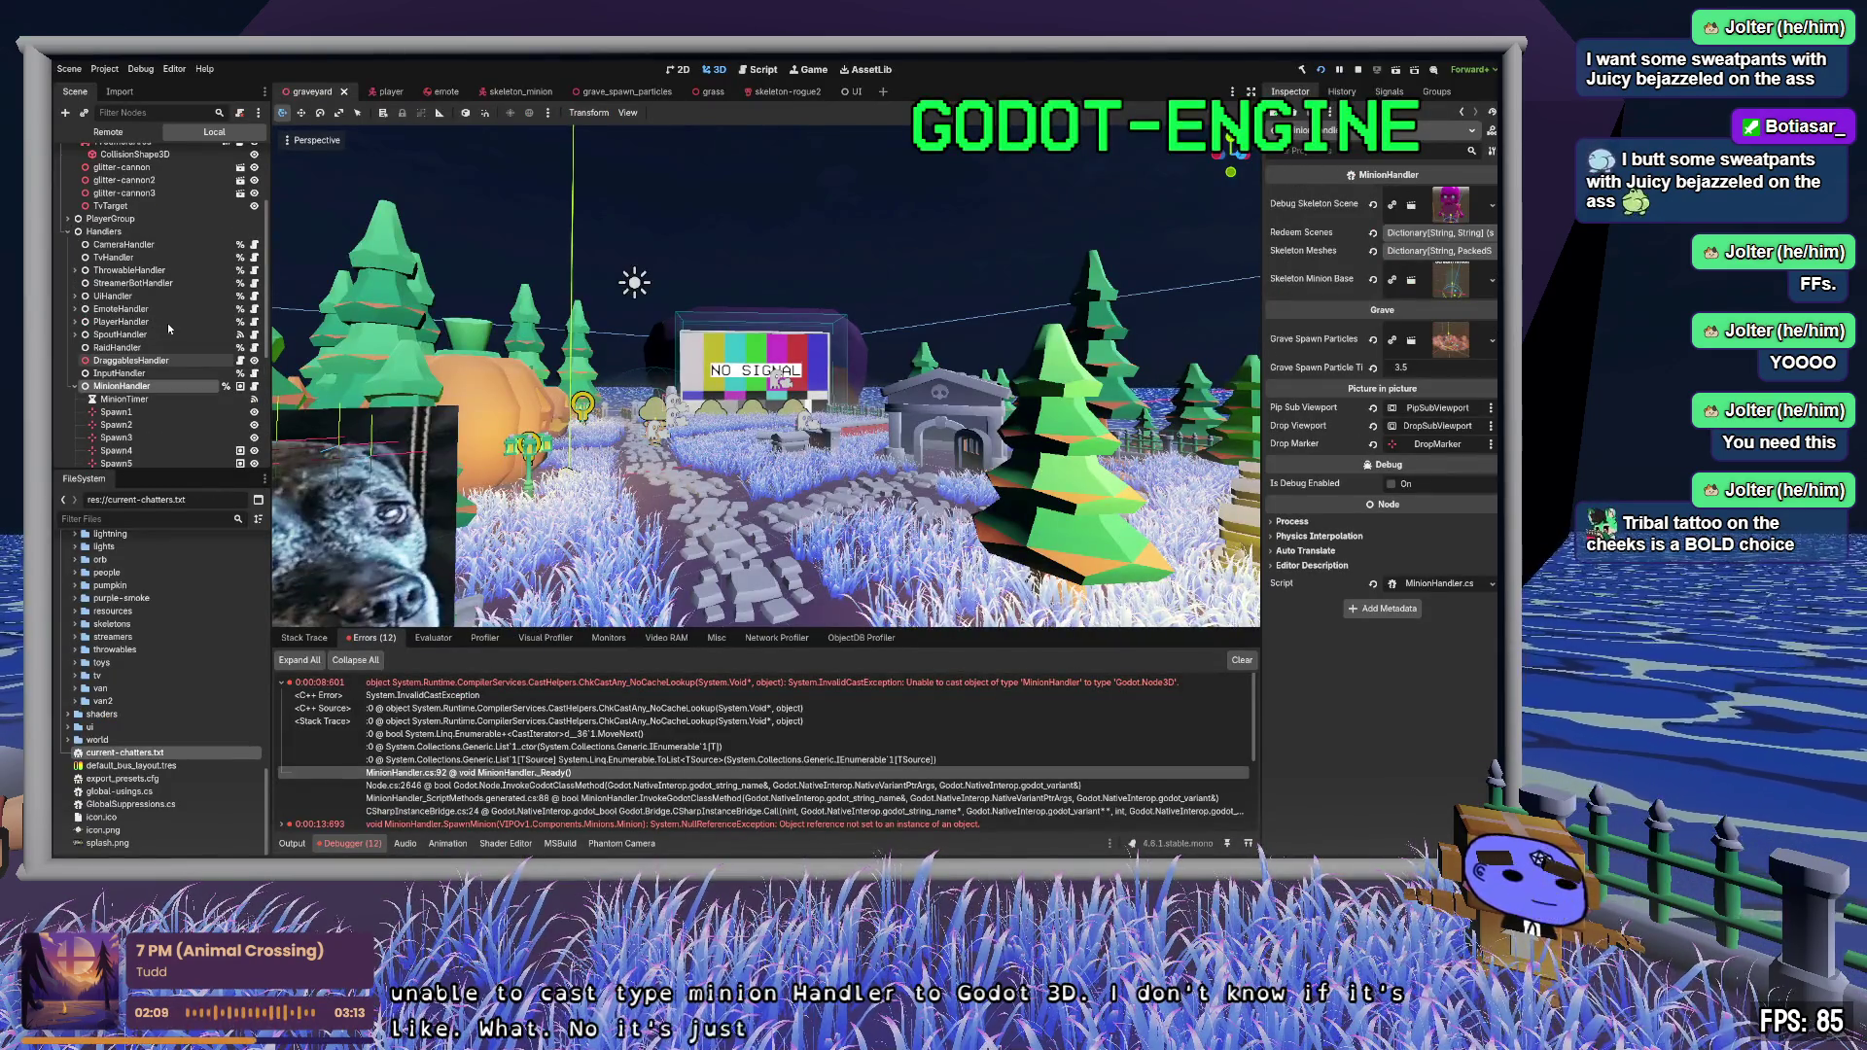
scroll(167, 323, "down", 4)
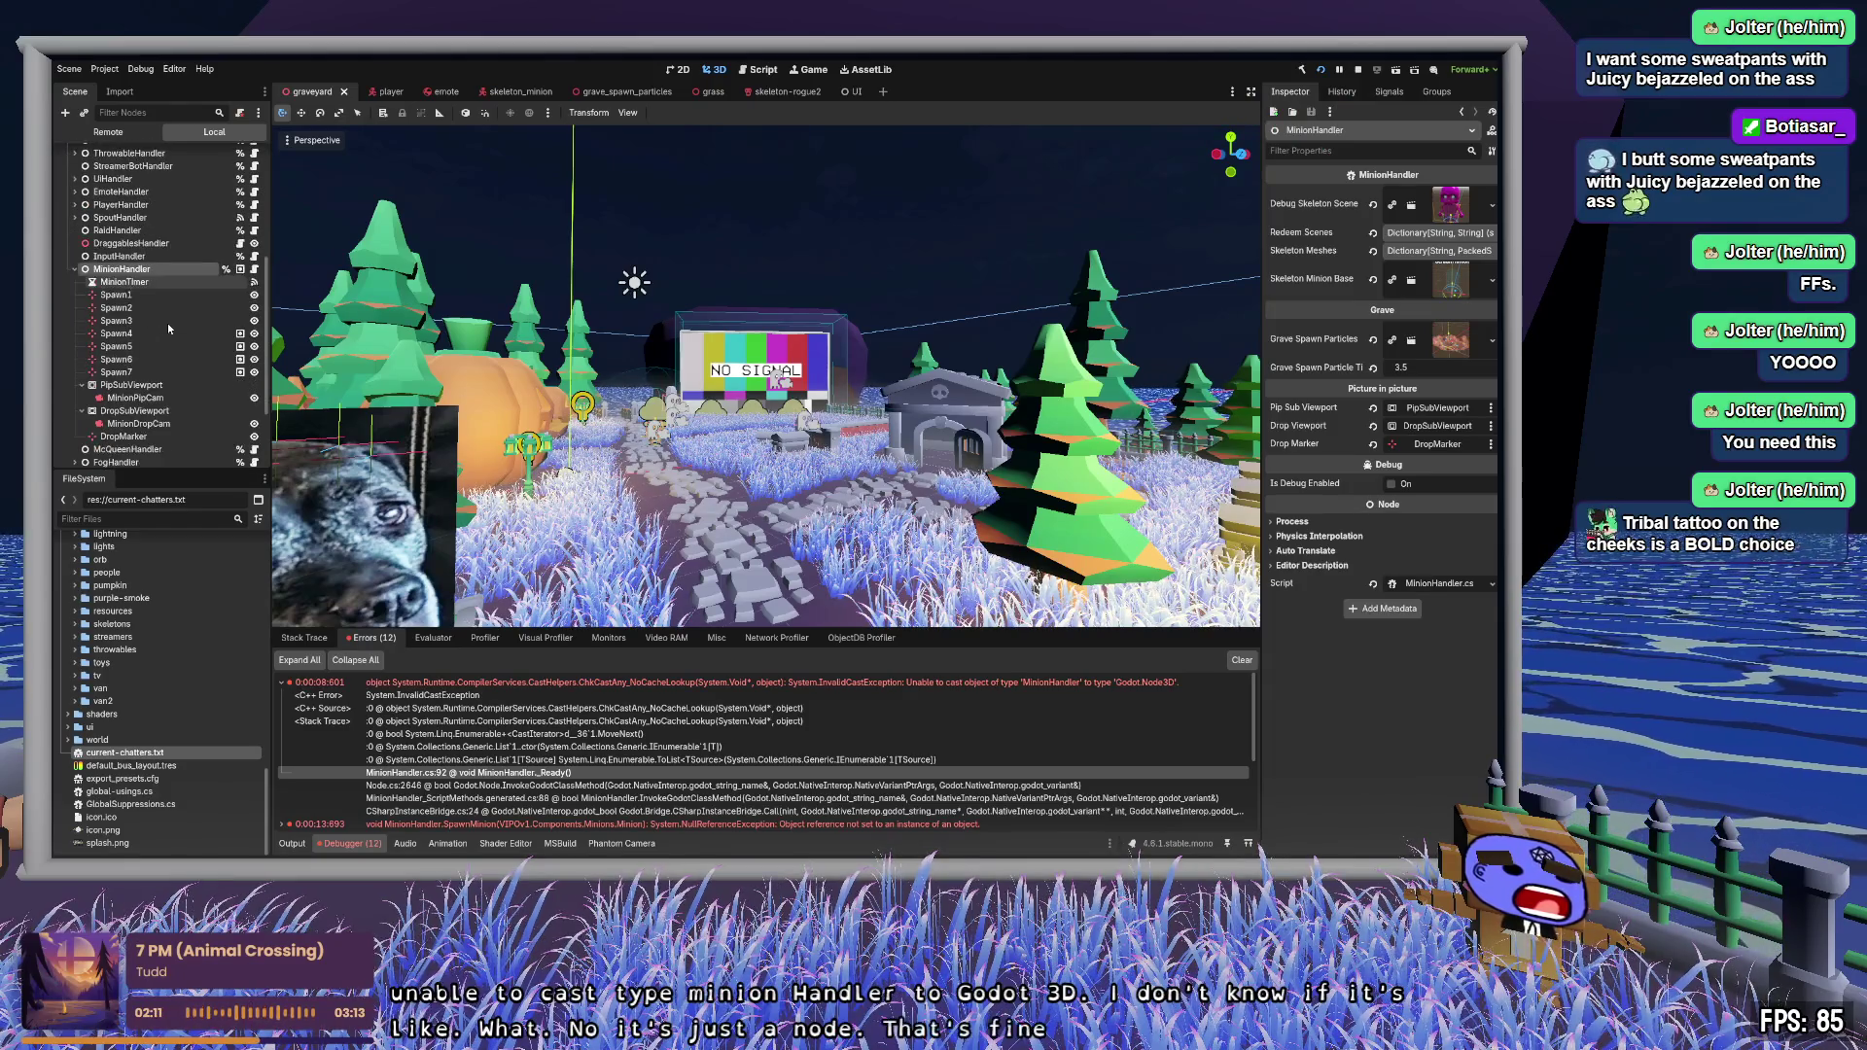
key("alt+Tab")
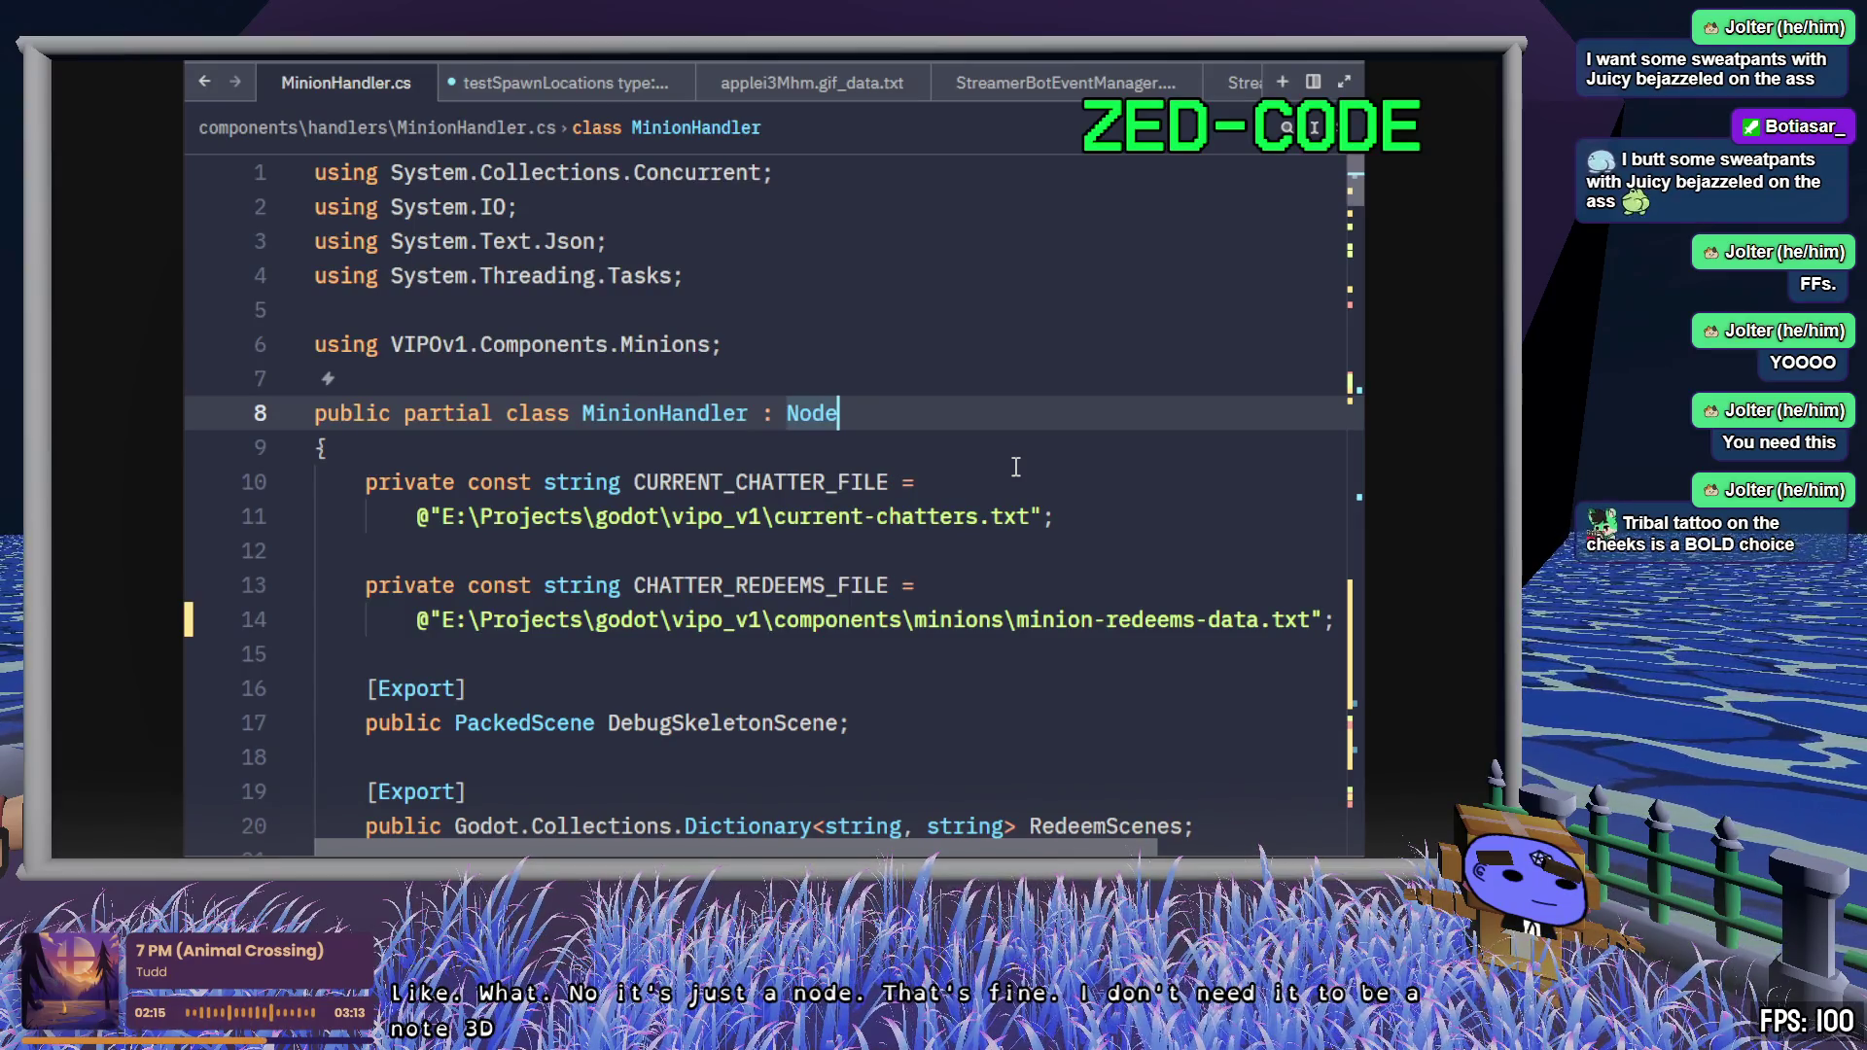
scroll(1021, 471, "down", 9)
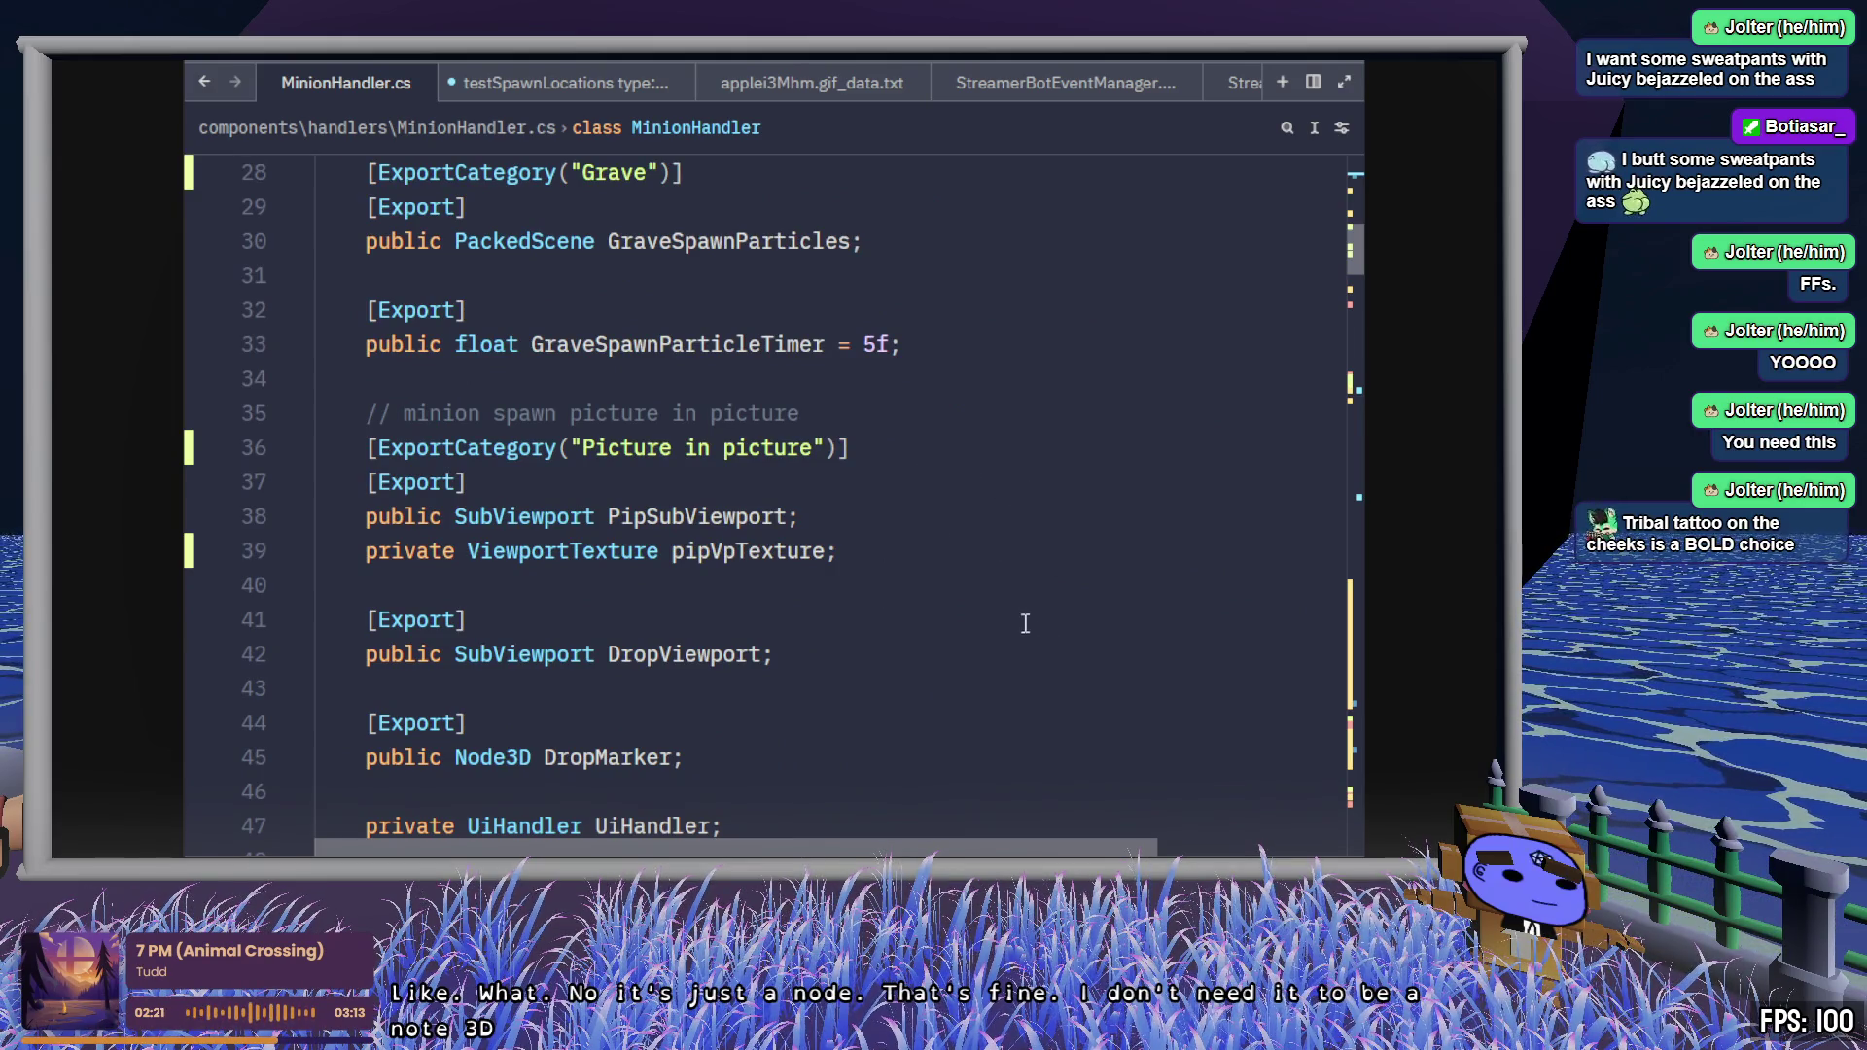
scroll(950, 616, "down", 3)
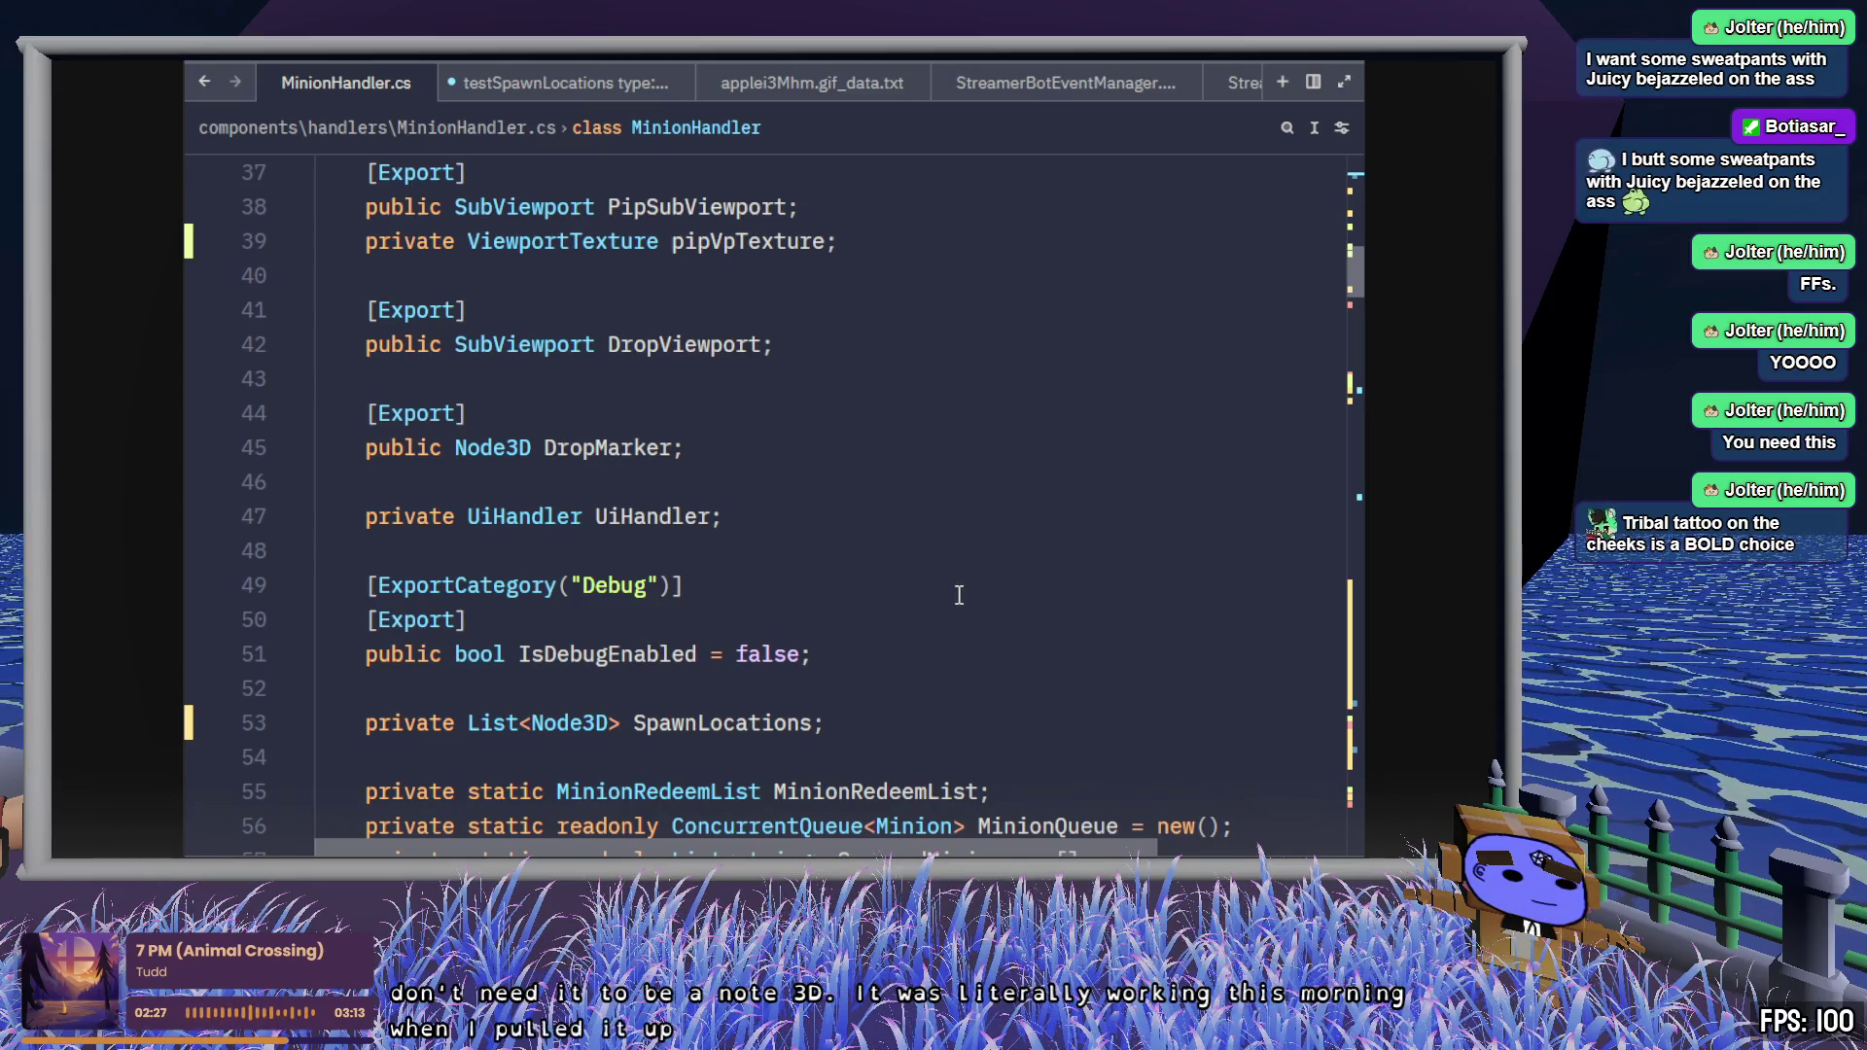
key("alt+Tab")
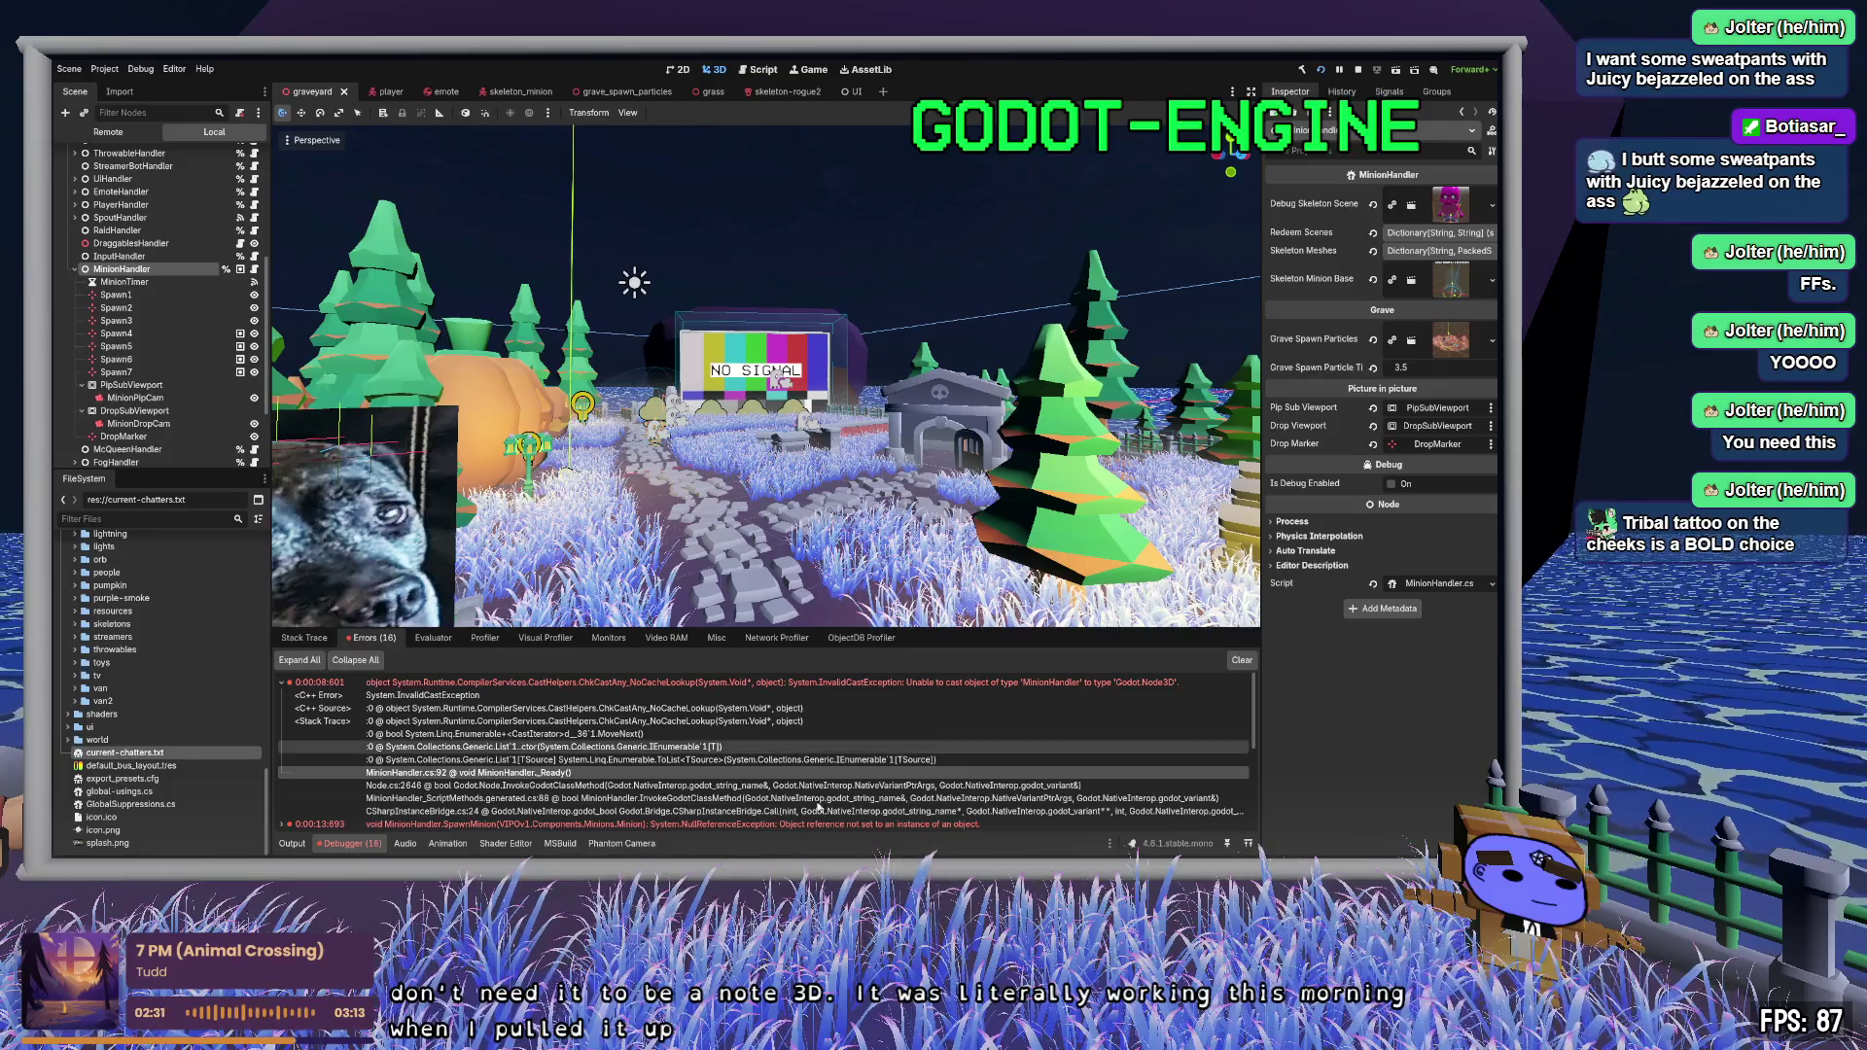
- Expand the 0:00:13:693 debugger error and open its stack-trace entry in Zed
scroll(777, 732, "down", 3)
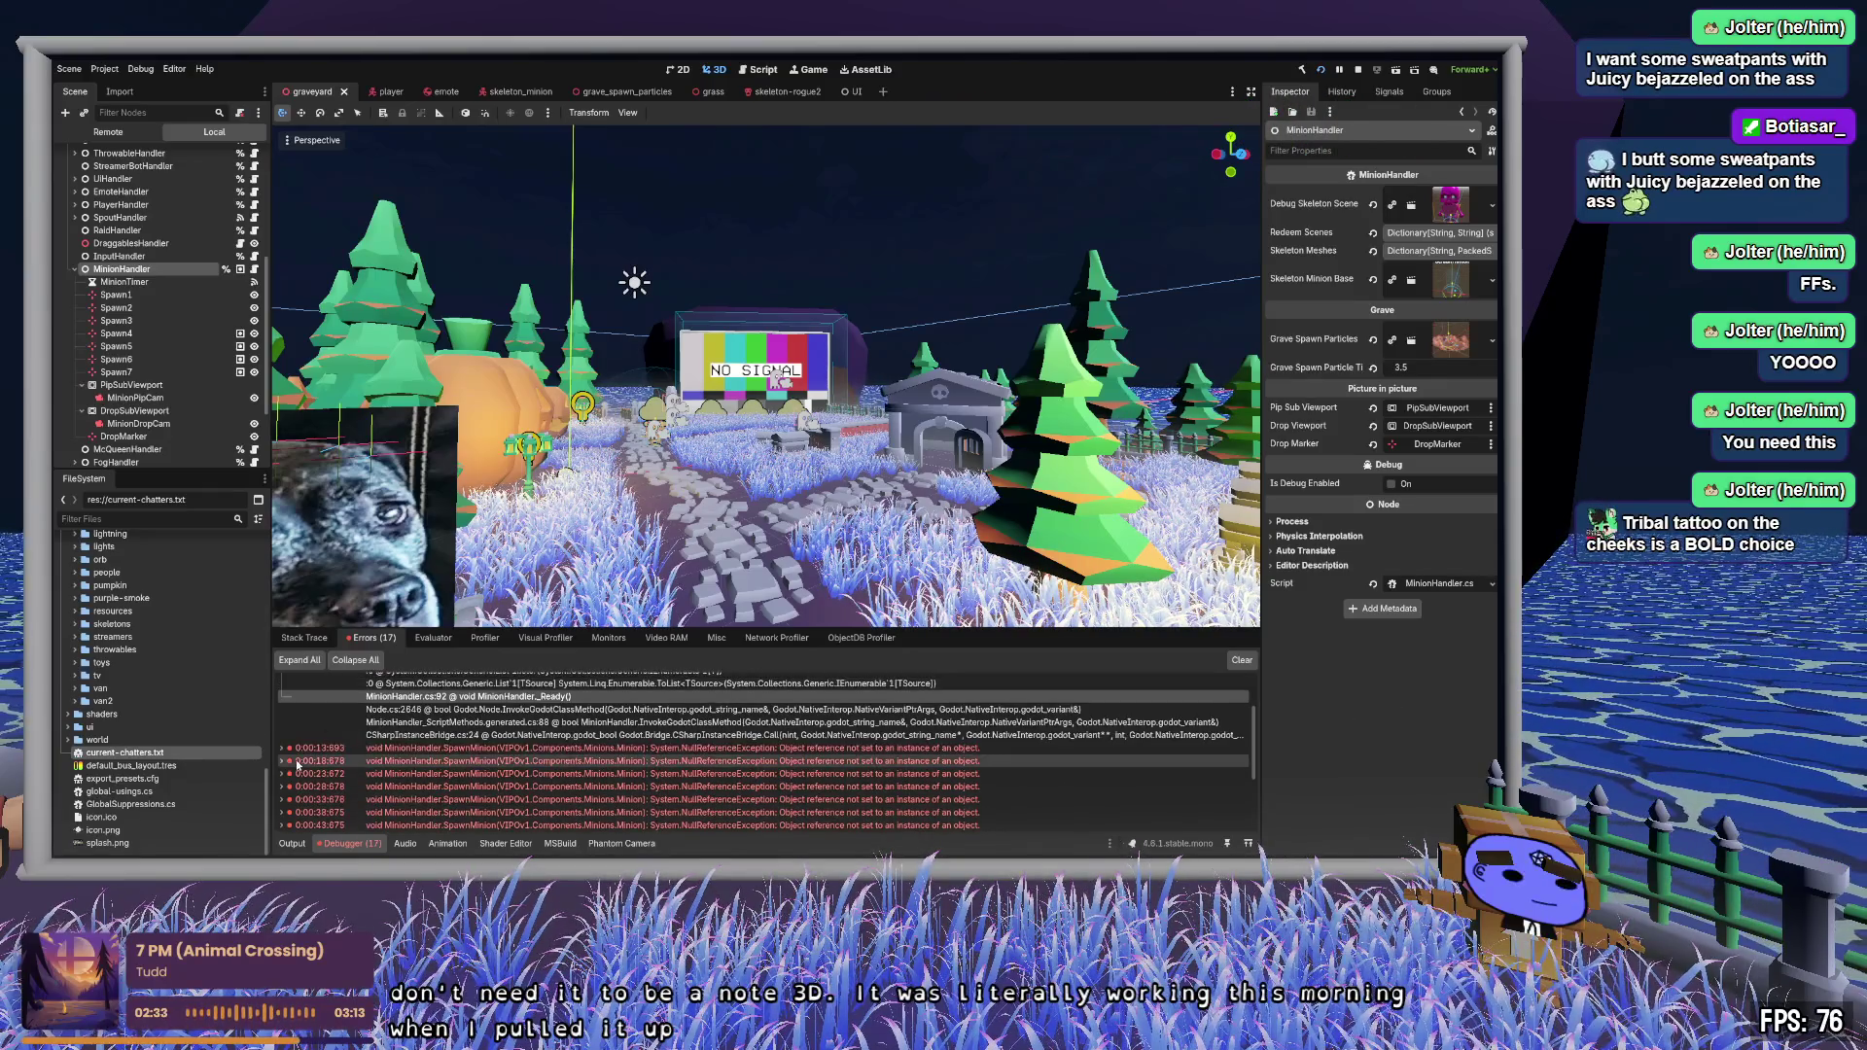
left_click(282, 748)
scroll(486, 729, "down", 2)
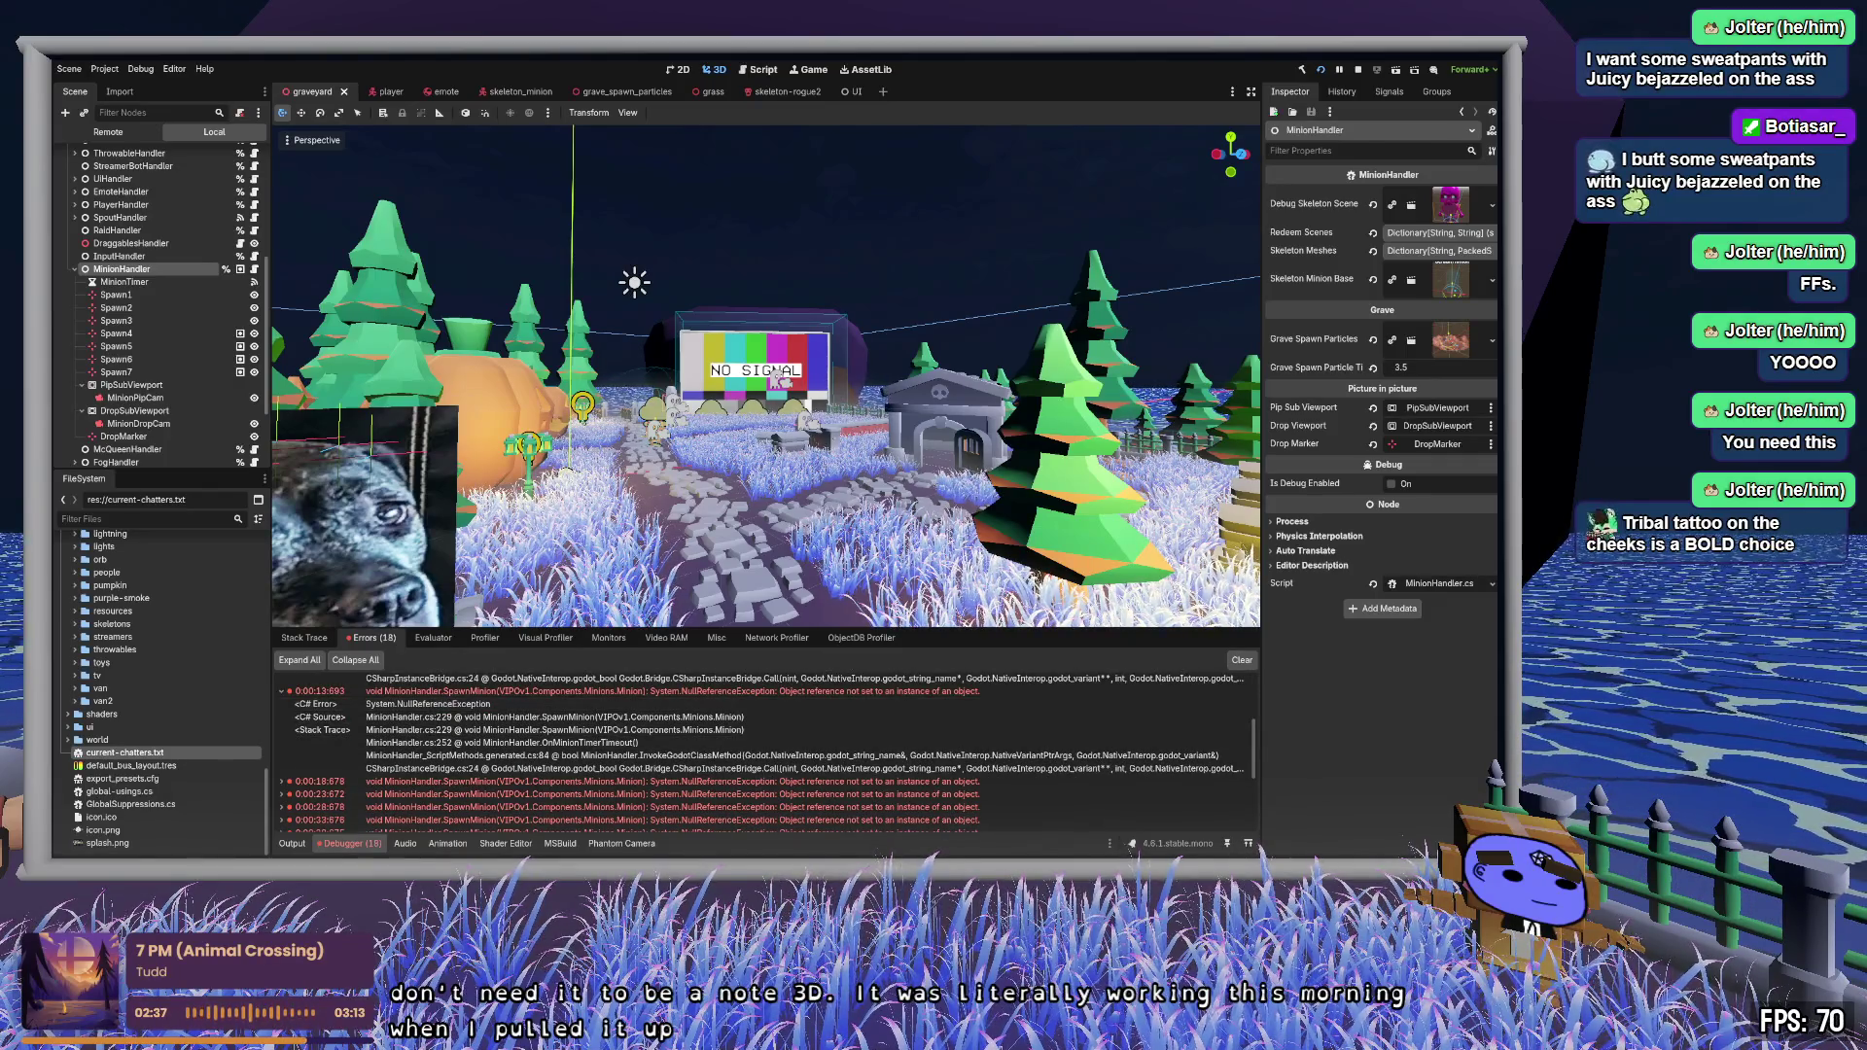
double_click(506, 717)
scroll(659, 731, "down", 20)
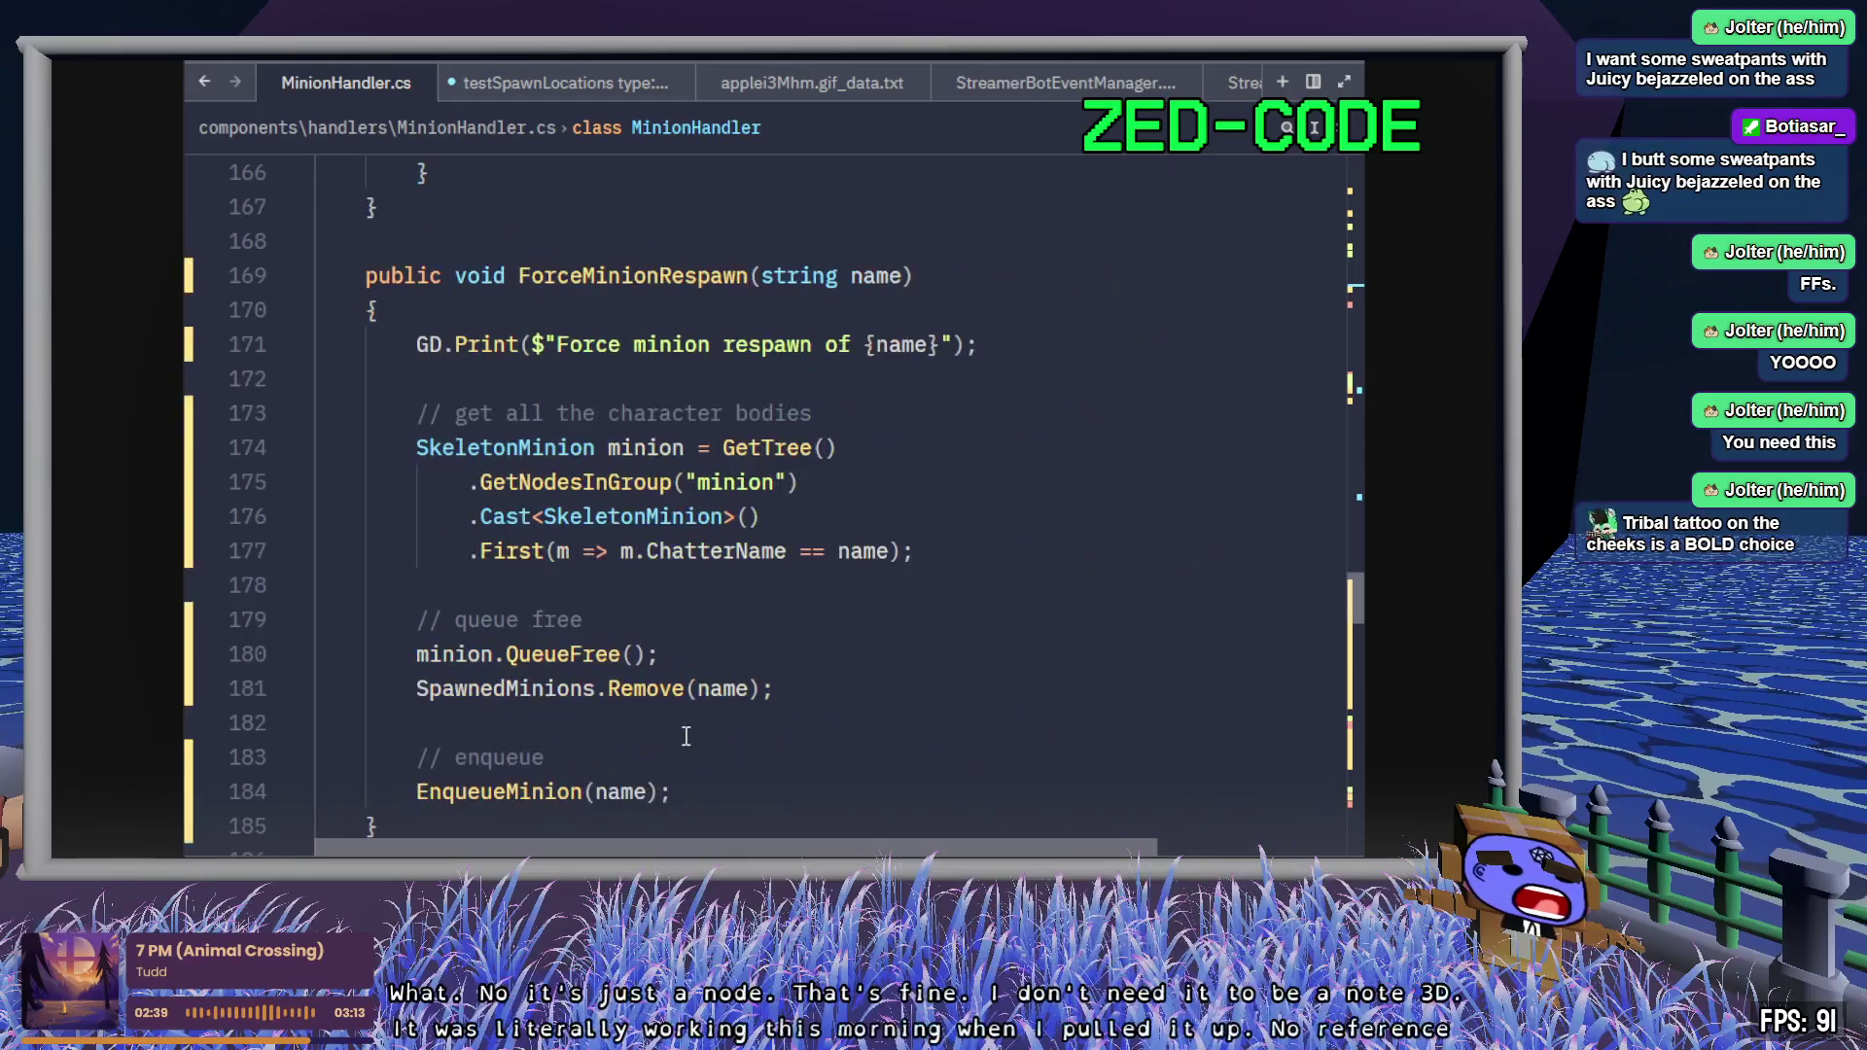
- Check where SpawnMinion picks from SpawnLocations around line 229, then go back to Godot
scroll(696, 744, "down", 6)
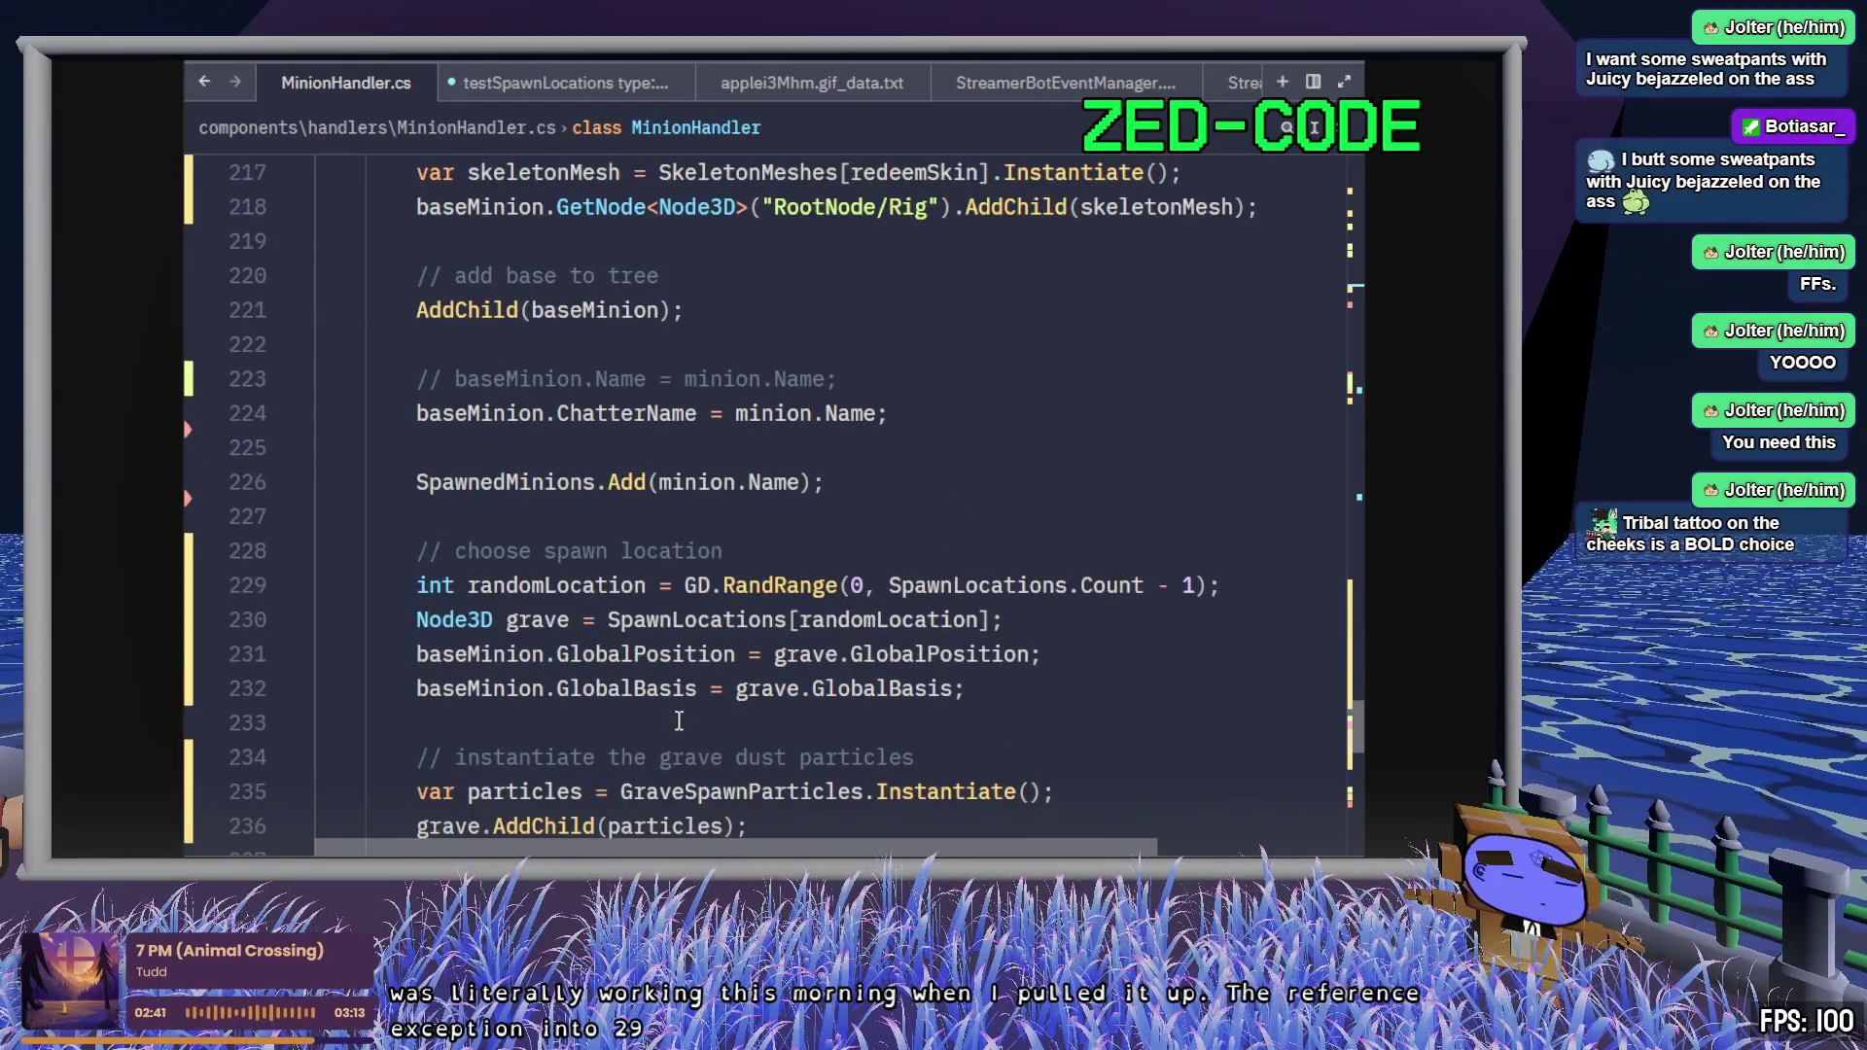
left_click(1026, 594)
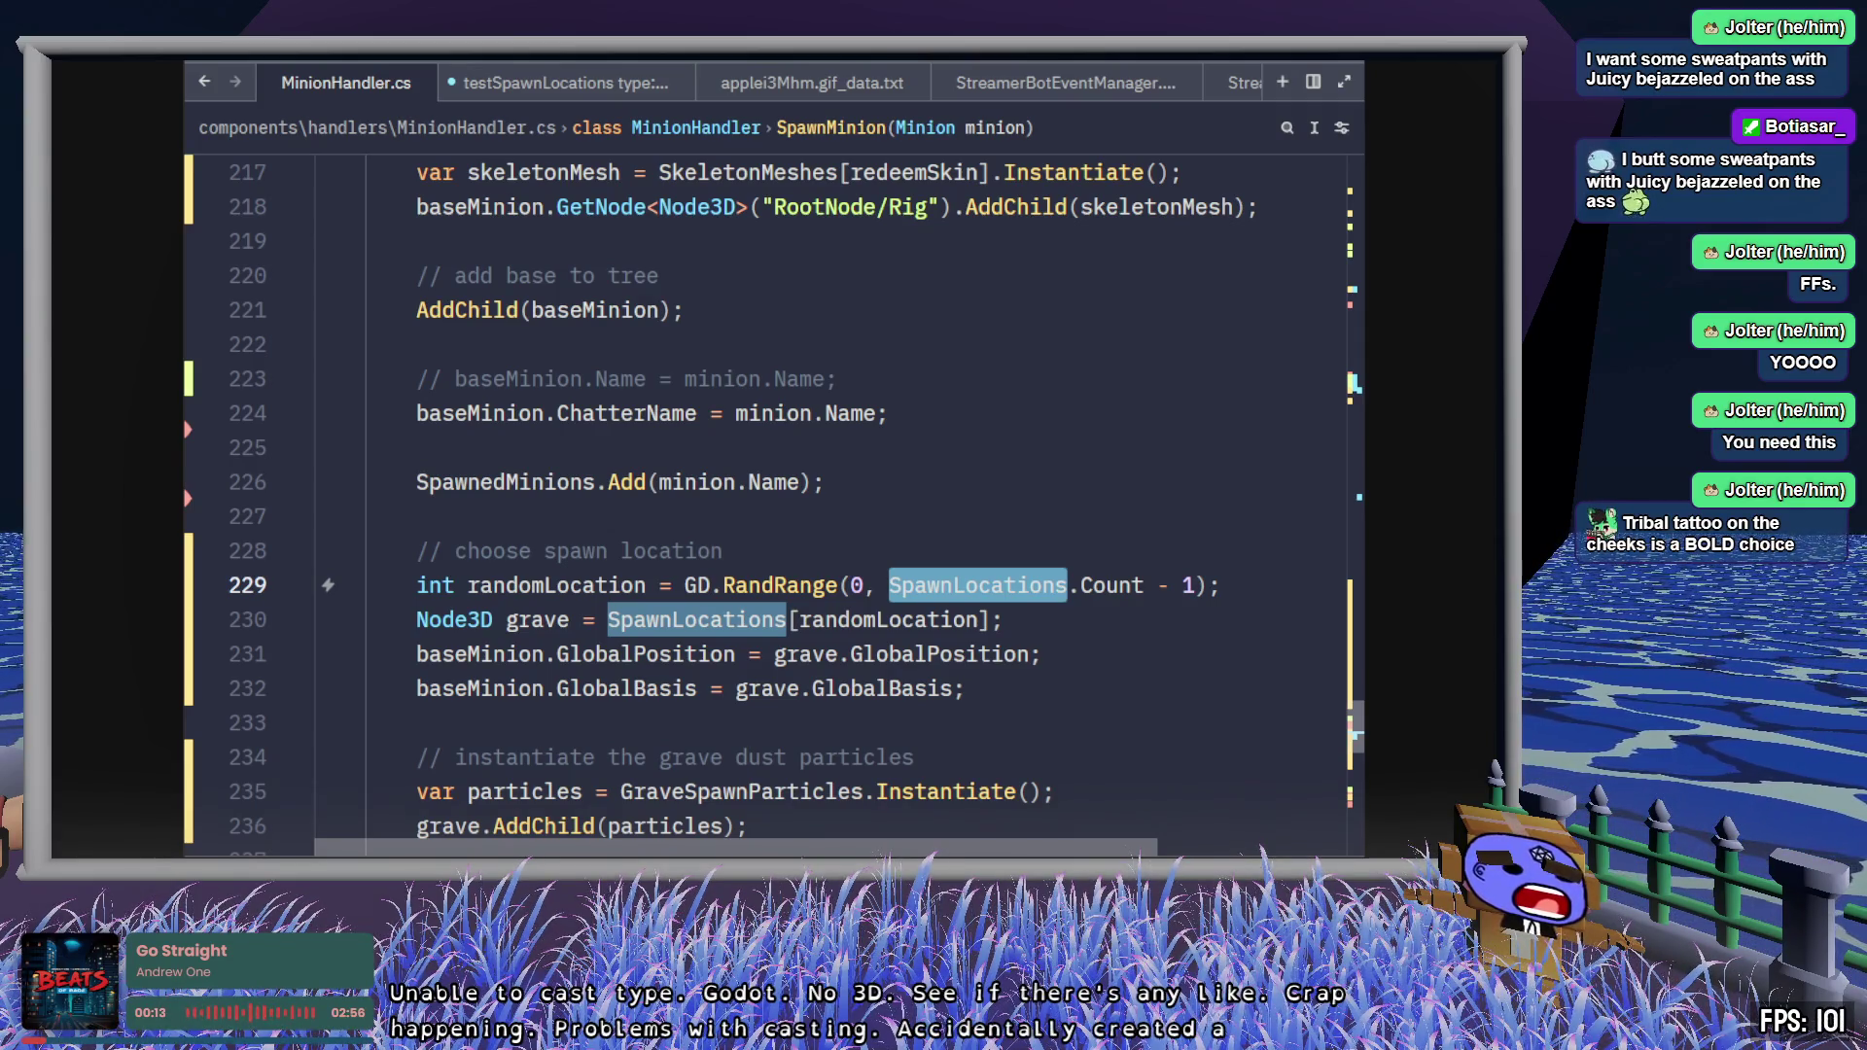
key("alt+Tab")
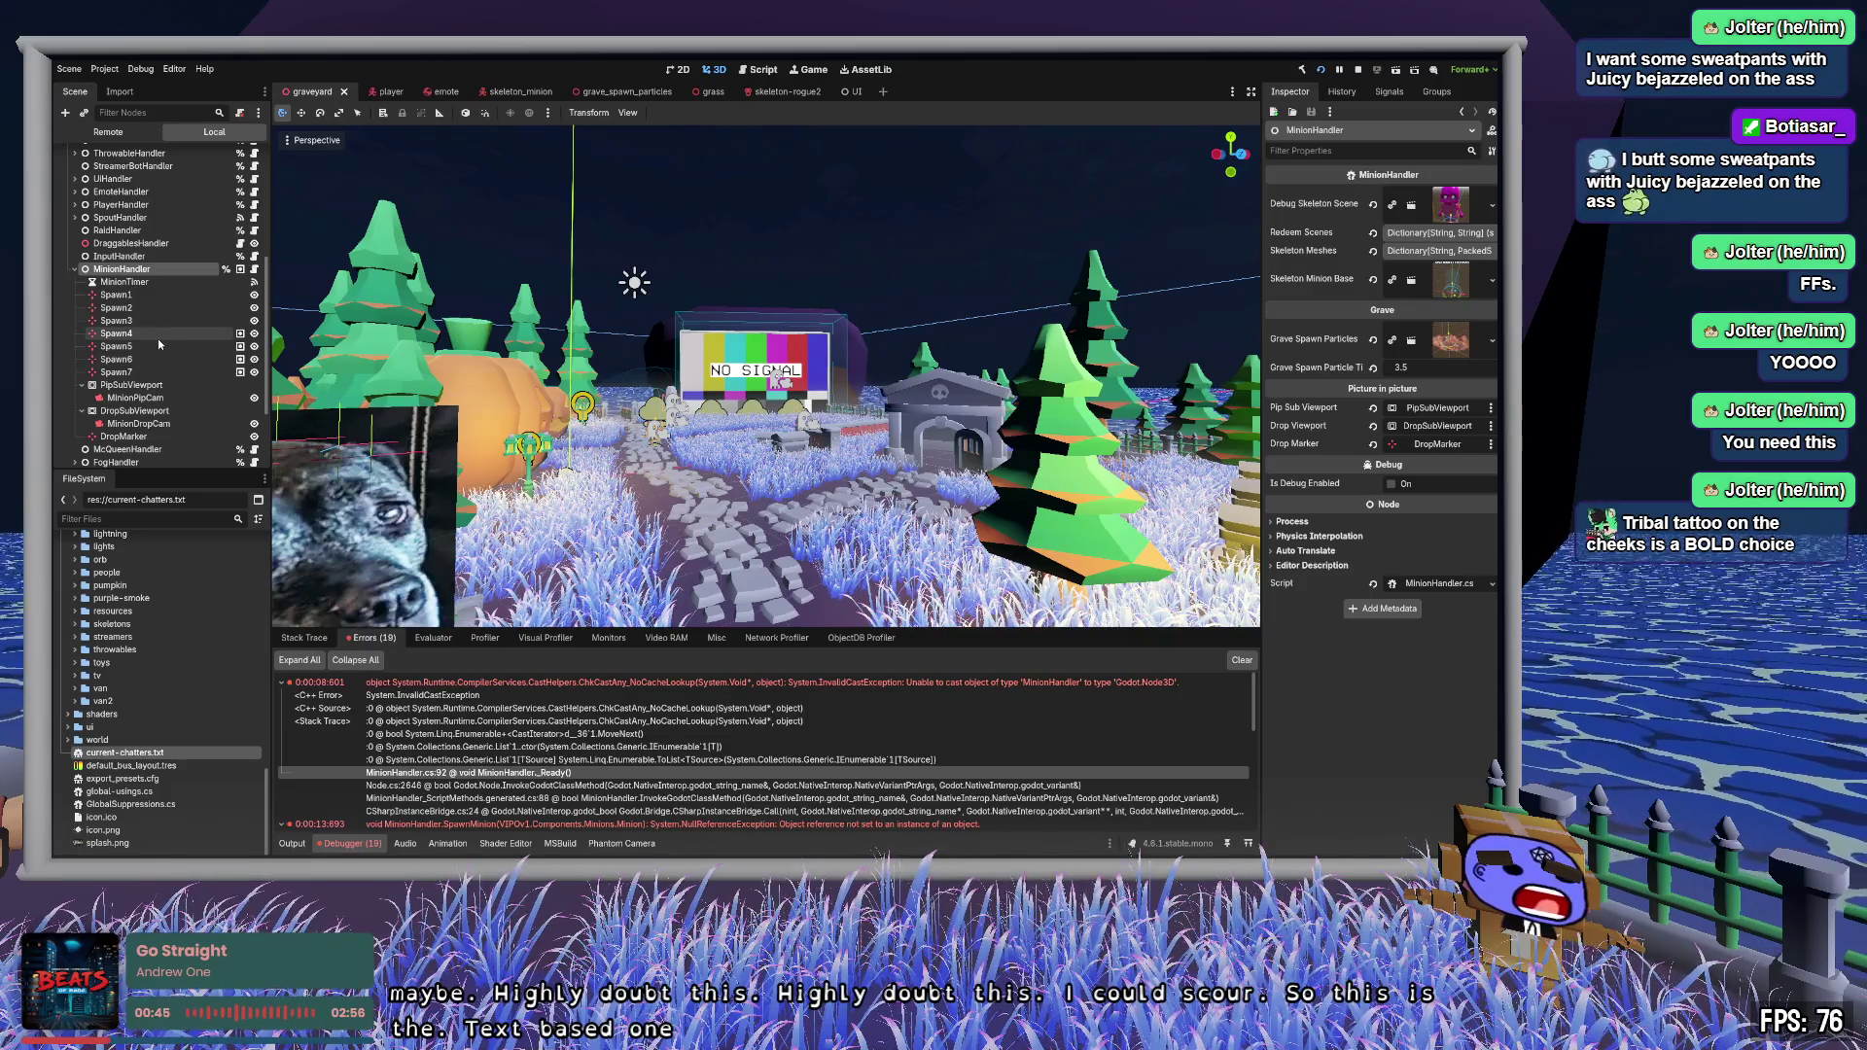
- Delete the DropSubViewport, MinionDropCam and DropMarker nodes from the graveyard scene
scroll(157, 338, "down", 2)
left_click(154, 374)
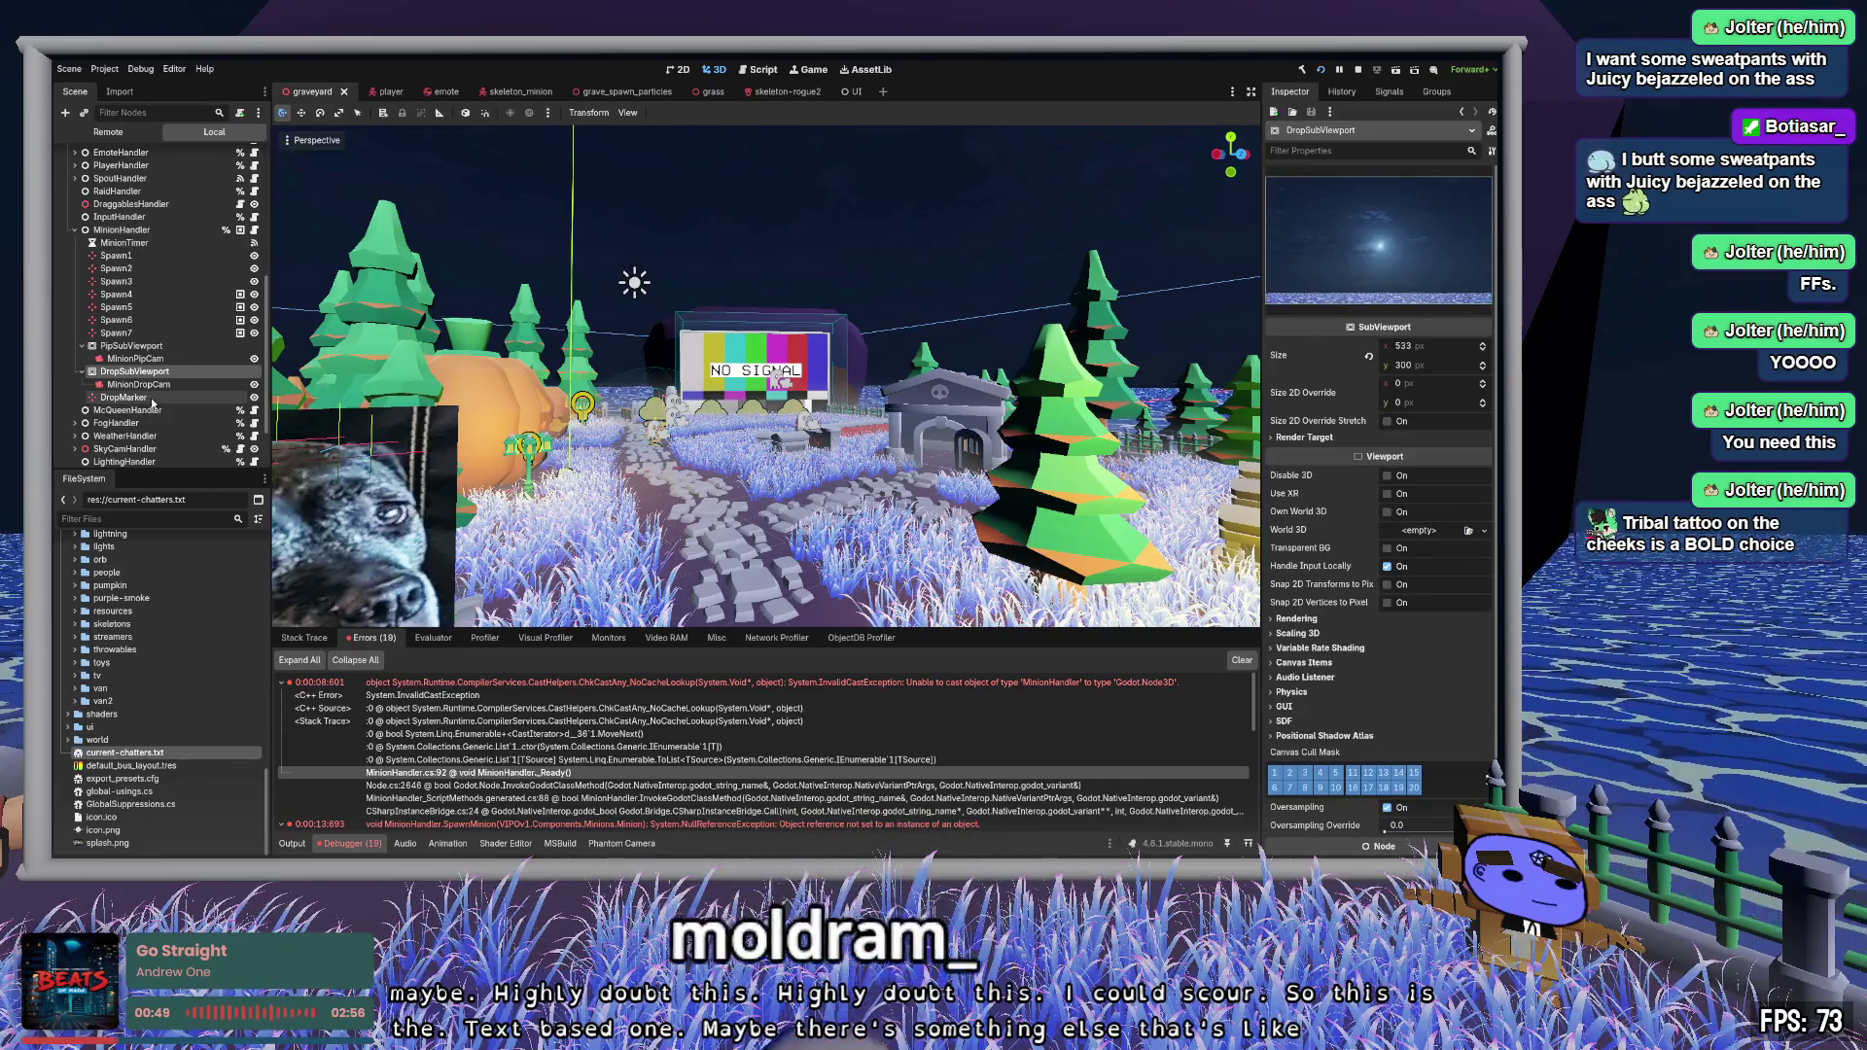
left_click(154, 399, "shift")
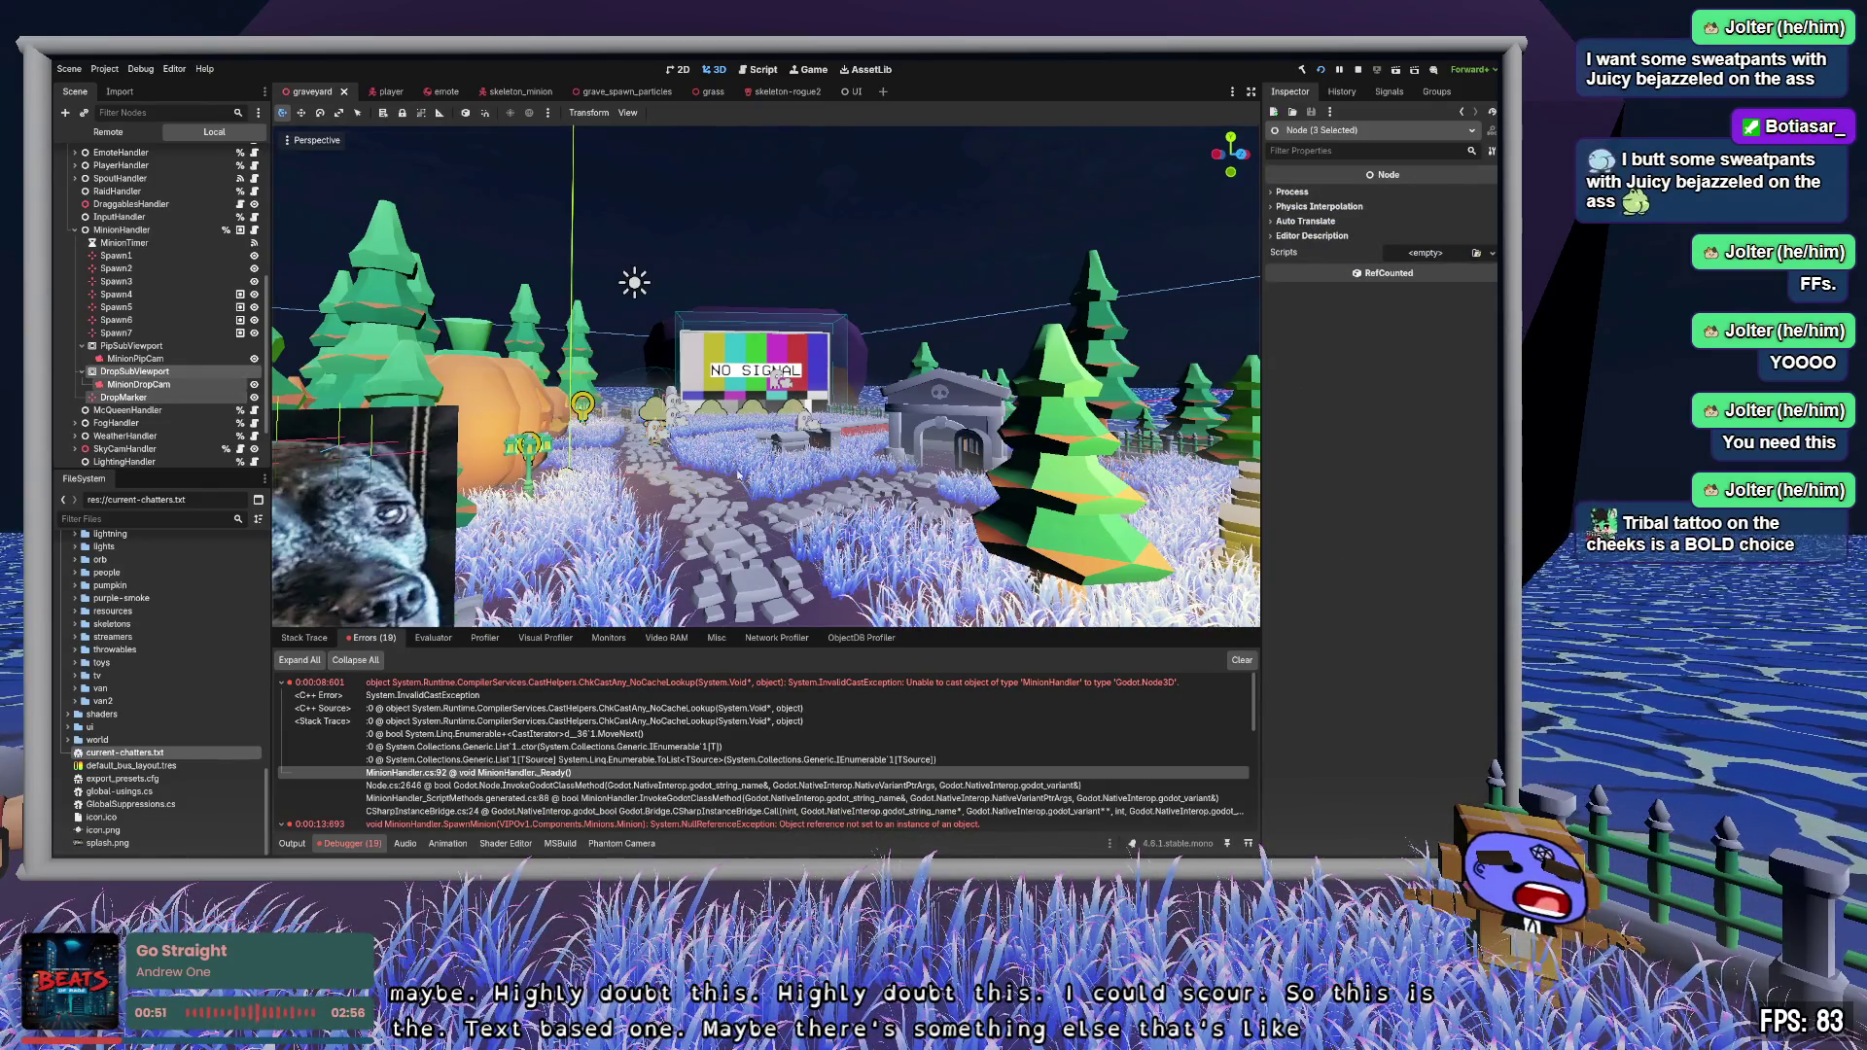
key("Delete")
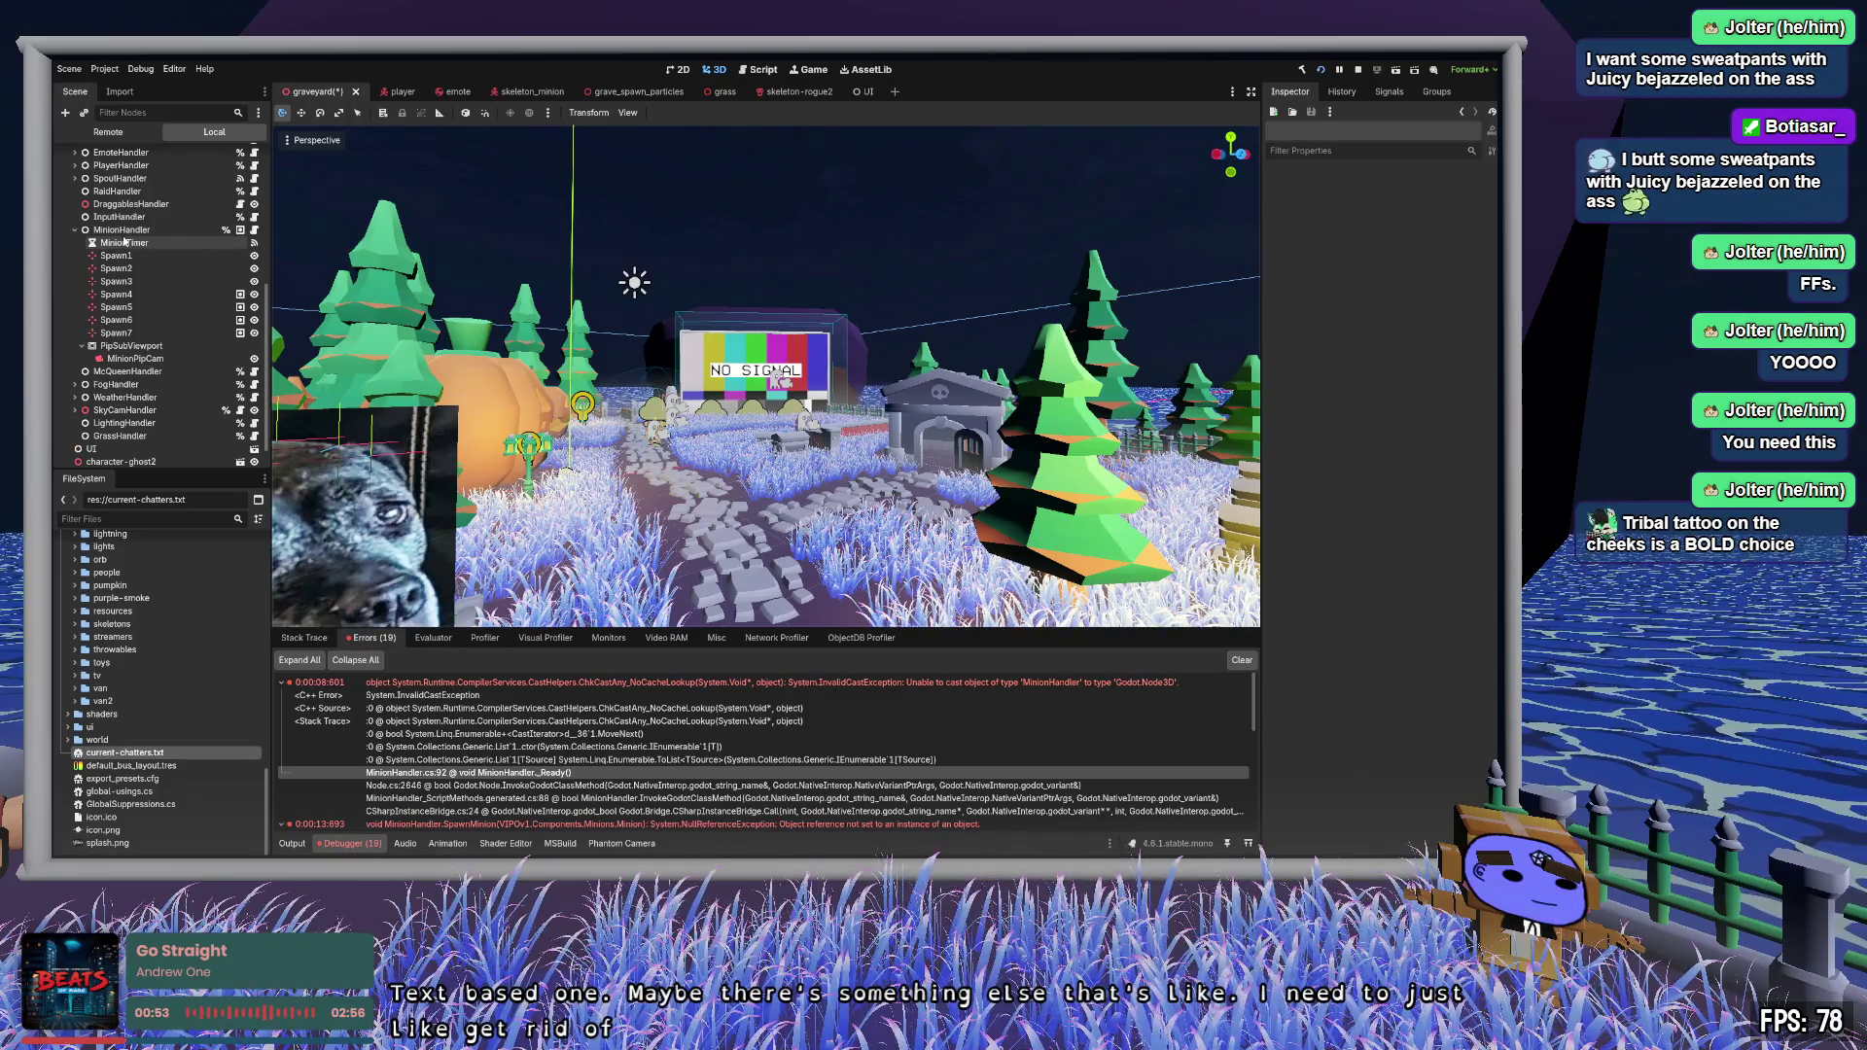
- Review the MinionTimer and MinionHandler nodes in the Inspector, then return to Zed
left_click(125, 243)
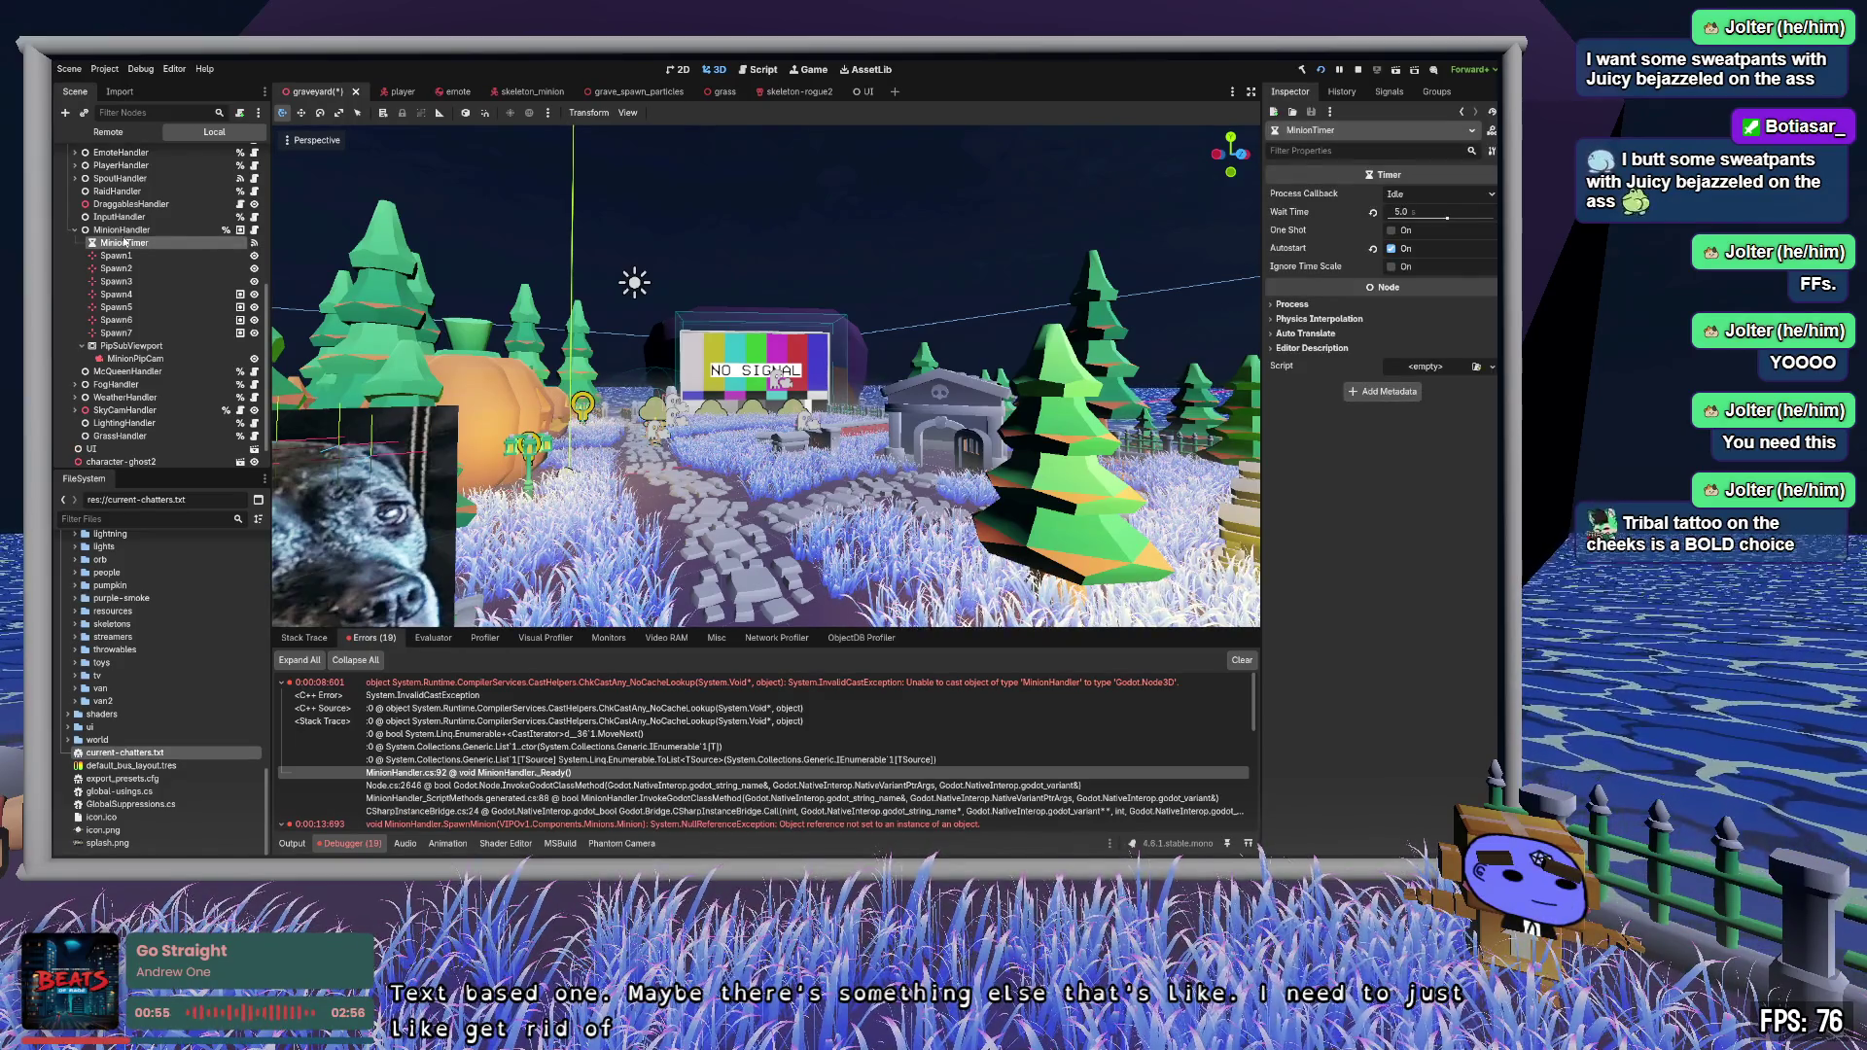
left_click(125, 231)
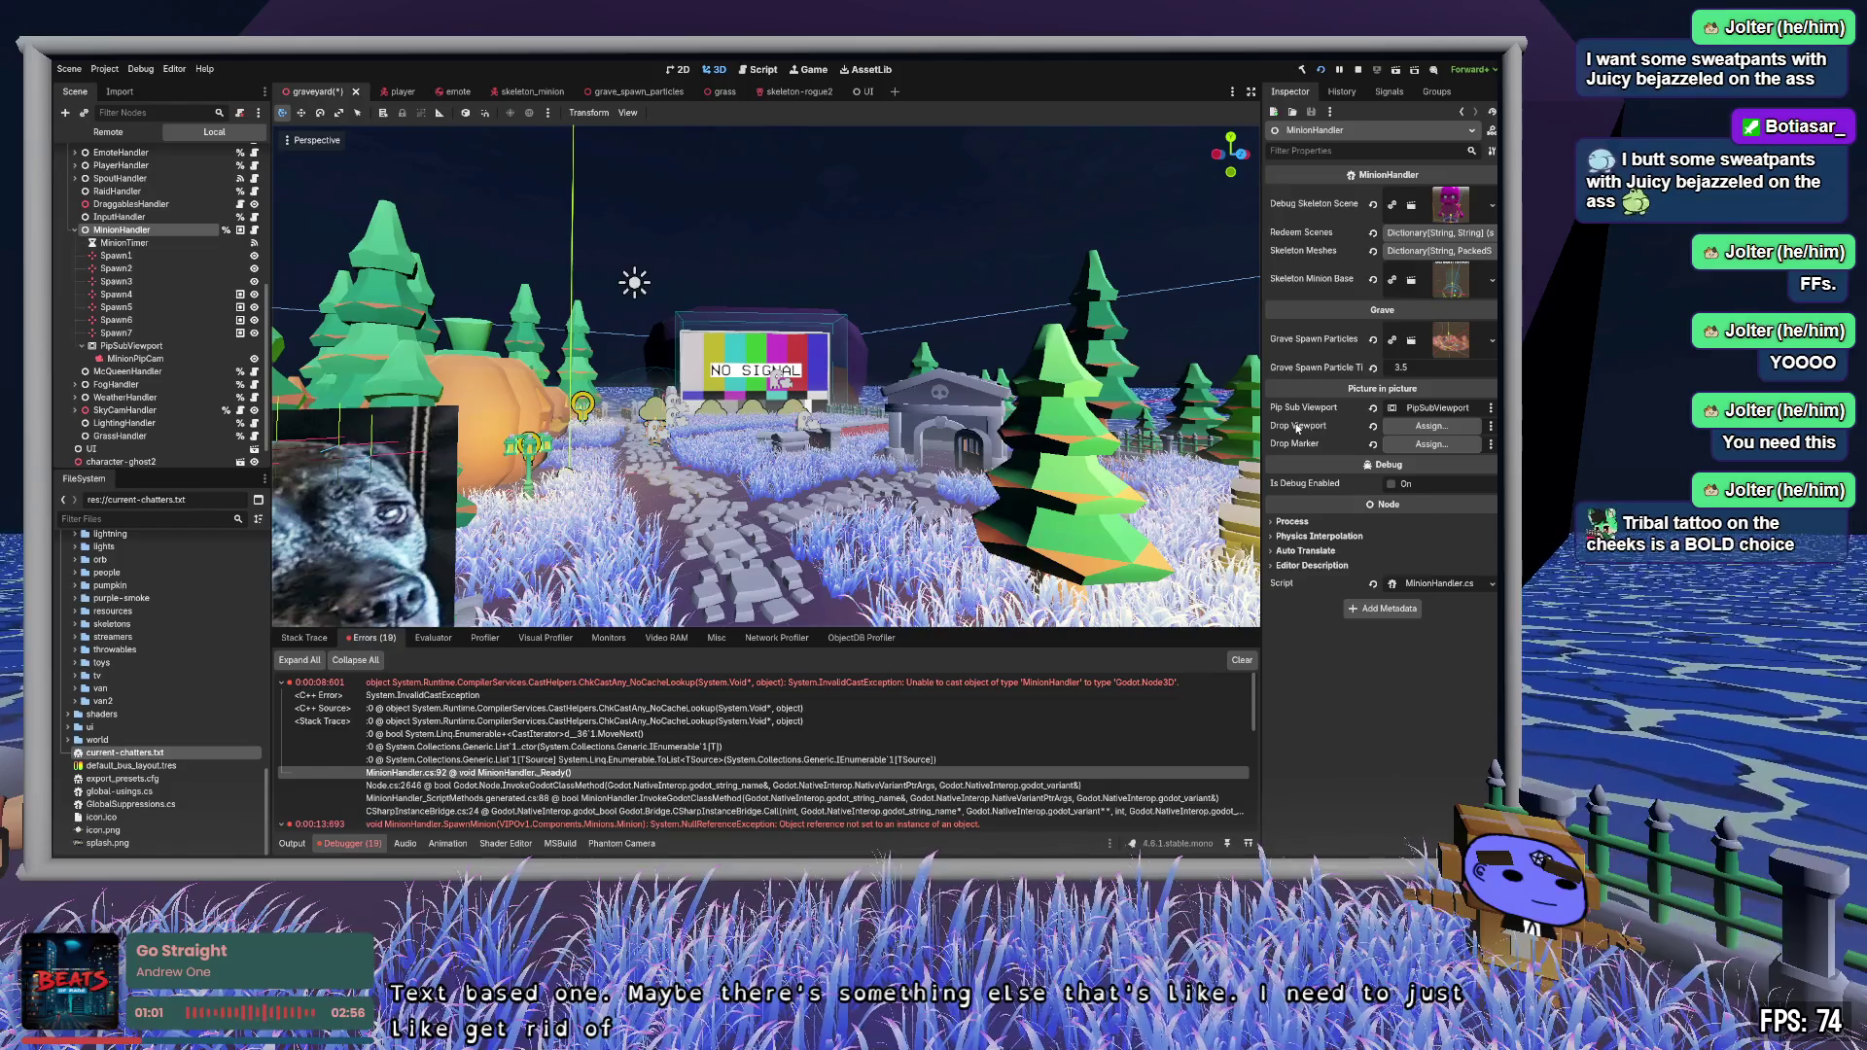
key("alt+Tab")
scroll(901, 684, "down", 4)
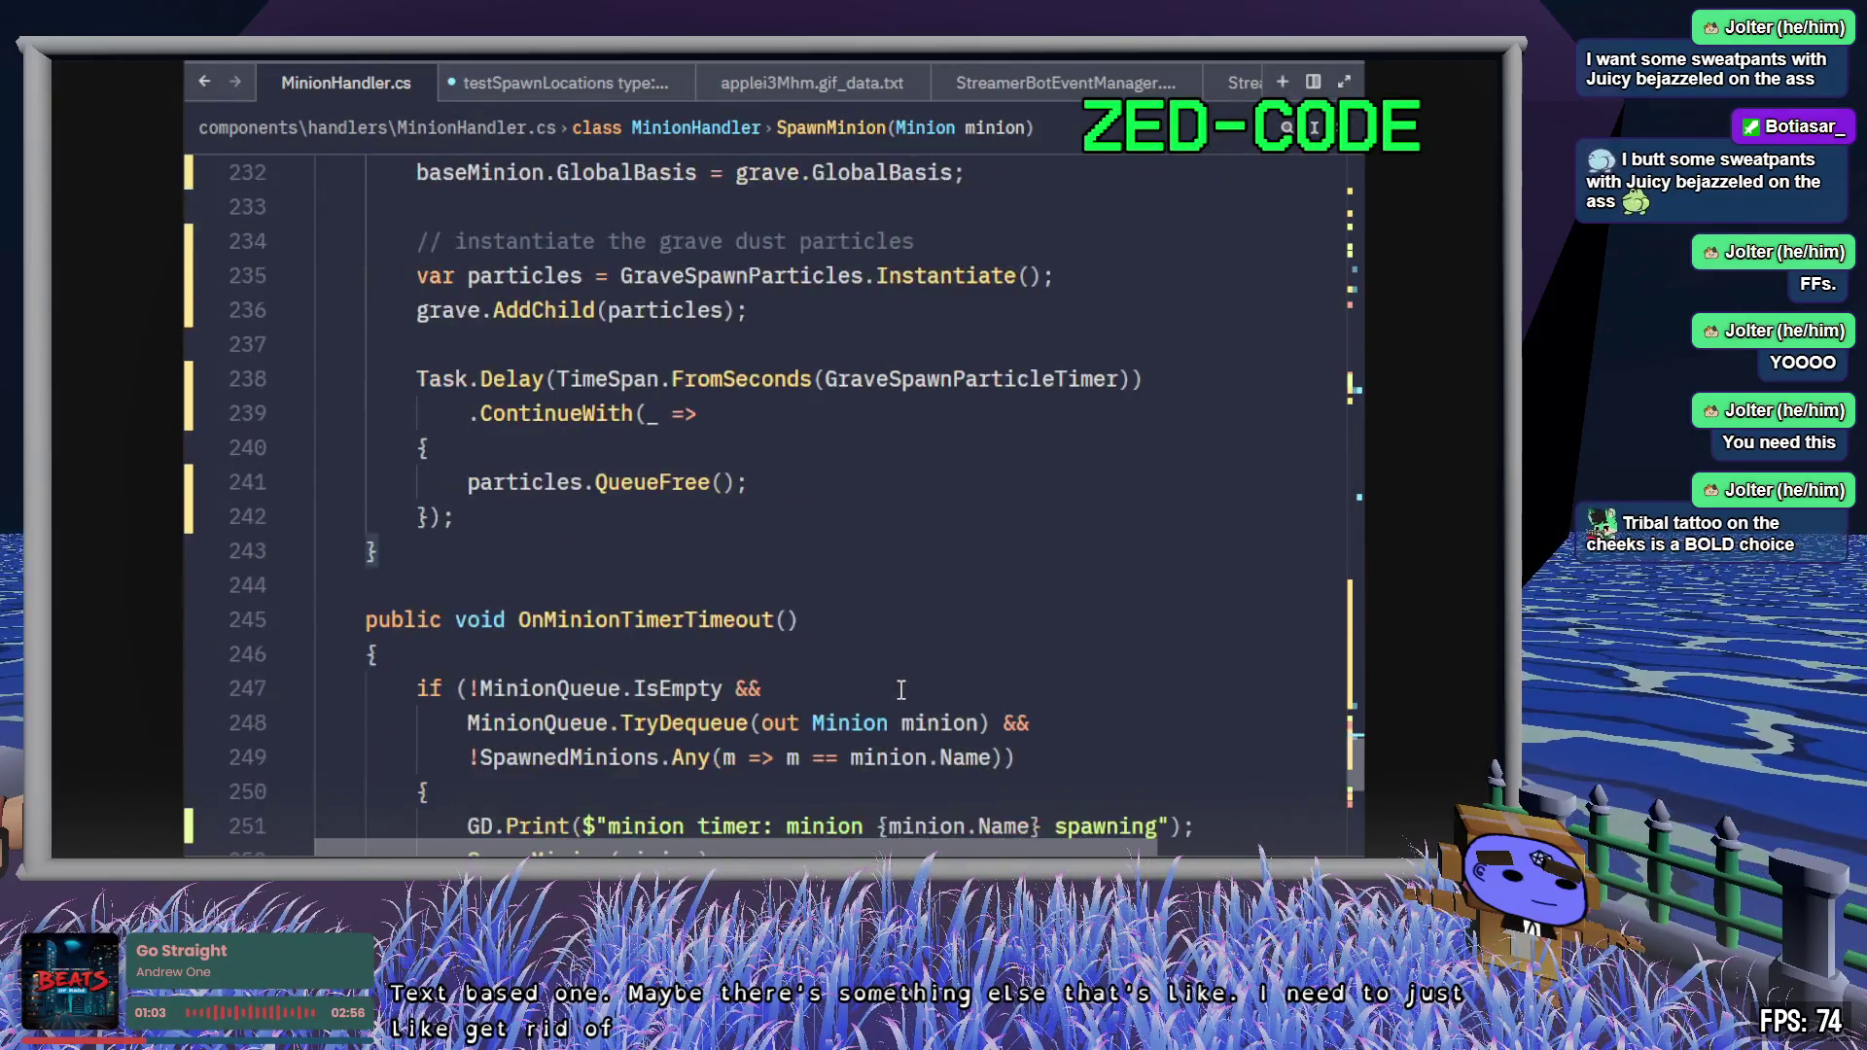
- Remove the exported DropViewport and DropMarker field declarations on lines 41–45
scroll(900, 687, "up", 8)
scroll(901, 686, "up", 6)
key("ctrl+Home")
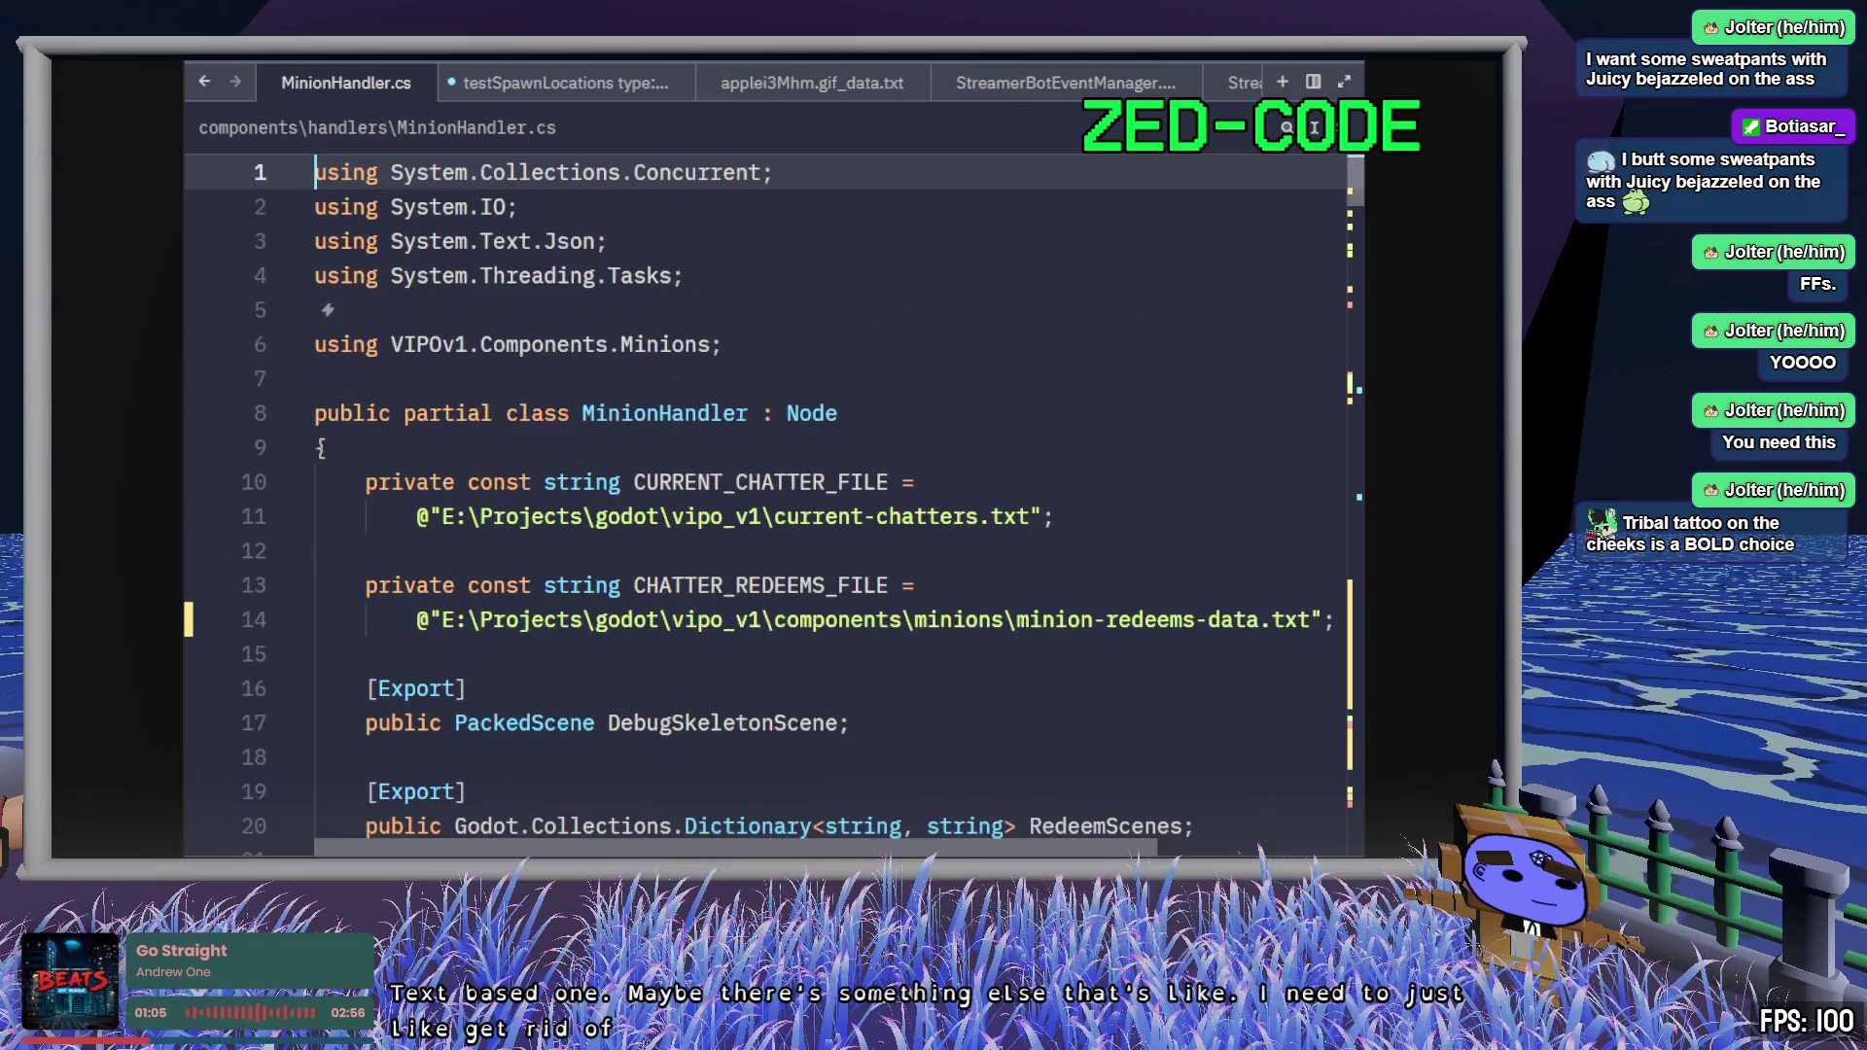
scroll(885, 622, "down", 10)
scroll(875, 584, "down", 5)
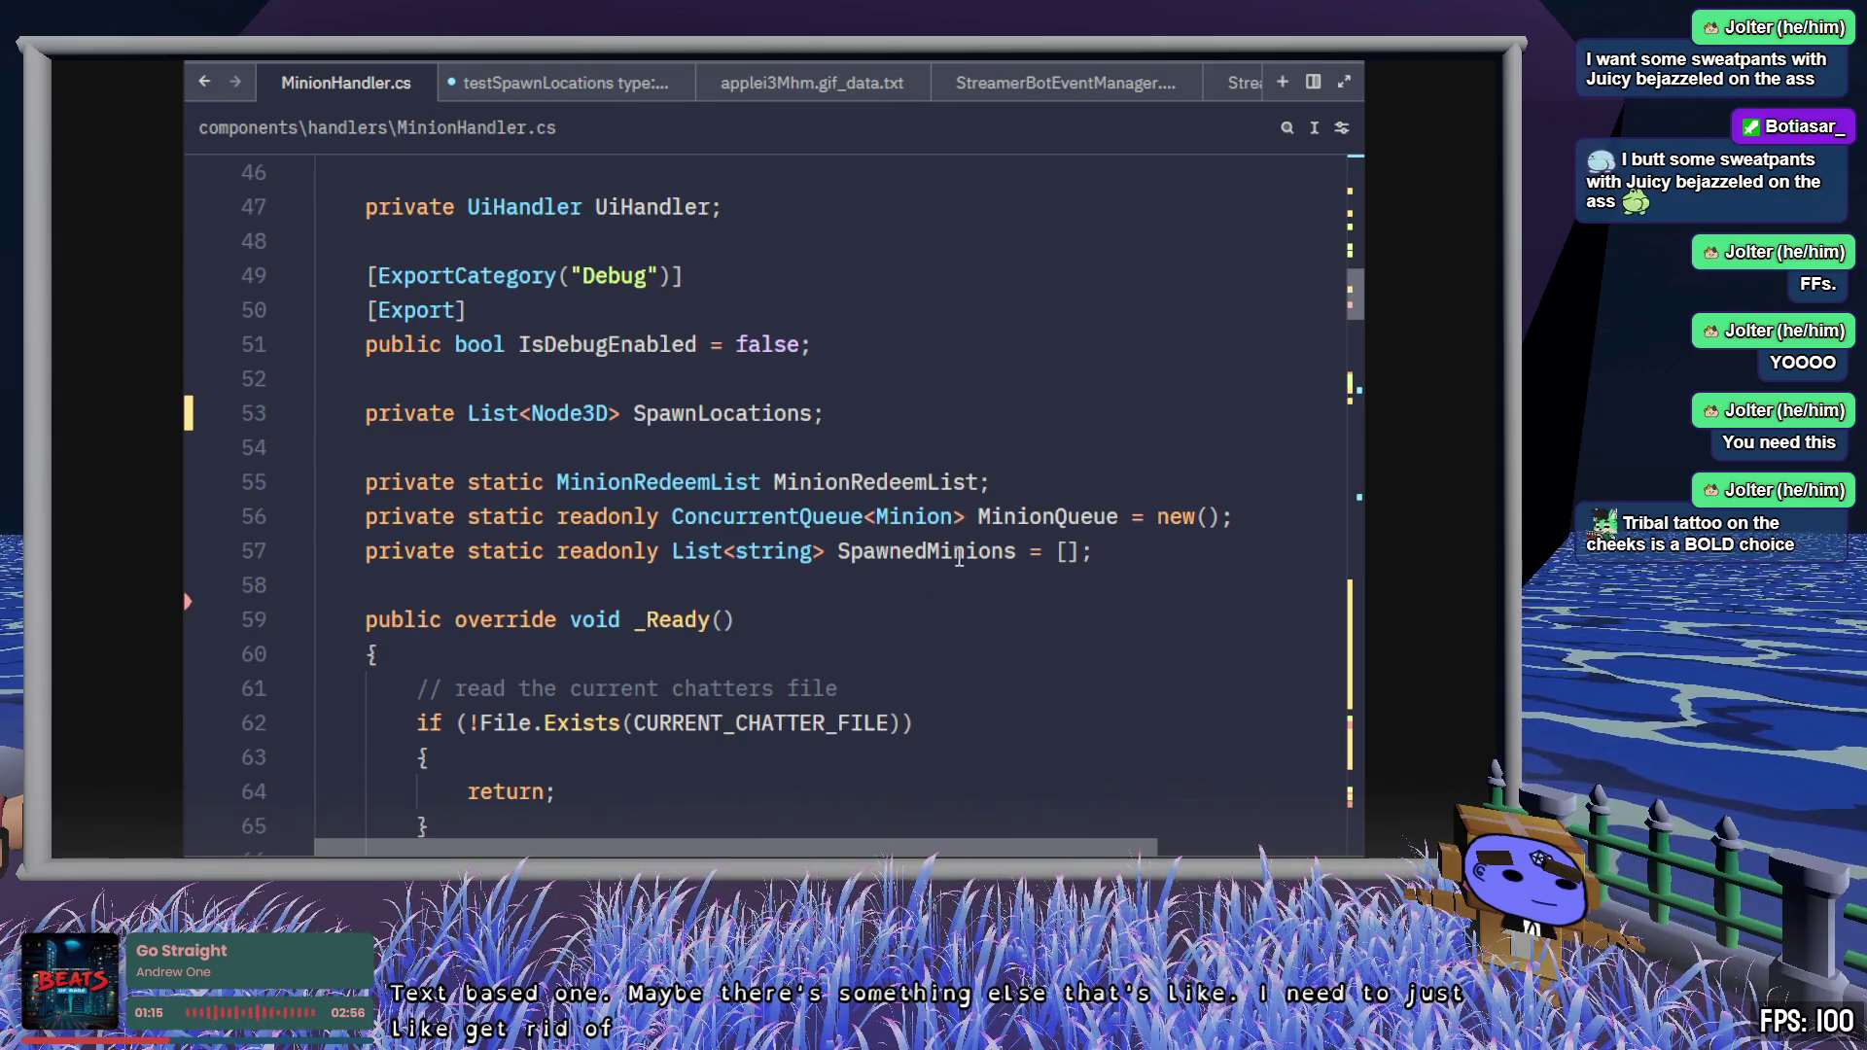
scroll(1001, 677, "up", 4)
scroll(1000, 677, "up", 1)
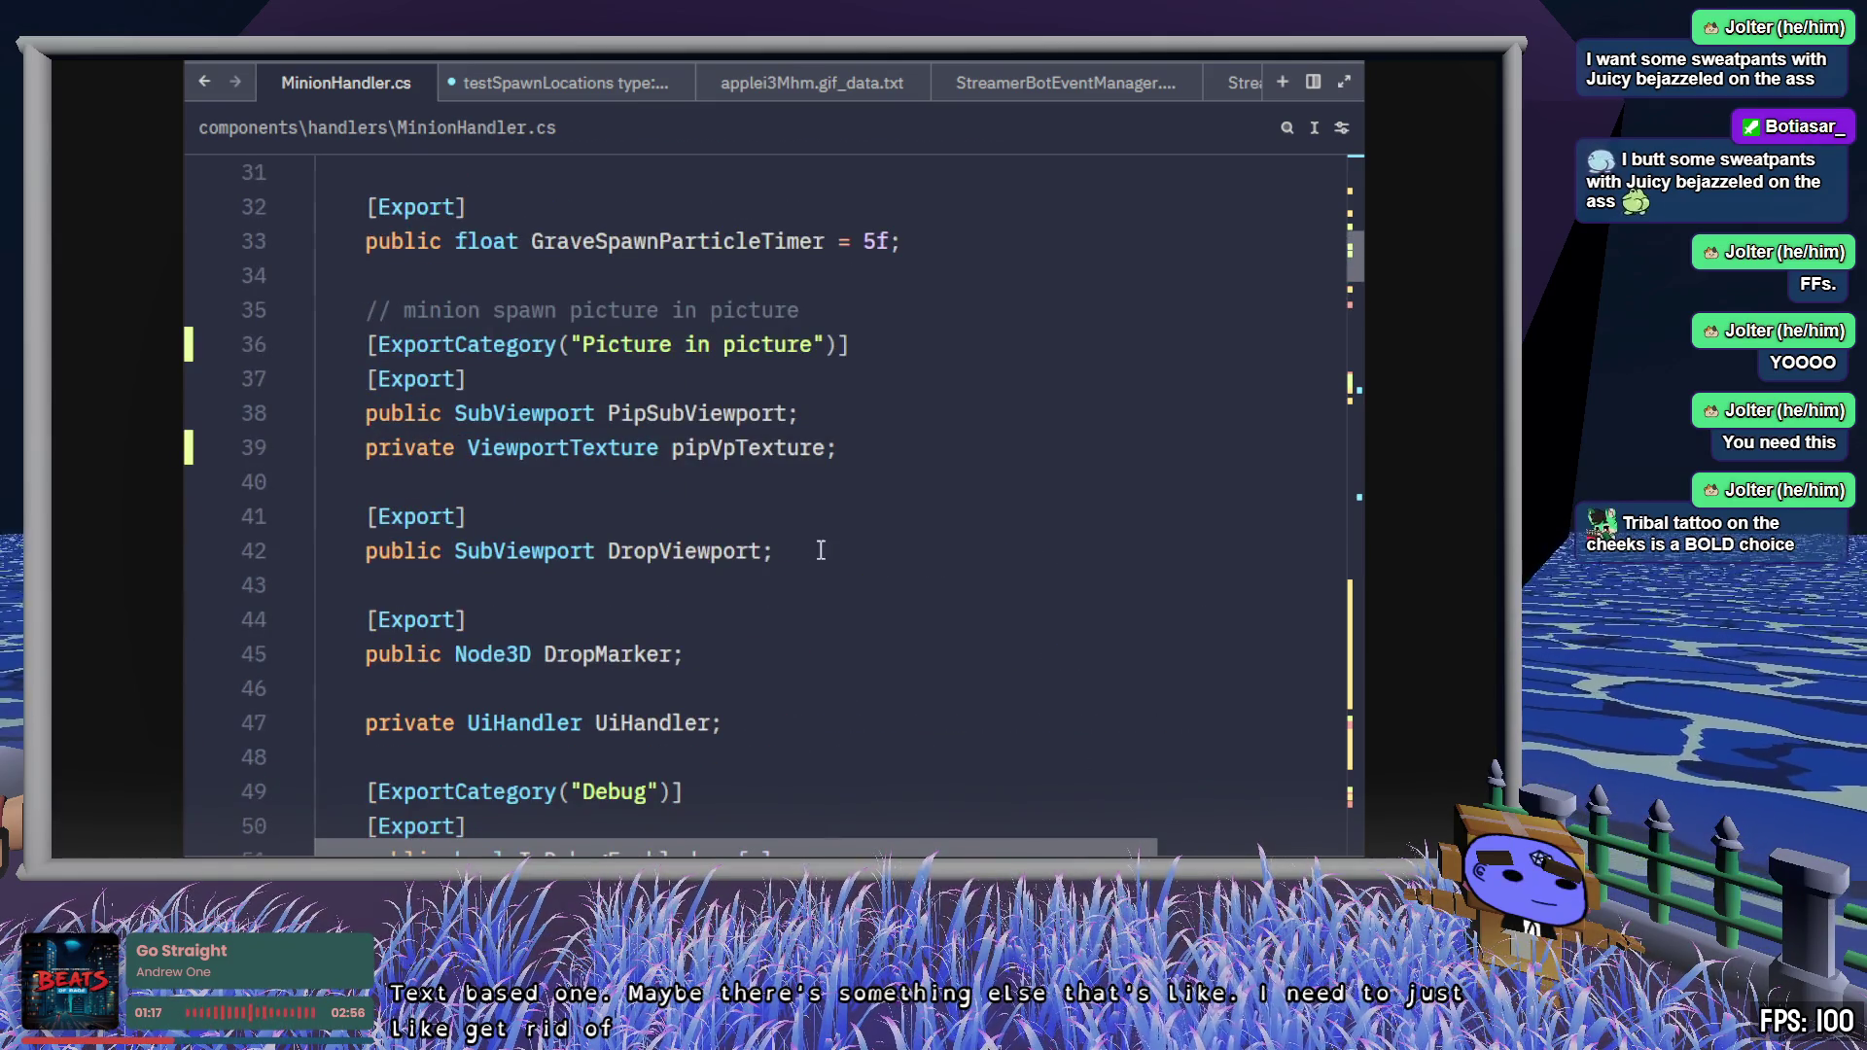
left_click(821, 551)
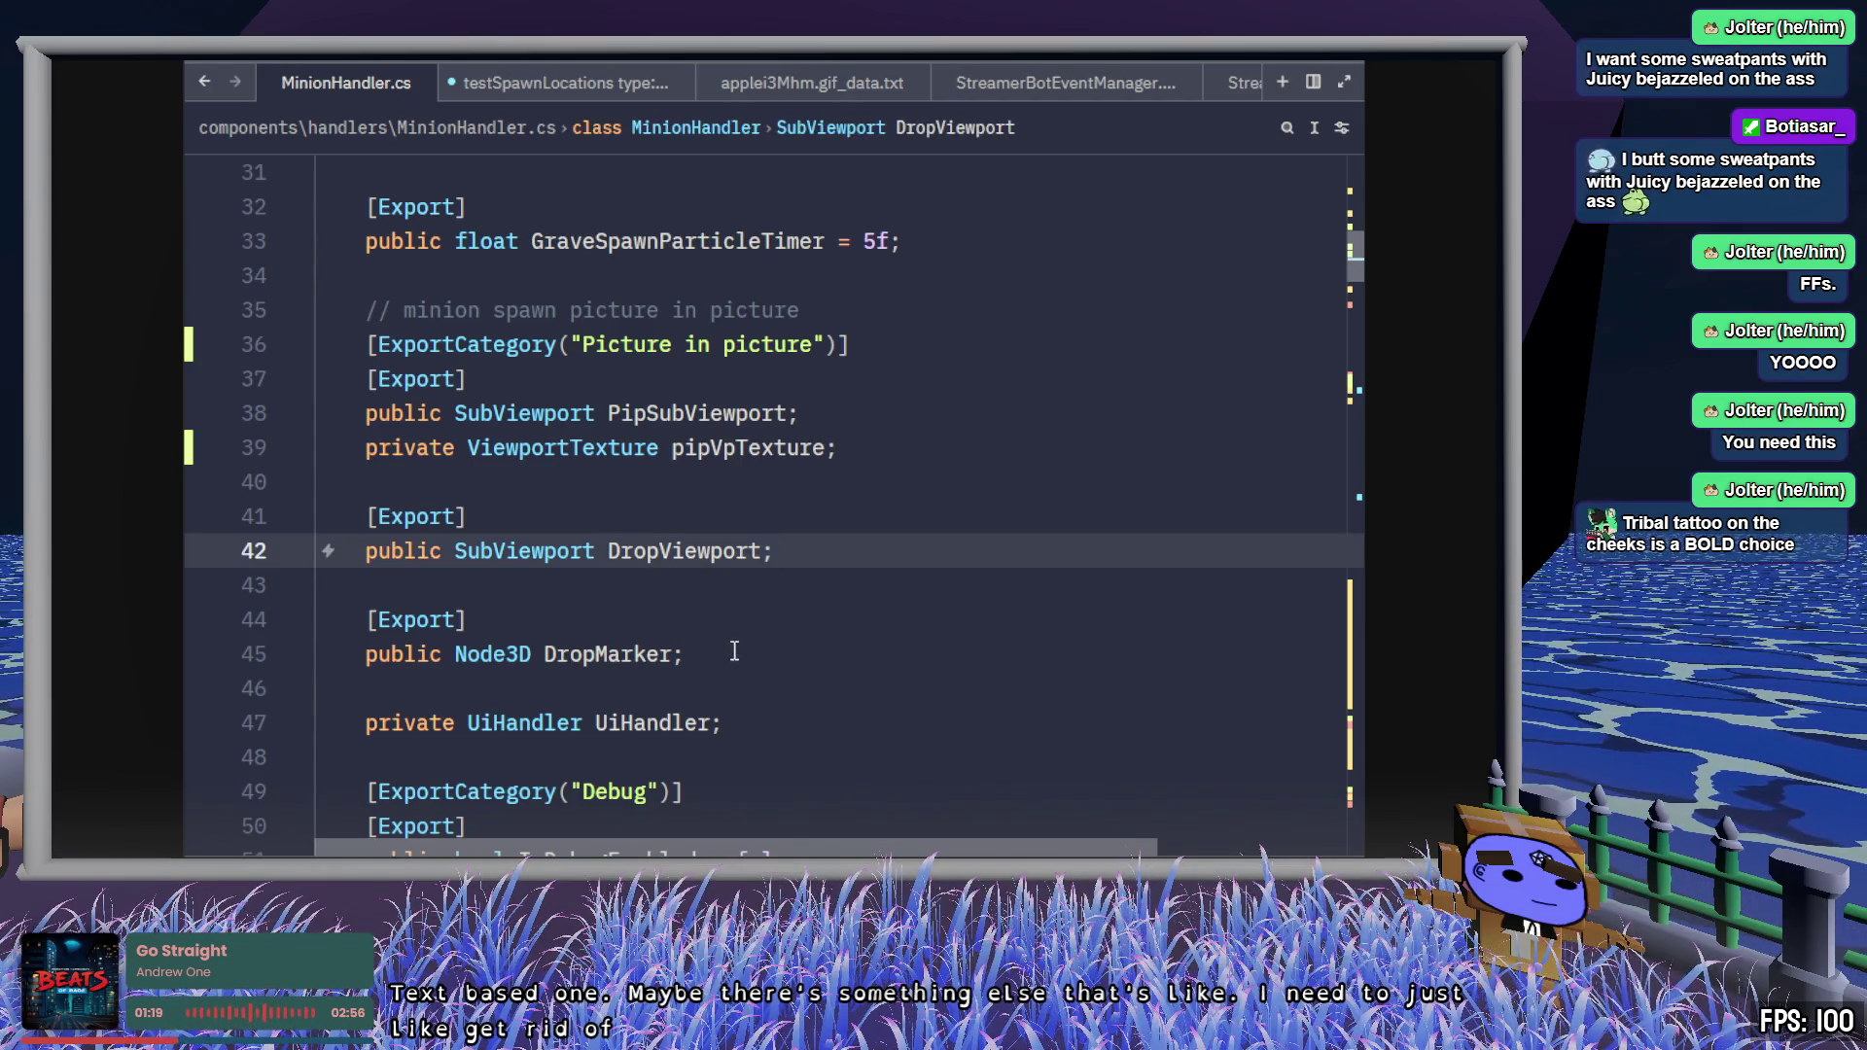
left_click_drag(736, 652, 317, 518)
key("Delete")
key("Delete")
key("Delete")
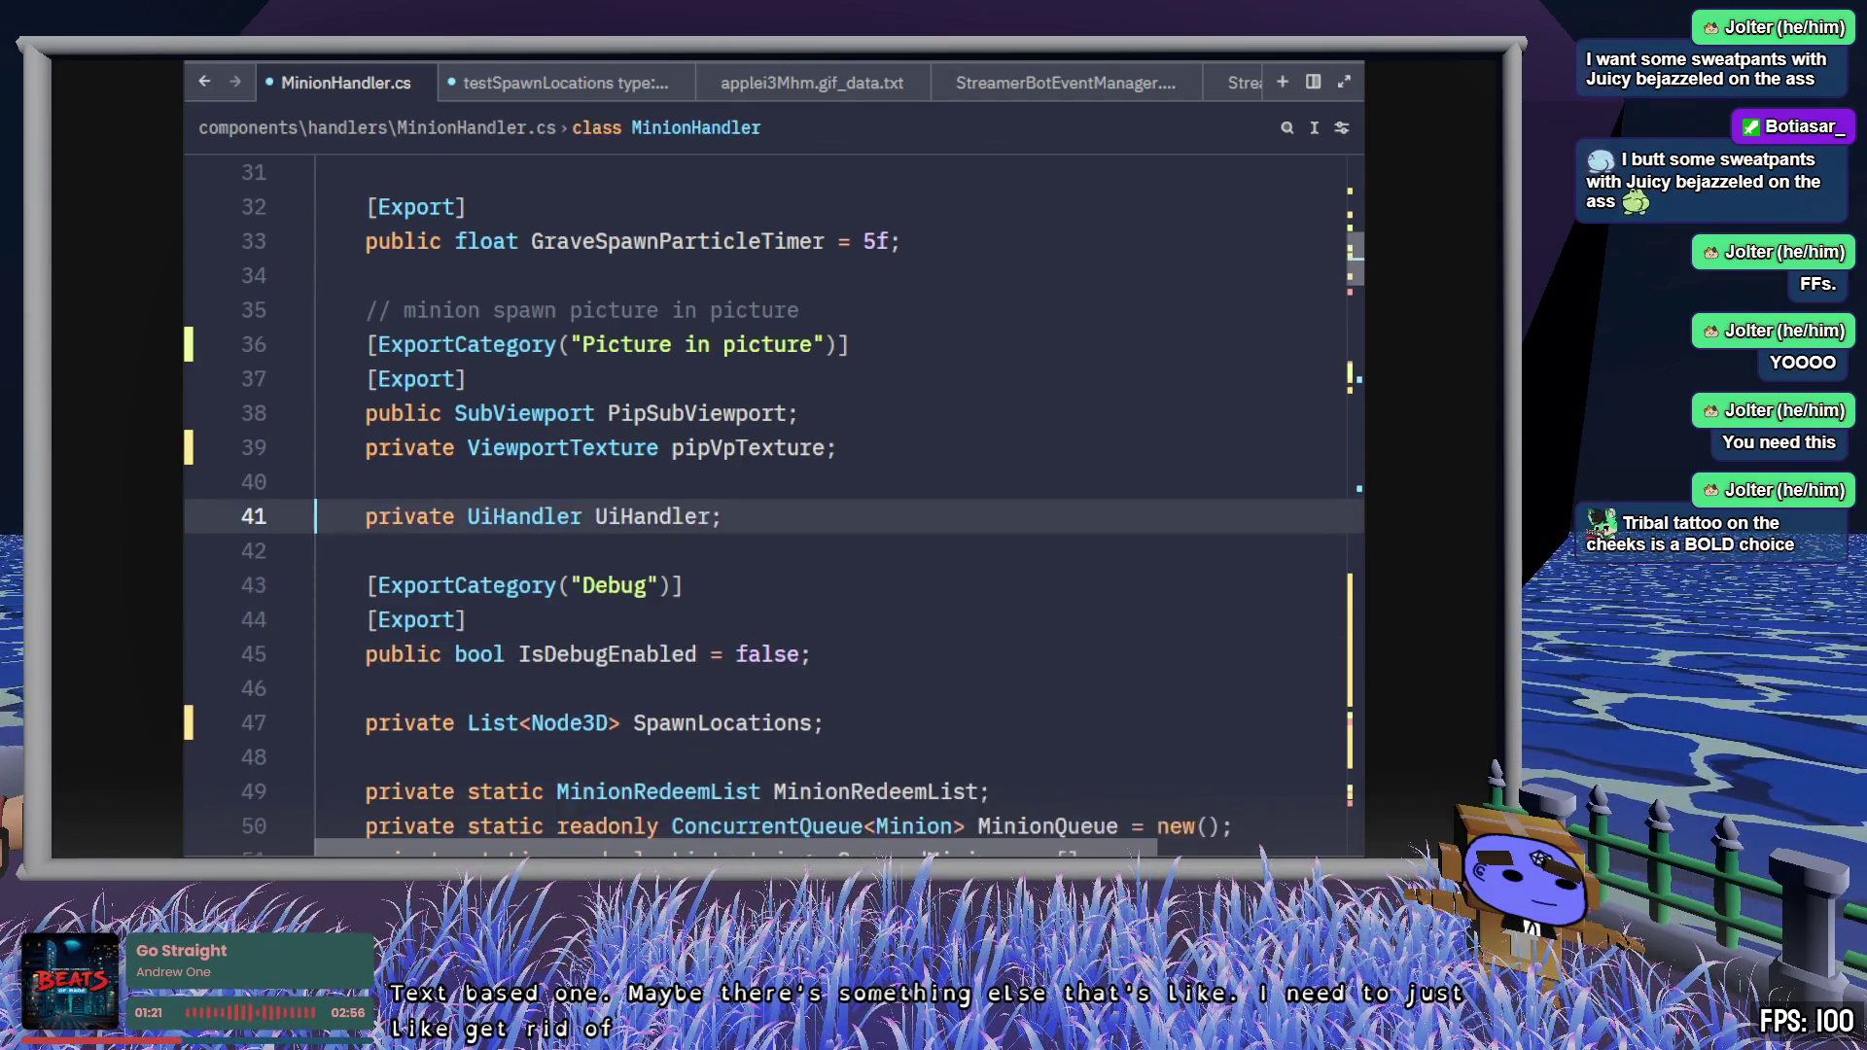
- Highlight every use of the SpawnLocations field and place the caret inside _Ready
left_click(876, 521)
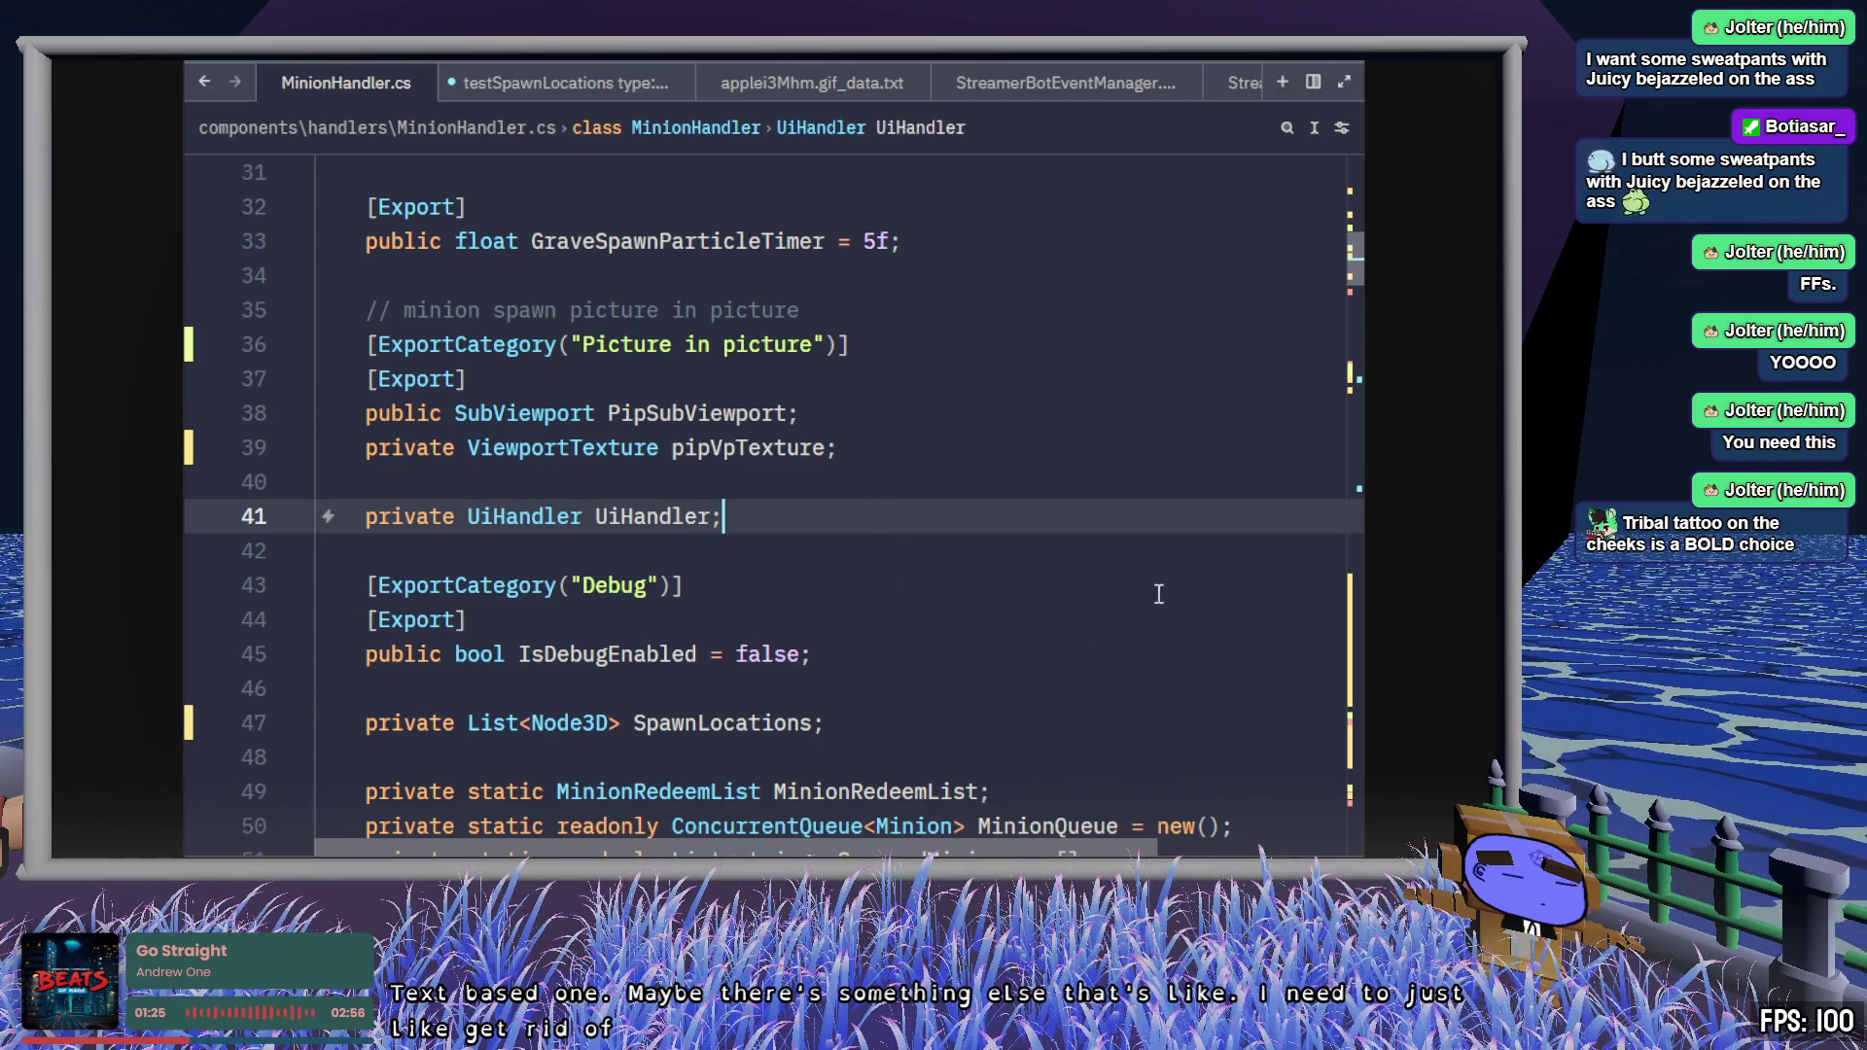
double_click(692, 724)
scroll(914, 642, "down", 3)
scroll(929, 623, "down", 1)
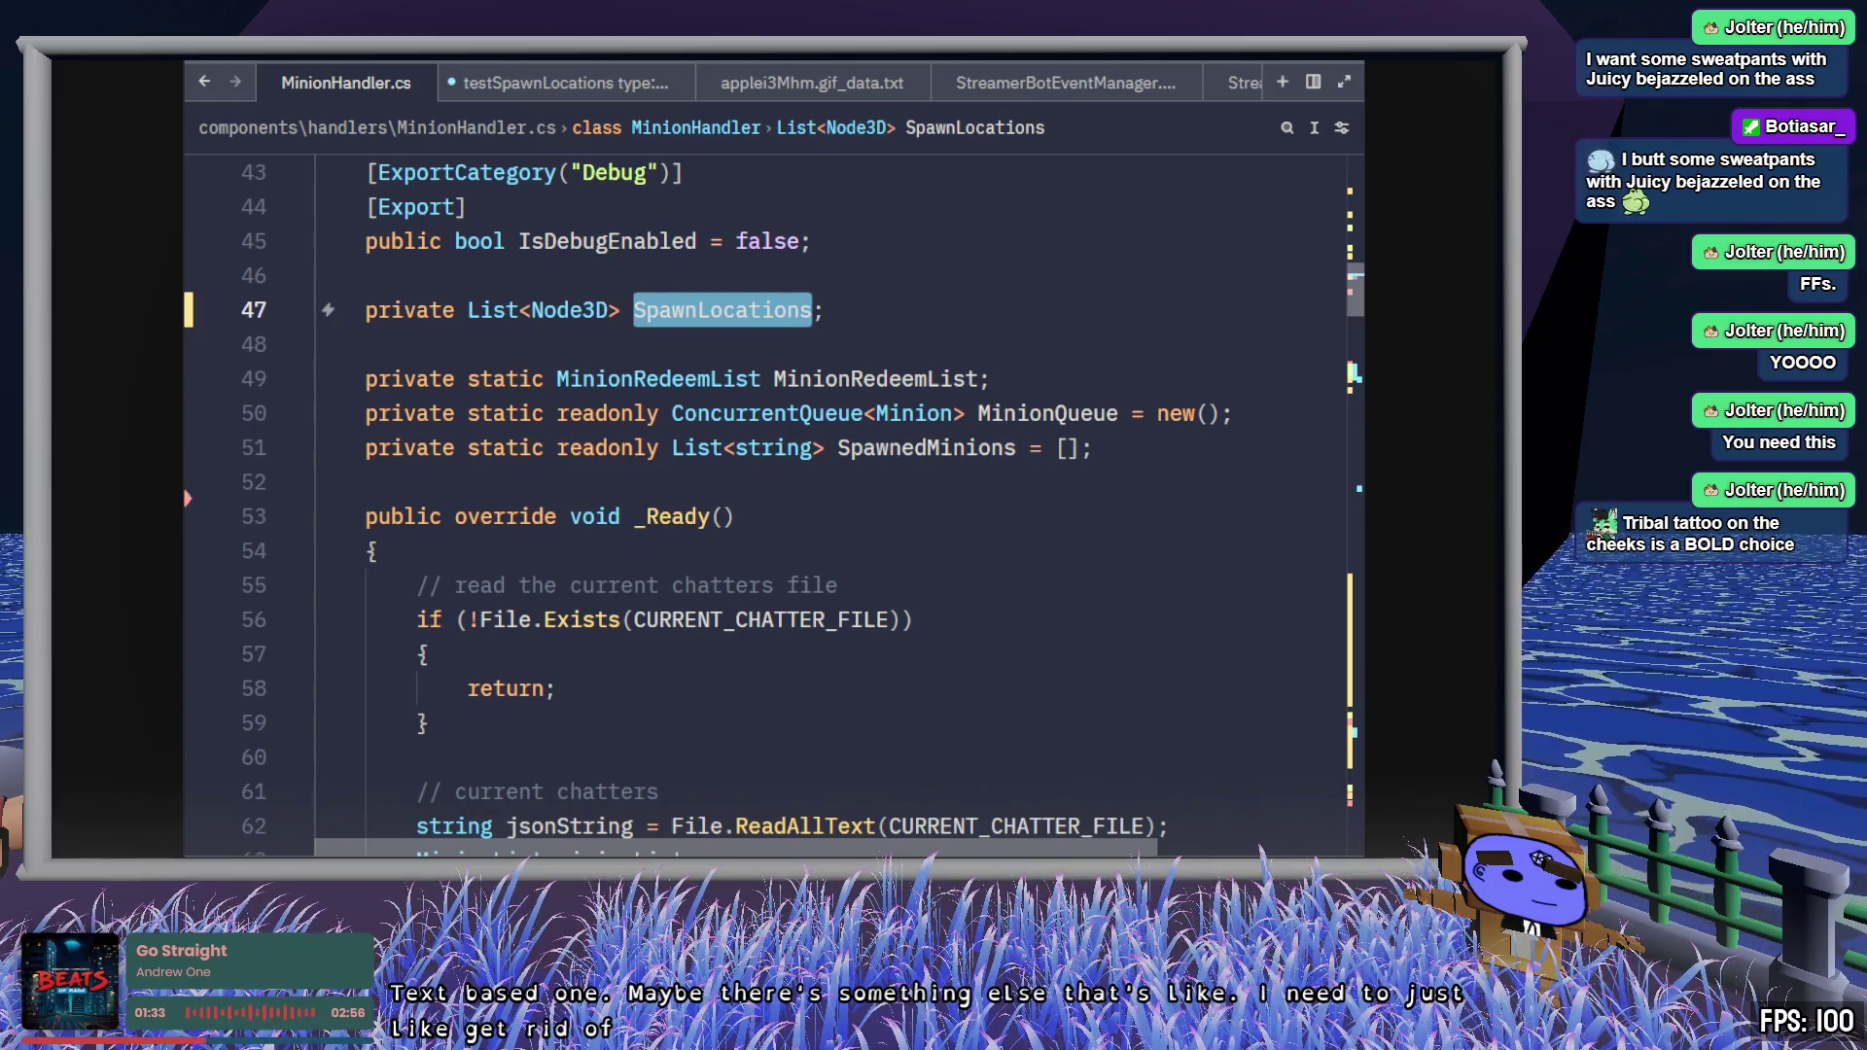
left_click(968, 622)
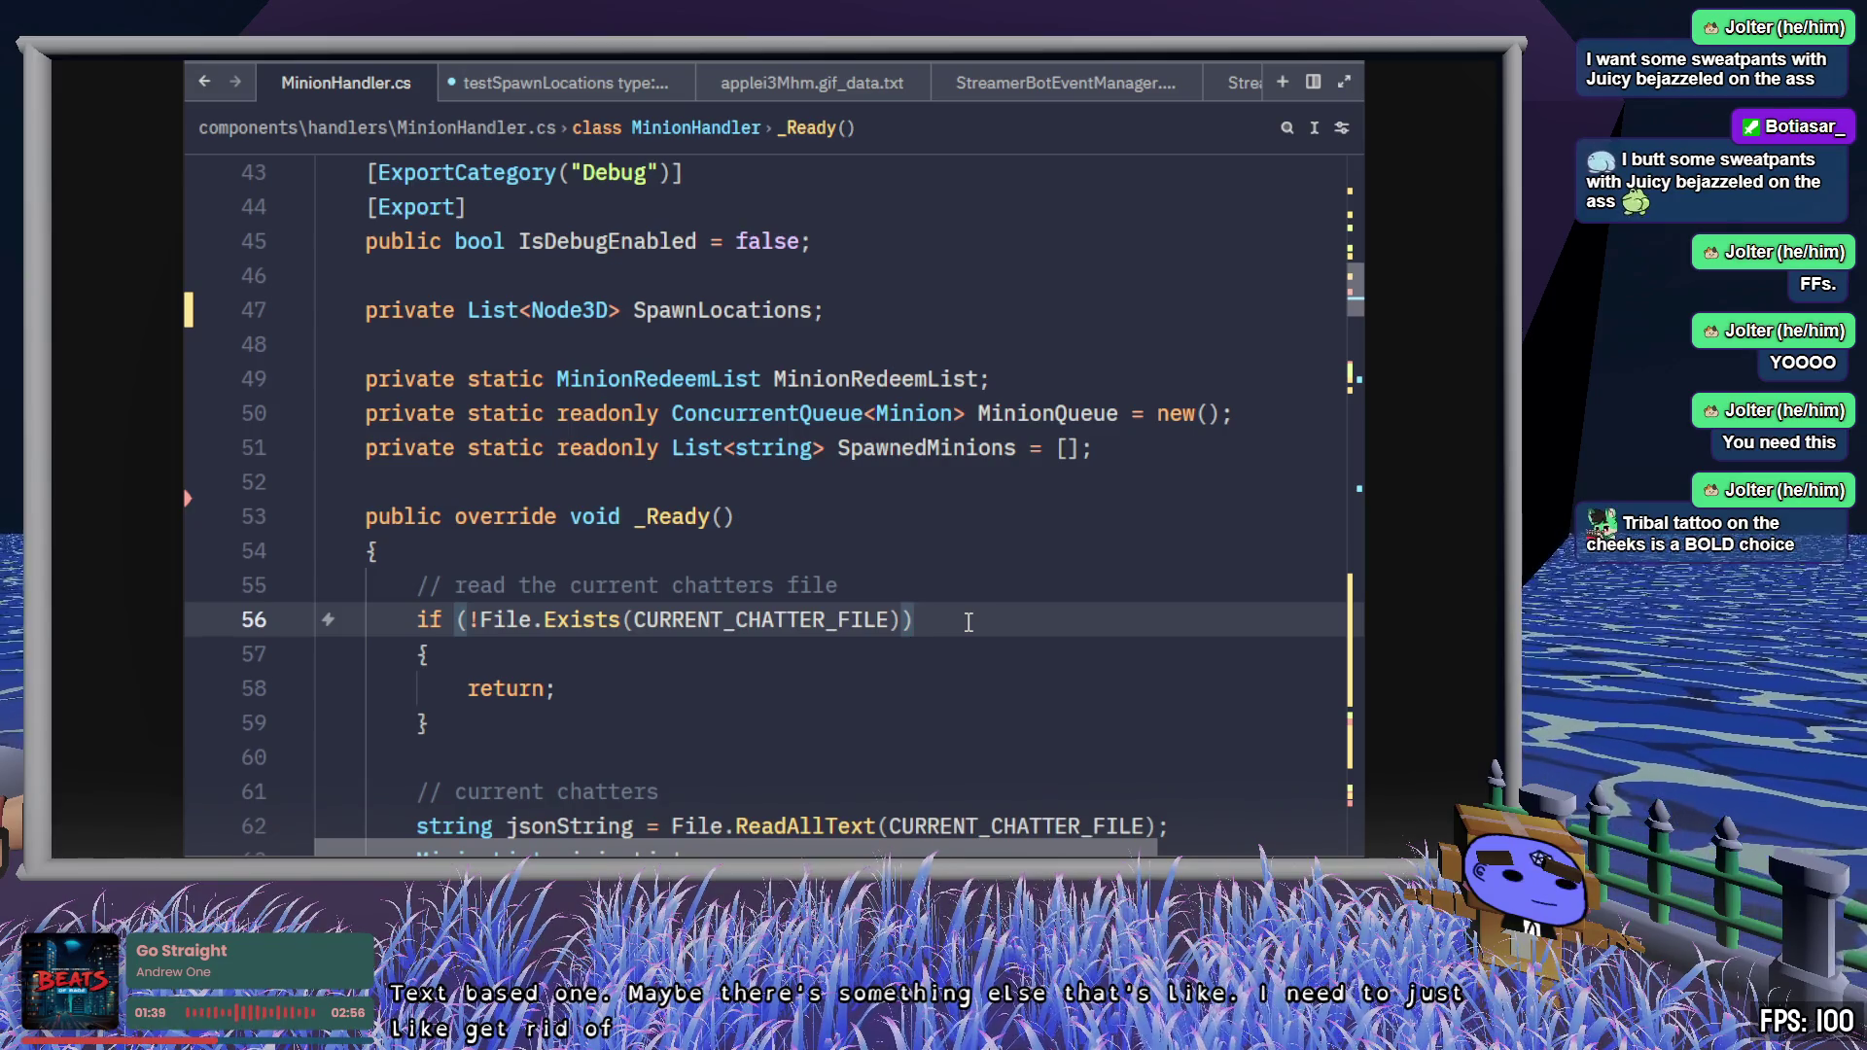
- Select the commented-out testSpawnLocations lines 82–84, then switch to the cast-error search results
scroll(969, 623, "down", 4)
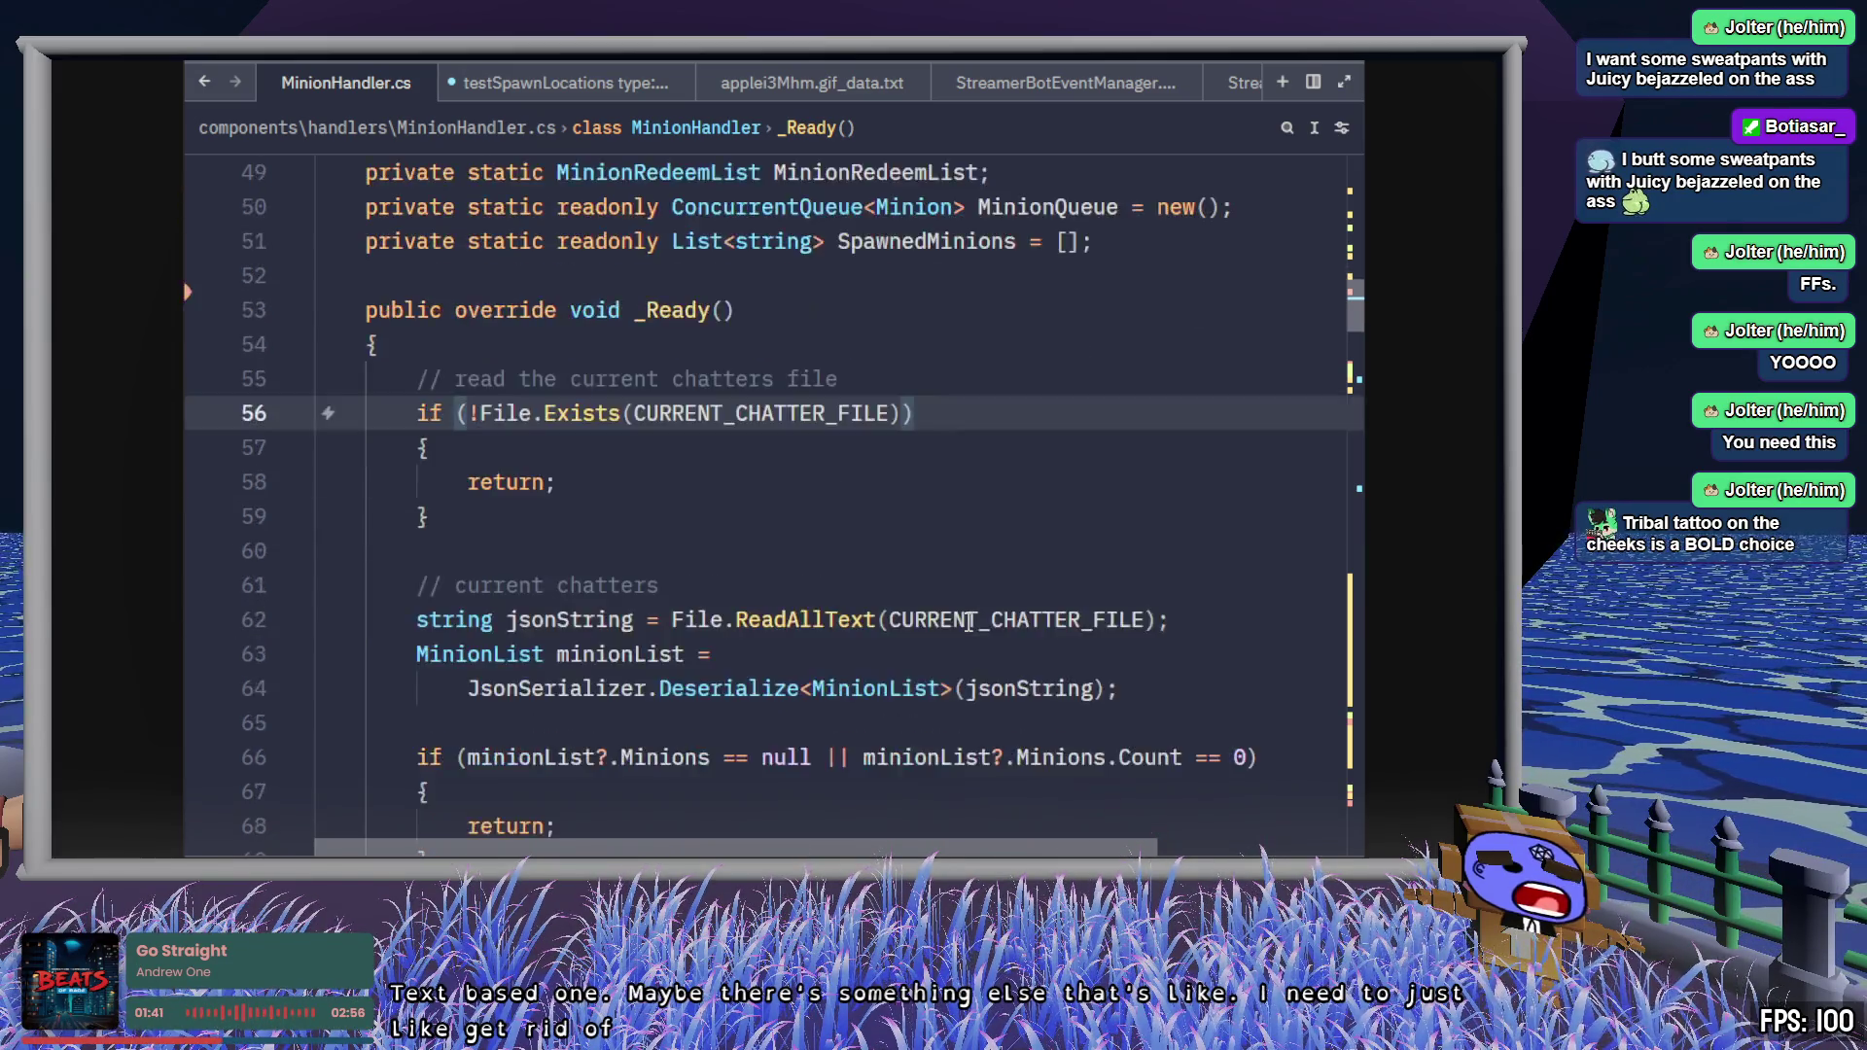
scroll(939, 624, "down", 2)
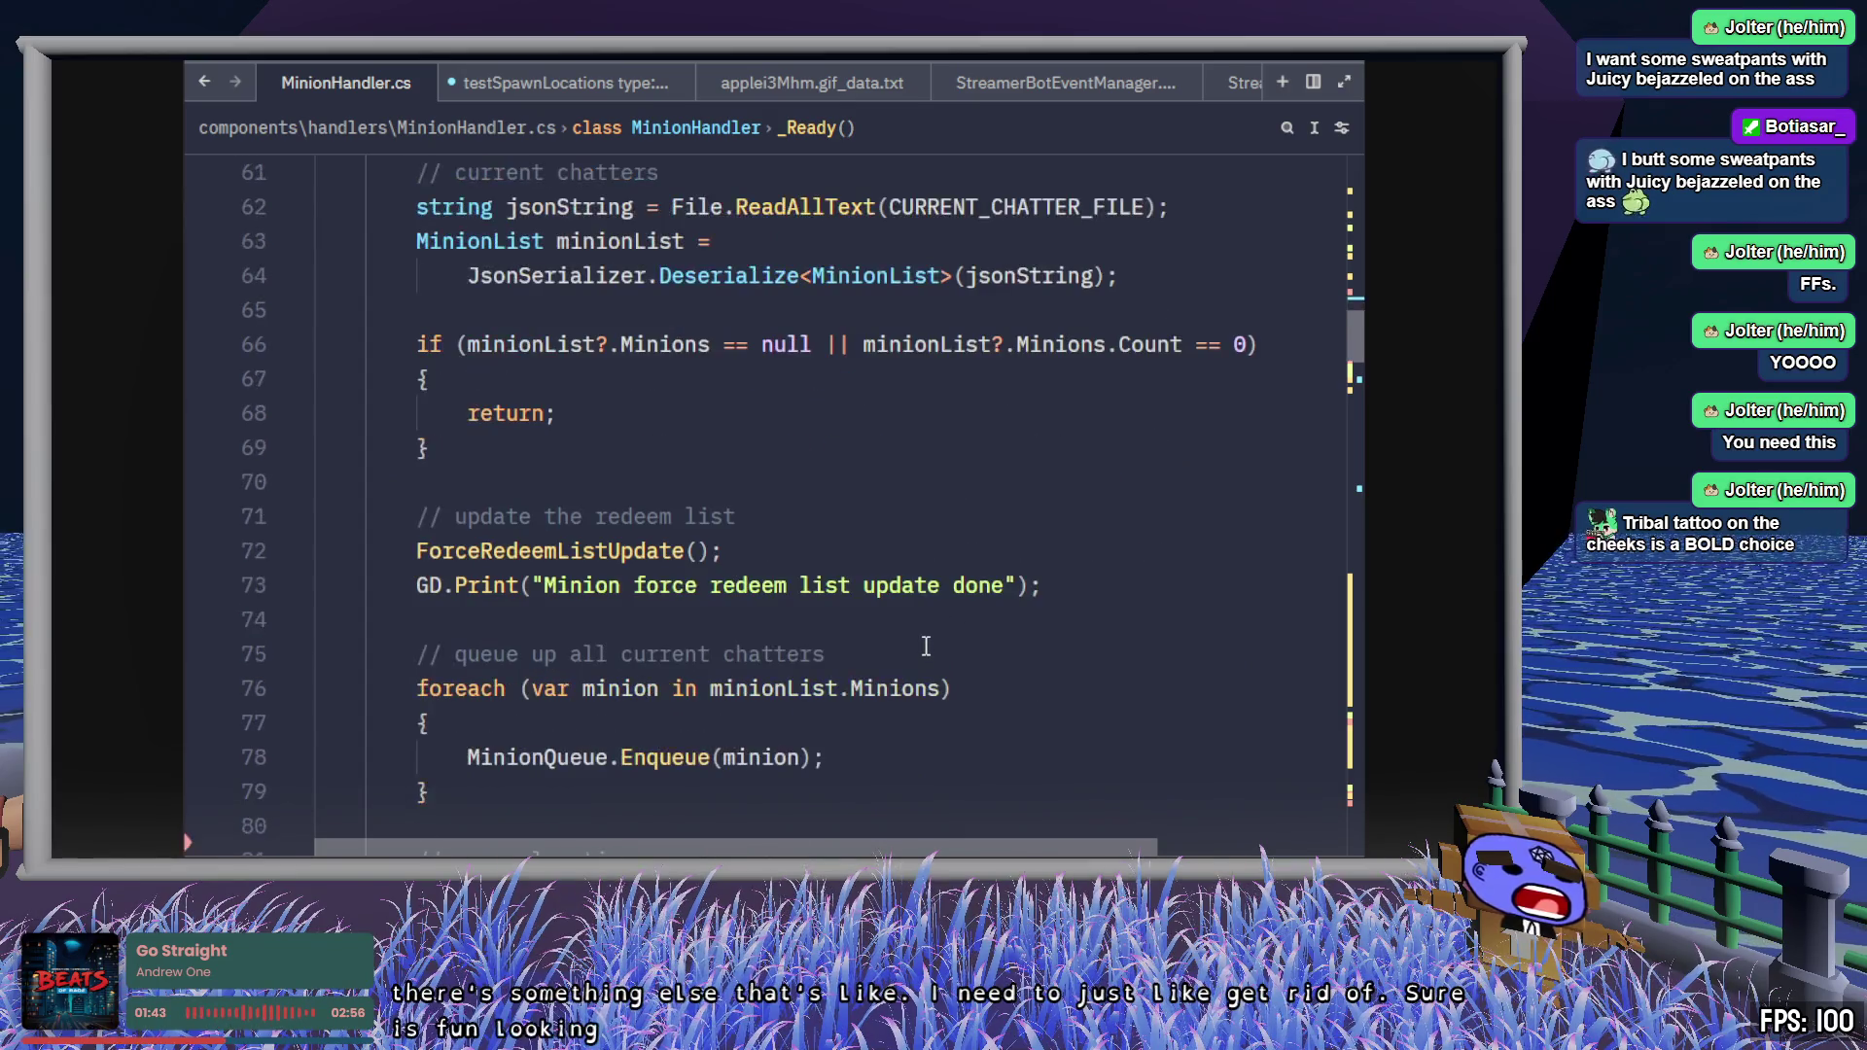
scroll(926, 647, "down", 3)
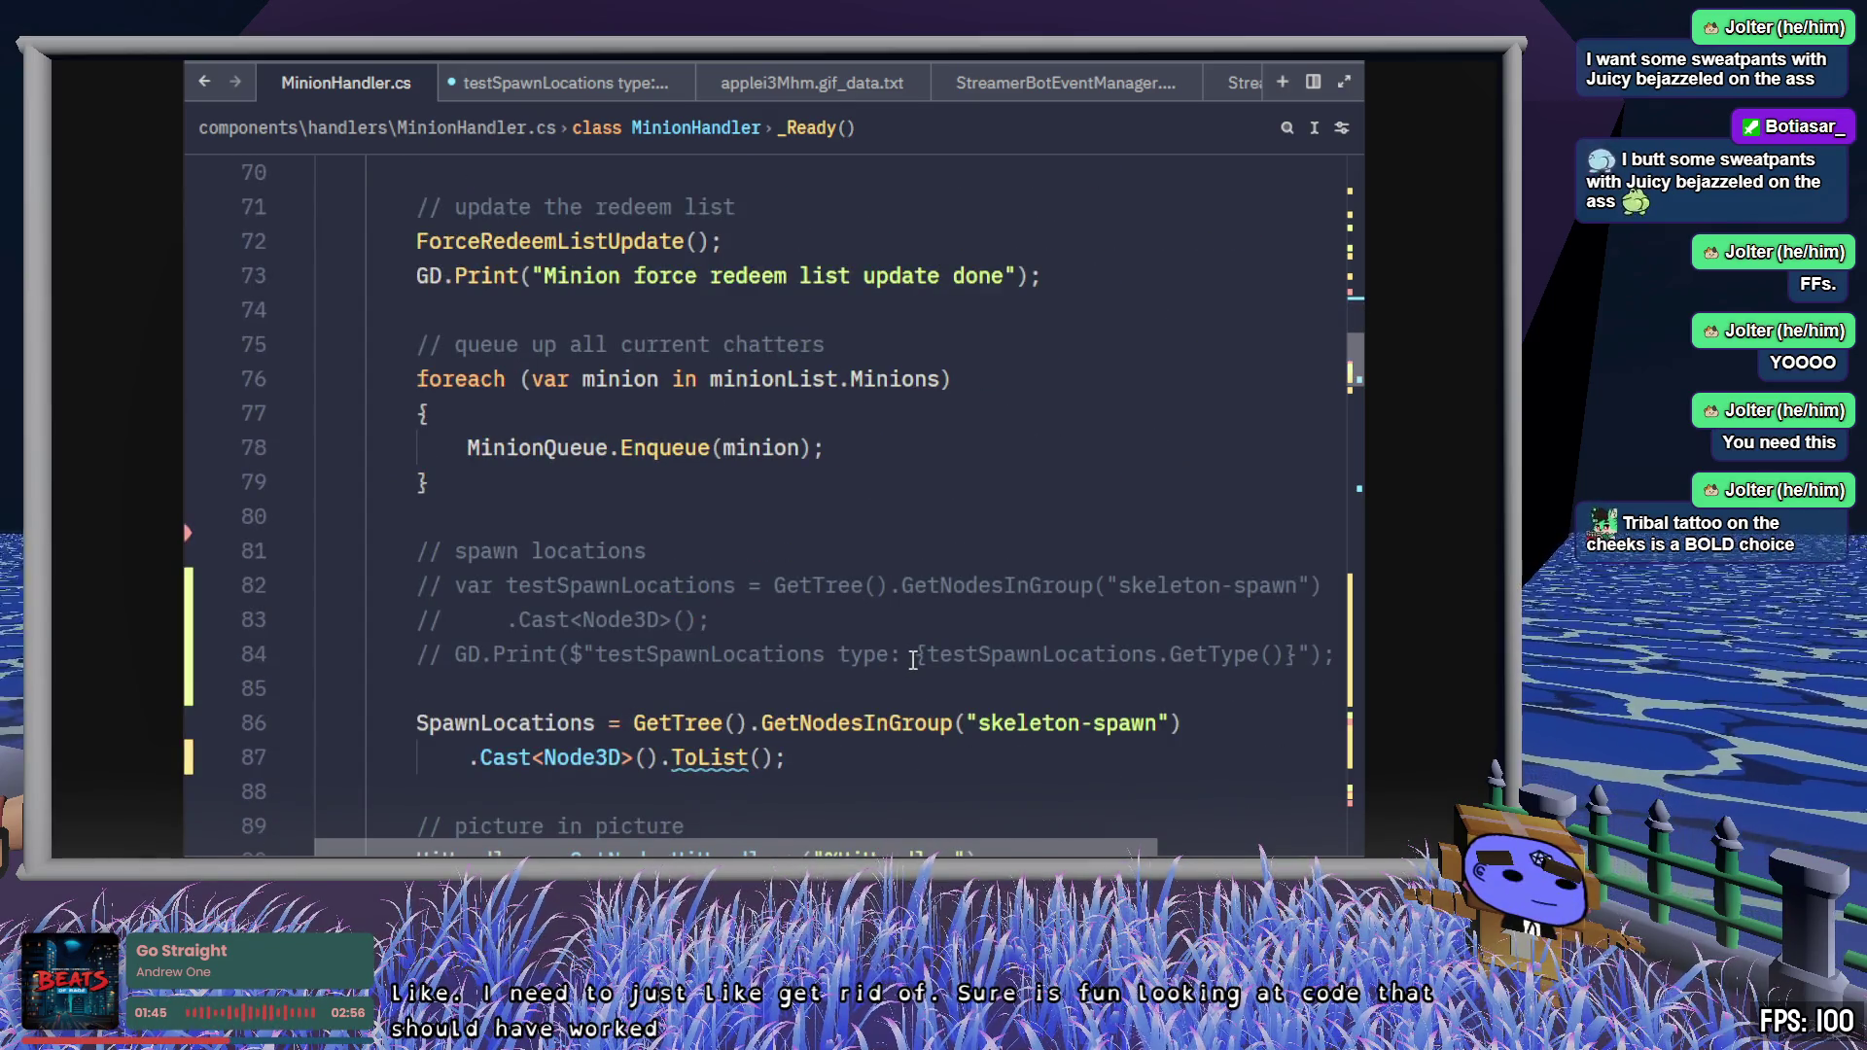
left_click(1157, 632)
mouse_move(1336, 657)
left_mouse_down()
mouse_move(428, 654)
mouse_move(515, 586)
mouse_move(414, 583)
left_mouse_up()
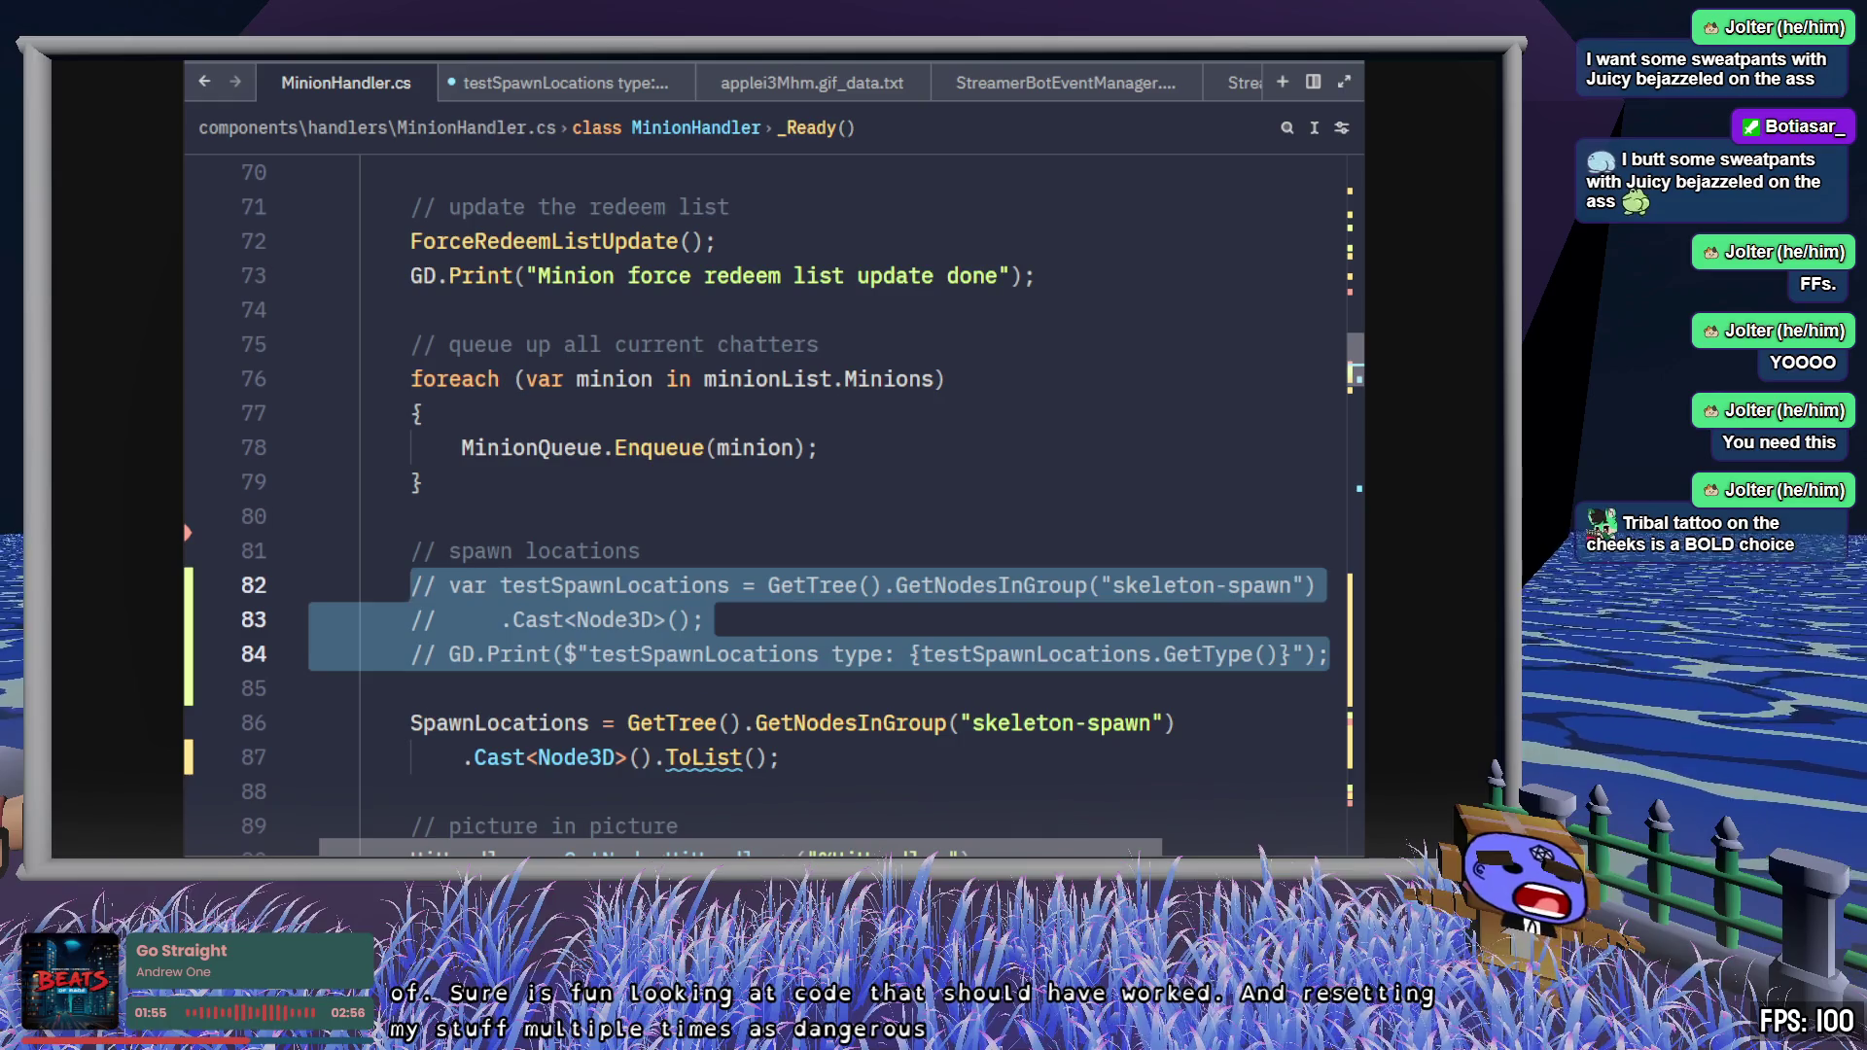
key("alt+Tab")
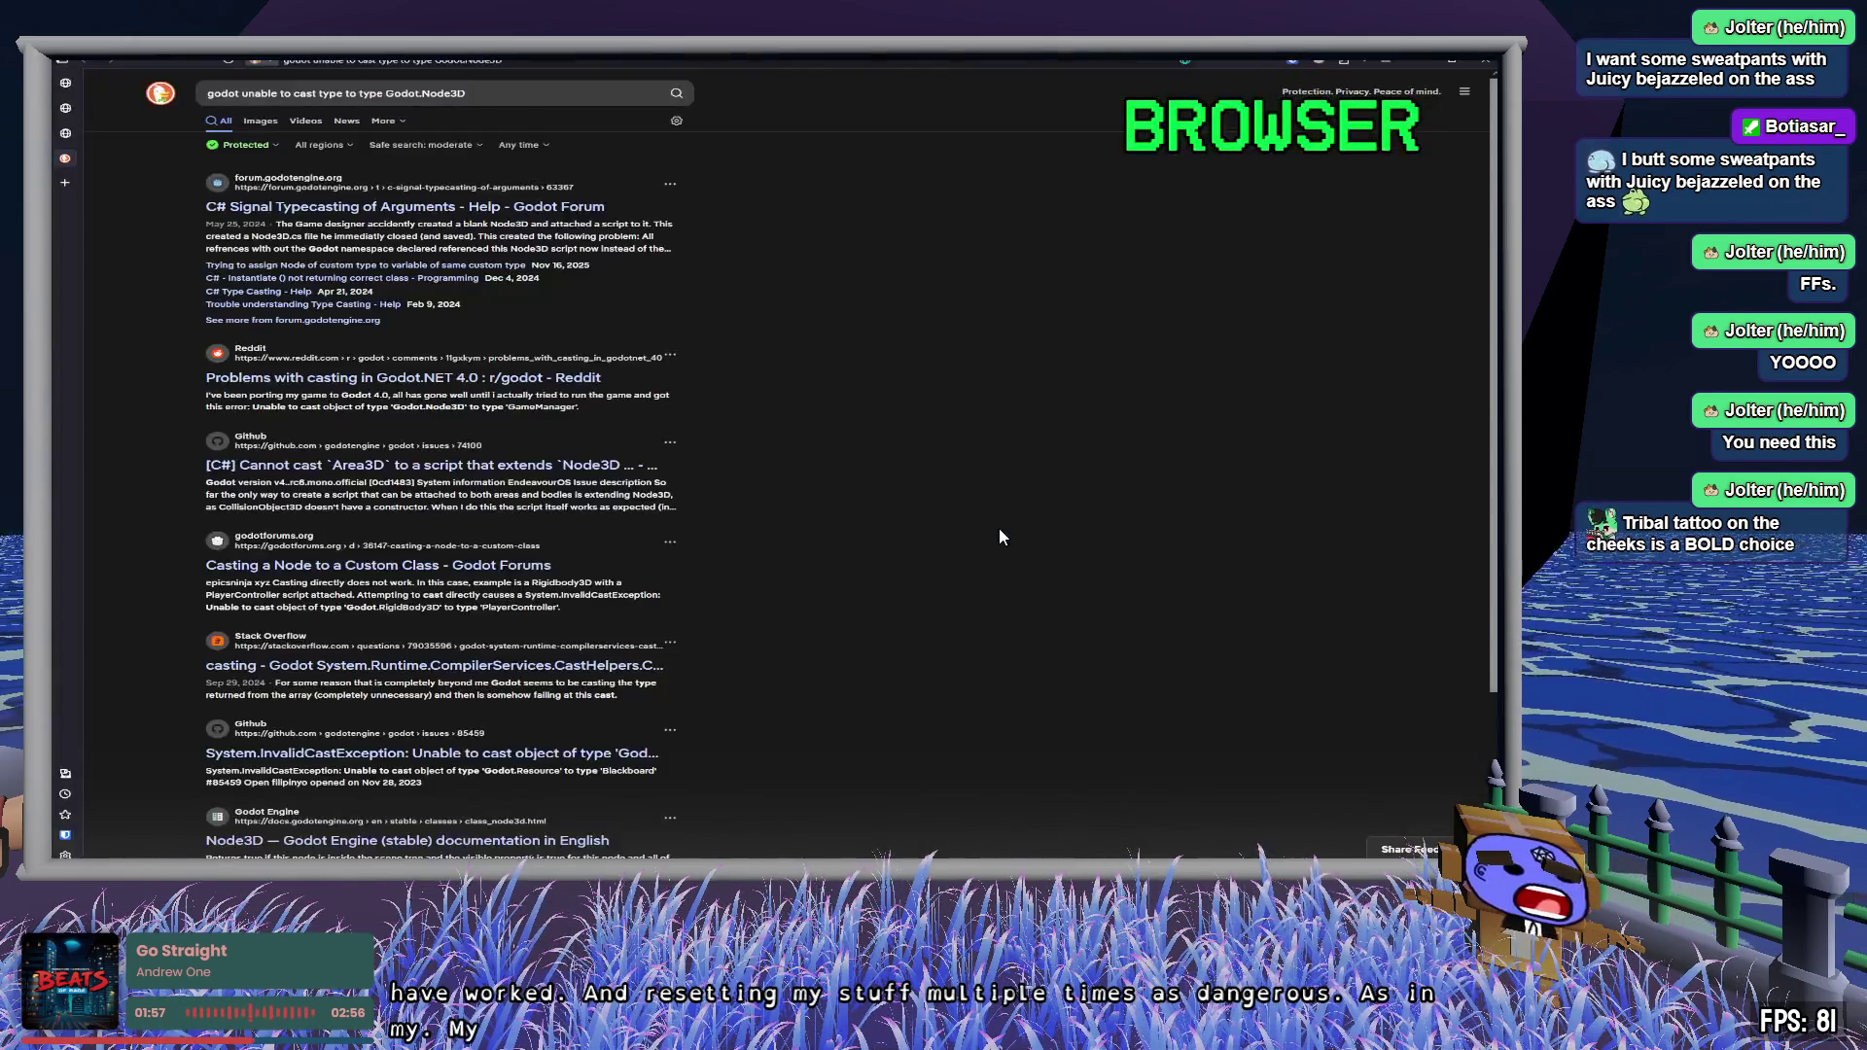
- Cycle the stream TV through the Blender, Godot and StreamerBot feeds back to the code
key("alt+Tab")
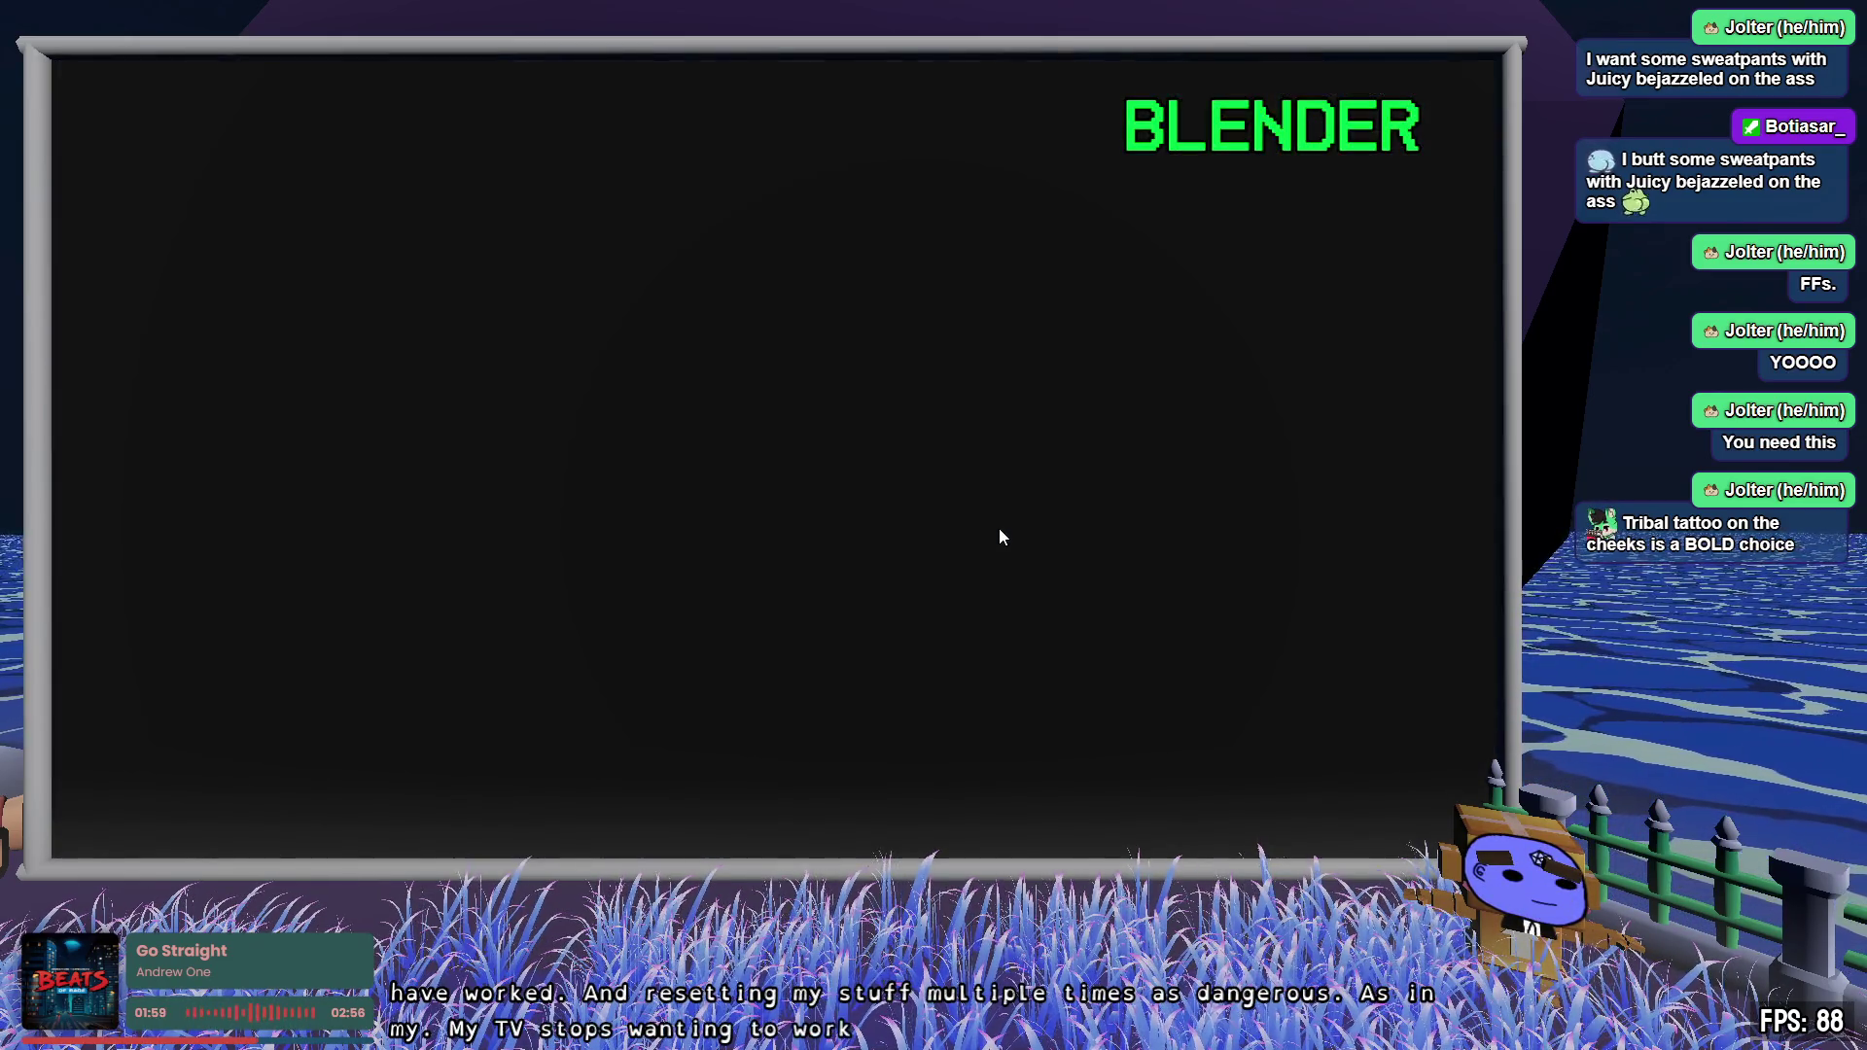
key("alt+Tab")
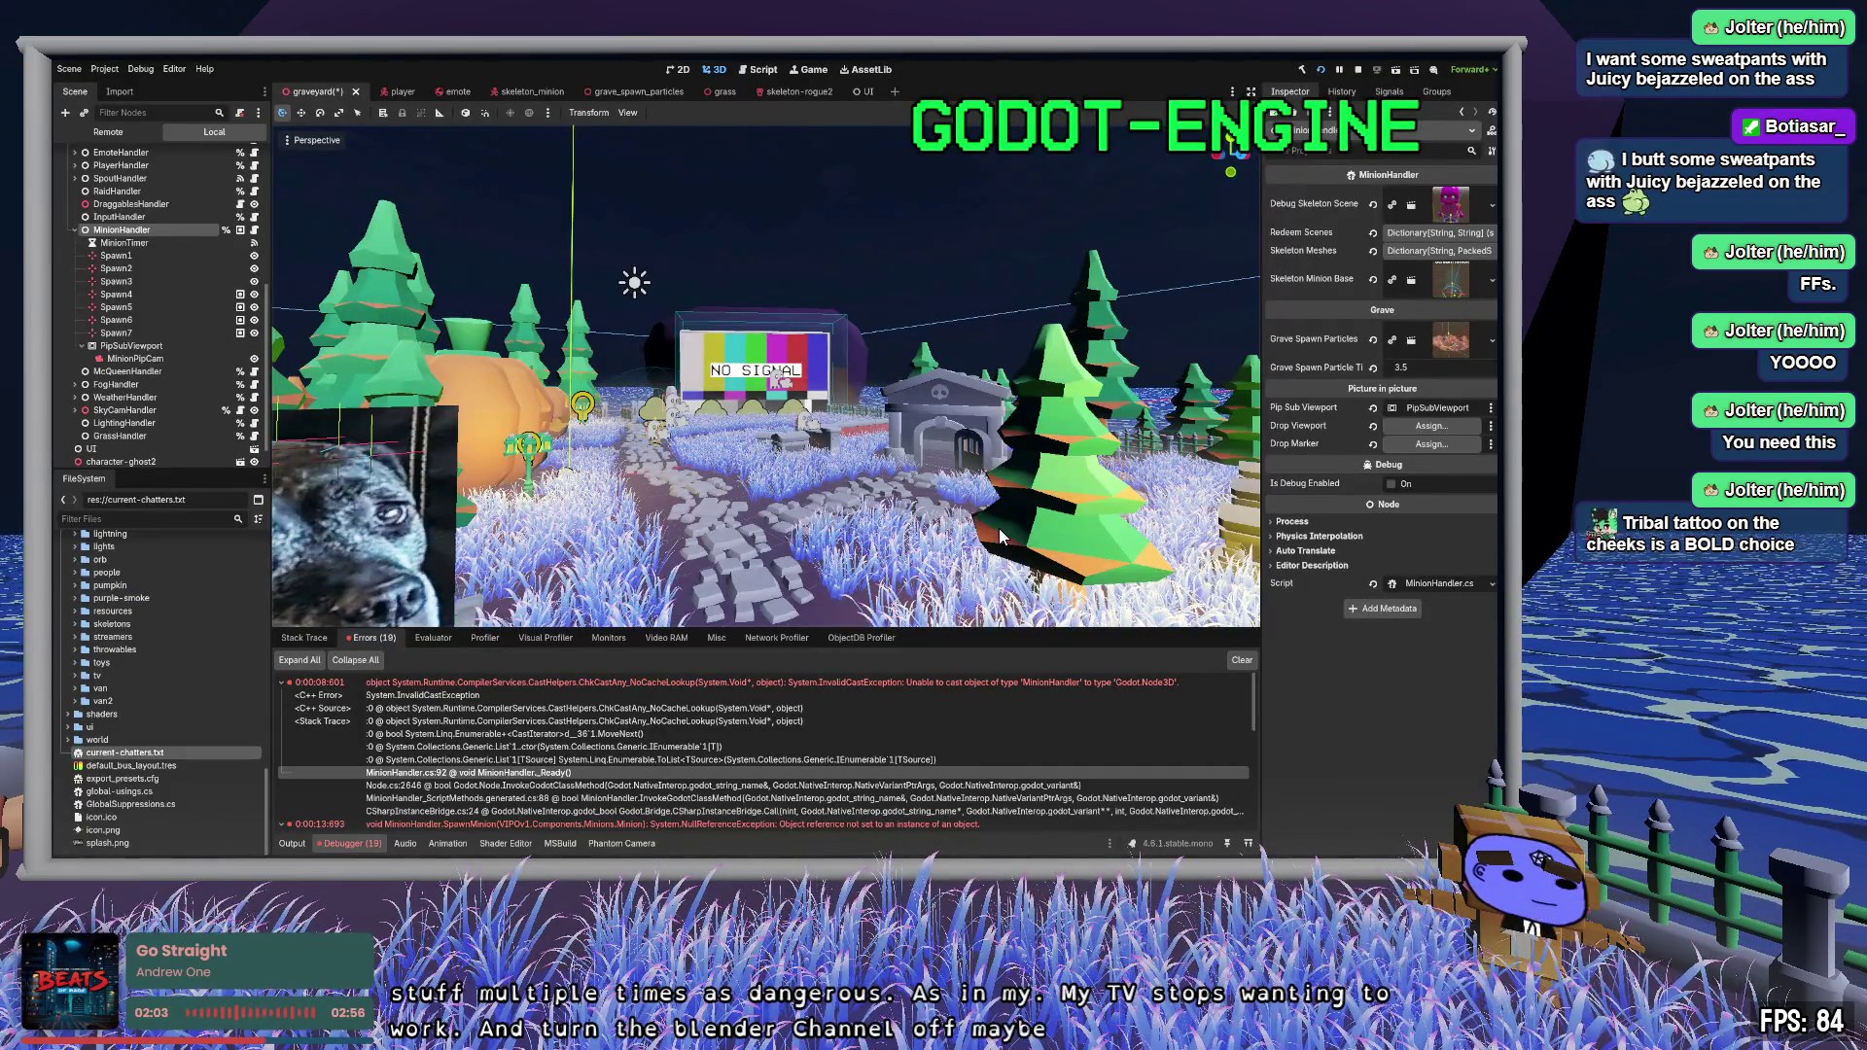
key("alt+Tab")
key("alt+Tab")
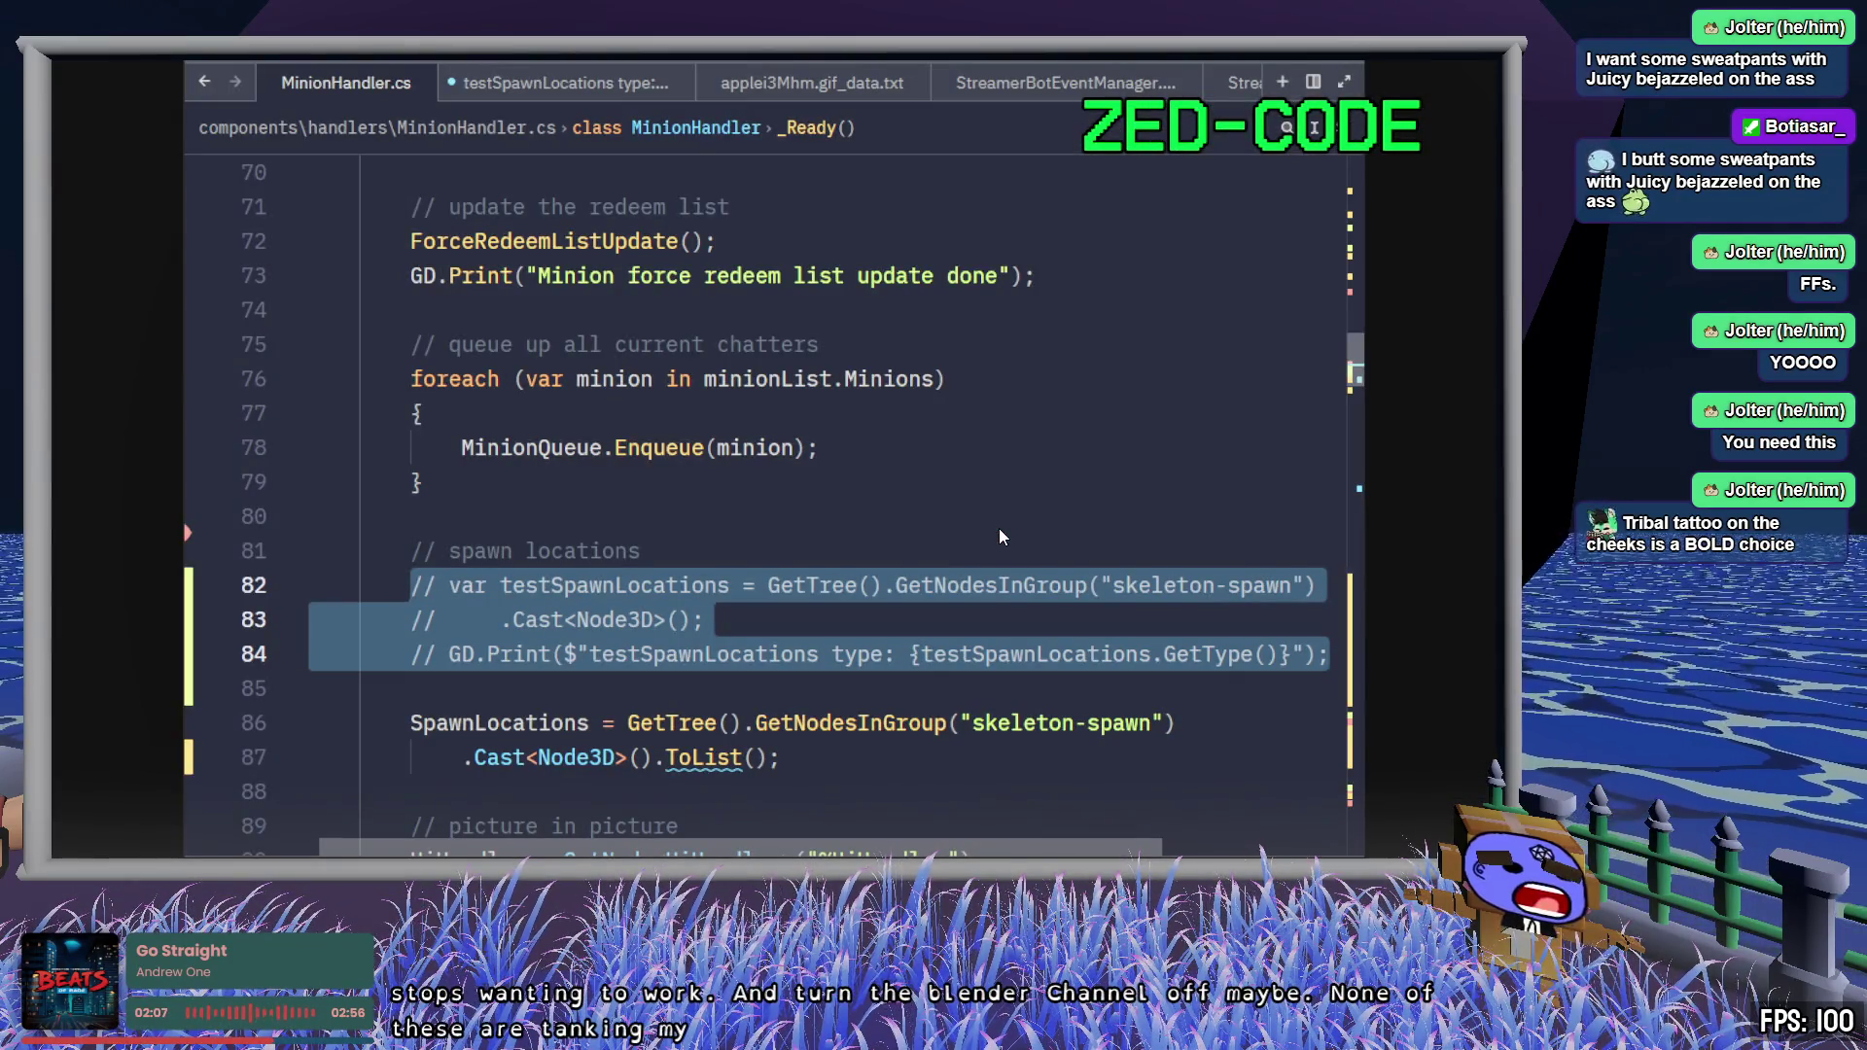
- Uncomment the three testSpawnLocations lines in _Ready and save the file
left_click(827, 619)
scroll(827, 583, "down", 2)
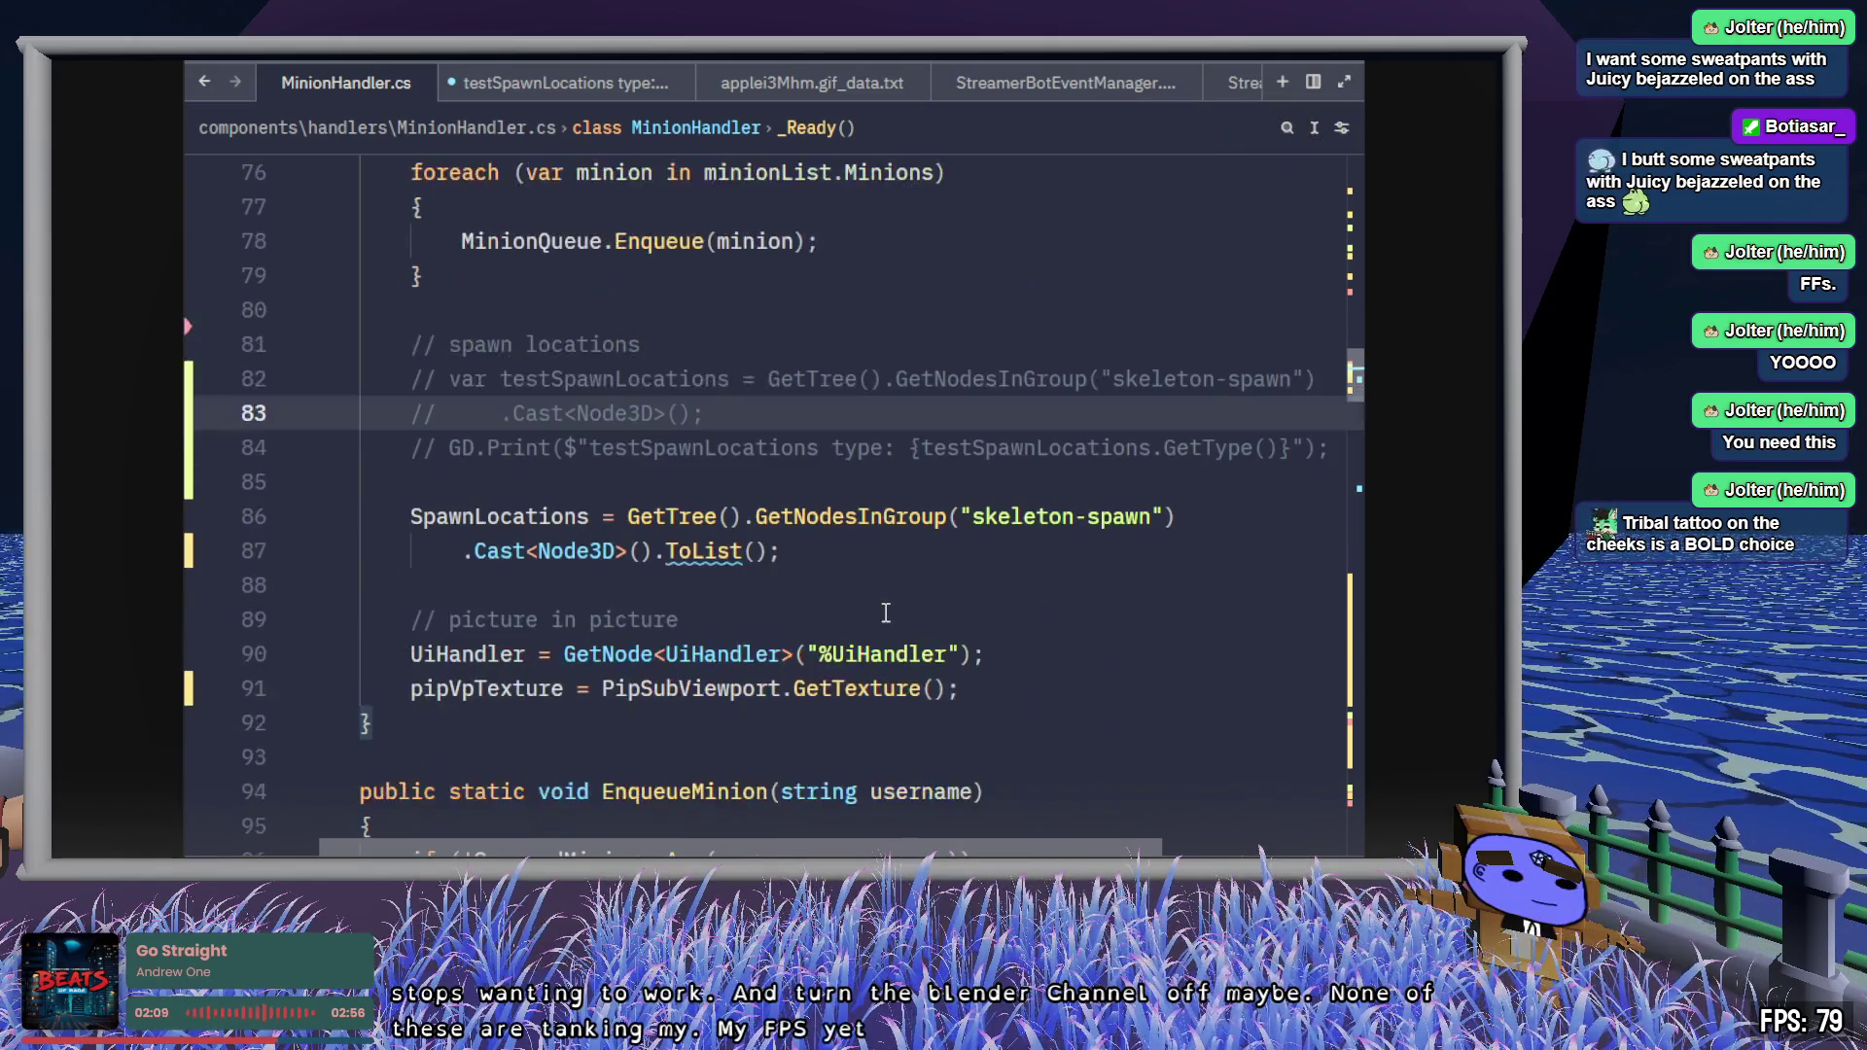
left_click(827, 554)
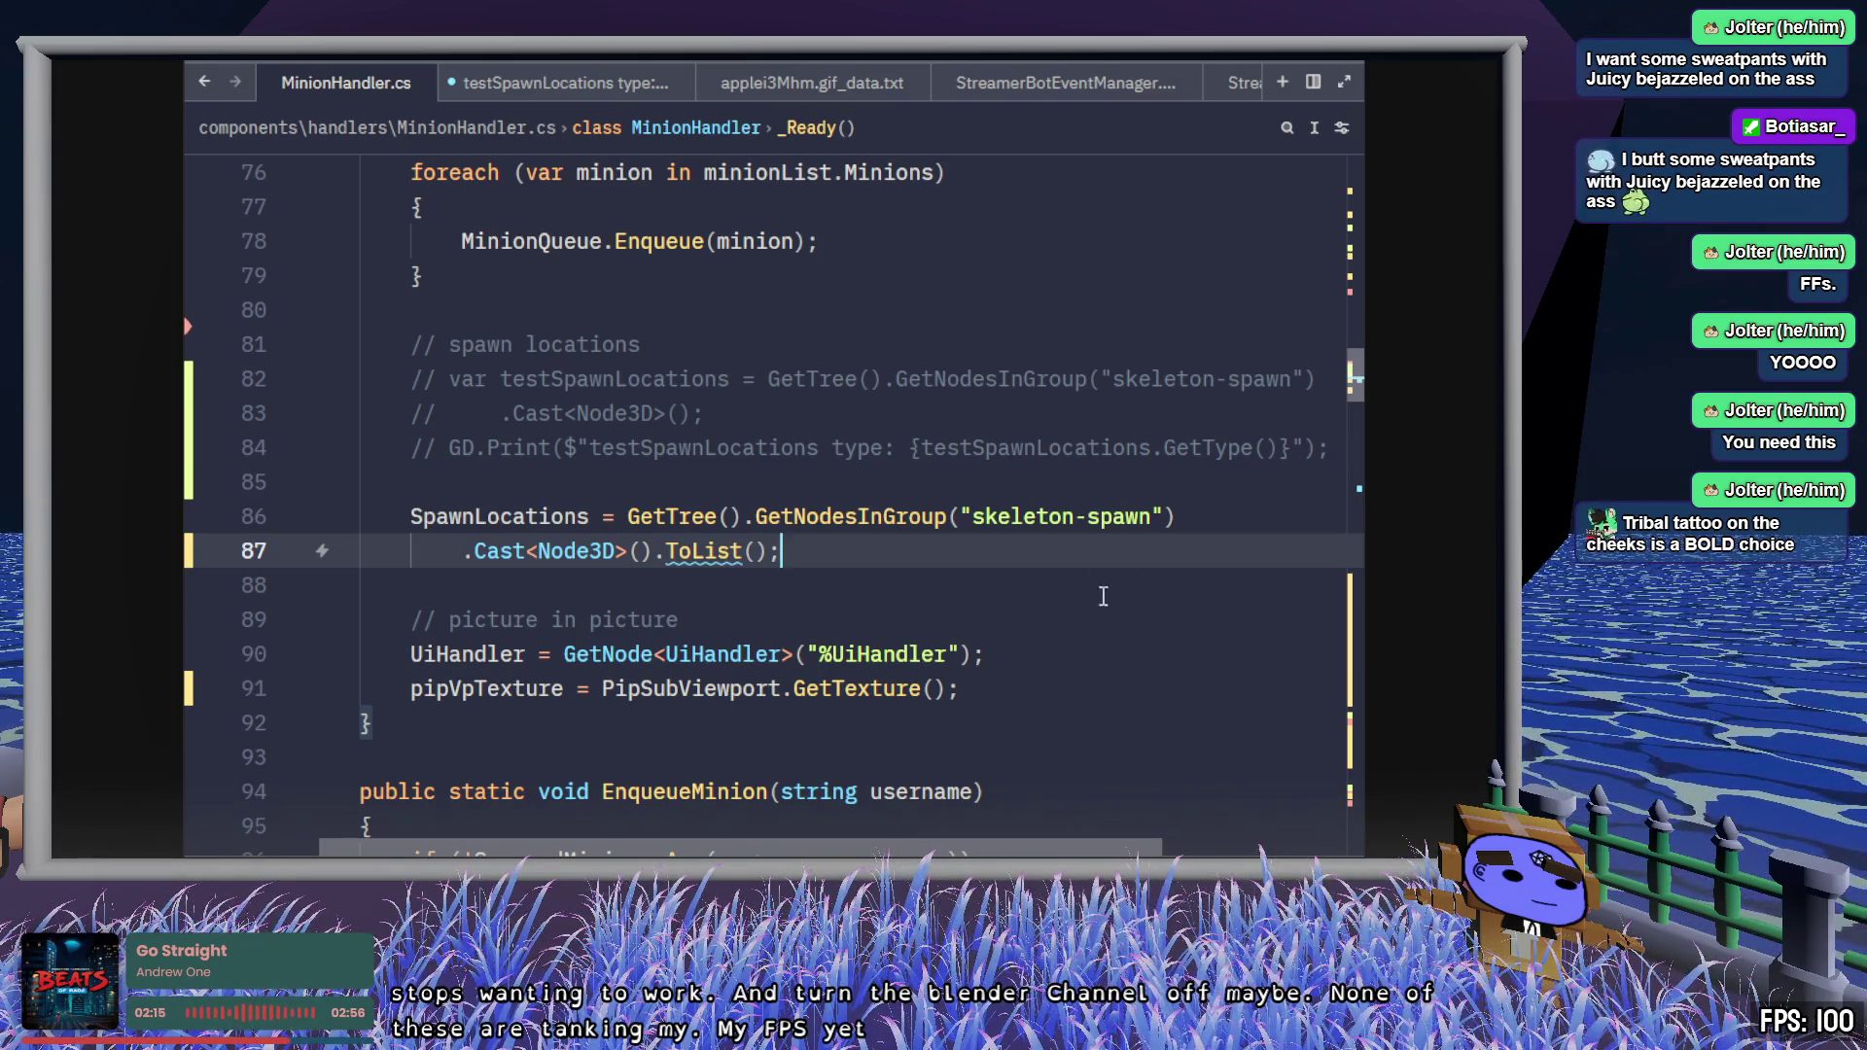
left_click_drag(1330, 451, 408, 382)
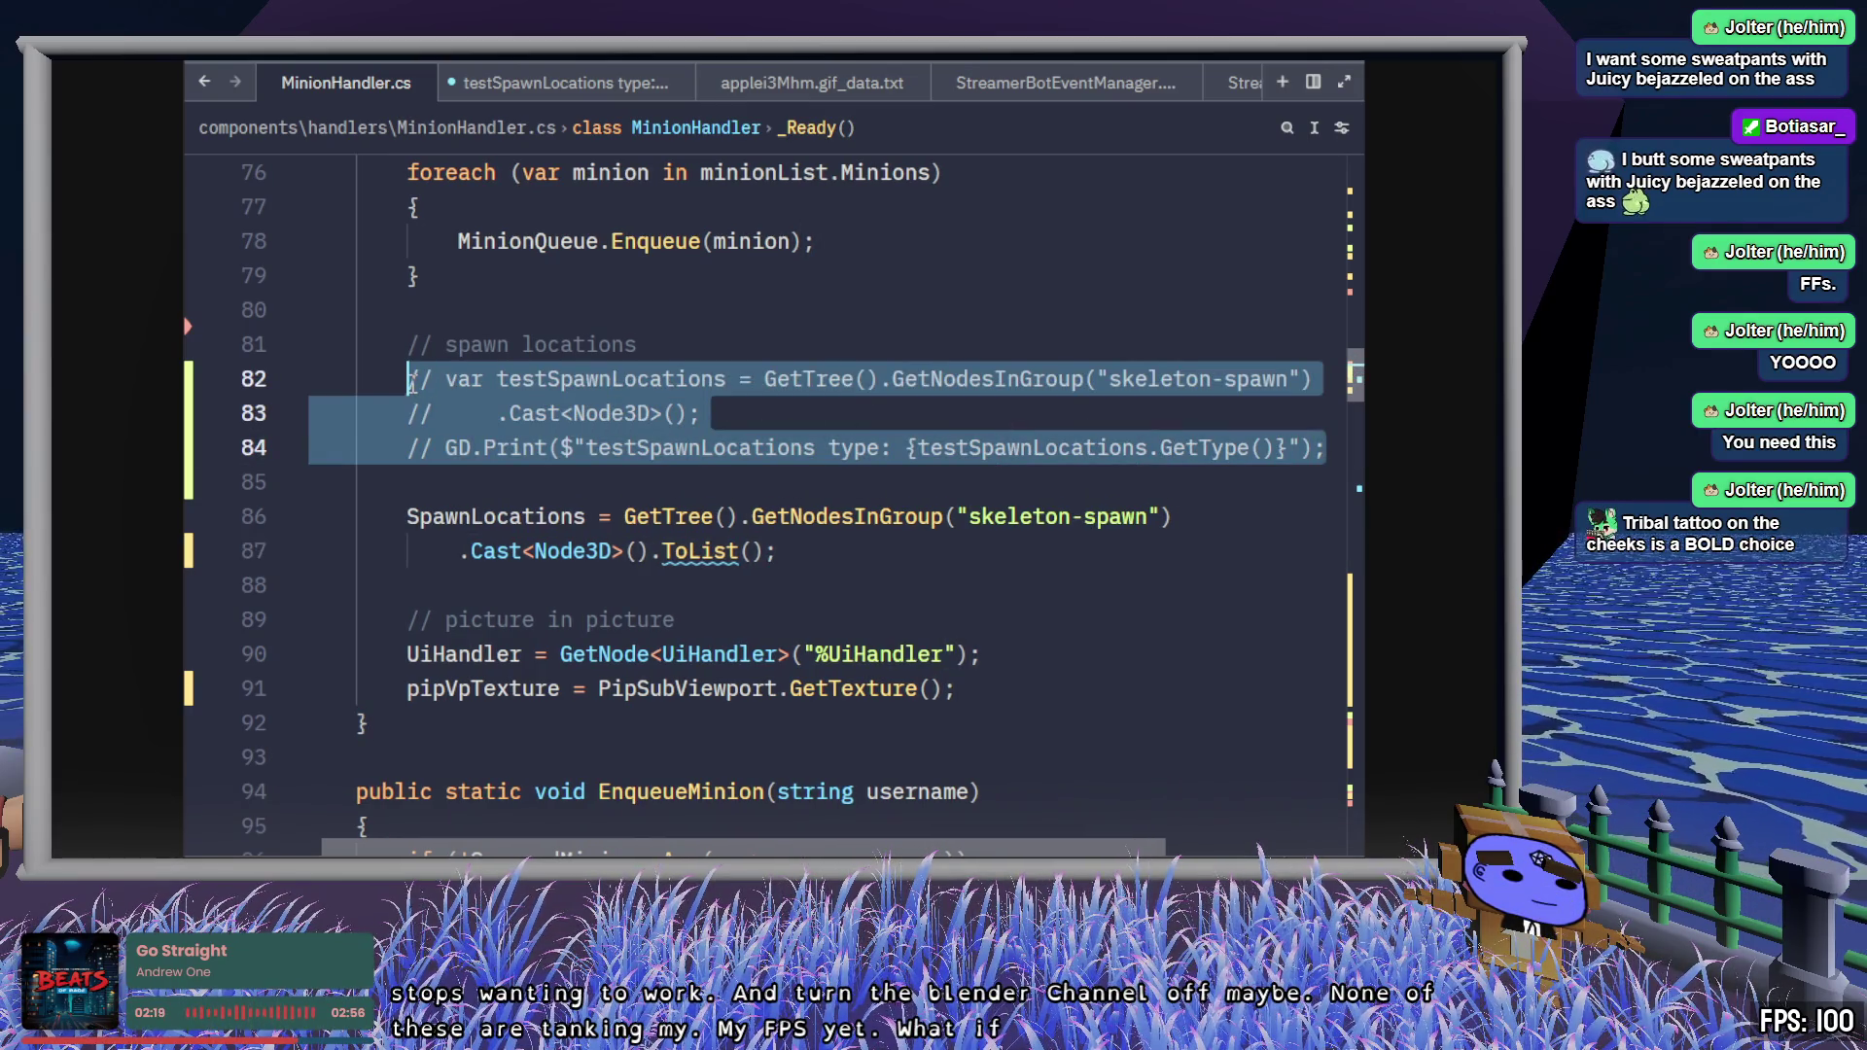
key("ctrl+slash")
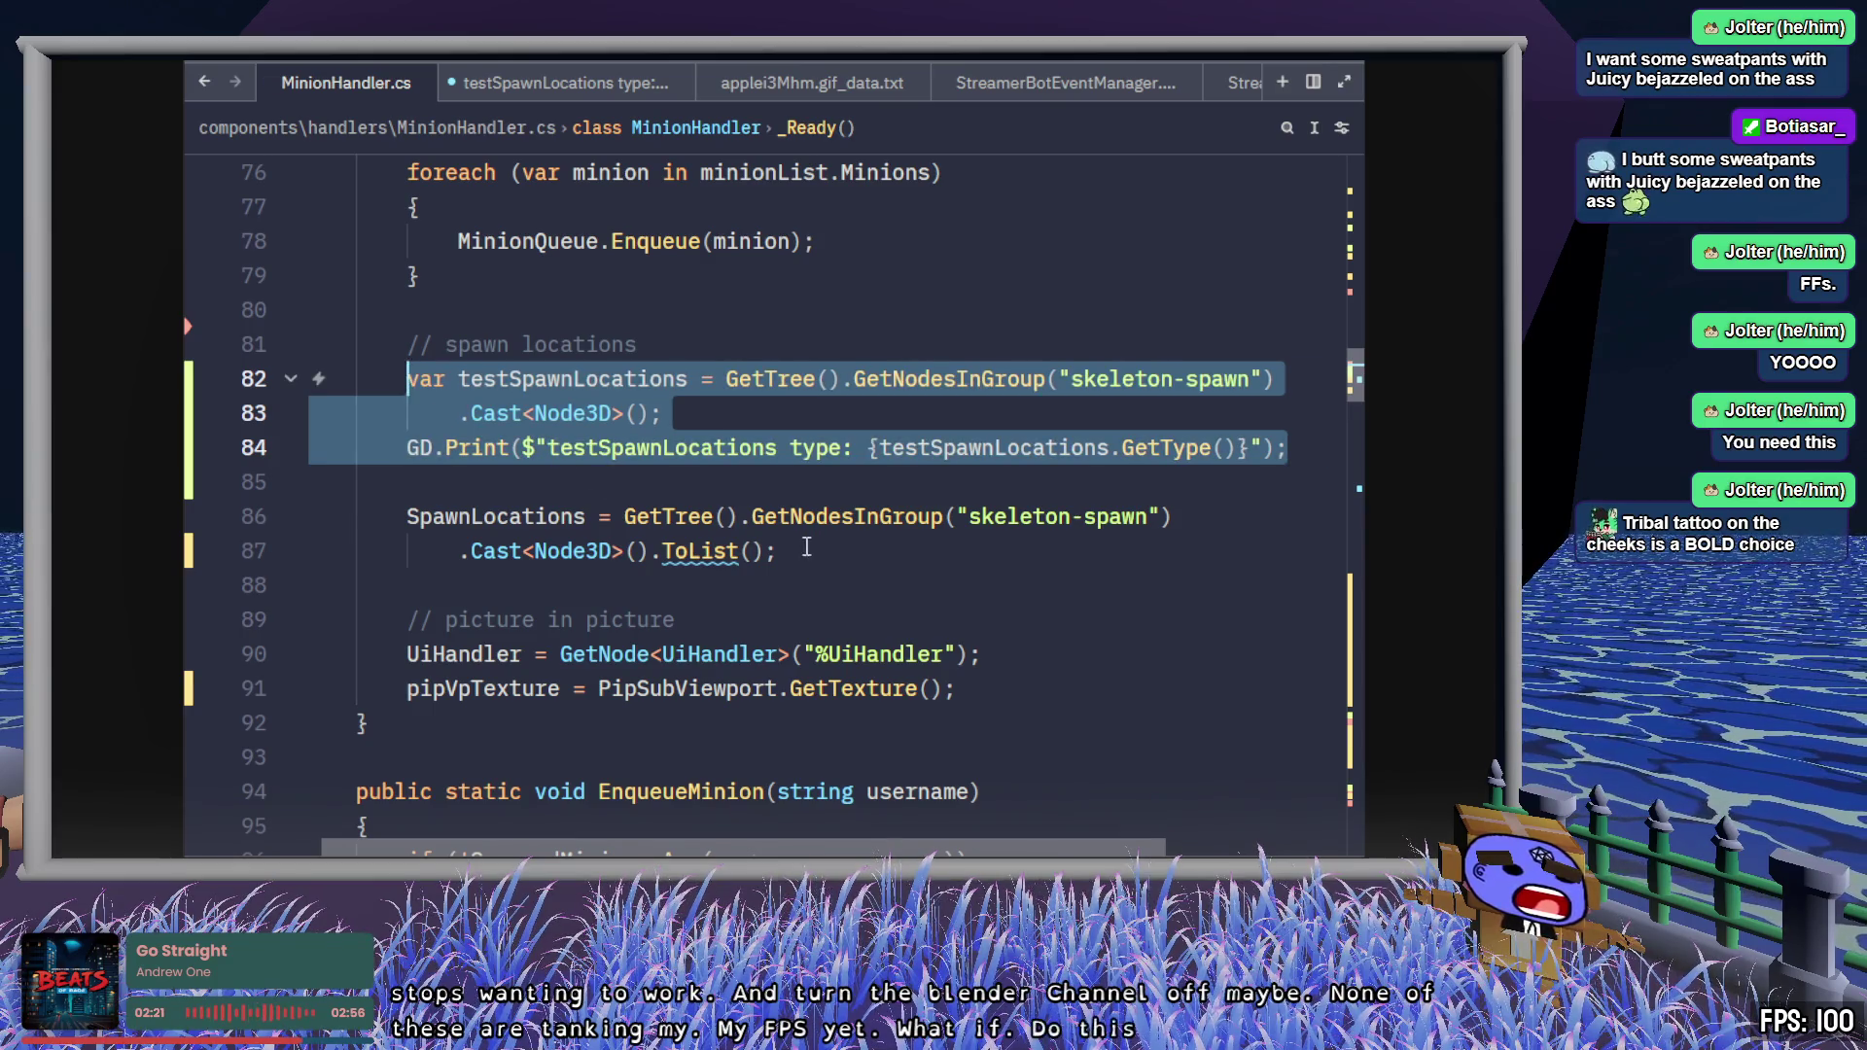
key("ctrl+s")
- Assign SpawnLocations from testSpawnLocations.ToList() instead of the repeated group query
left_click(791, 551)
double_click(575, 379)
key("ctrl+c")
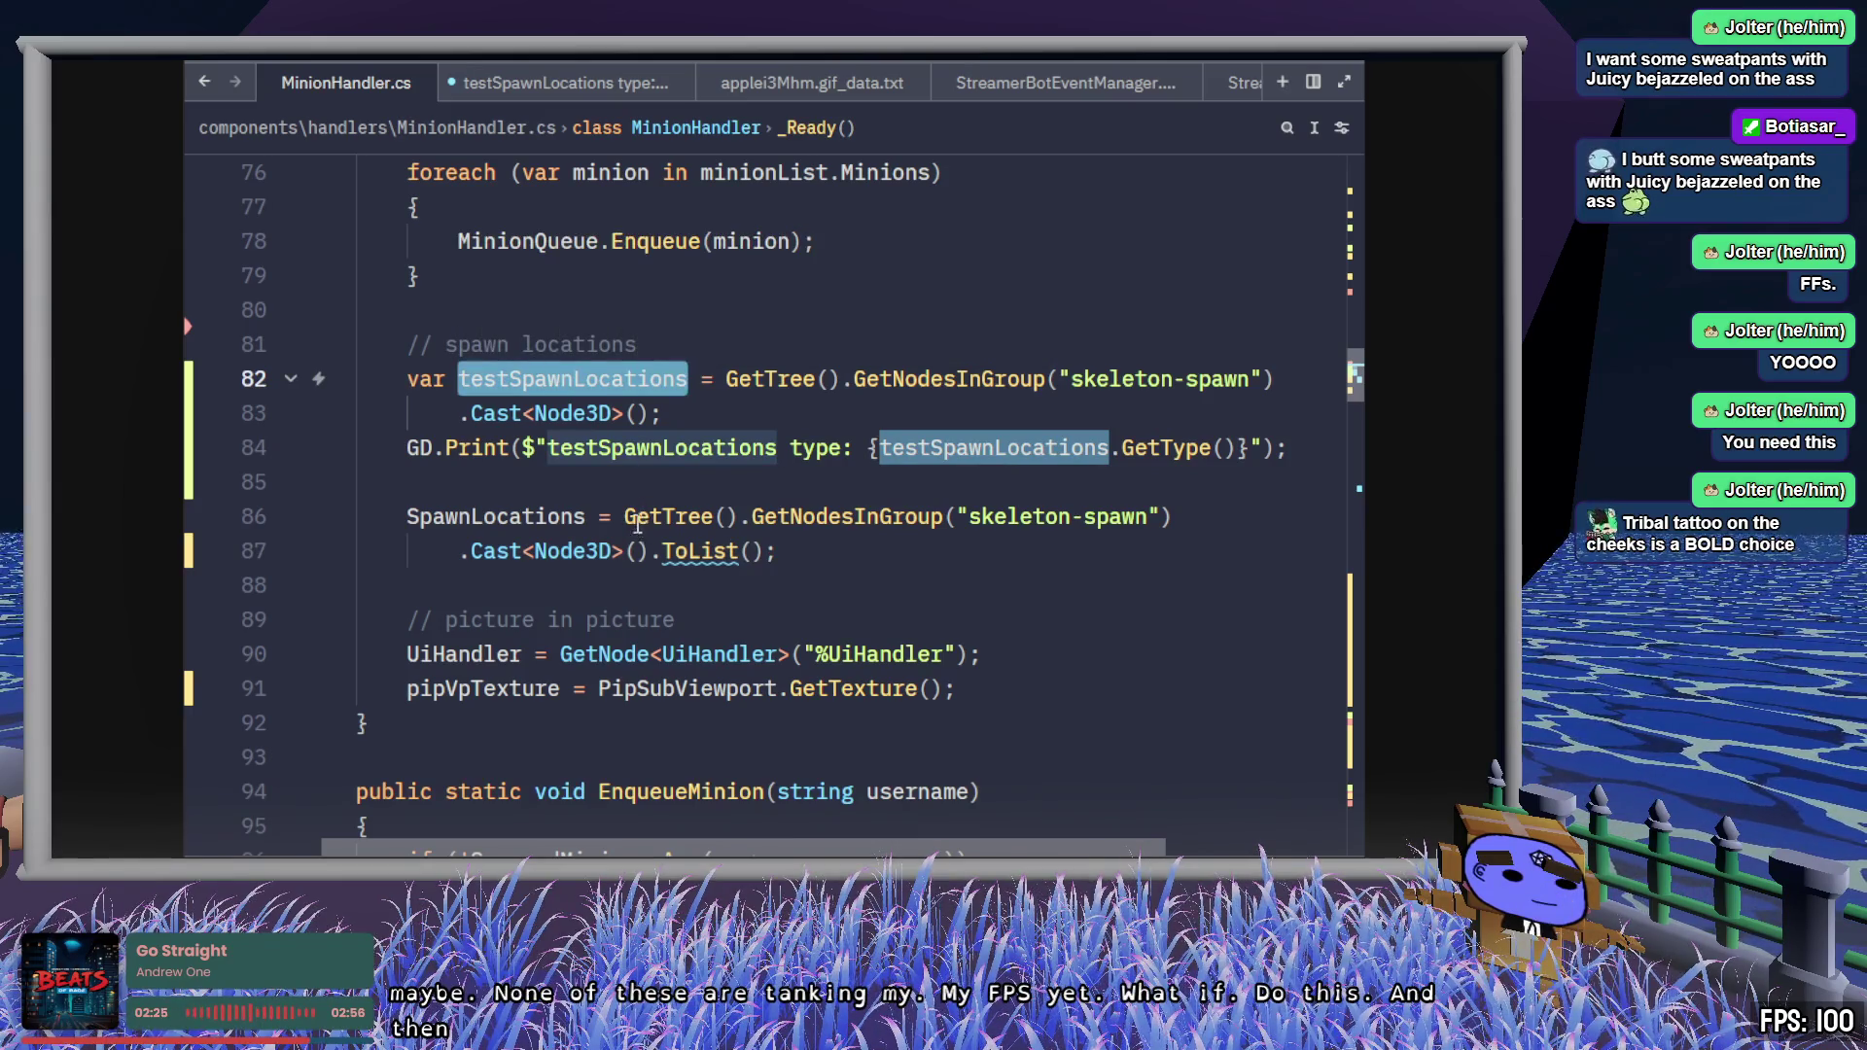
left_click_drag(626, 516, 664, 552)
key("ctrl+v")
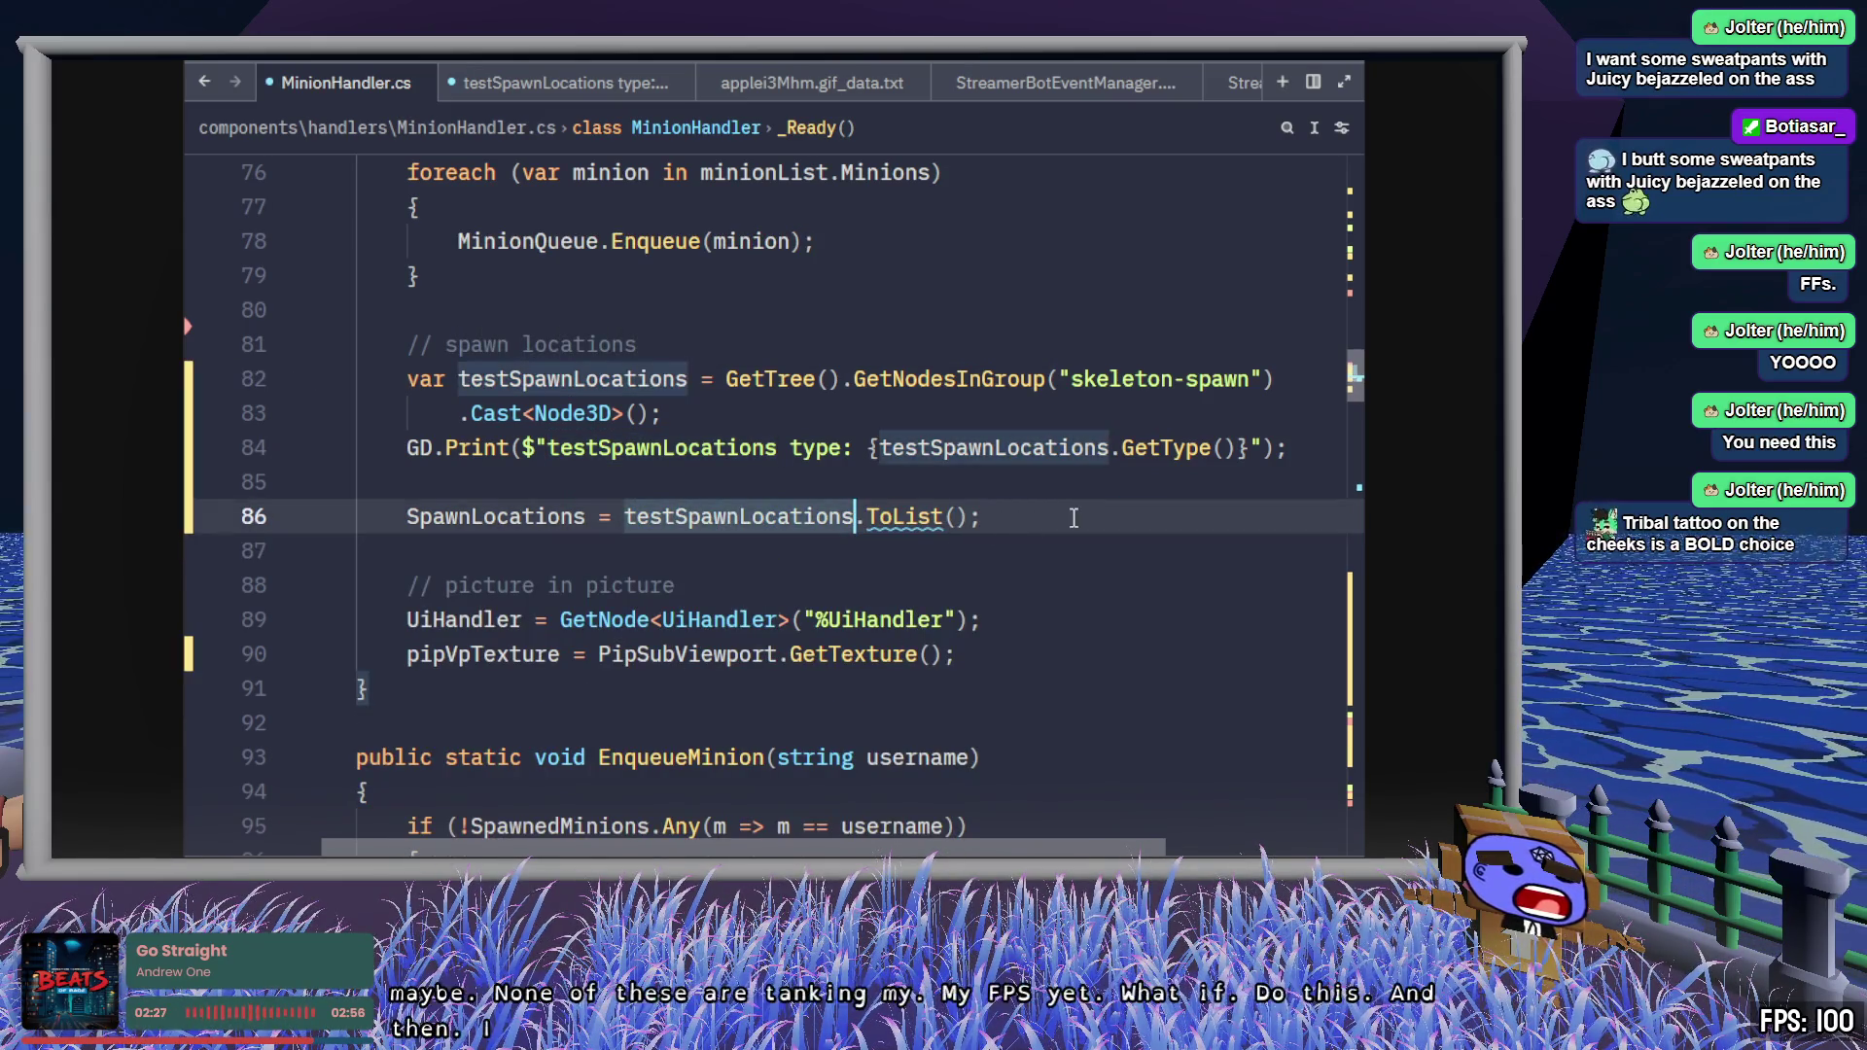
left_click(1070, 646)
left_click(1042, 590)
left_click(1077, 507)
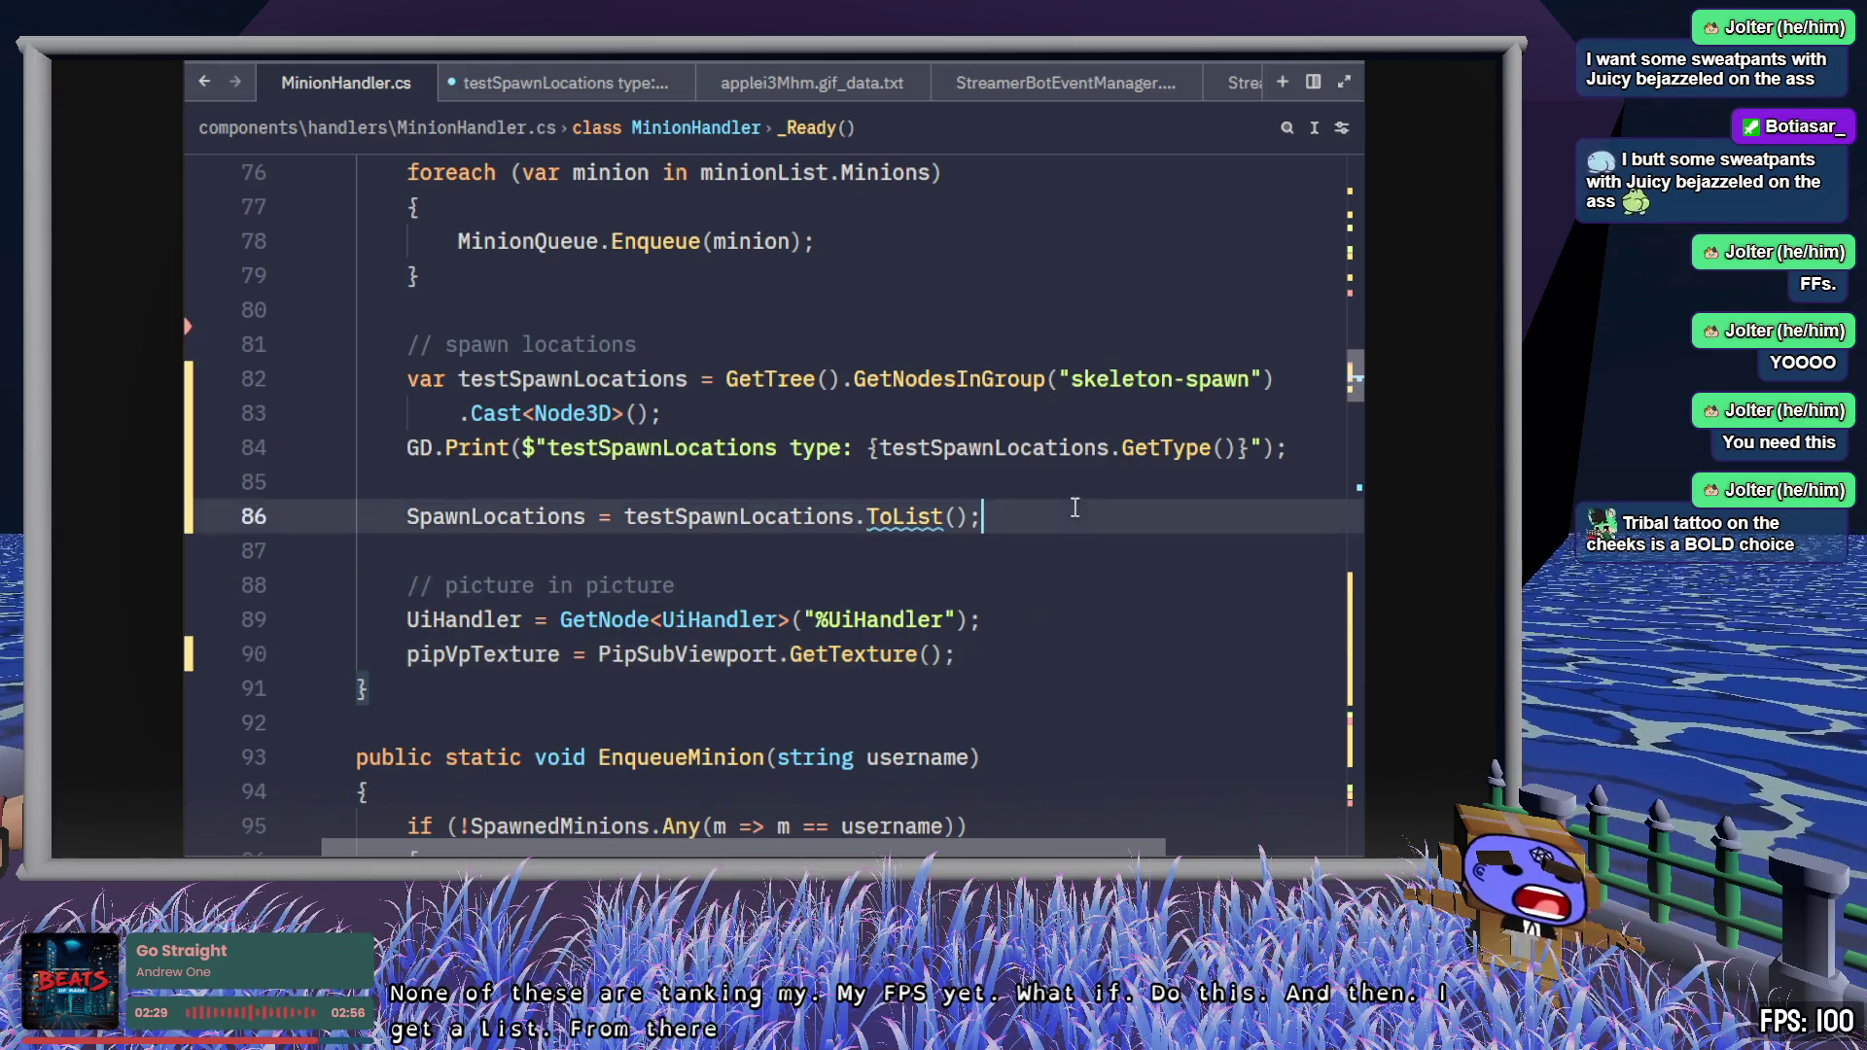
- Start a new GD.Print line for the testSpawnLocations count below the type print
double_click(799, 506)
left_click(1293, 449)
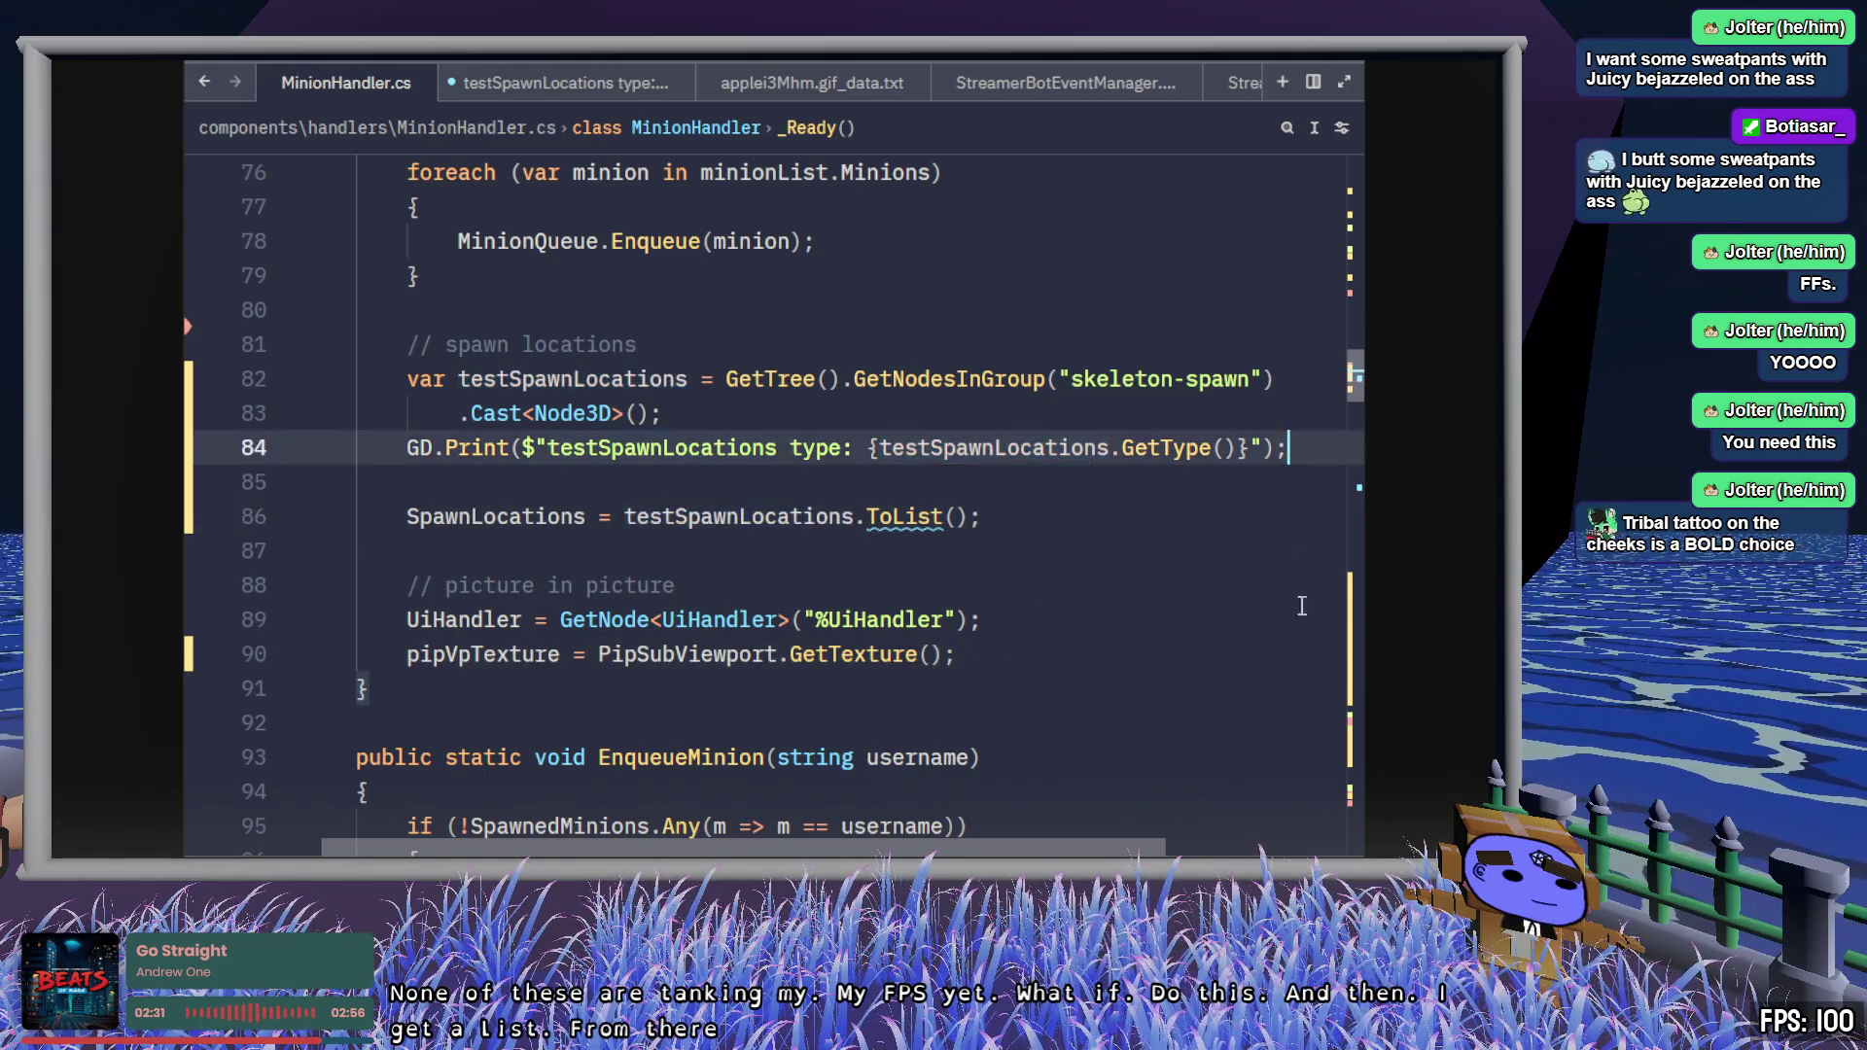
key("Return")
type("GD.P")
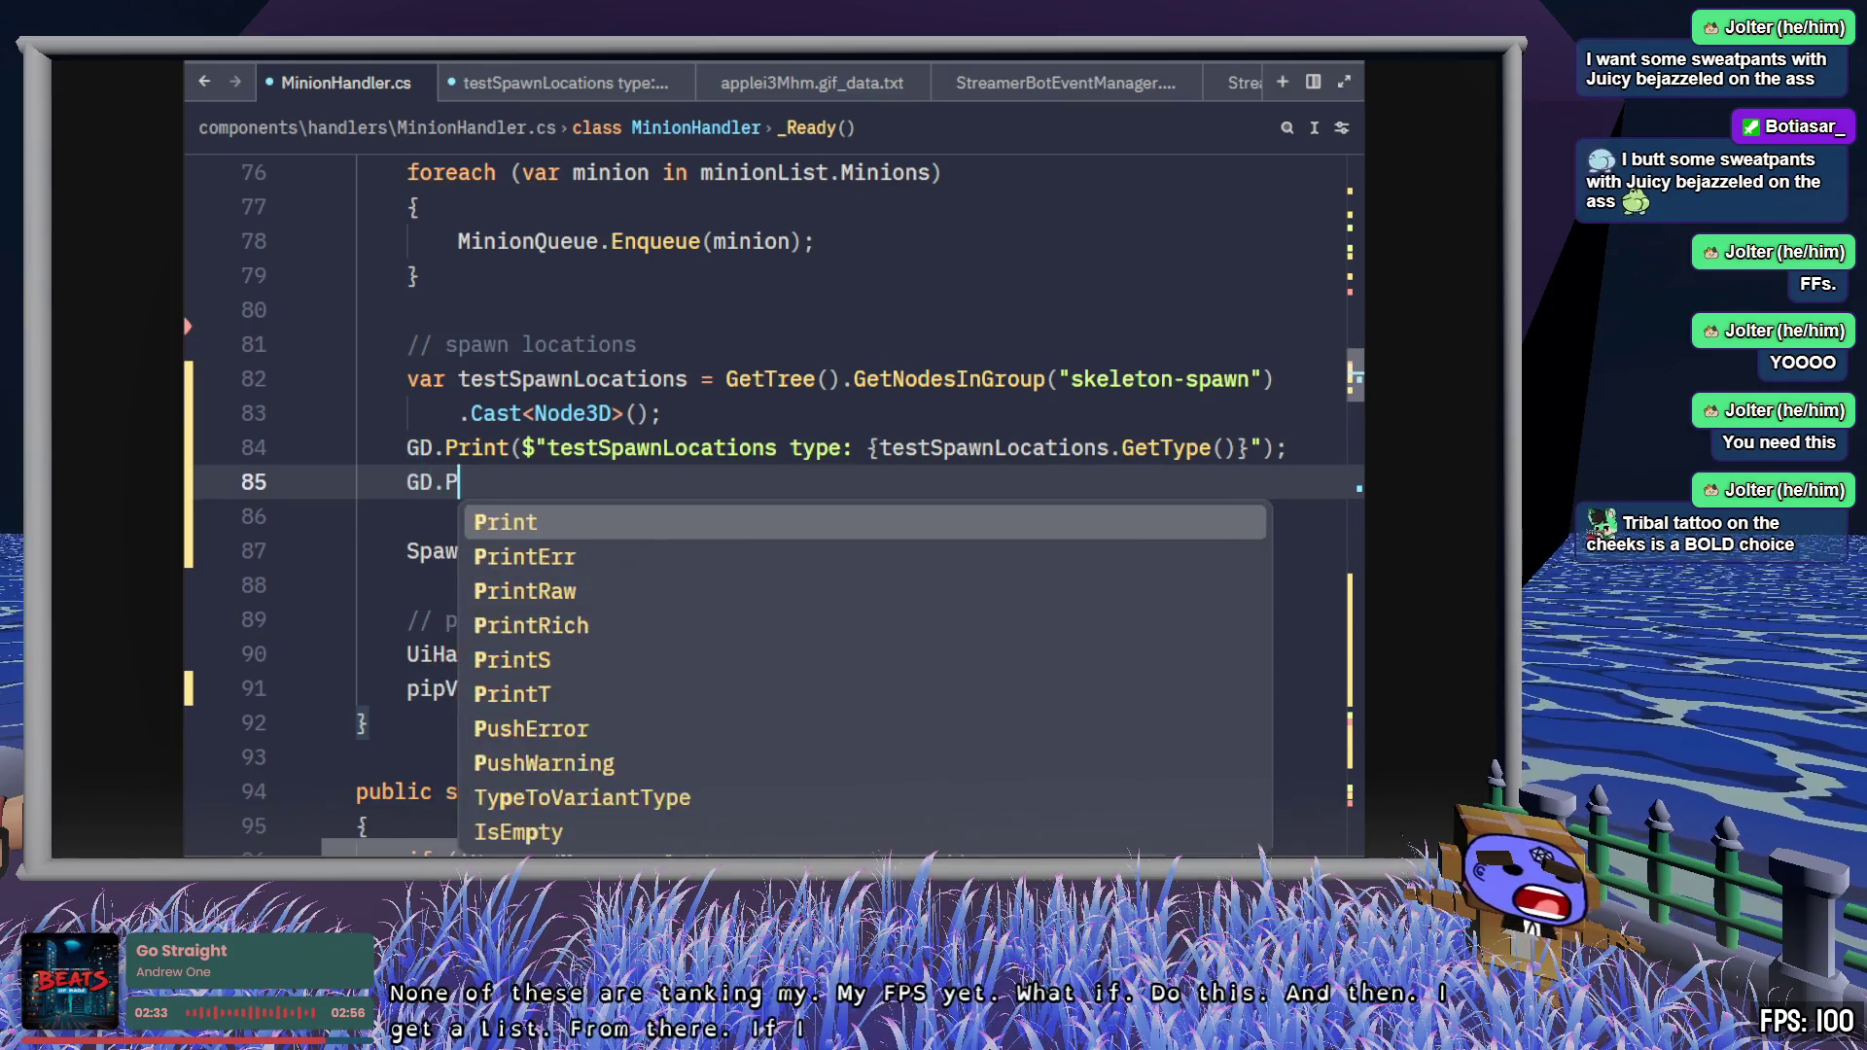
type("rint($\"testSpawnL")
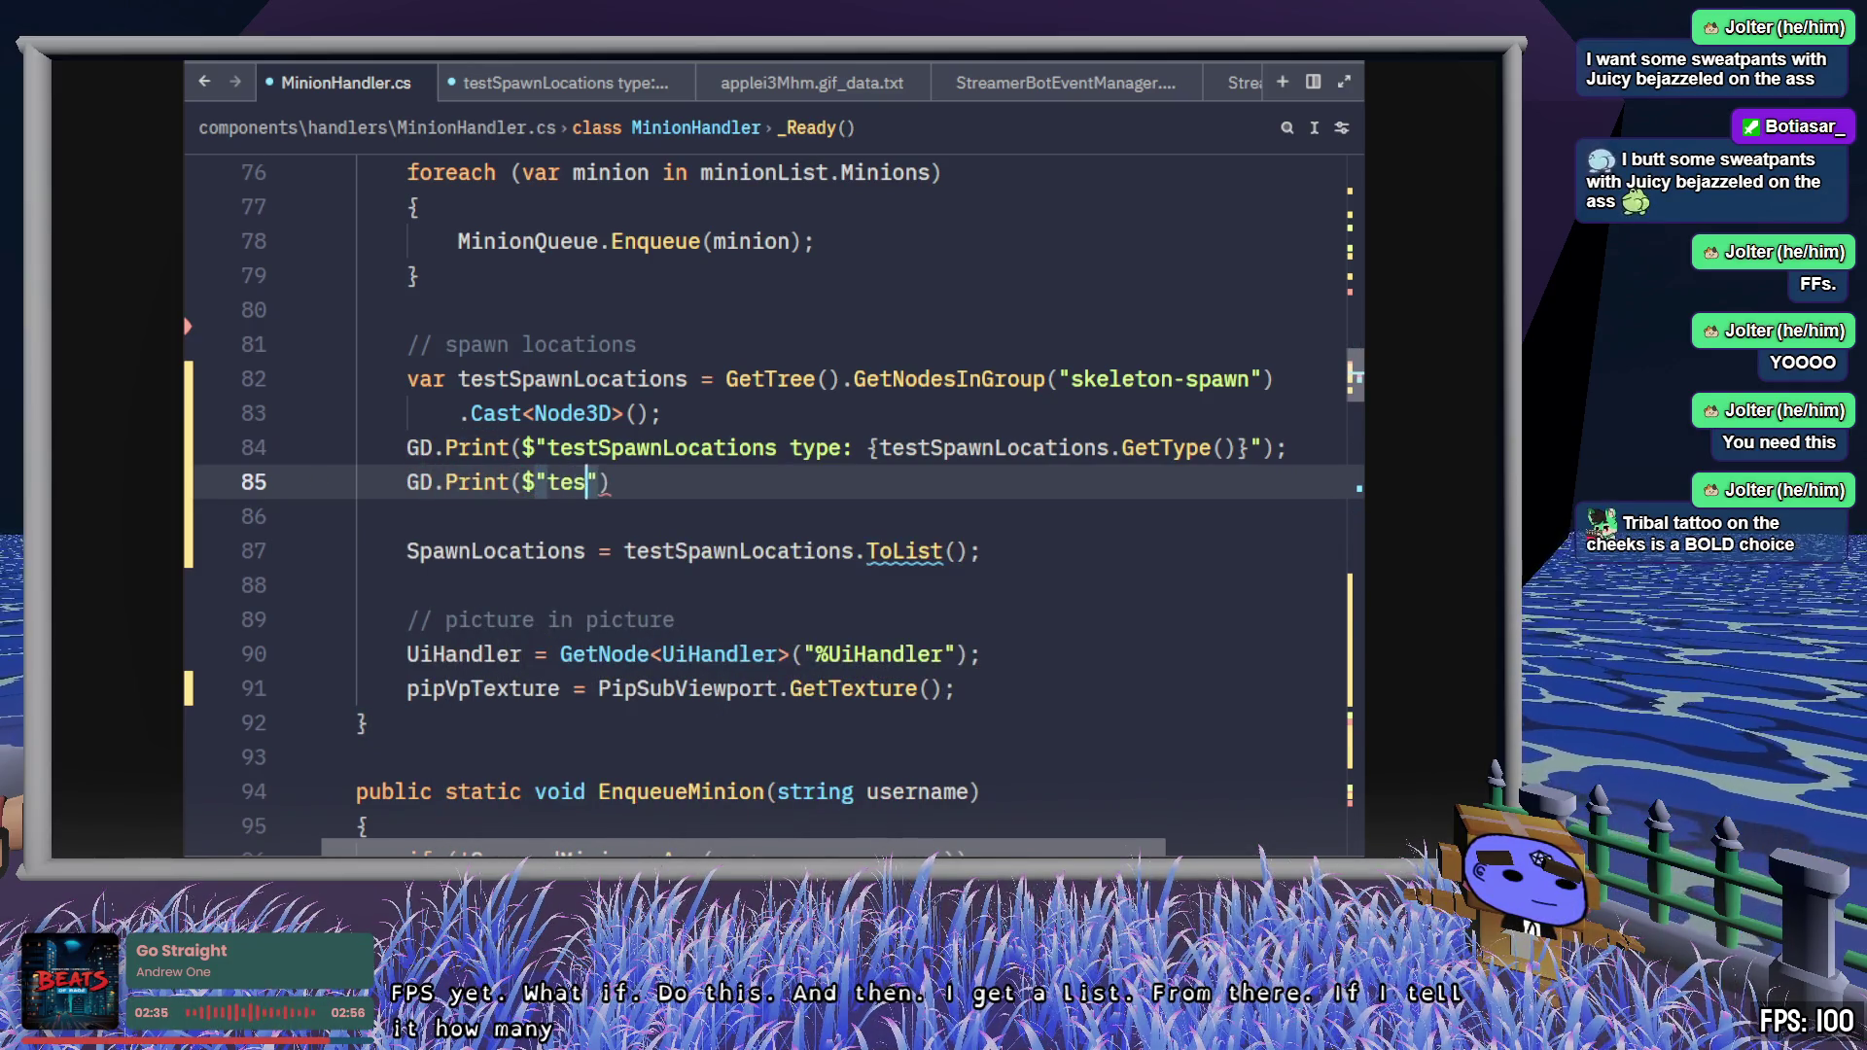
type("ocations: count")
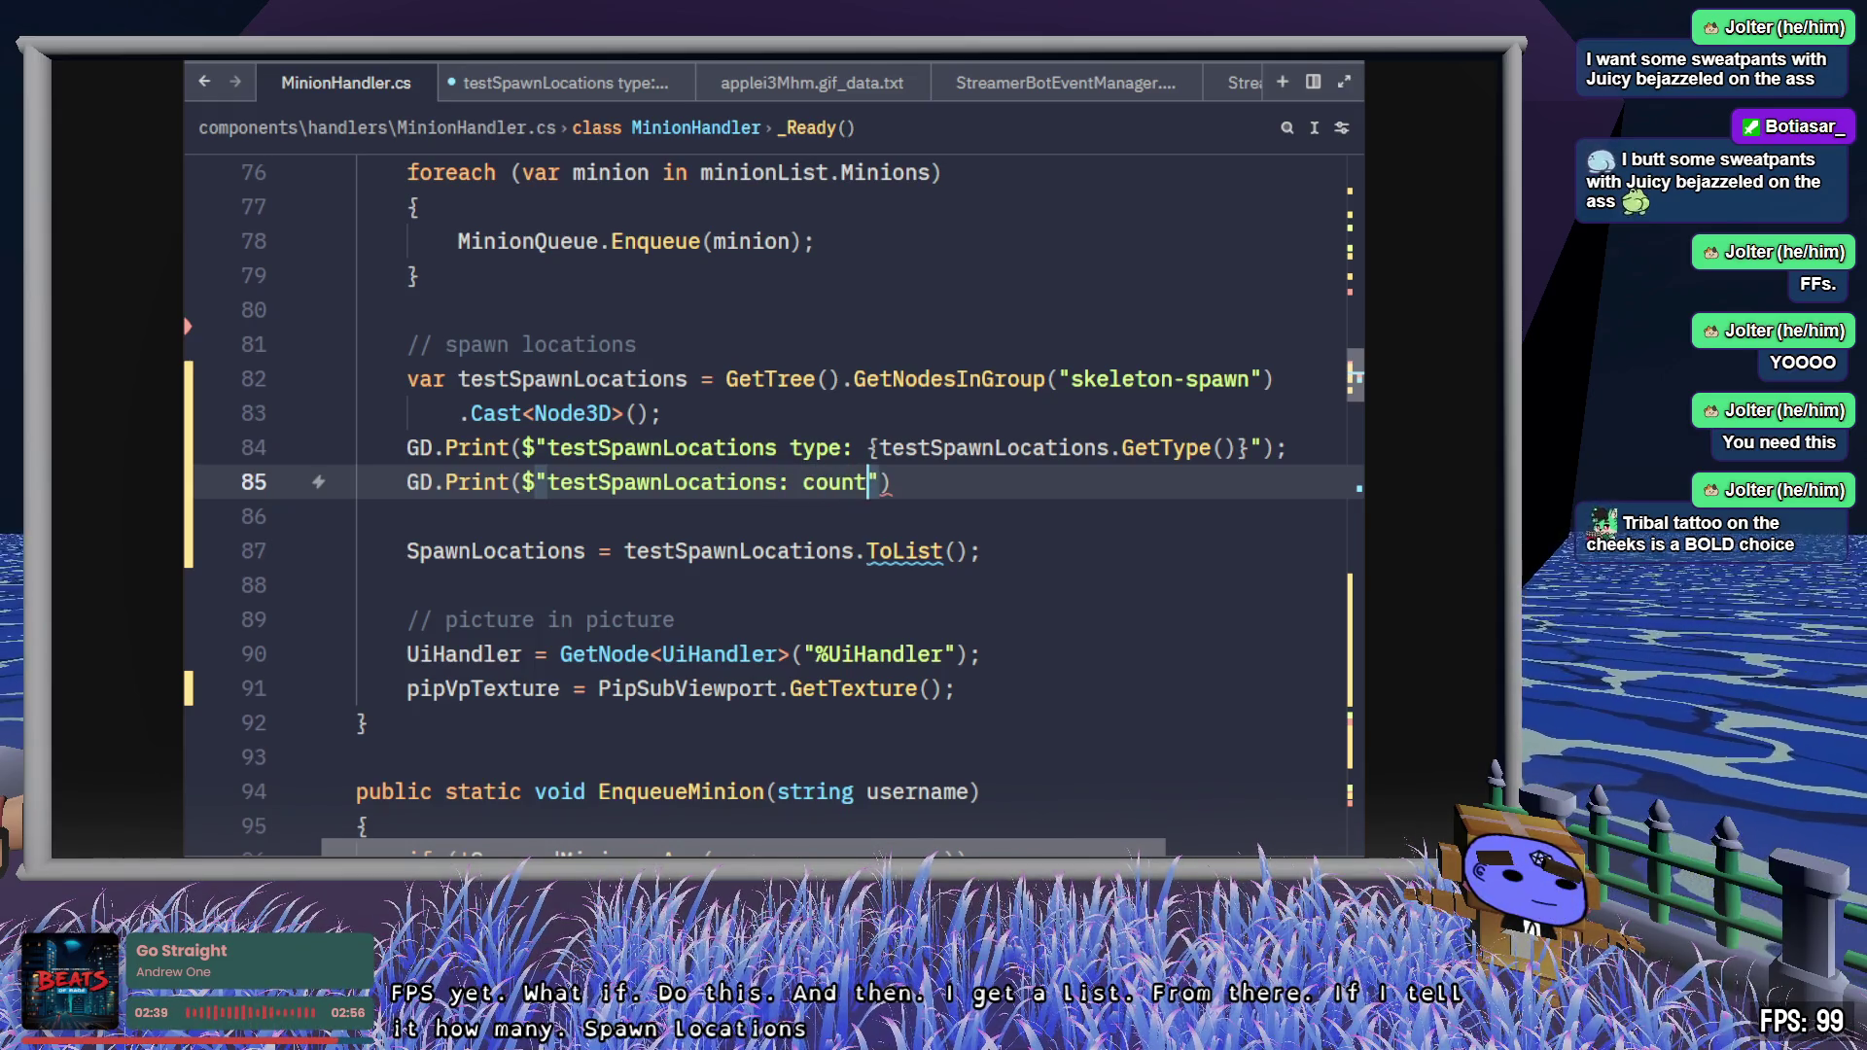
type(" {")
type("{tes")
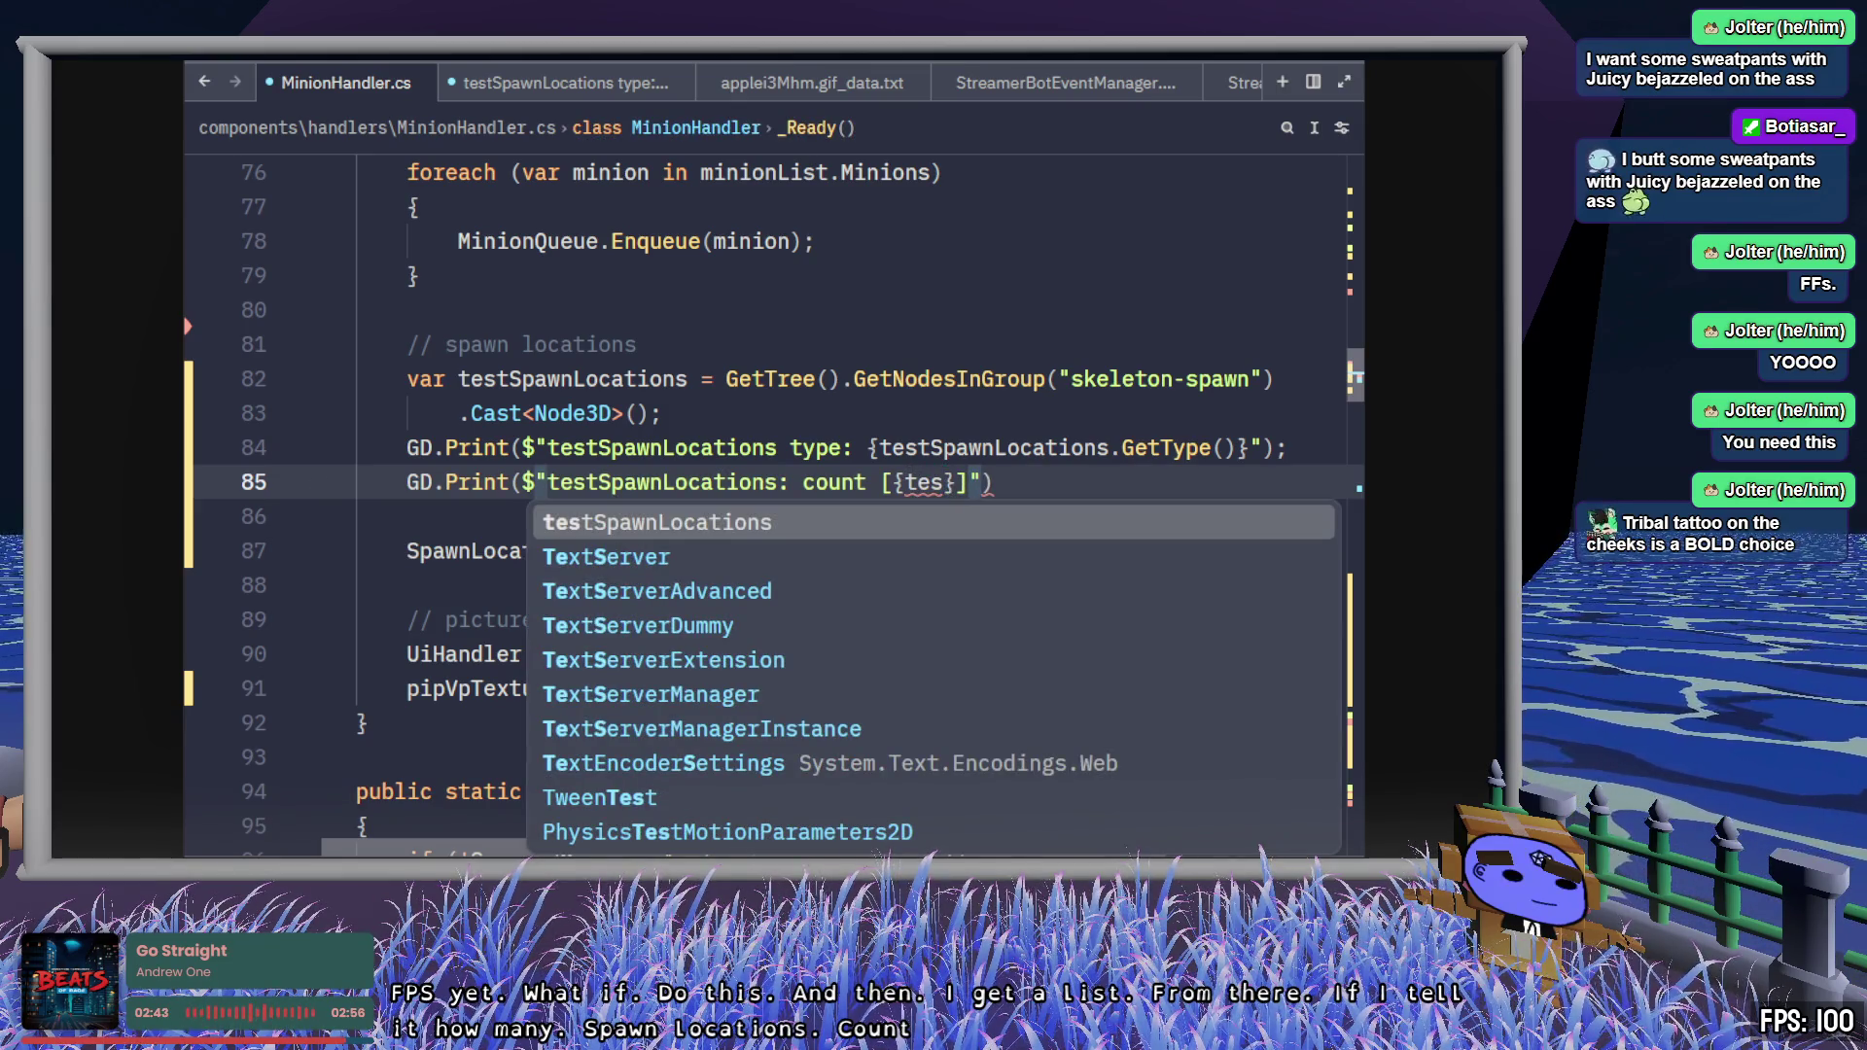
- Finish the print as GD.Print($"testSpawnLocations: count {testSpawnLocations.Count()}");
key("Tab")
type(".cou")
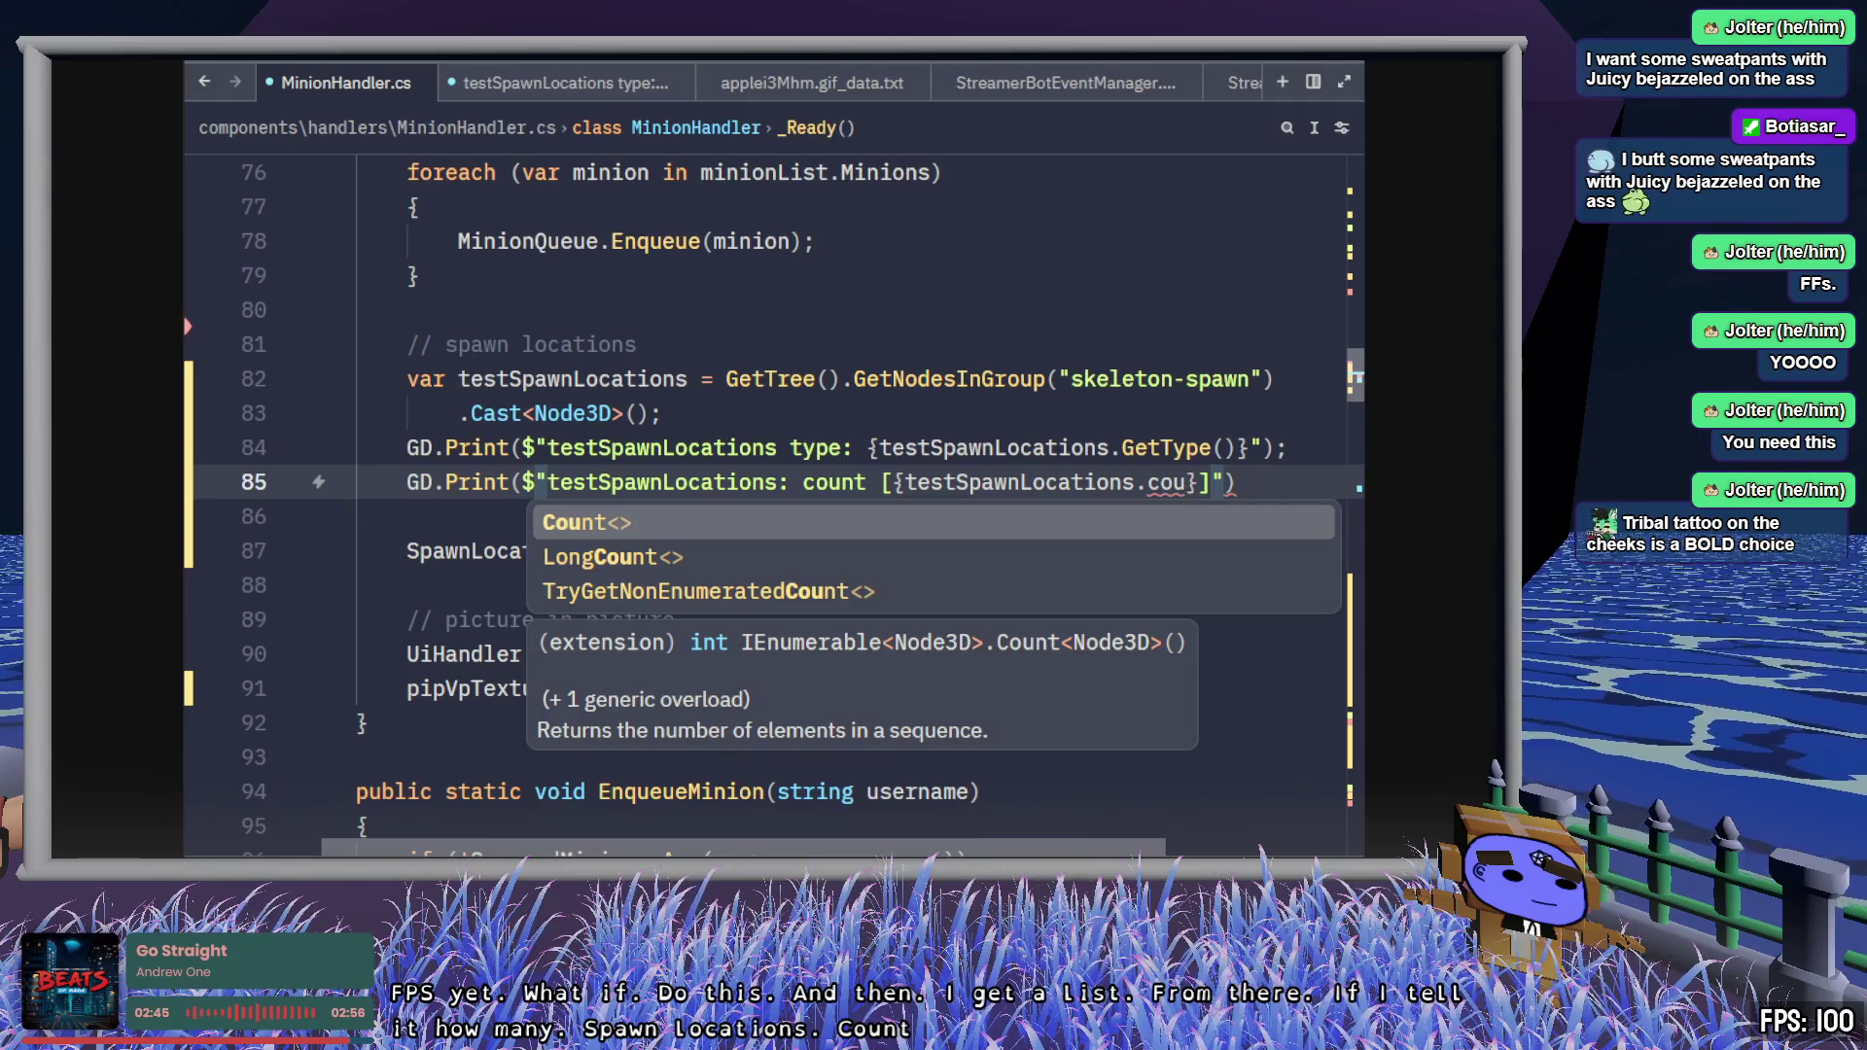
key("Tab")
type("()")
key("End")
type(";")
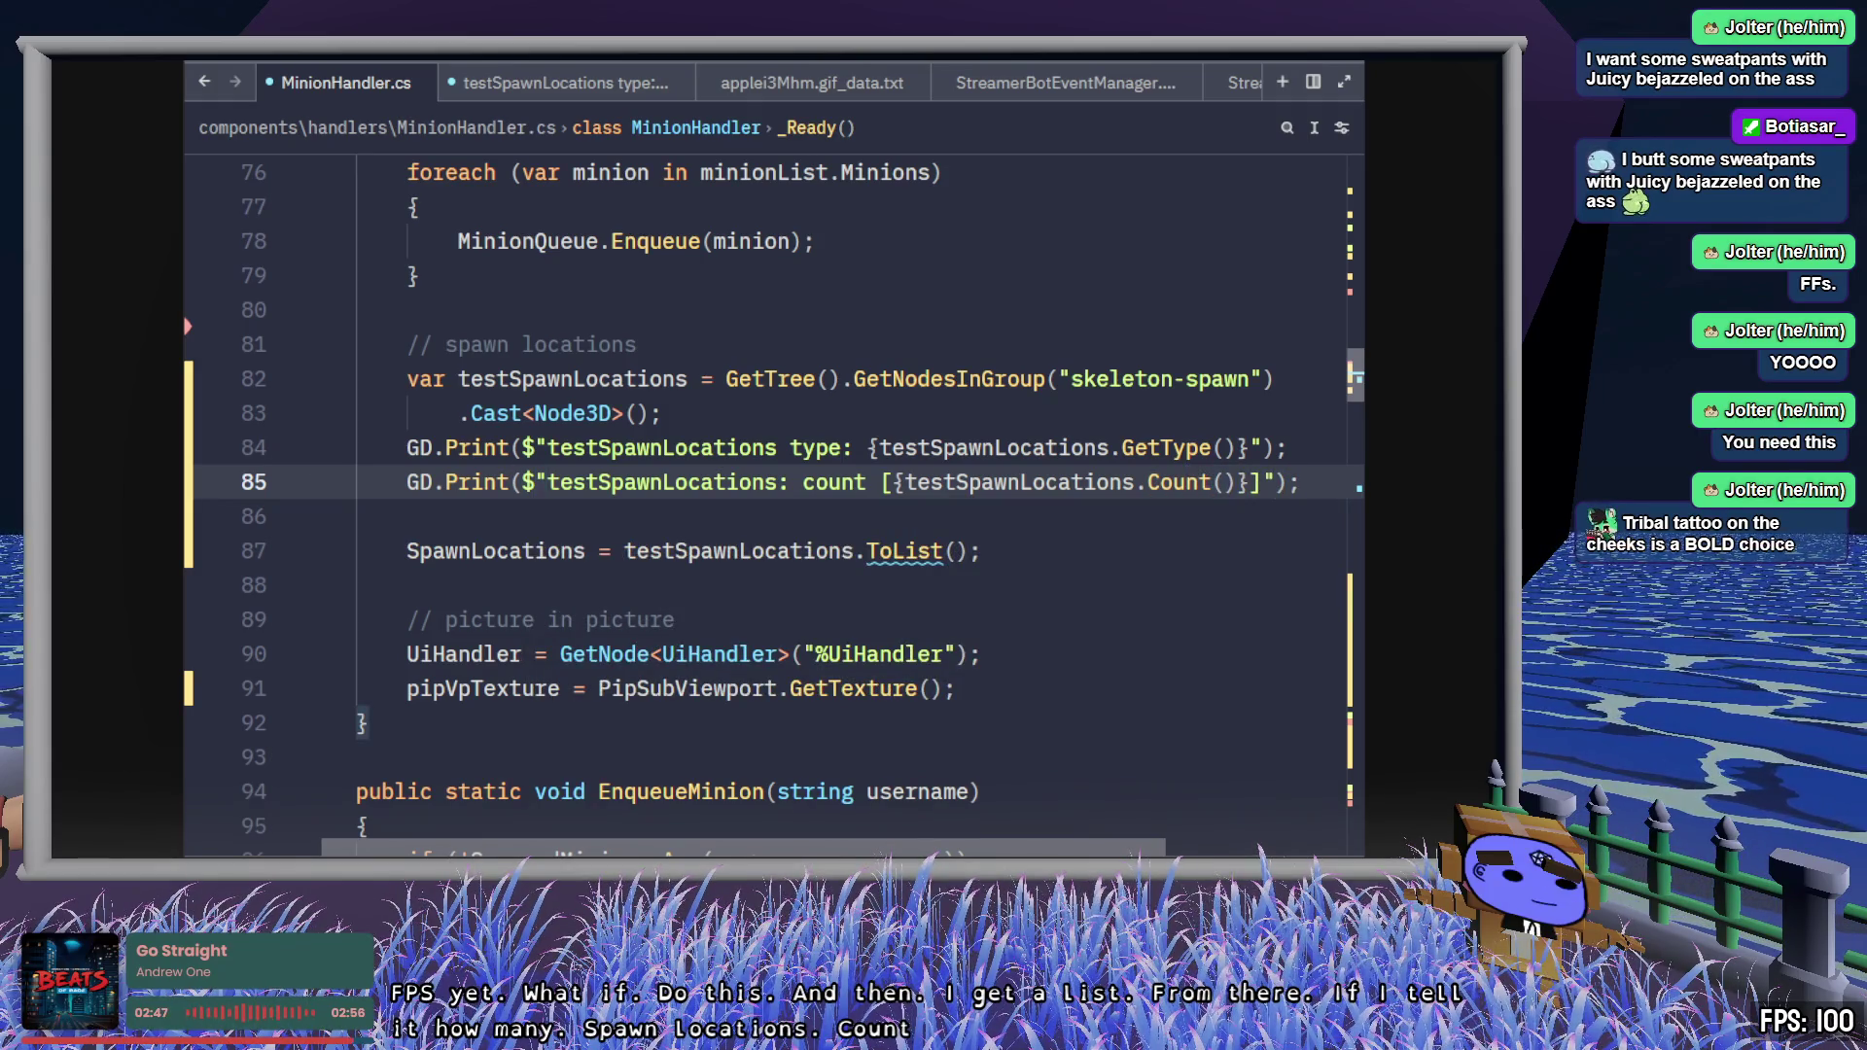
mouse_move(1051, 455)
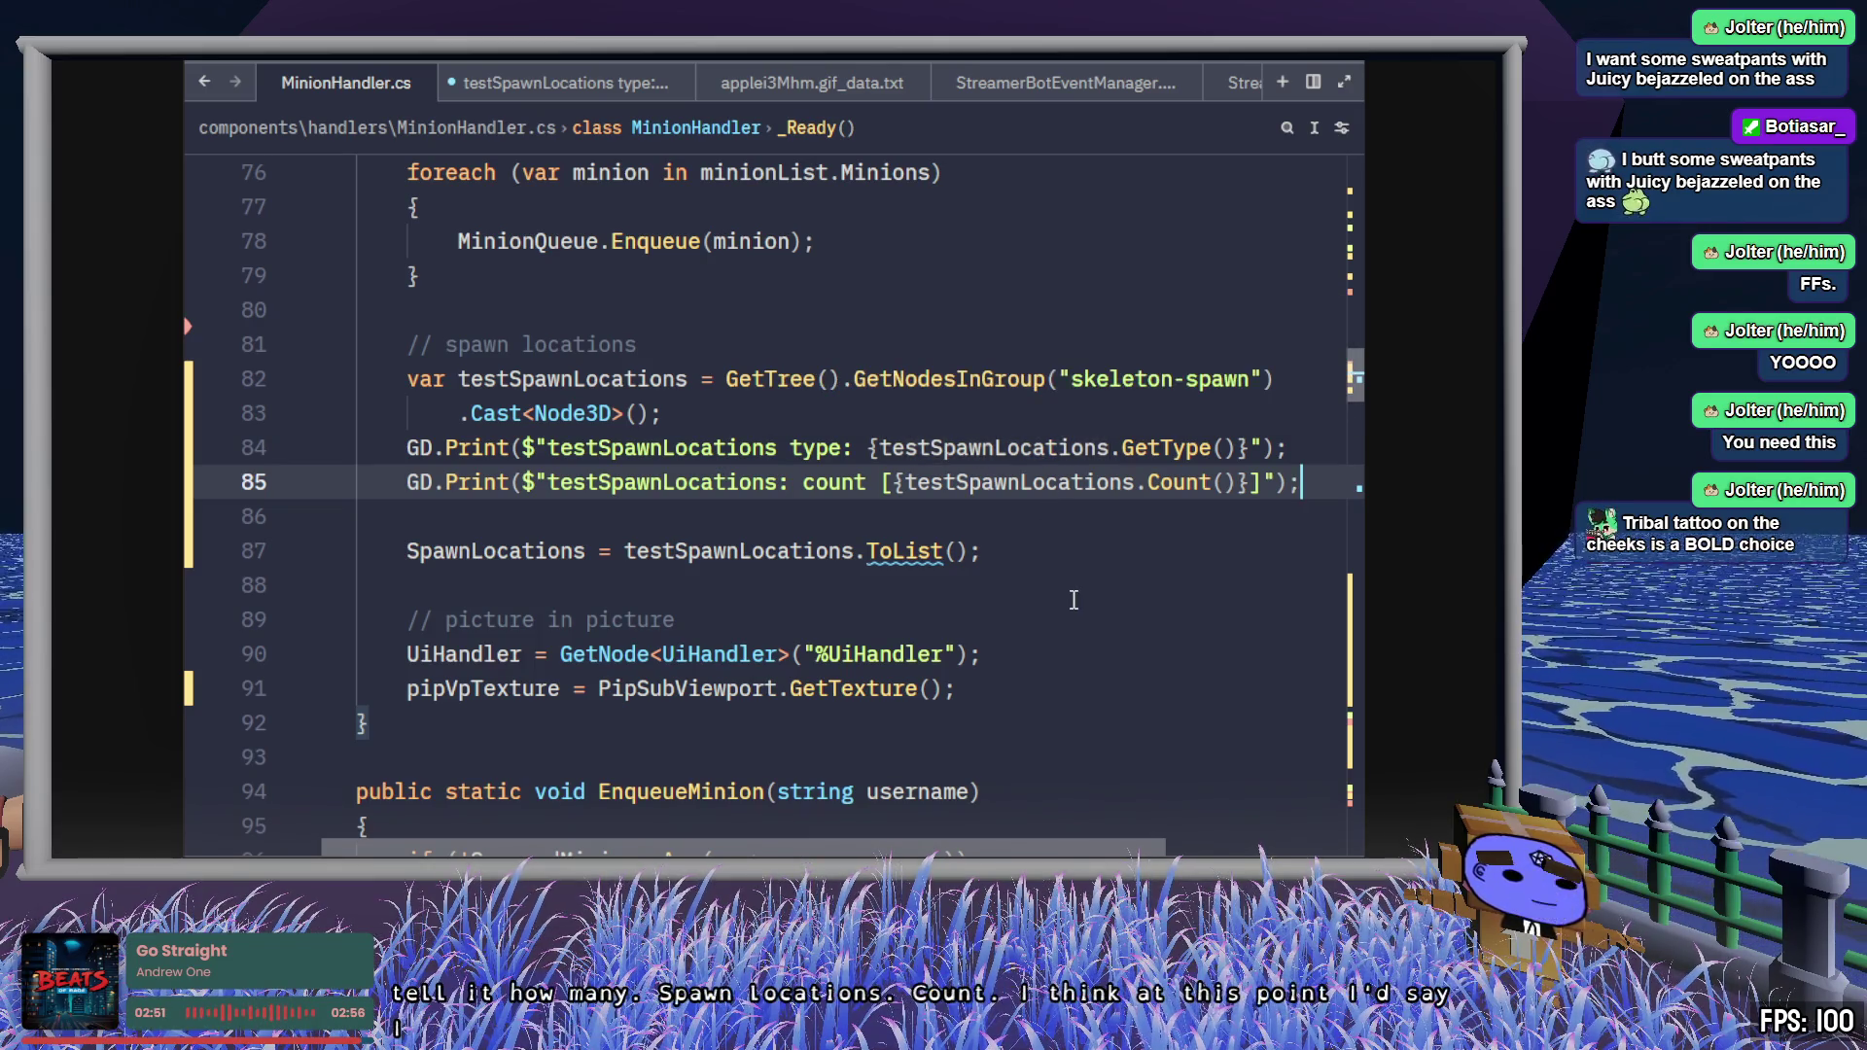
- Duplicate the type-print line after ToList so it logs SpawnLocations' type instead
left_click(1062, 562)
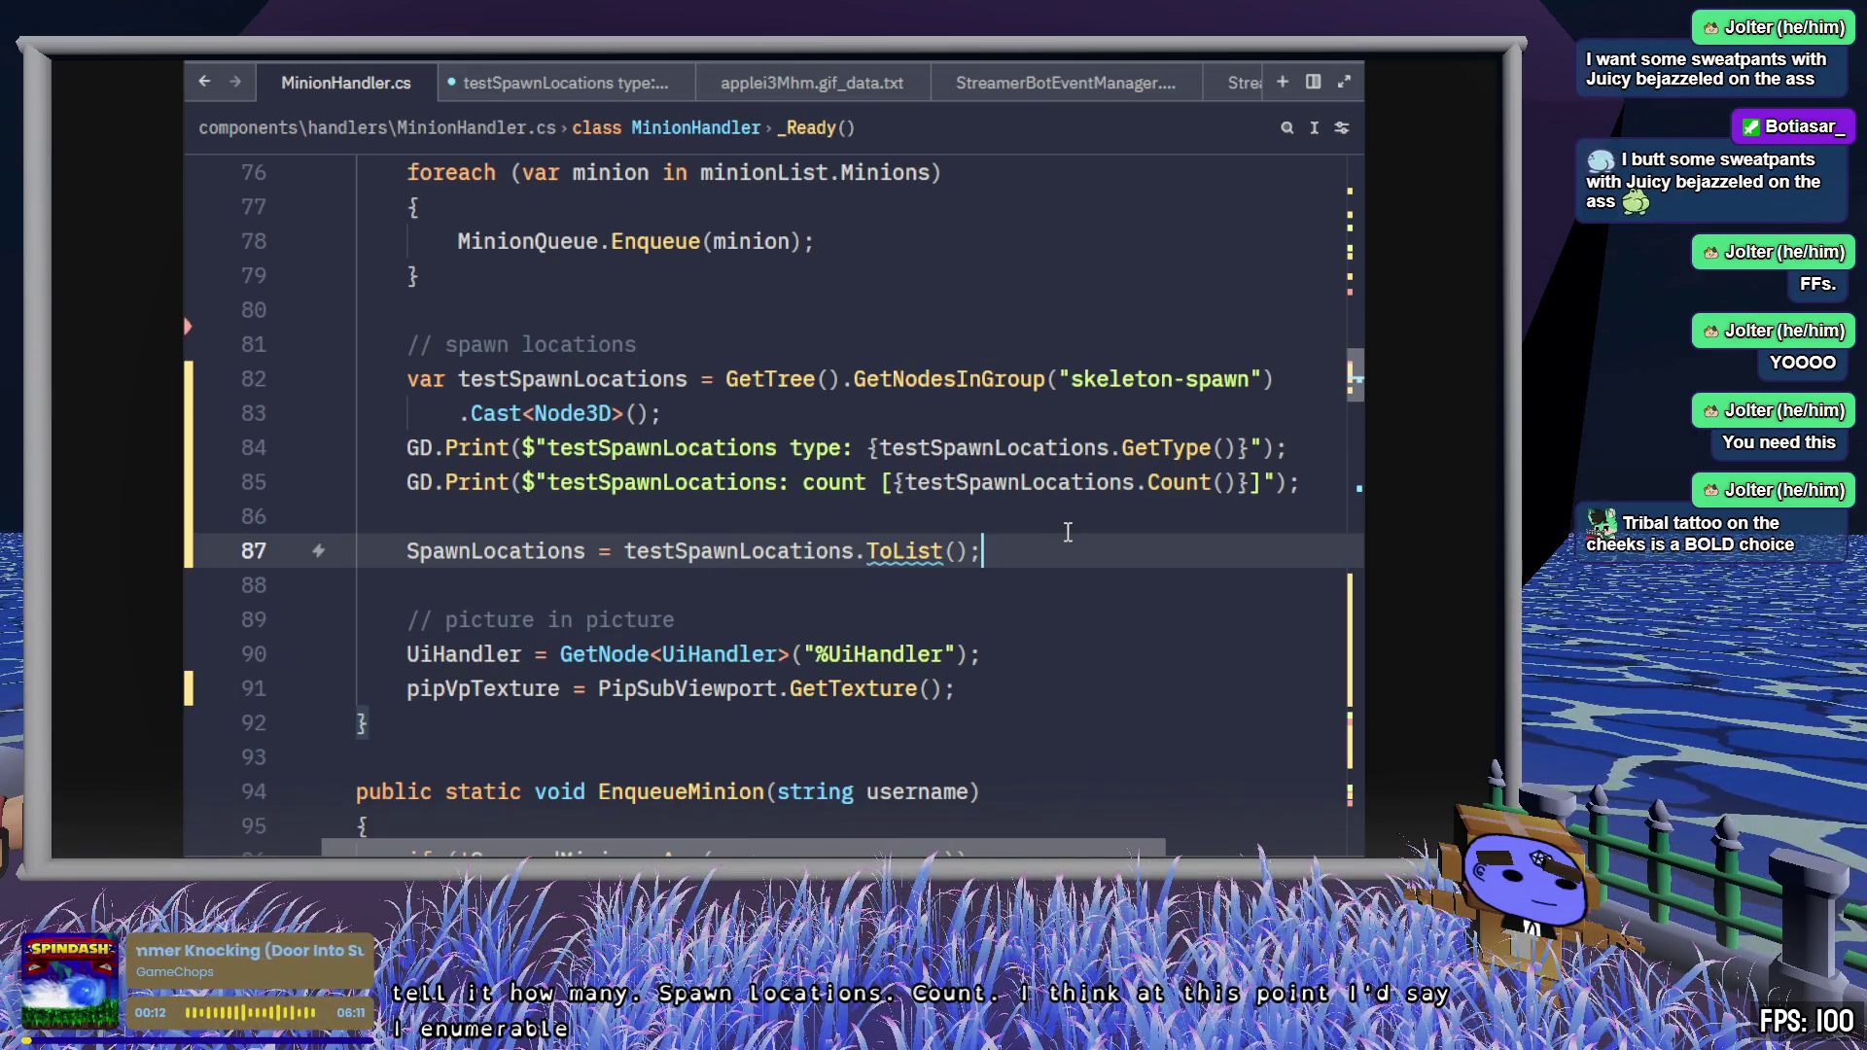
left_click_drag(1284, 447, 498, 437)
key("ctrl+c")
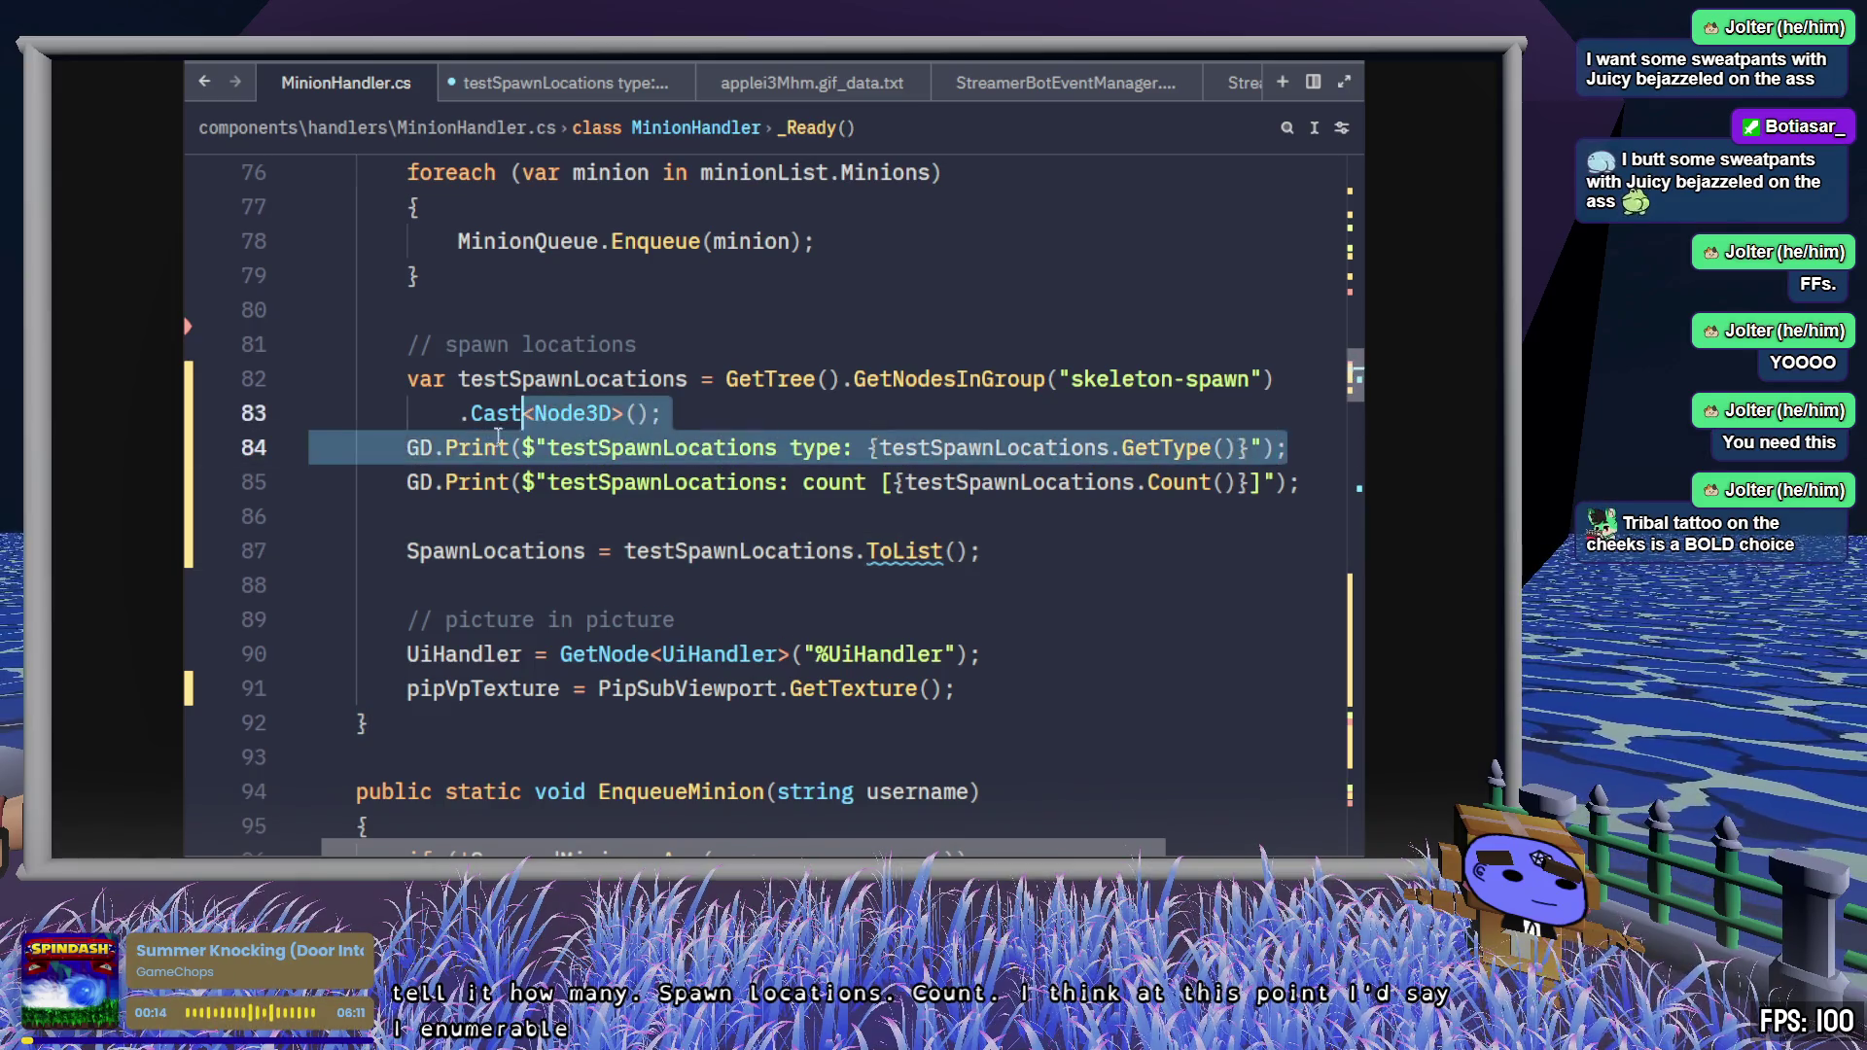
left_click(1099, 548)
key("ctrl+v")
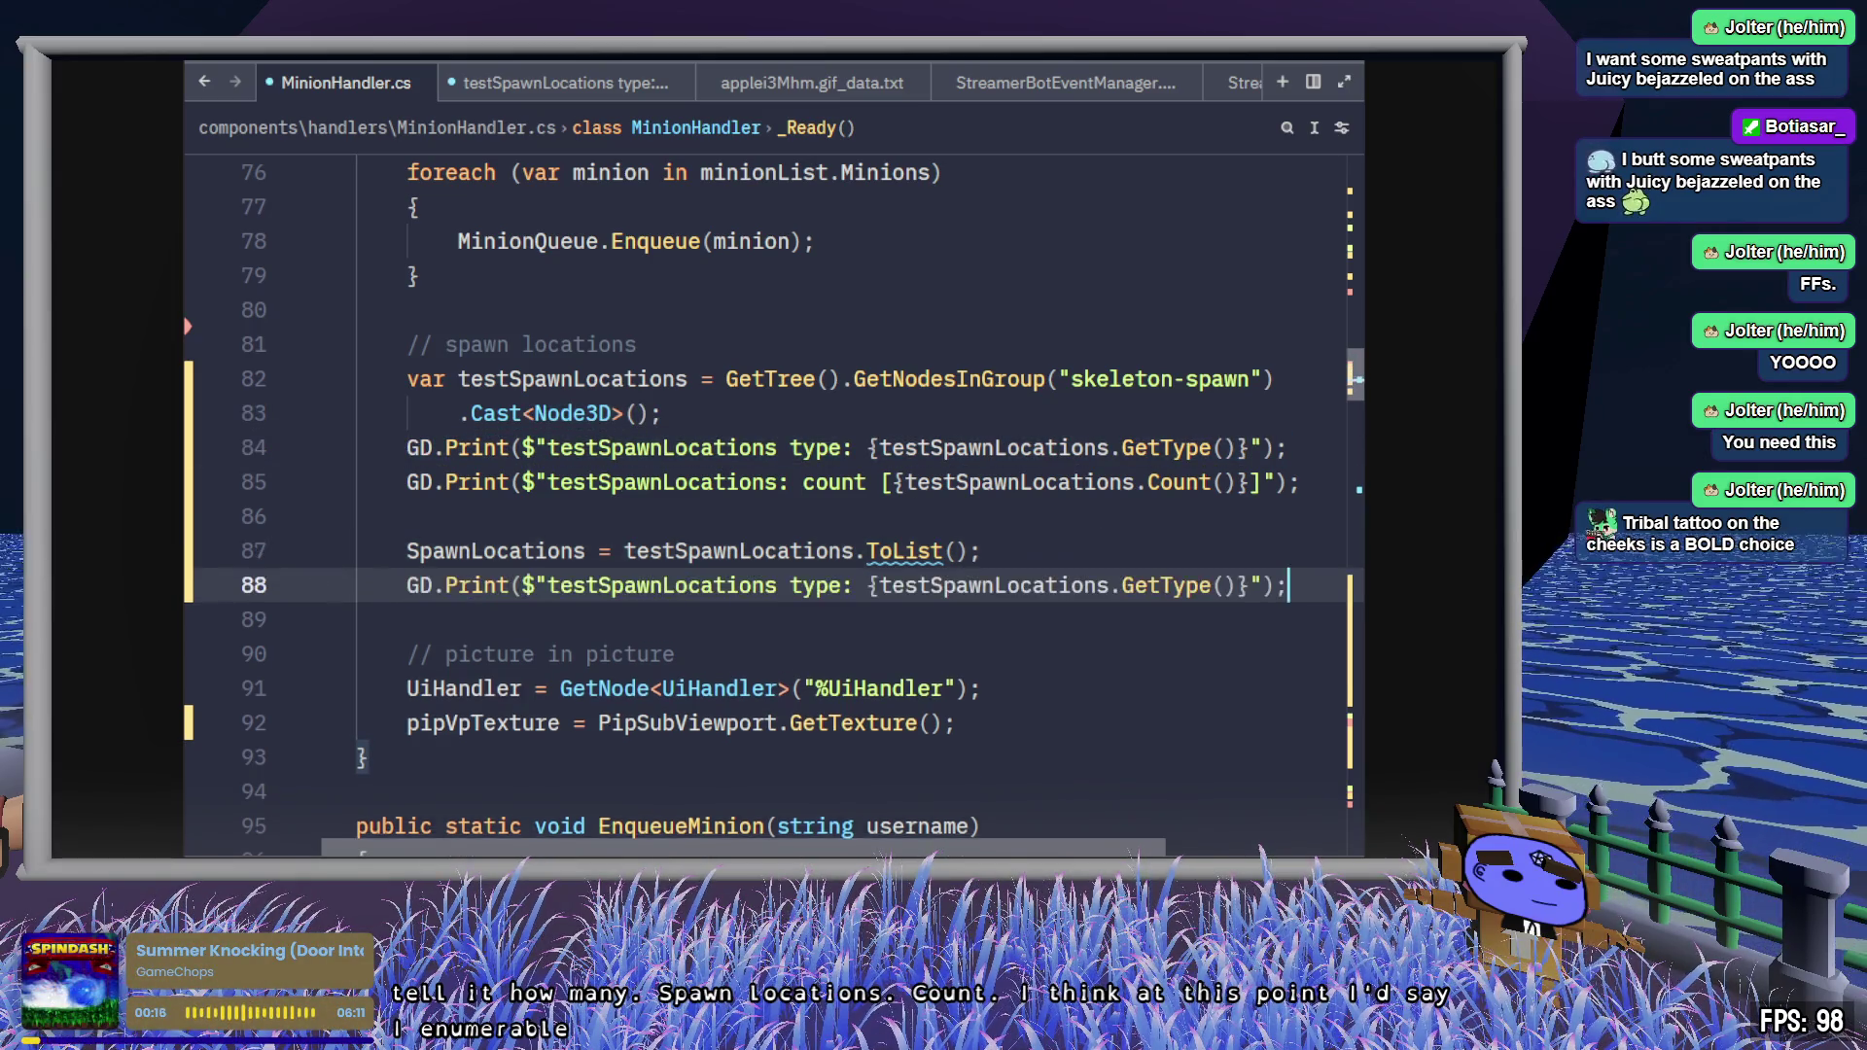
double_click(523, 552)
key("ctrl+c")
double_click(991, 585)
key("ctrl+d")
key("ctrl+v")
- Add a matching count-print line for SpawnLocations on line 89 and save
left_click(1203, 601)
left_click_drag(1300, 481, 407, 481)
key("ctrl+c")
left_click(1303, 586)
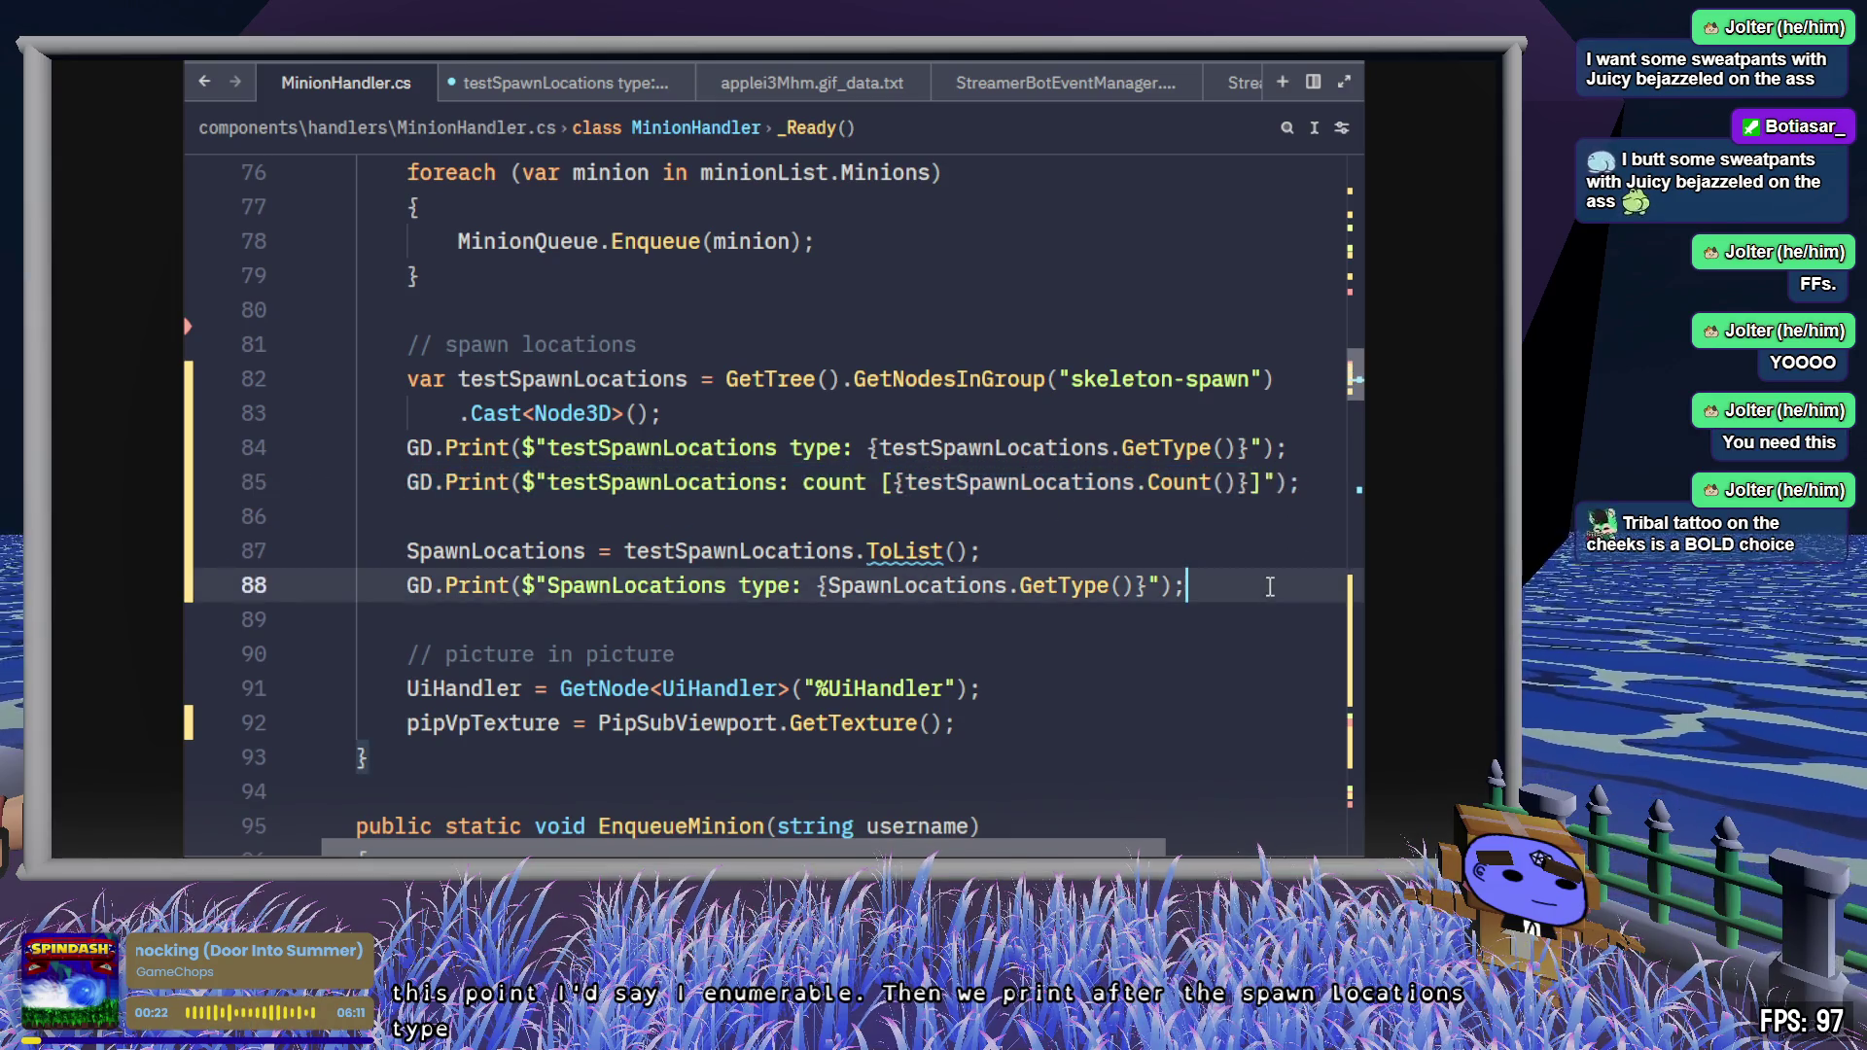
key("Return")
key("ctrl+v")
double_click(676, 584)
key("ctrl+c")
double_click(661, 620)
key("ctrl+v")
double_click(1021, 619)
key("ctrl+v")
left_click(1257, 612)
key("ctrl+s")
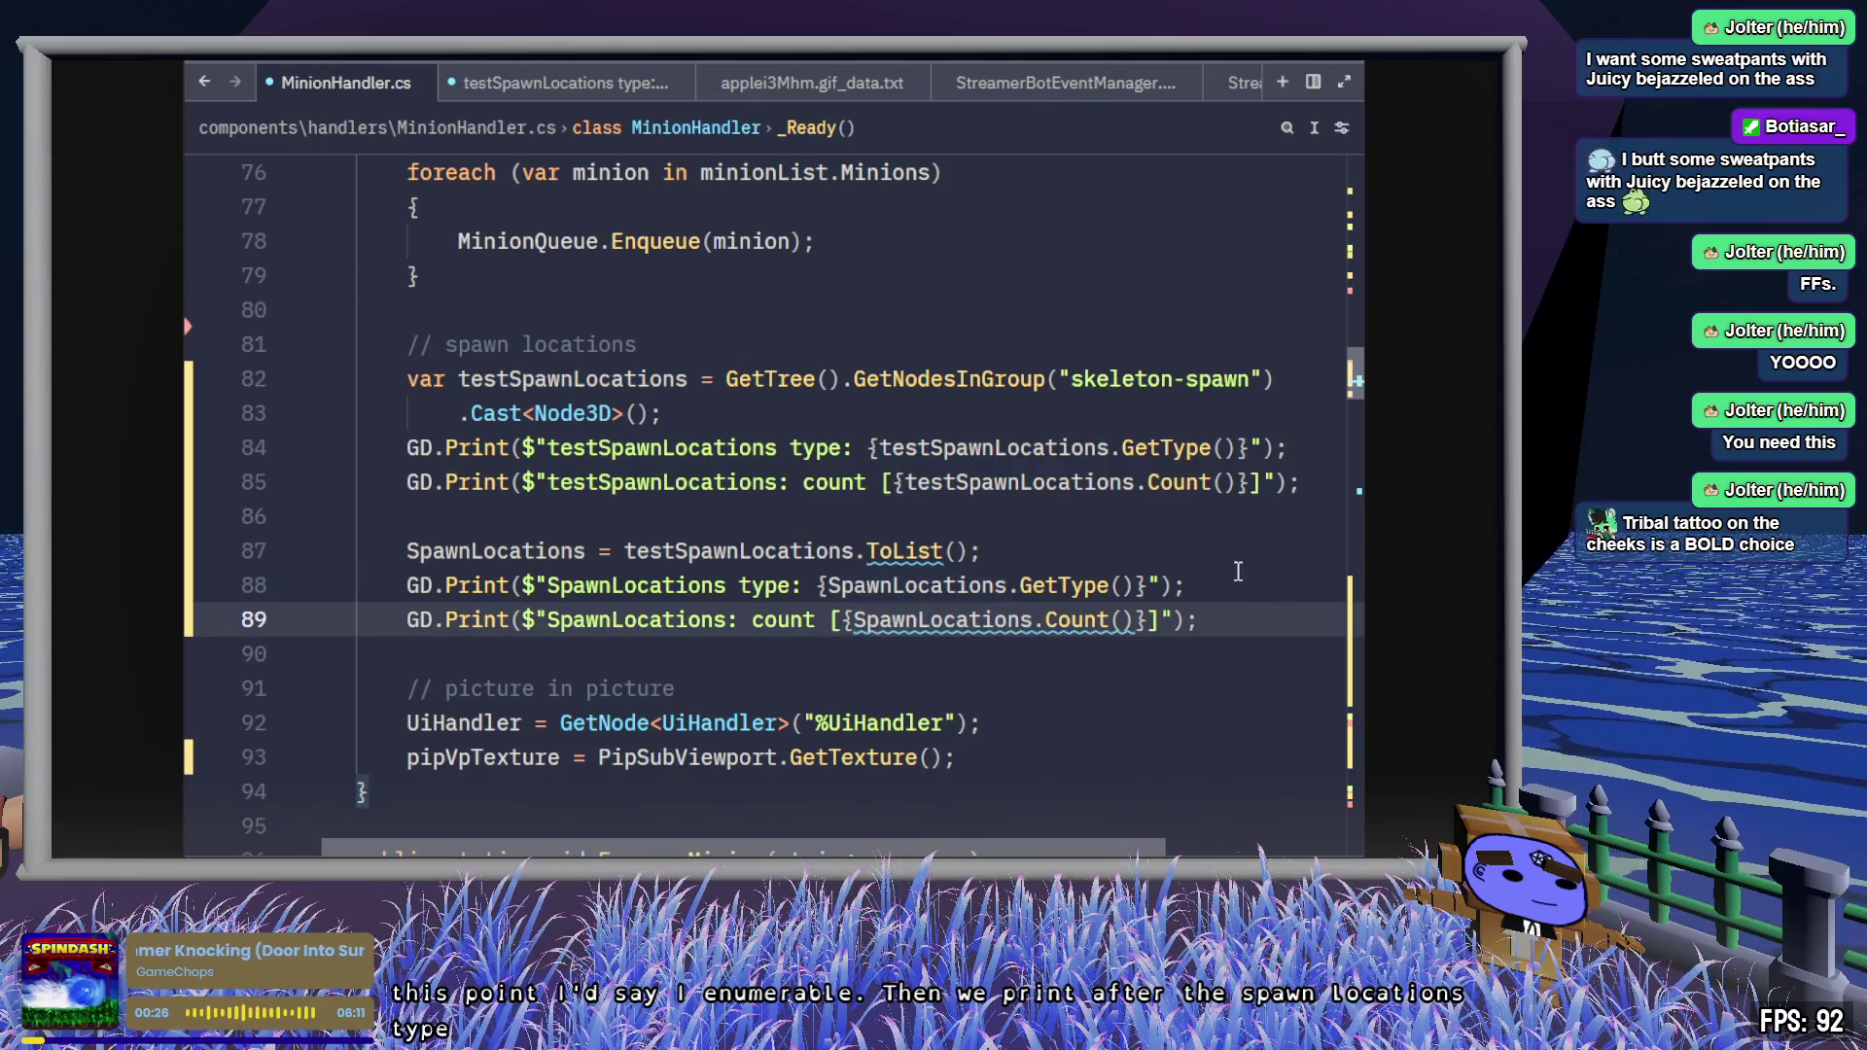
- Change Count() to Count, then build the .NET project in Godot with Alt+B
key("Left")
key("Left")
key("Left")
key("BackSpace")
key("End")
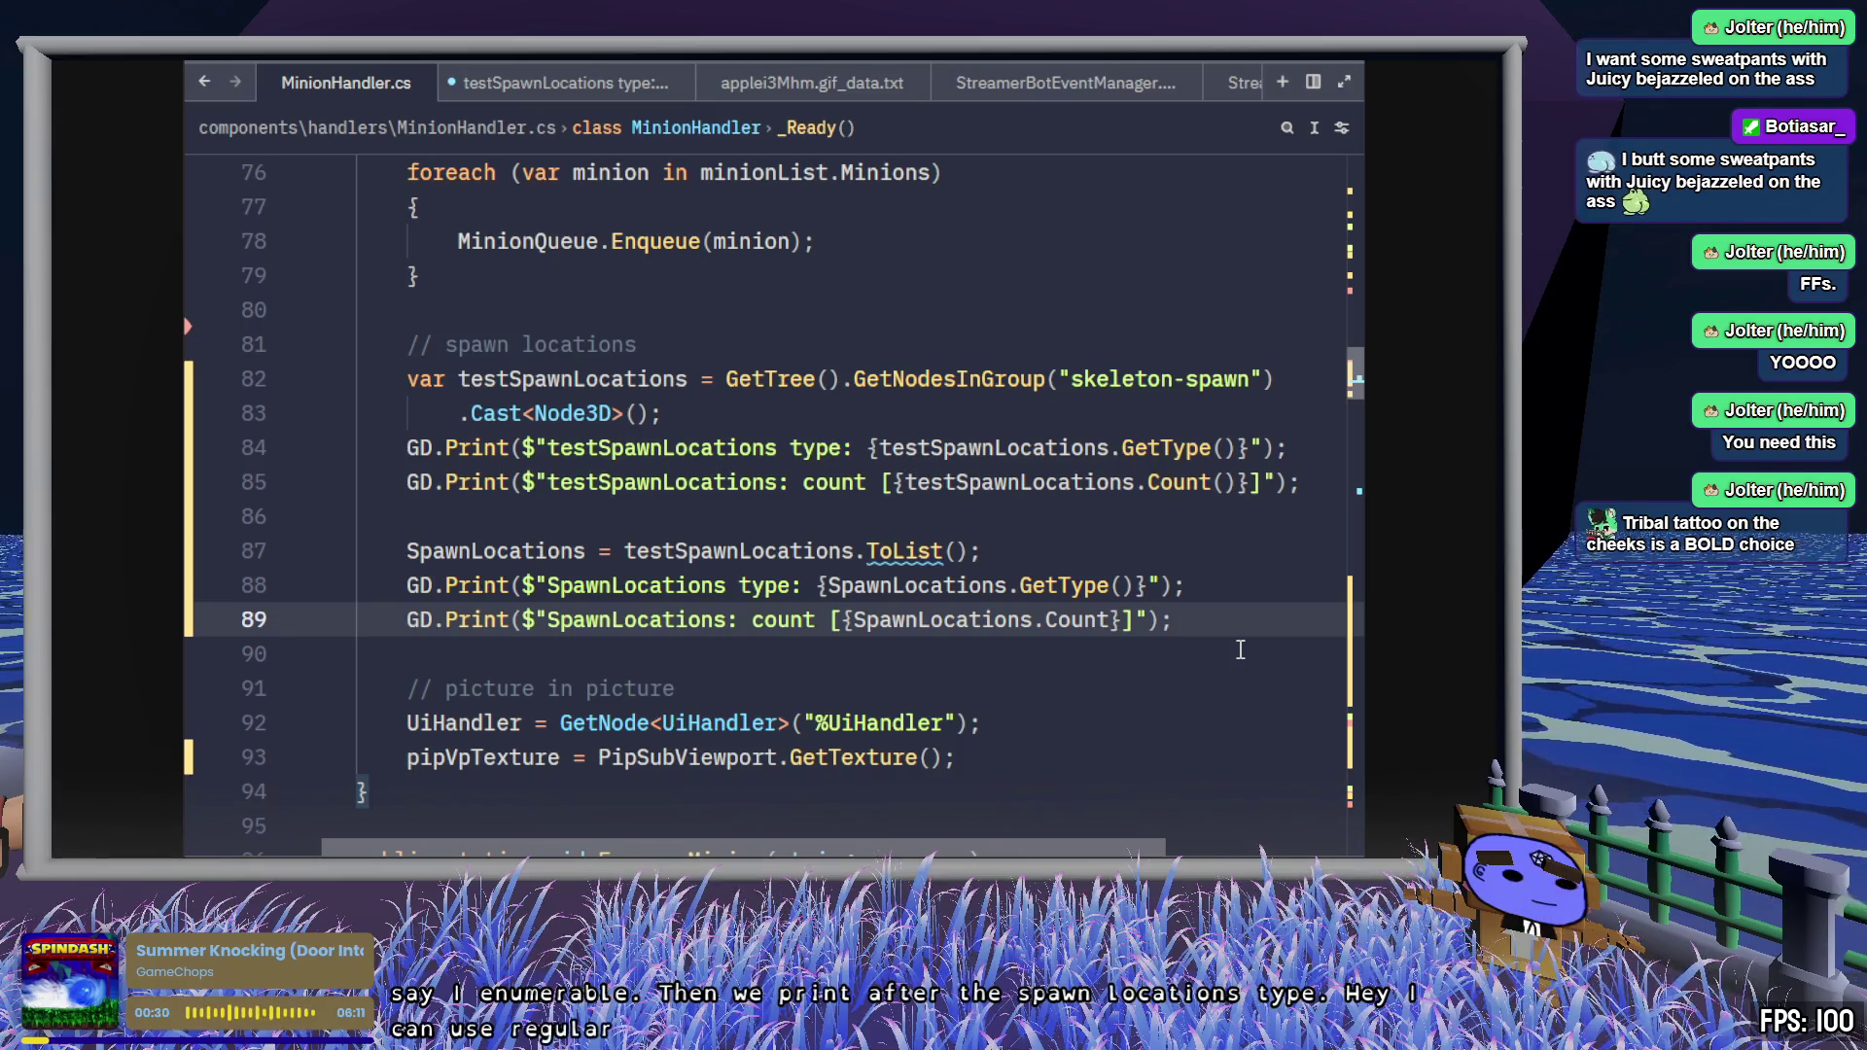
scroll(1206, 642, "up", 10)
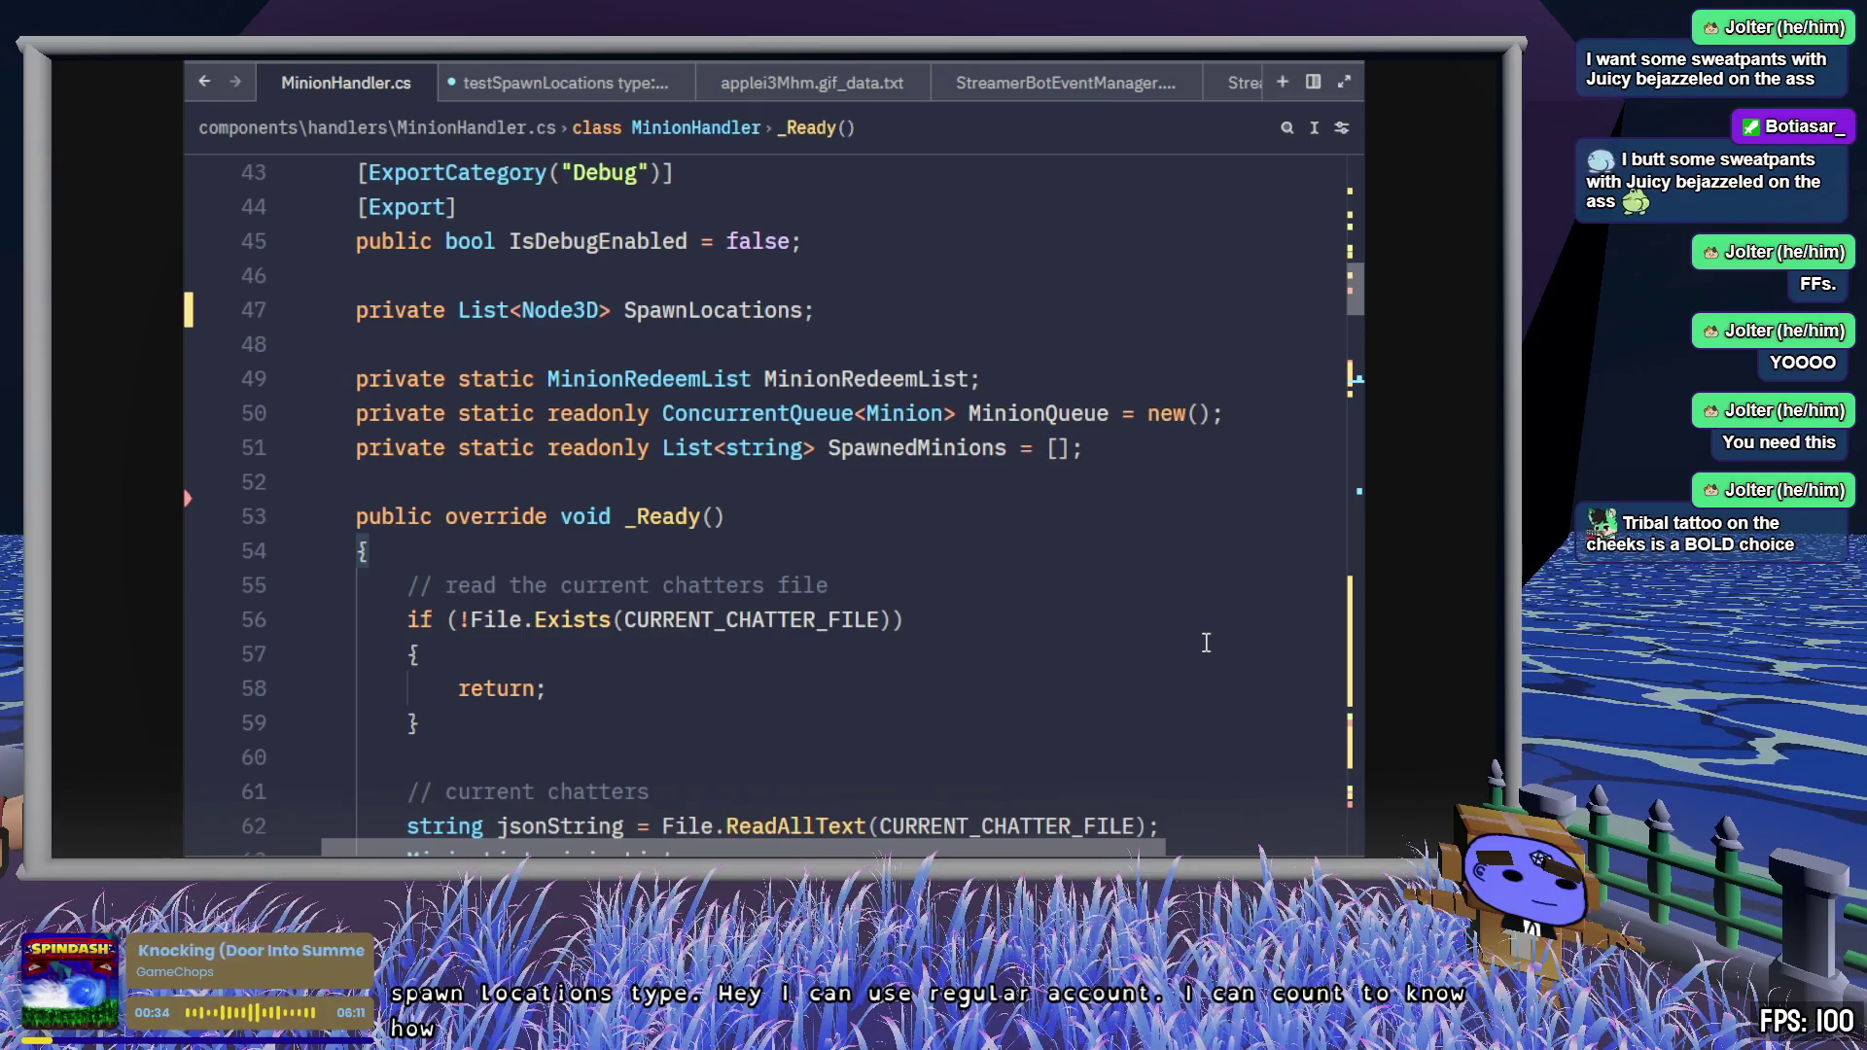
scroll(1205, 642, "down", 2)
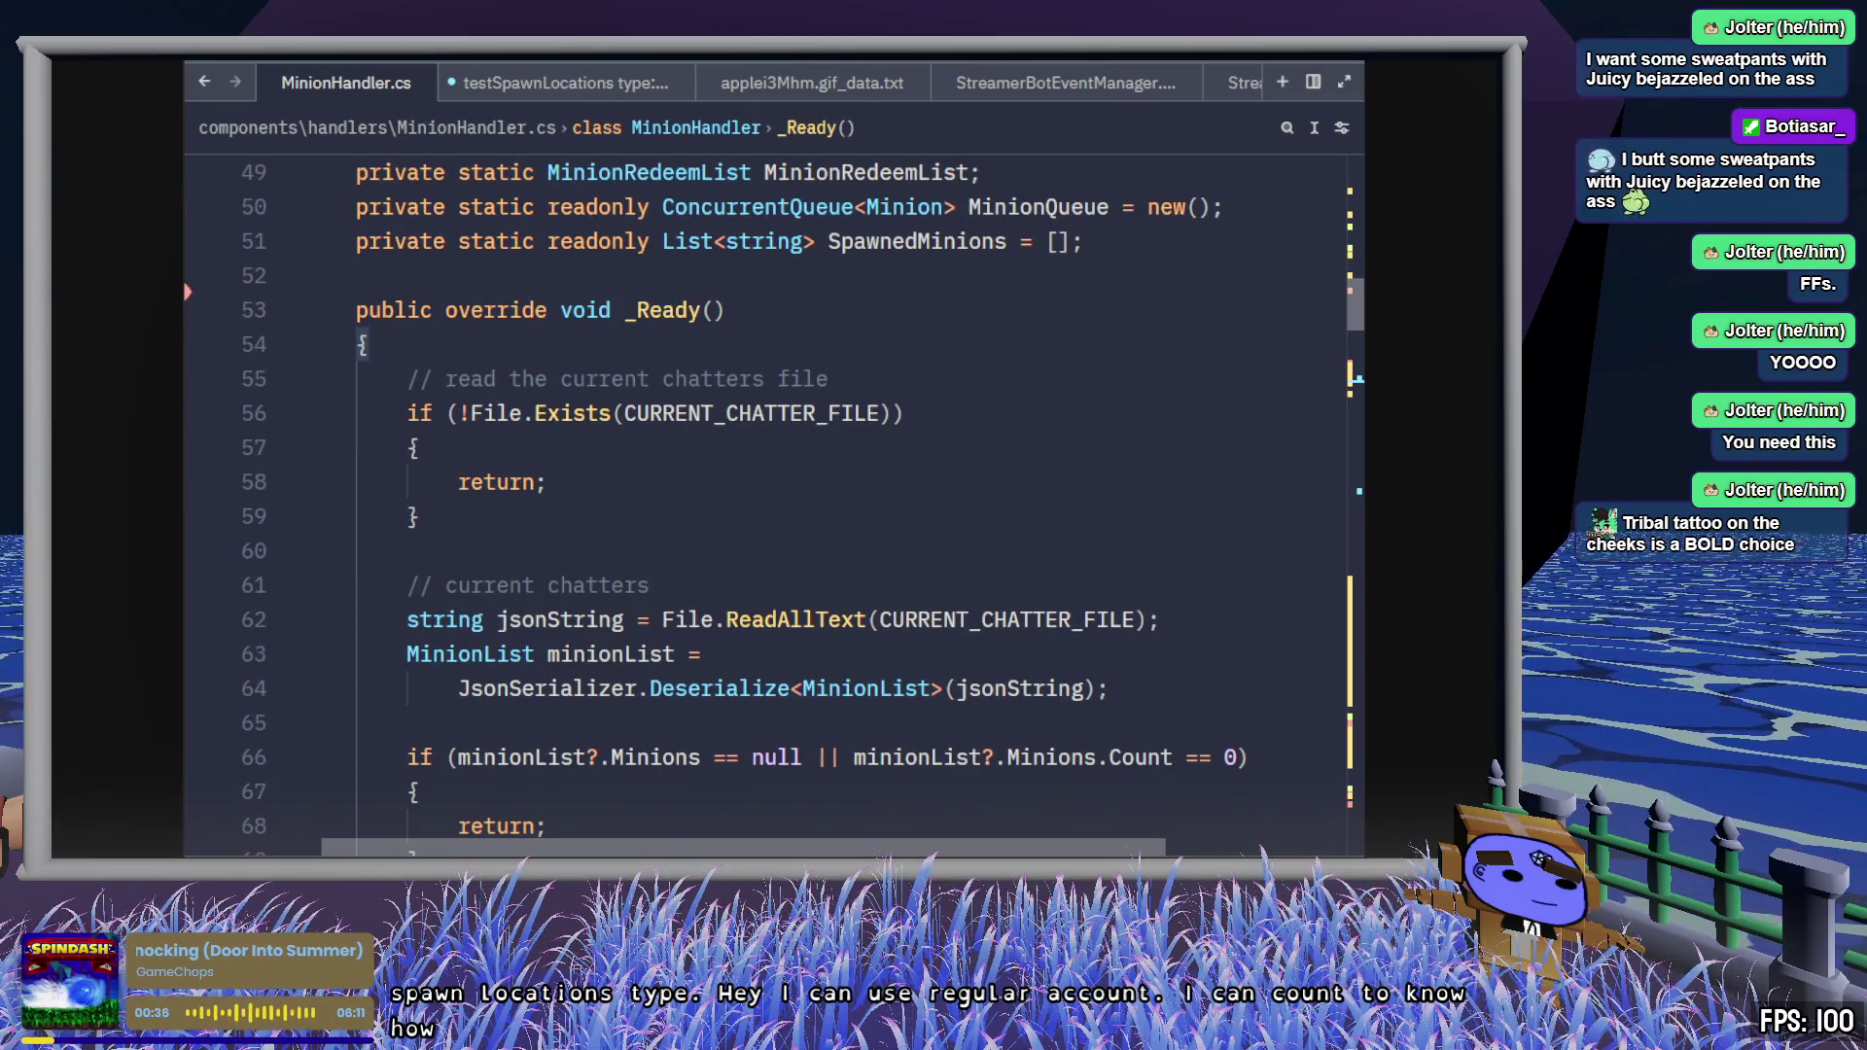
key("alt+Tab")
key("alt+b")
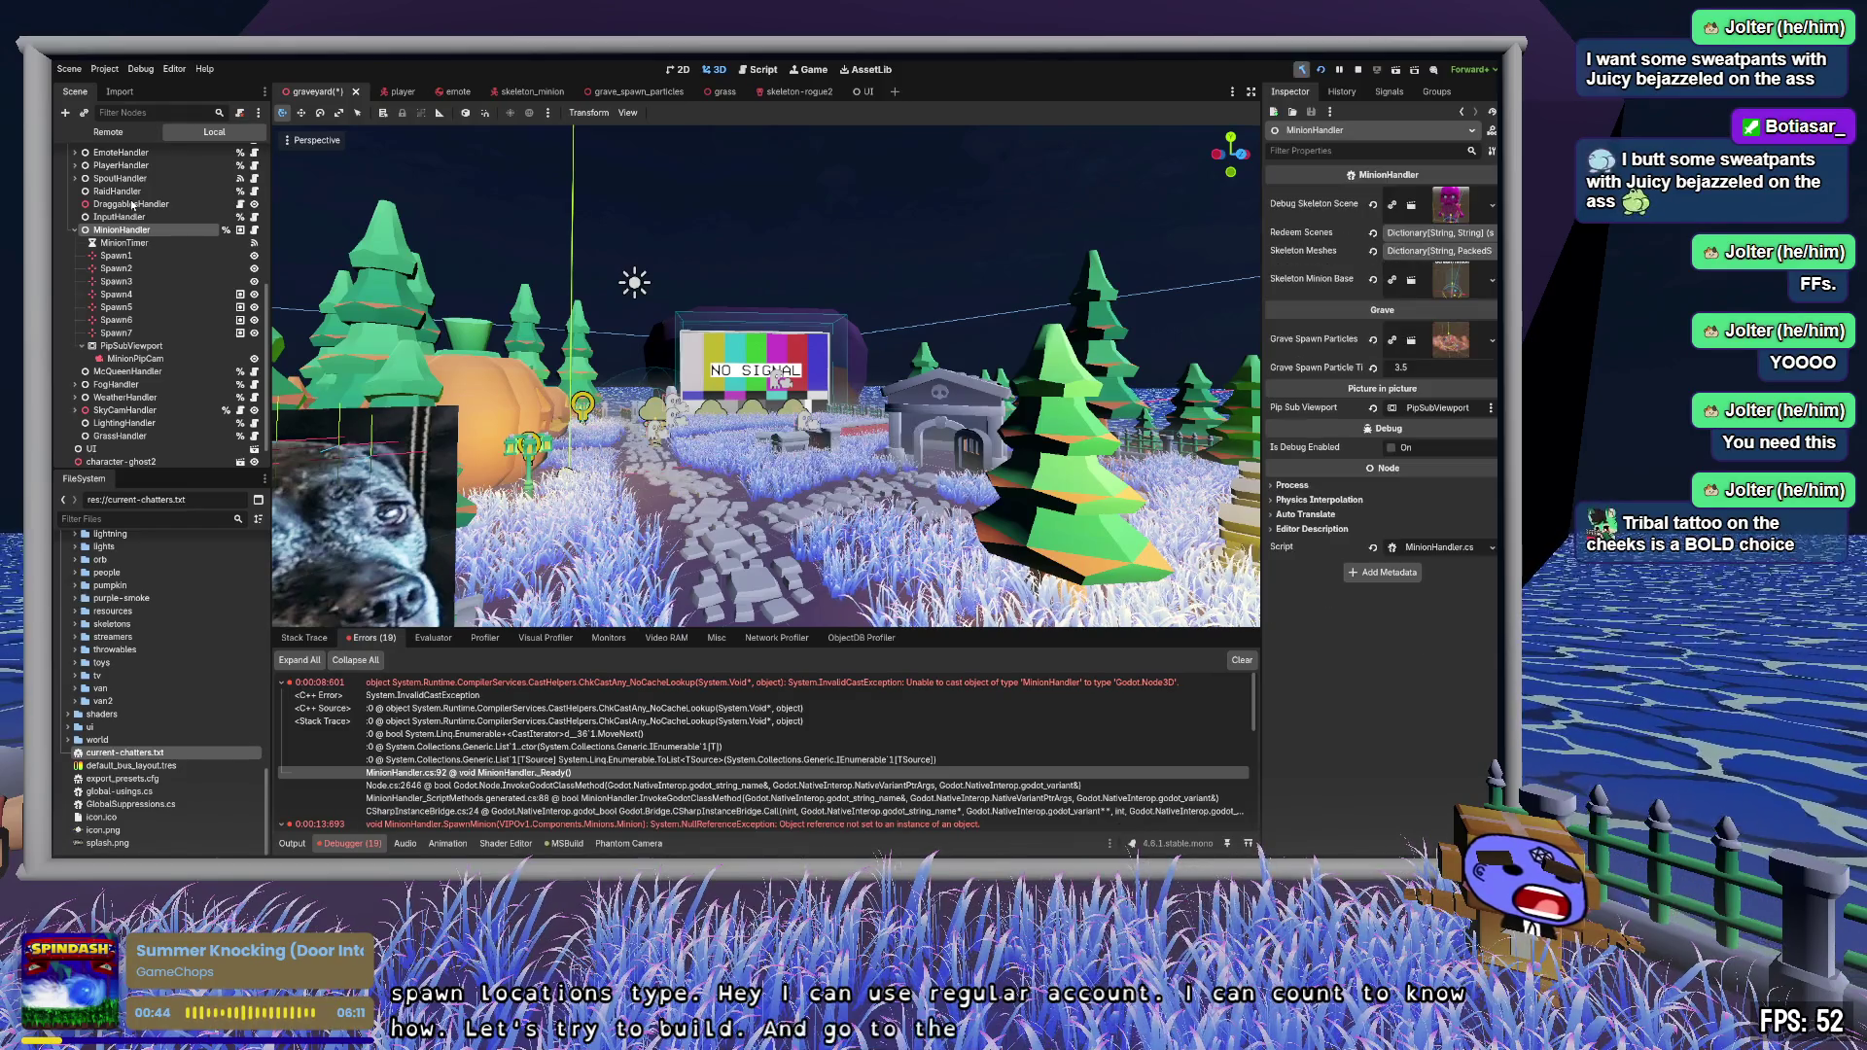
- Select the Tv node and expand its Channels array to check the blender and streamer entries
scroll(177, 280, "up", 4)
scroll(177, 282, "up", 2)
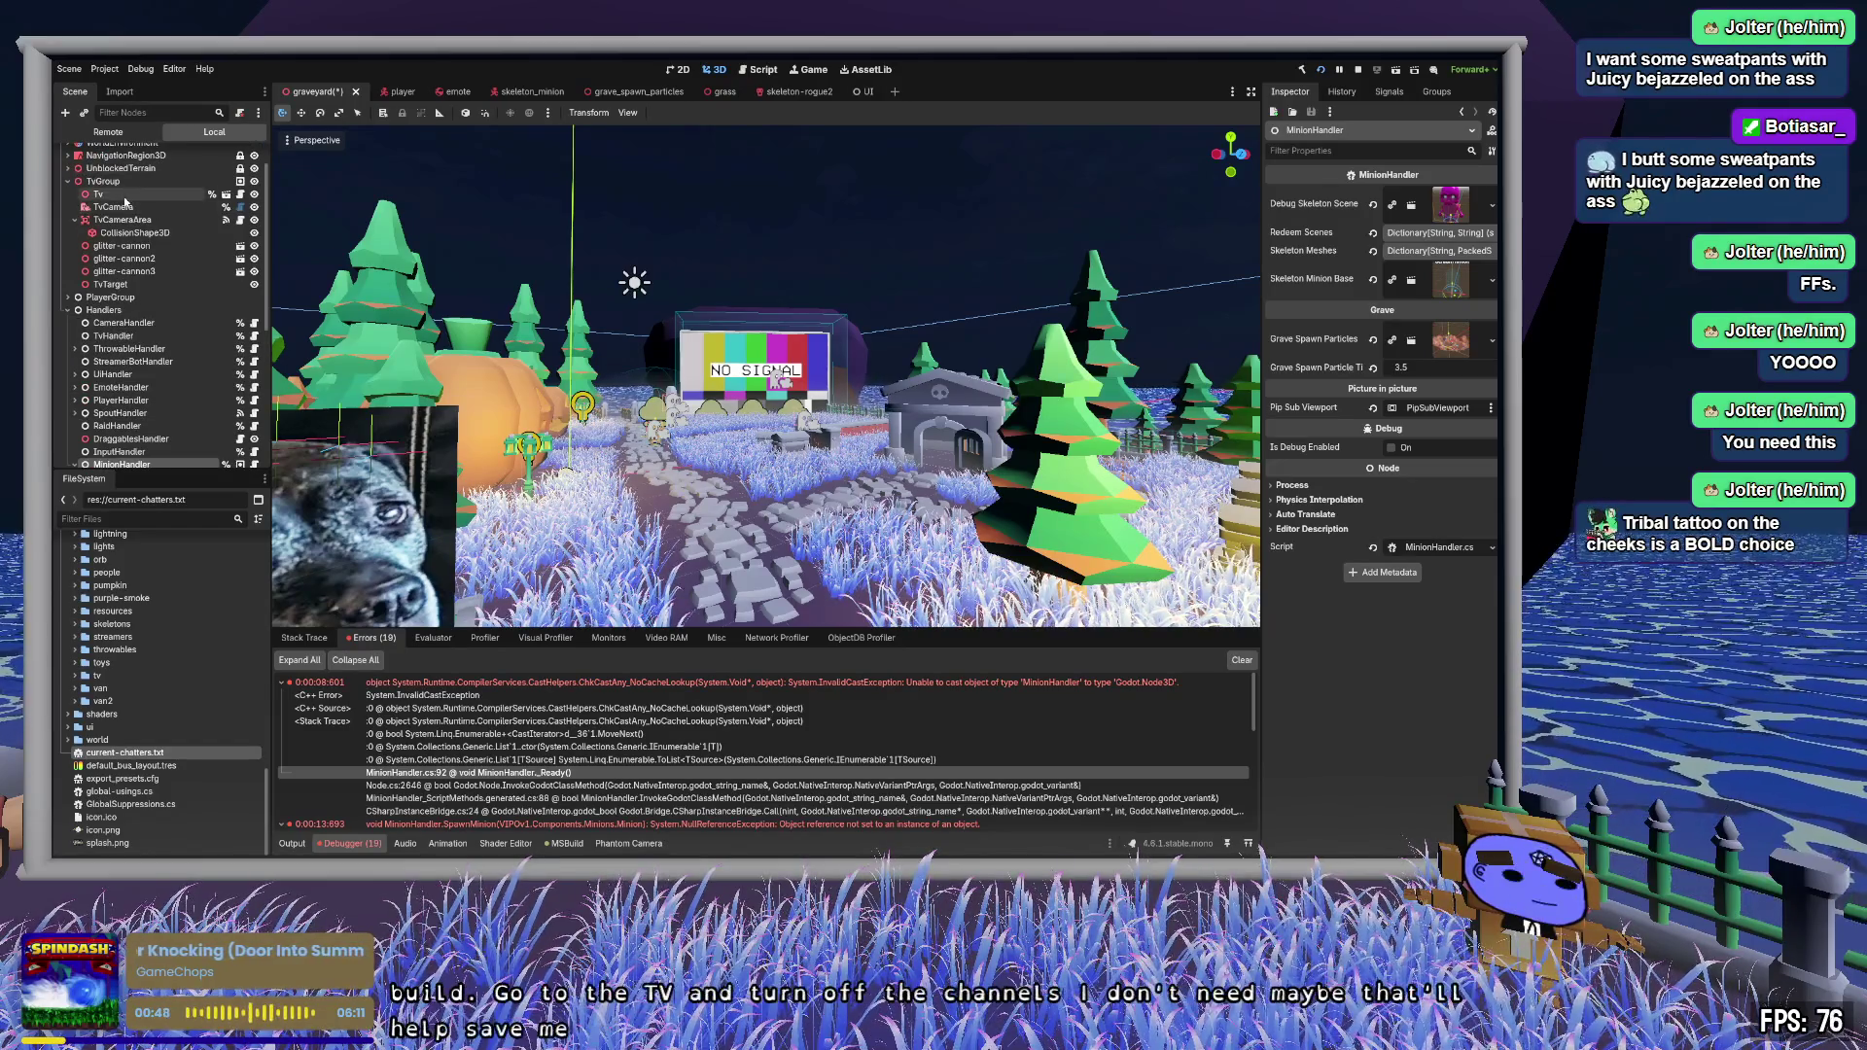
left_click(139, 196)
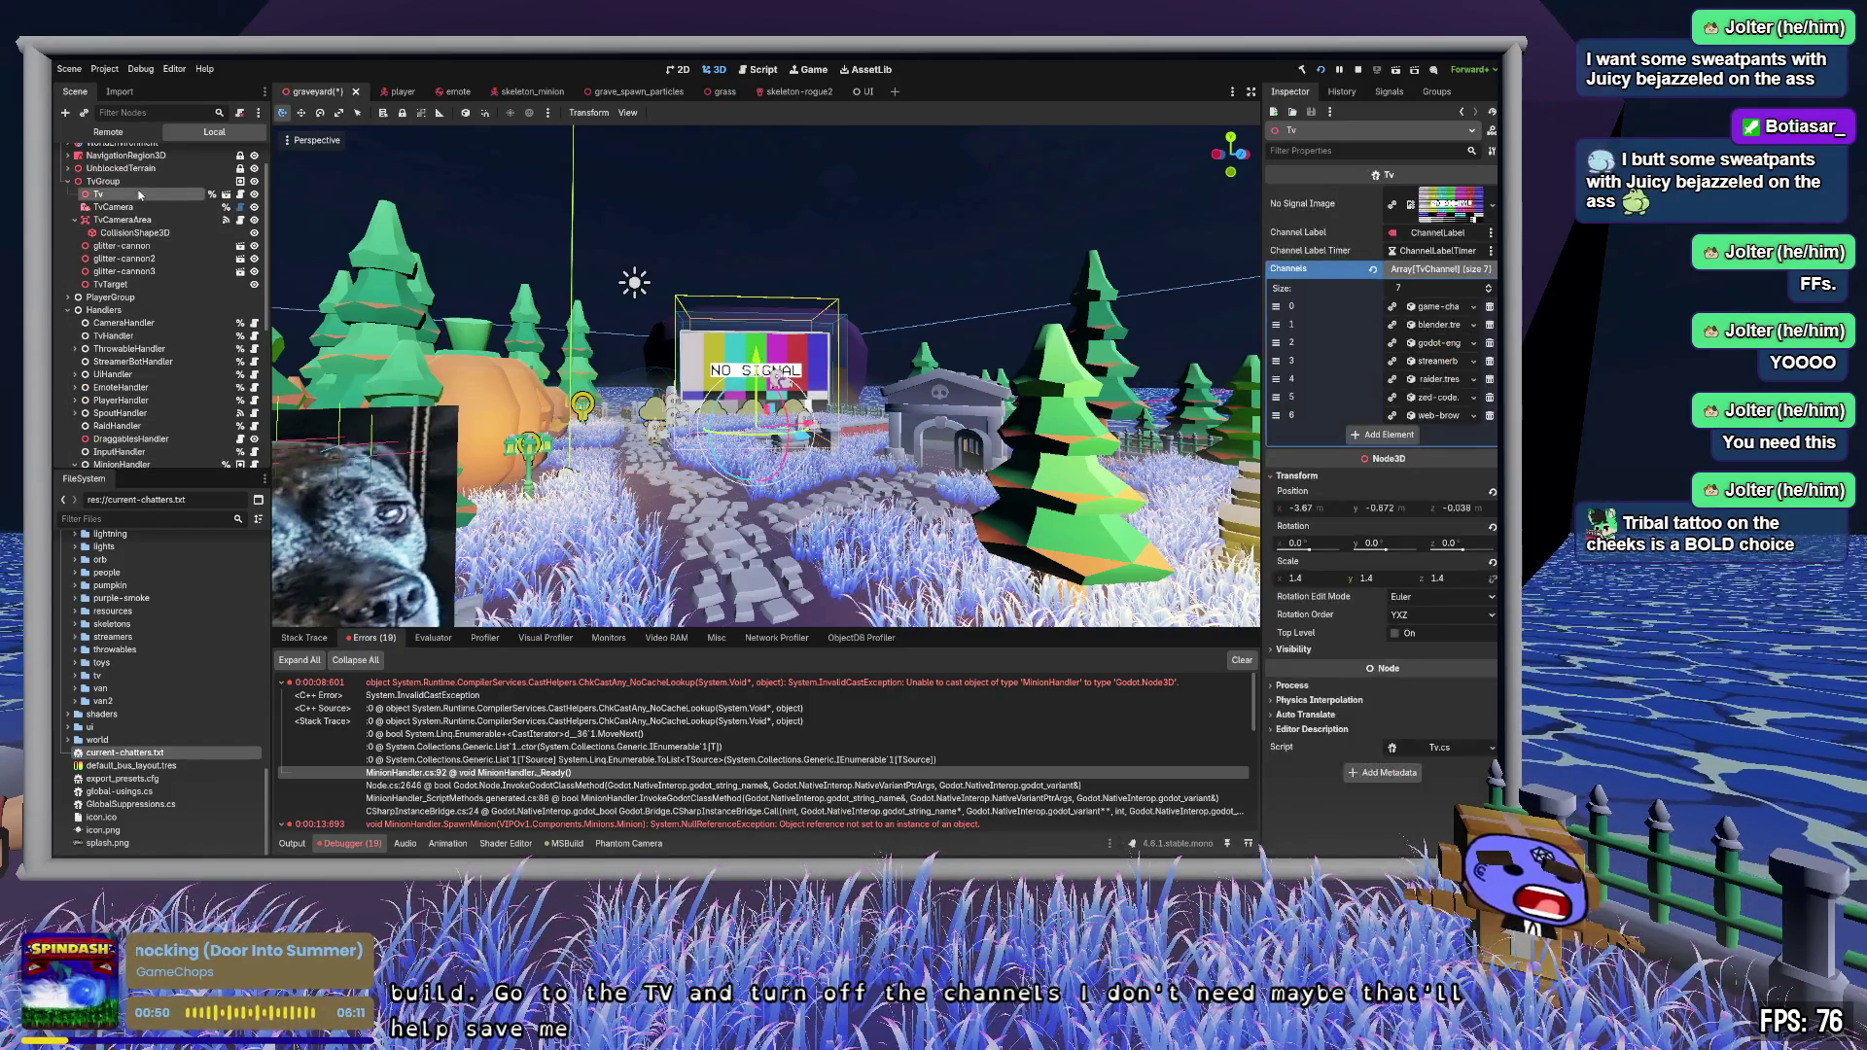
left_click(1427, 268)
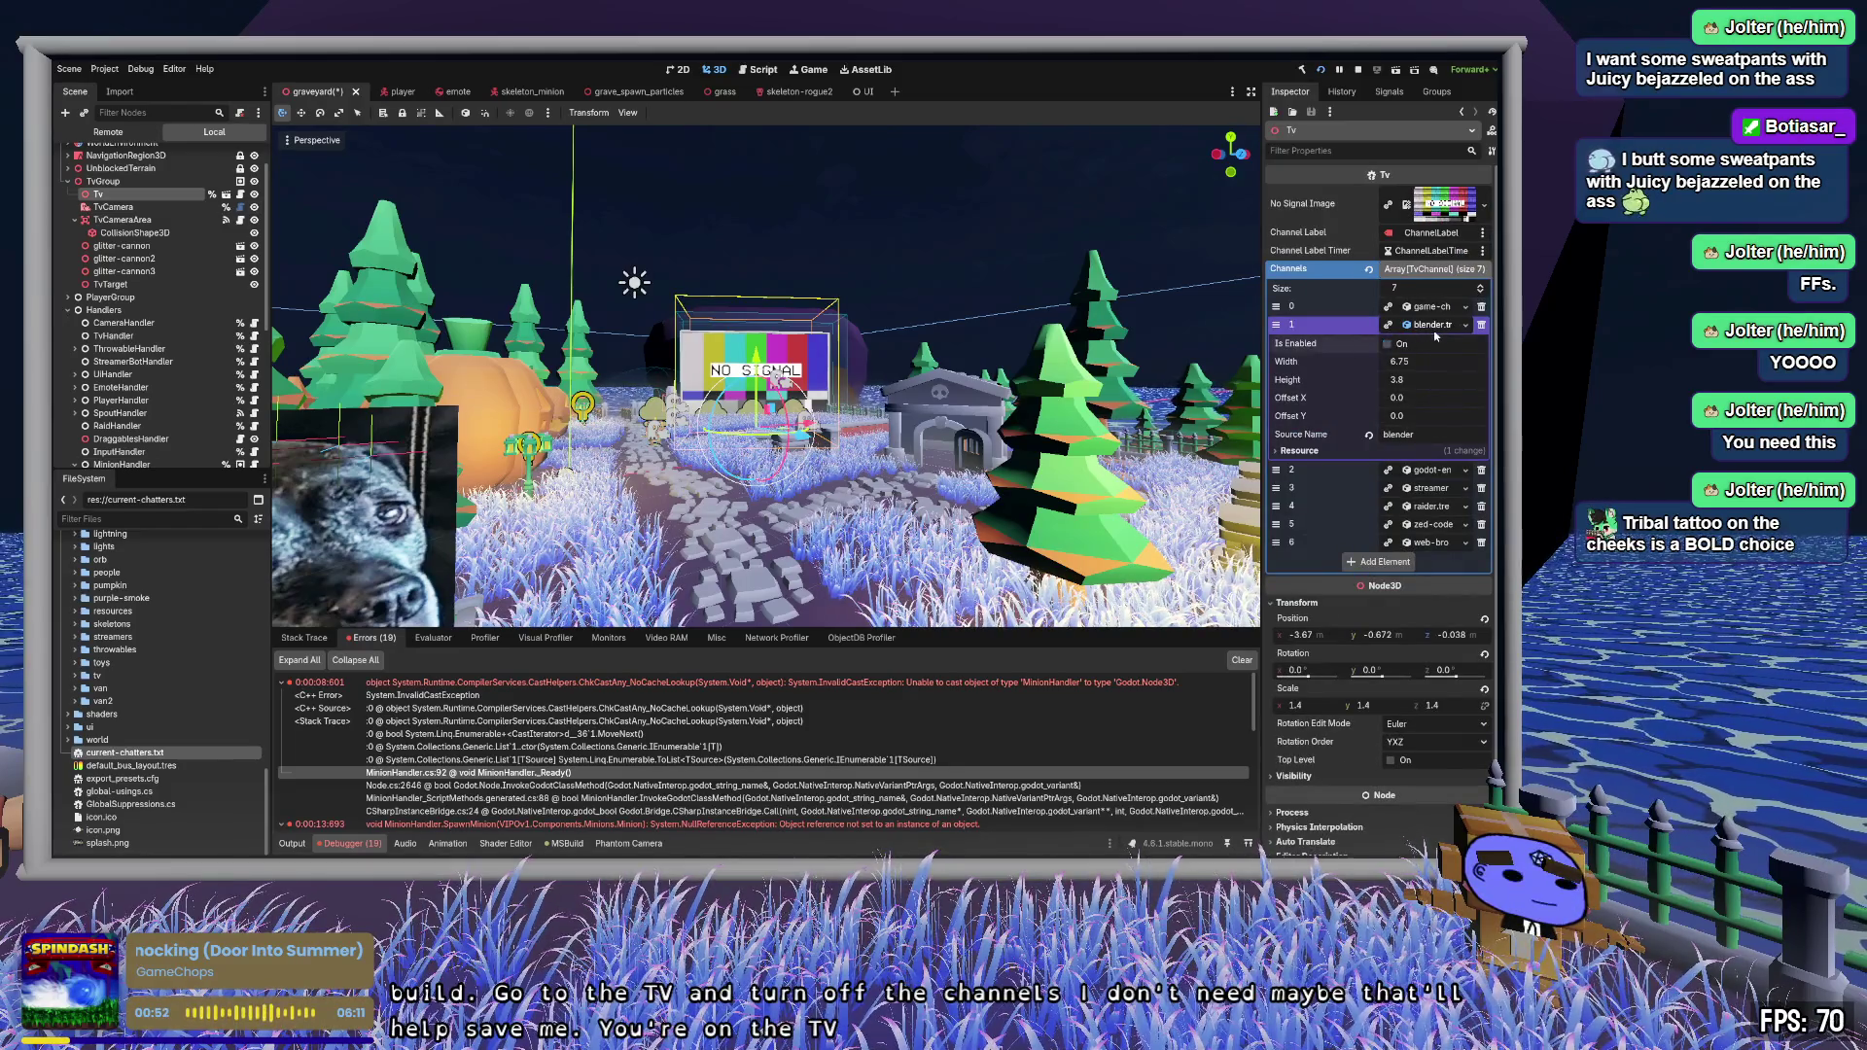
left_click(1430, 325)
left_click(1438, 361)
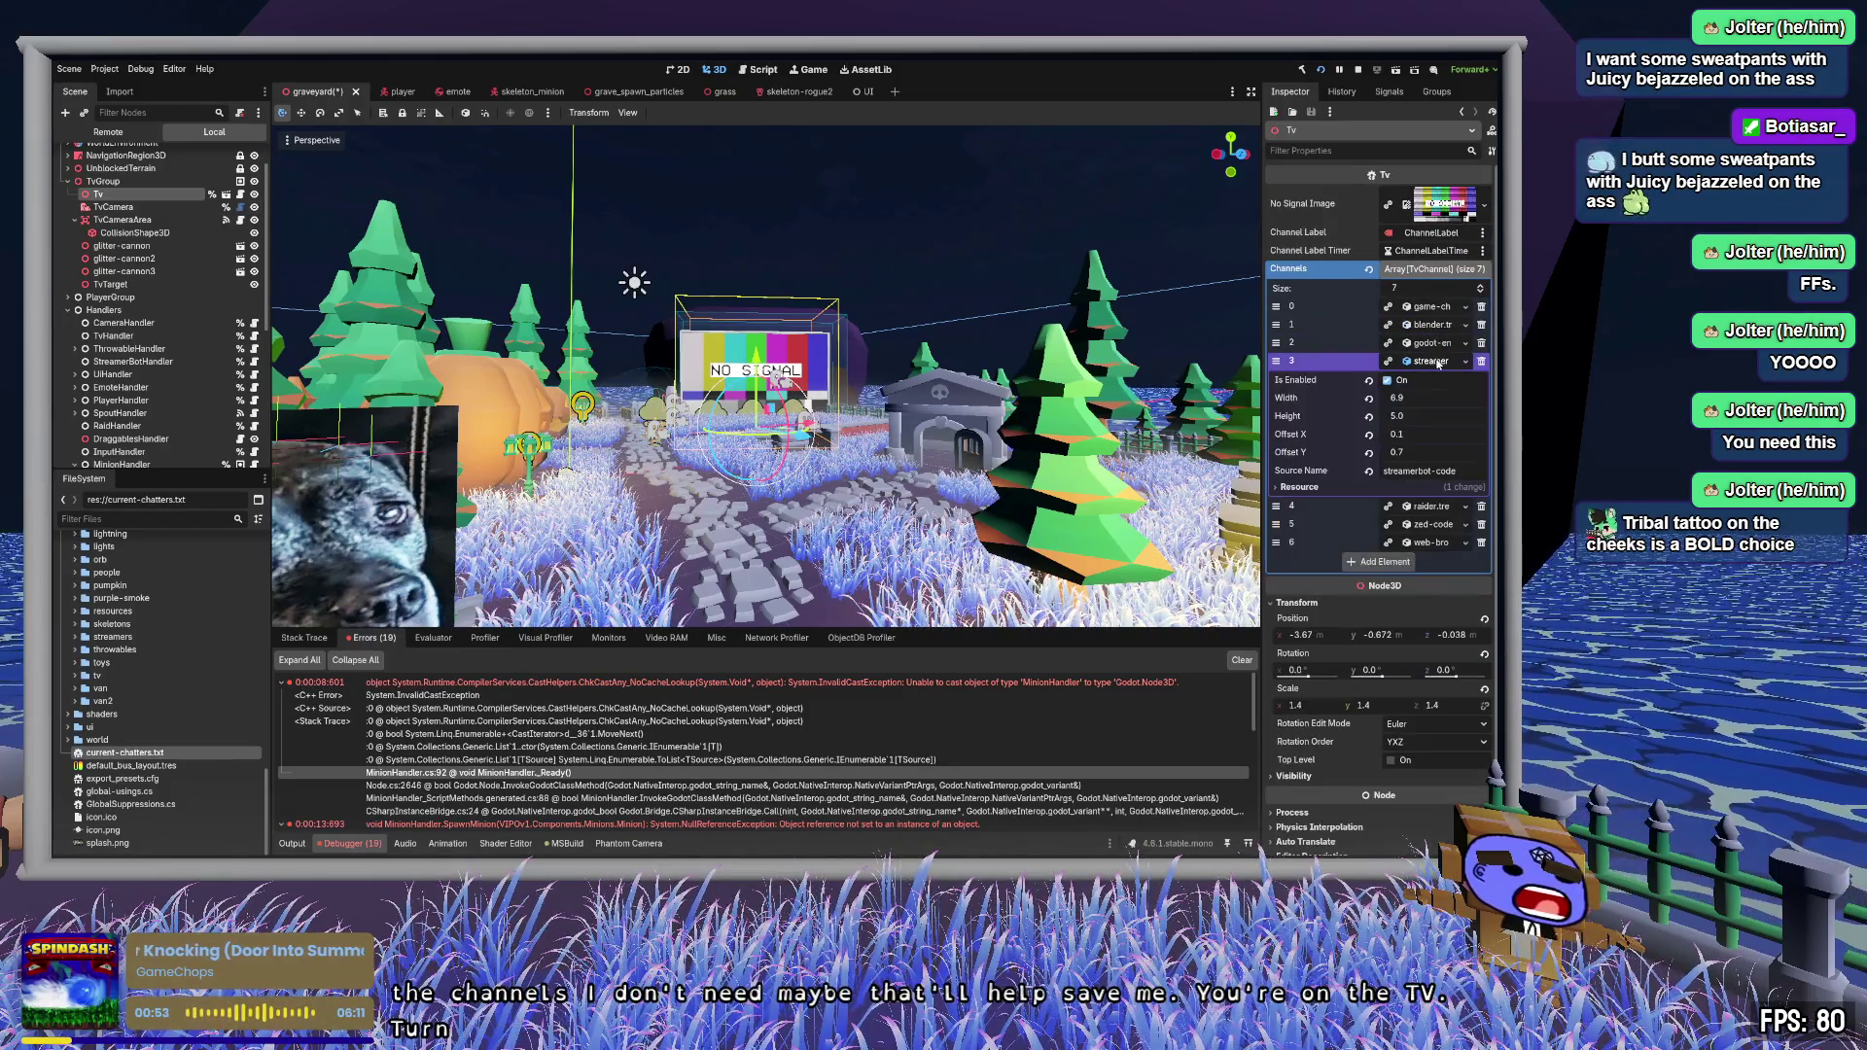
left_click(1437, 361)
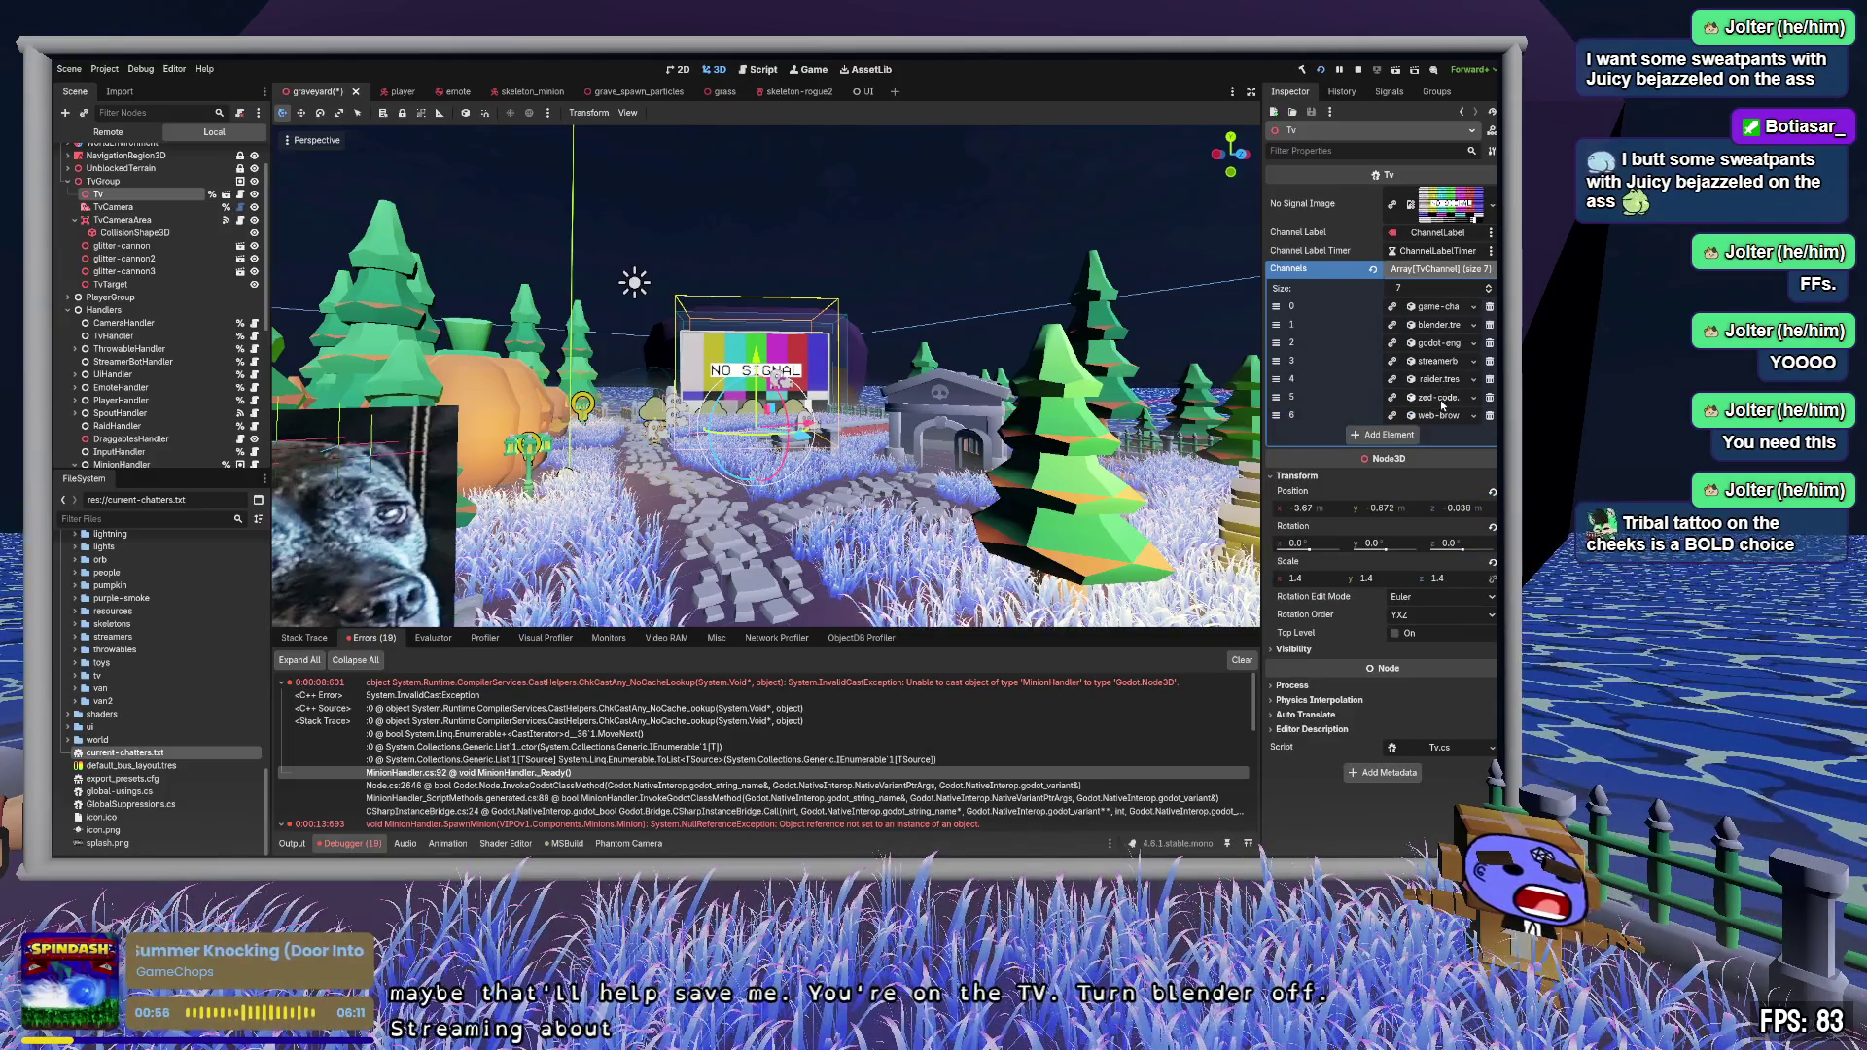
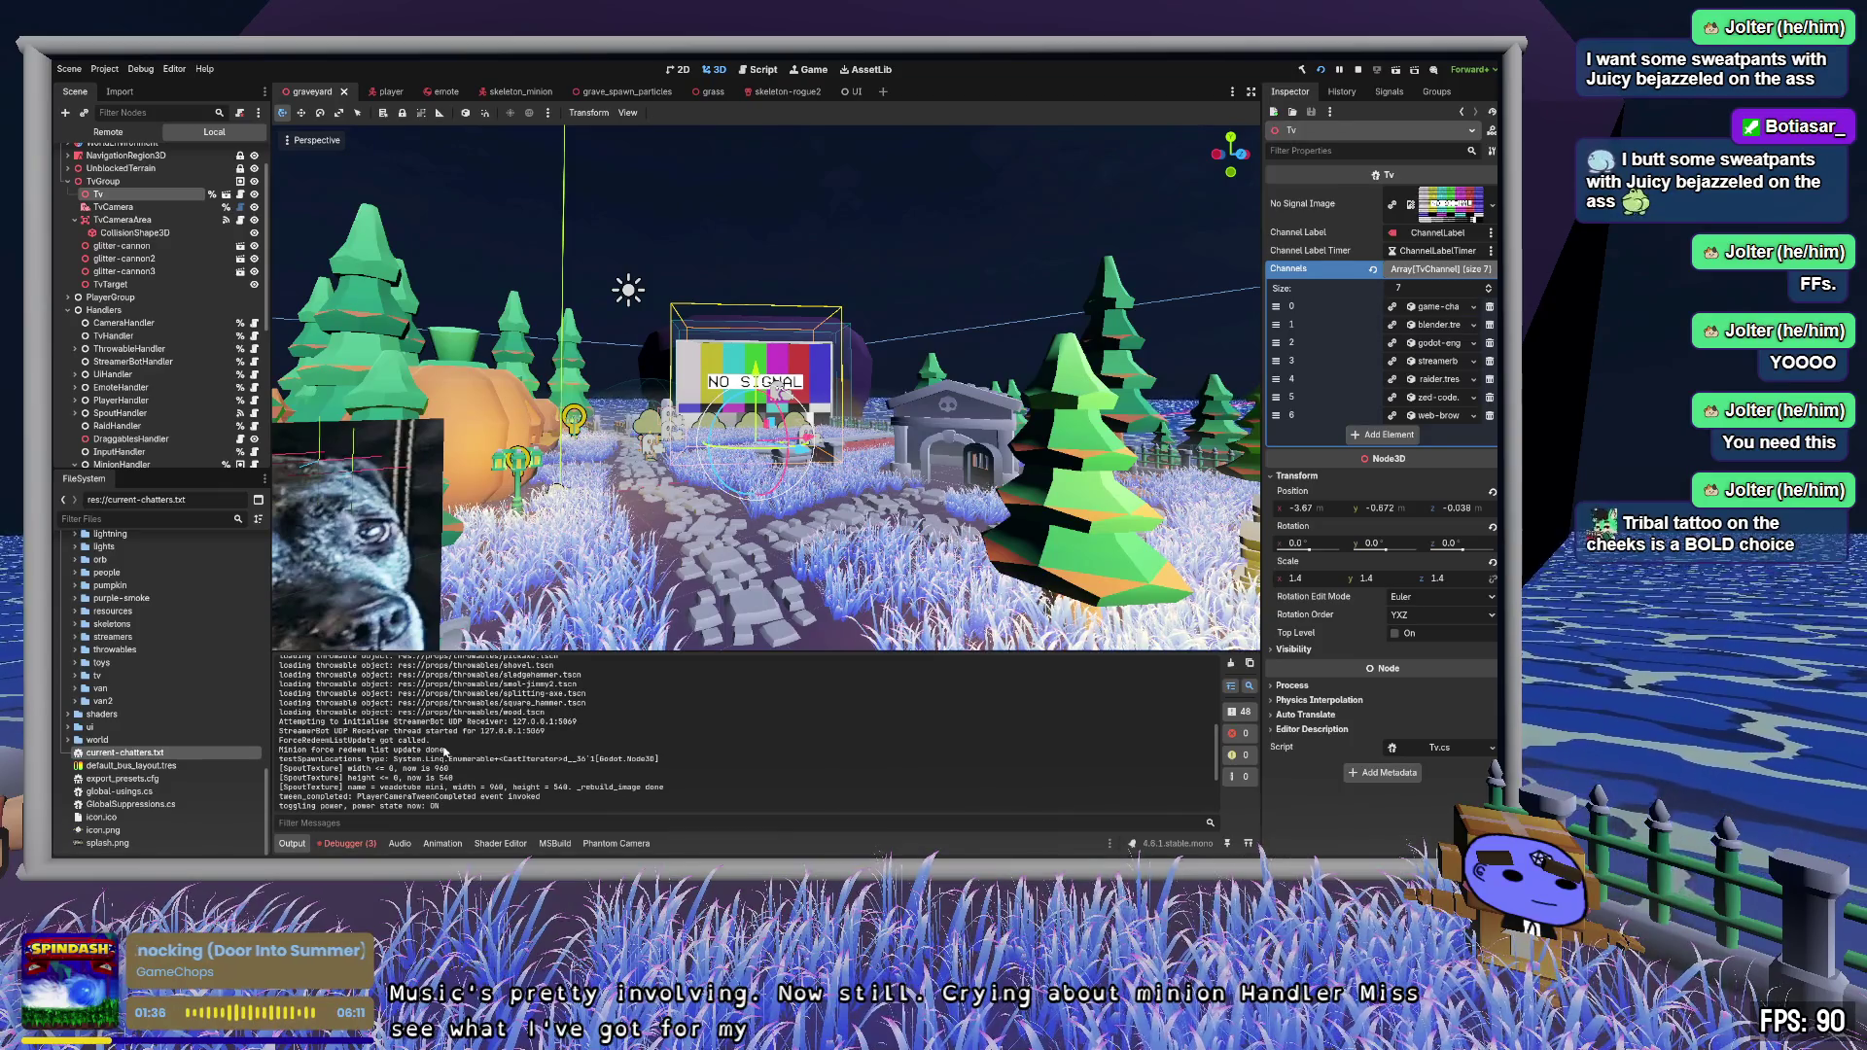
- Select the testSpawnLocations type line in the Output log, then collapse the Tv's Channels array
left_click_drag(282, 759, 640, 759)
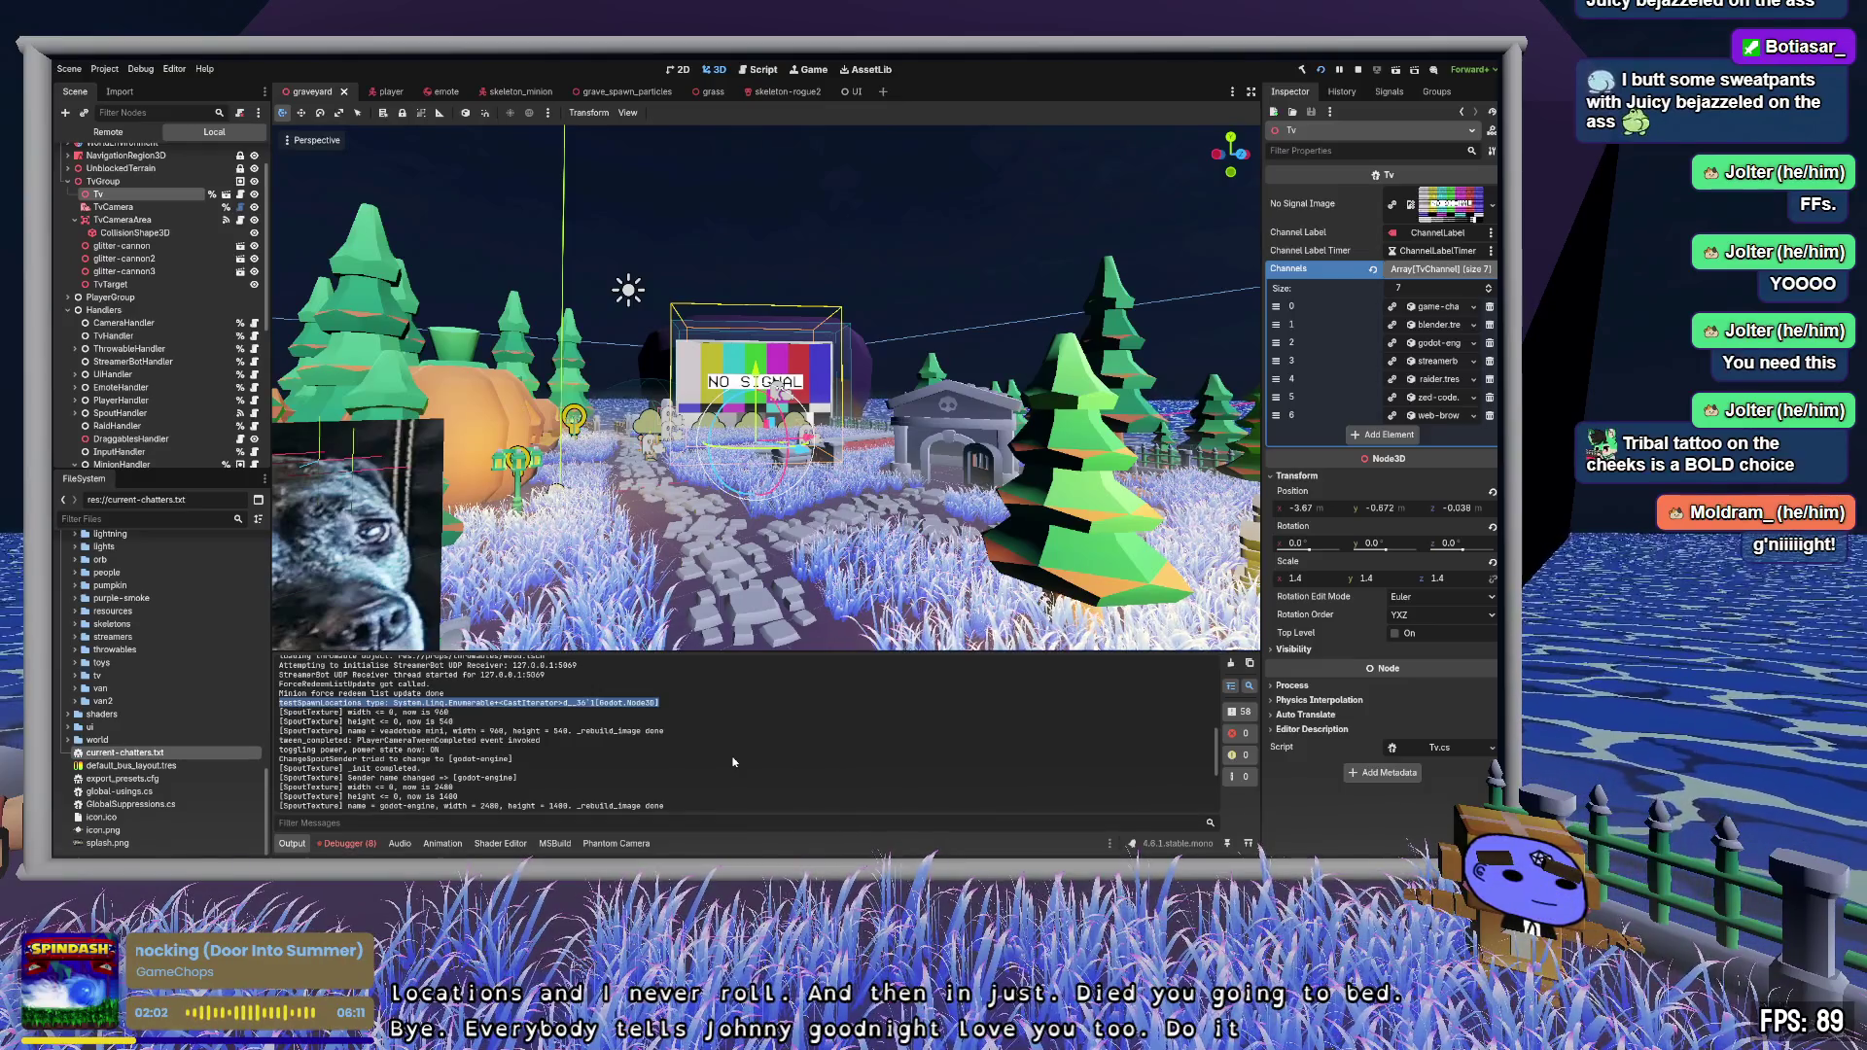
left_click(790, 710)
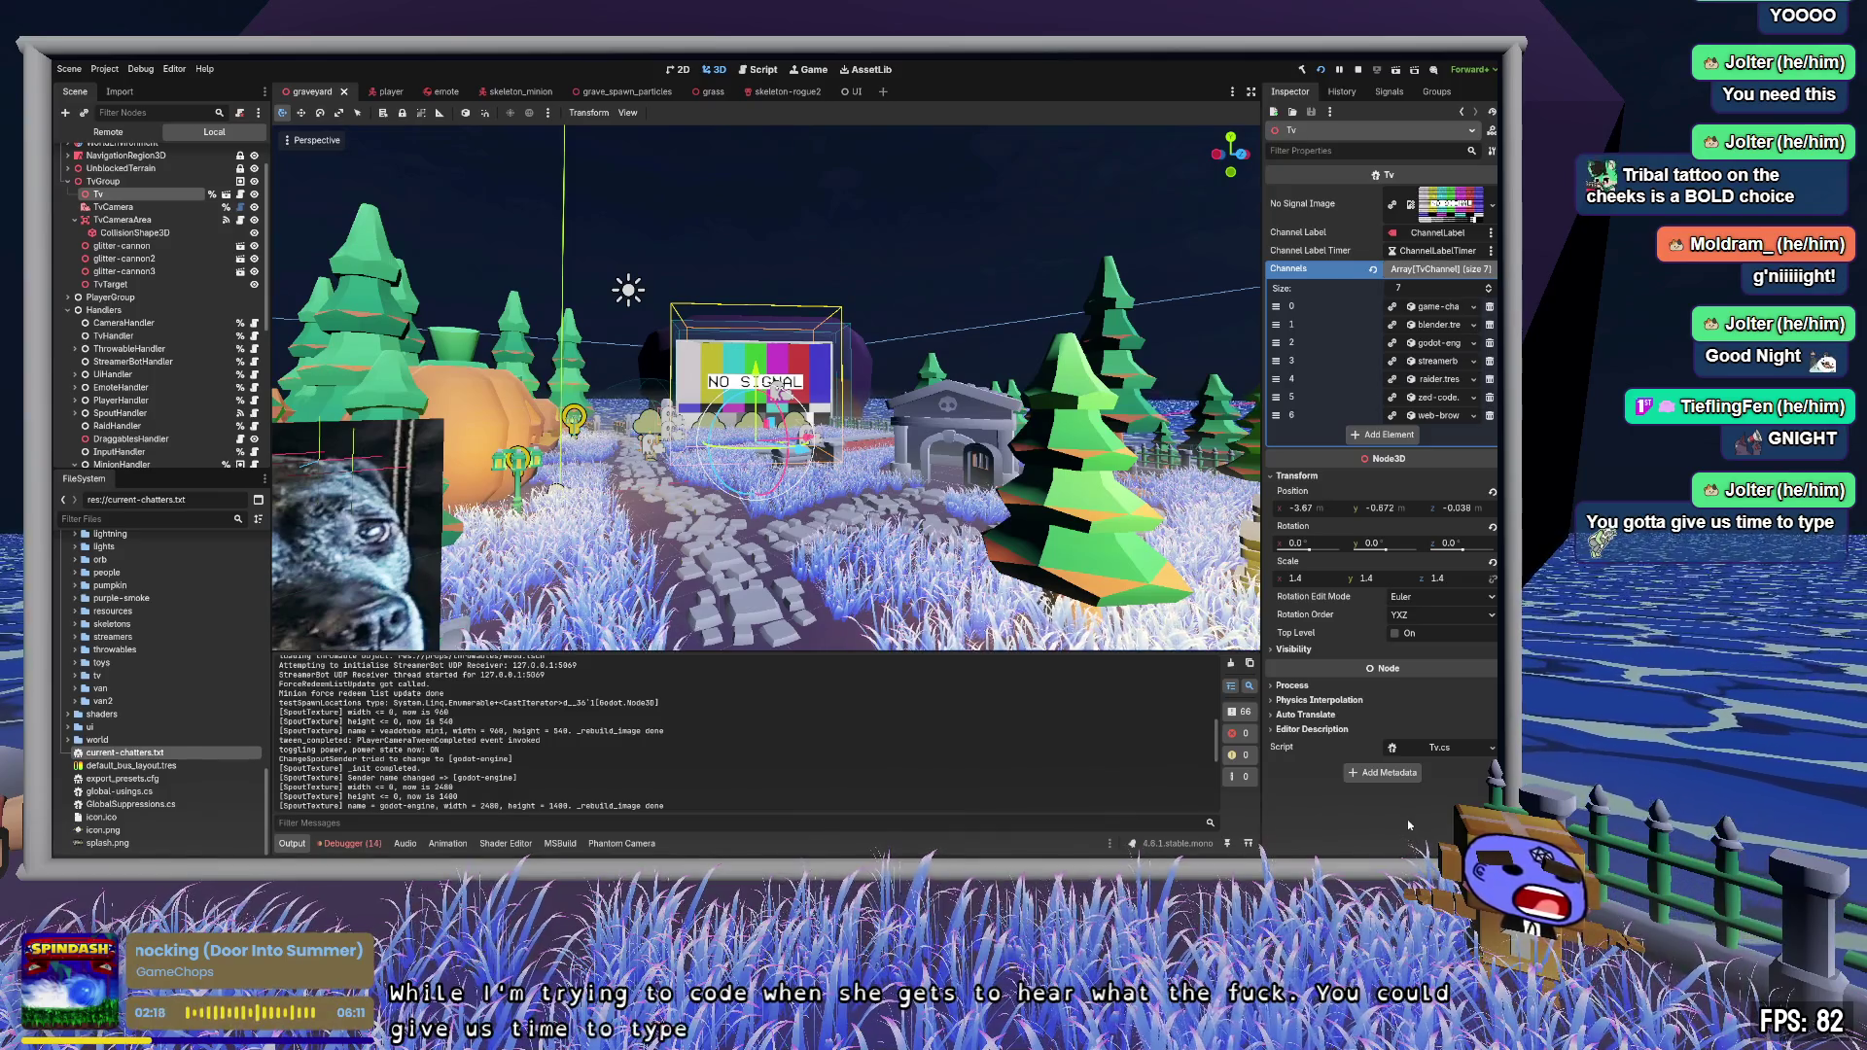
left_click(1447, 272)
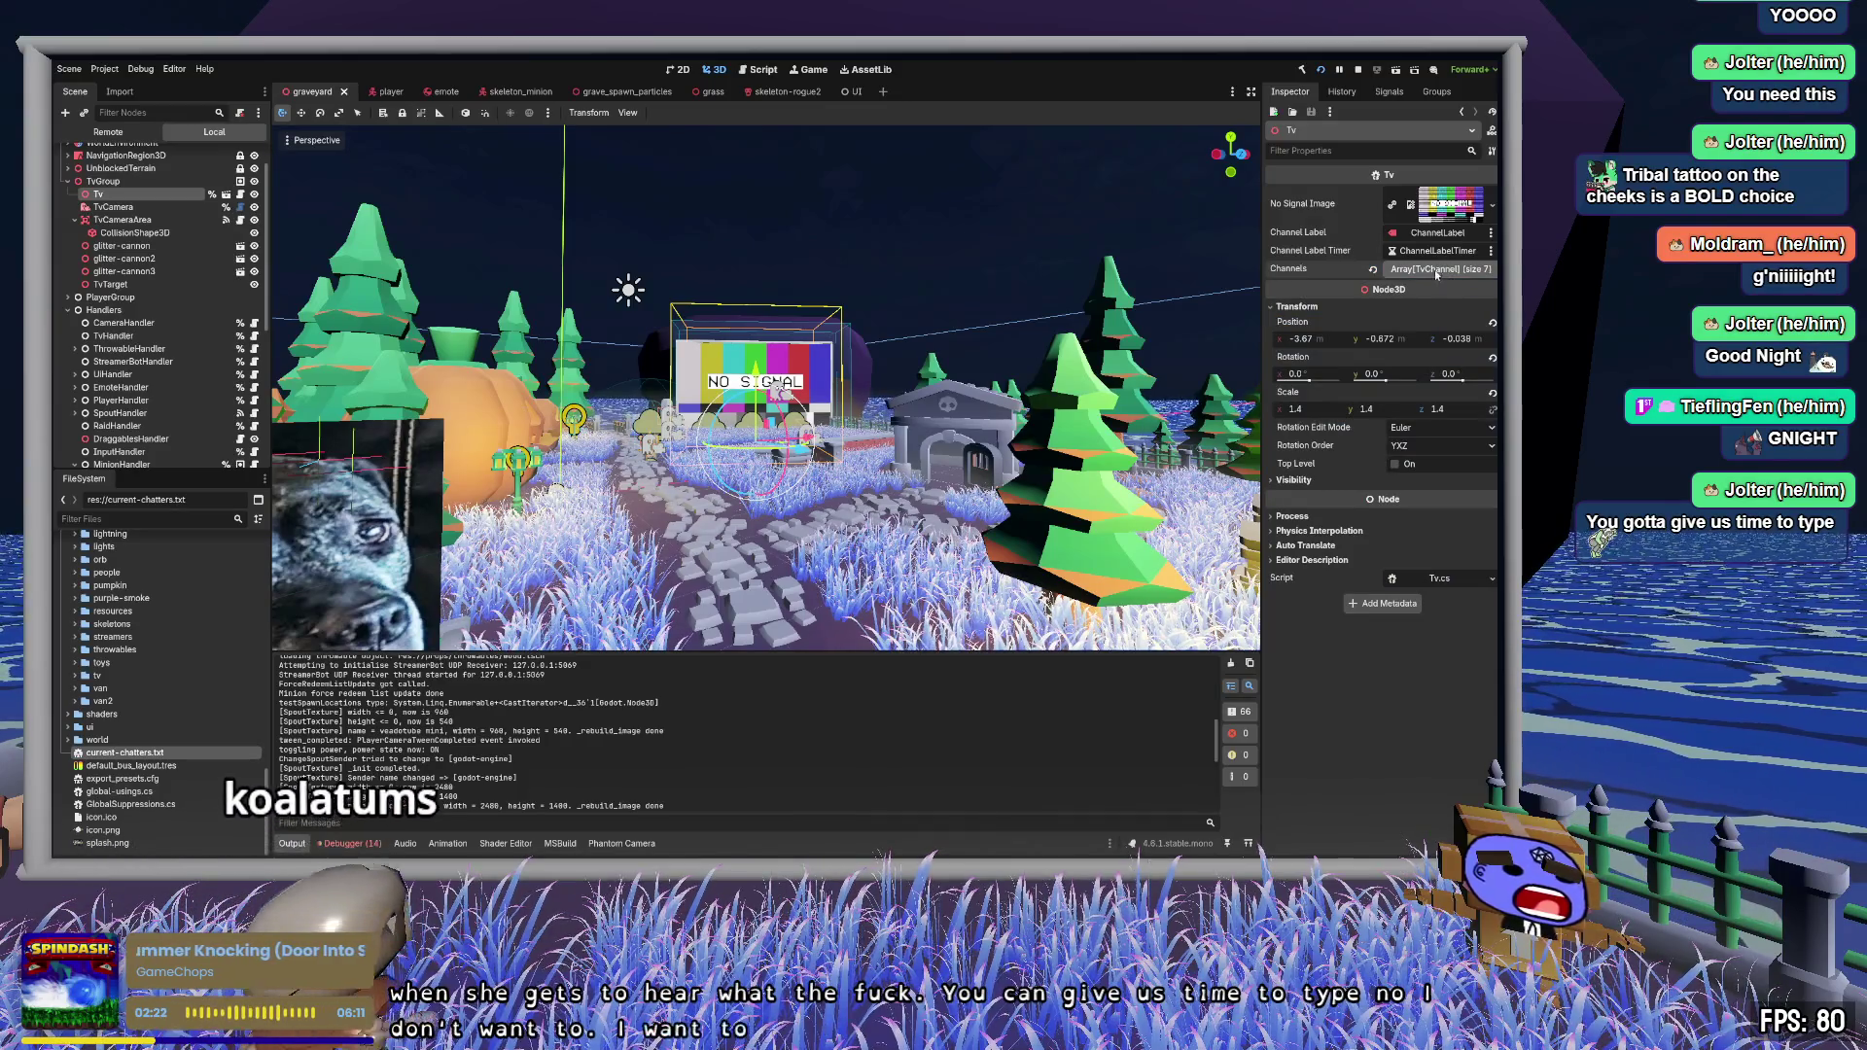
- Show MinionHandler's properties and reselect the testSpawnLocations type log line
scroll(143, 296, "down", 5)
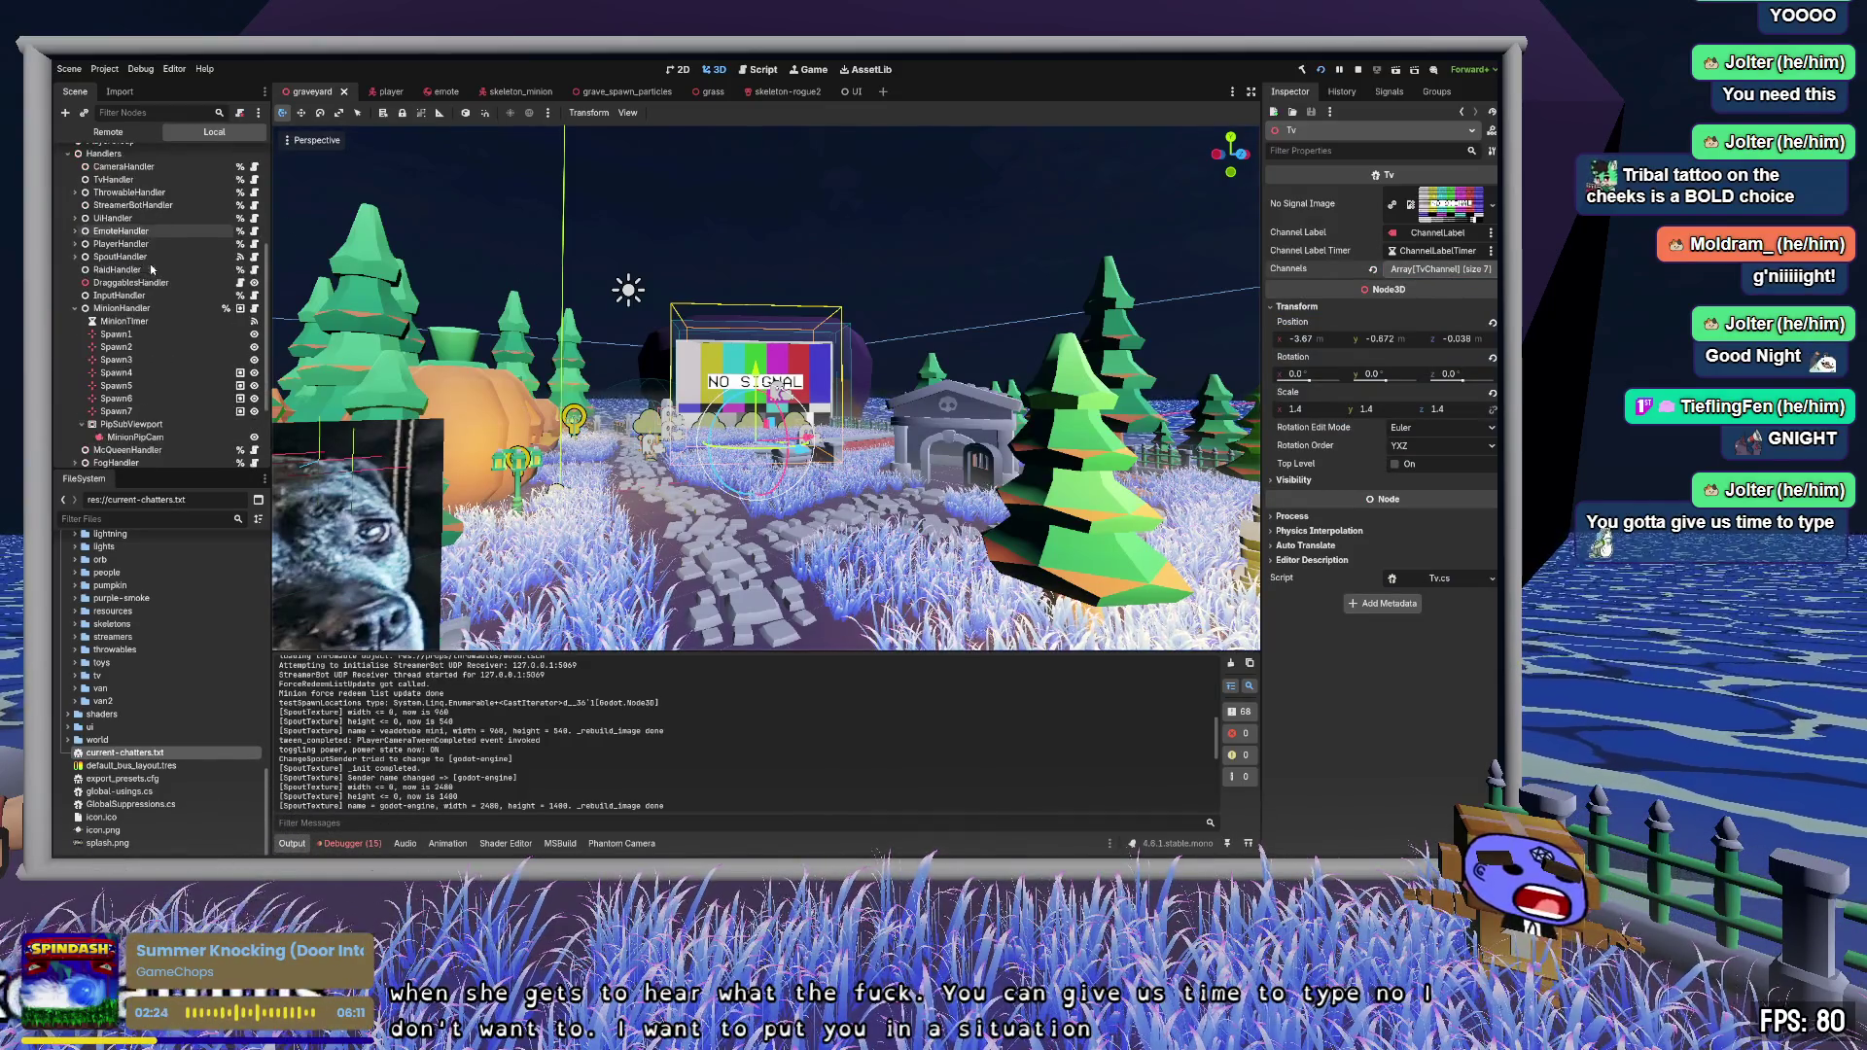
left_click(121, 309)
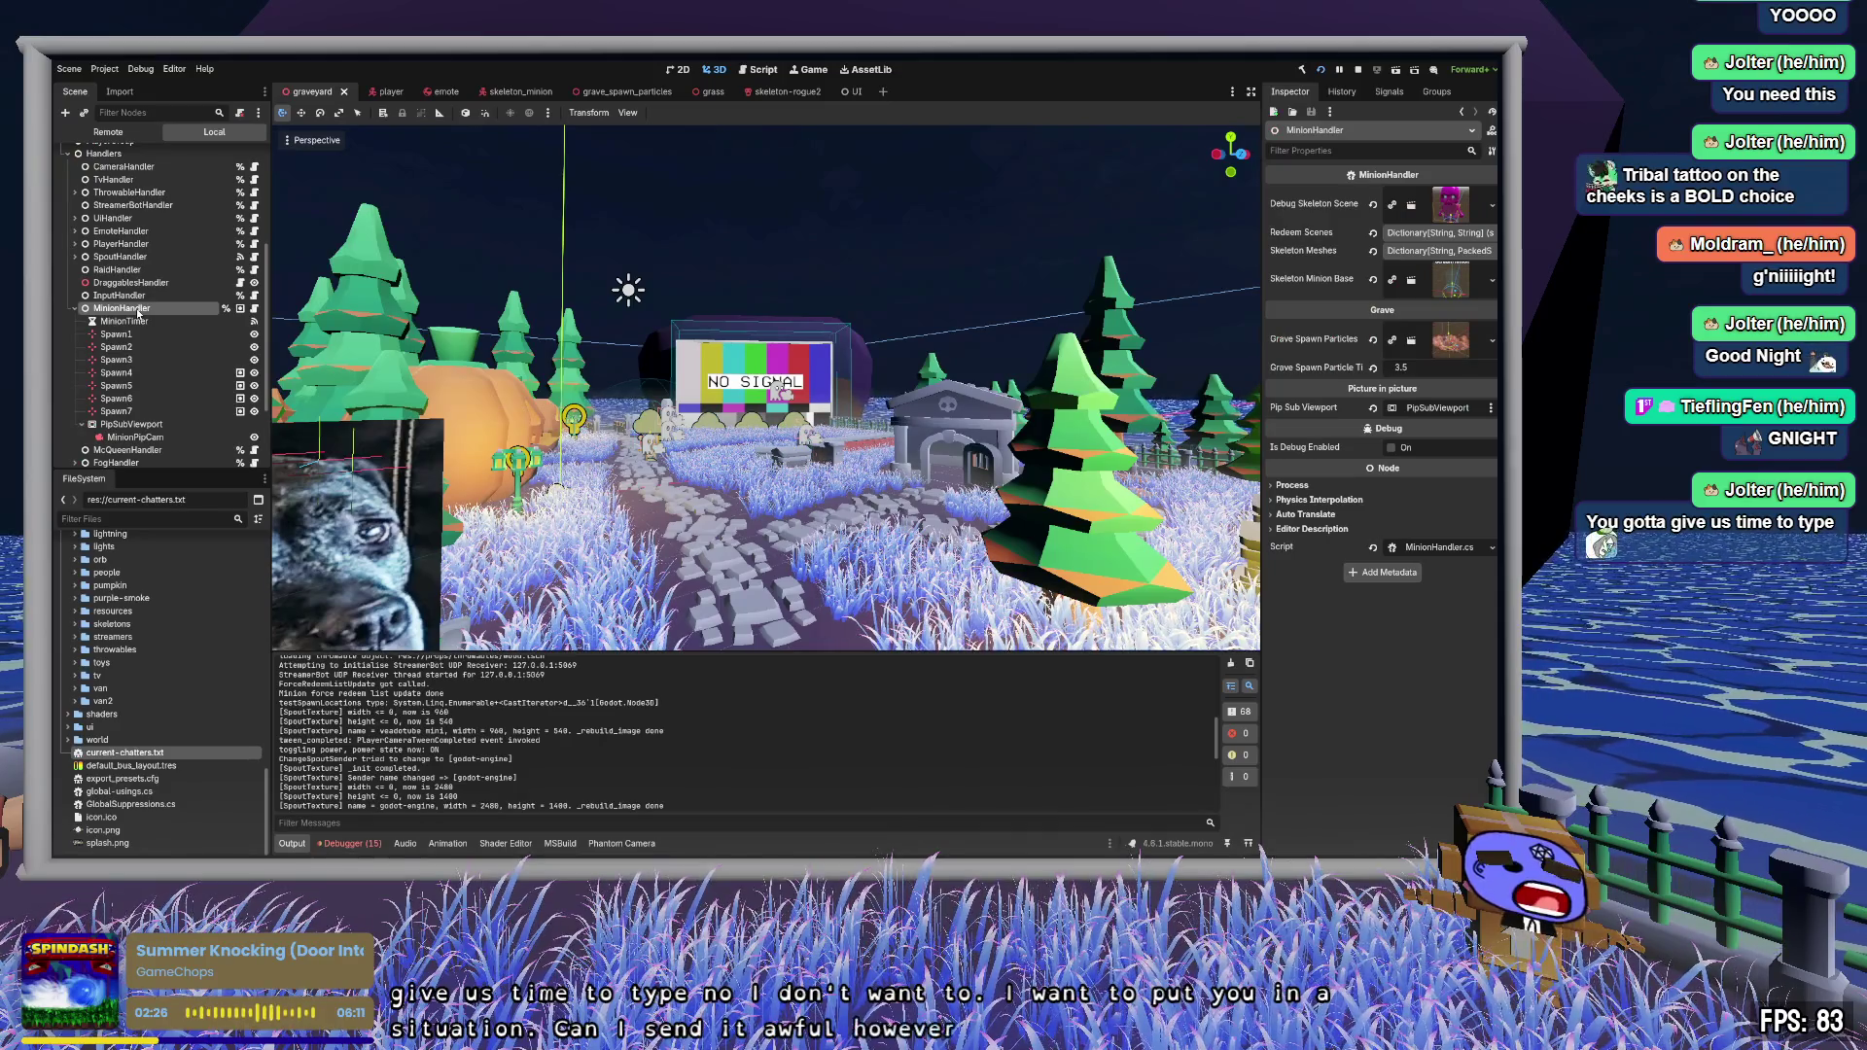
scroll(642, 729, "up", 2)
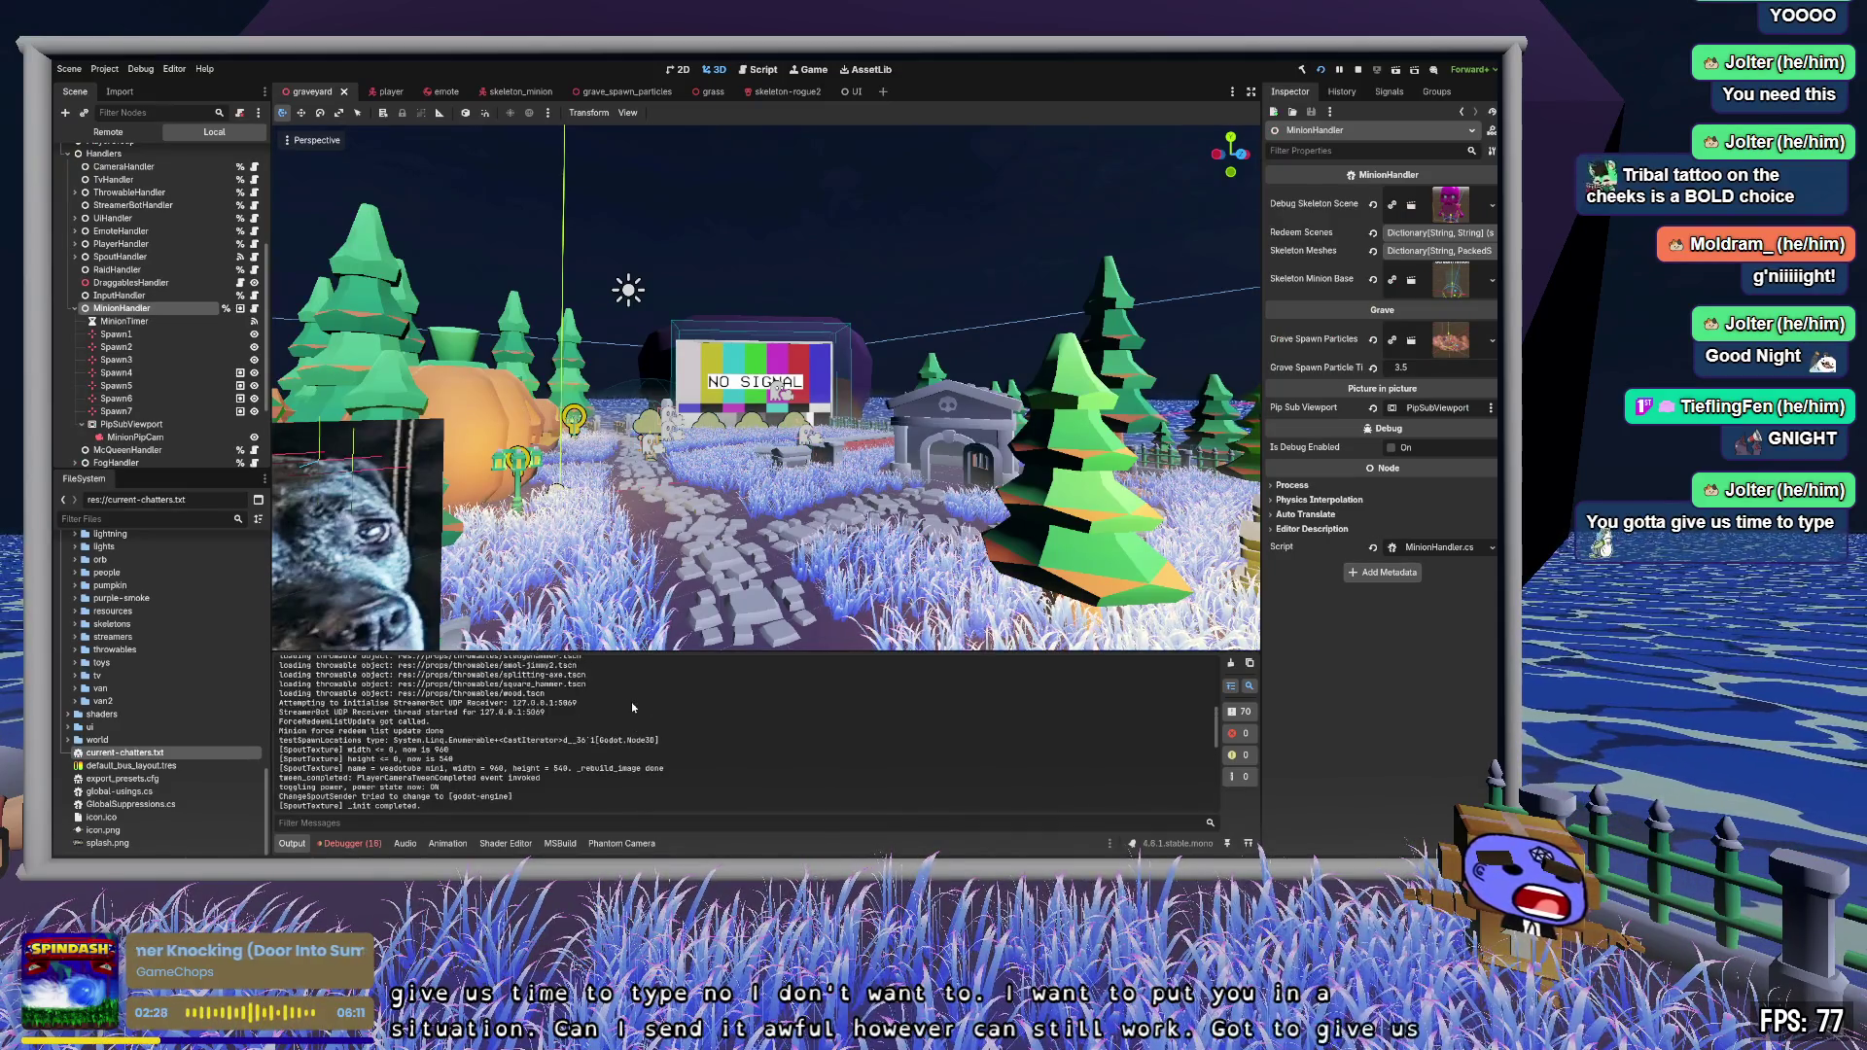
left_click_drag(659, 762, 281, 761)
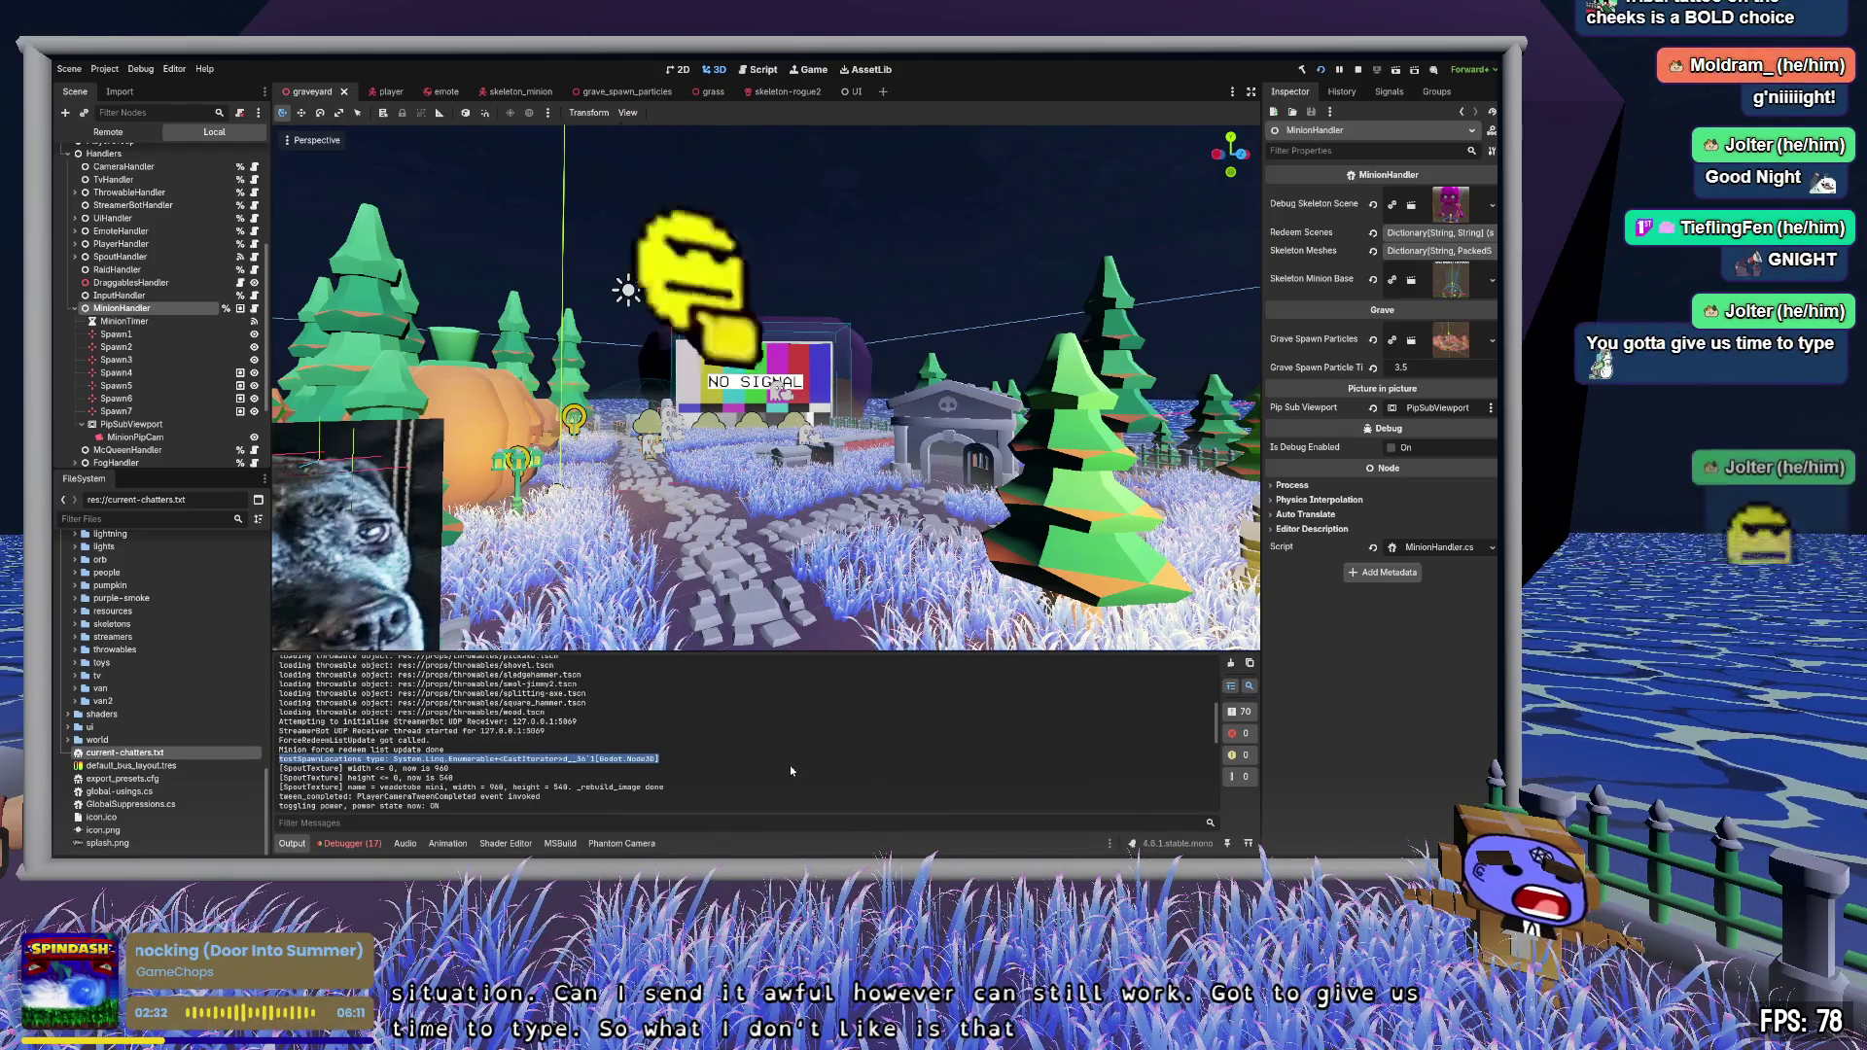
key("alt+Tab")
- Review MinionHandler.cs's GetNodesInGroup lookup (line 82) and count print (line 85), then return to Godot
scroll(639, 696, "down", 4)
scroll(639, 696, "down", 3)
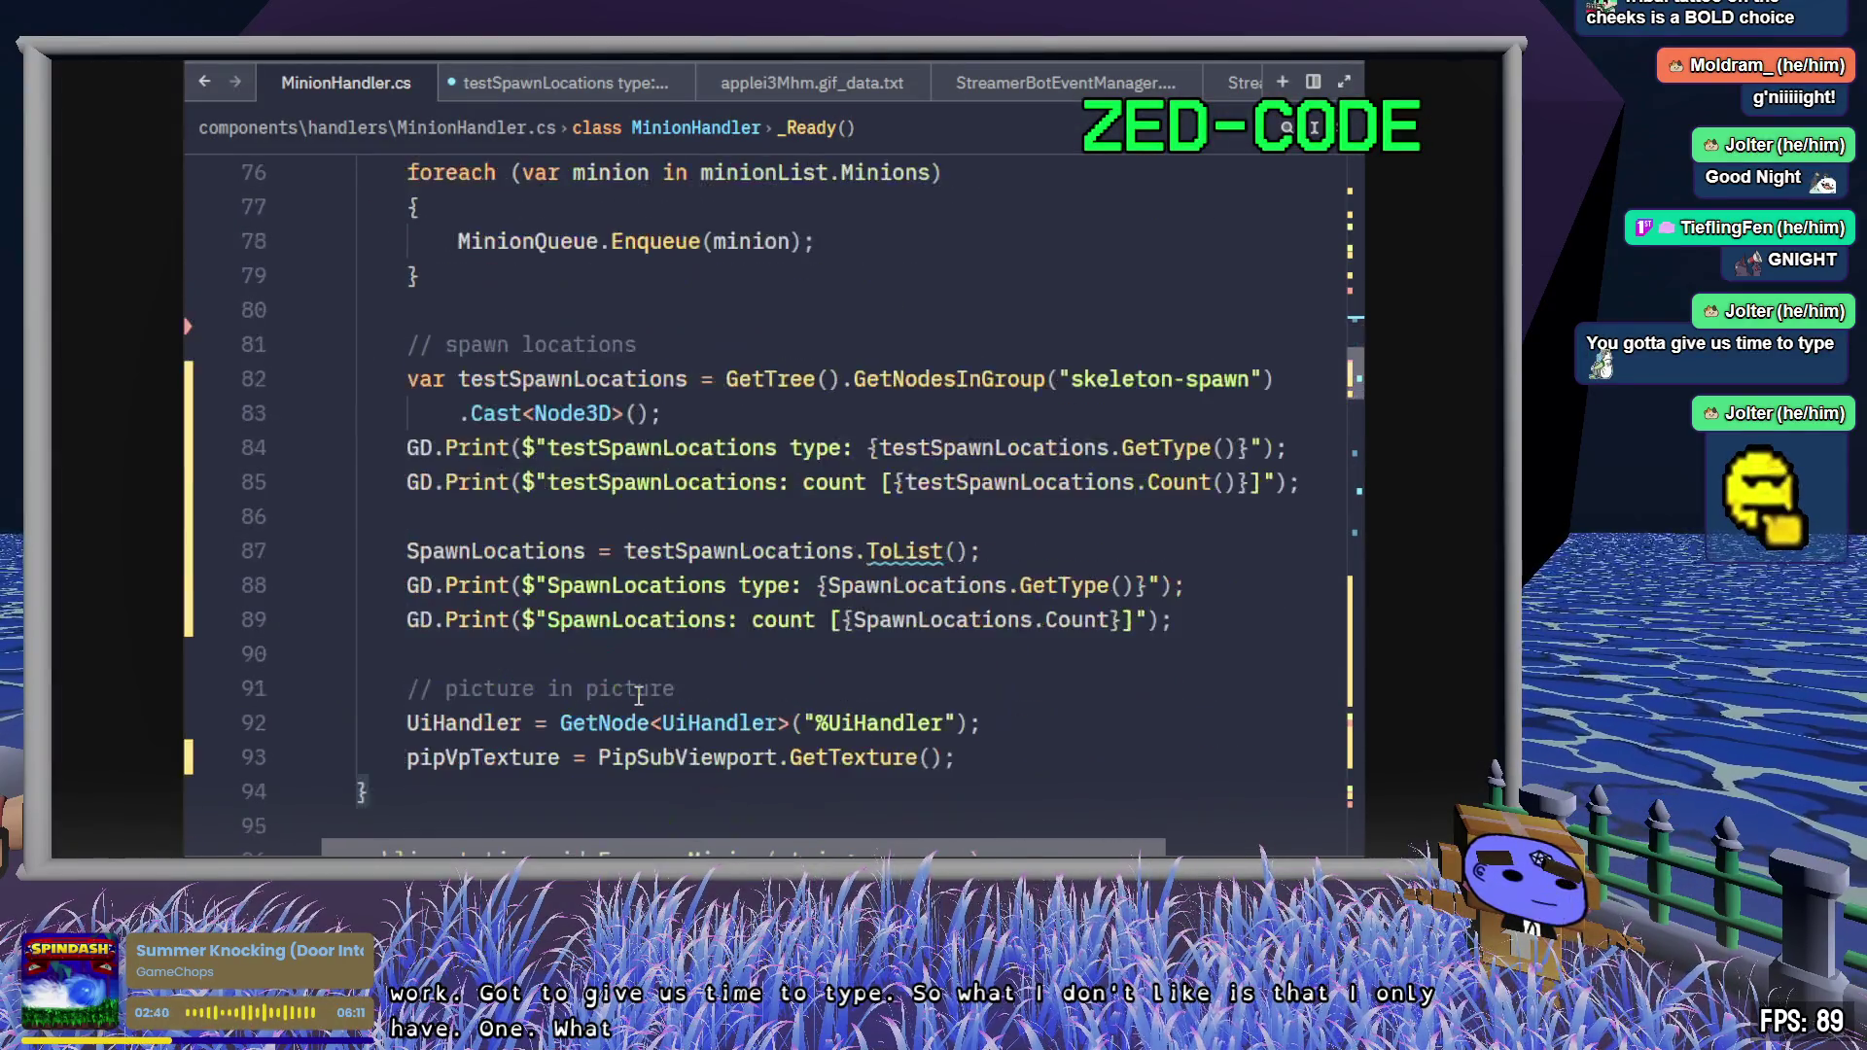
triple_click(741, 479)
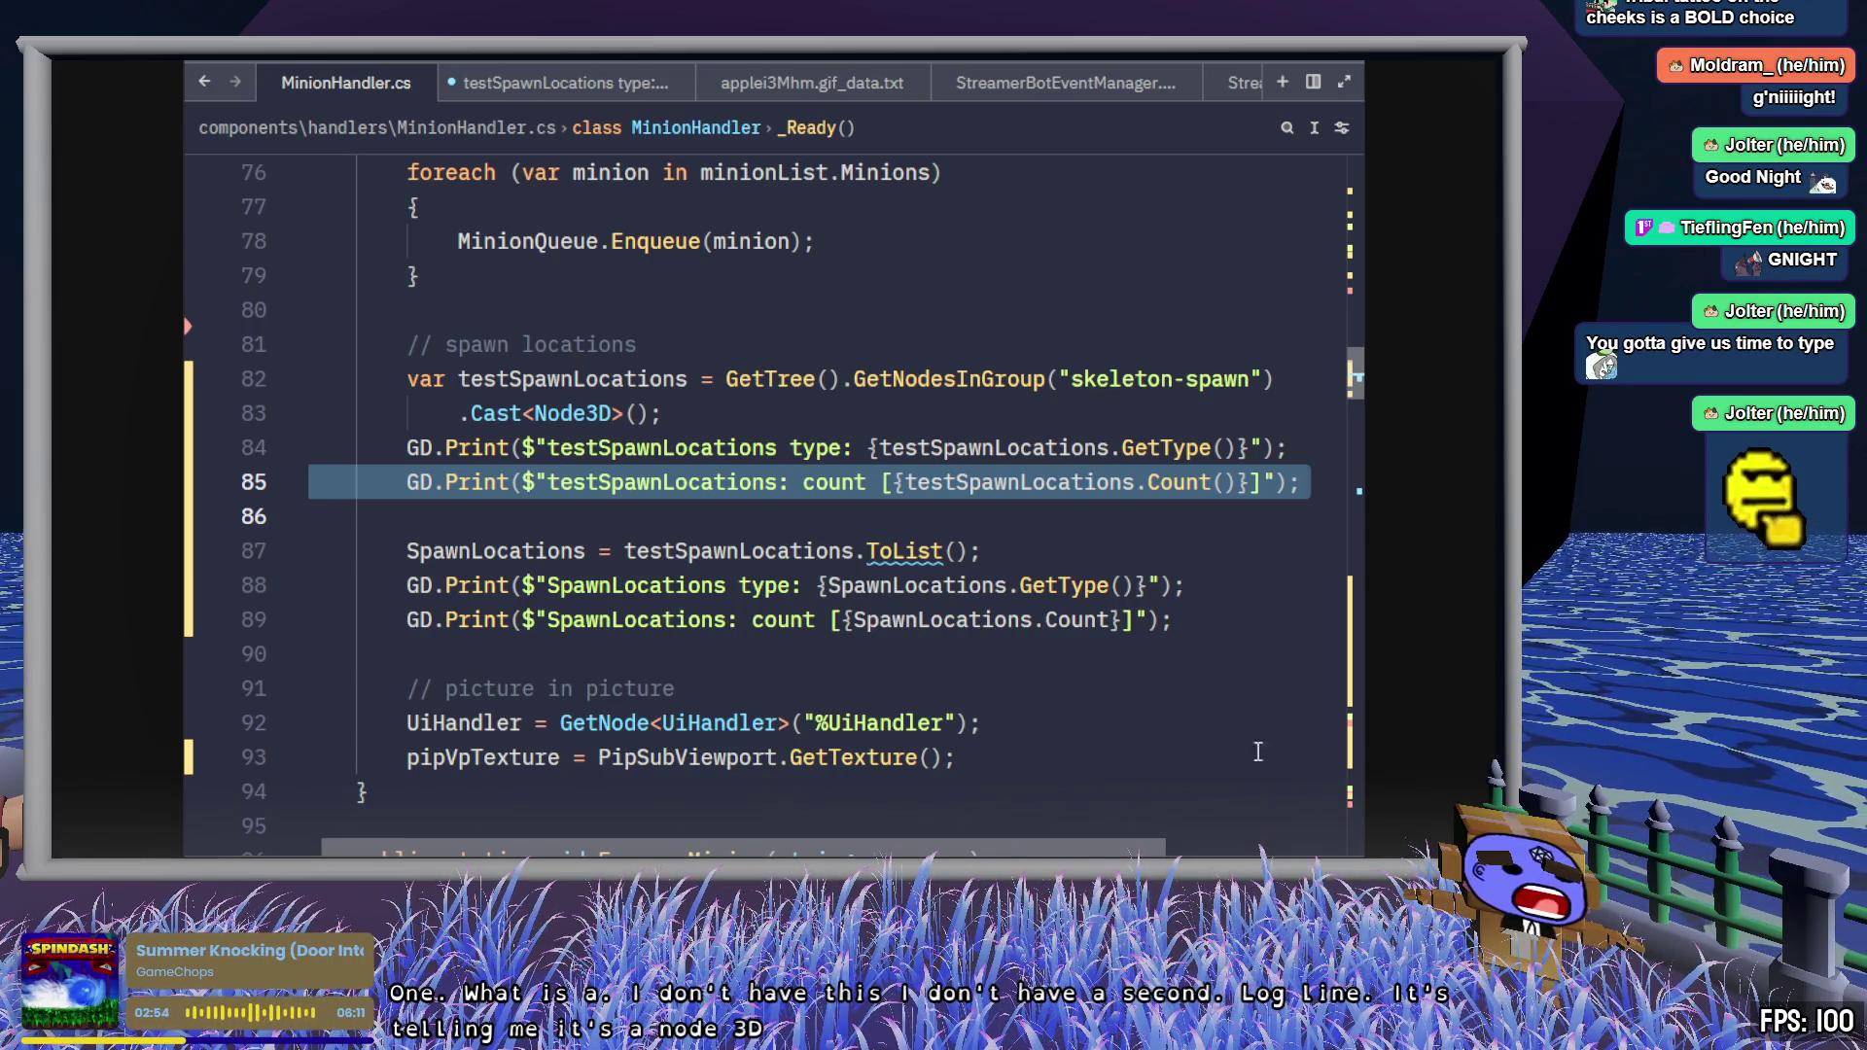
left_click_drag(506, 412, 671, 412)
left_click(800, 412)
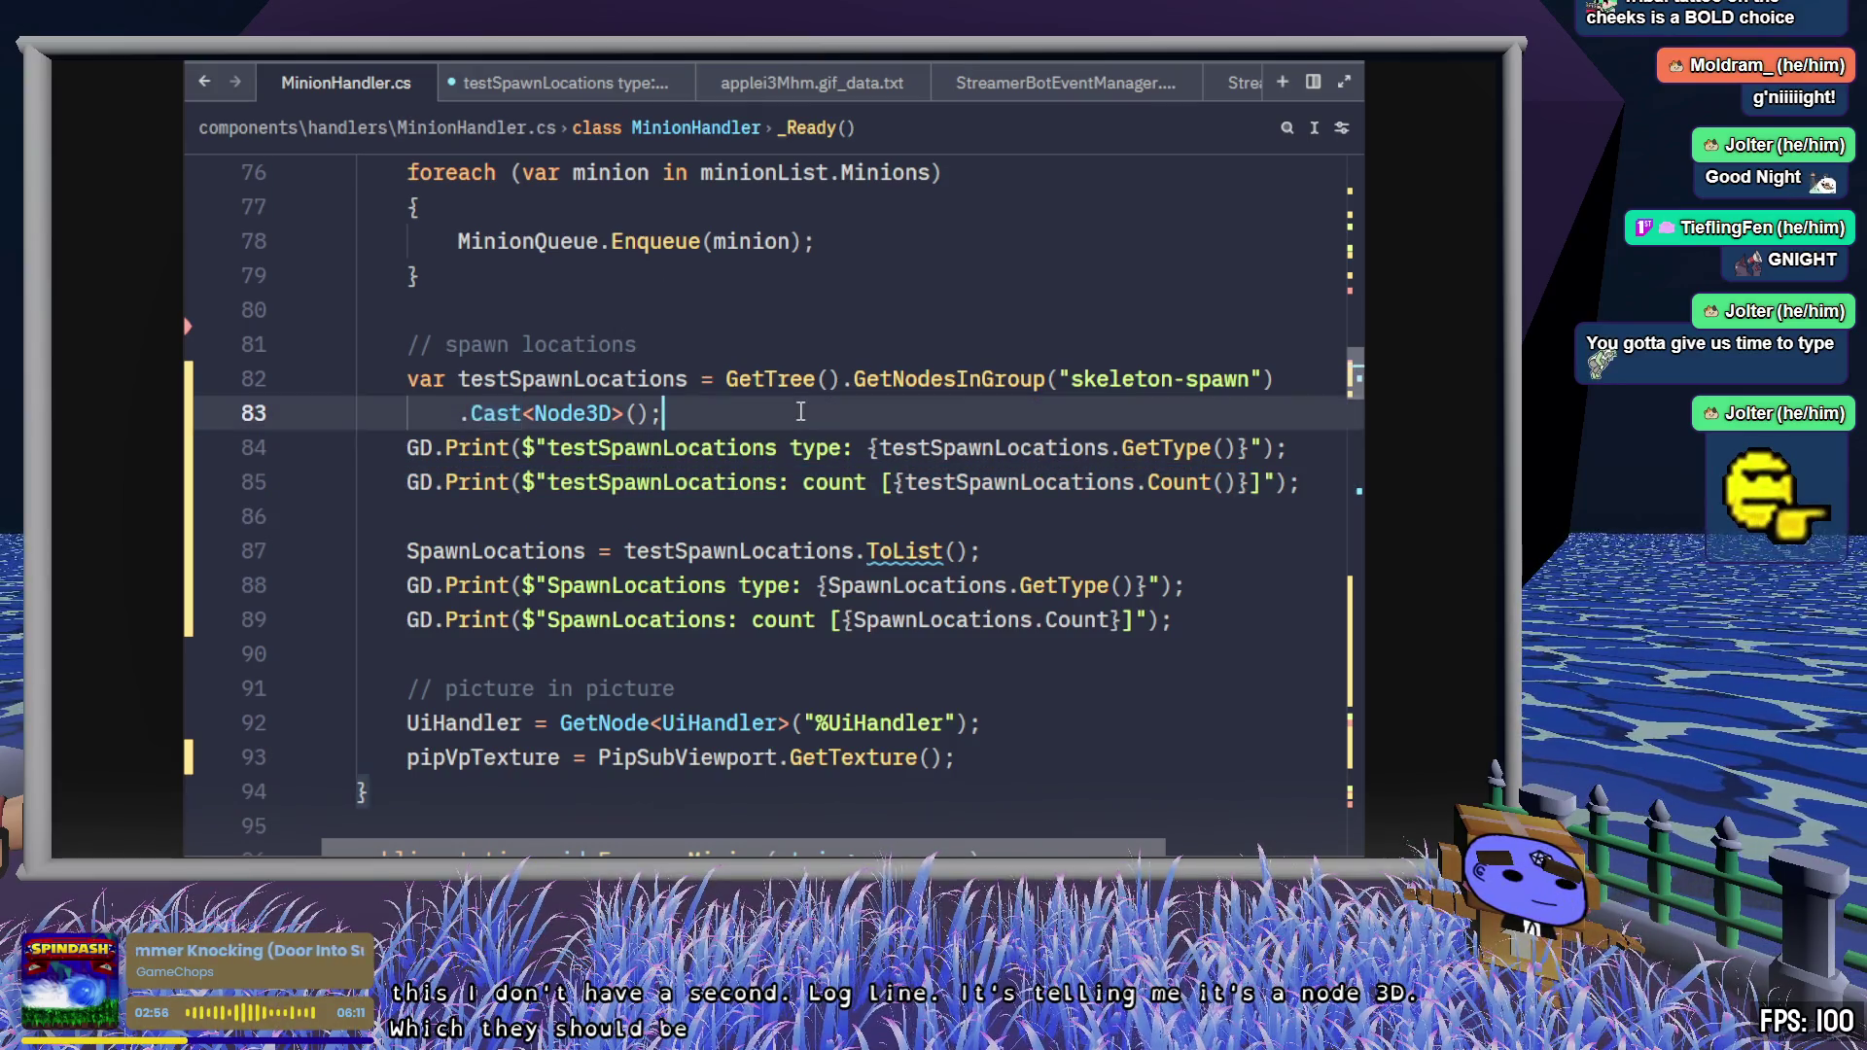
double_click(945, 381)
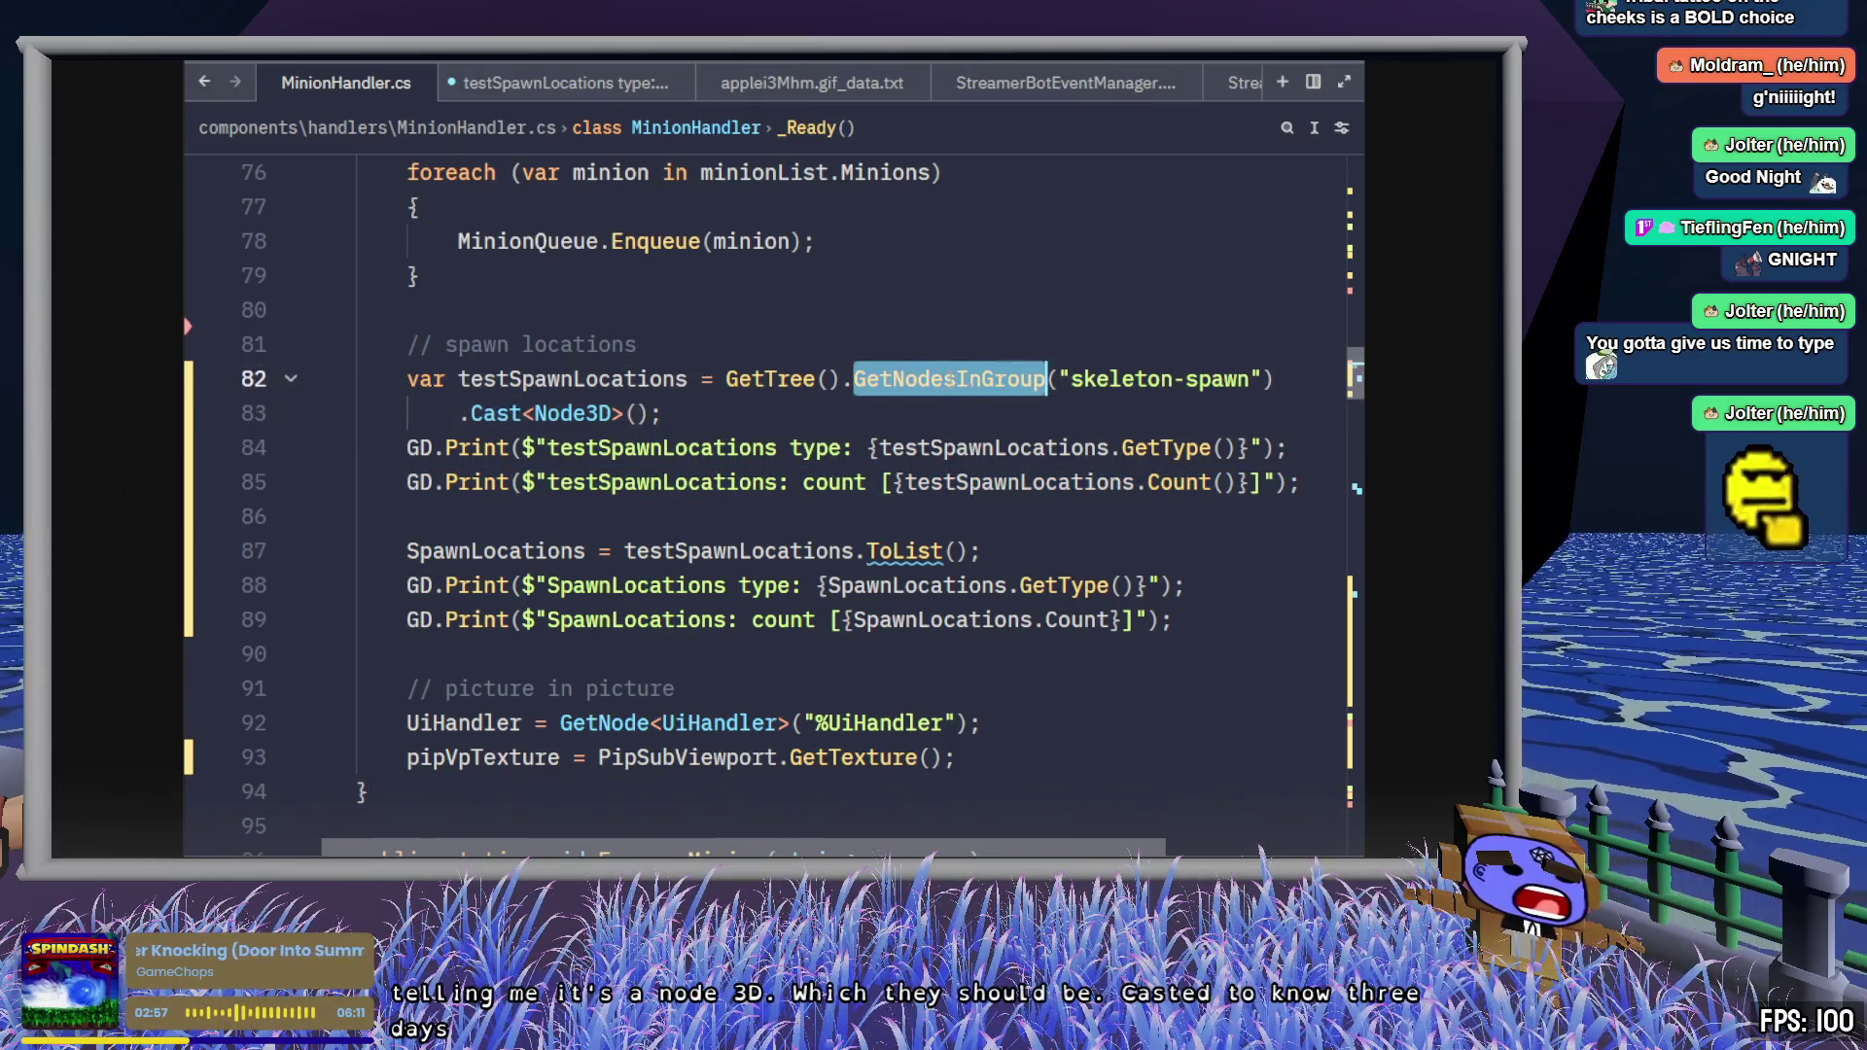
left_click(1181, 409)
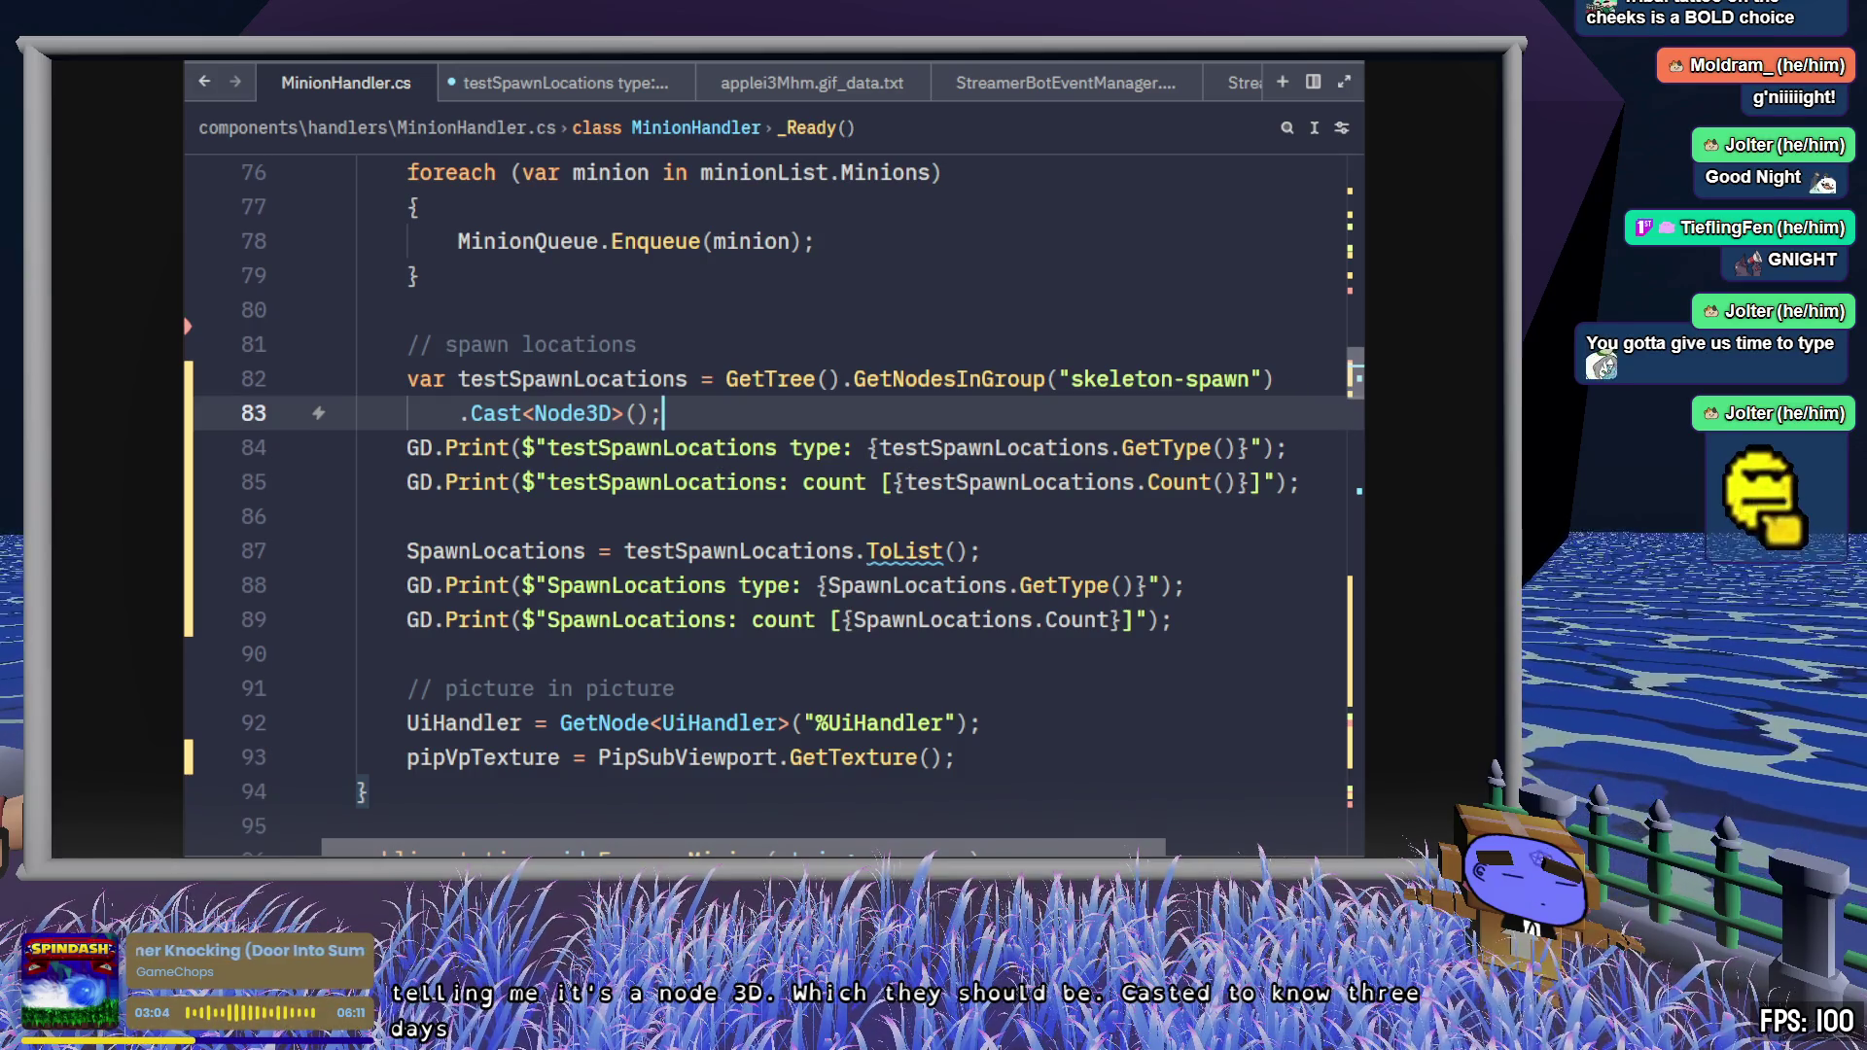
key("alt+Tab")
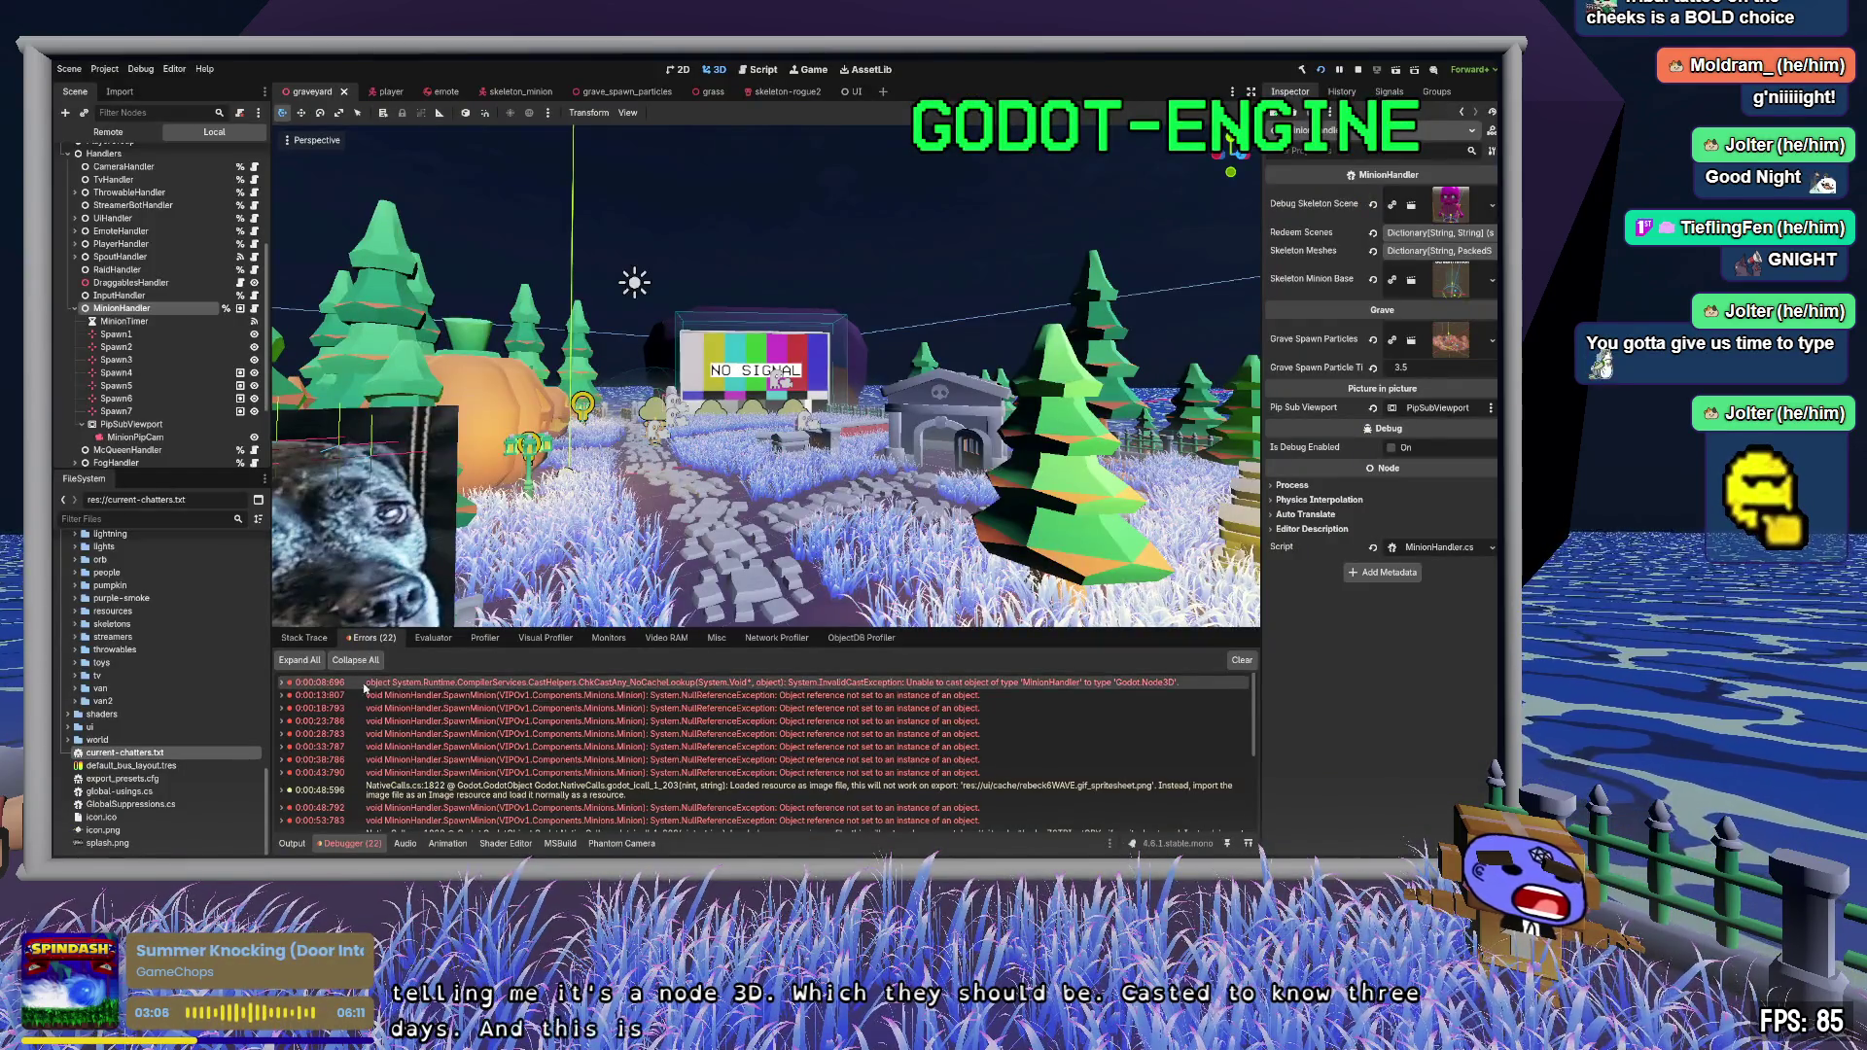
- Expand the InvalidCastException trace, pointing to MinionHandler.cs line 85, then go to Zed
left_click(283, 683)
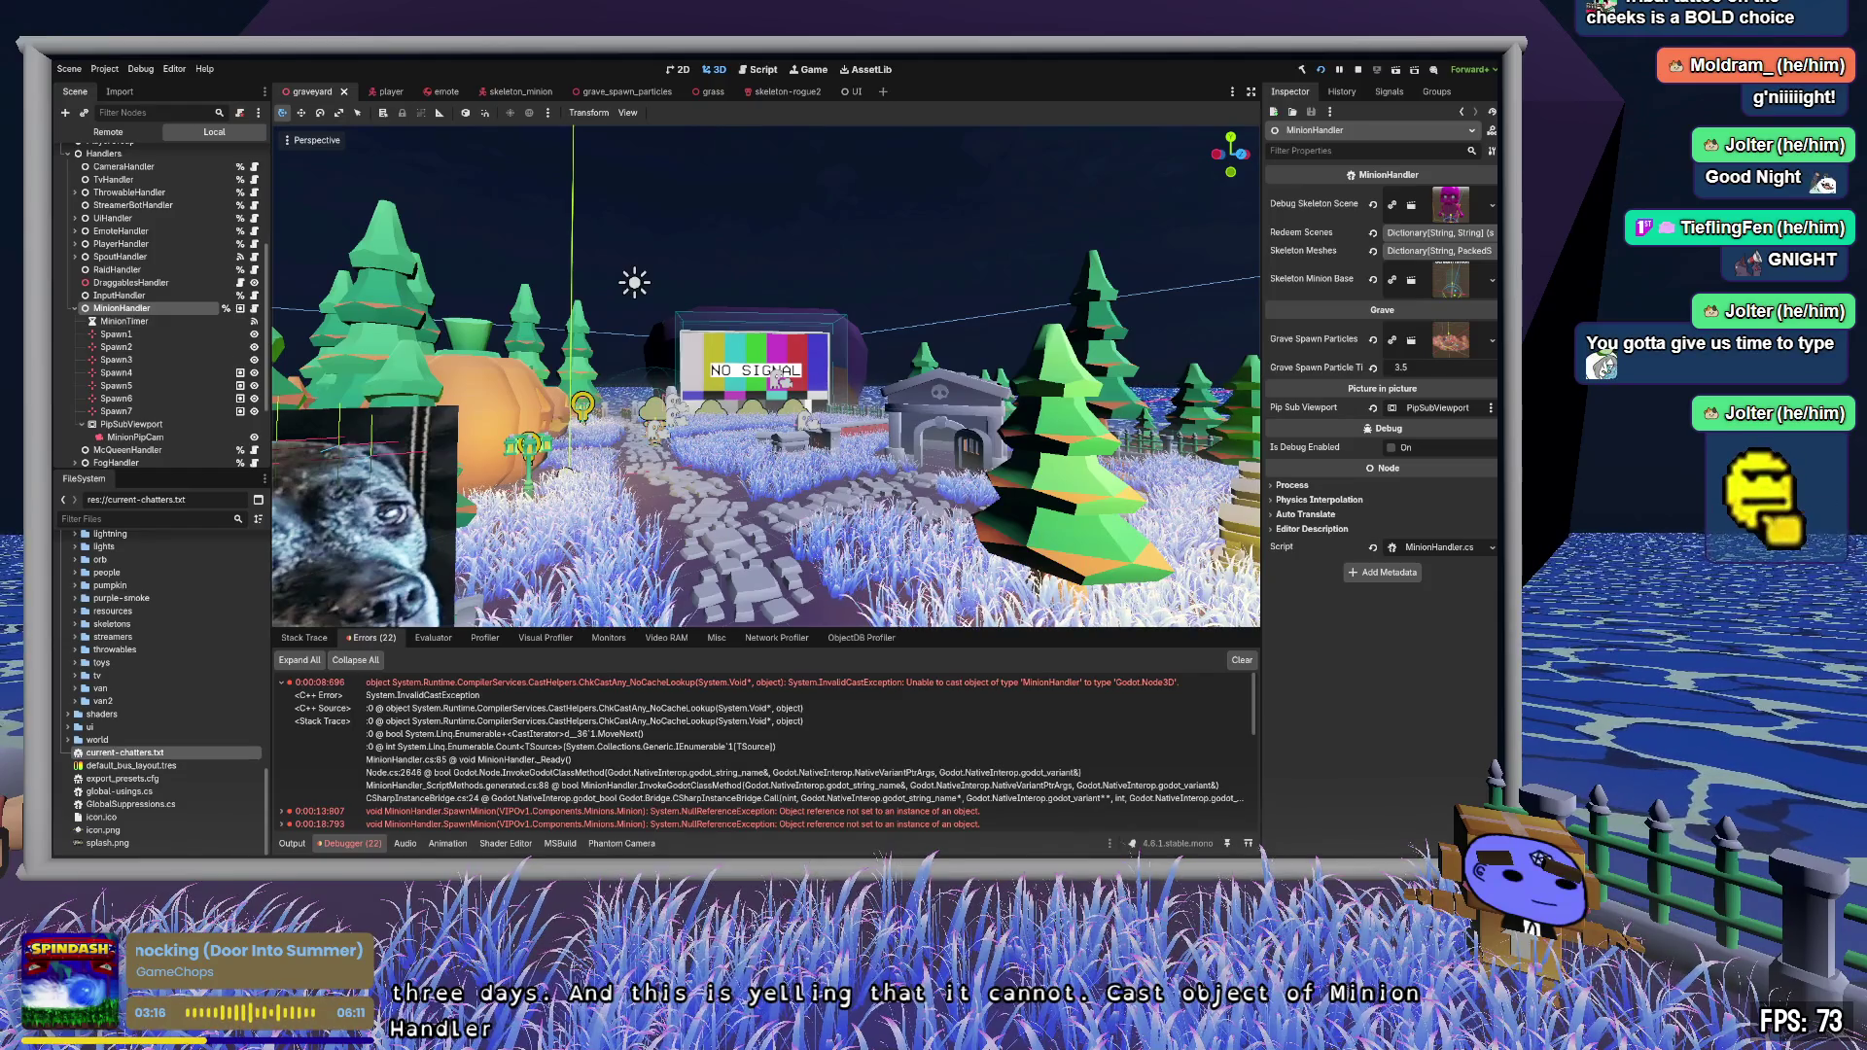
key("alt+Tab")
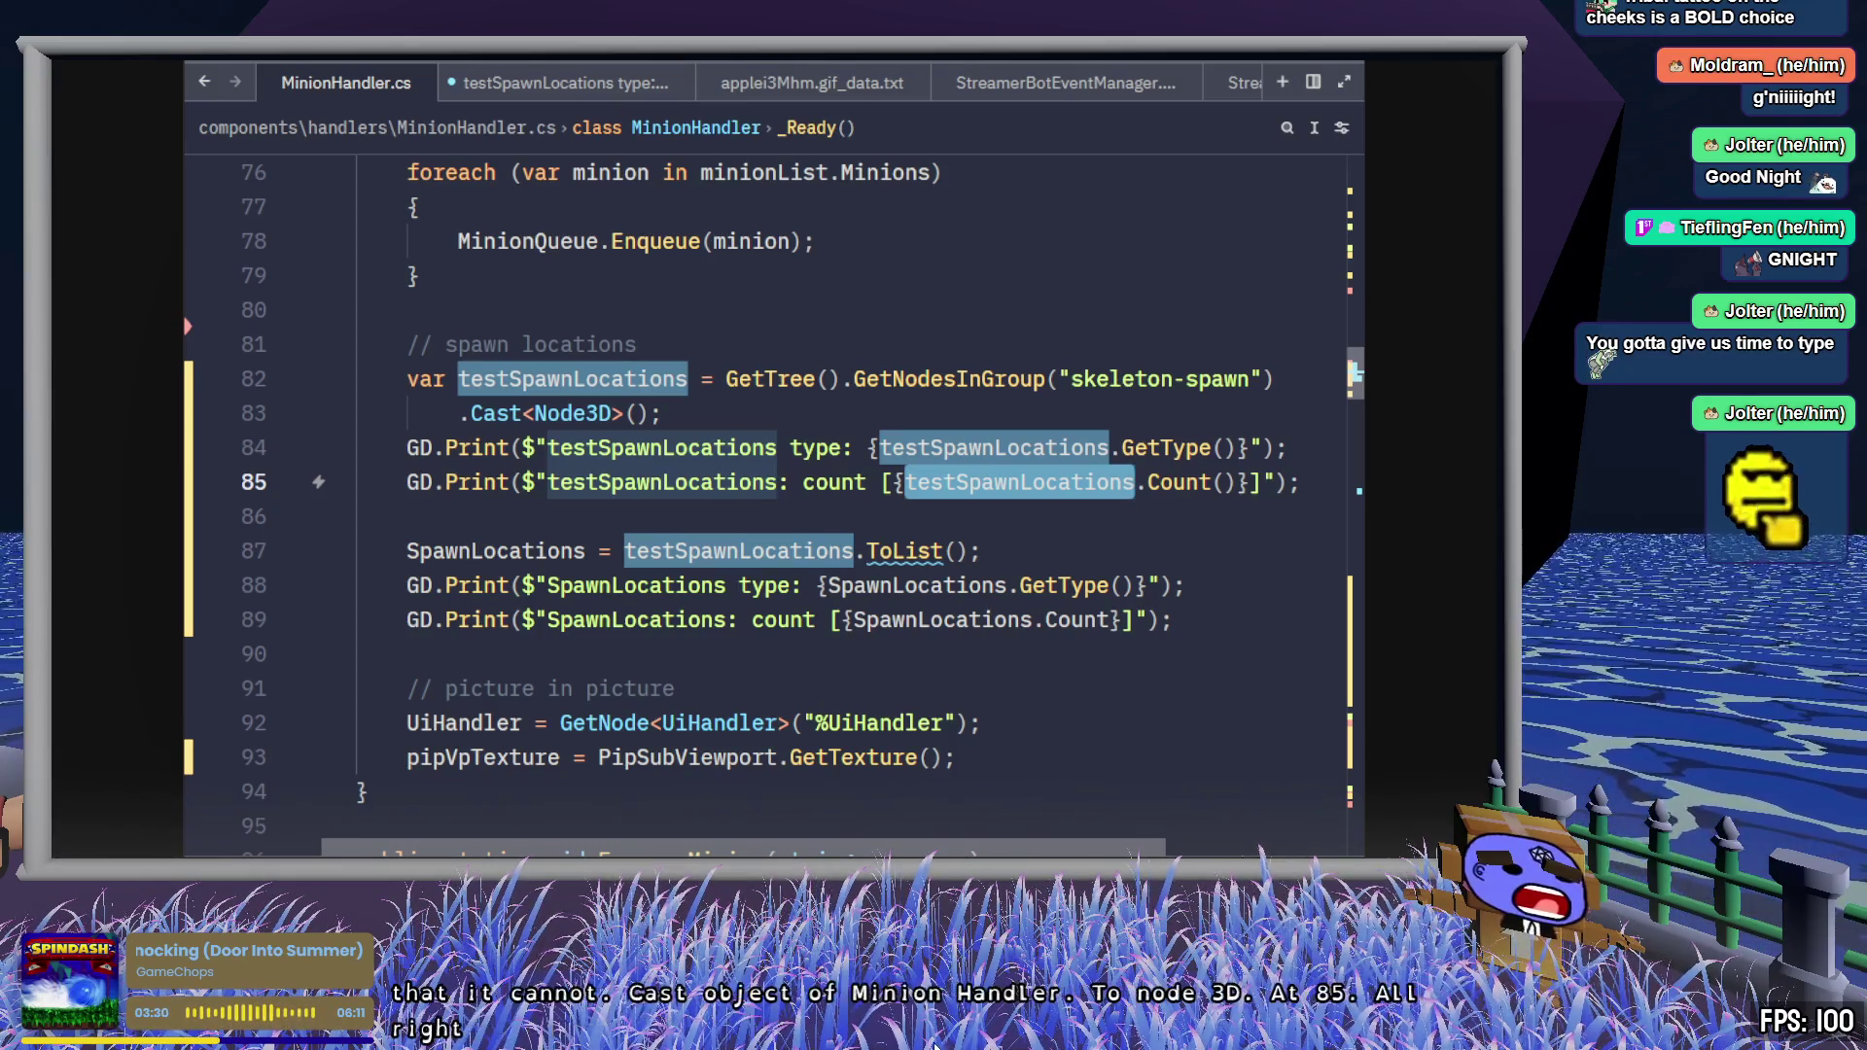
- Return from MinionHandler.cs in Zed to the Godot editor
key("alt+Tab")
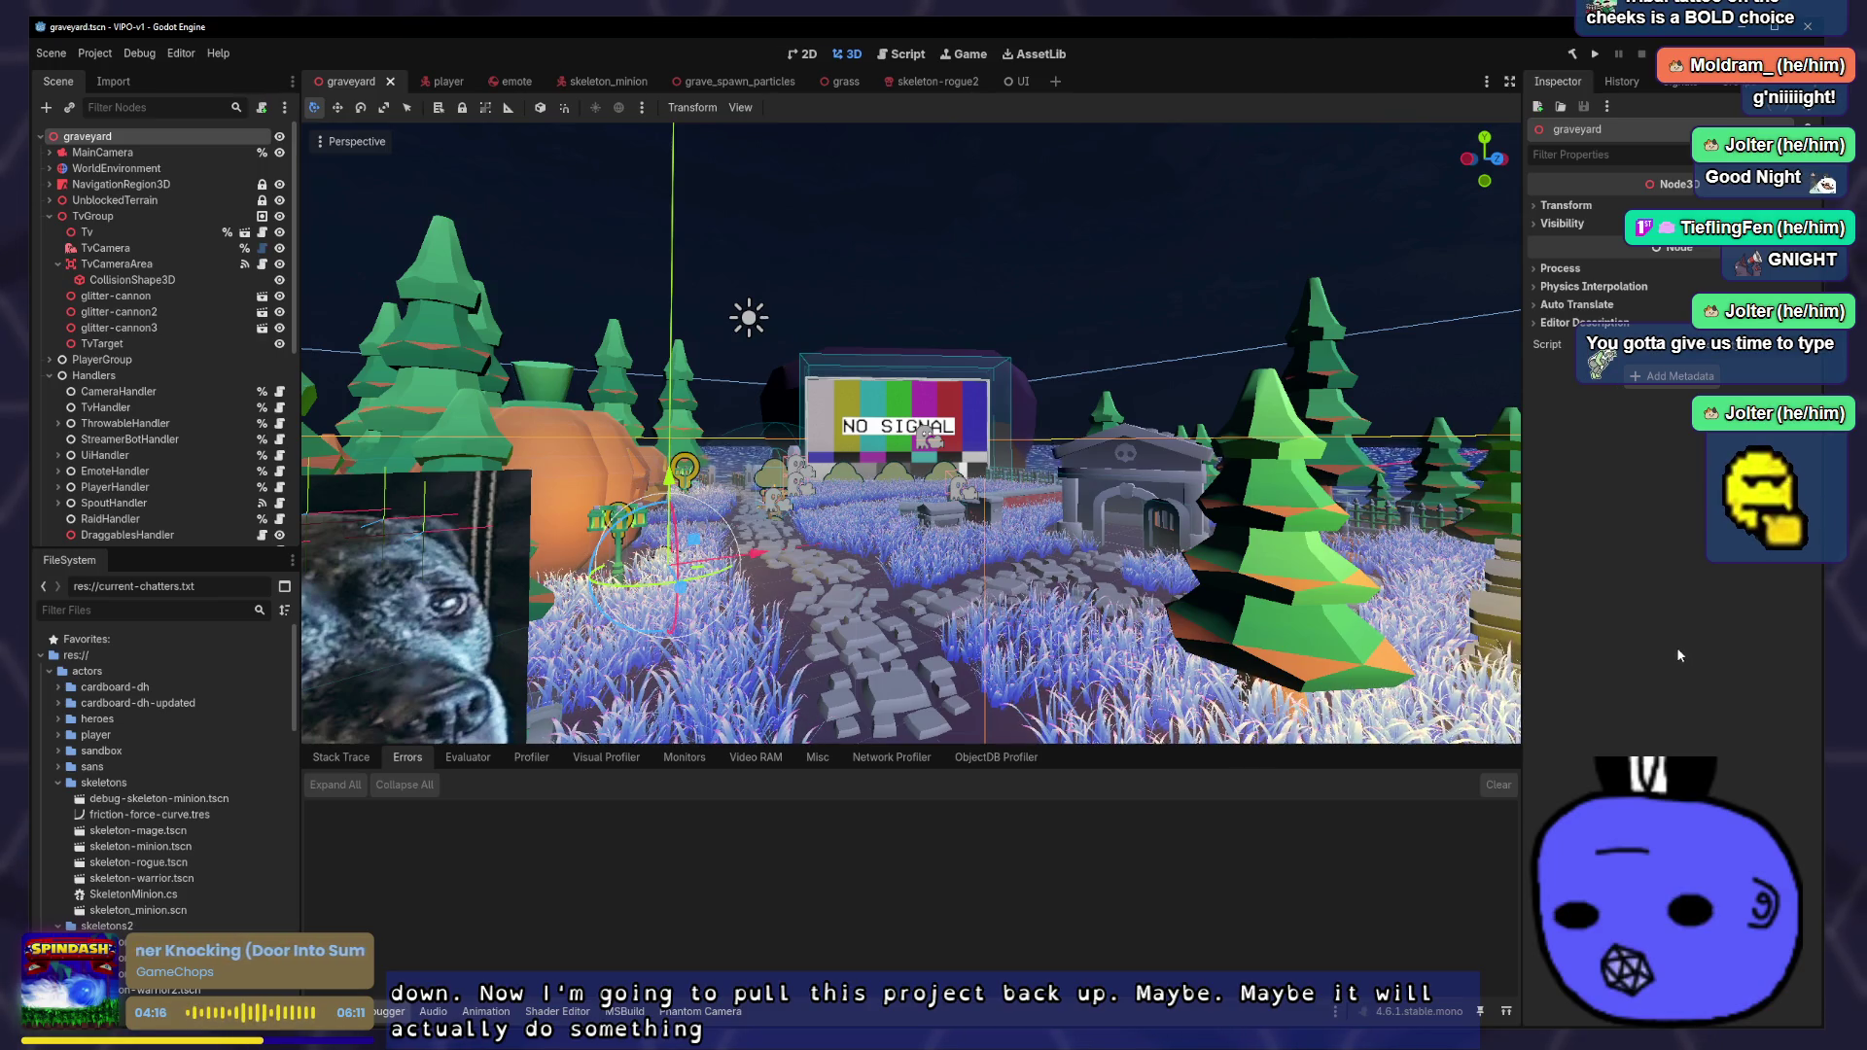
- Rebuild and run the project, then view the logged CastIterator<Node3D> type line in Zed
left_click(1595, 54)
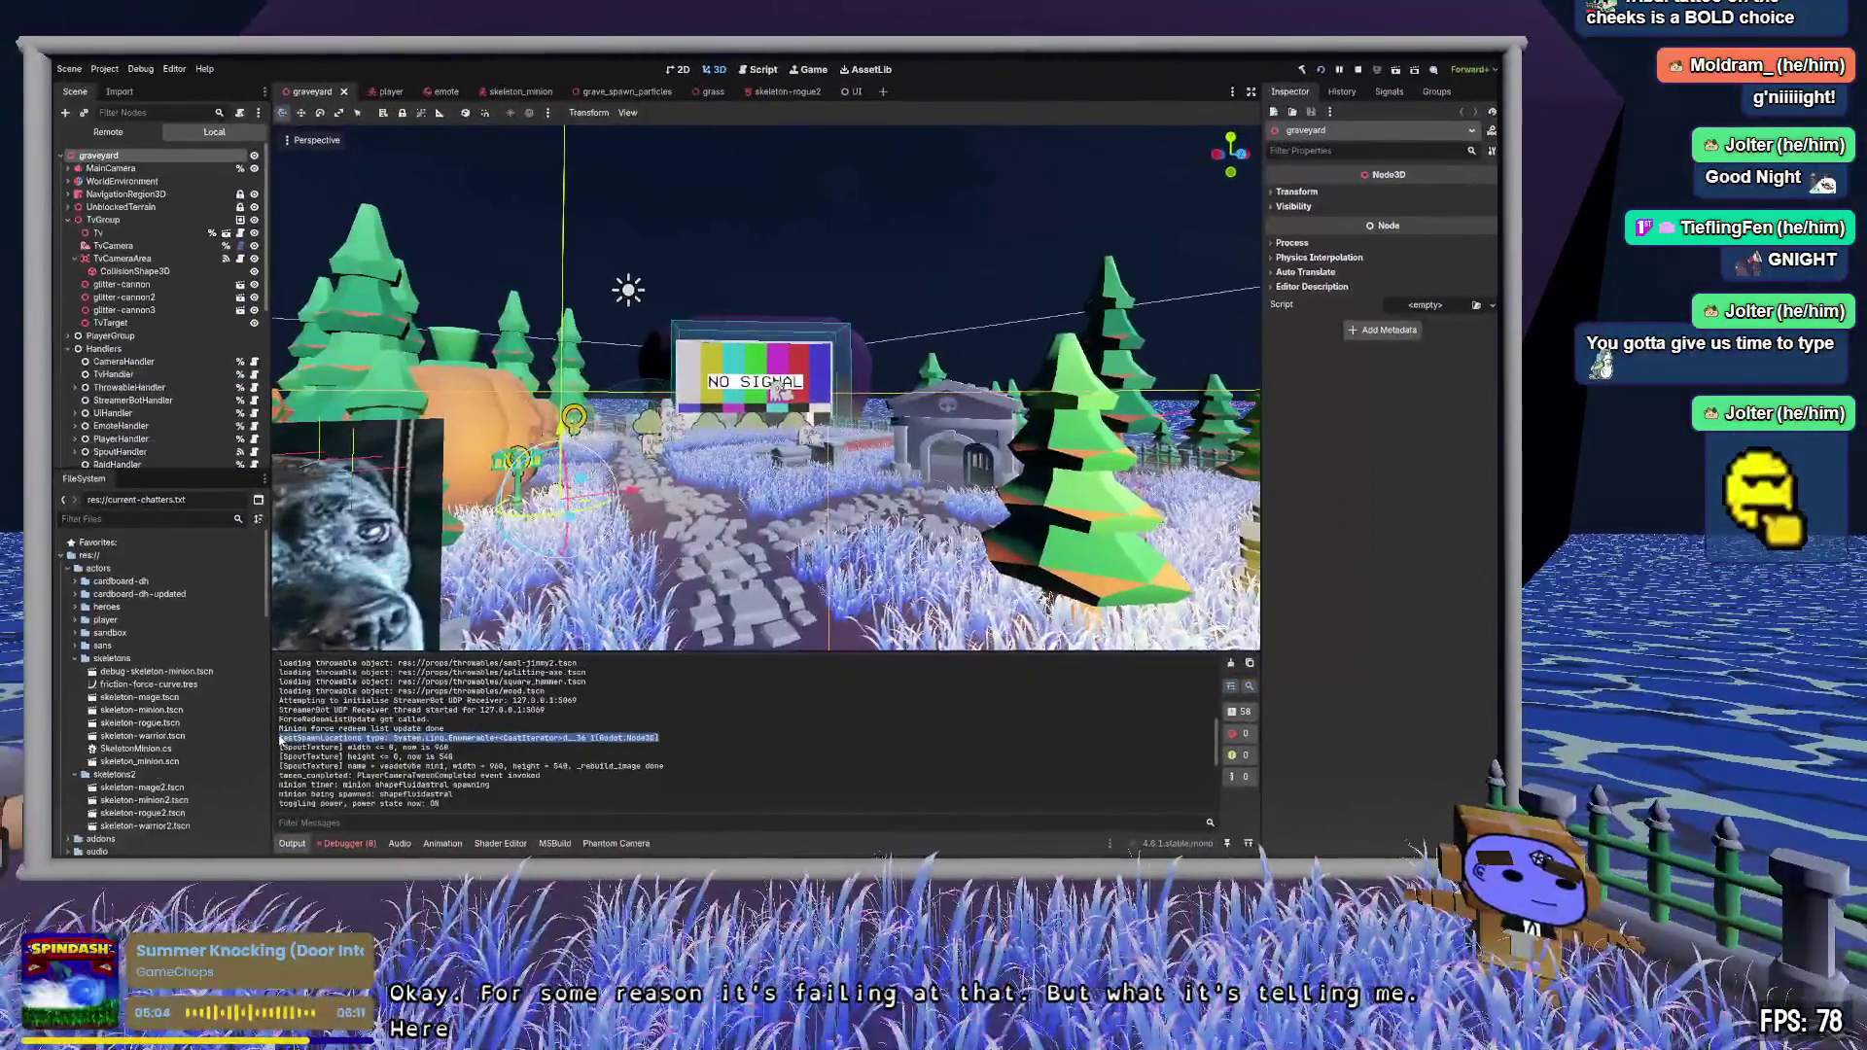
key("alt+Tab")
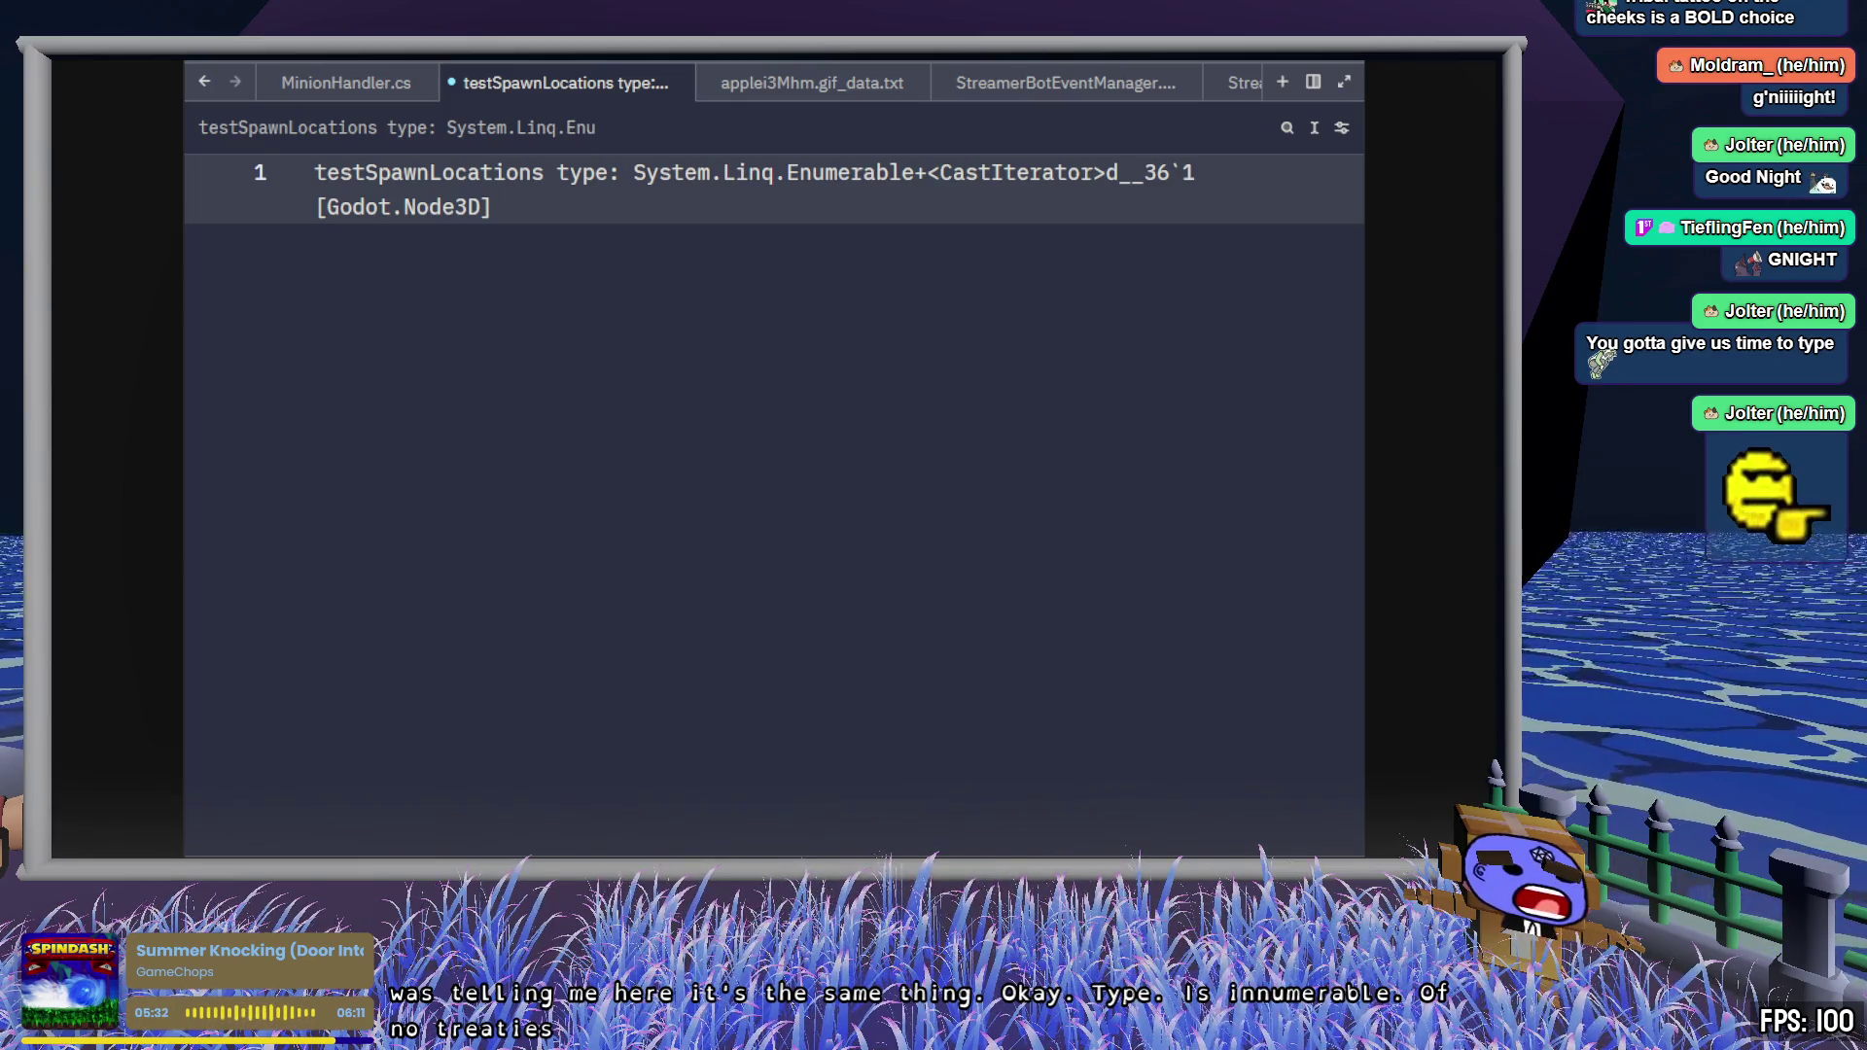
- Inspect the Spawn4 and Spawn7 markers and show Spawn7's groups, including skeleton-spawn
scroll(164, 249, "down", 7)
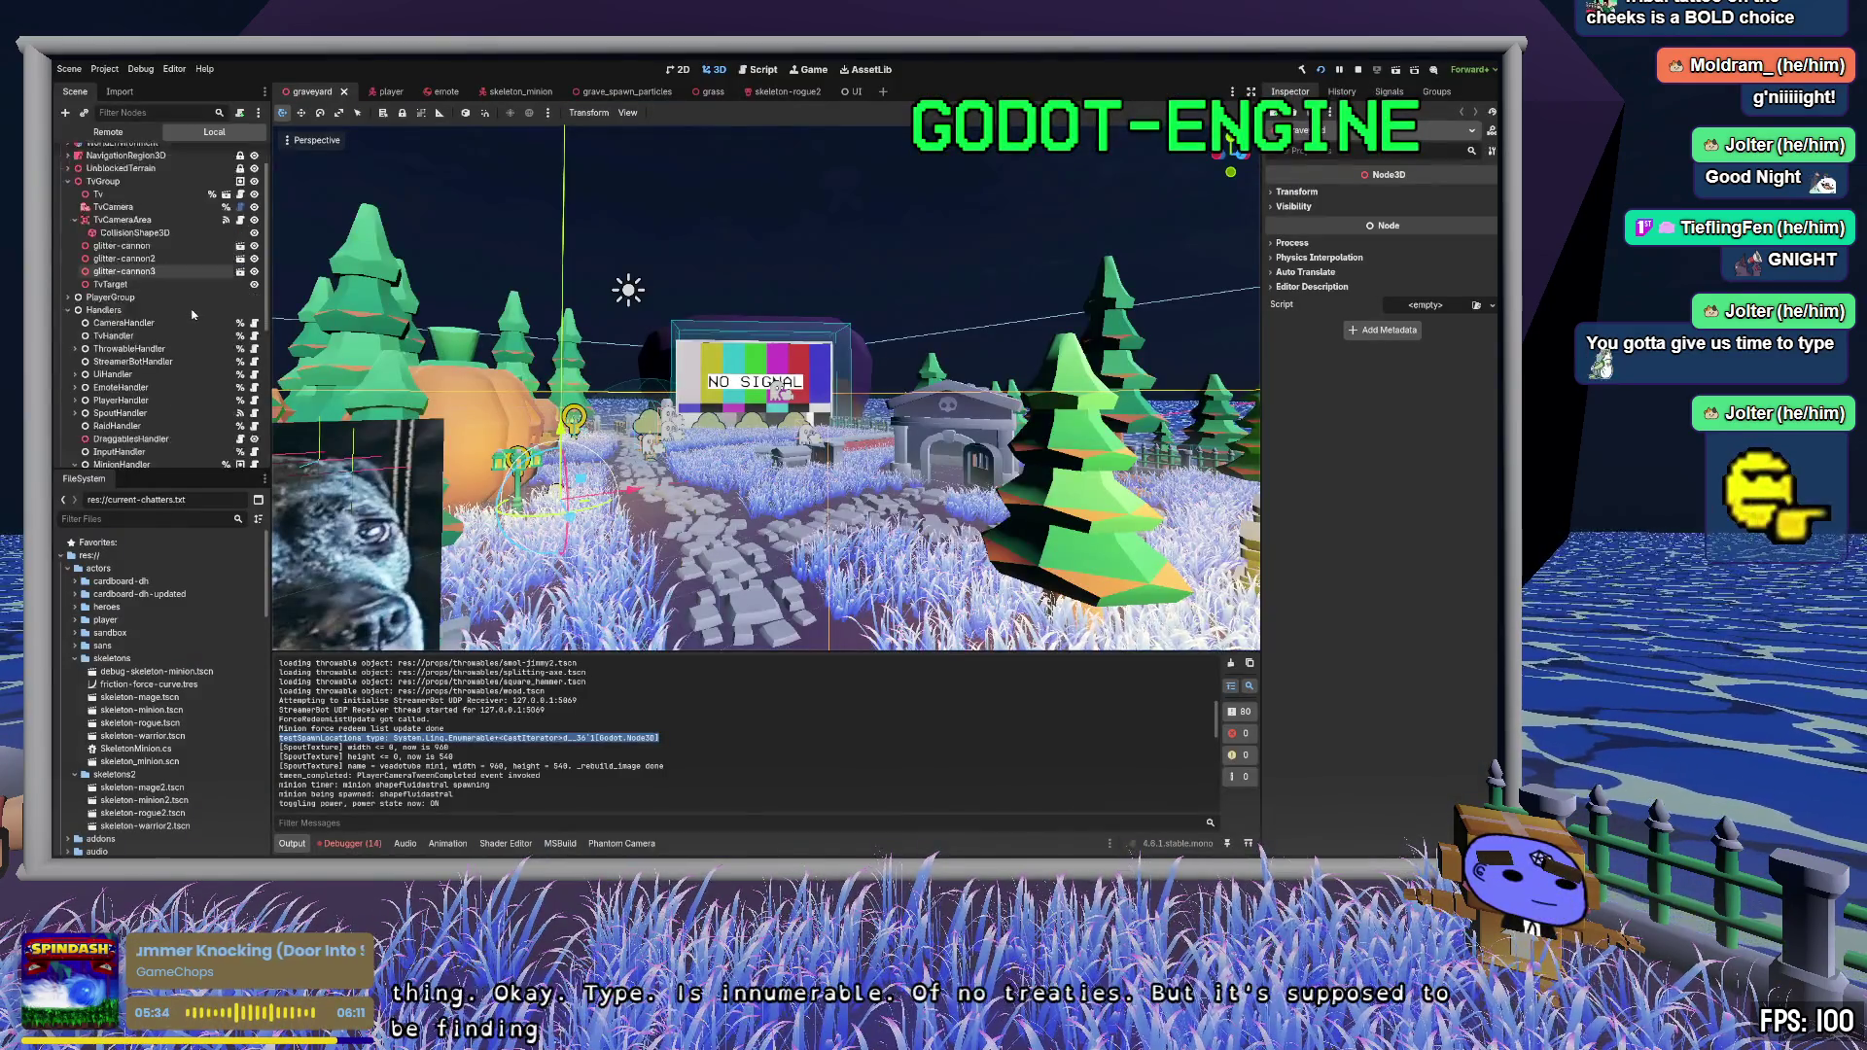
left_click(158, 231)
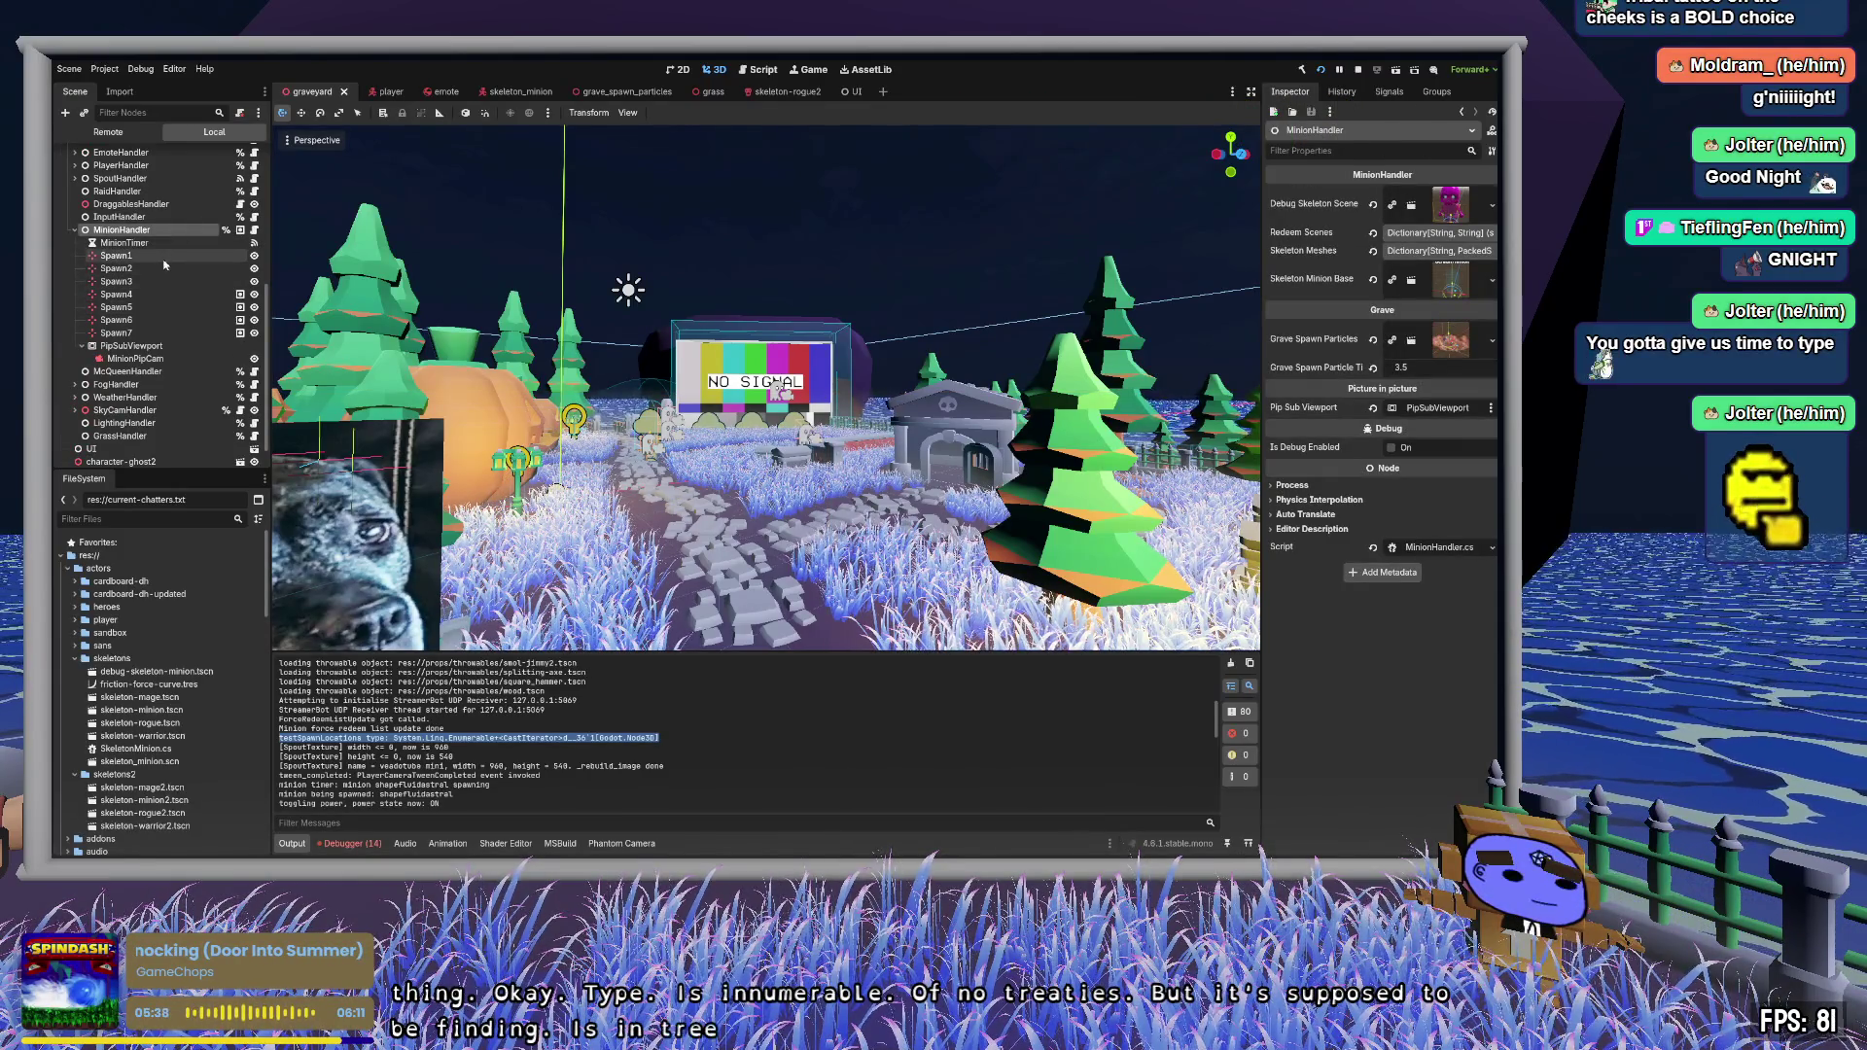
left_click(164, 255)
left_click(163, 294)
left_click(160, 308)
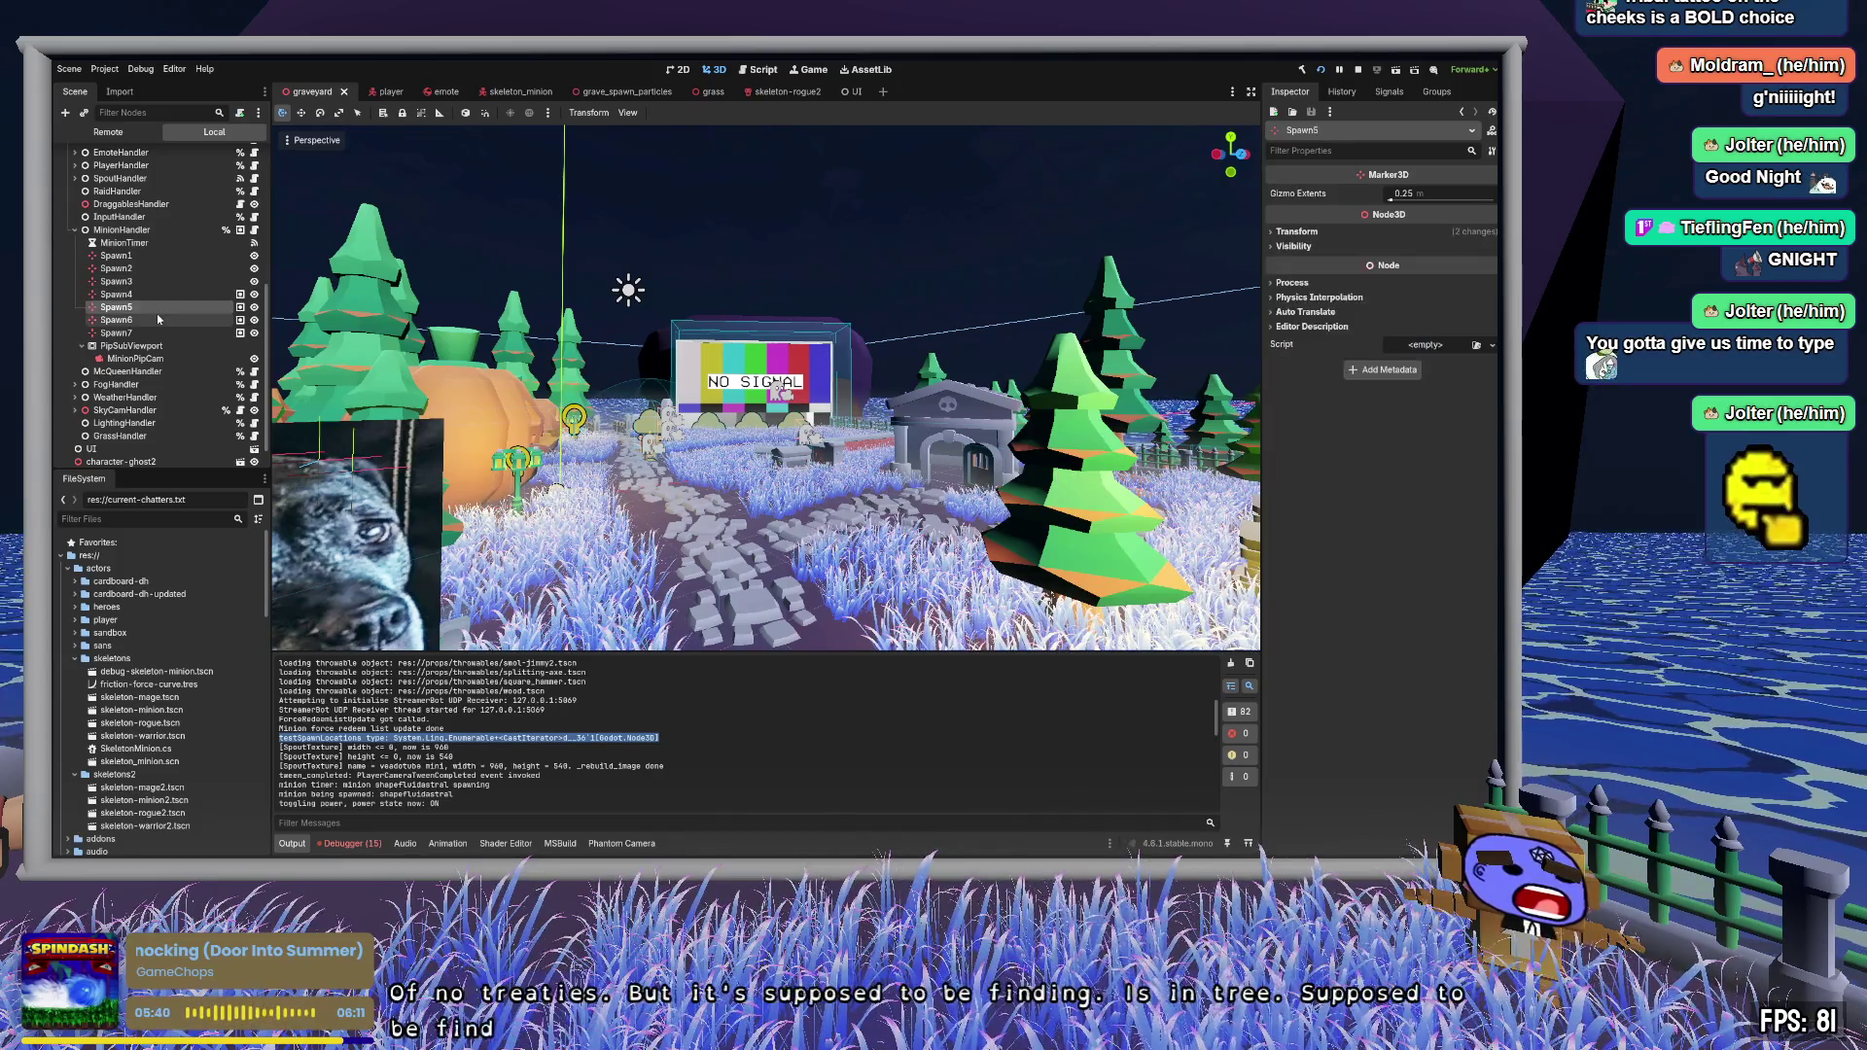
left_click(157, 332)
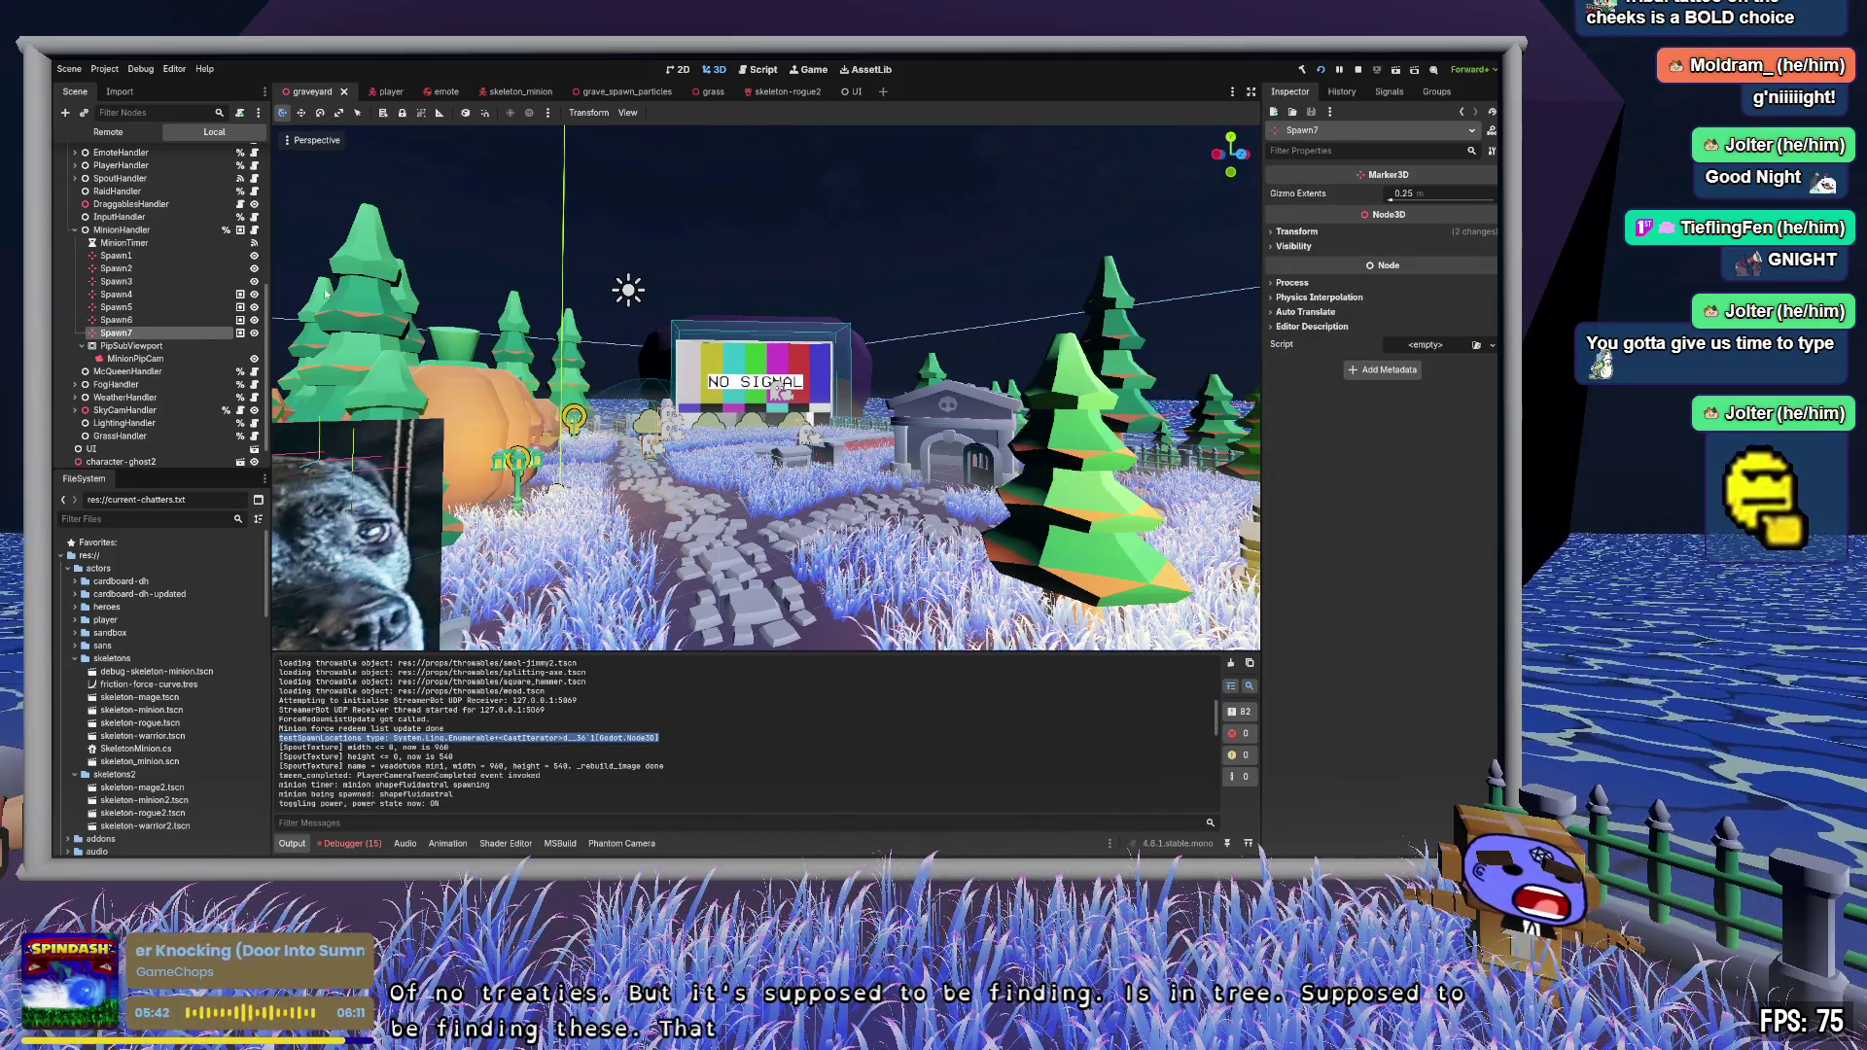
left_click(1436, 91)
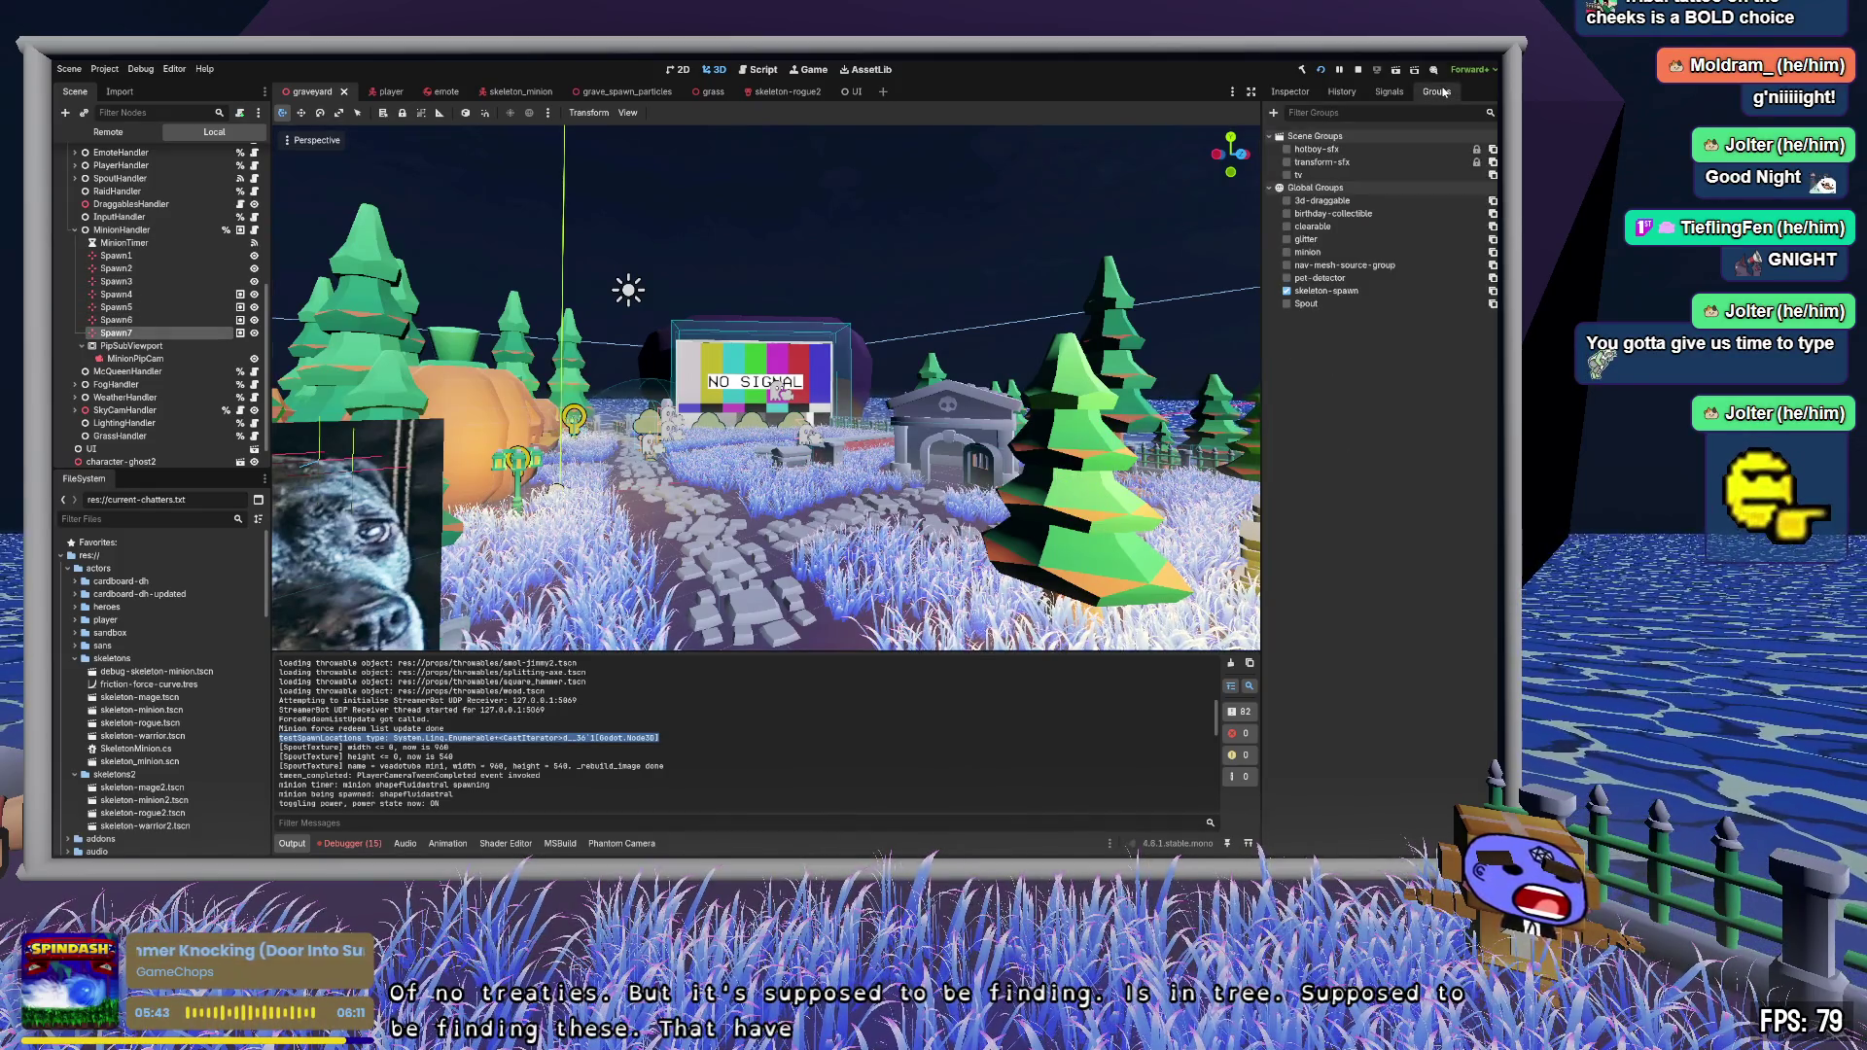
- Uncheck skeleton-spawn for MinionHandler, then confirm Spawn4 remains in that group
left_click(169, 232)
key("Down")
left_click(167, 231)
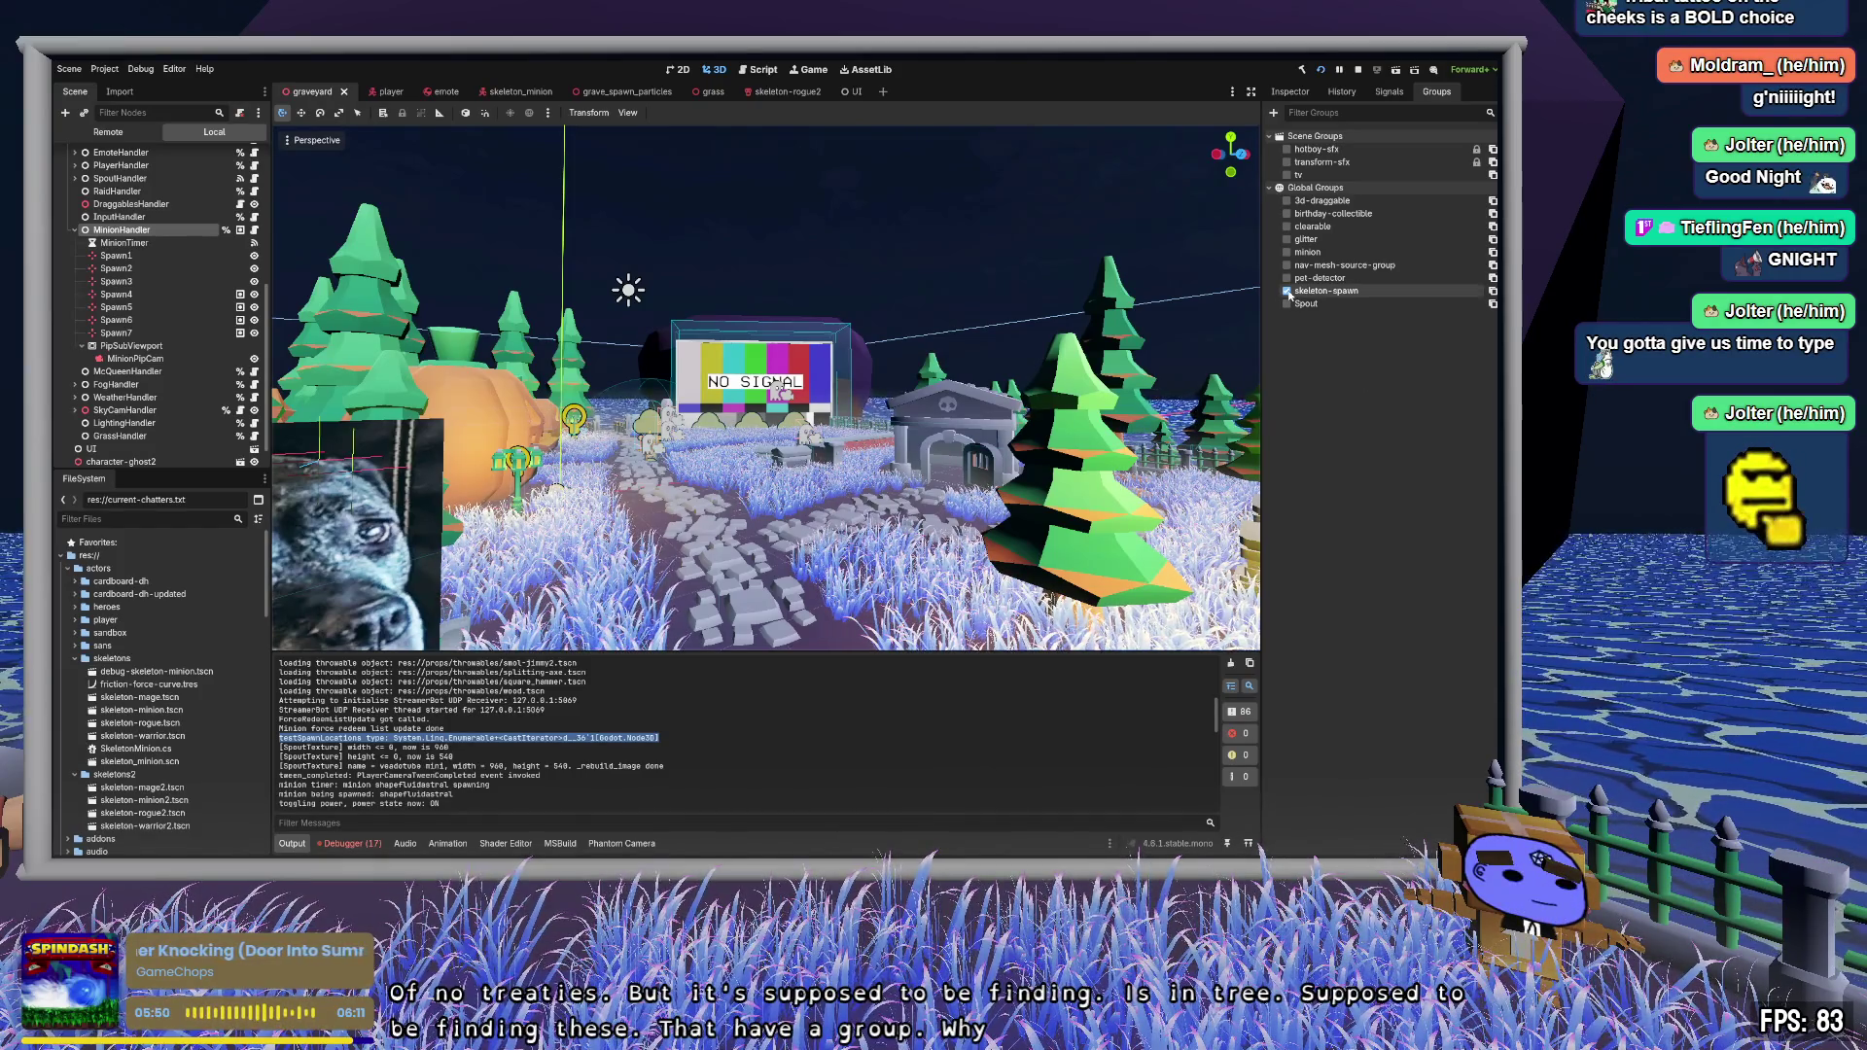
left_click(1287, 290)
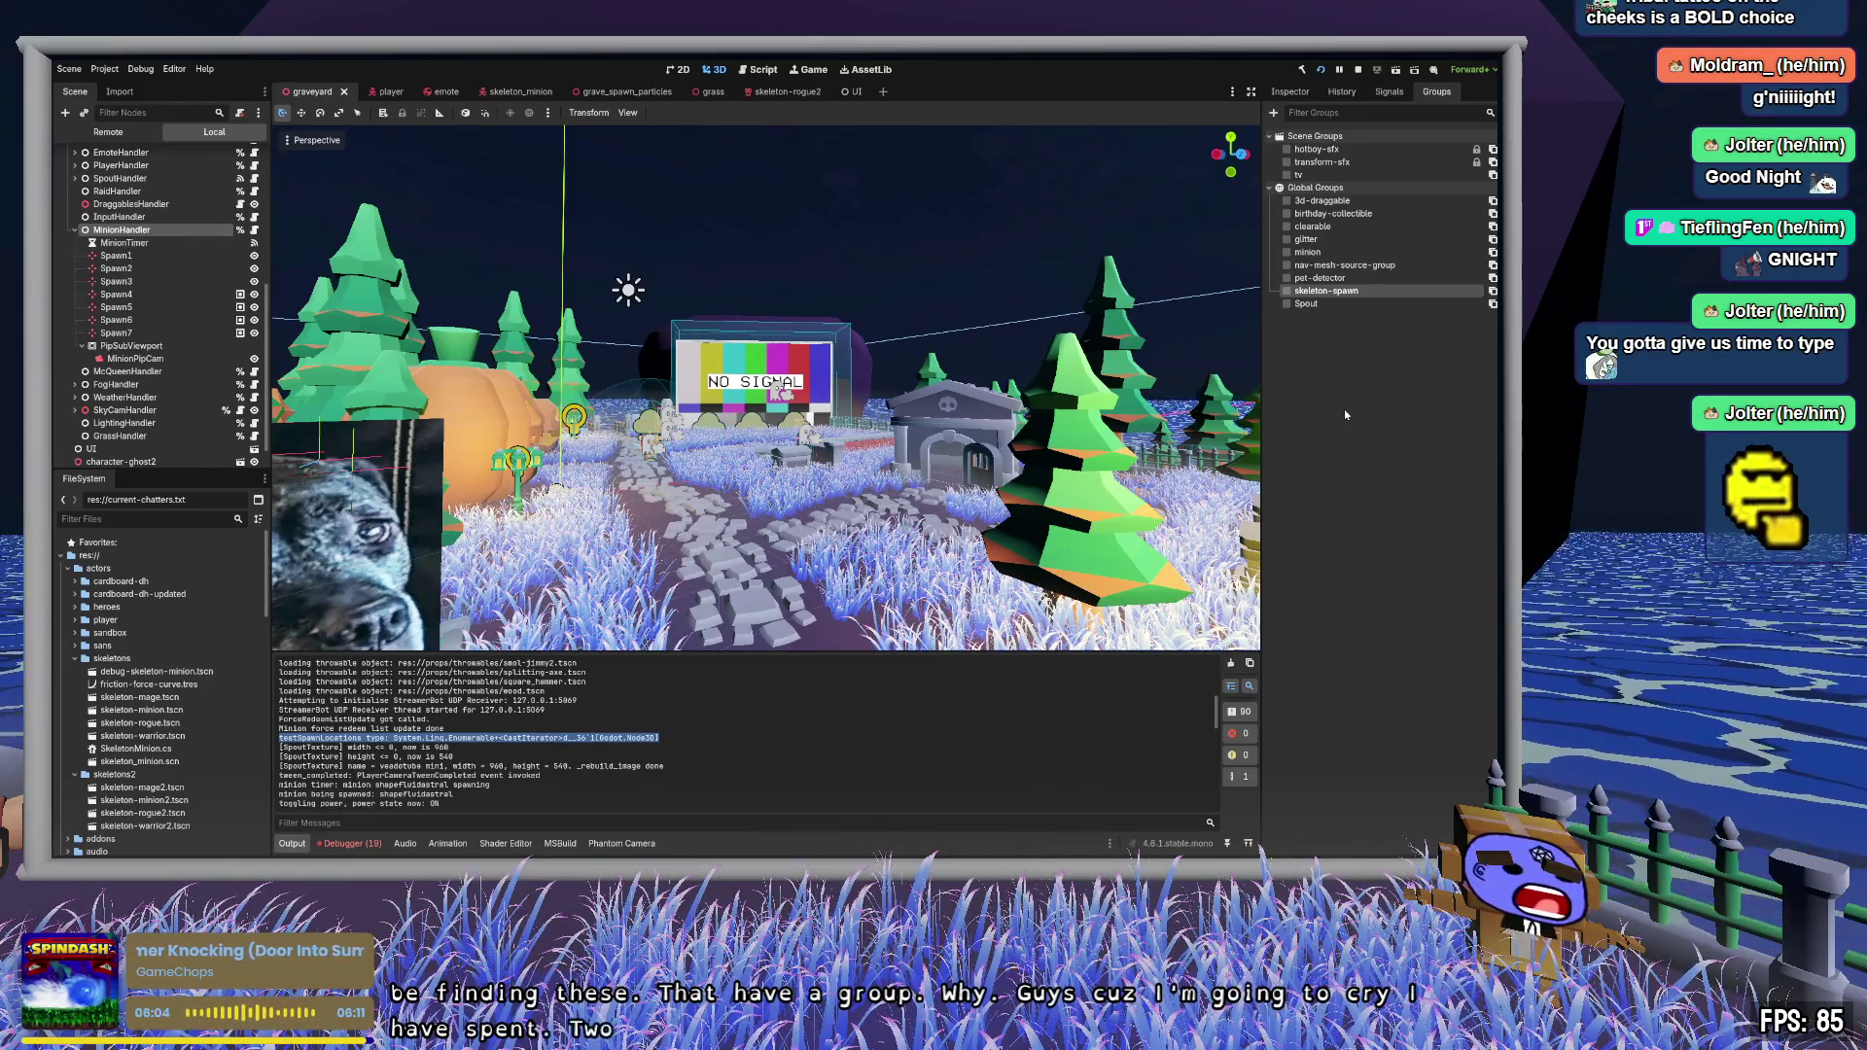
left_click(1286, 291)
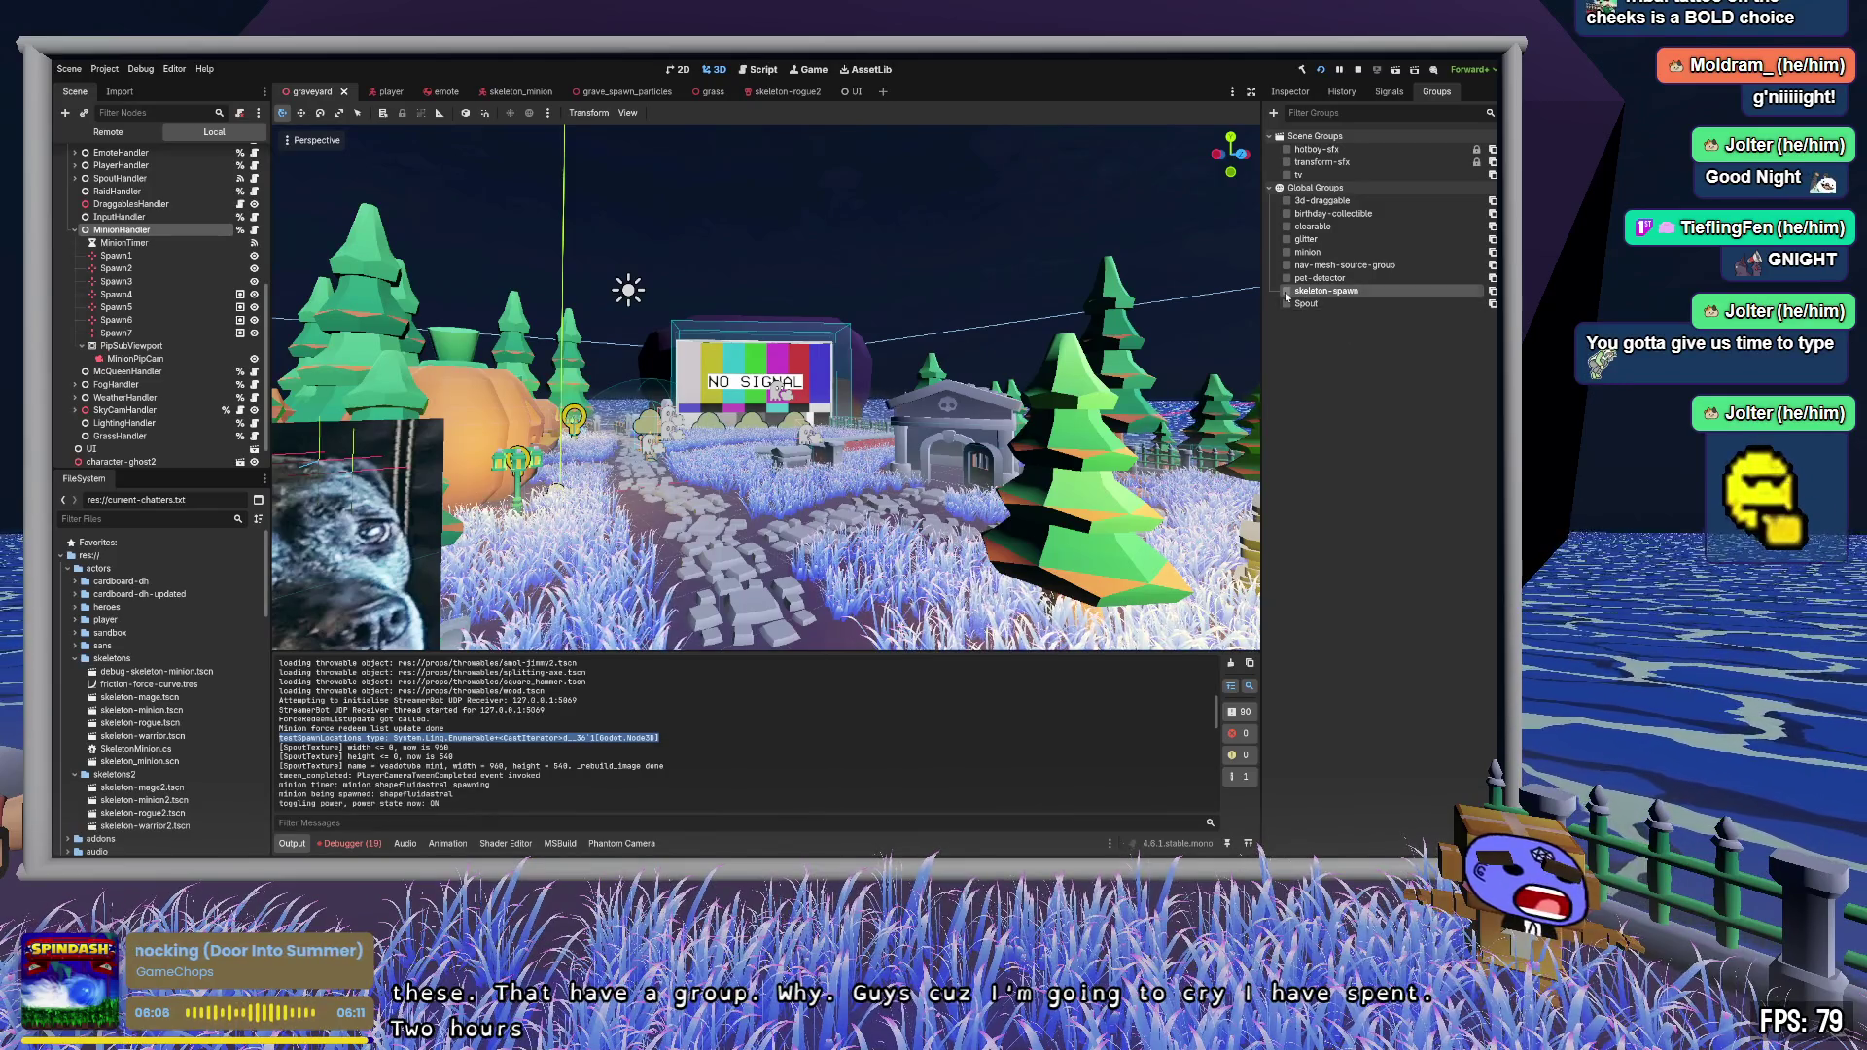
left_click(1286, 291)
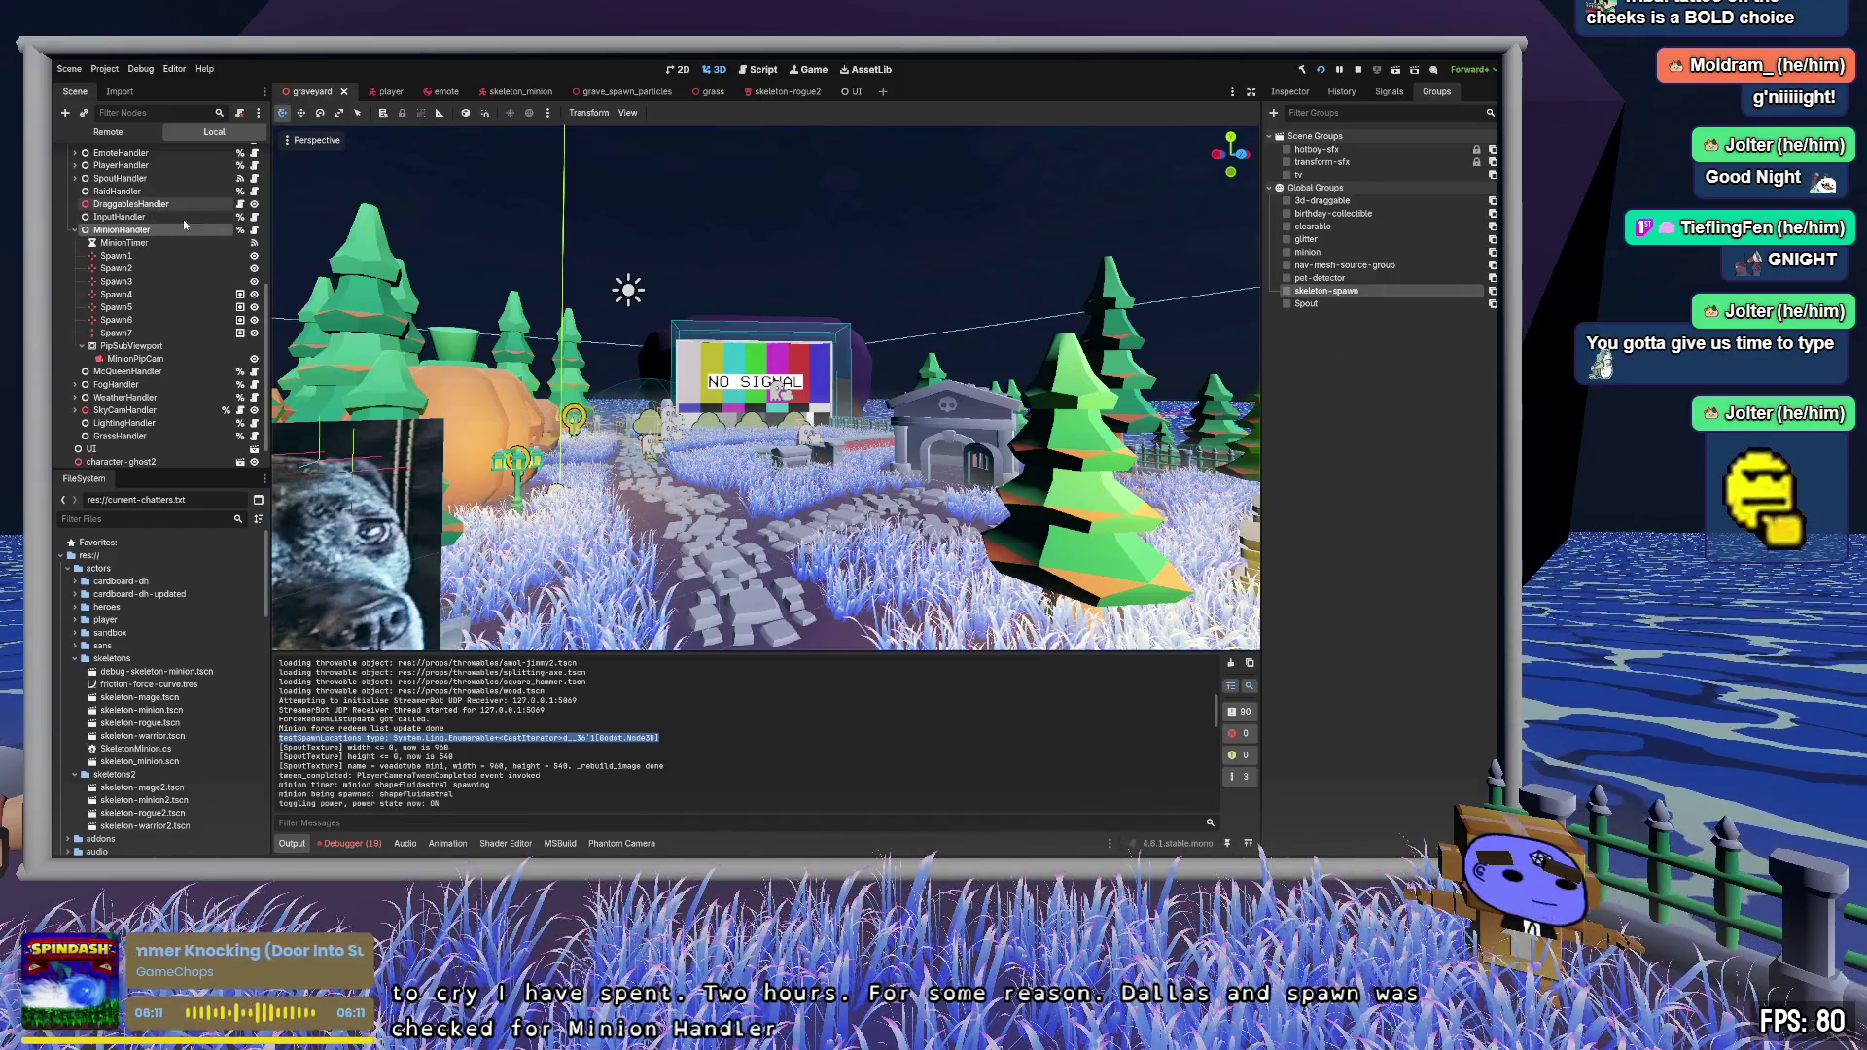
left_click(242, 297)
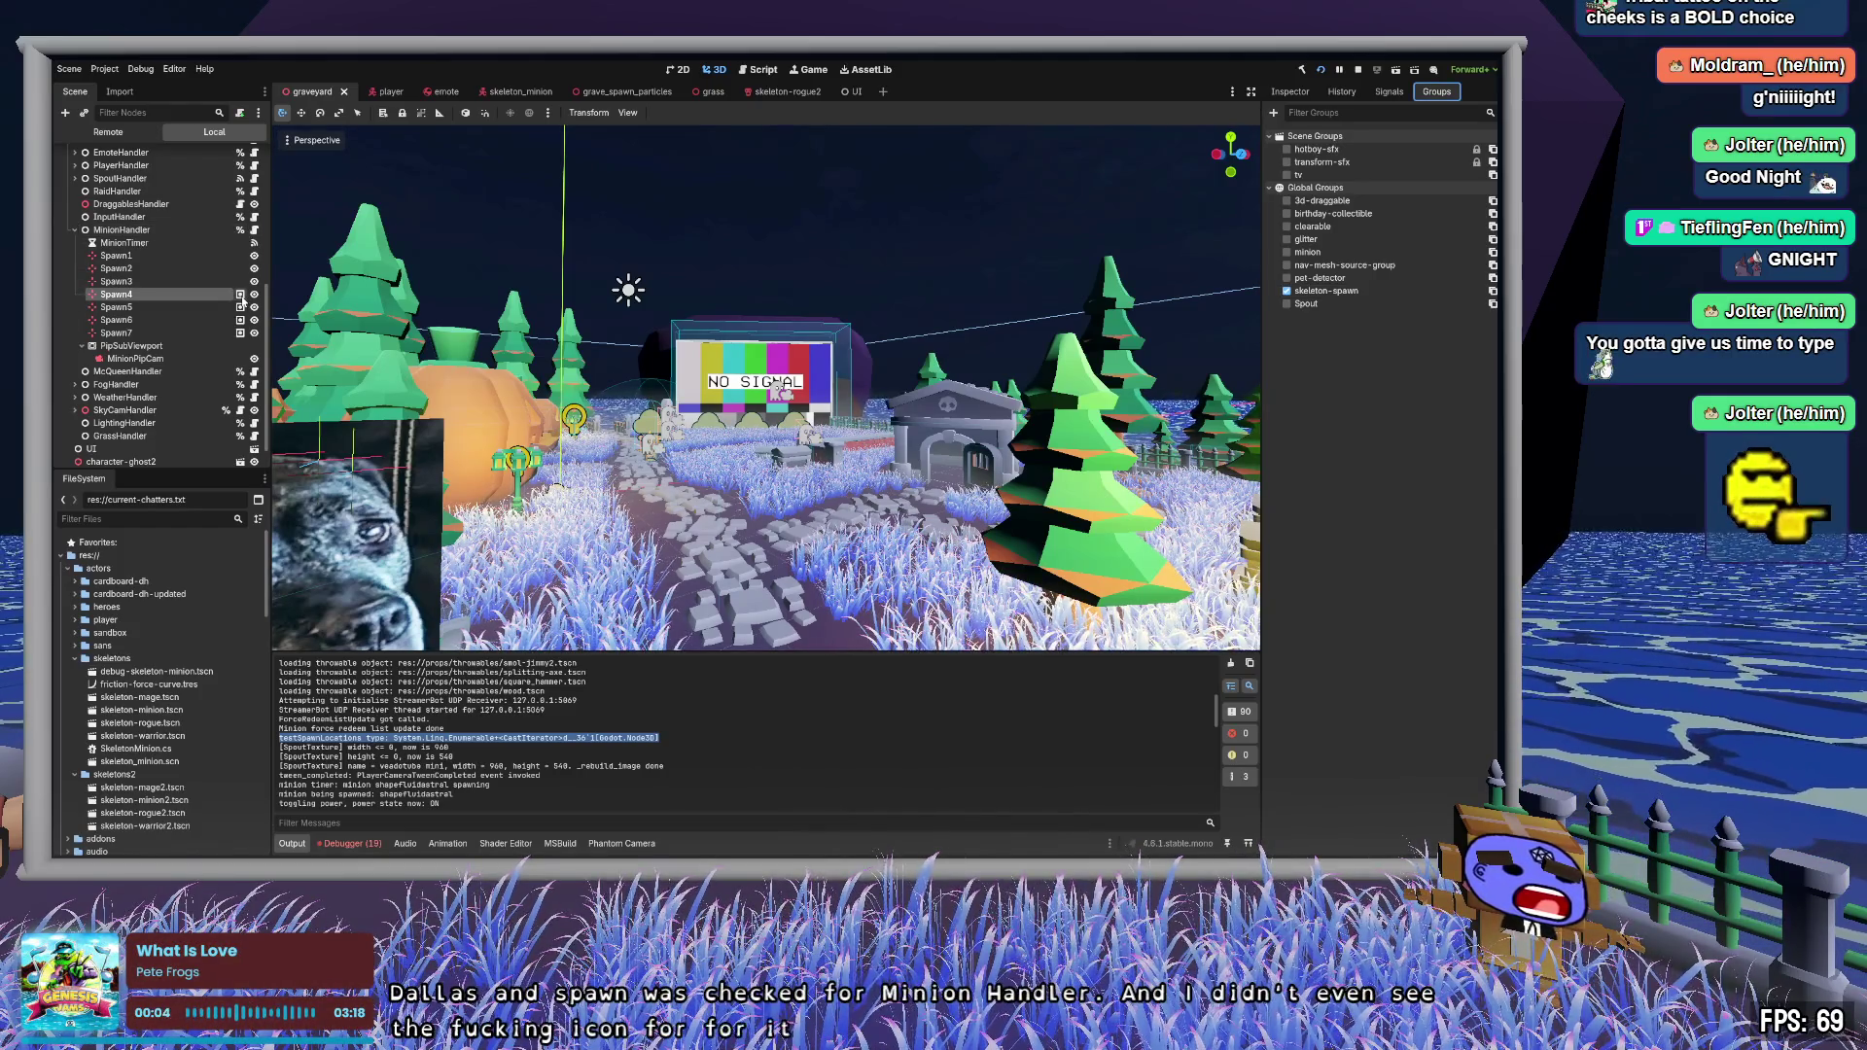
left_click(1289, 92)
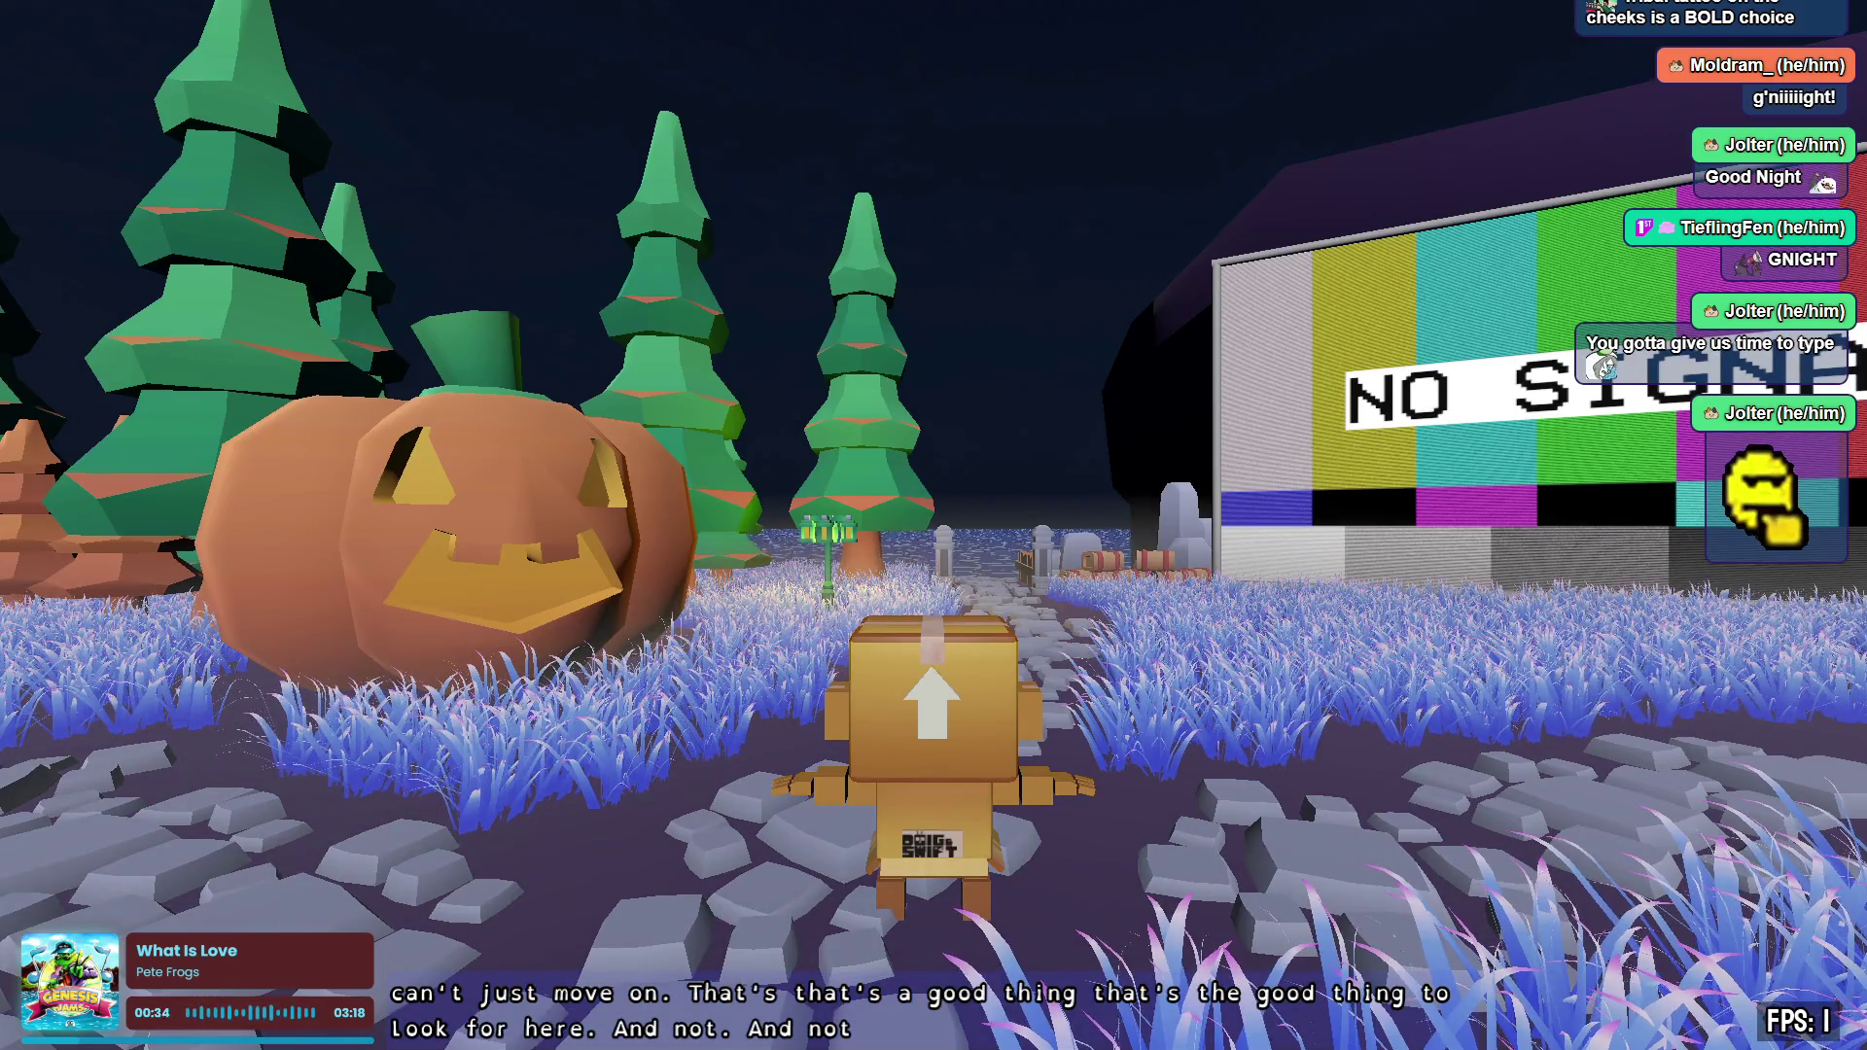
- Walk the box character into the graveyard with WASD, face it toward the camera, and zoom in
key("a")
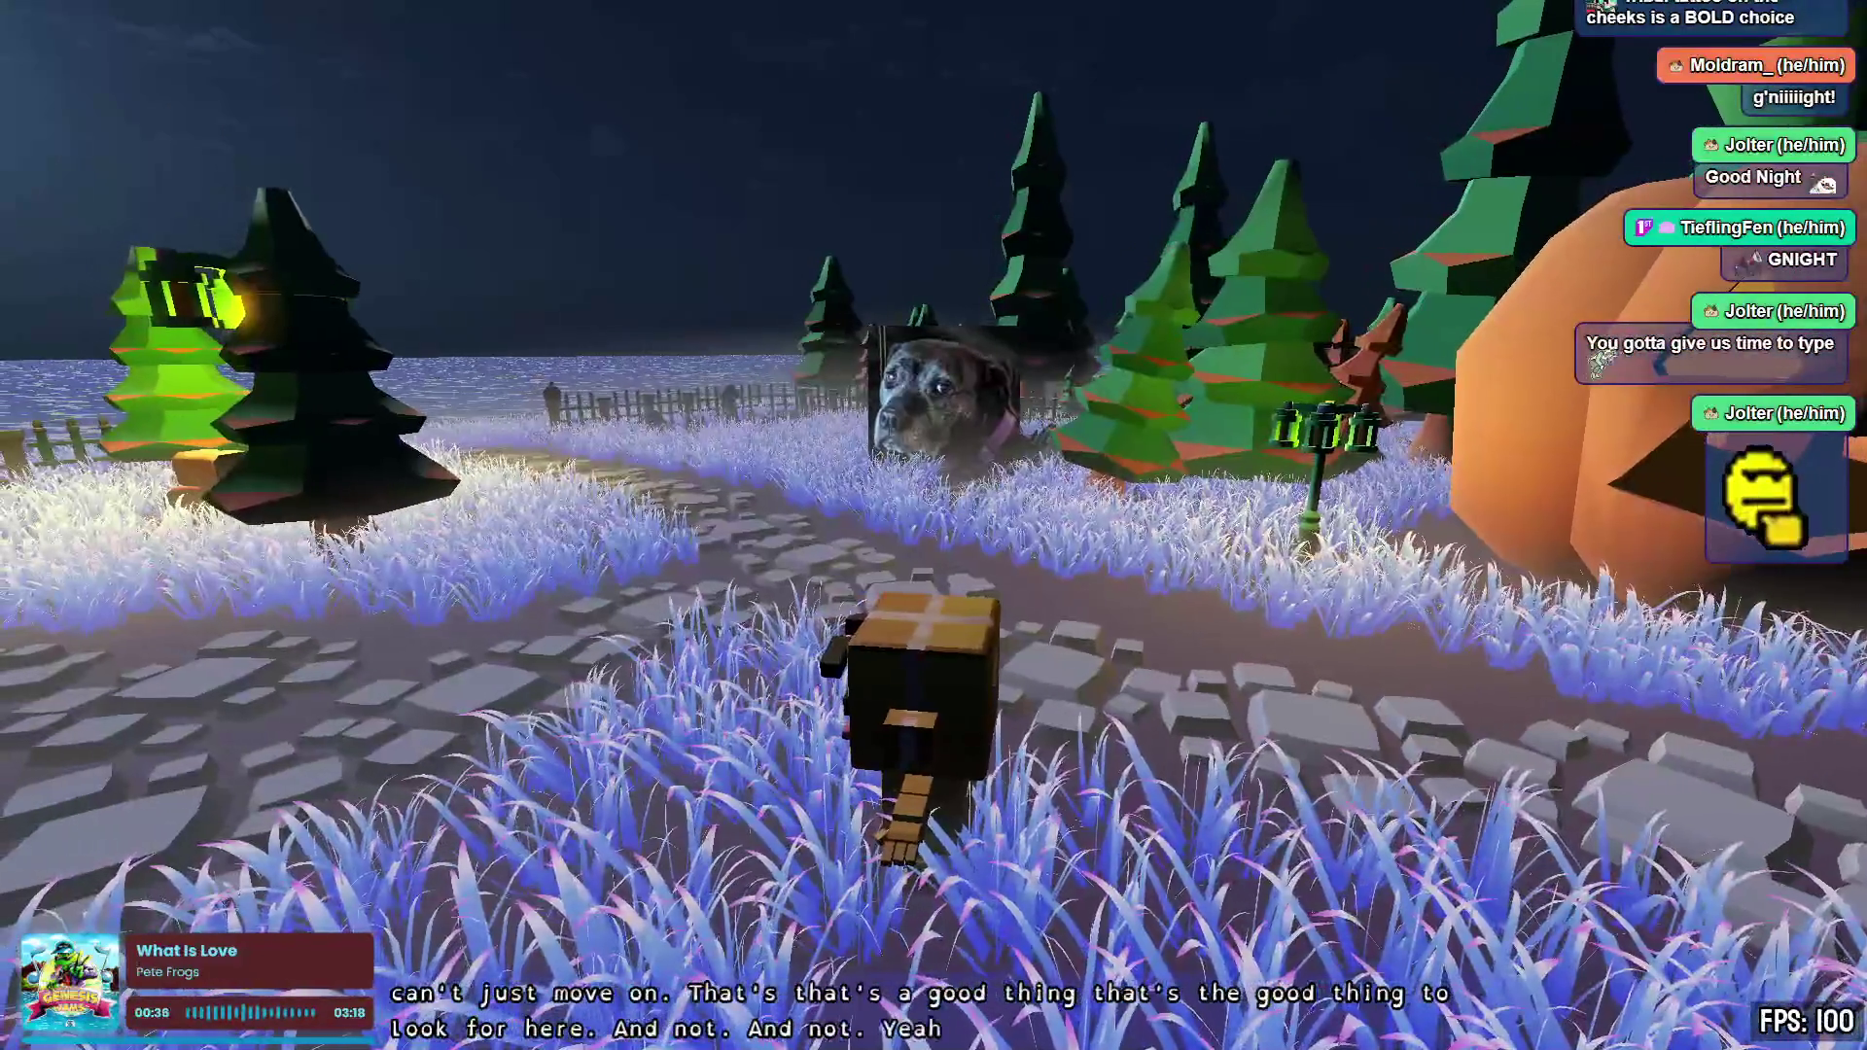
key("d")
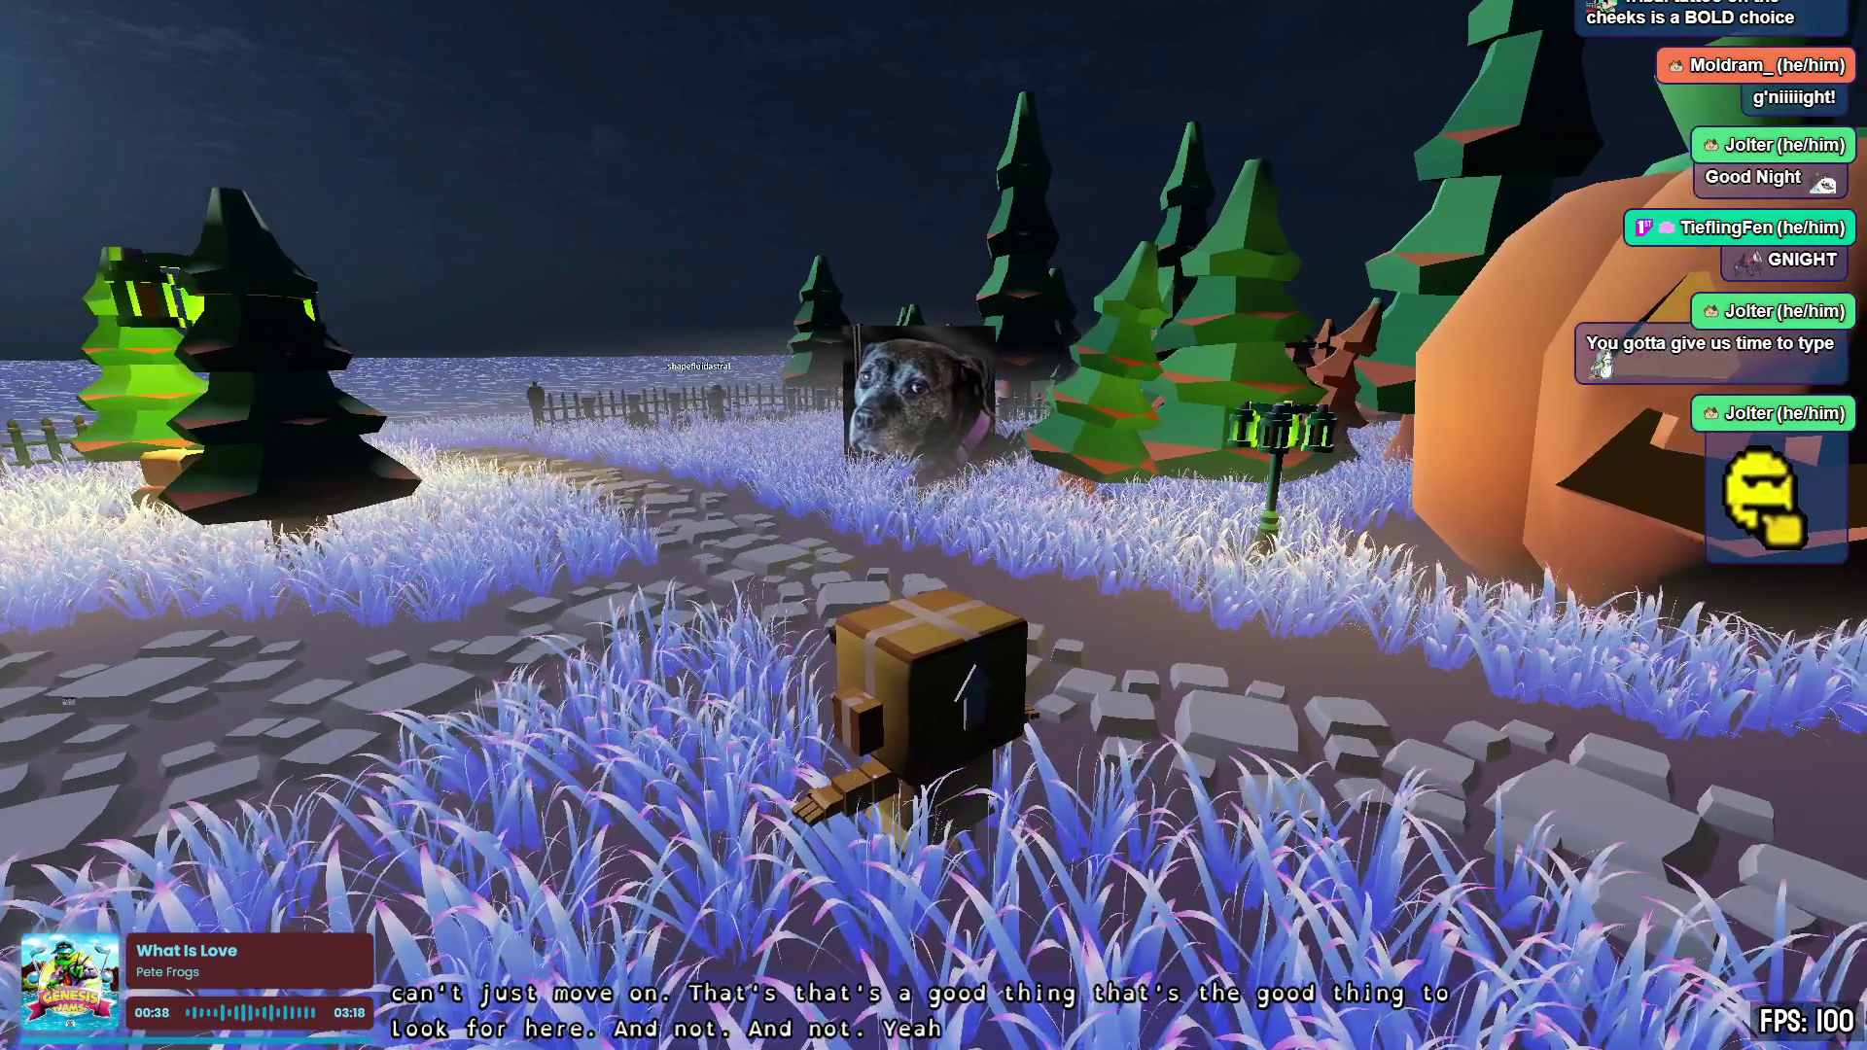
key("w")
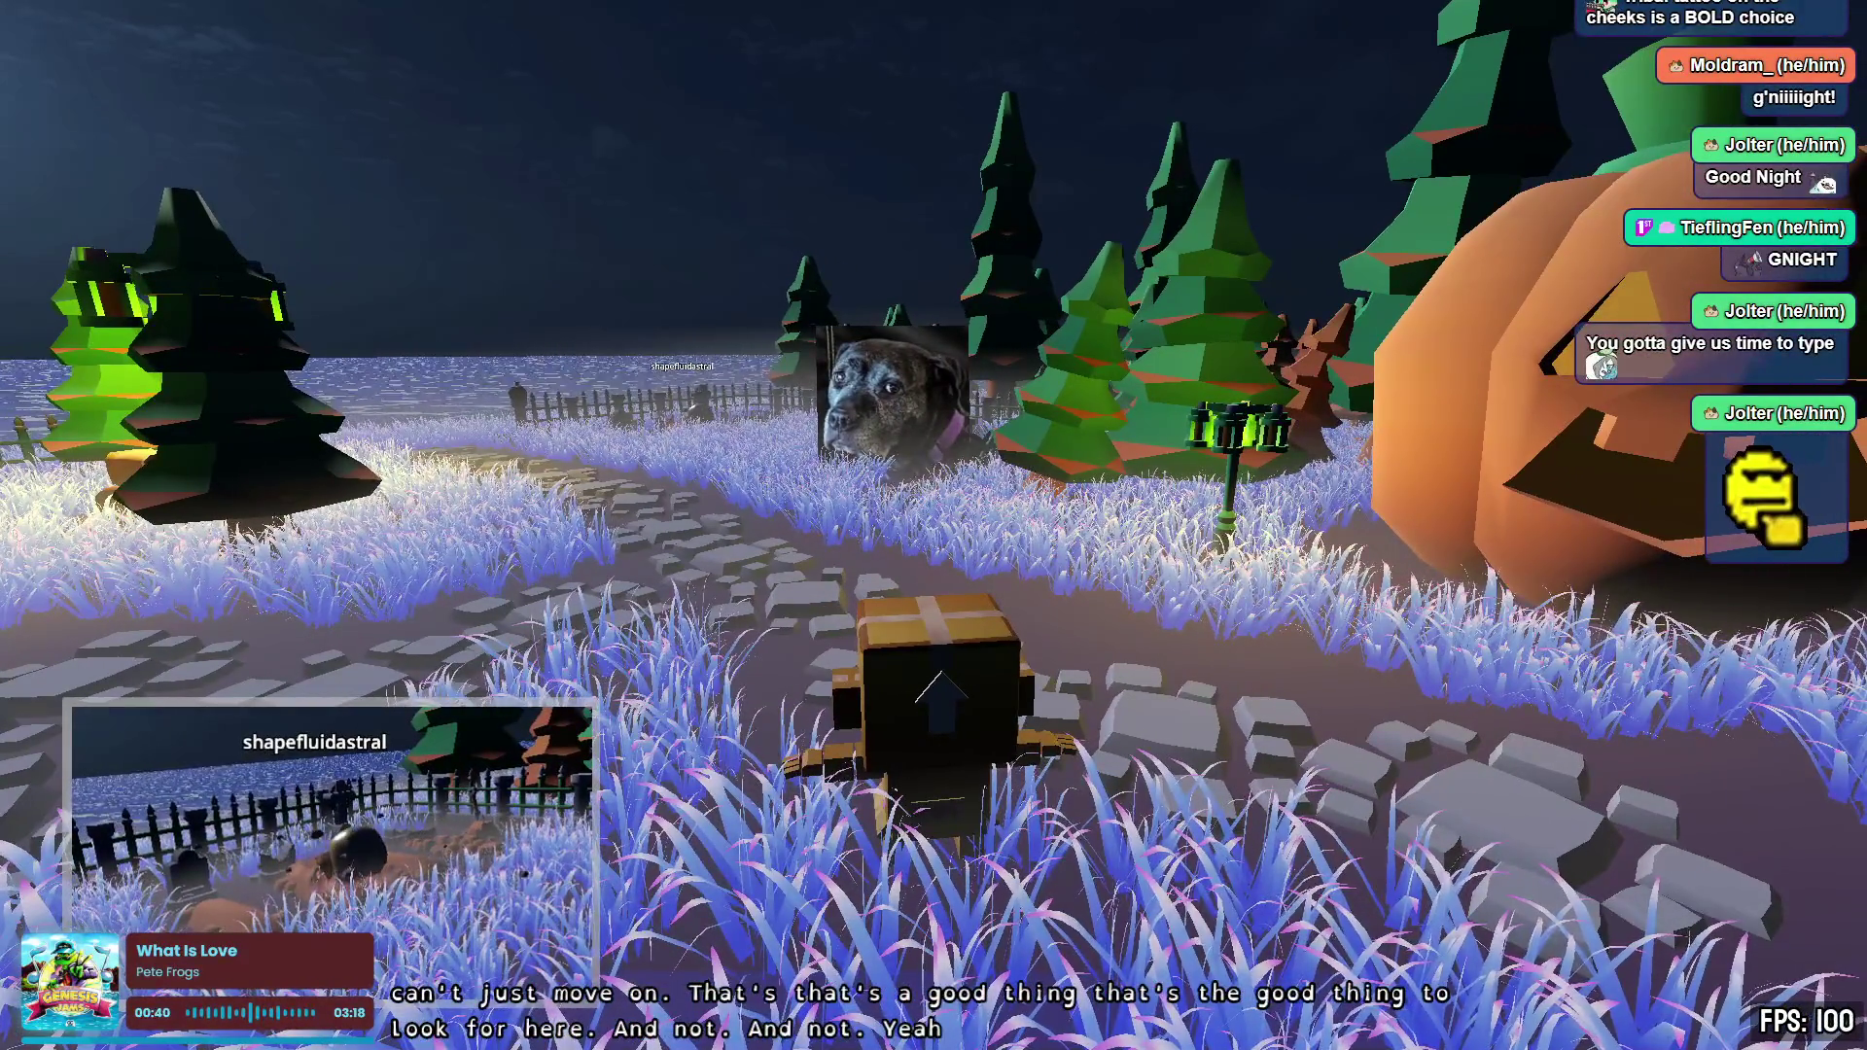
key("s")
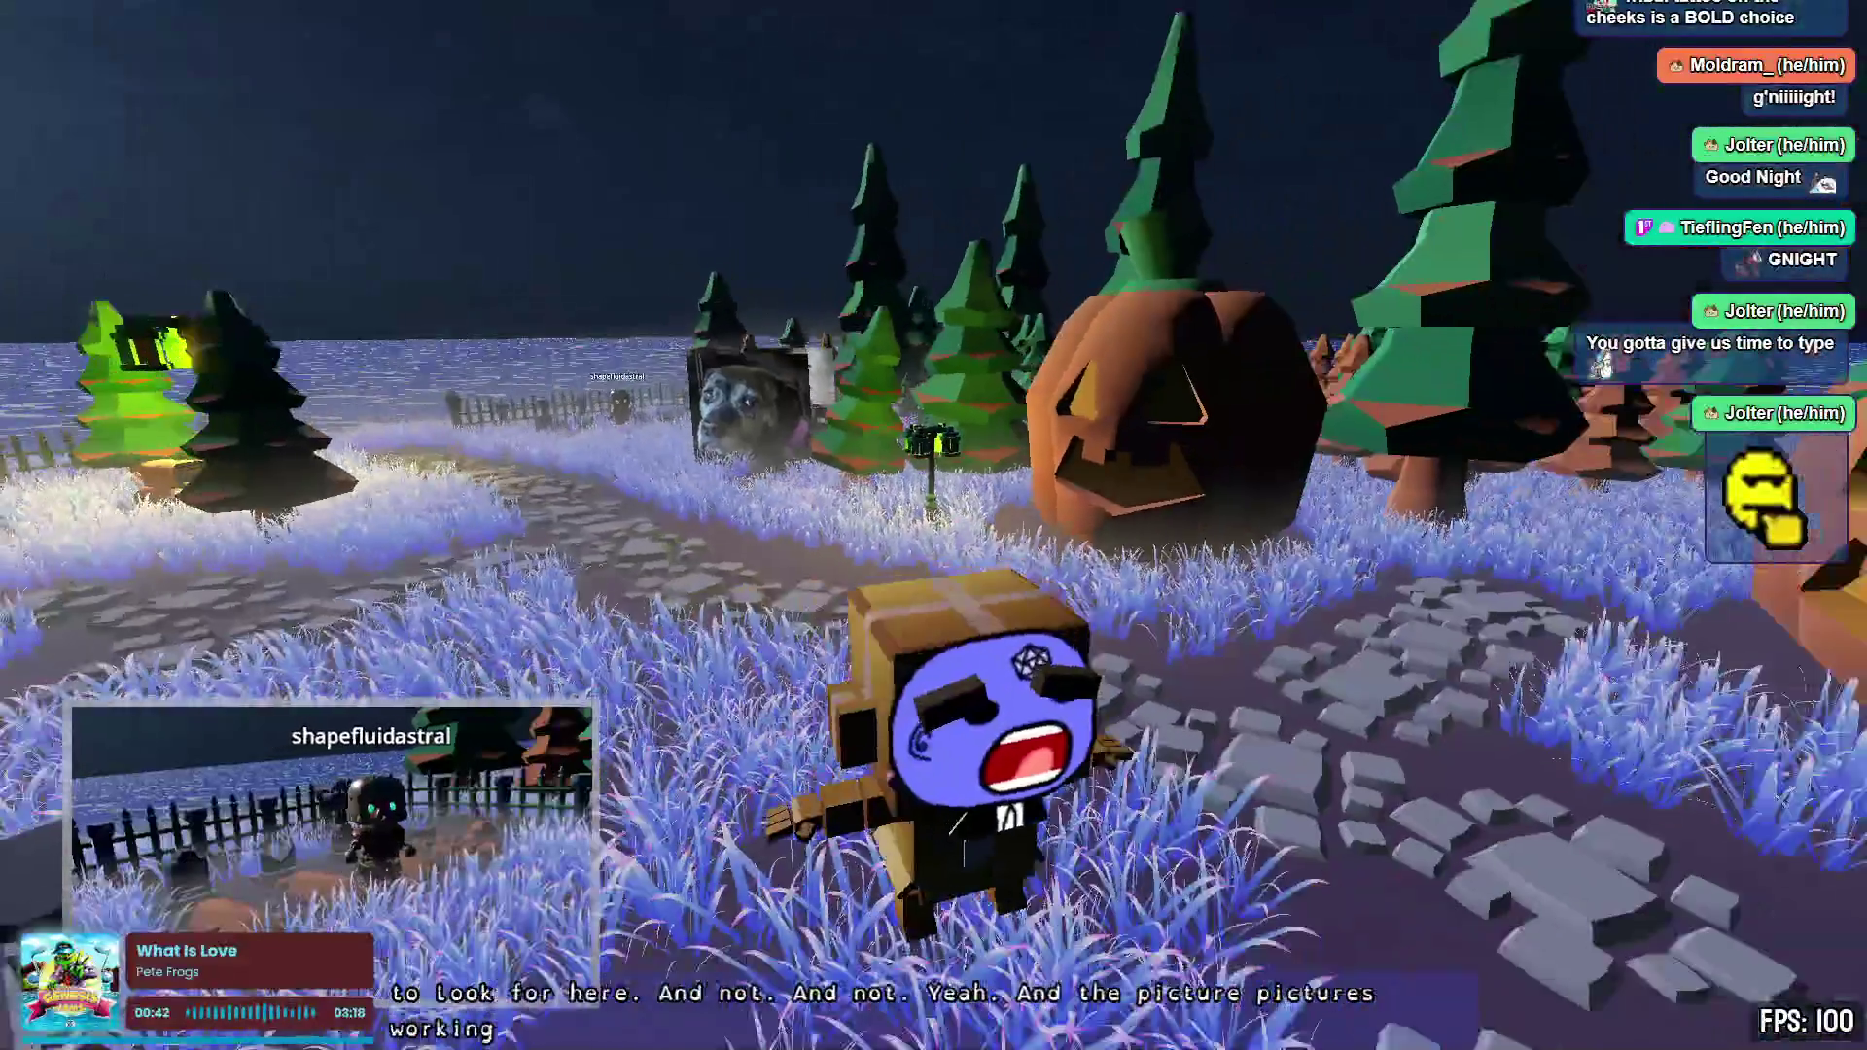
key("a")
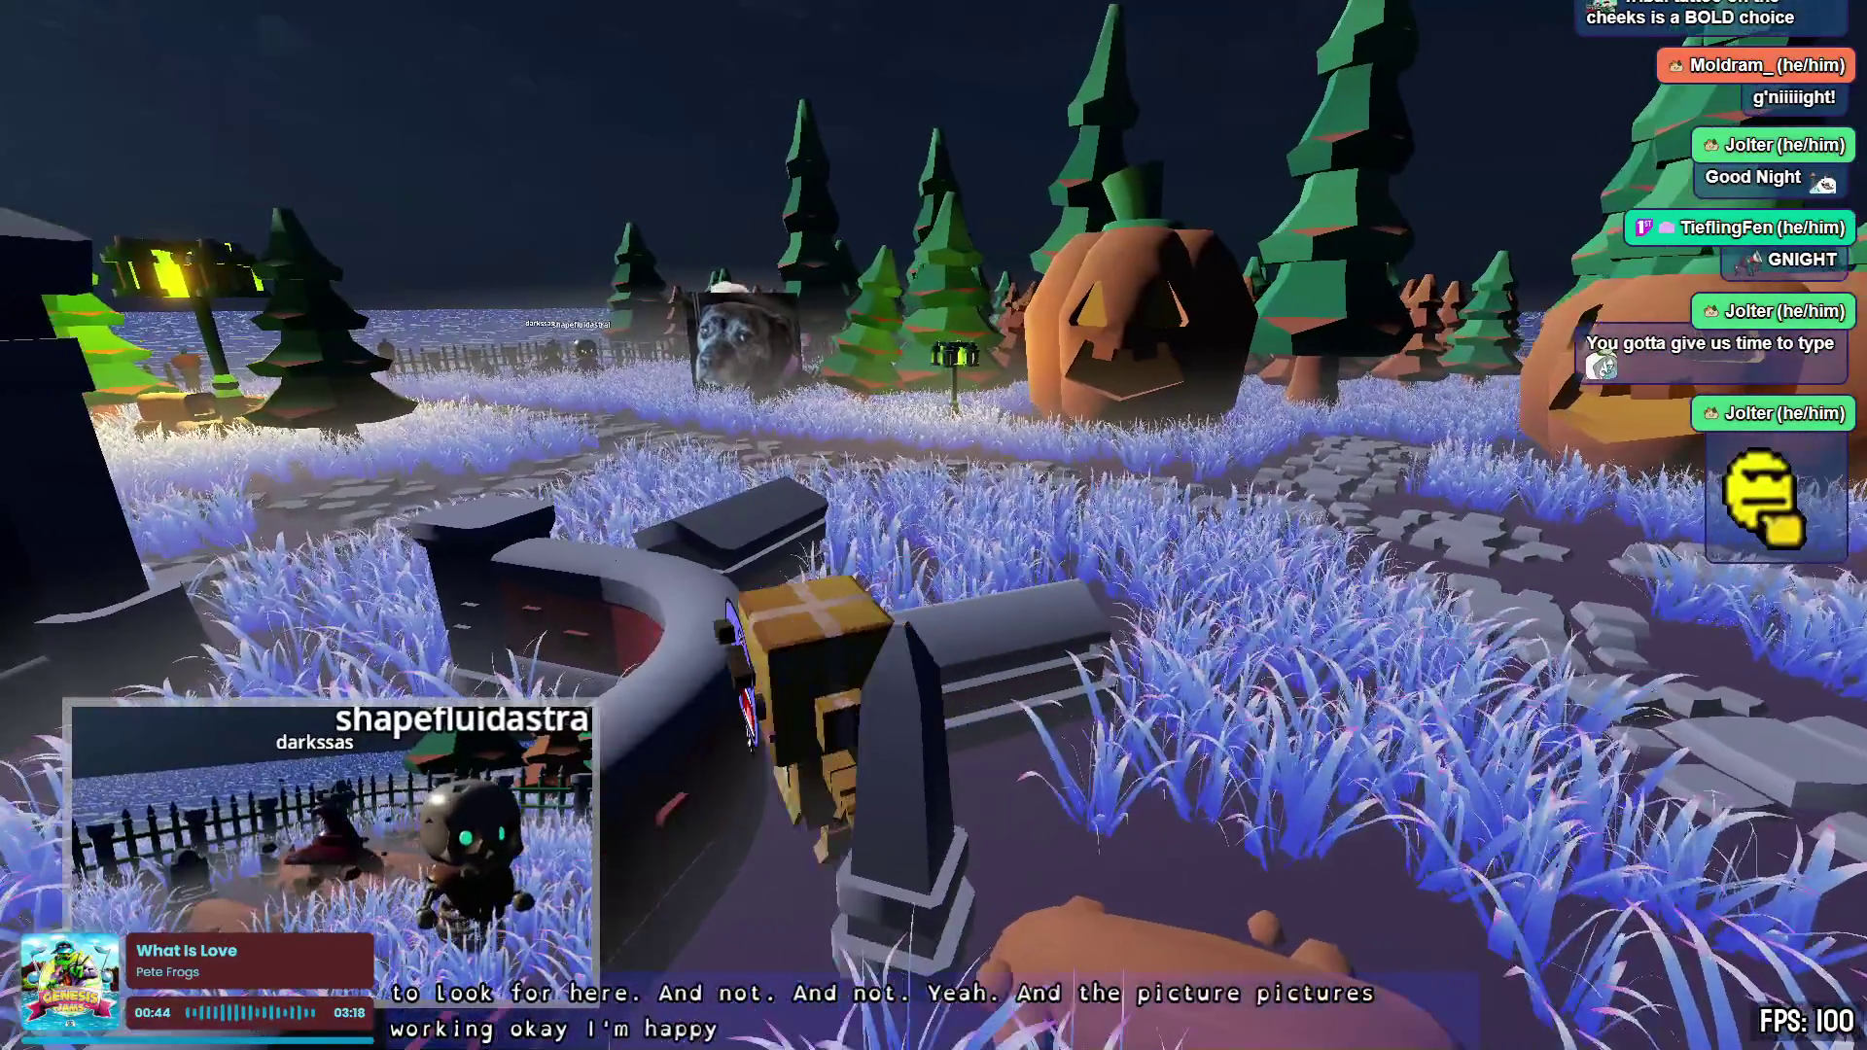
key("s")
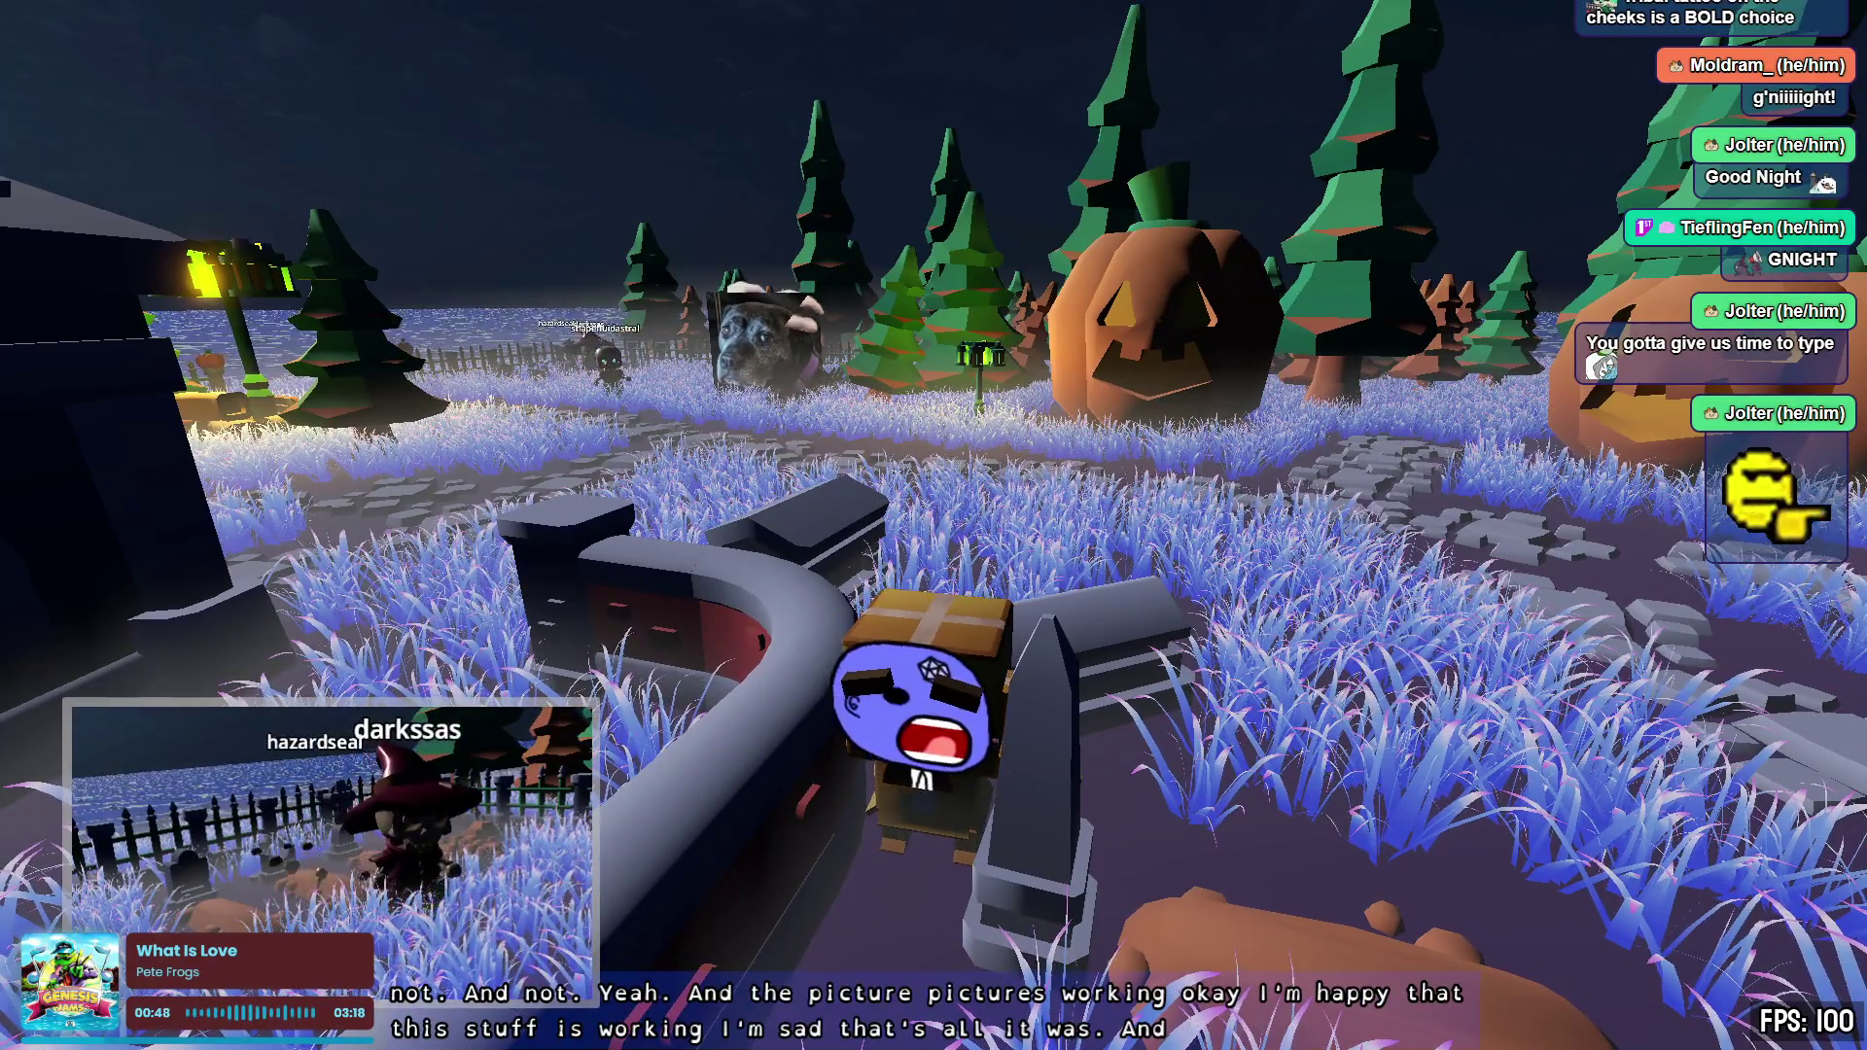
scroll(933, 525, "up", 2)
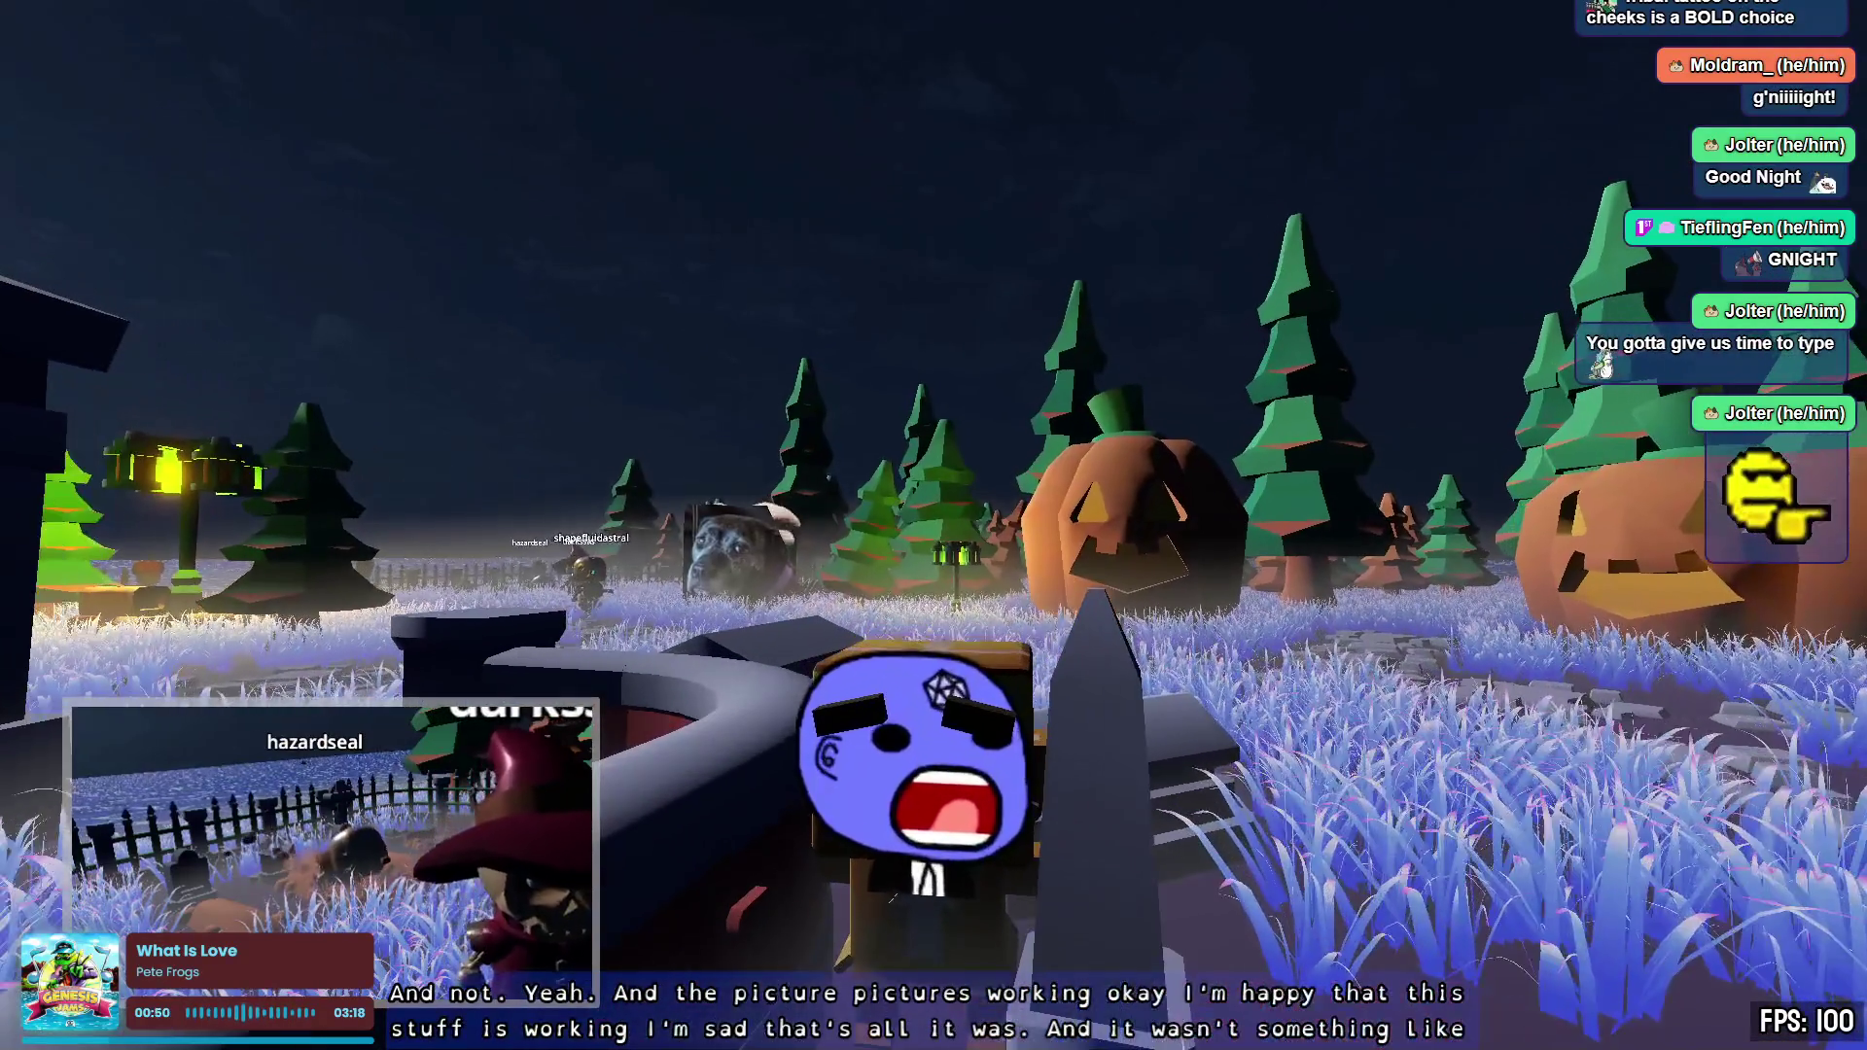
scroll(933, 525, "up", 1)
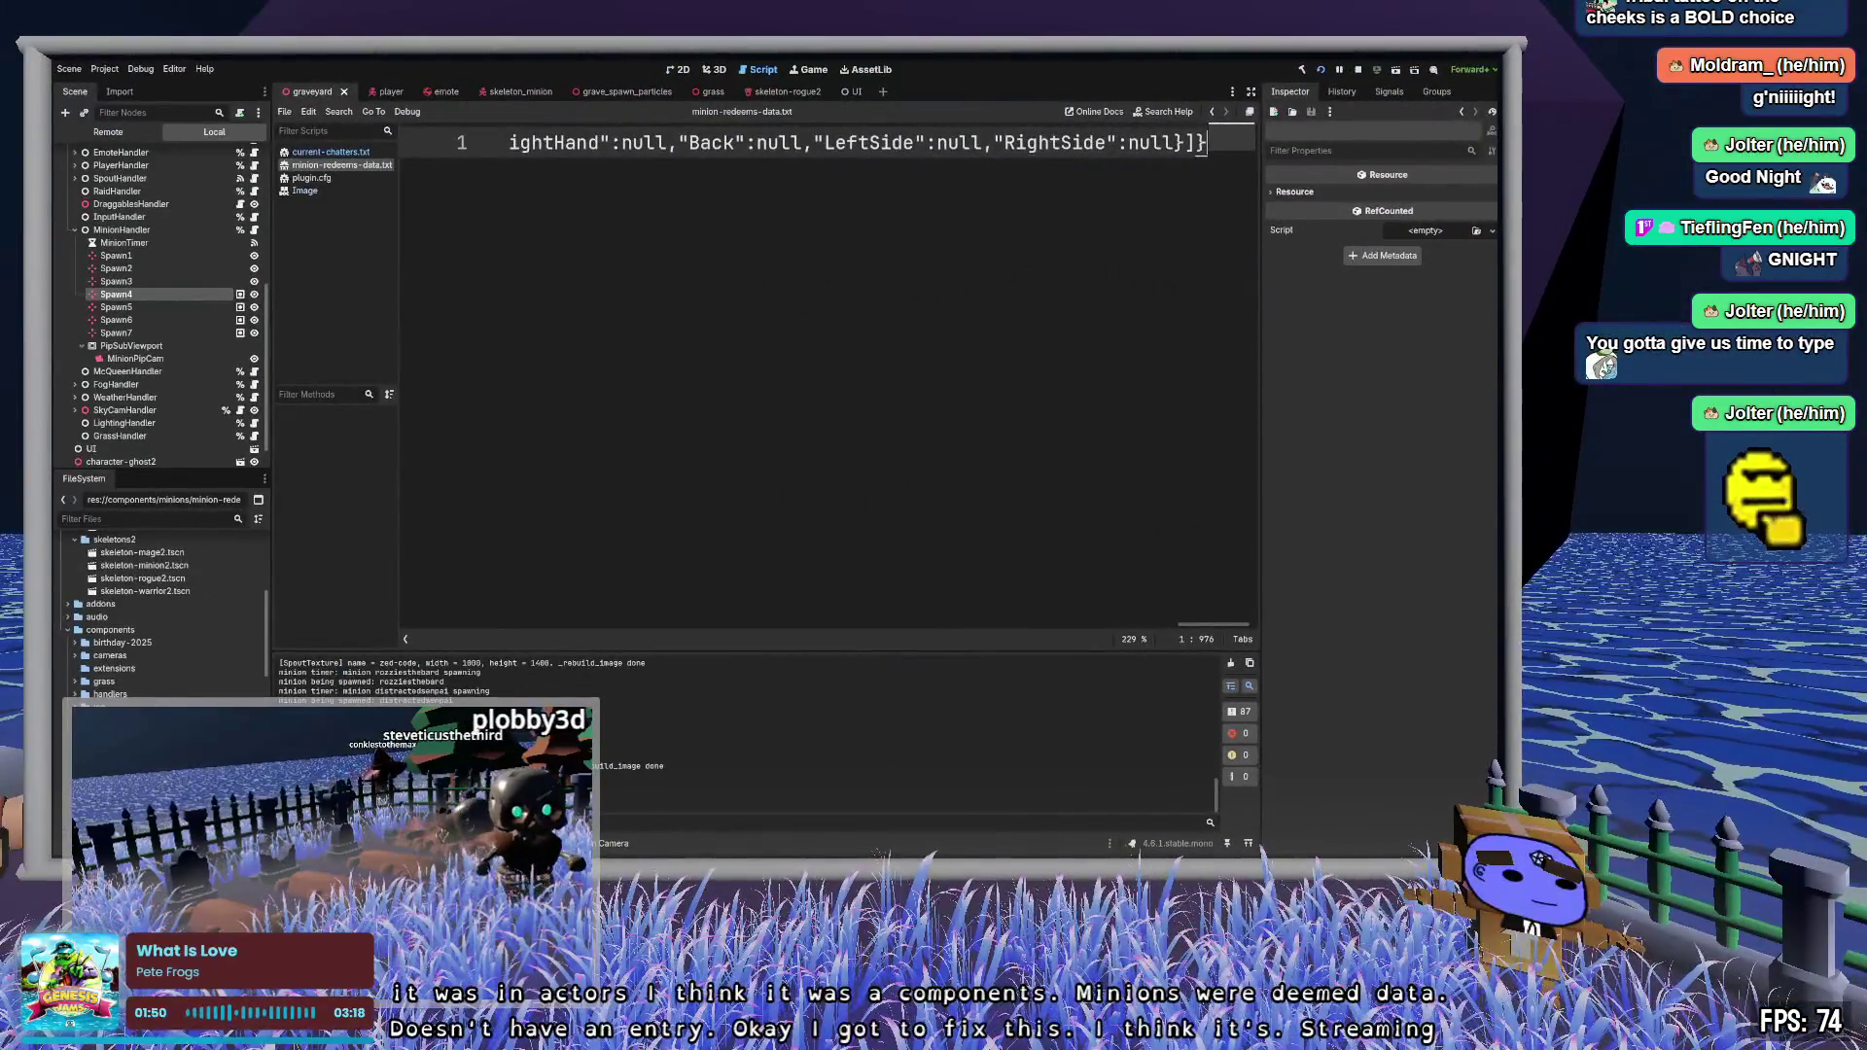
- Switch to Zed to view the full MinionRedeems JSON line
key("alt+Tab")
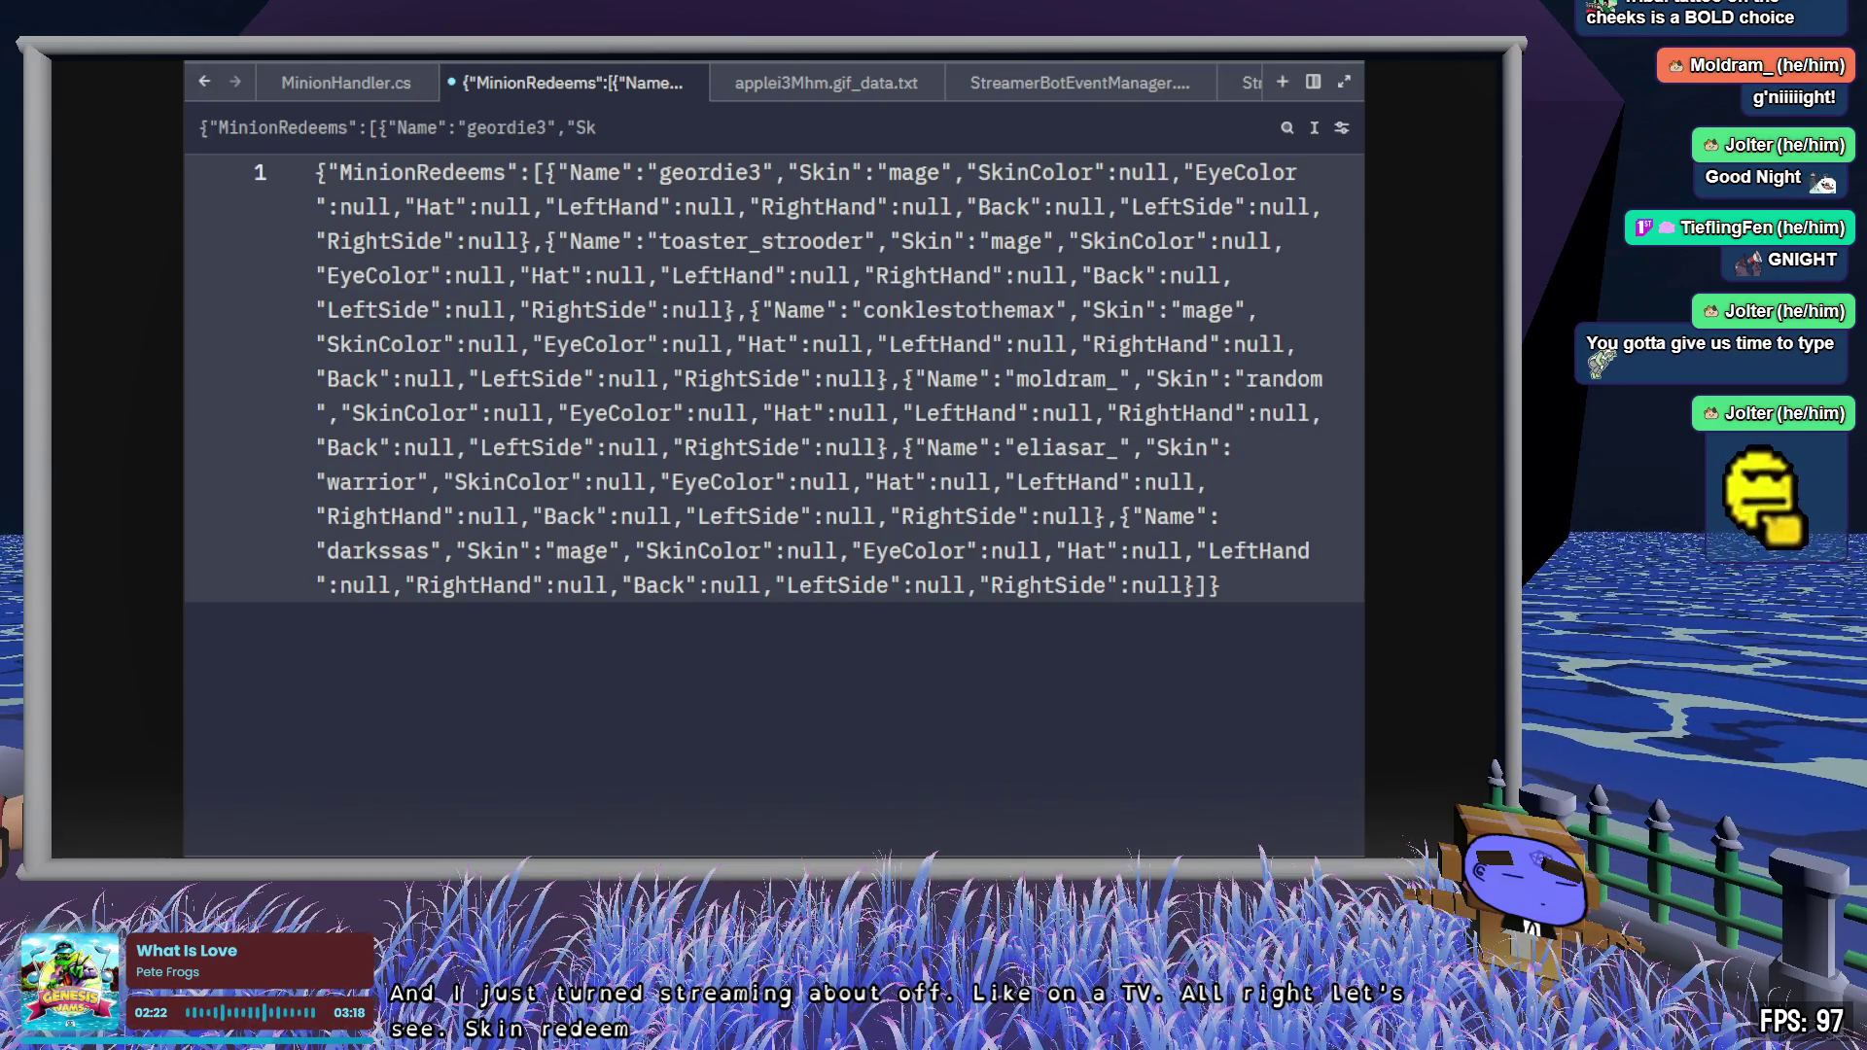
- Return to the Godot editor showing minion-redeems-data.txt
left_click(644, 378)
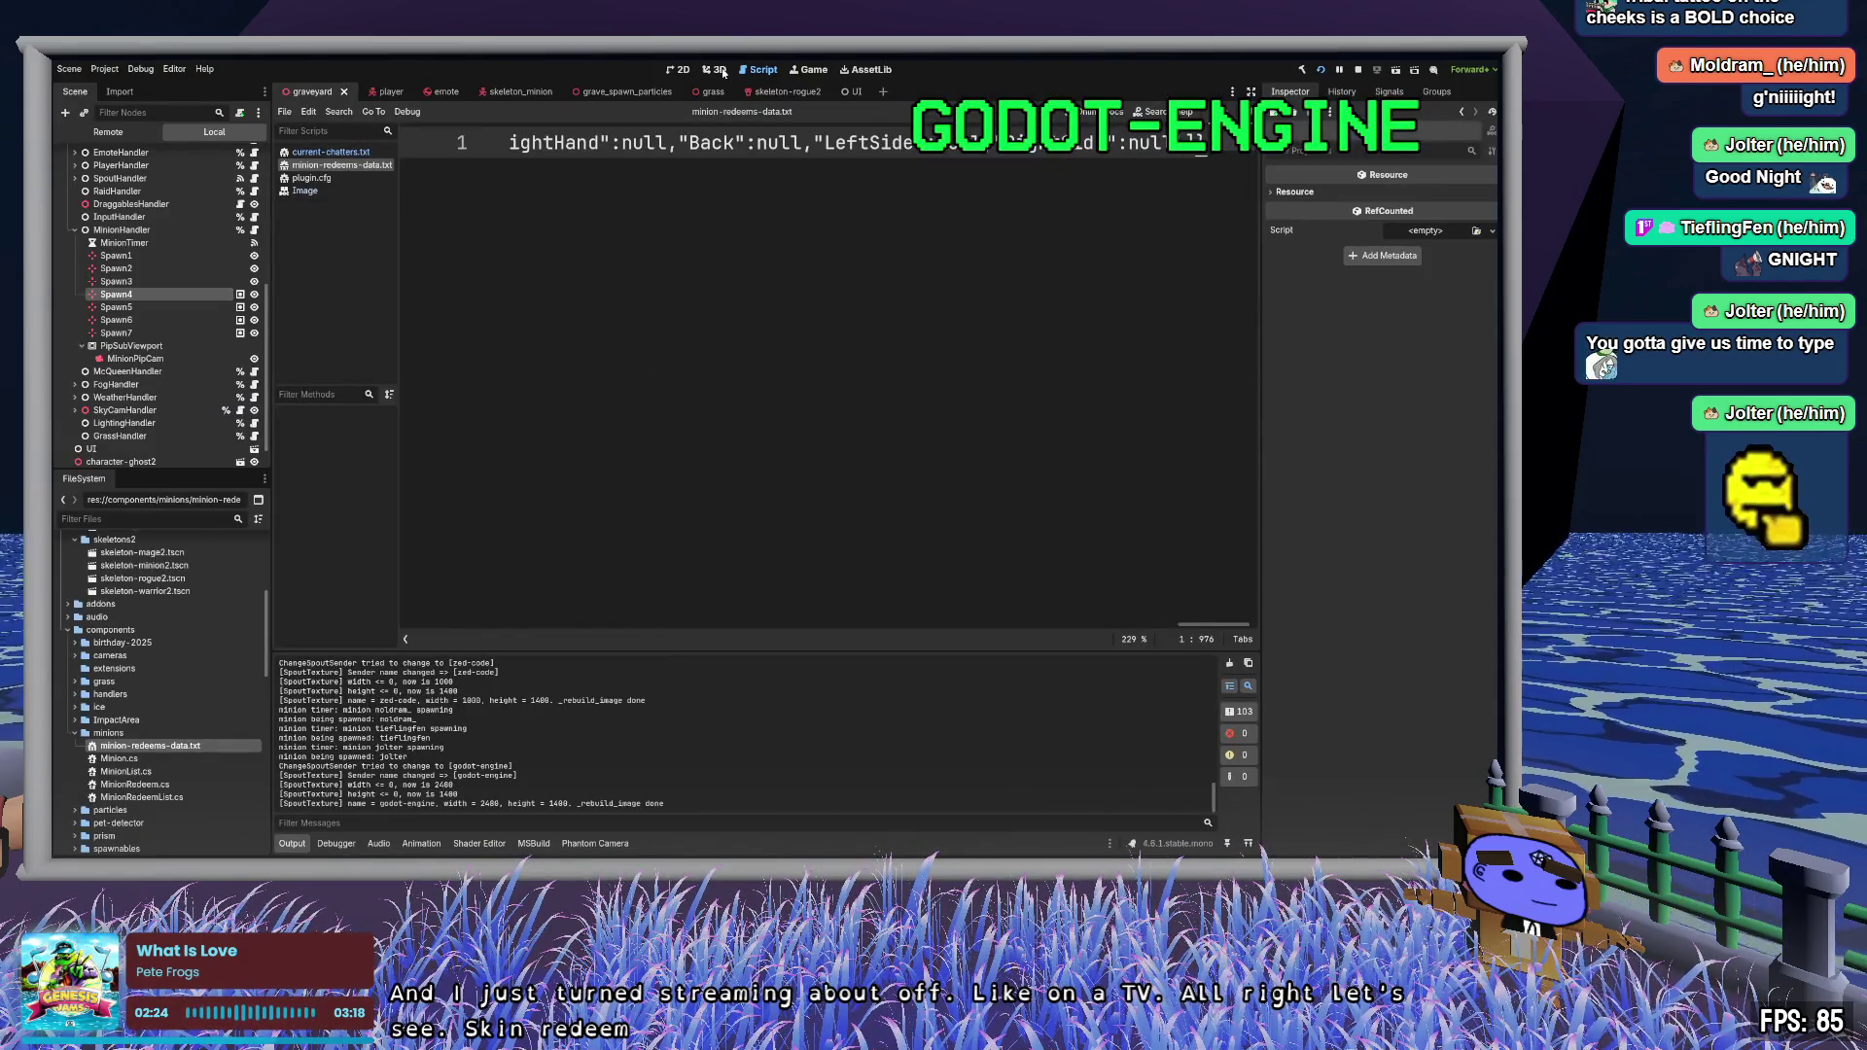
- Select the Tv node in the graveyard 3D scene and expand its Channels element 3 'streamer'
left_click(723, 72)
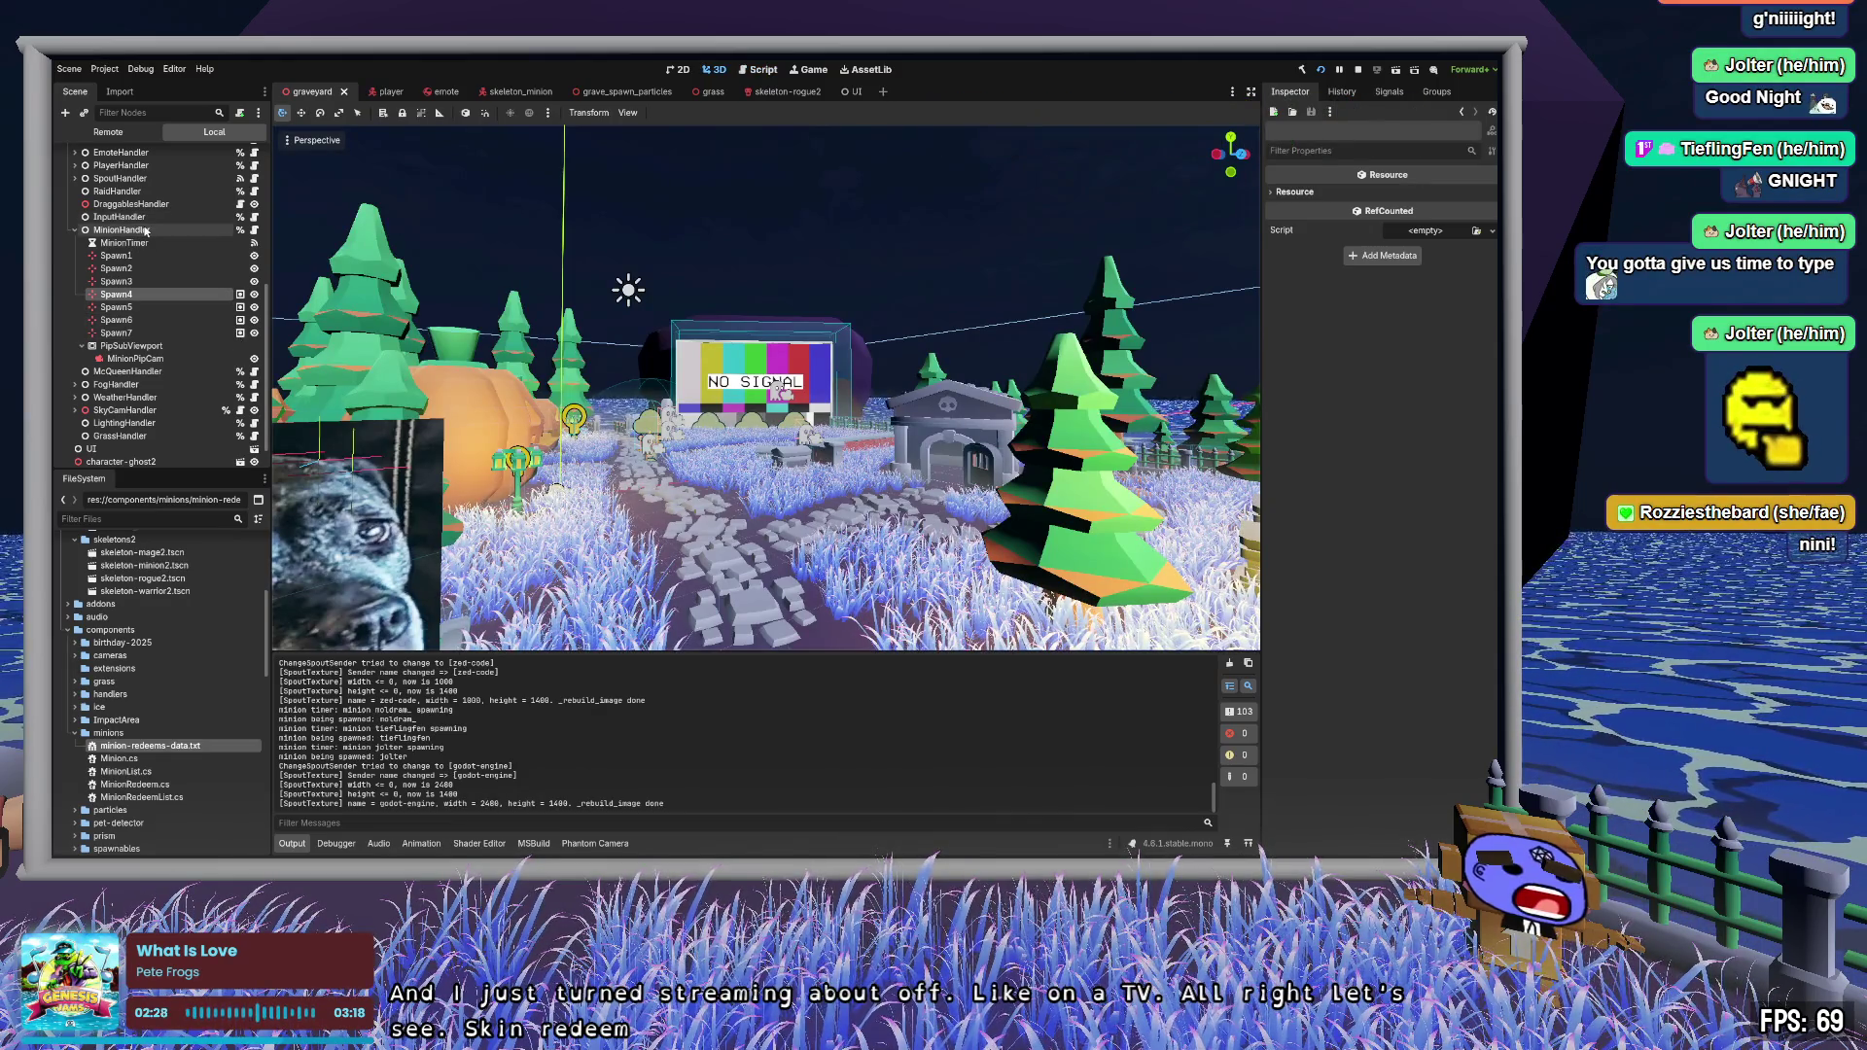
scroll(148, 219, "up", 5)
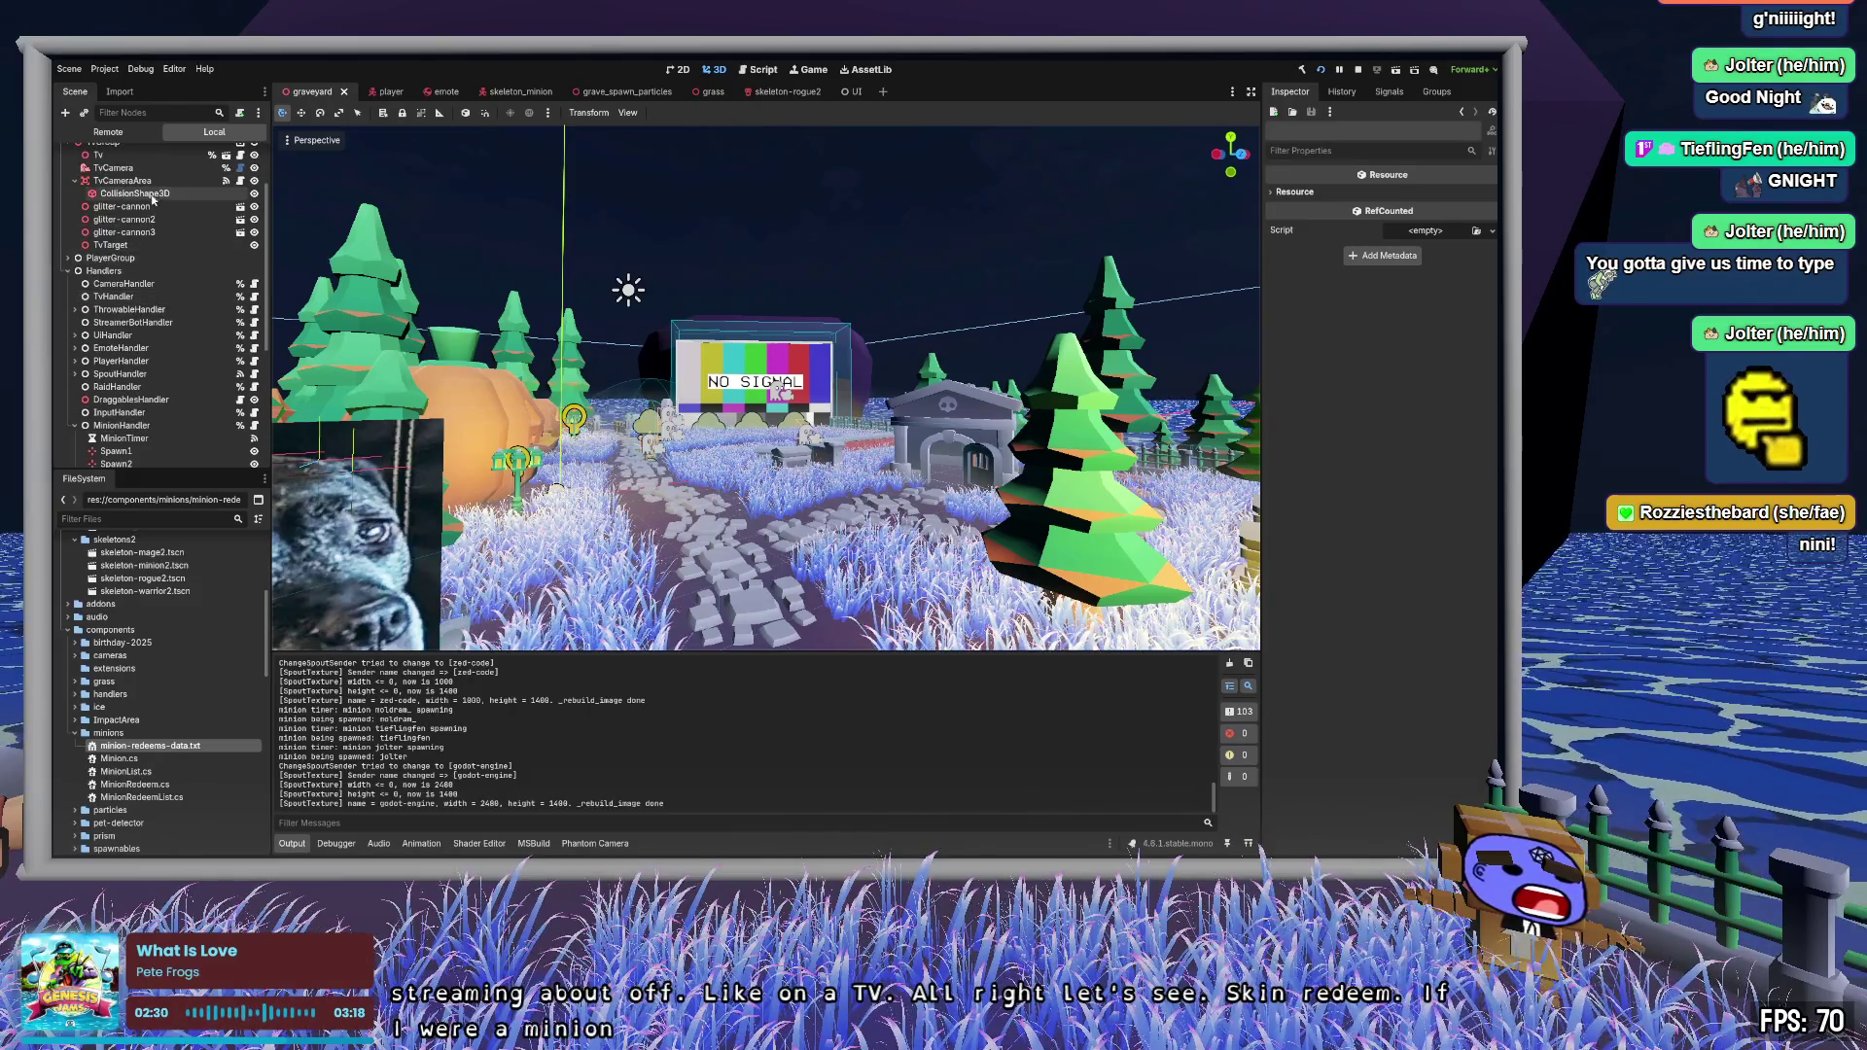
left_click(98, 154)
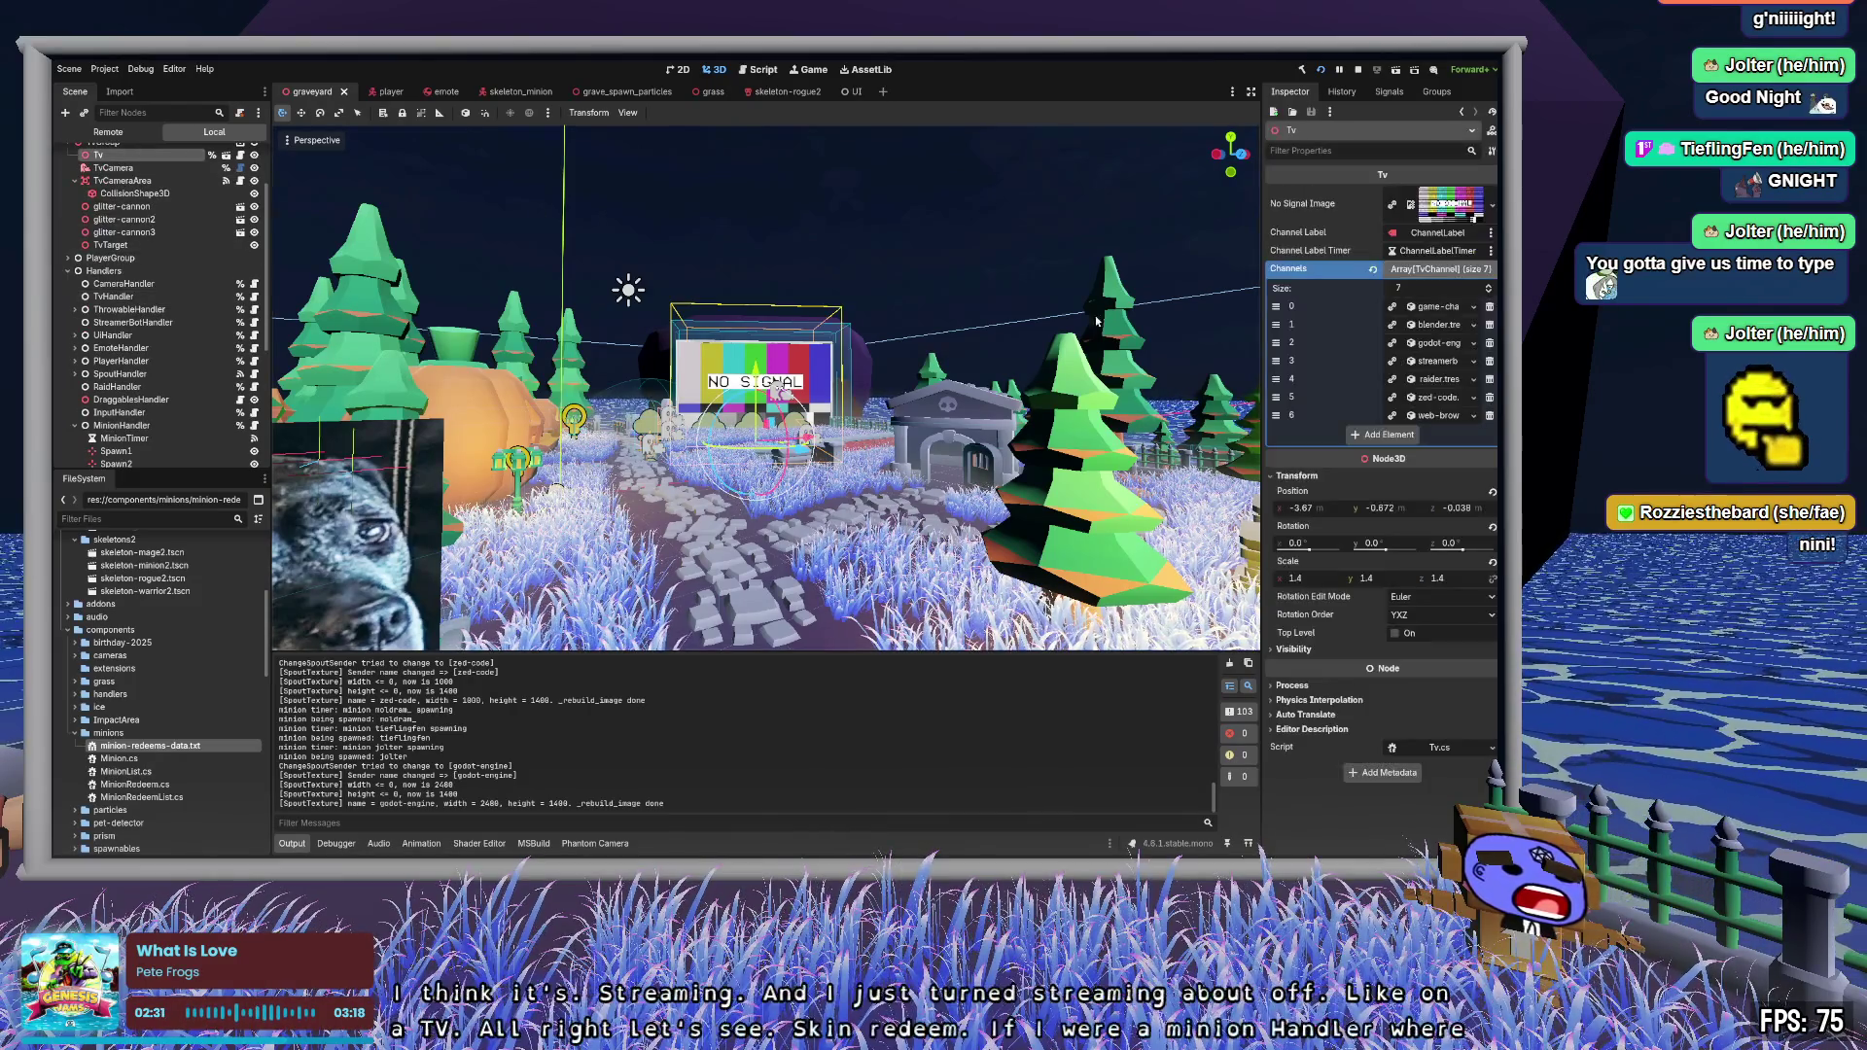
left_click(1446, 364)
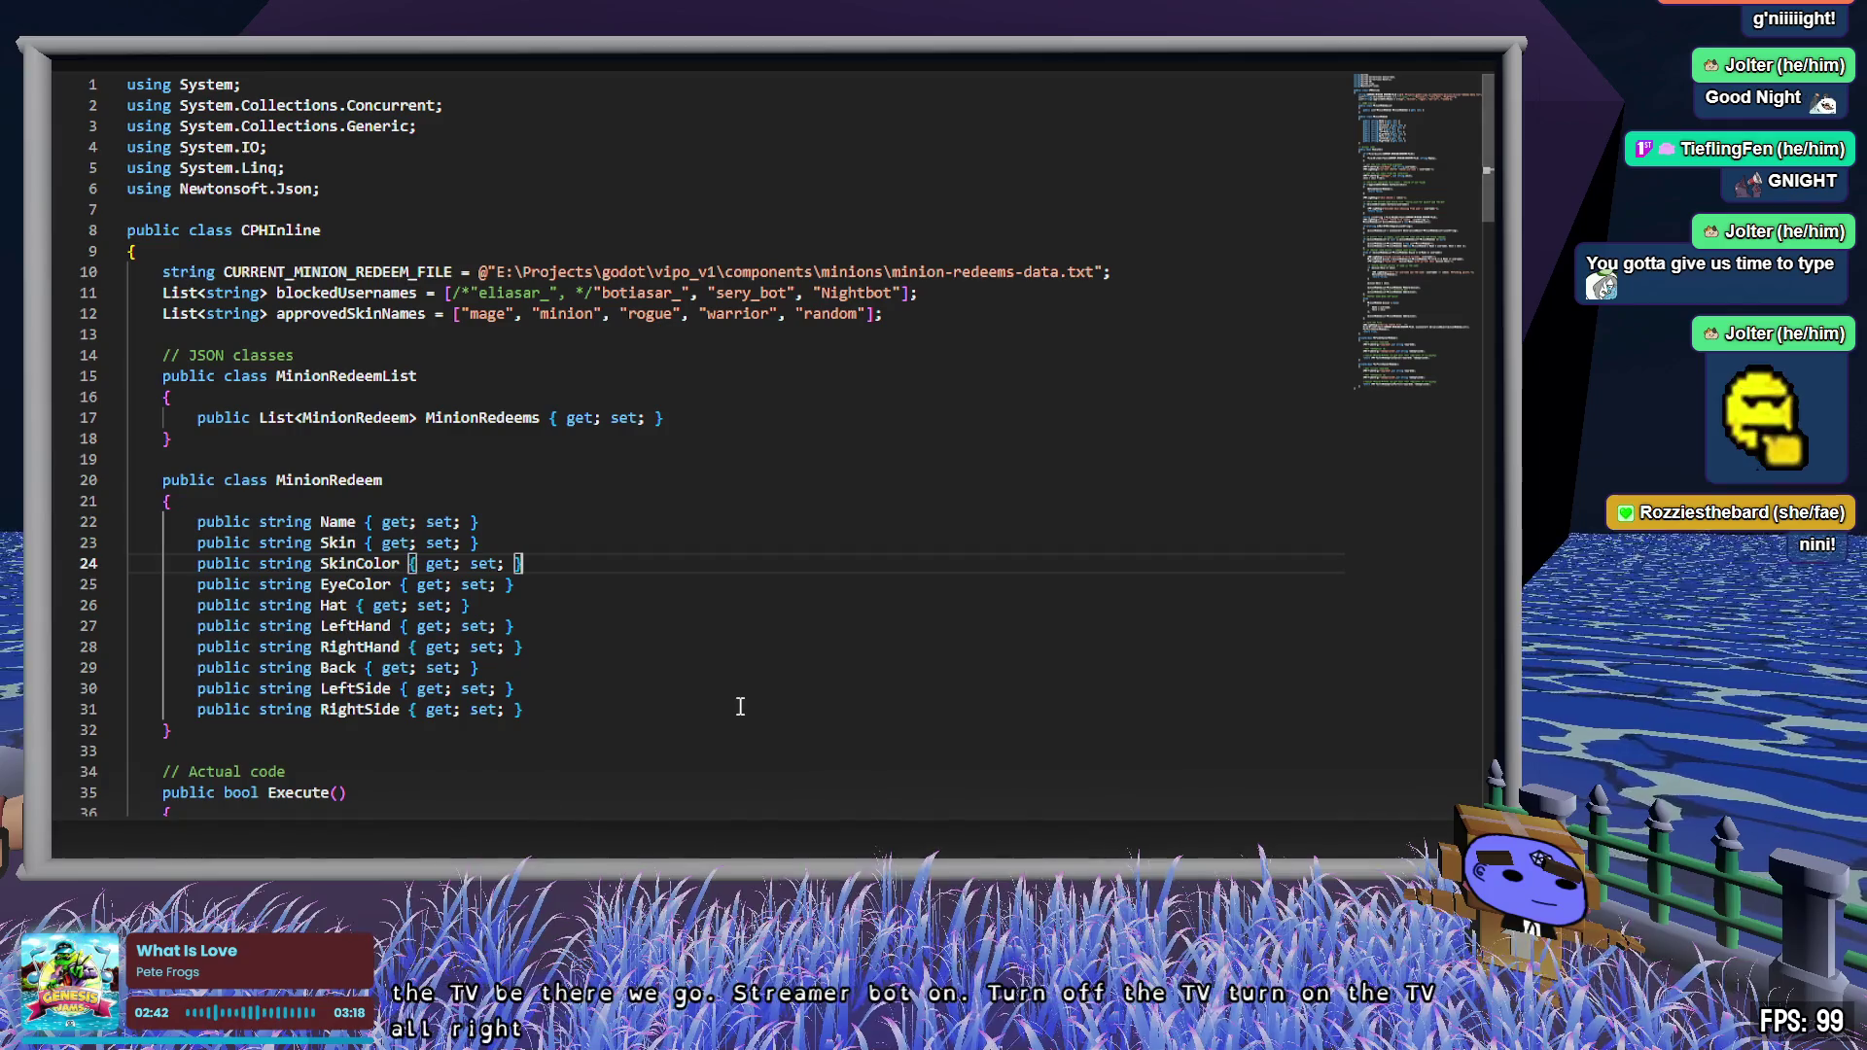
- Inspect the approvedSkinNames list, including its mage entry, and highlight where it is used
scroll(625, 320, "down", 2)
left_click(501, 205)
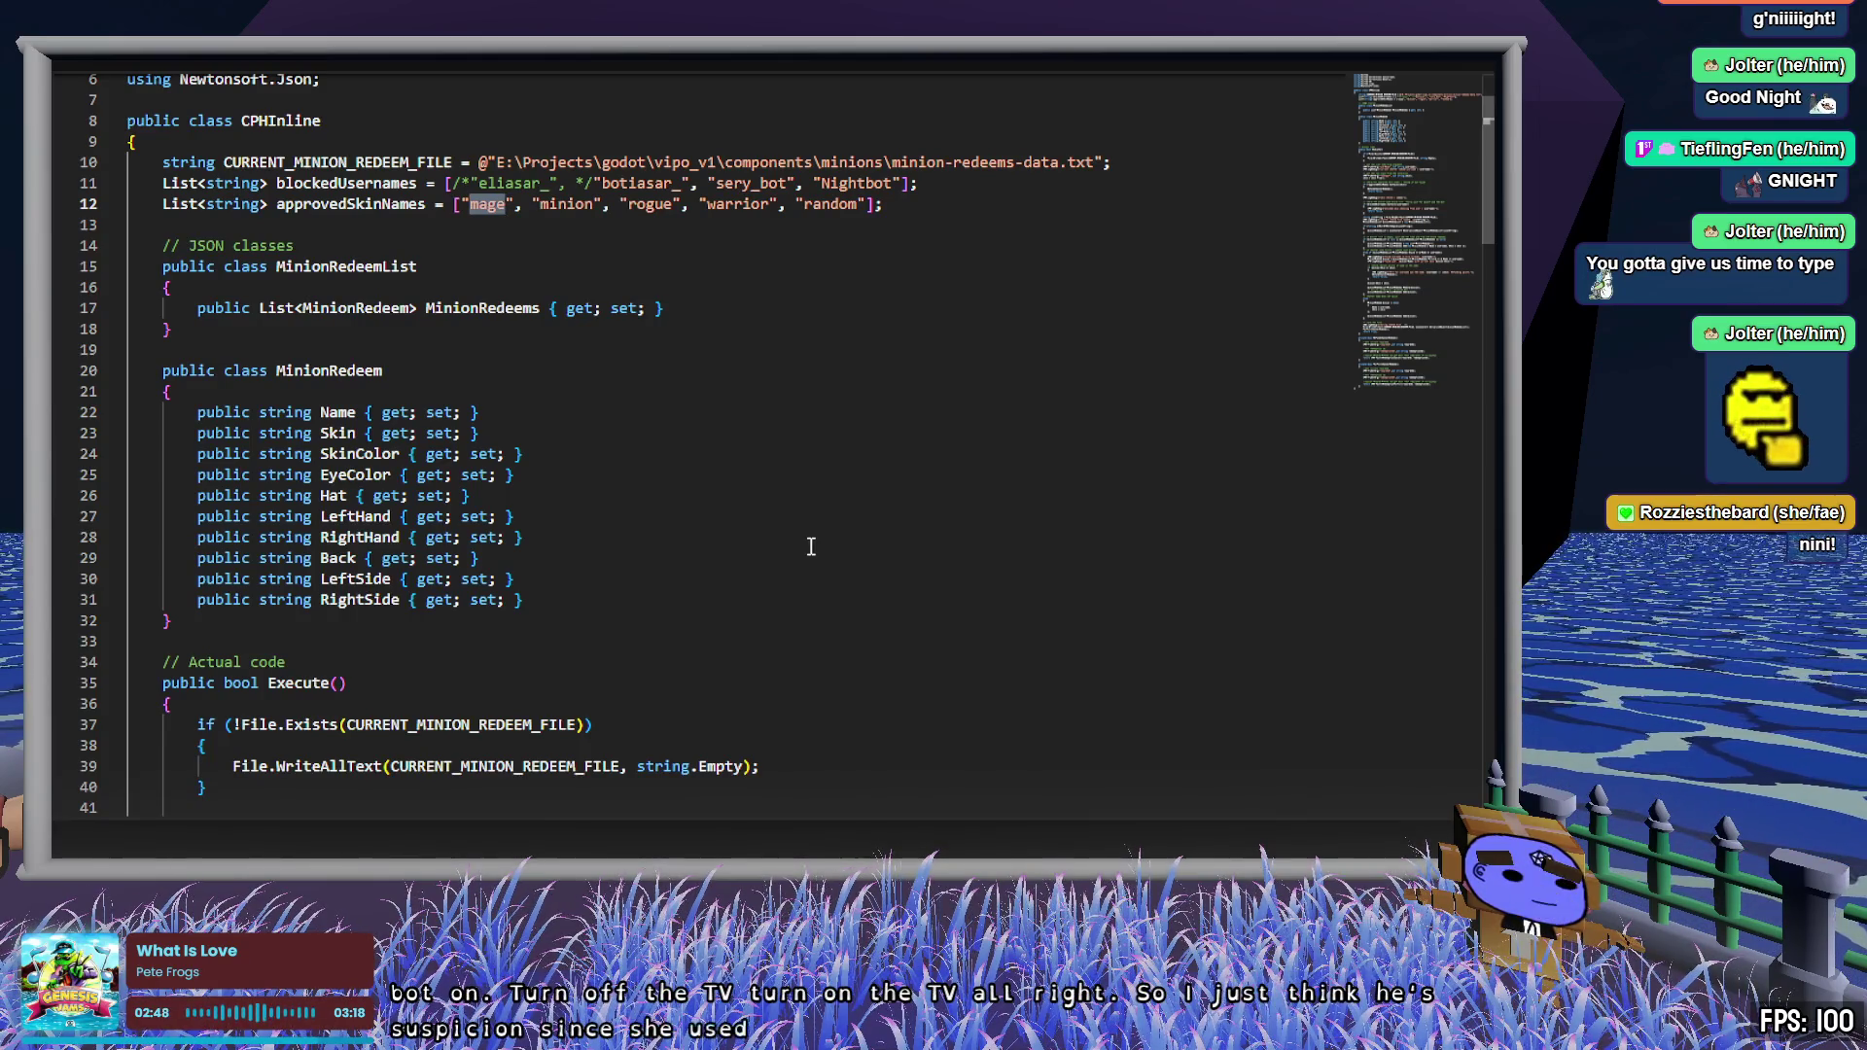
scroll(811, 546, "down", 1)
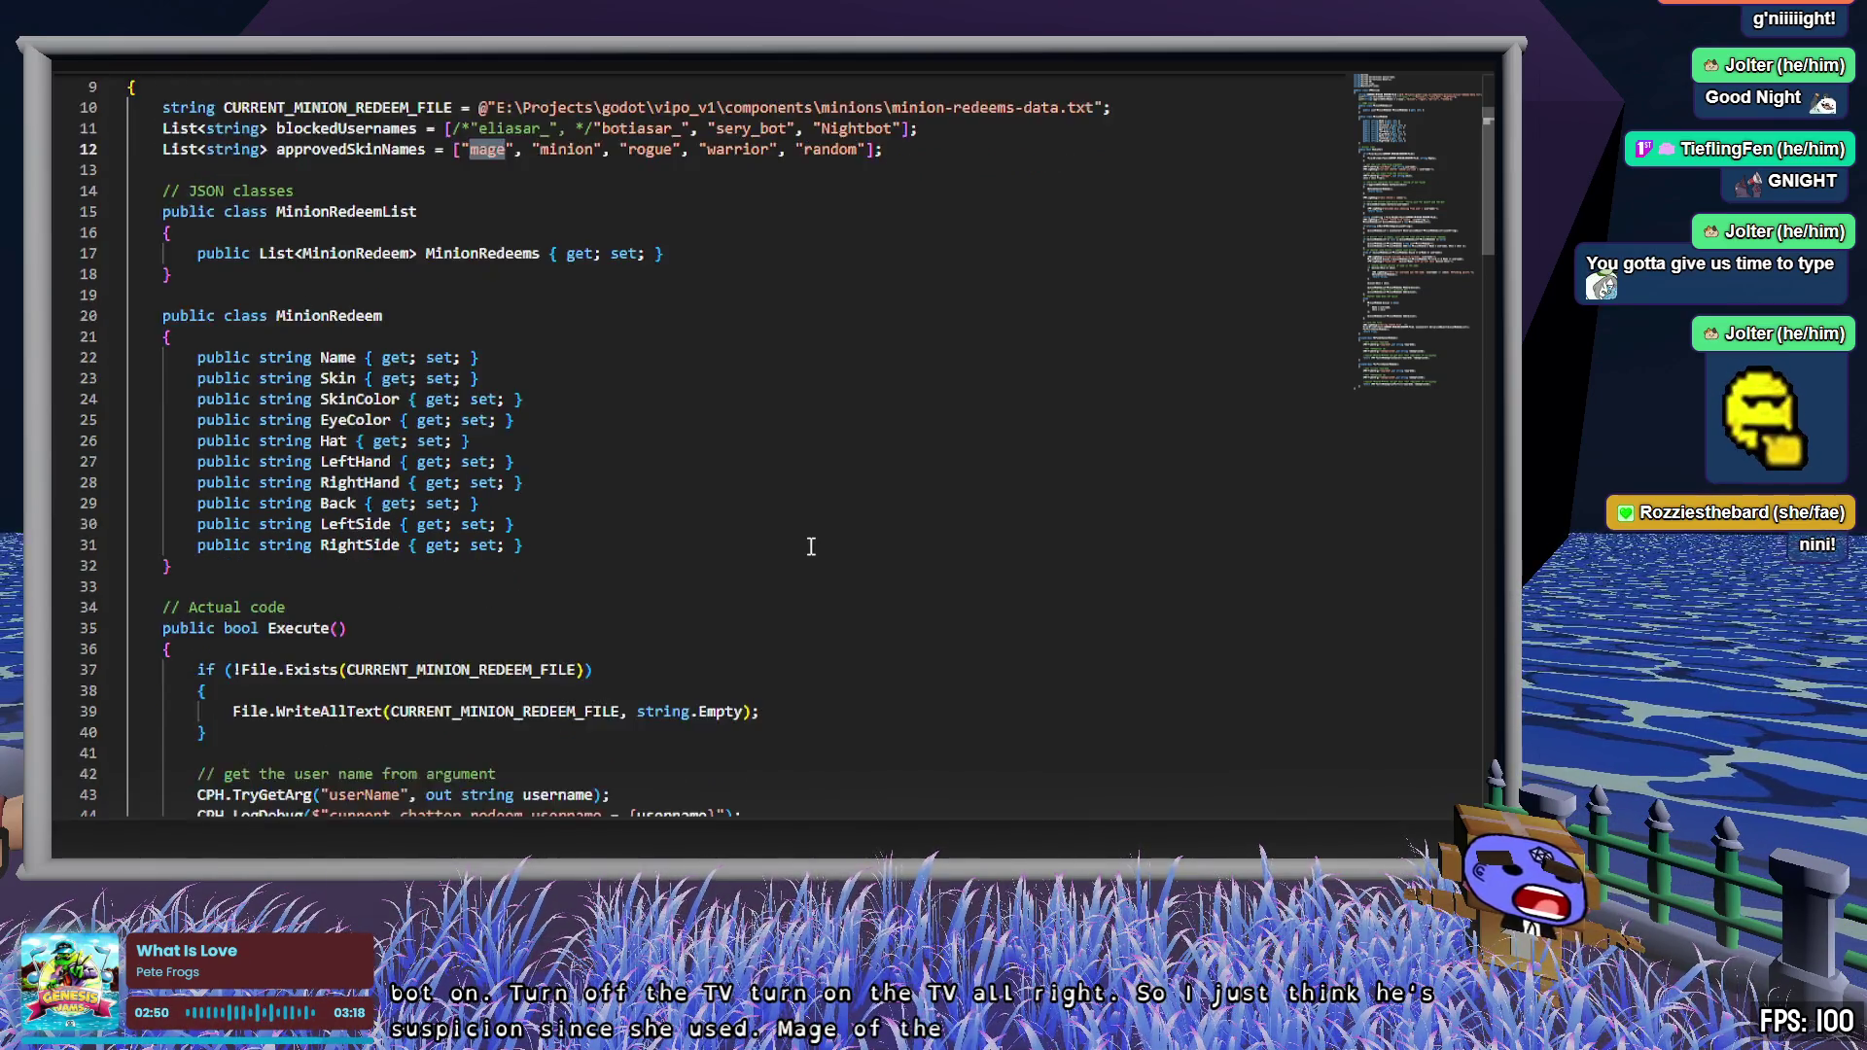
scroll(811, 547, "down", 4)
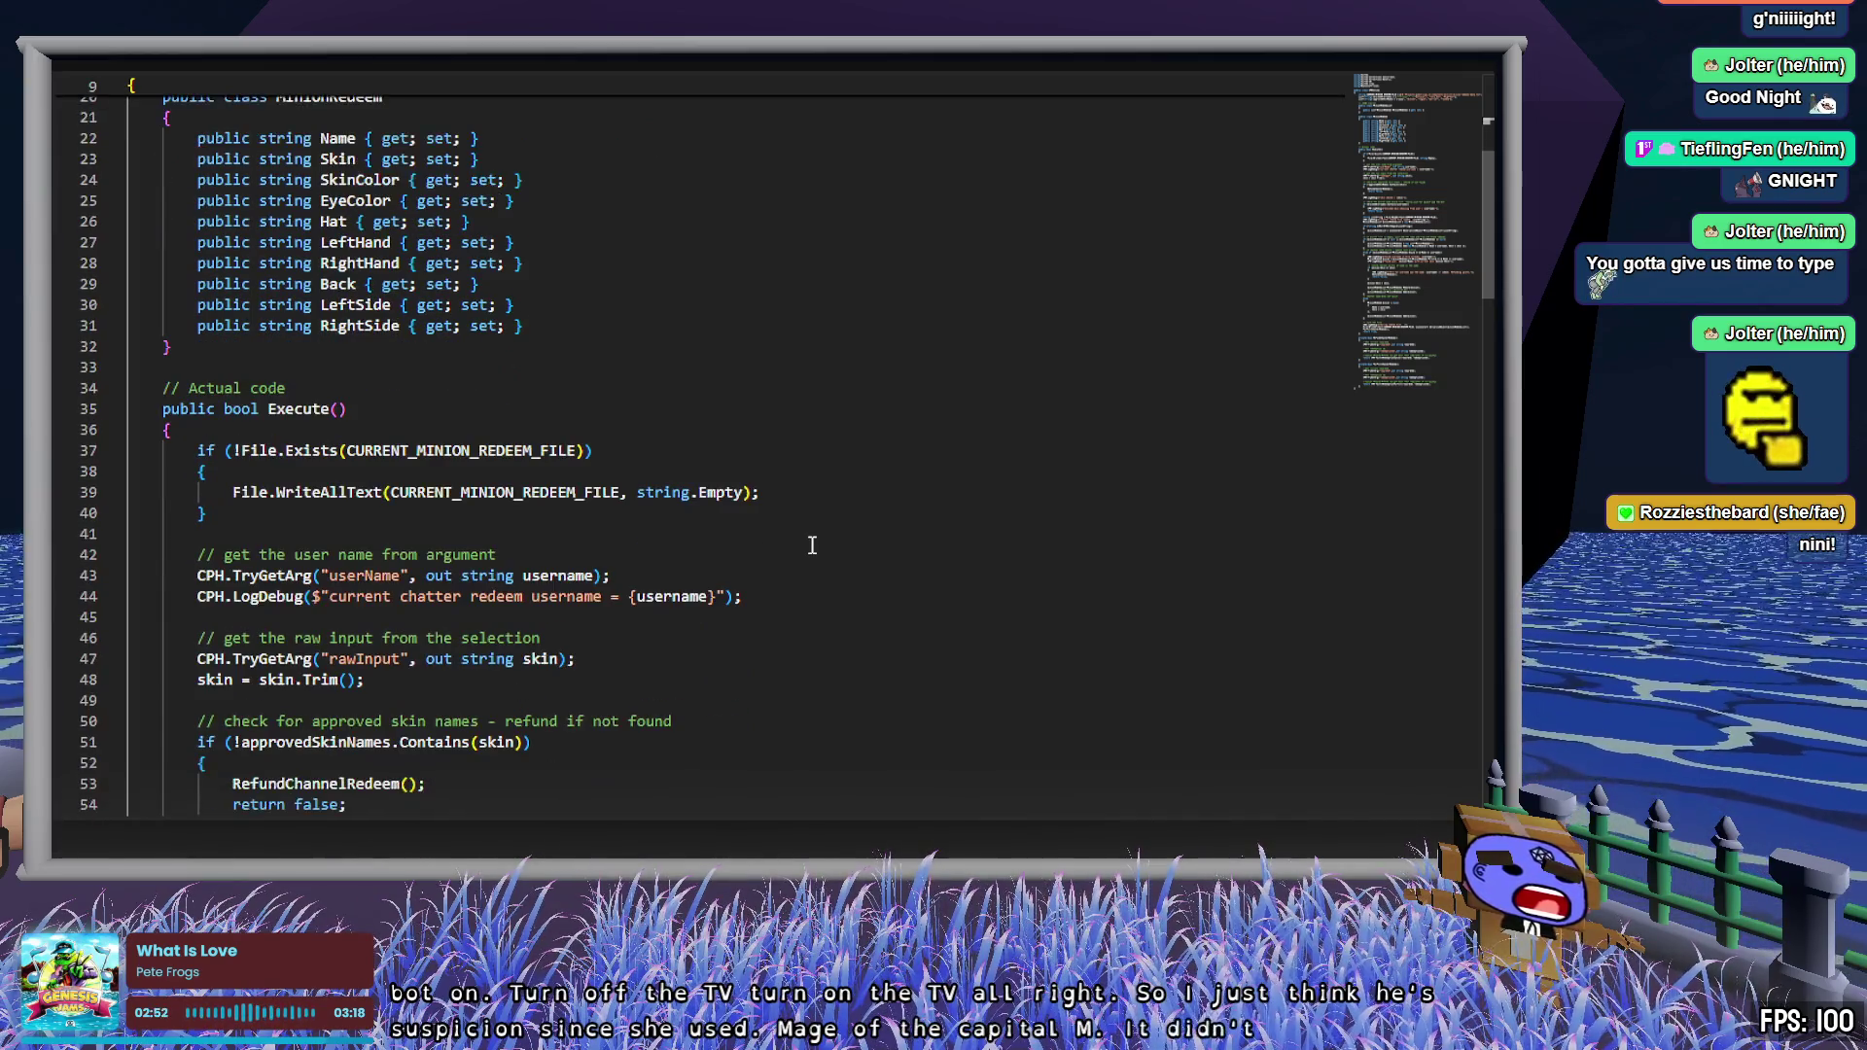
scroll(825, 534, "up", 7)
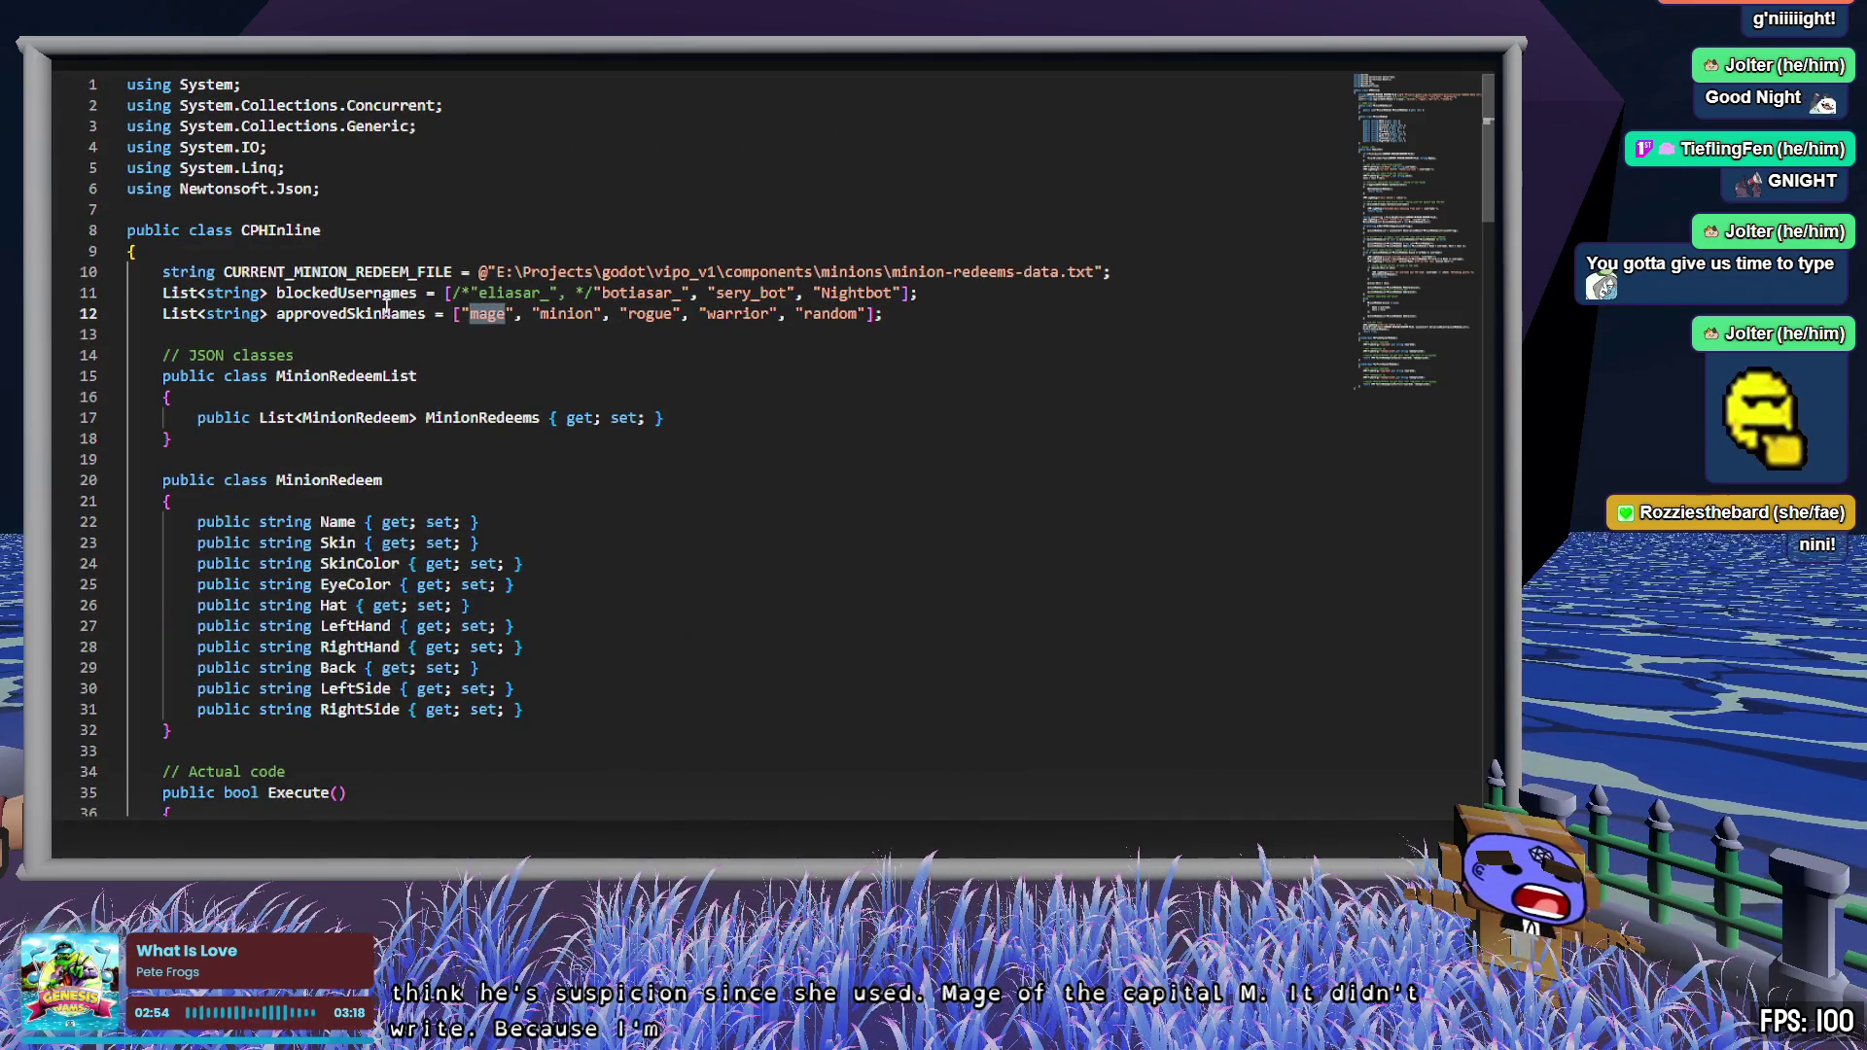
double_click(386, 308)
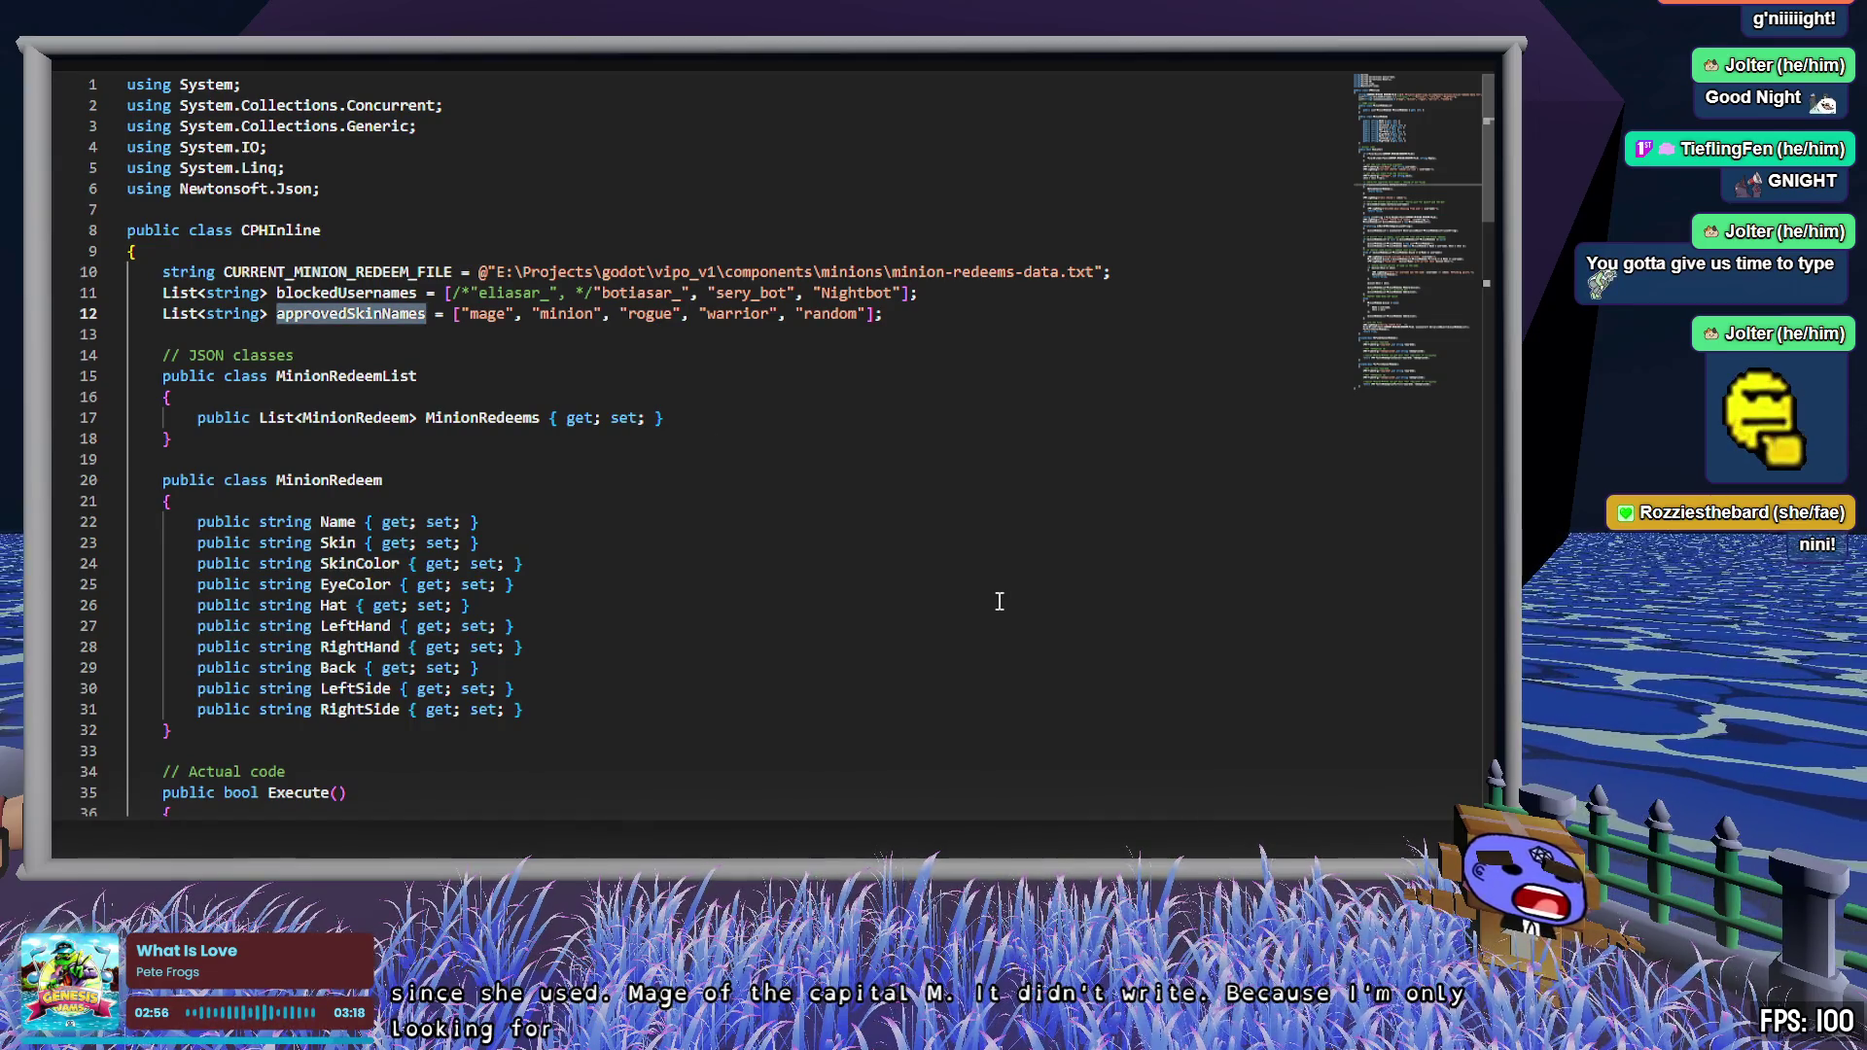
scroll(995, 595, "down", 10)
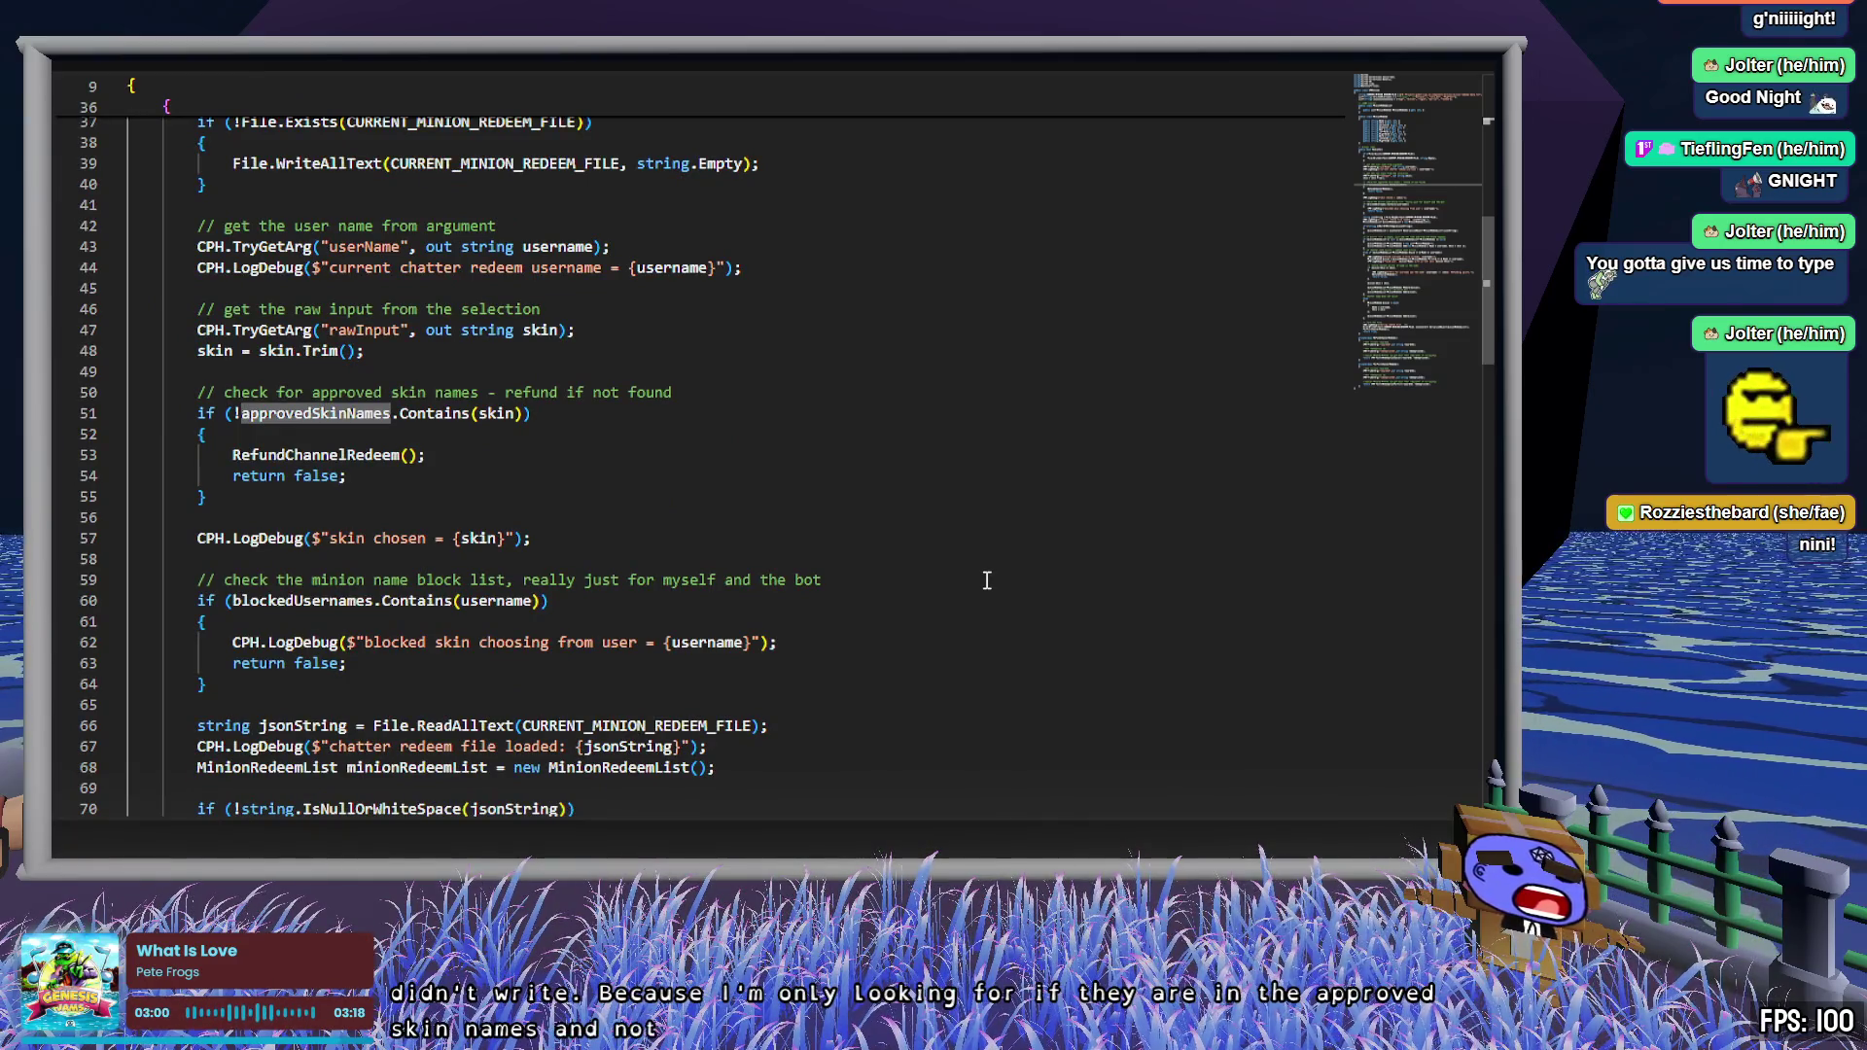
scroll(987, 580, "down", 3)
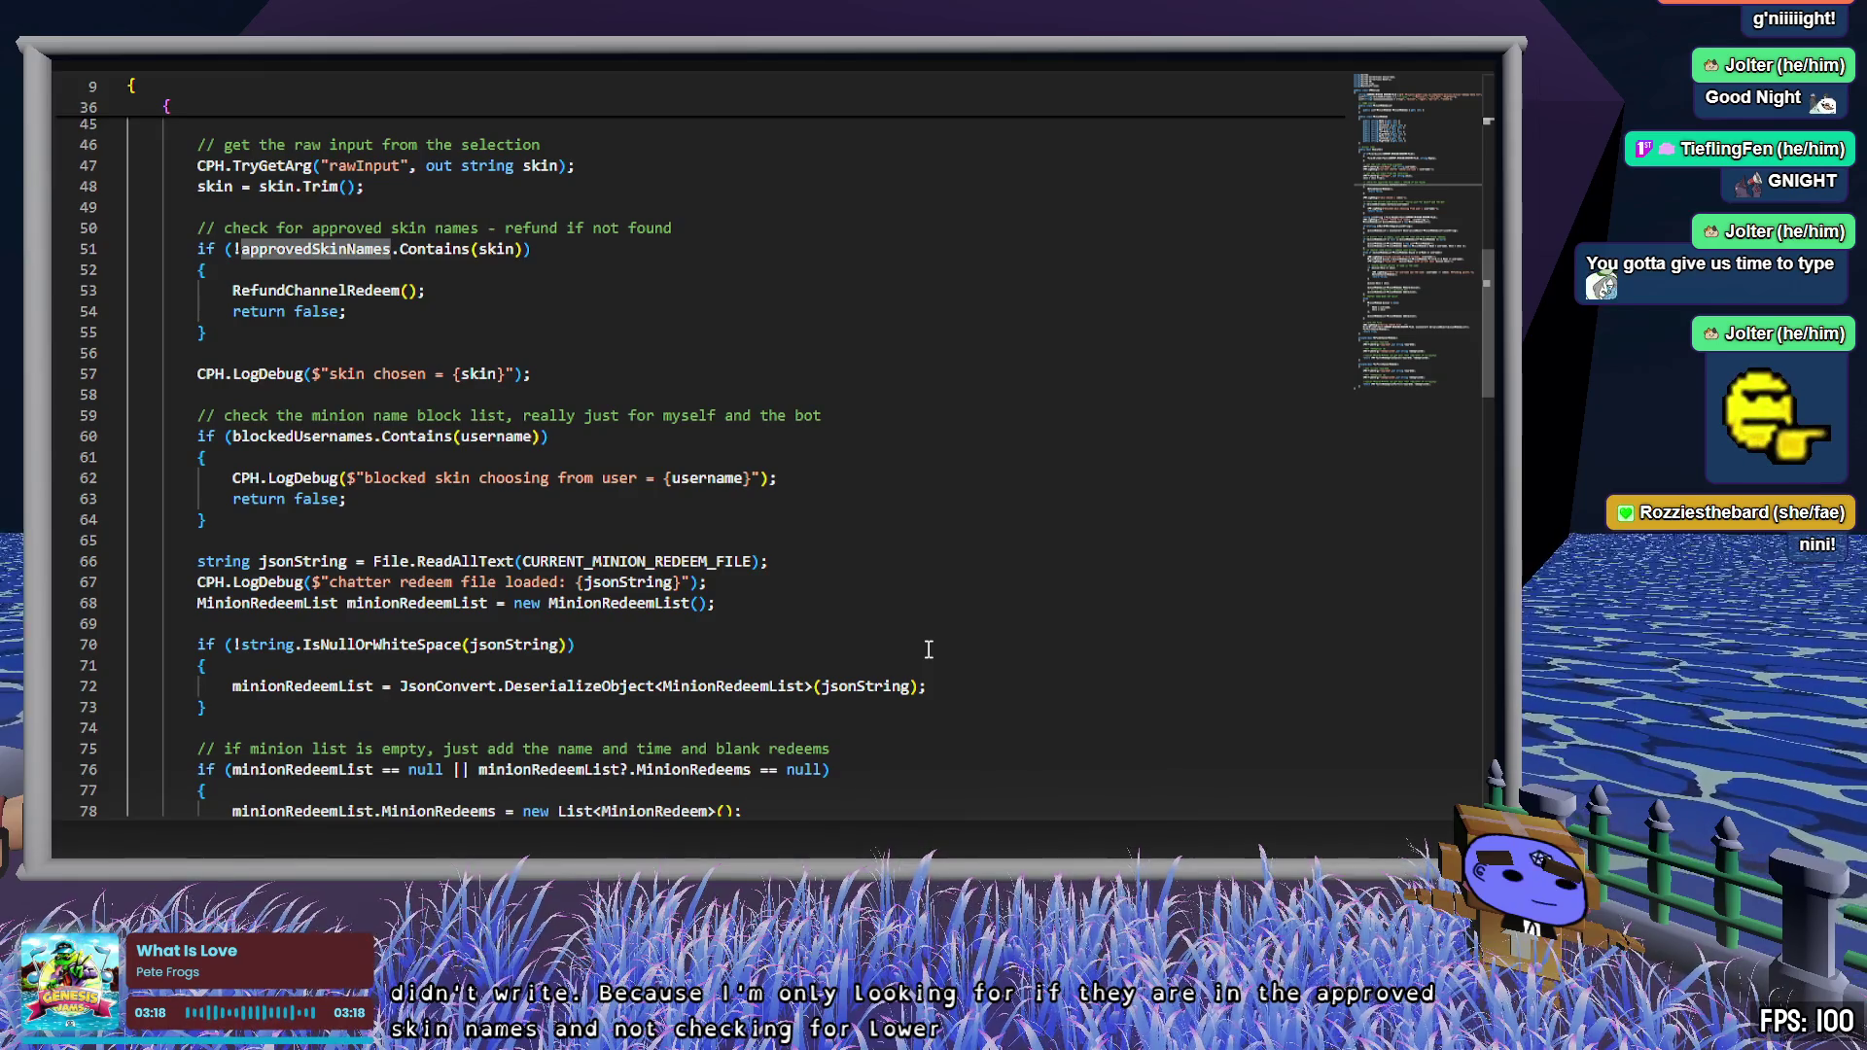
scroll(931, 648, "up", 4)
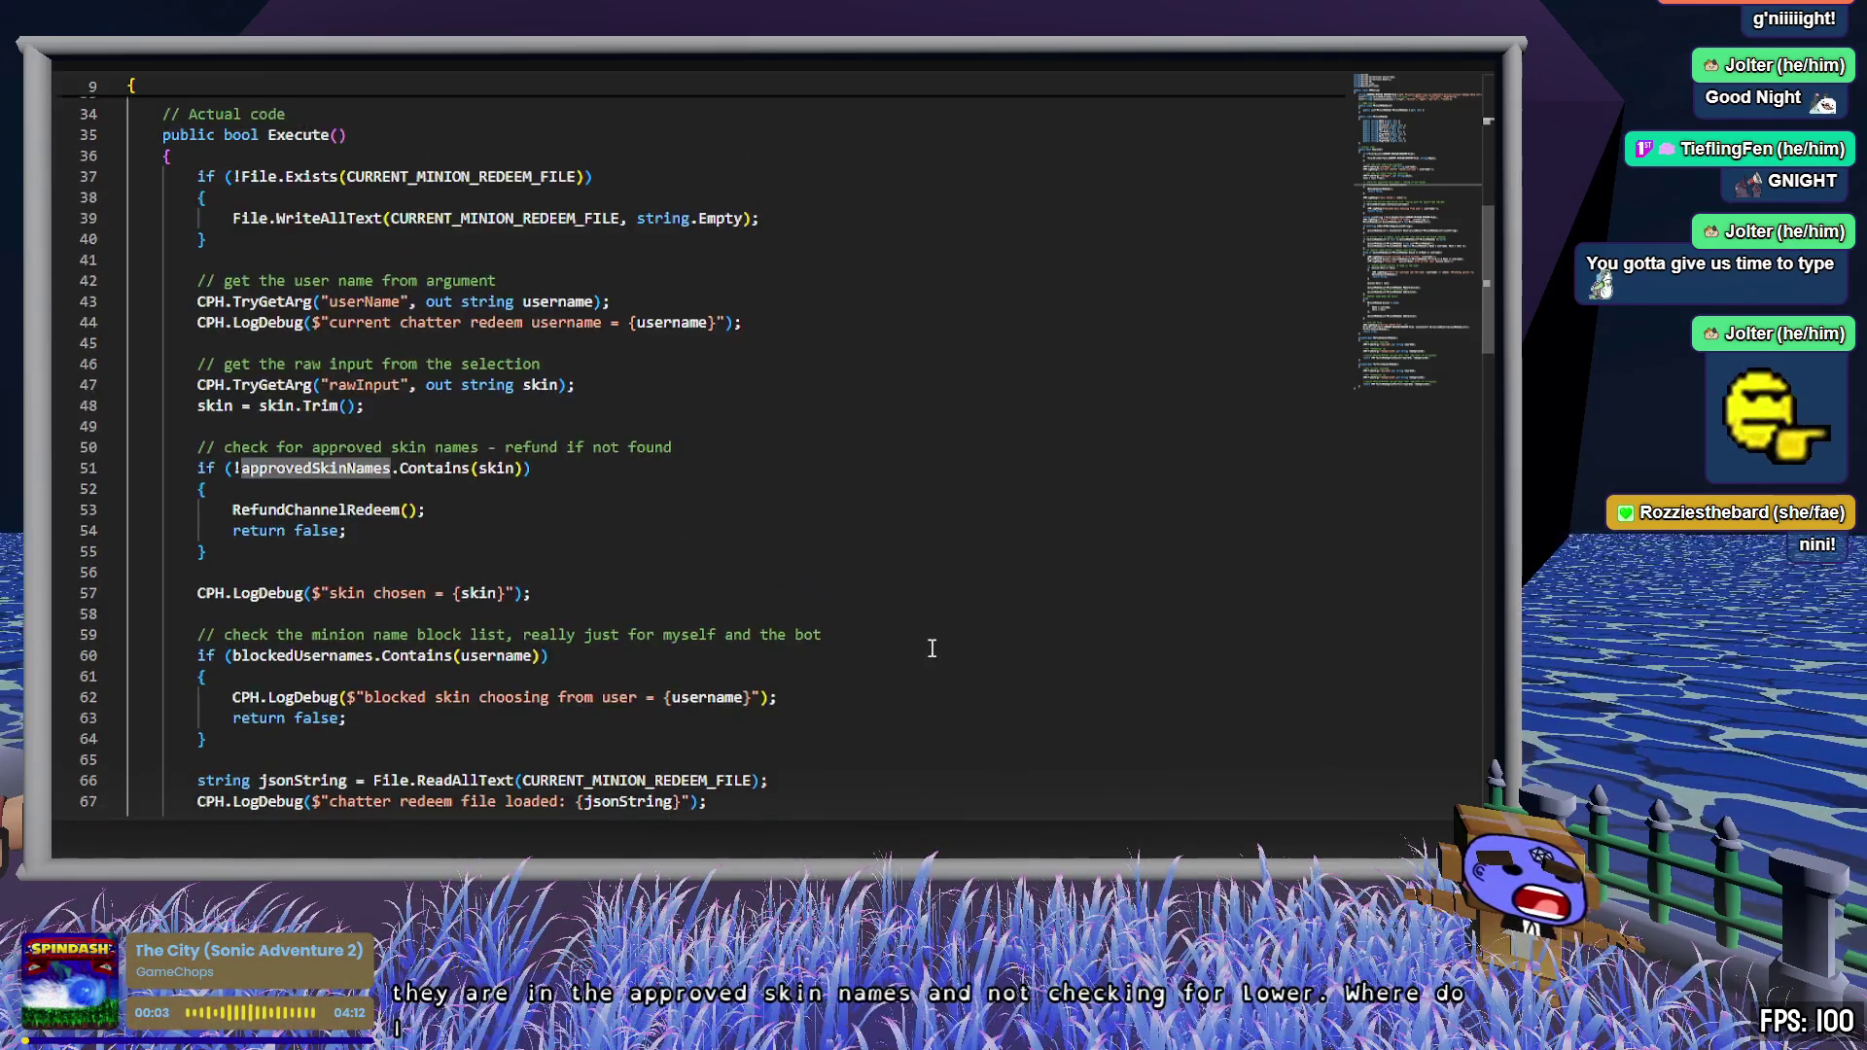
- Change the line 51 check to approvedSkinNames.Contains(skin.ToLower())
left_click(516, 468)
scroll(1149, 598, "up", 2)
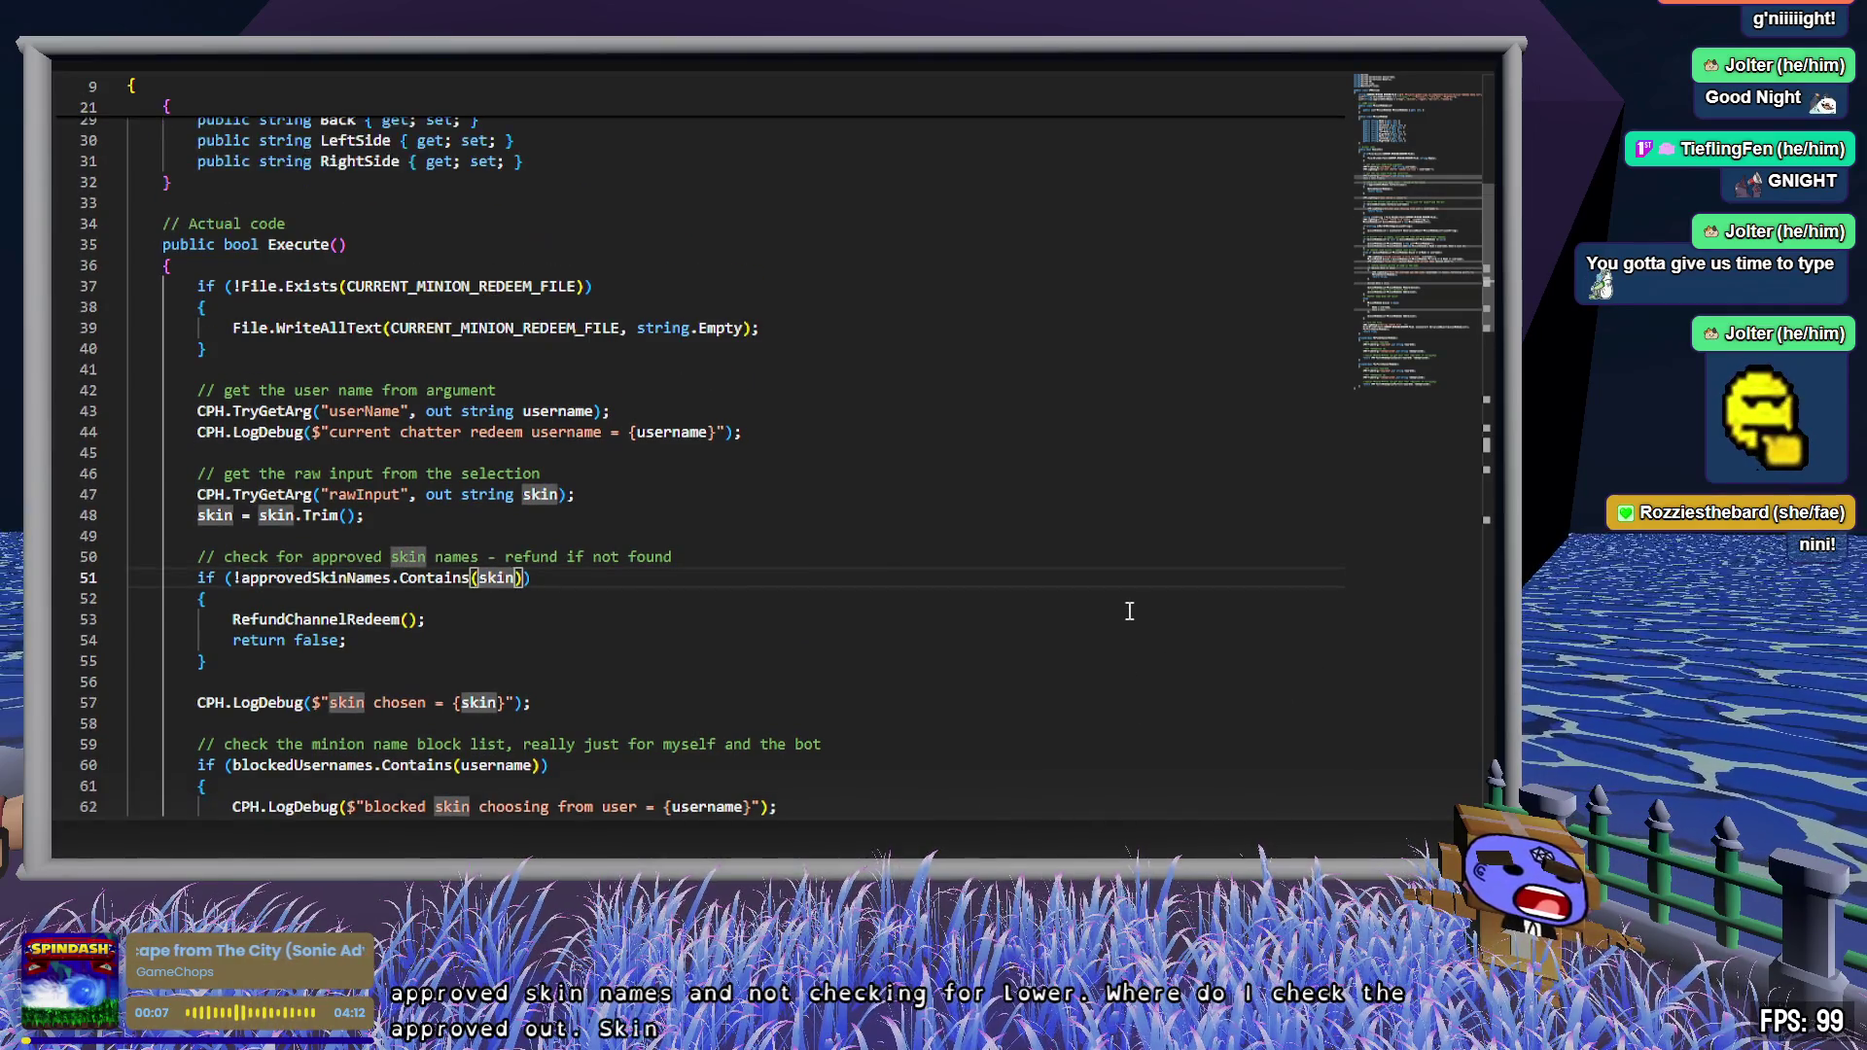
type(".ToLower()")
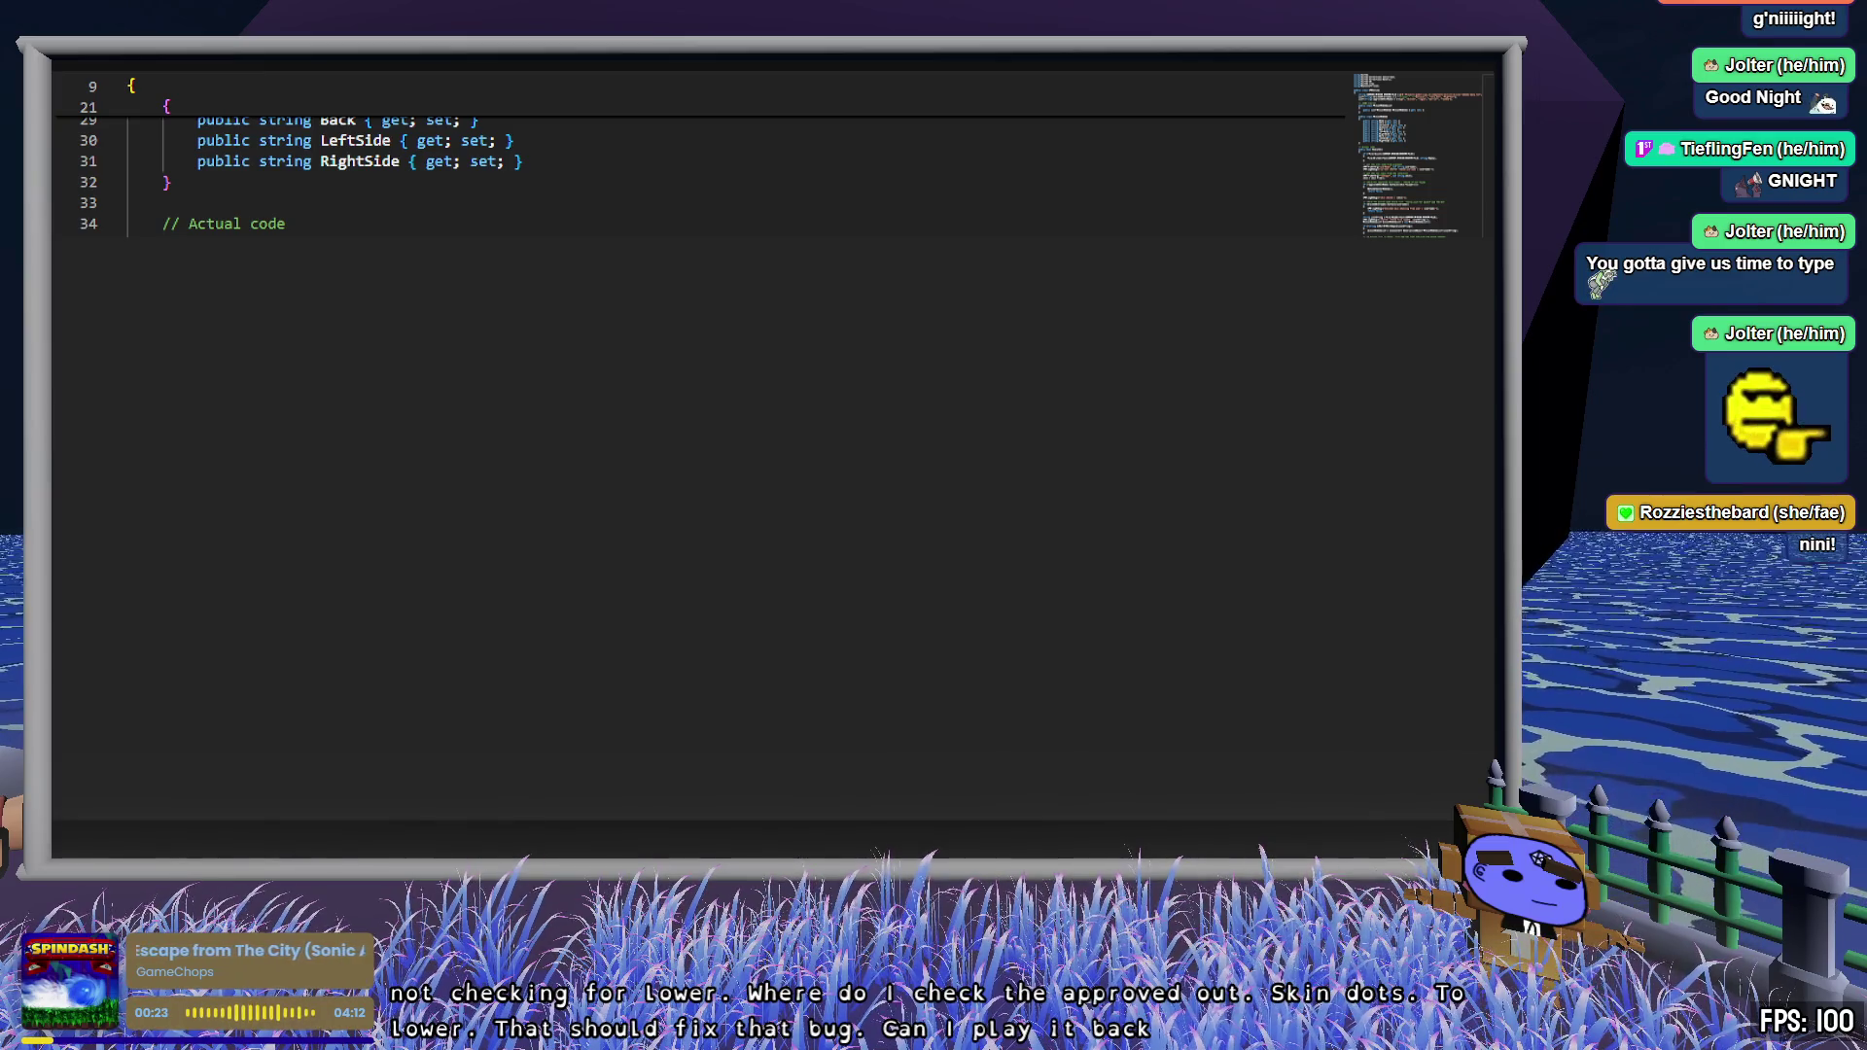
key("alt+Tab")
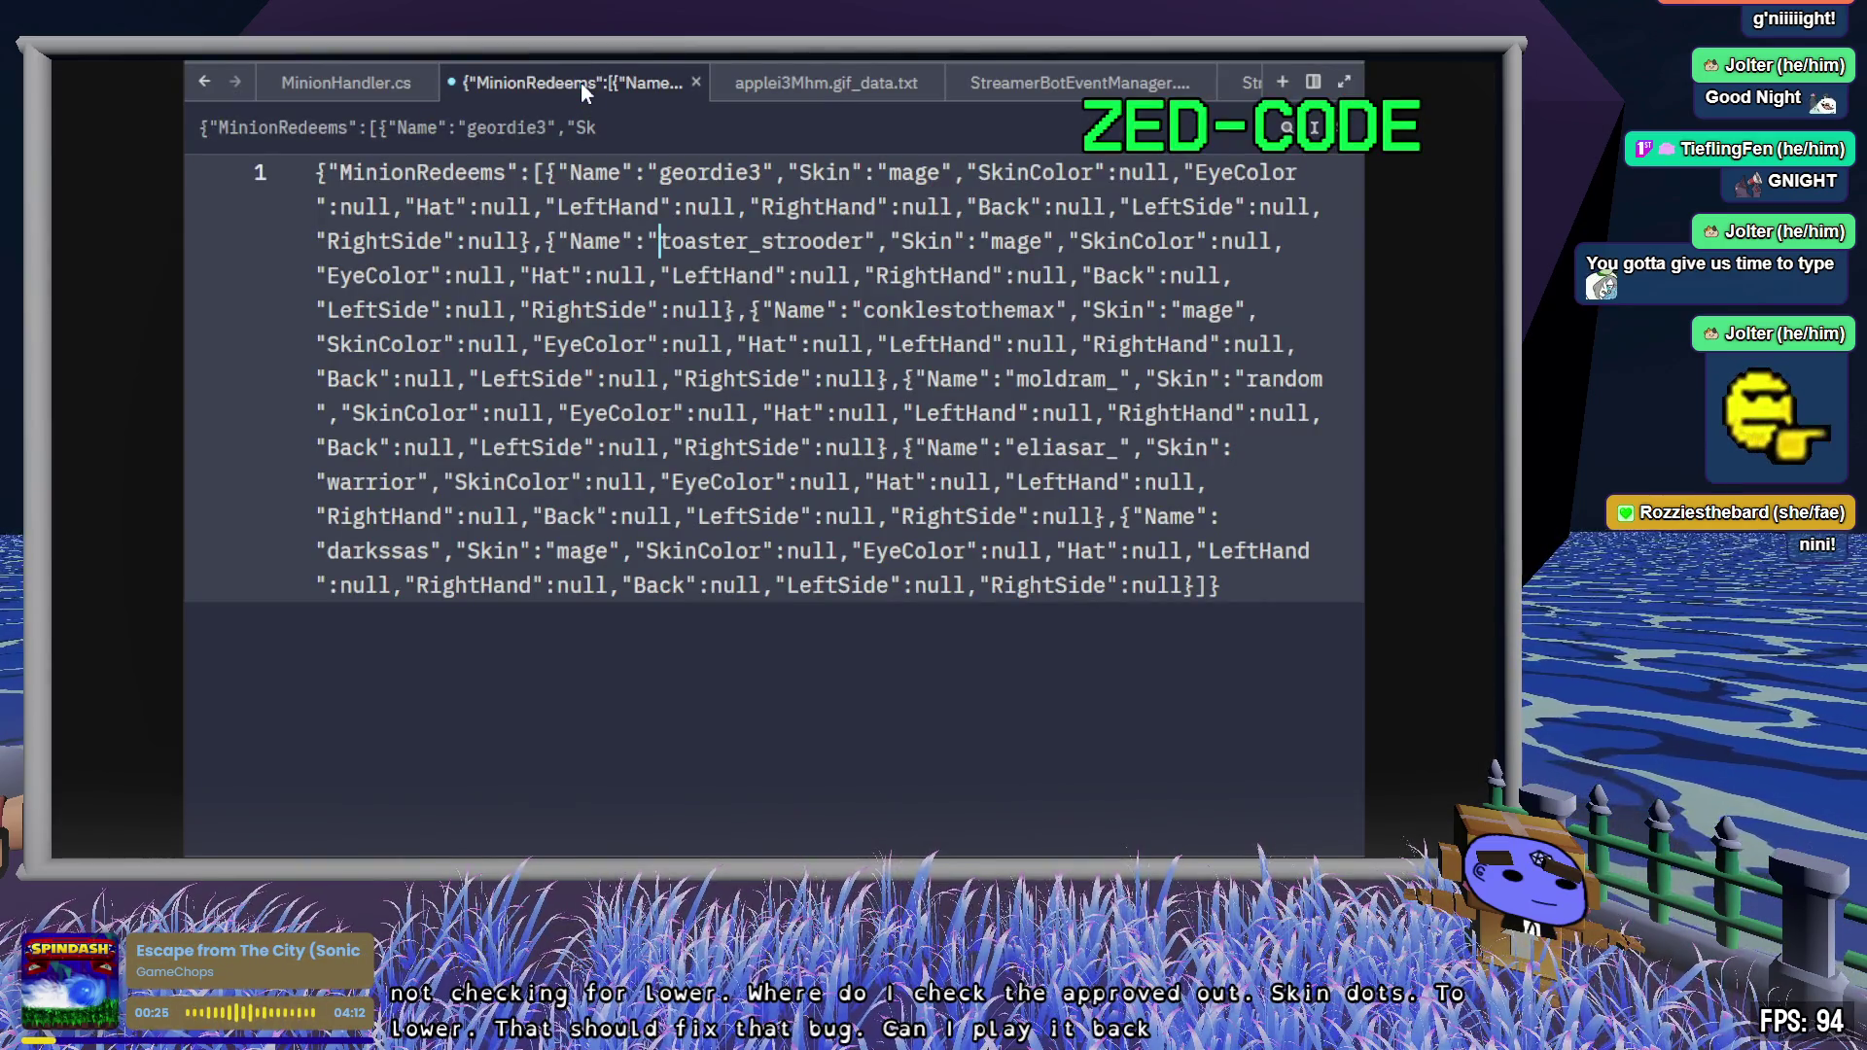
- Close the MinionRedeems JSON and applei3Mhm.gif_data.txt tabs, leaving the caret on line 87 of MinionHandler.cs
key("ctrl+w")
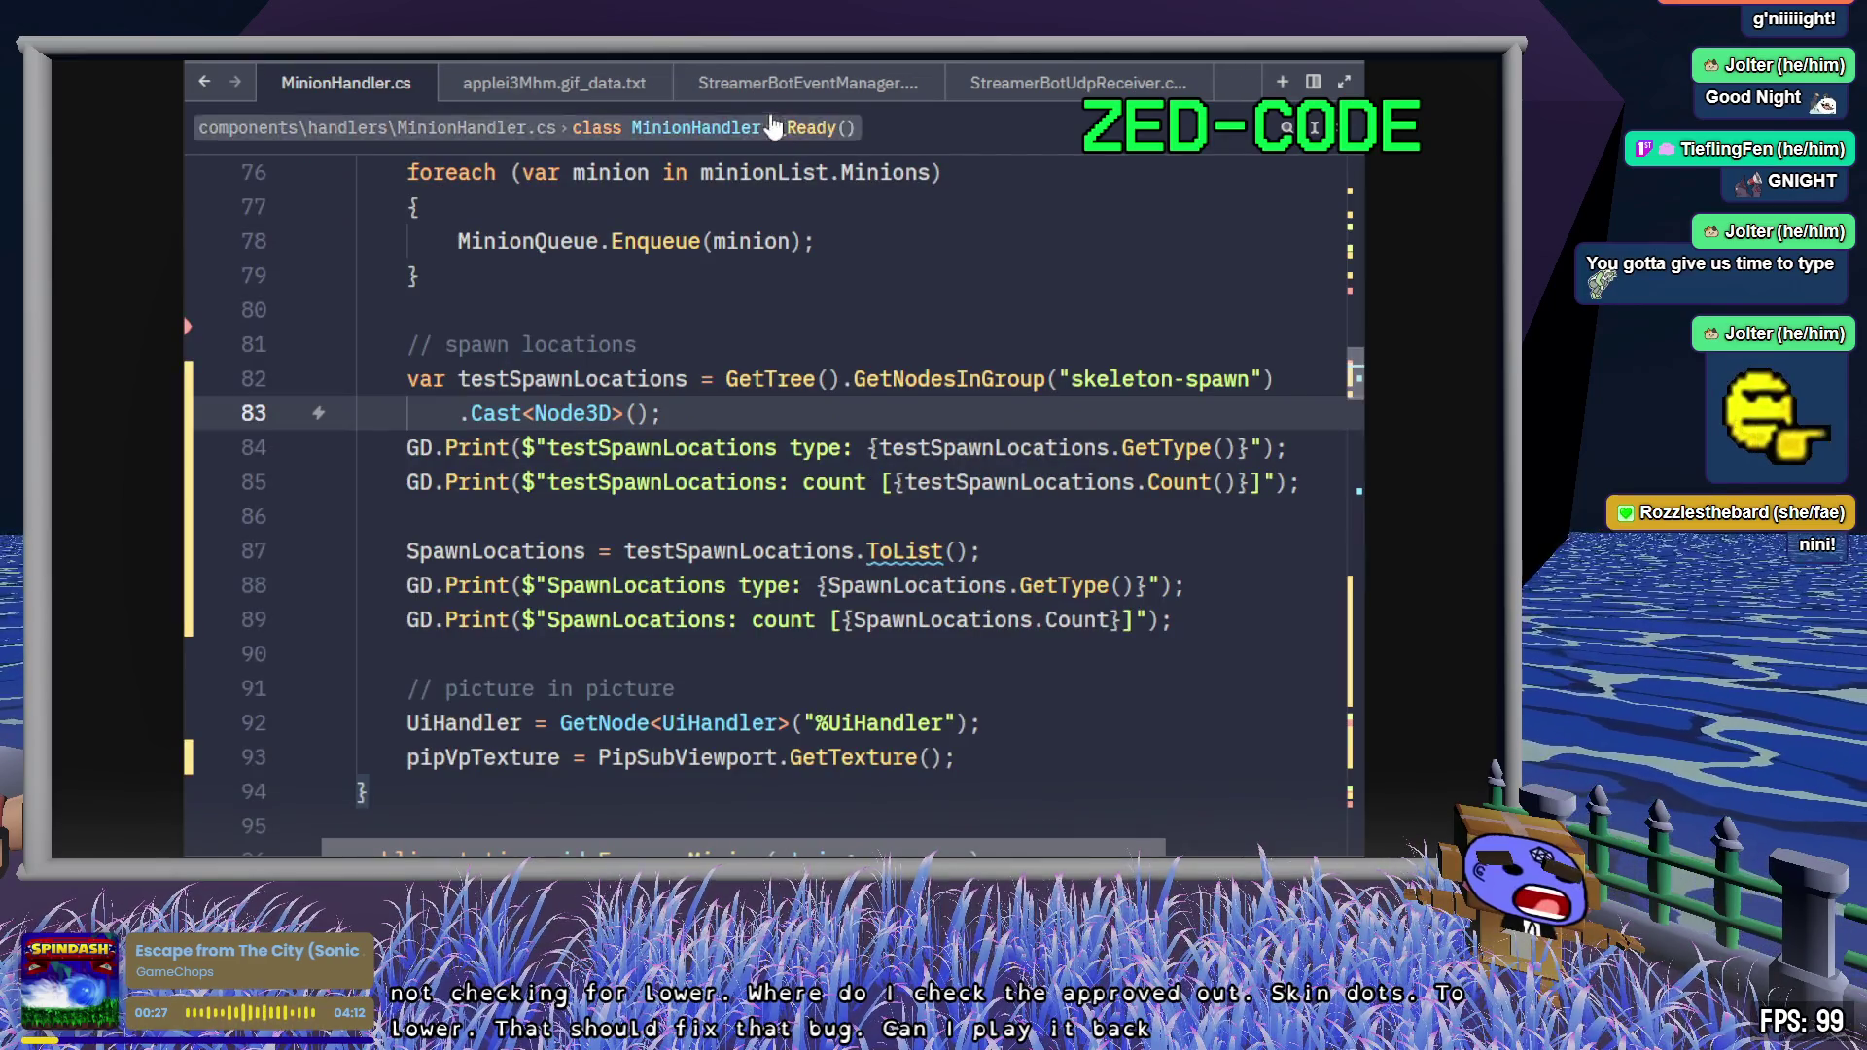
middle_click(572, 85)
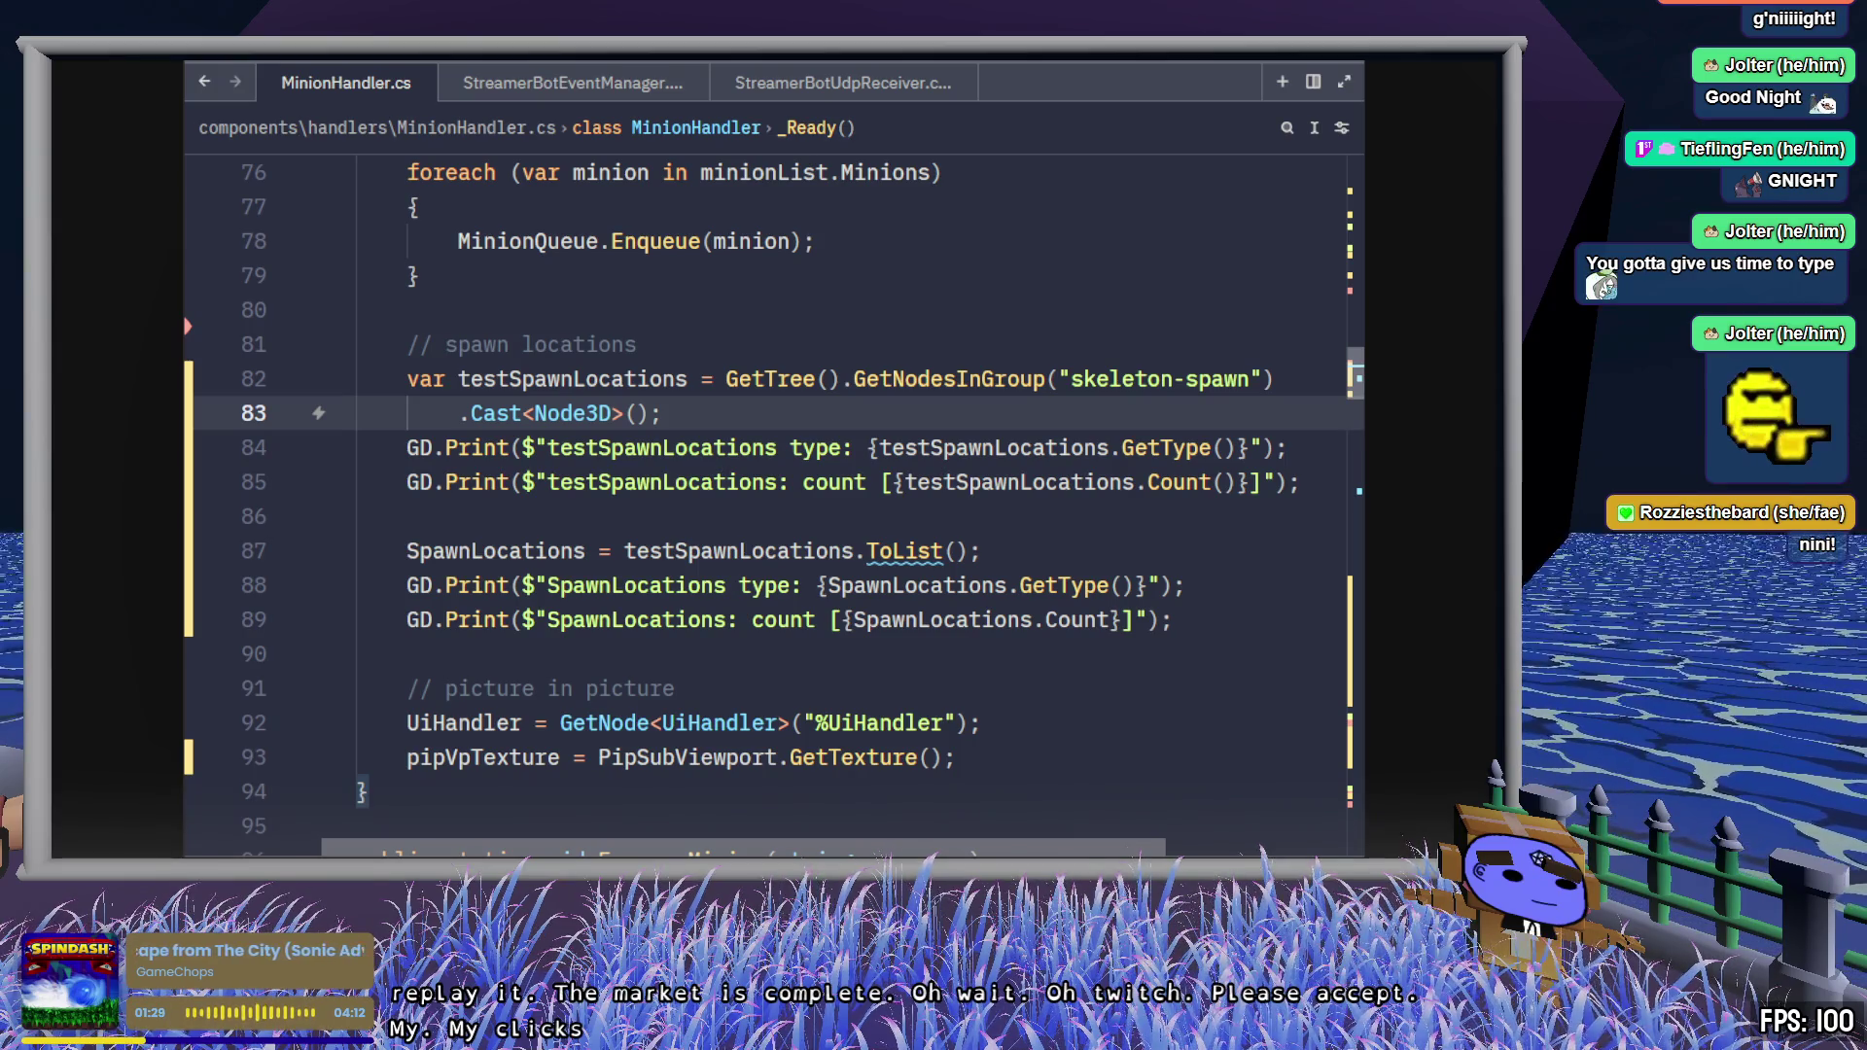
left_click(1135, 551)
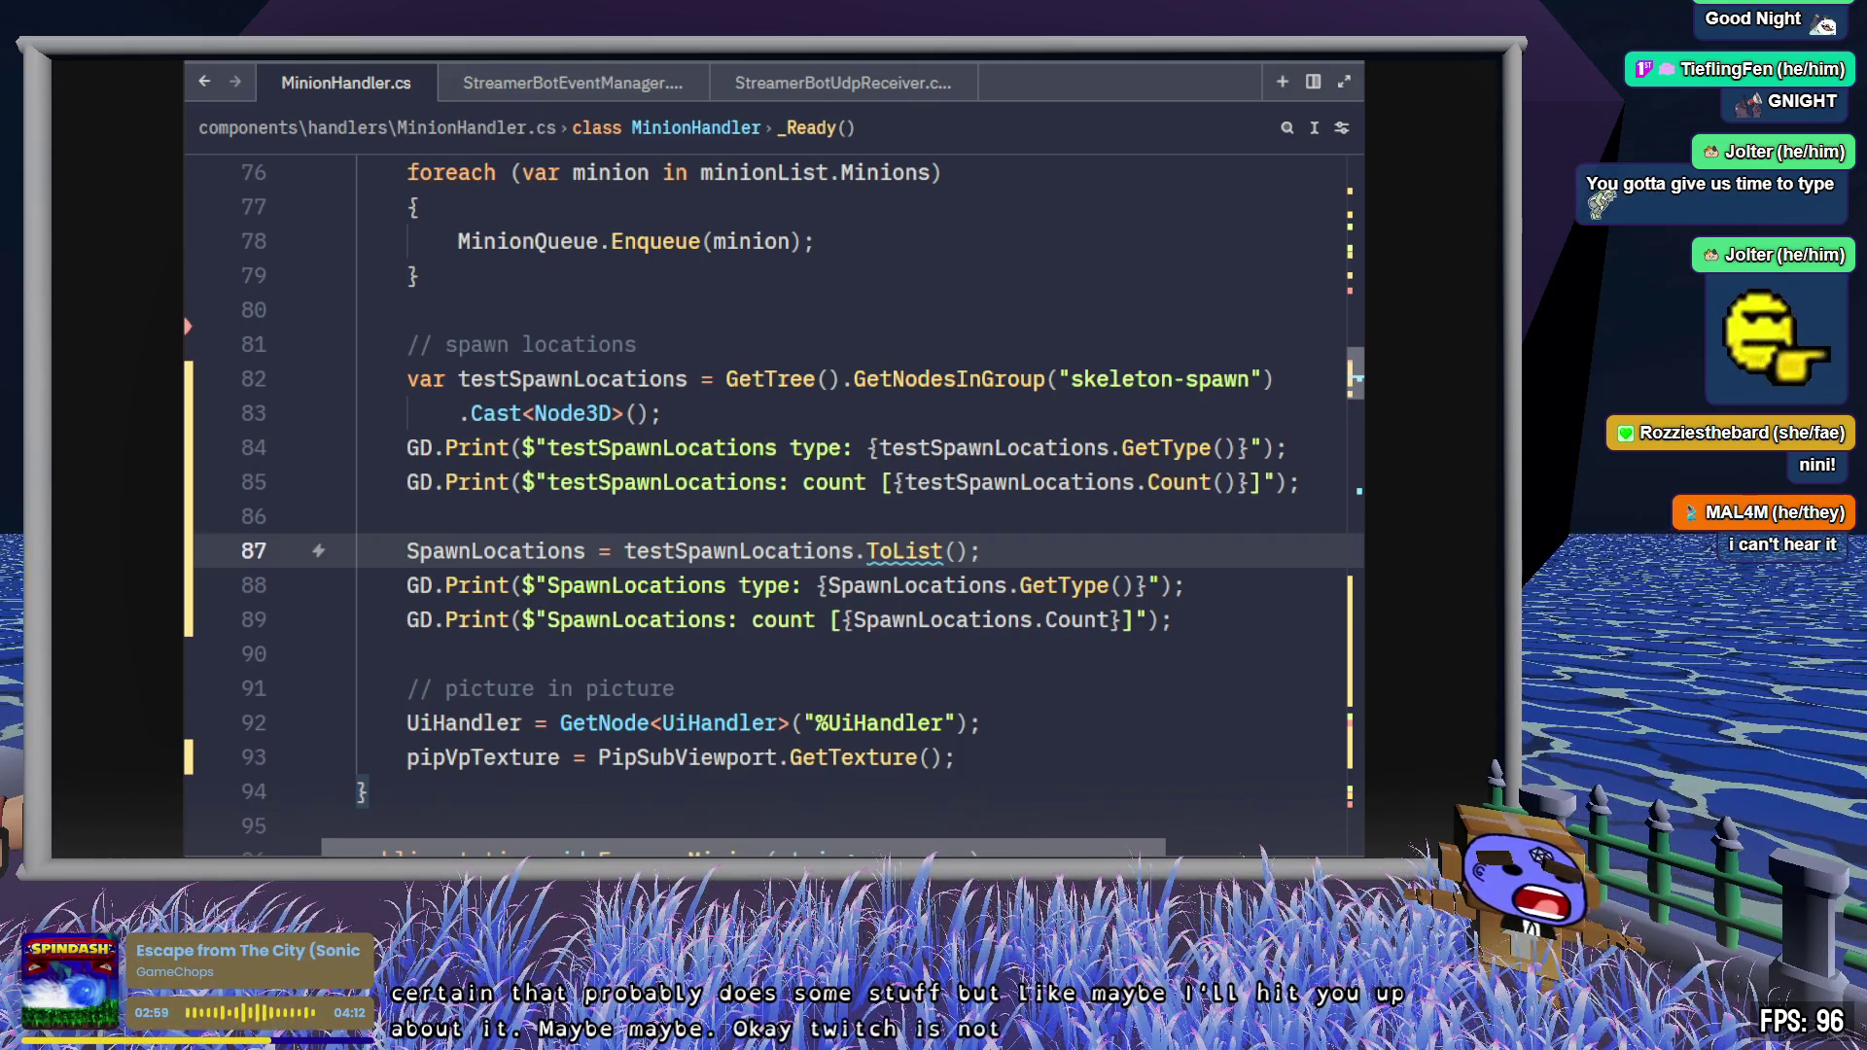
- Review MinionHandler.cs lines 77–92, then orbit the Godot 3D view to face the Player character
left_click(1035, 692)
left_click(1035, 724)
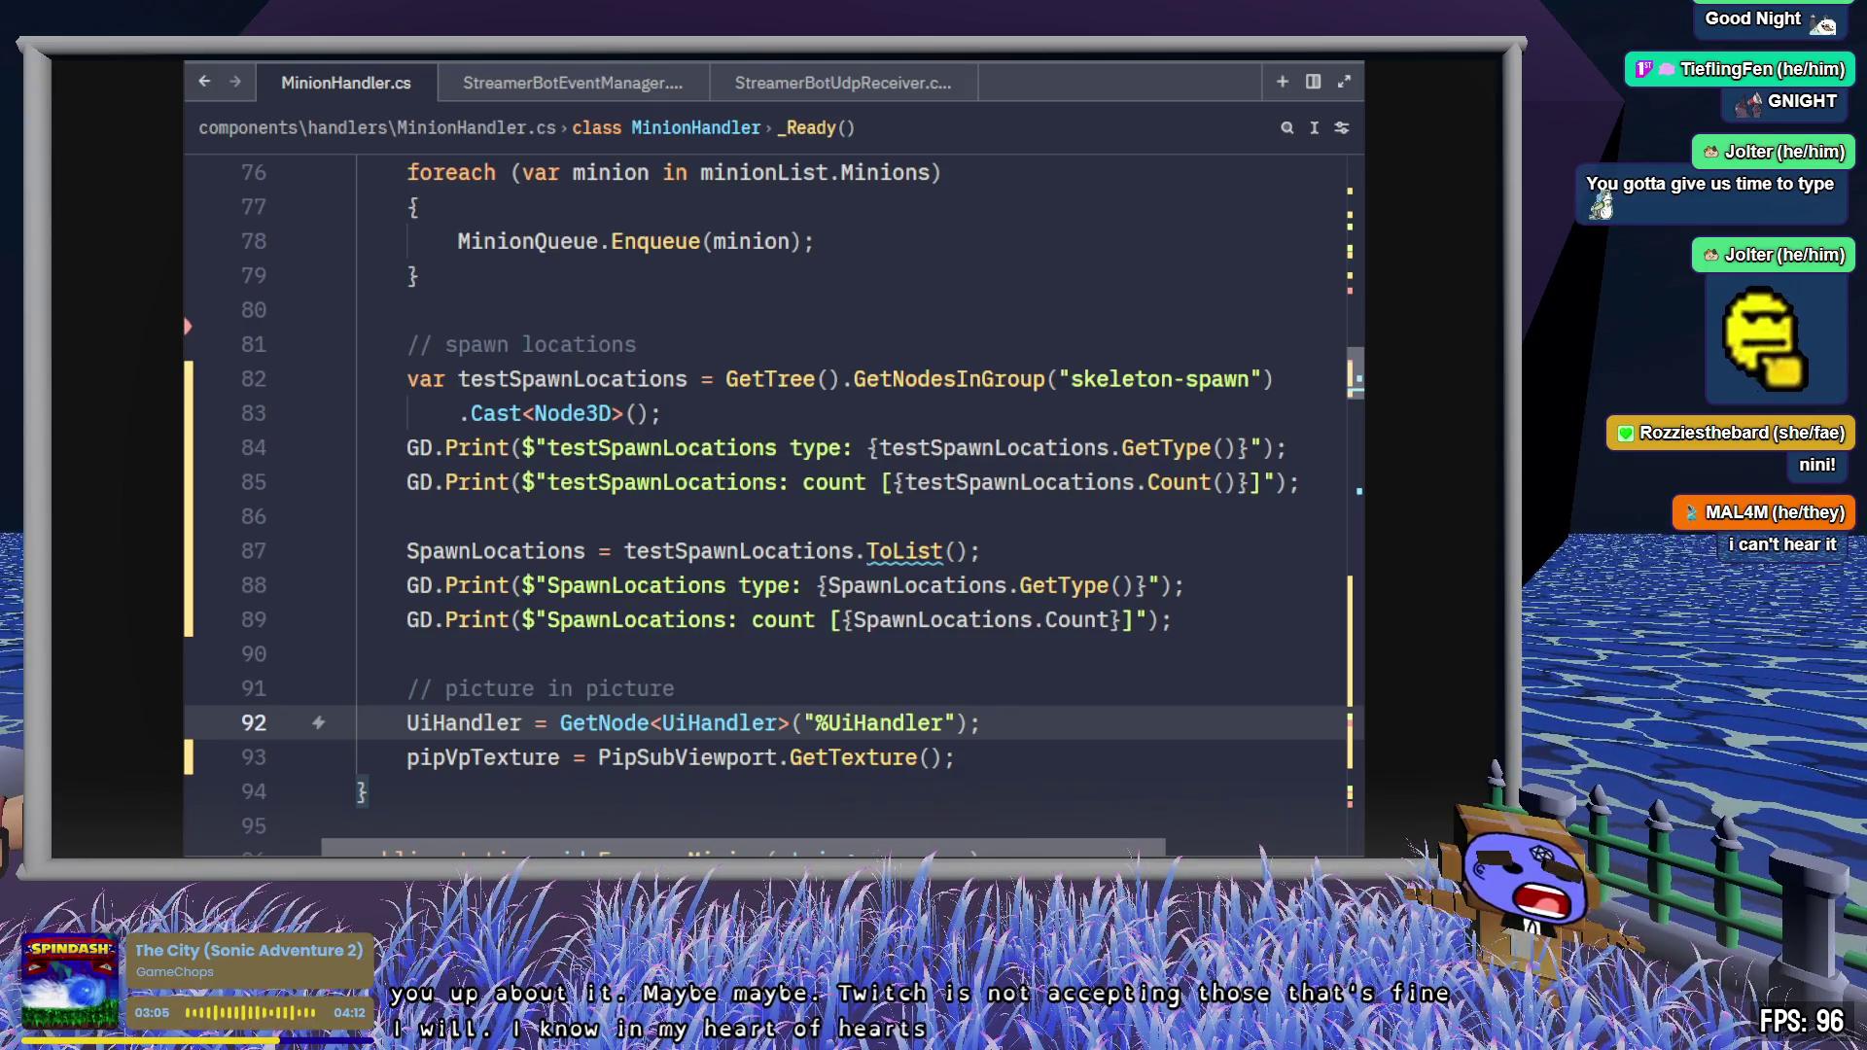
left_click(419, 207)
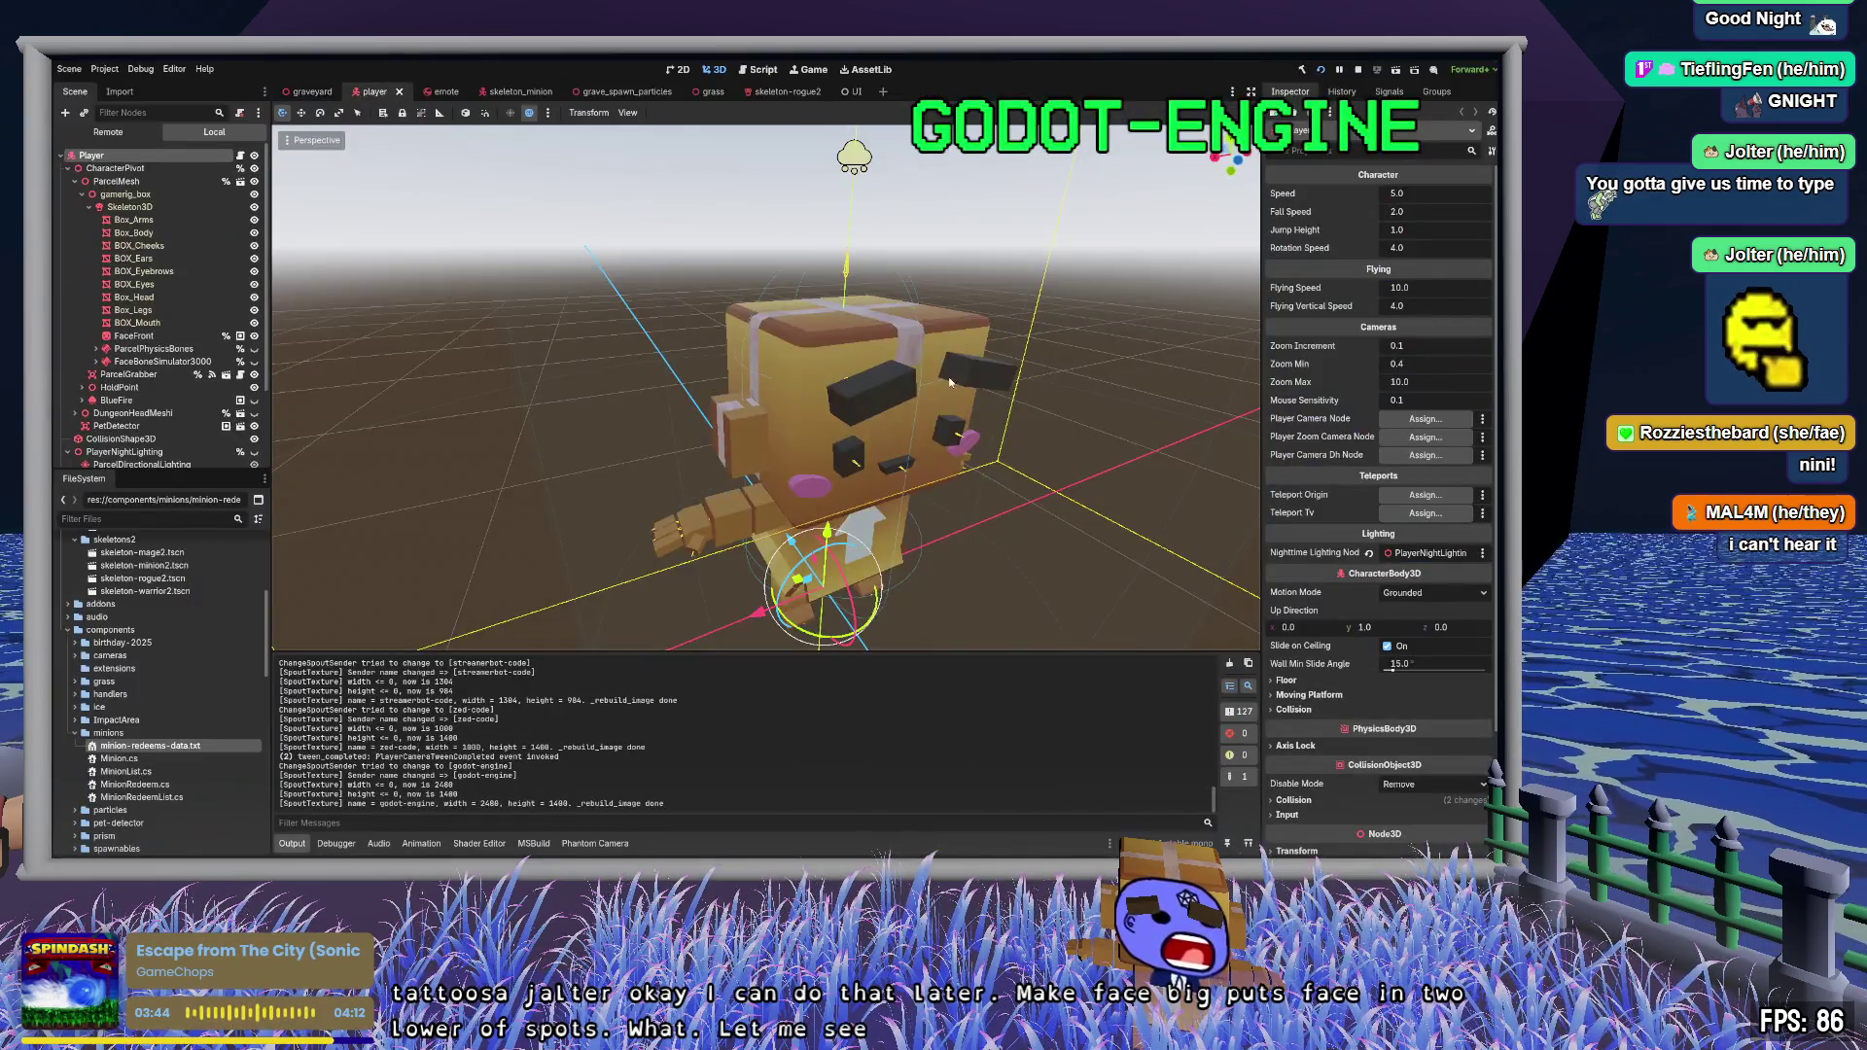
mouse_move(950, 382)
left_mouse_down()
mouse_move(797, 418)
mouse_move(720, 384)
left_mouse_up()
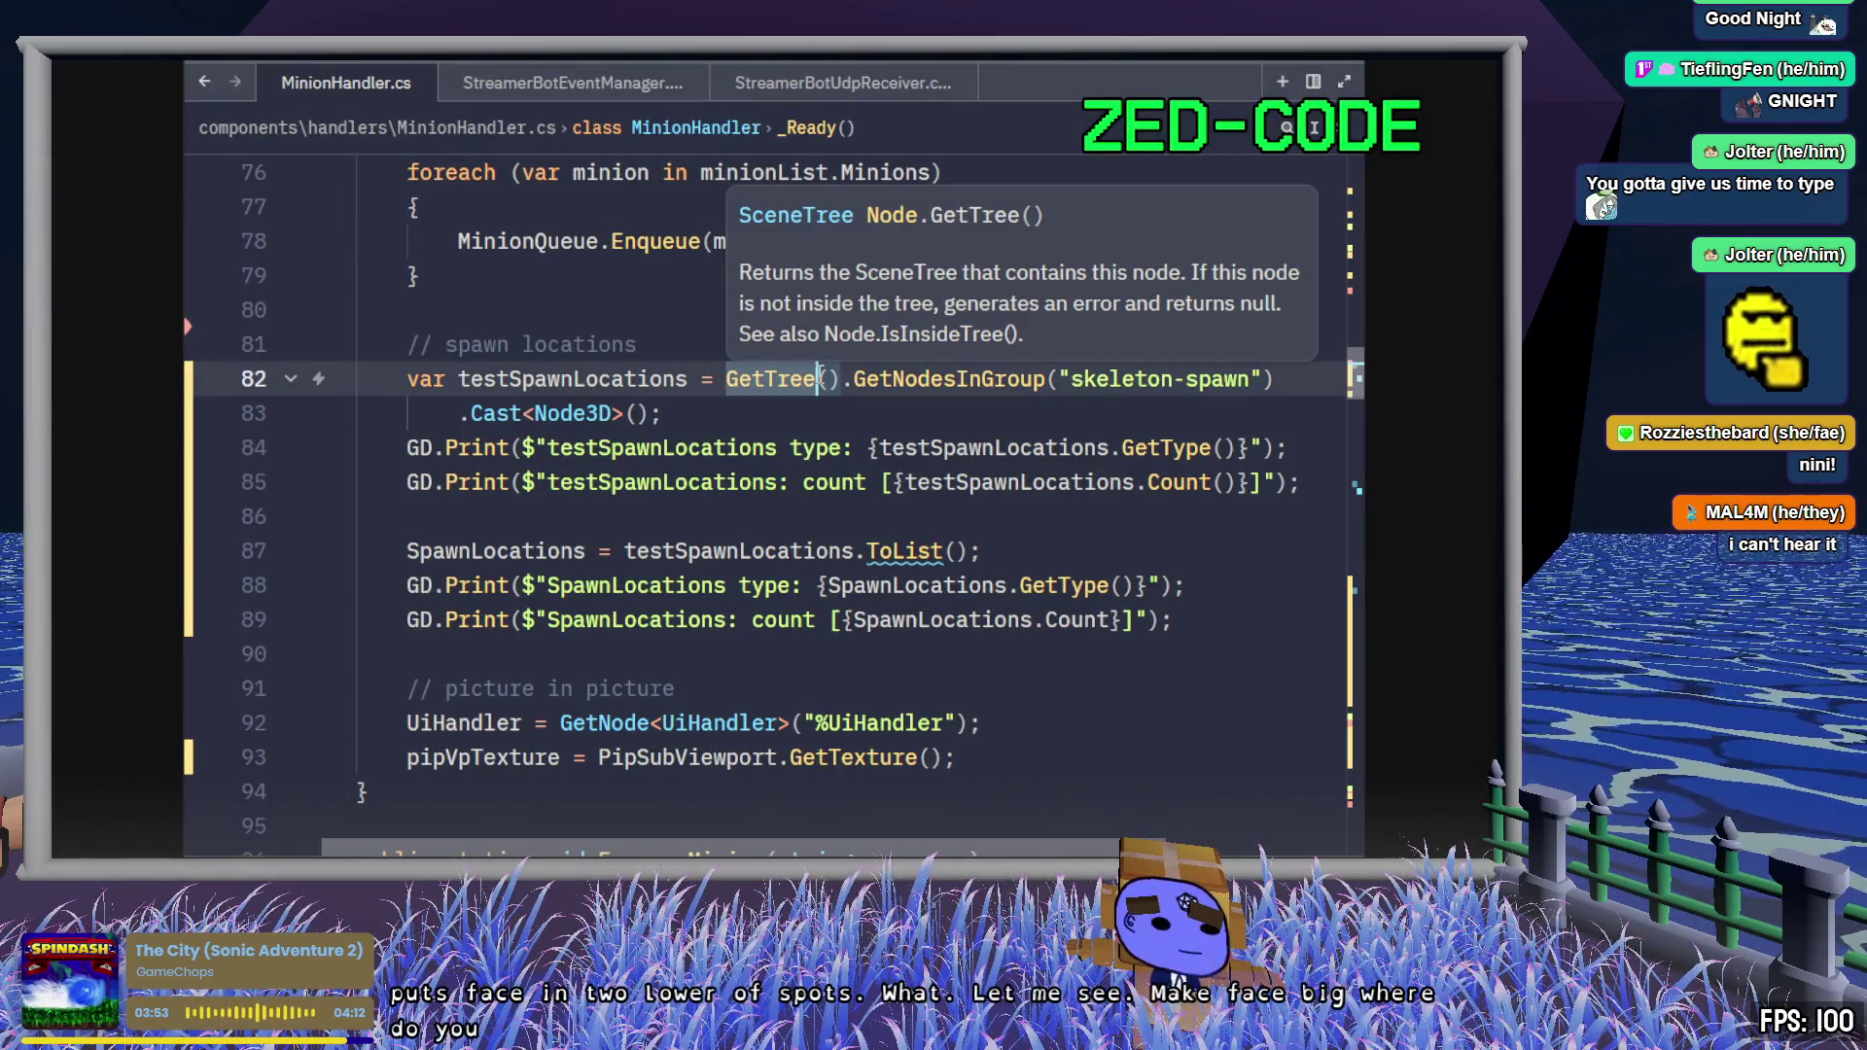
- Open PlayerHandler.cs and search it for 'makeface'
key("ctrl+p")
type("playerhand")
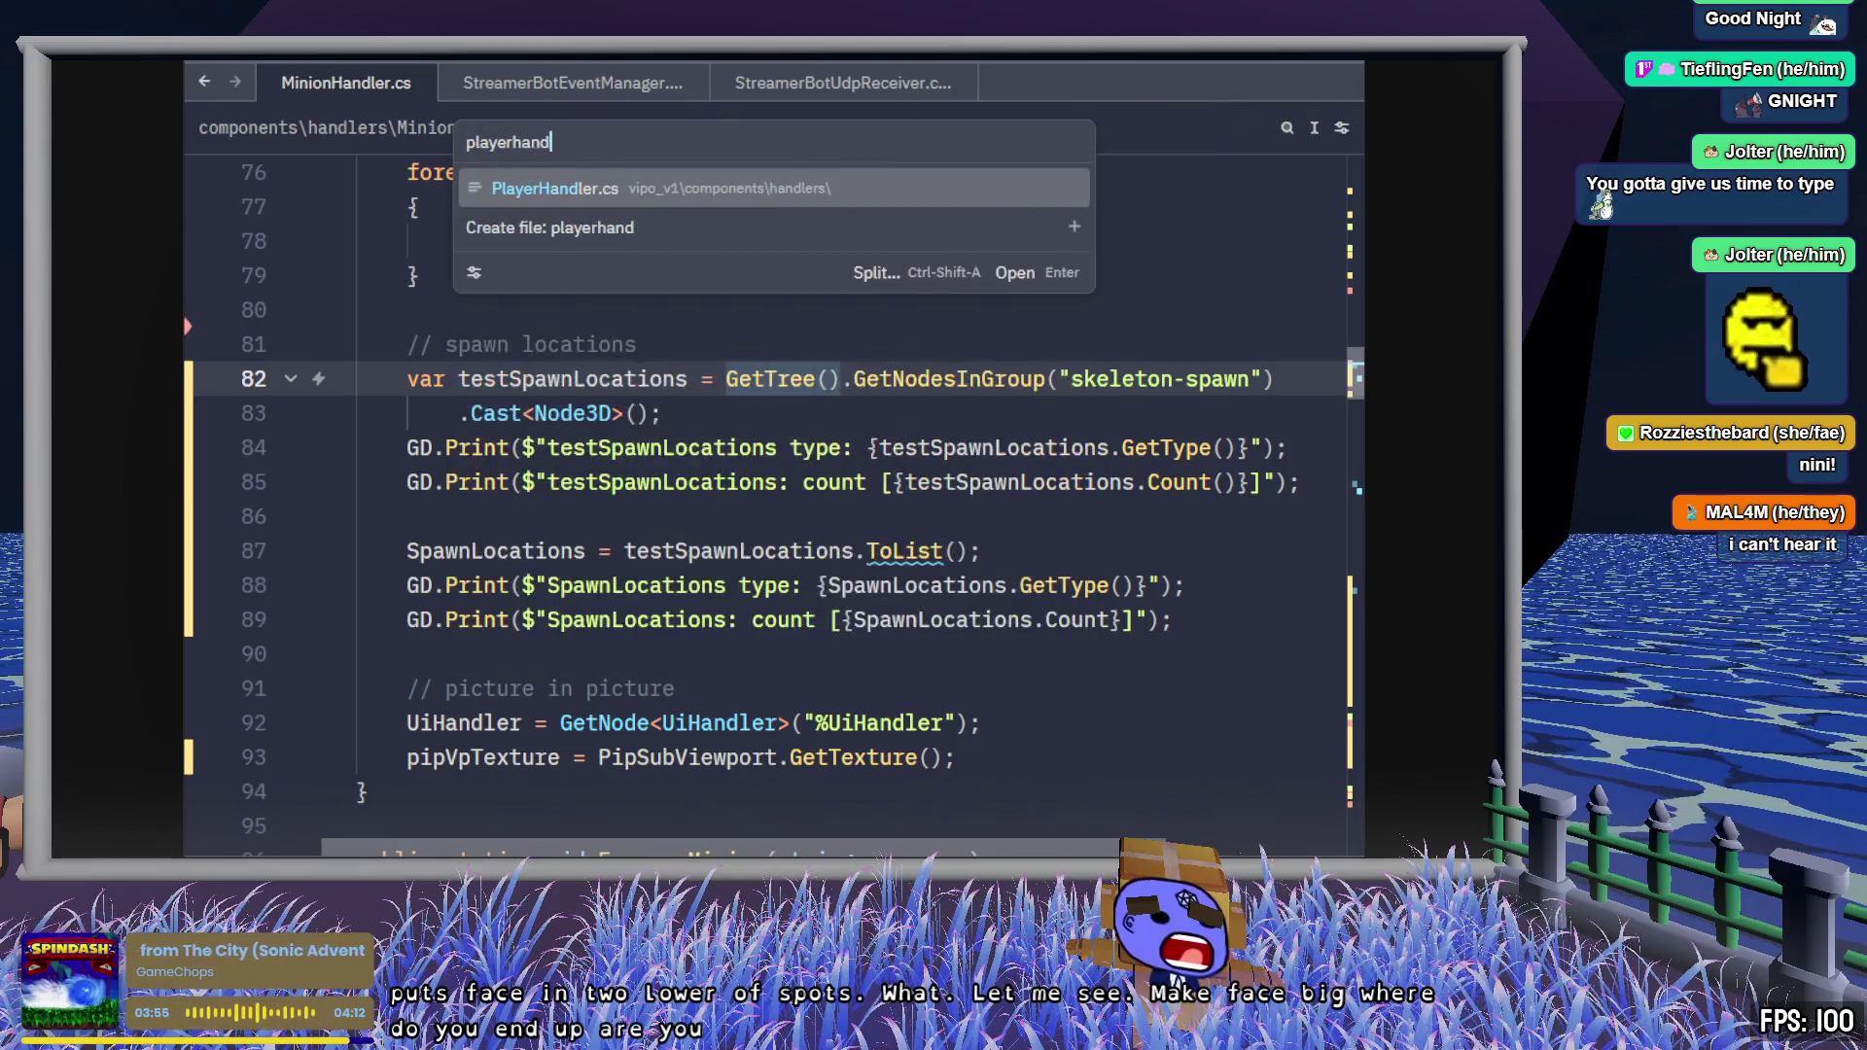
key("Return")
key("ctrl+f")
type("makeface")
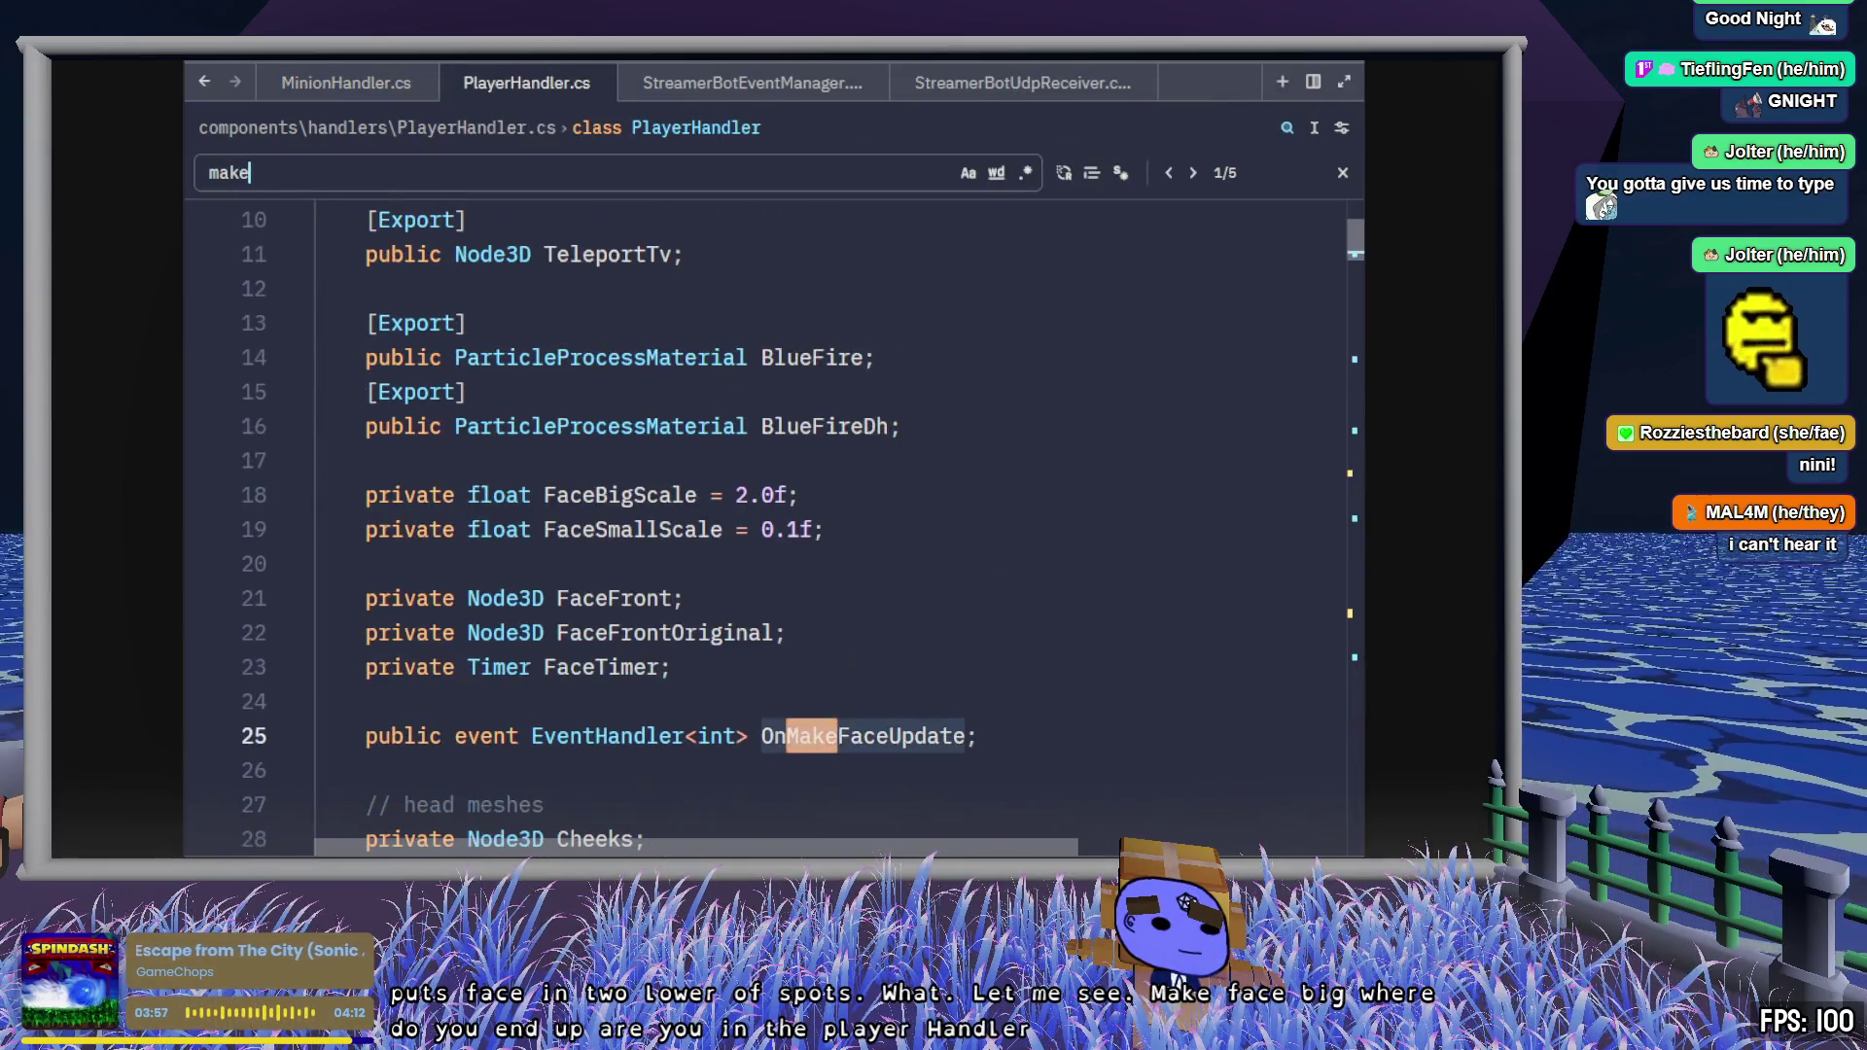
key("Return")
key("Return")
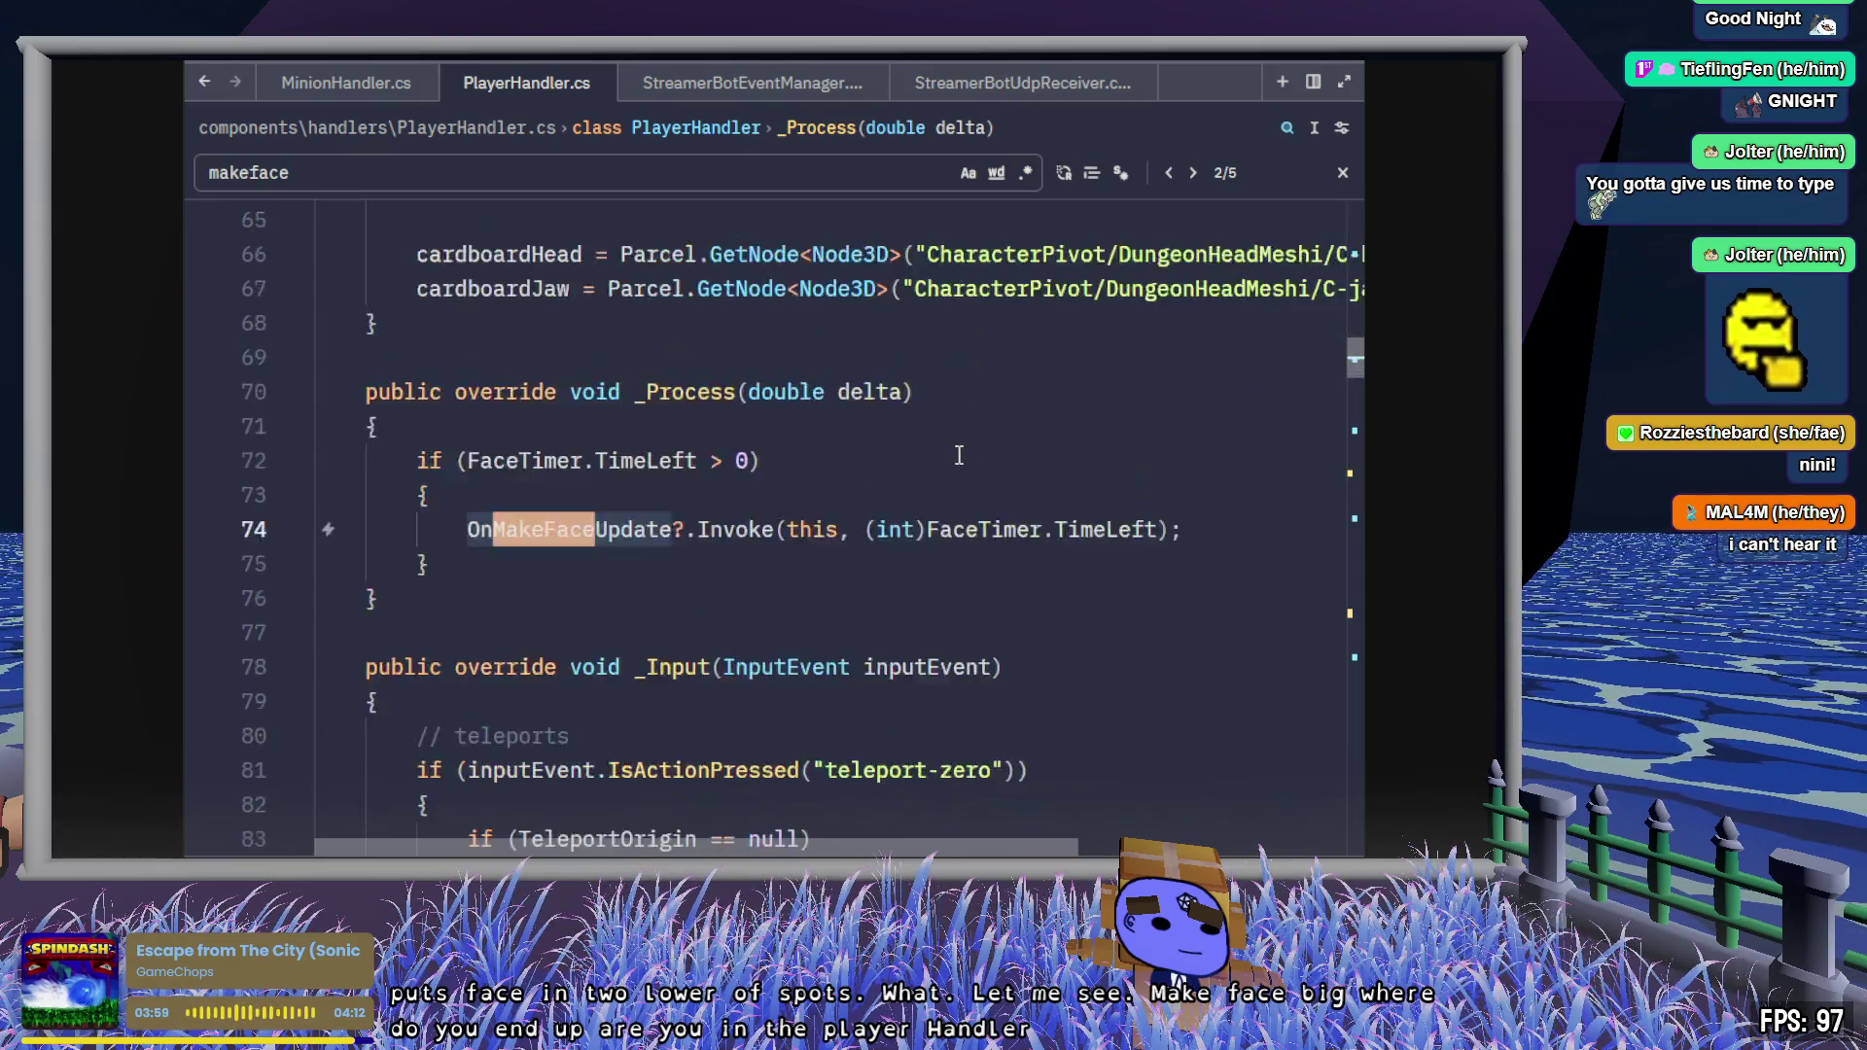
- Review MakeFaceBig's magic-number todo, the BlueFire and BlueFireDh ScaleMax lines, and the BlueFire declaration
scroll(944, 546, "down", 6)
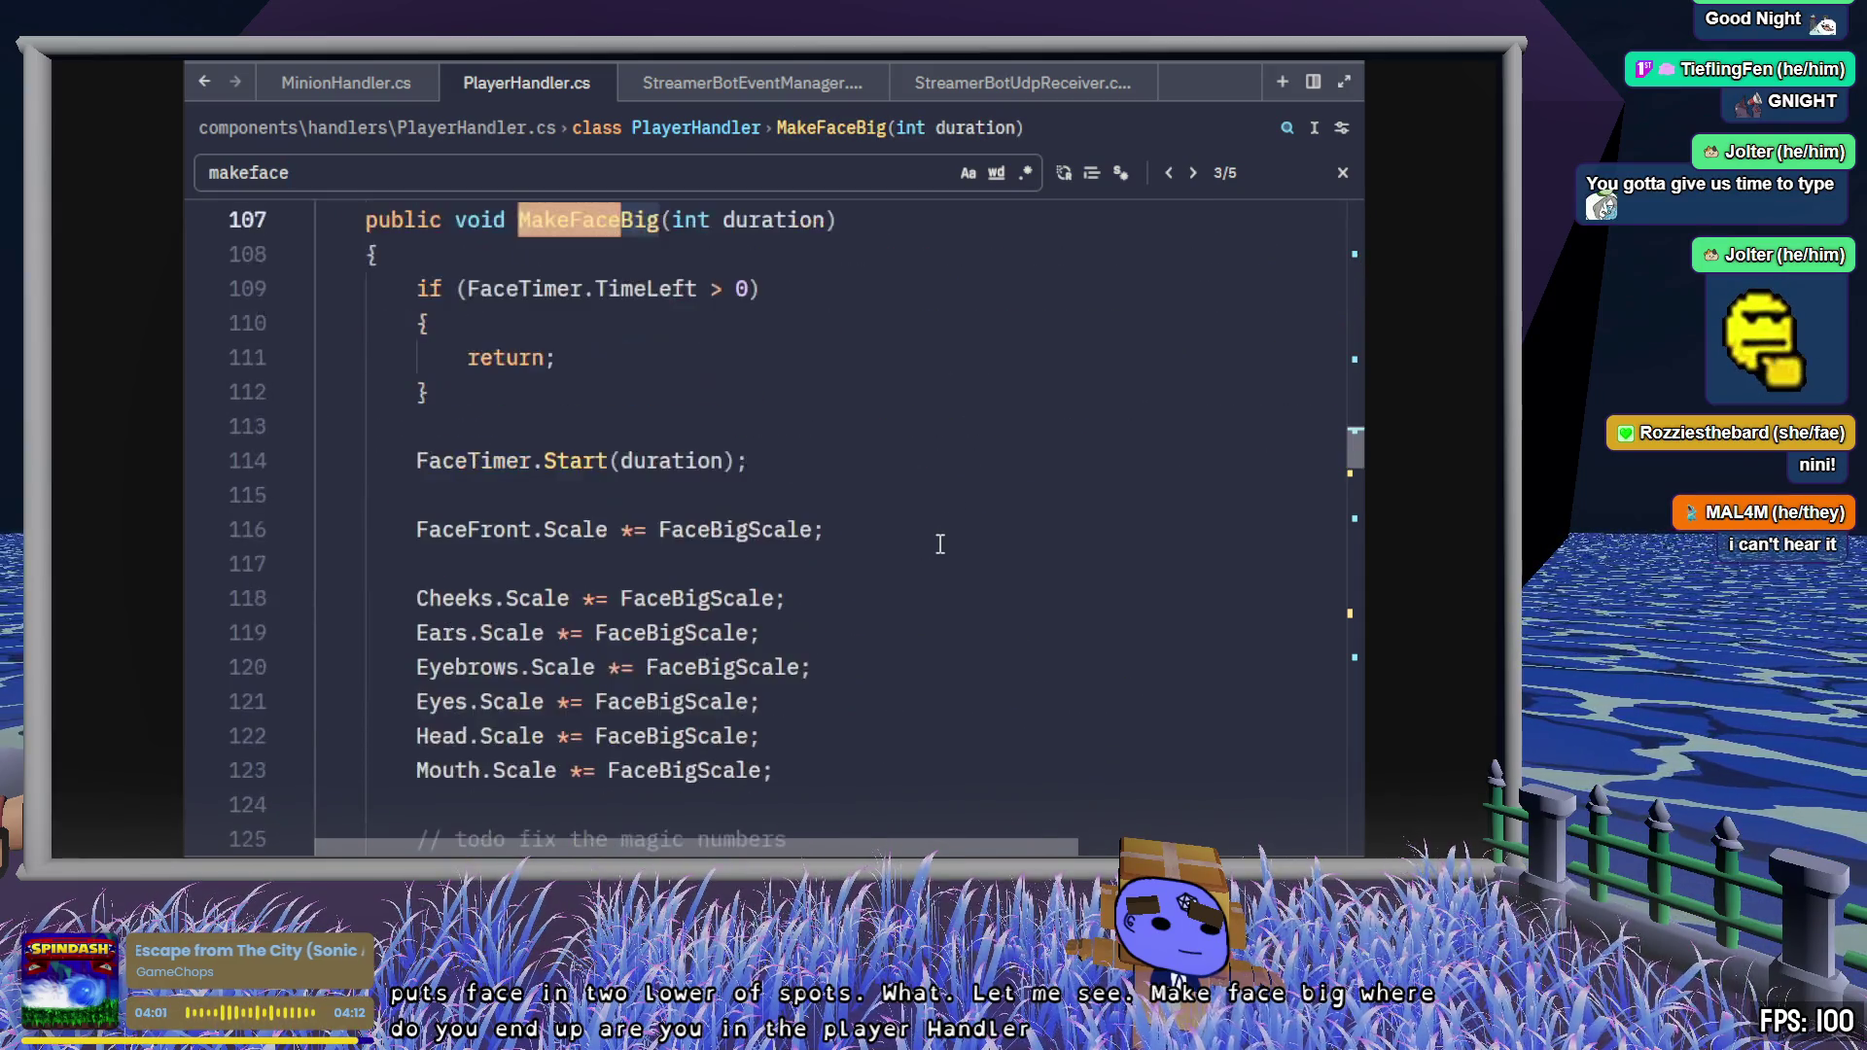
scroll(927, 551, "down", 2)
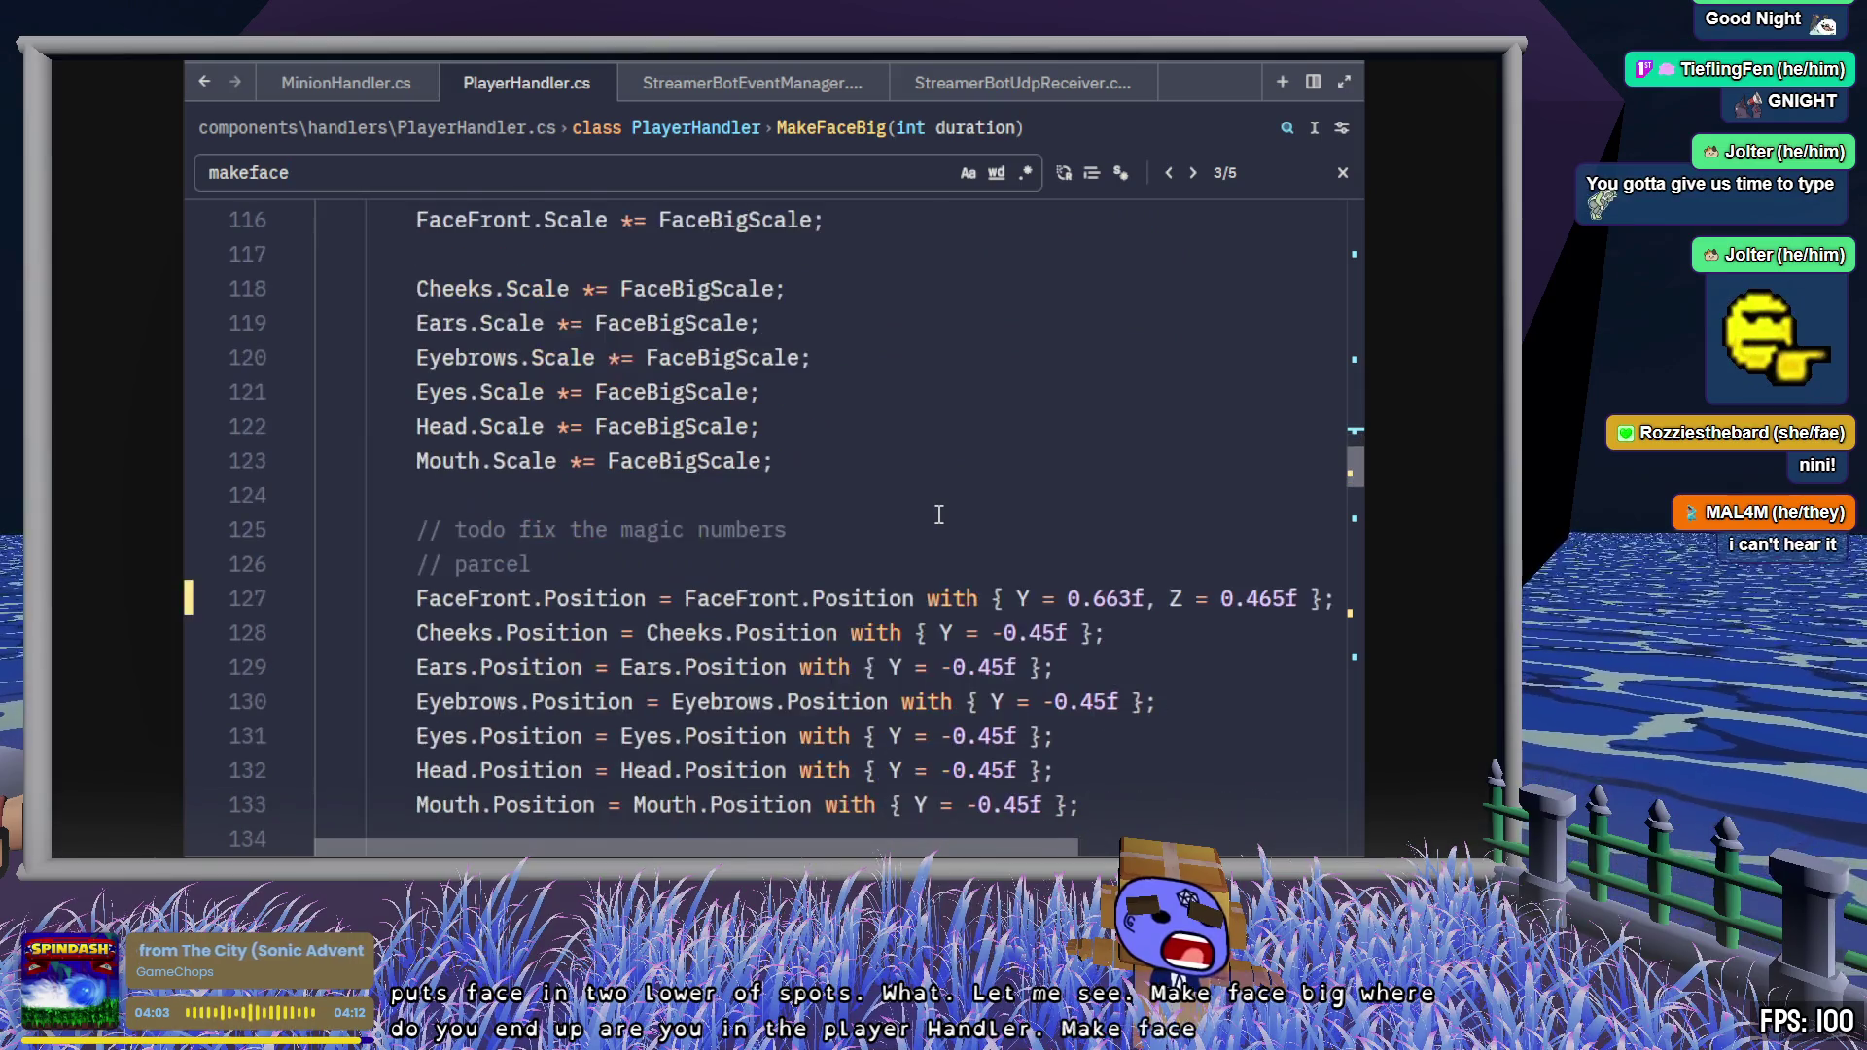
left_click(939, 527)
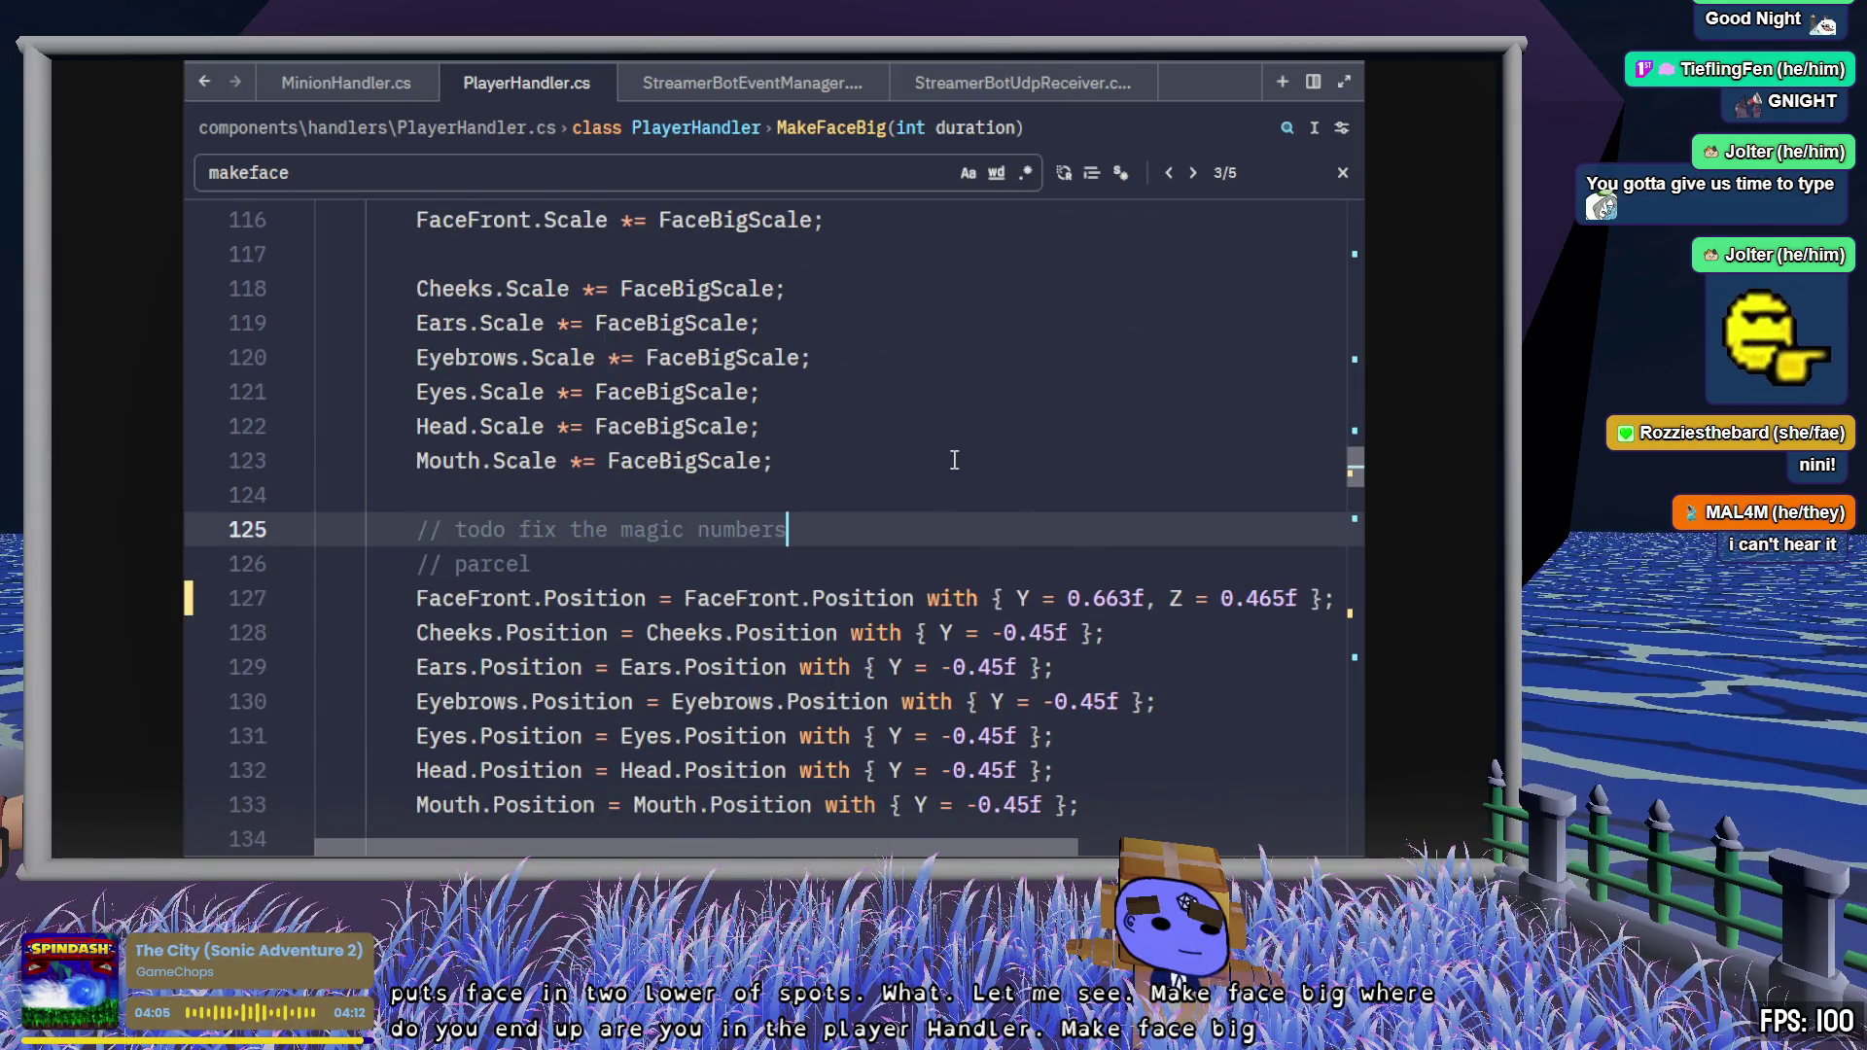
scroll(954, 460, "down", 2)
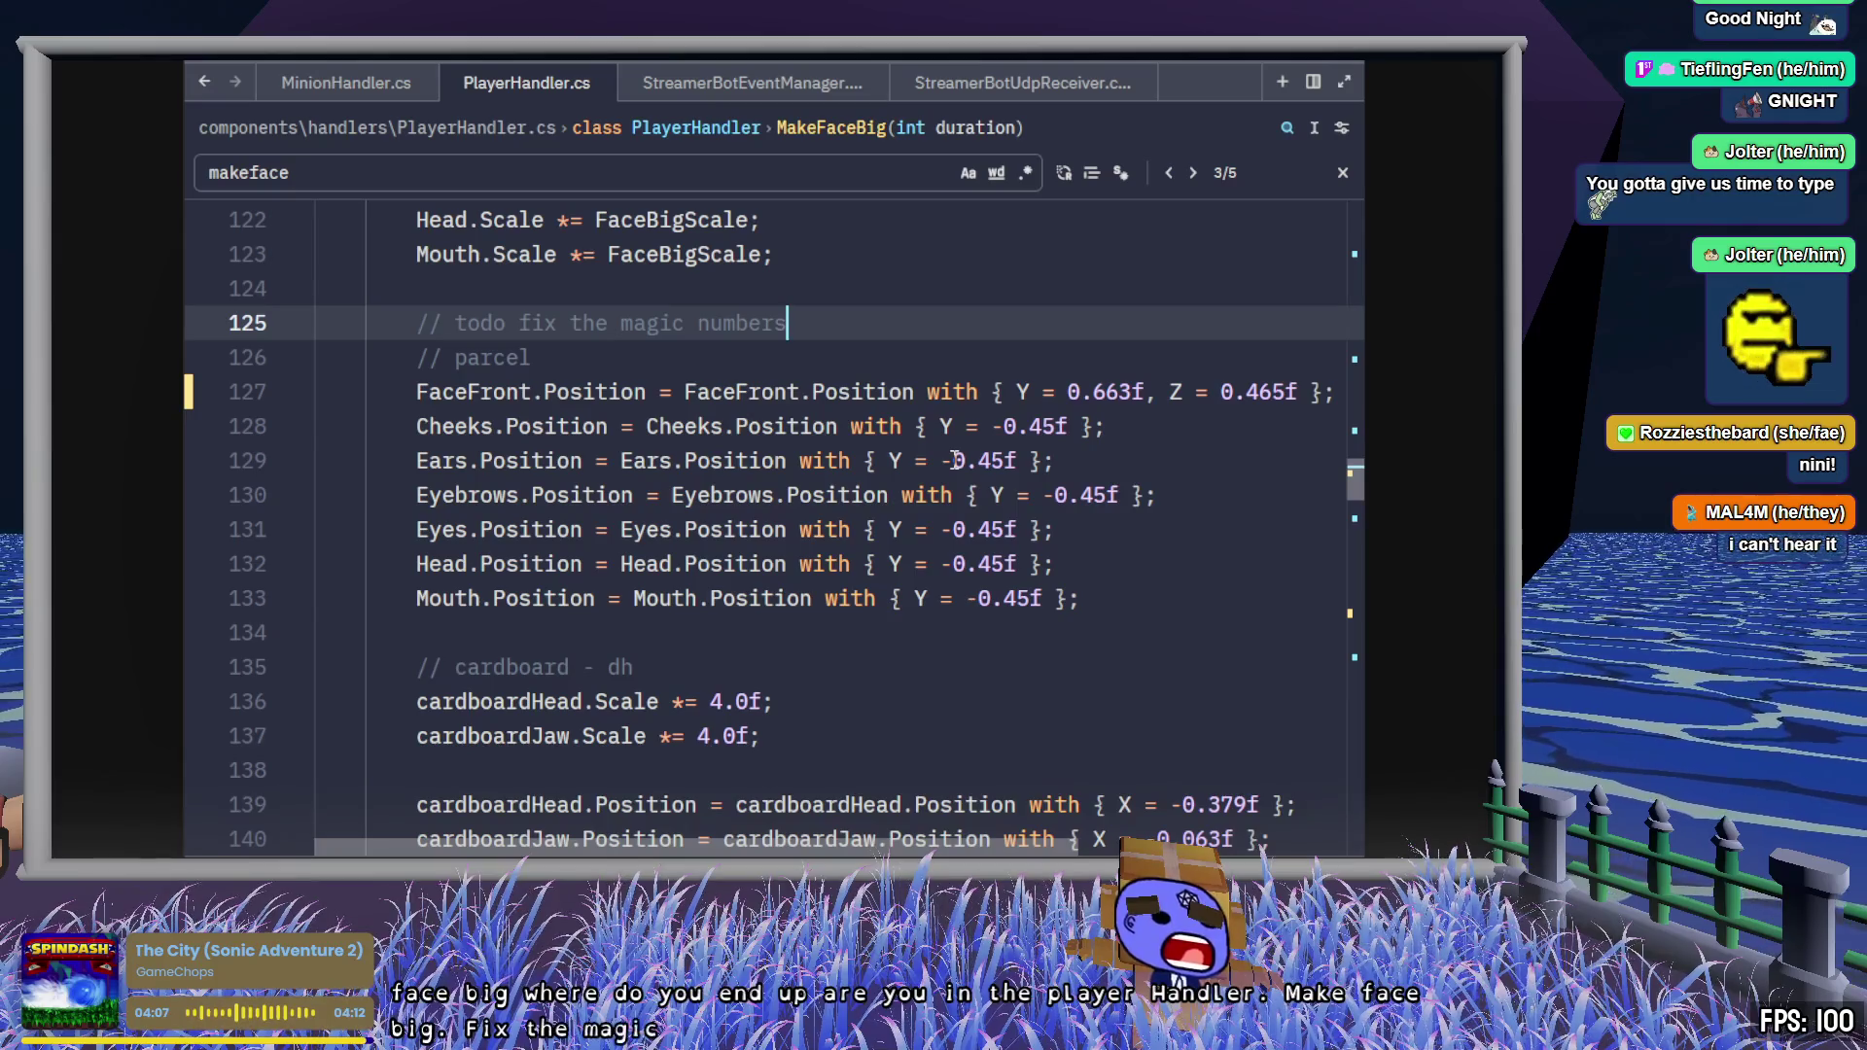
scroll(963, 586, "down", 3)
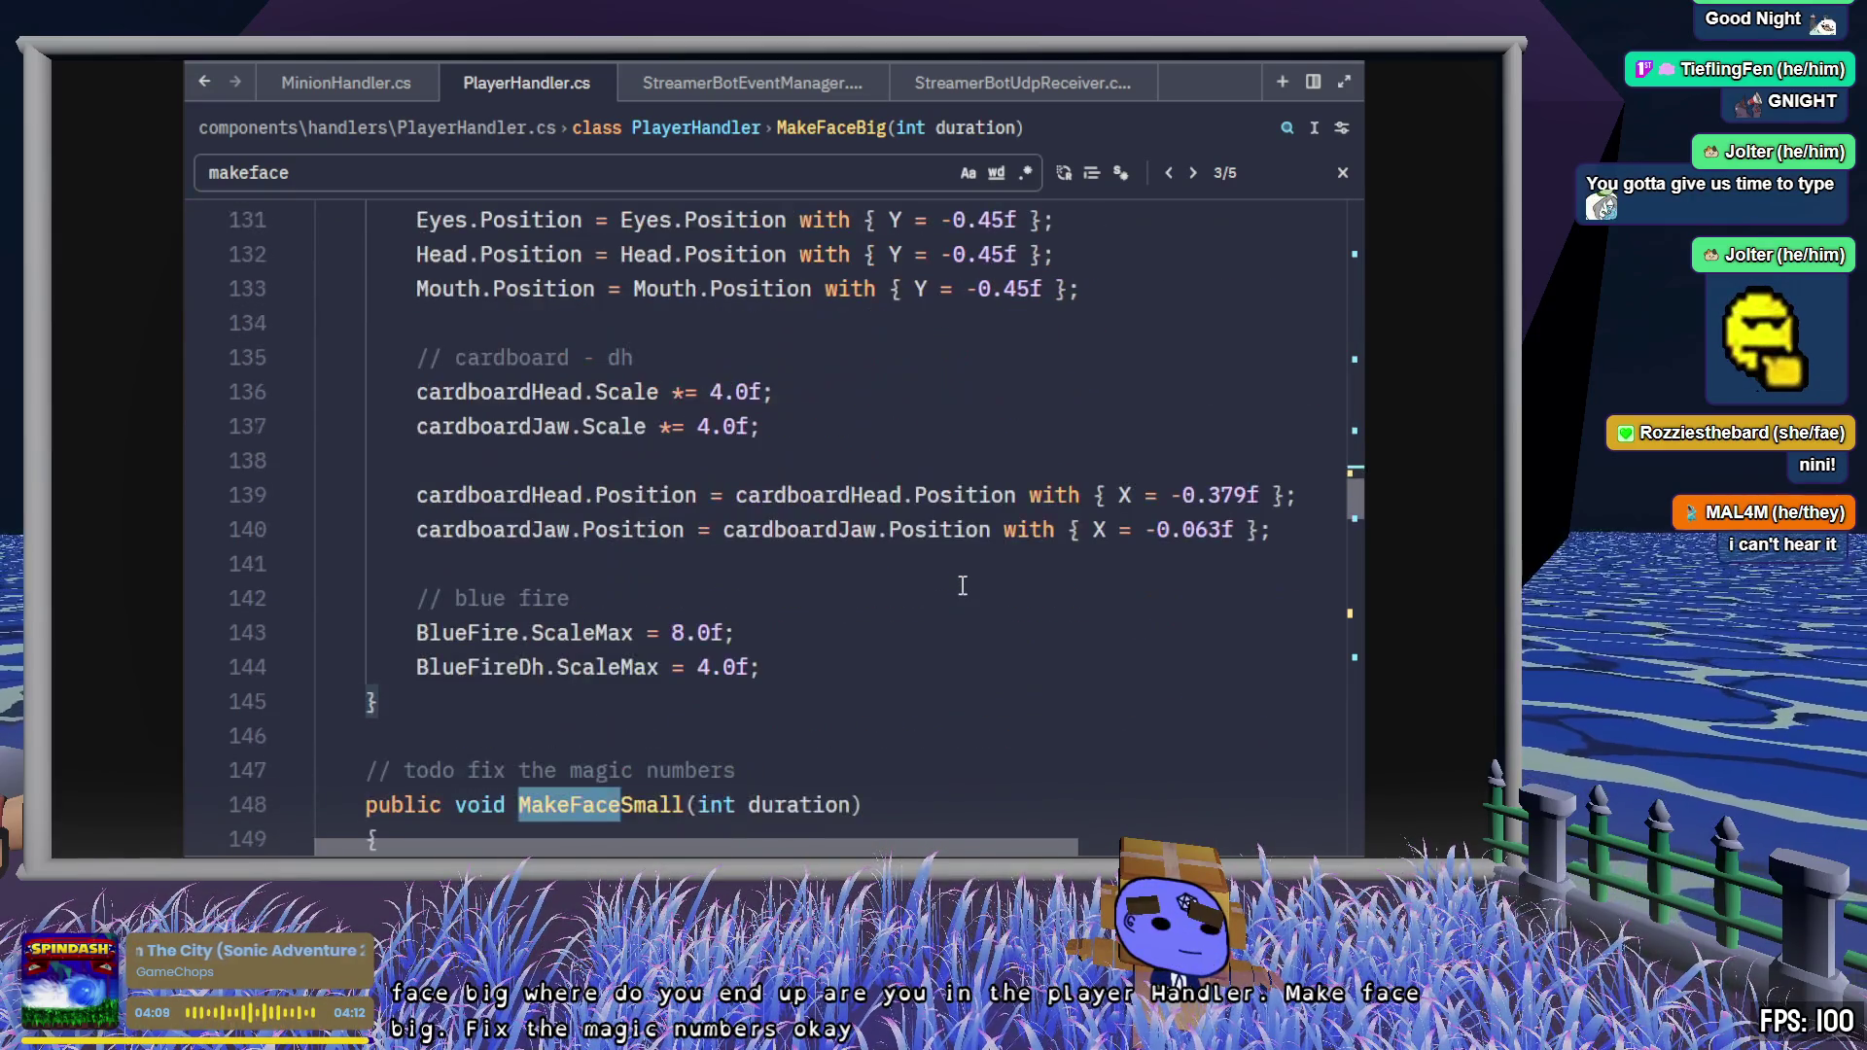
left_click(778, 632)
left_click(880, 669)
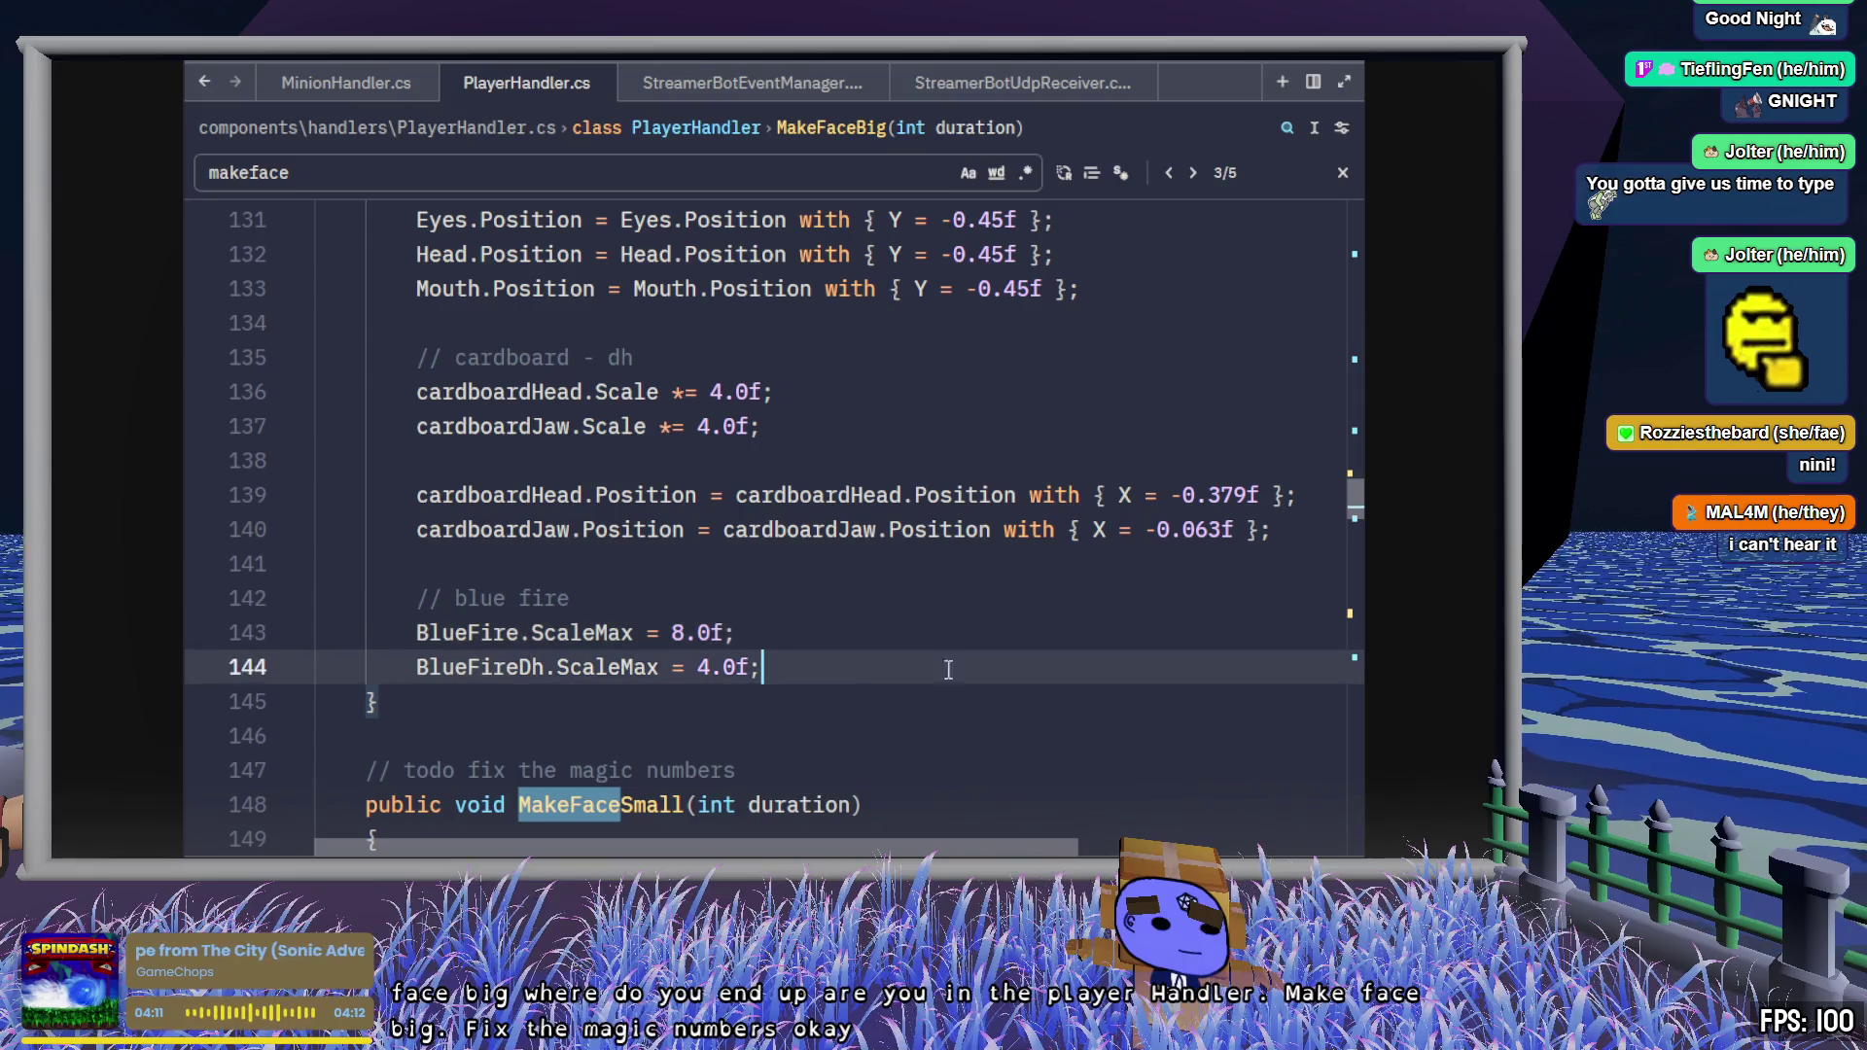
left_click(850, 627)
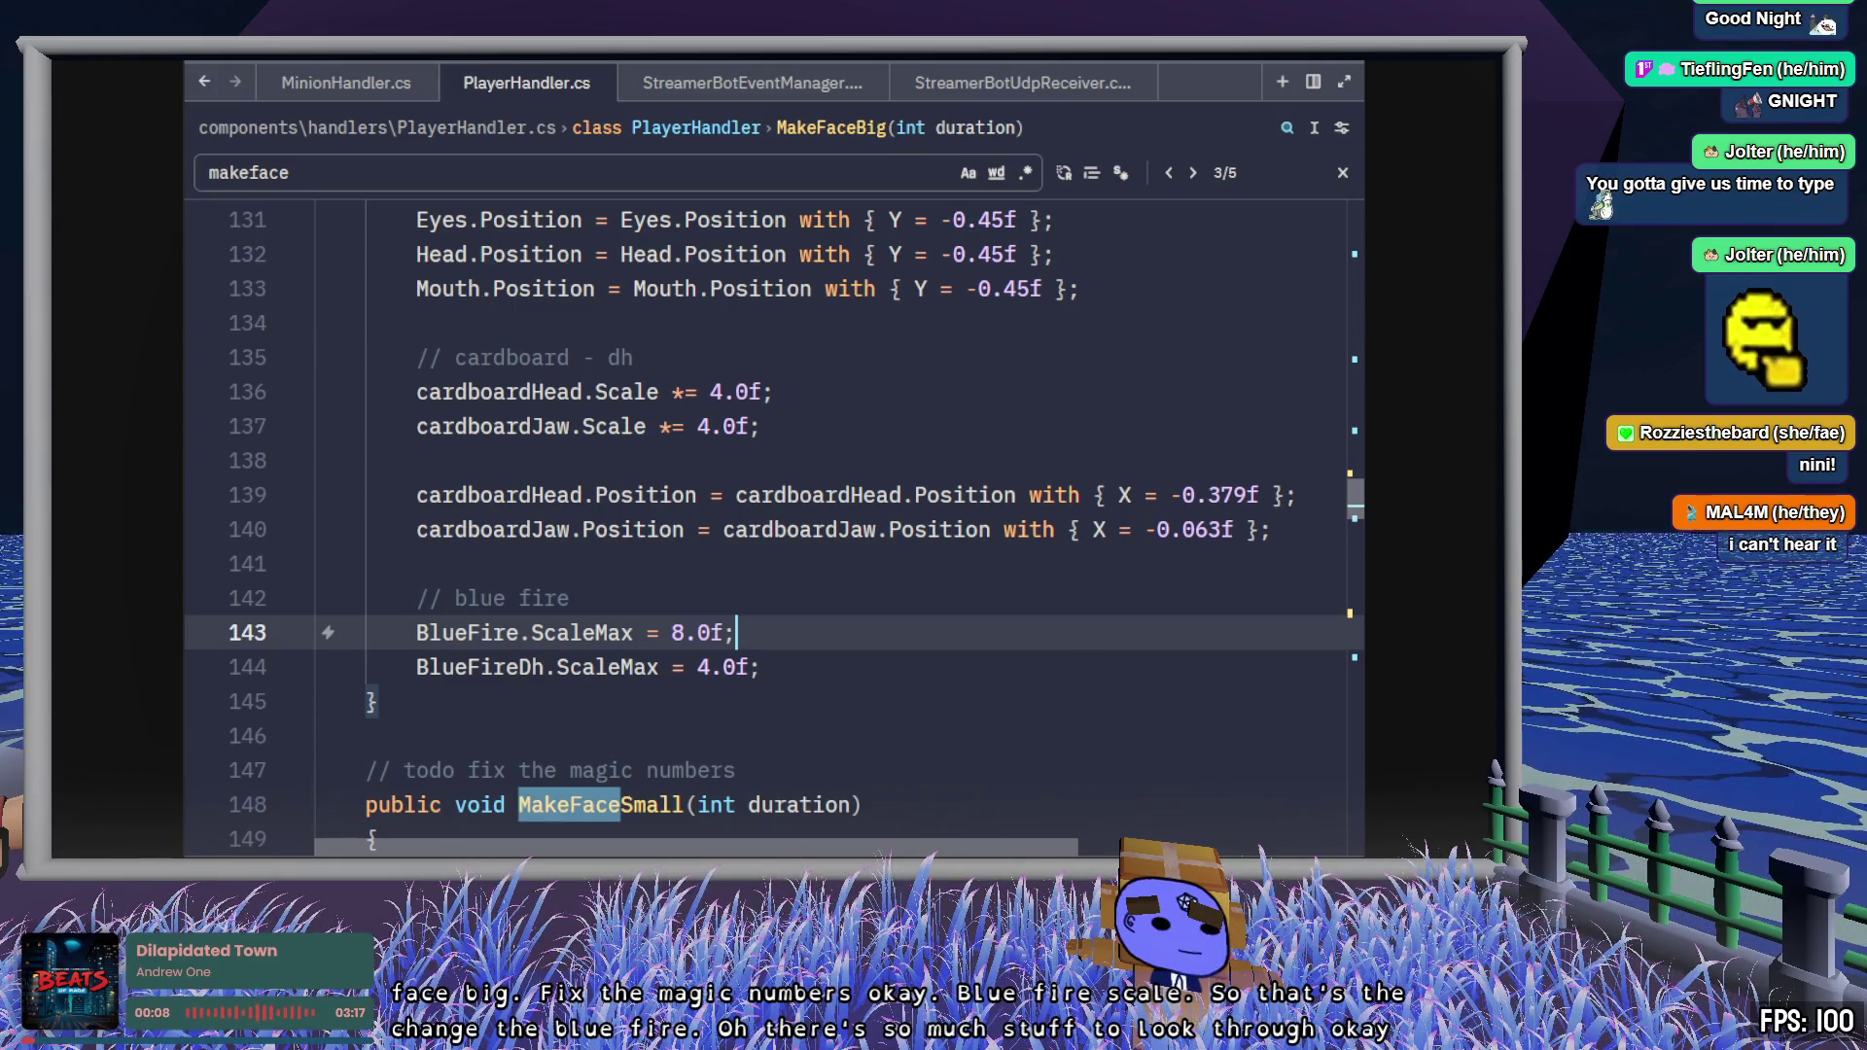
double_click(473, 632)
scroll(709, 637, "up", 10)
scroll(709, 647, "up", 20)
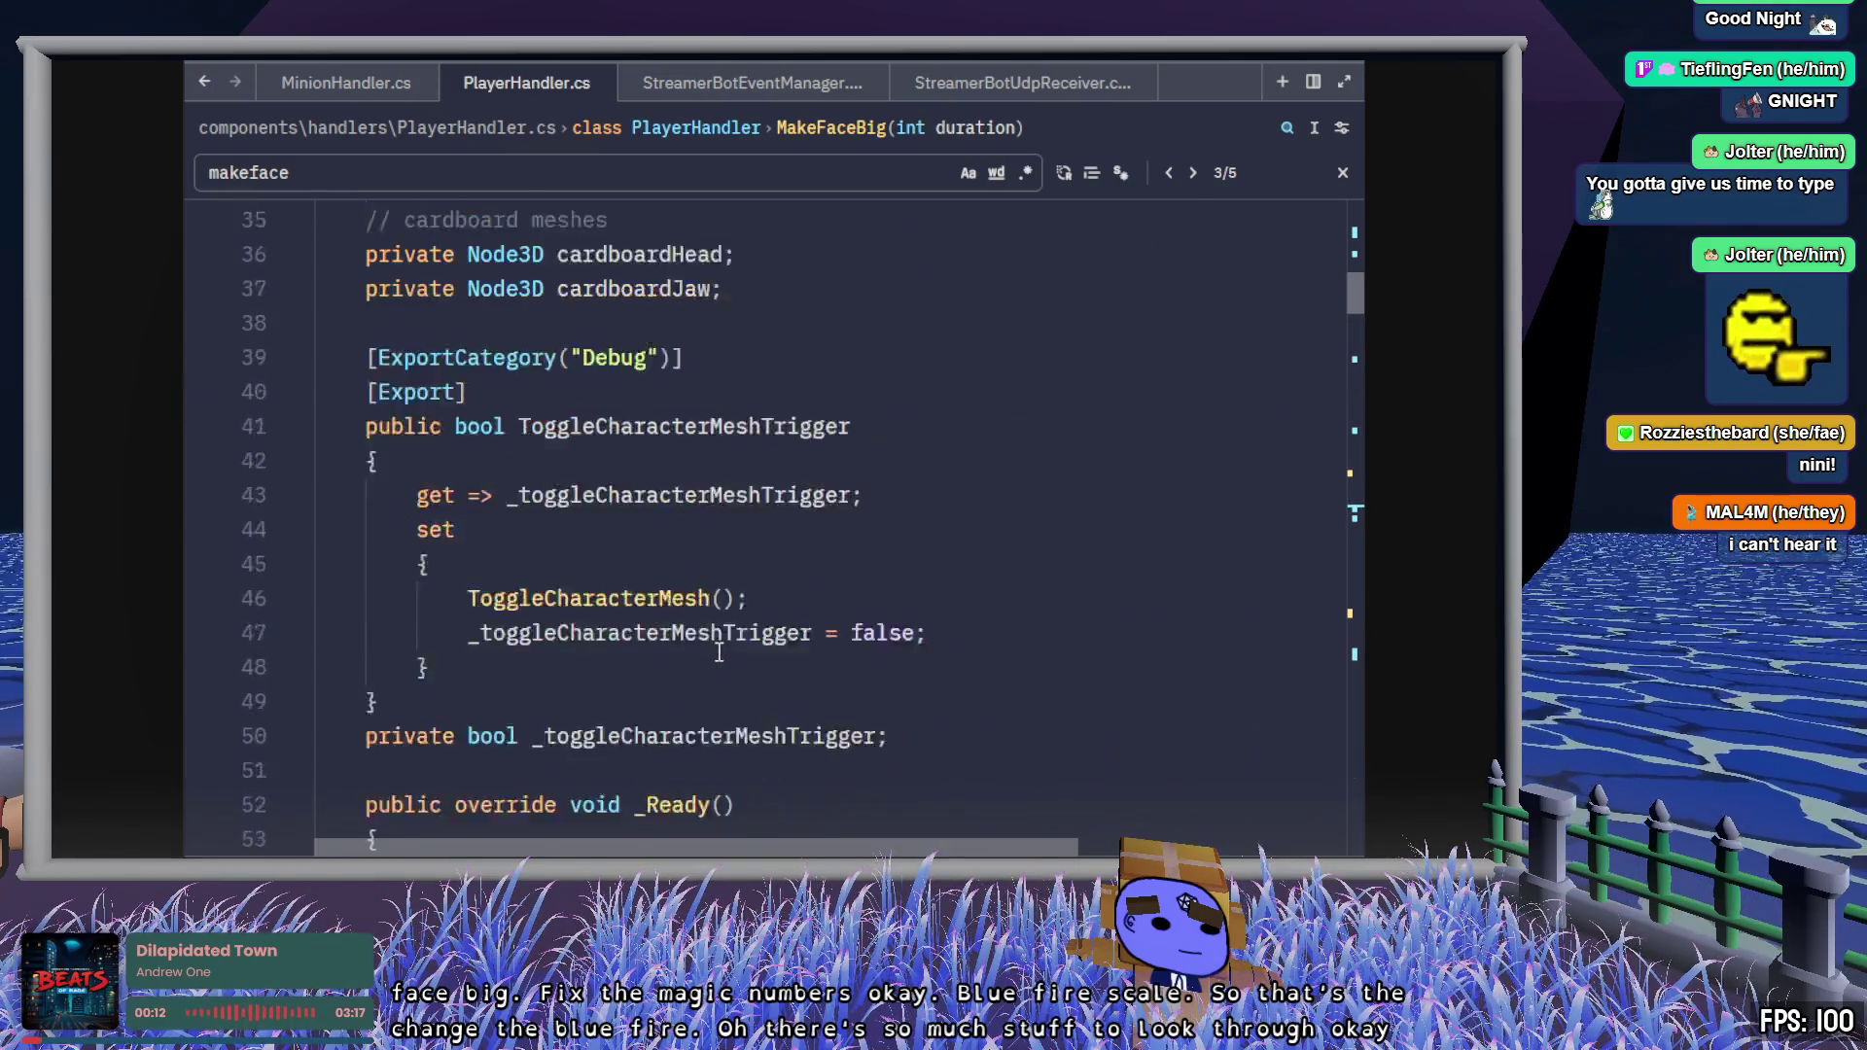
scroll(719, 652, "up", 2)
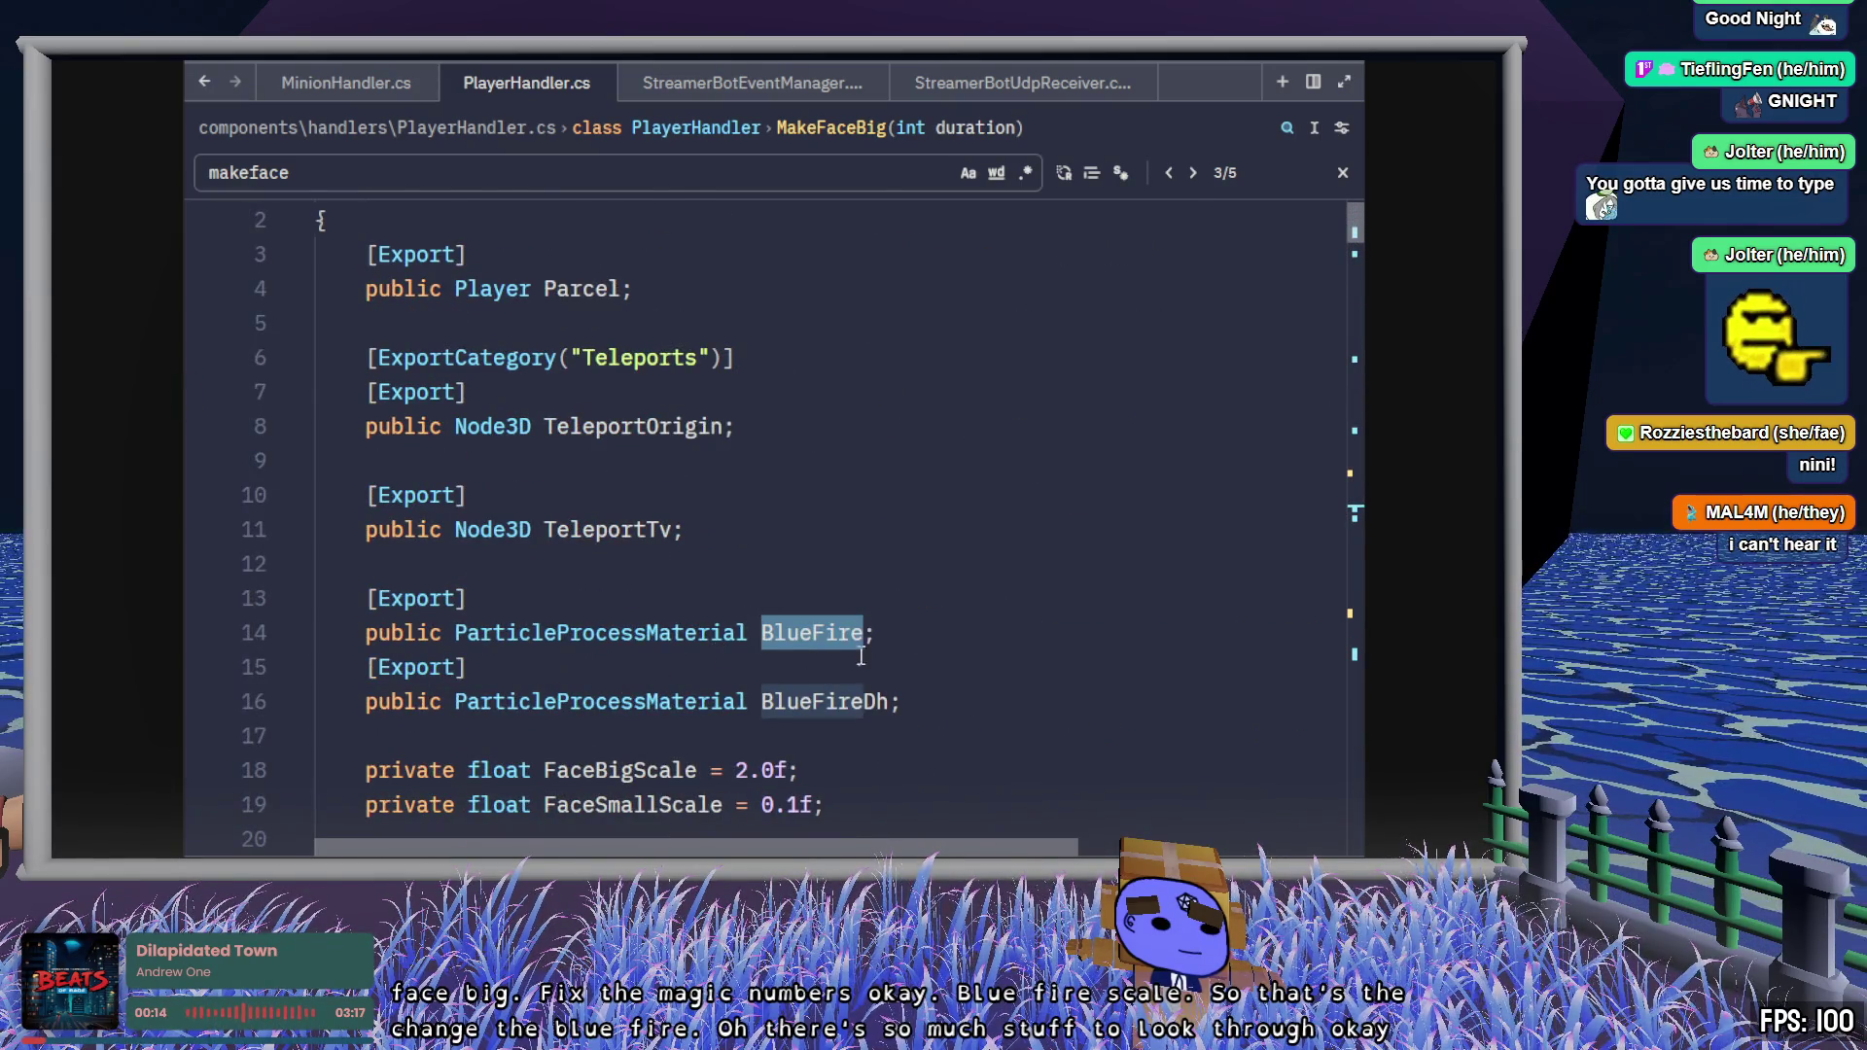
left_click(938, 634)
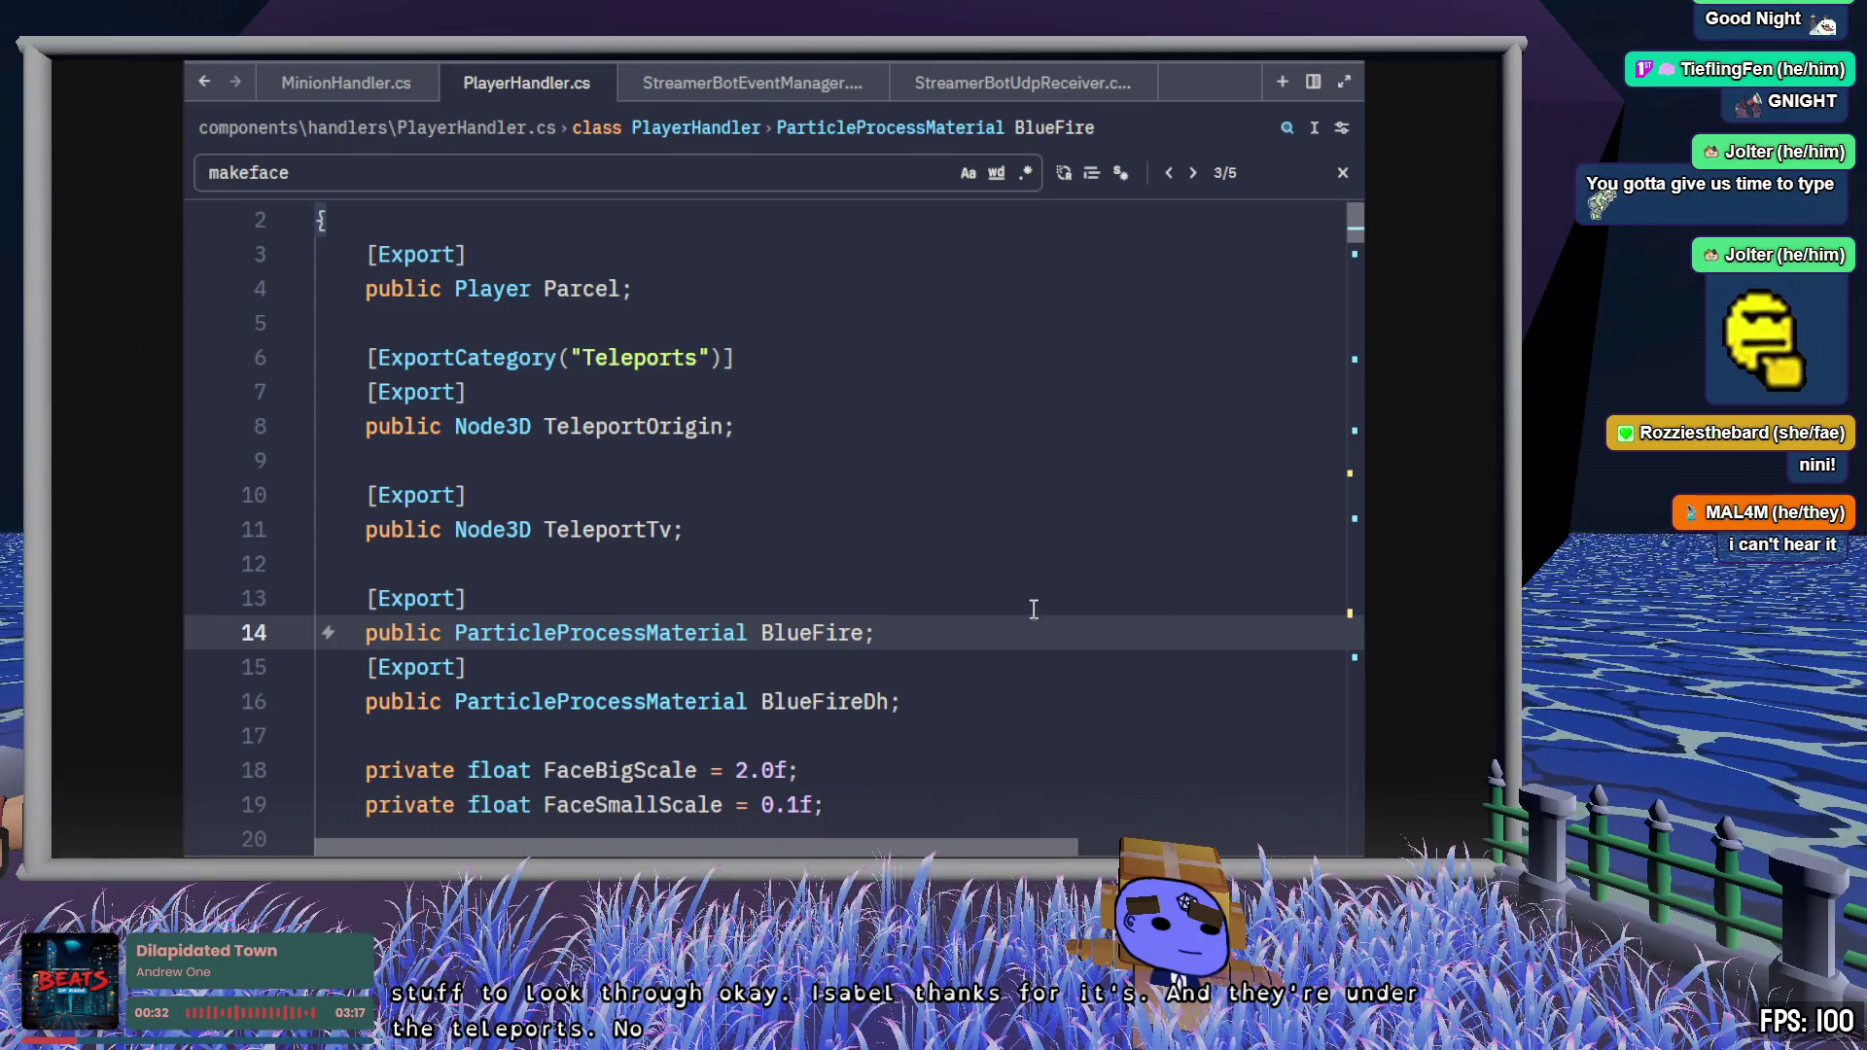
scroll(1023, 538, "up", 1)
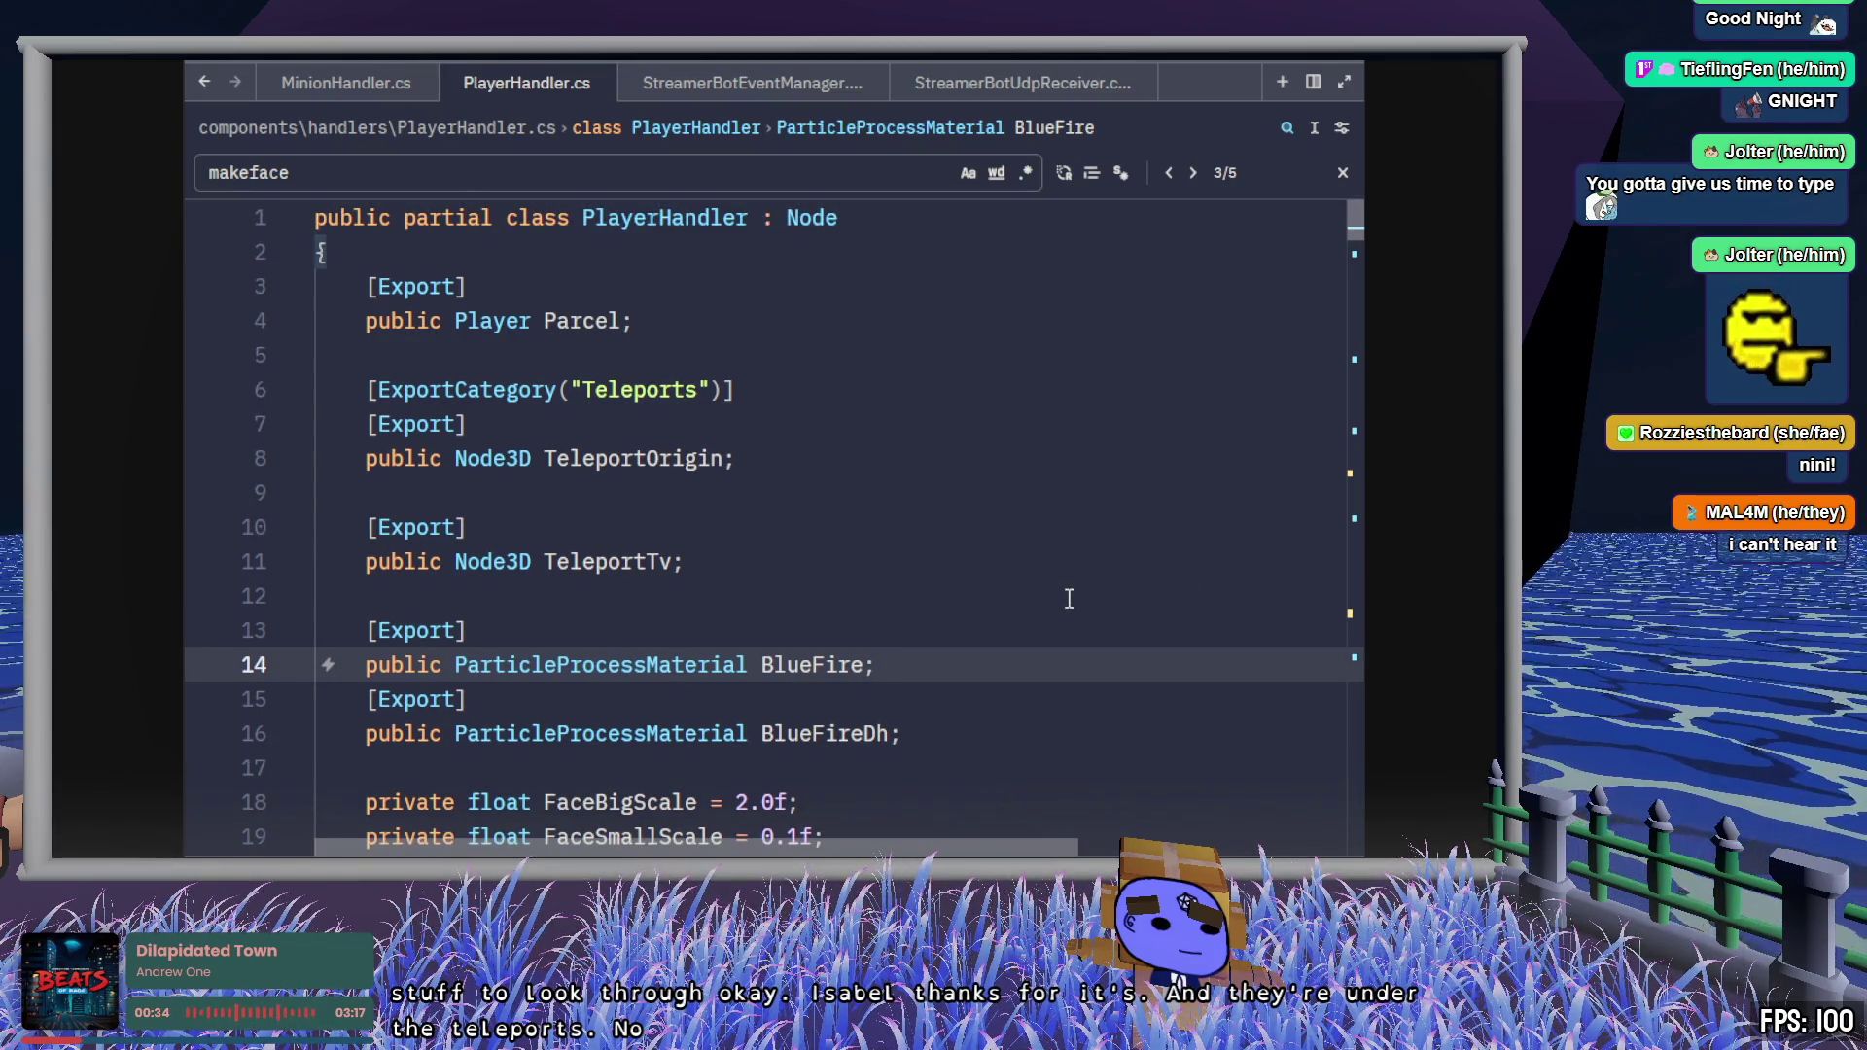
- Glance at Godot, then open Player.cs via the 'player' file search
key("alt+Tab")
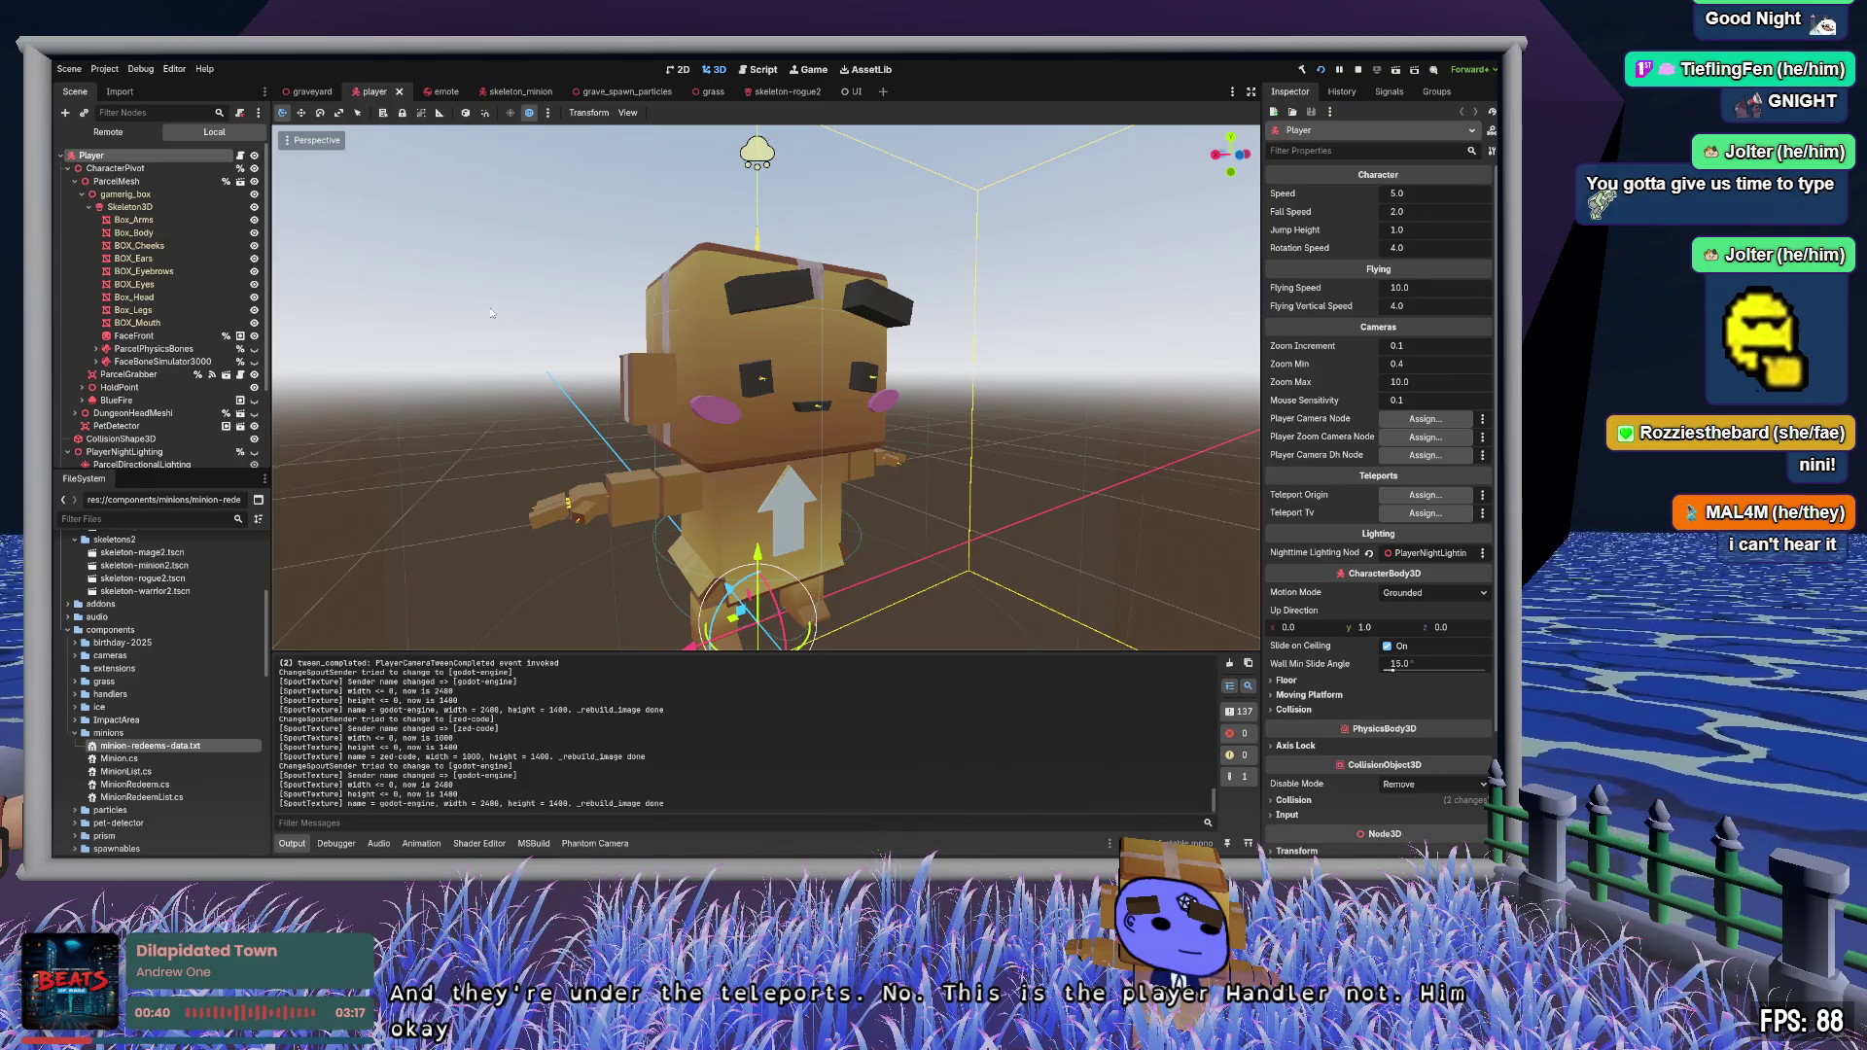
key("alt+Tab")
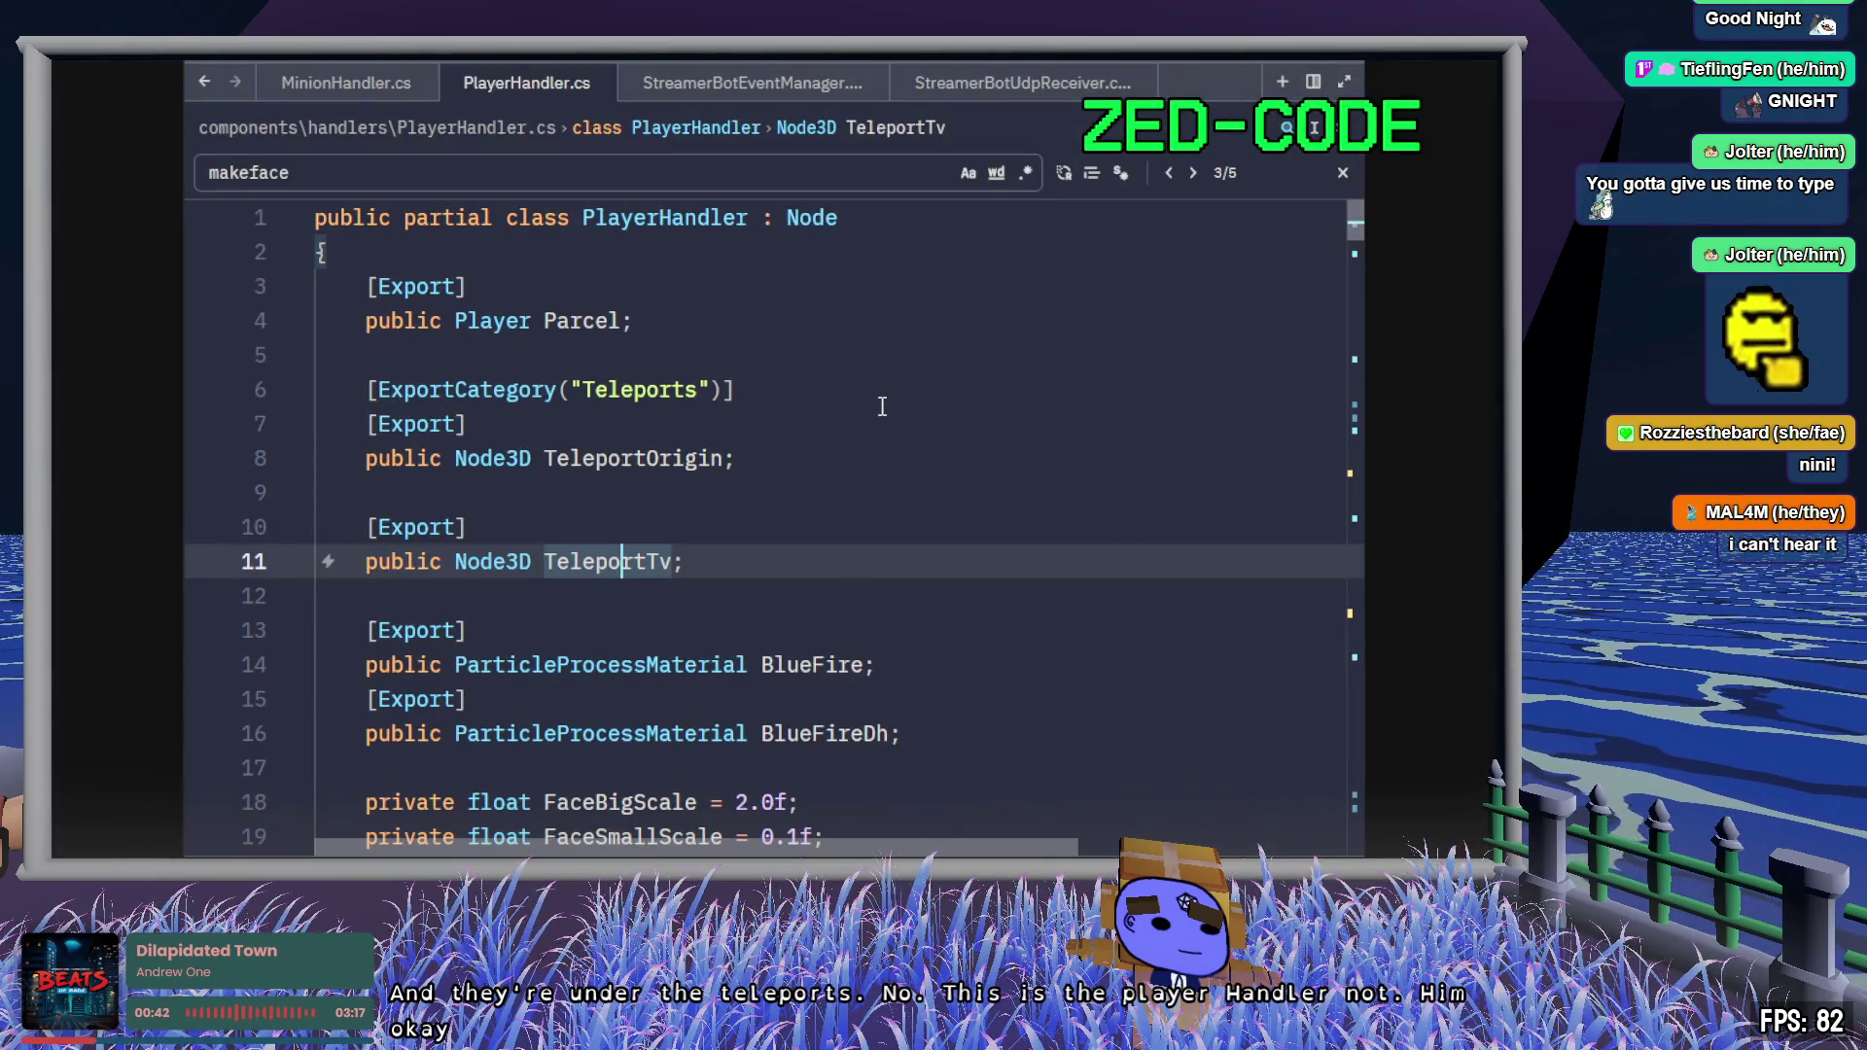
key("ctrl+p")
type("pl;ayer")
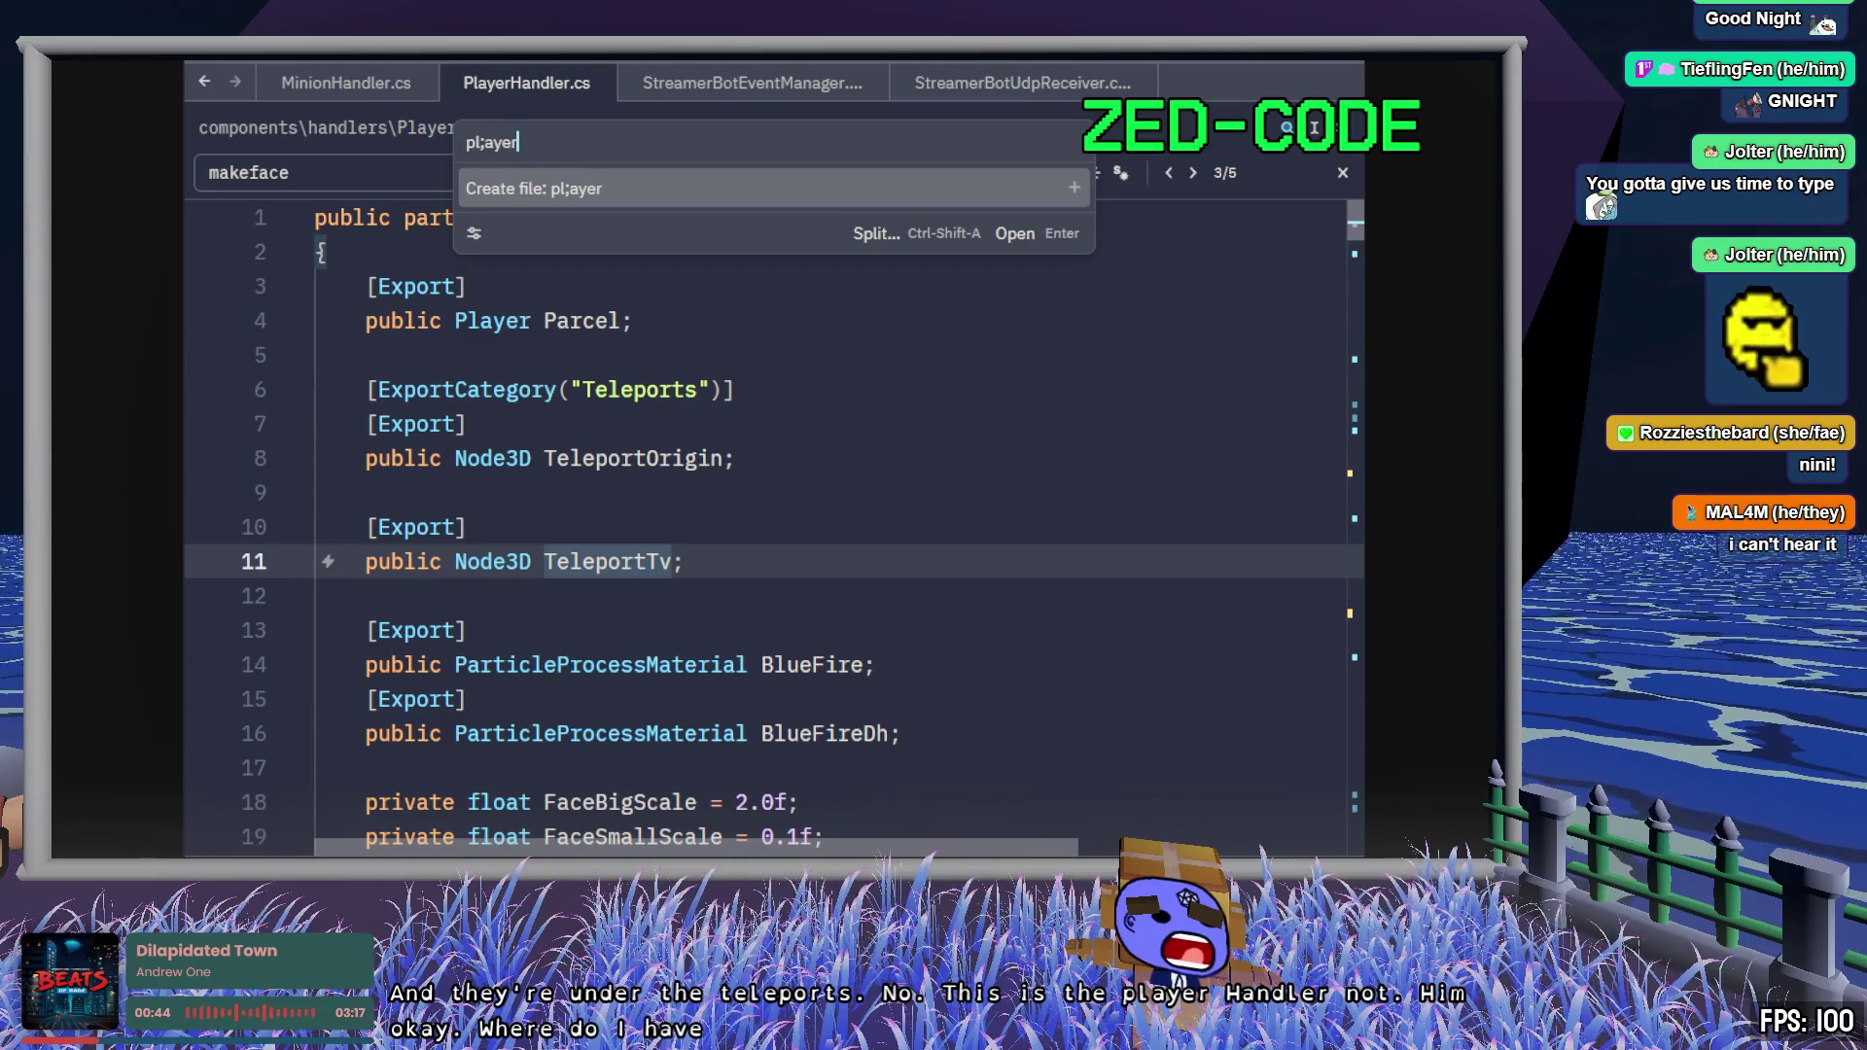
key("BackSpace")
type("ayer")
key("Return")
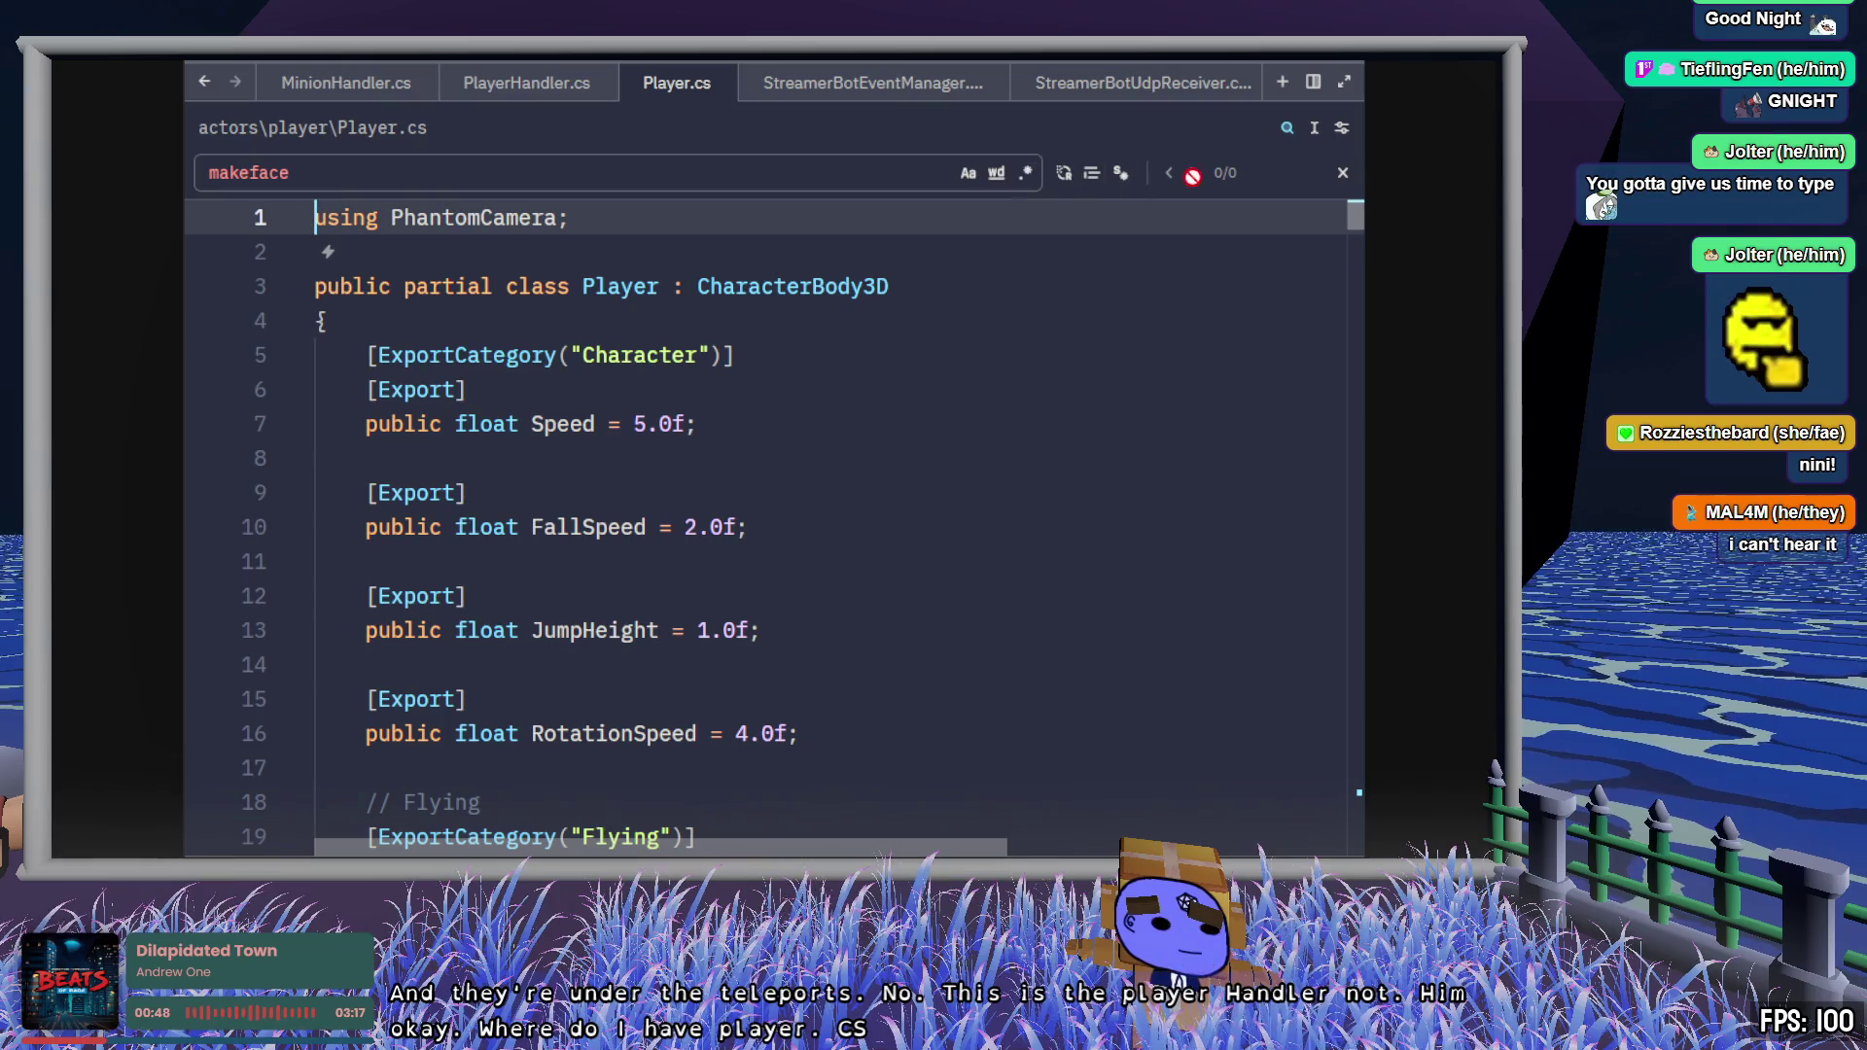
- Look up the references to the TeleportOrigin field in Player.cs
left_click(1341, 173)
scroll(1283, 217, "down", 8)
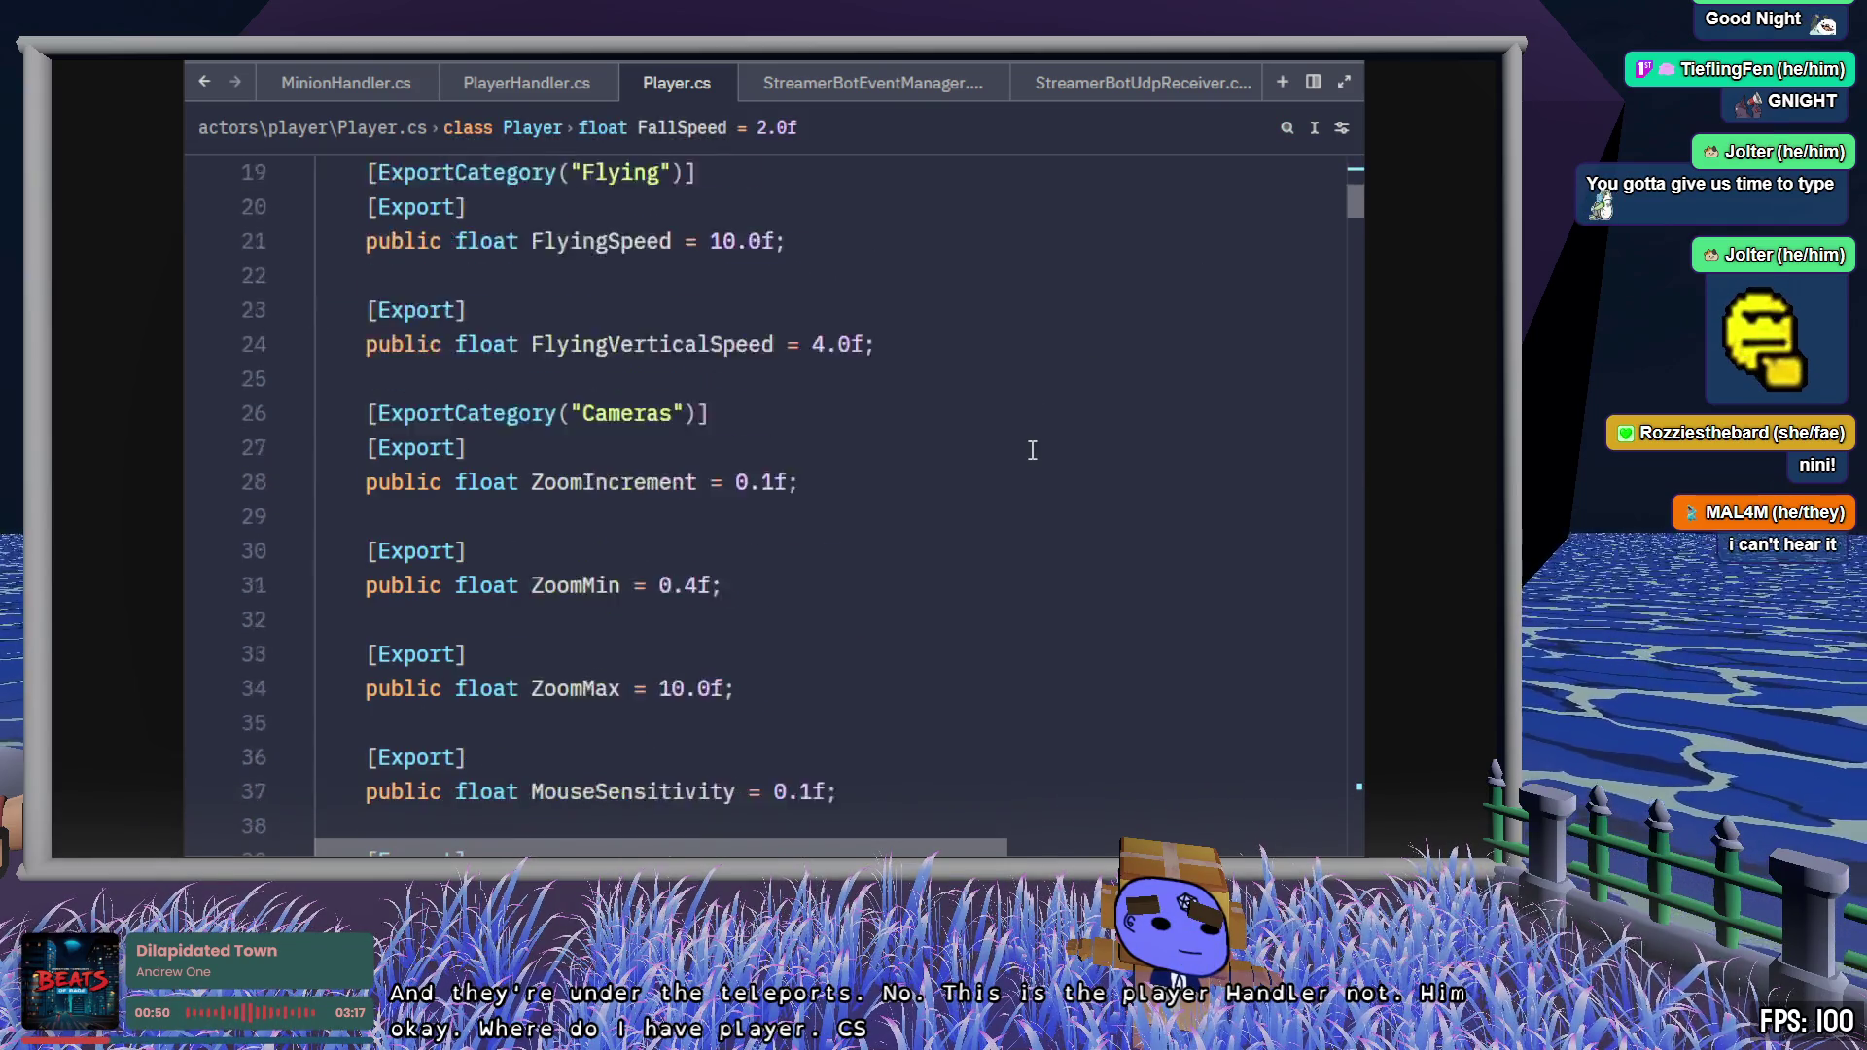
scroll(1033, 450, "up", 1)
scroll(1036, 452, "down", 9)
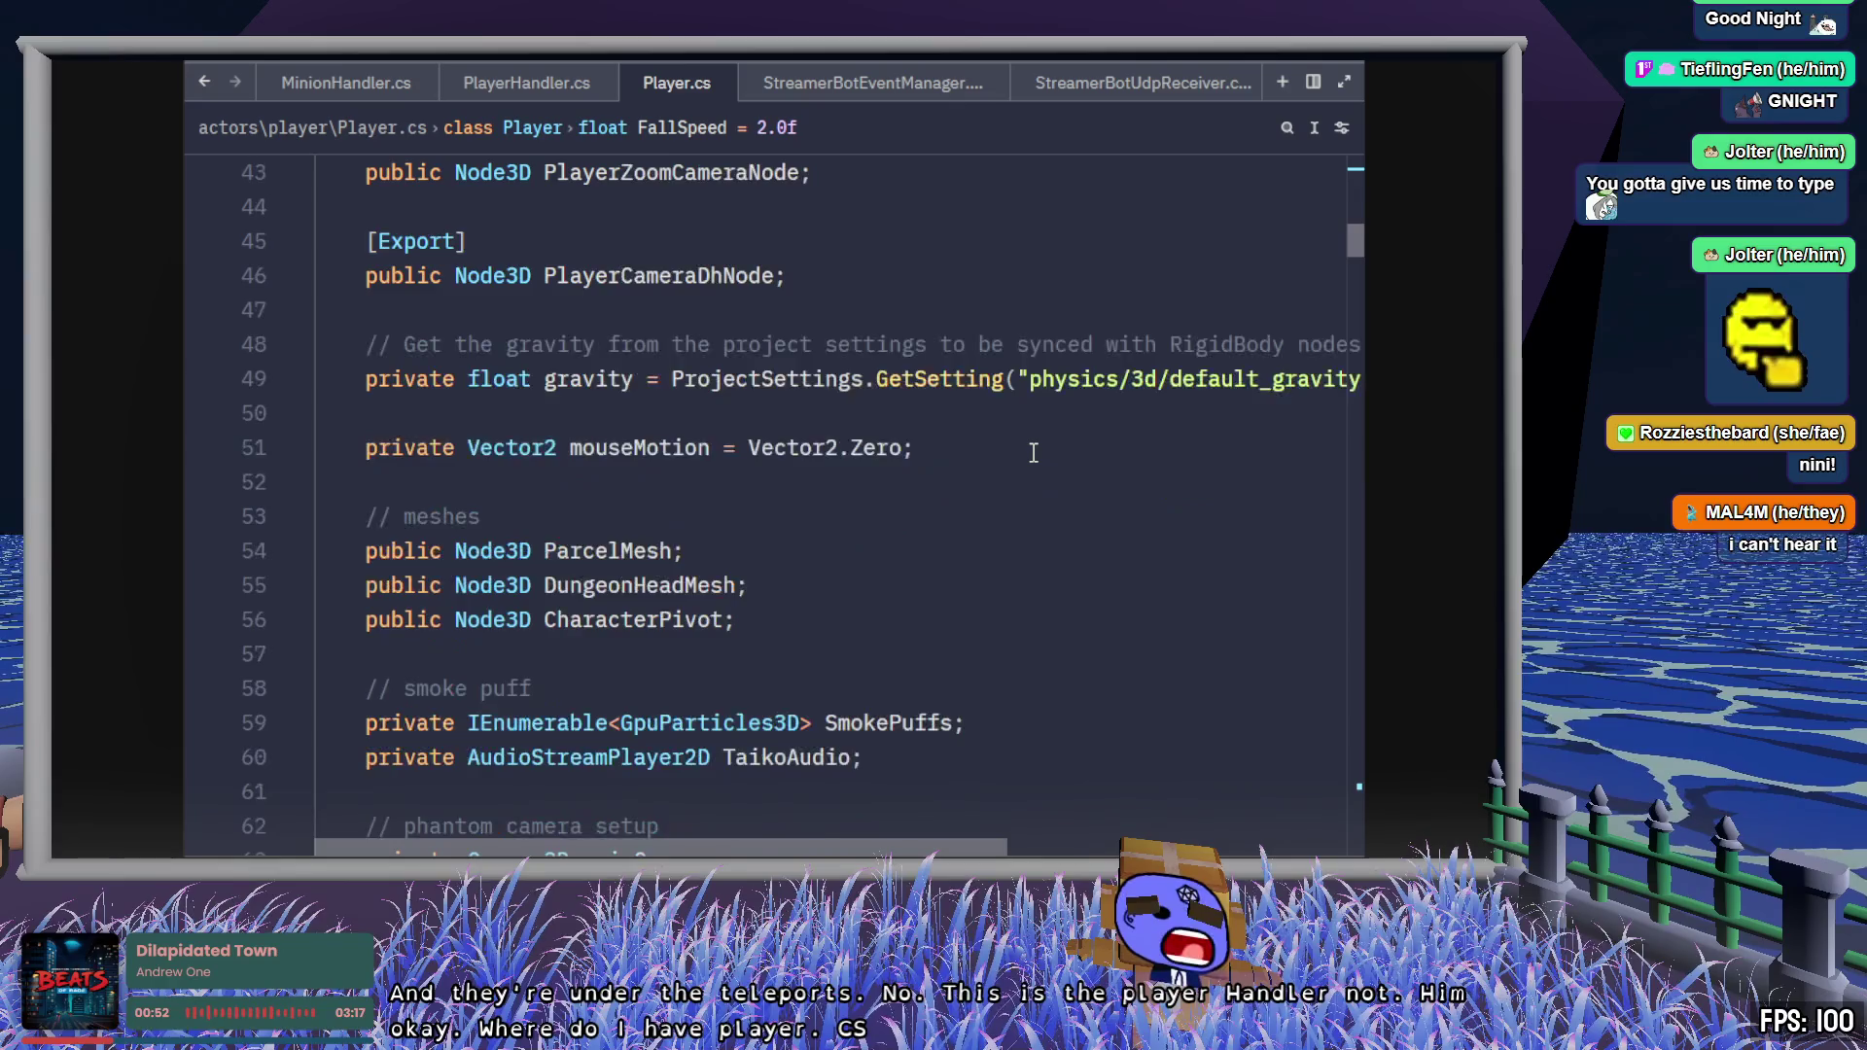
scroll(1037, 452, "down", 5)
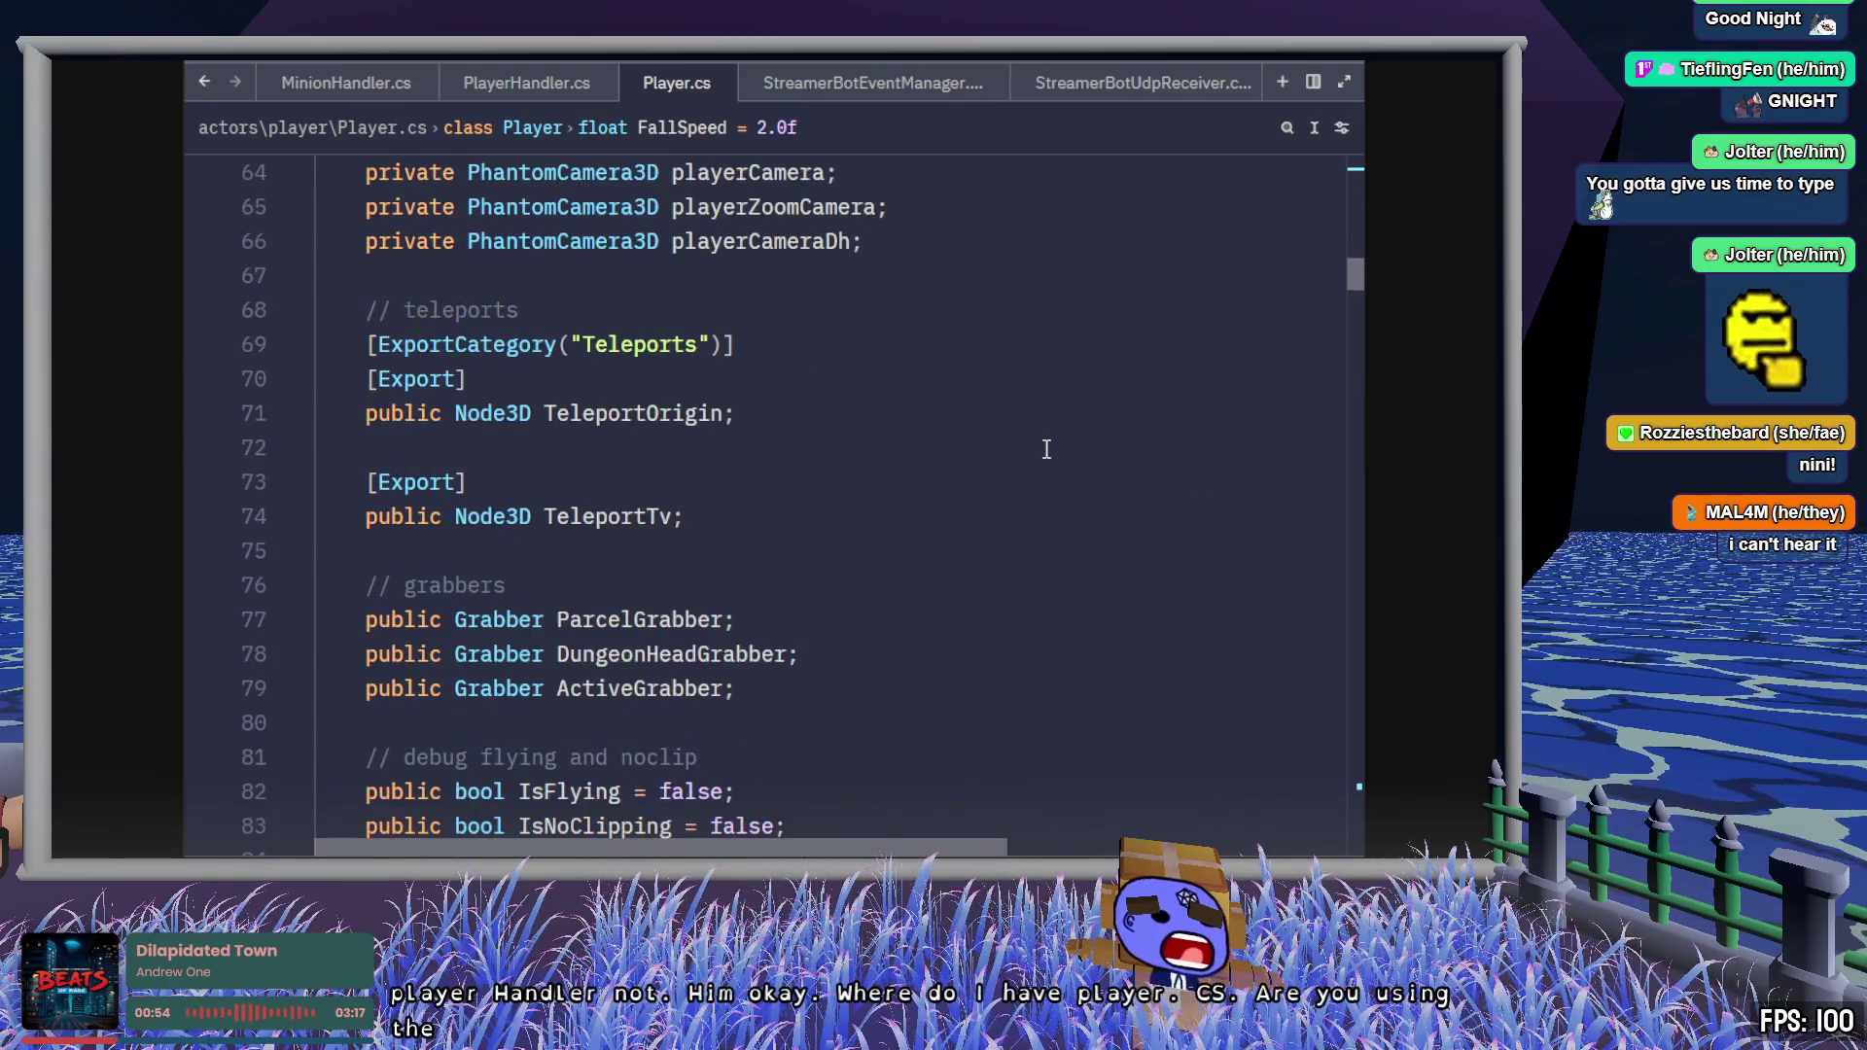
double_click(677, 412)
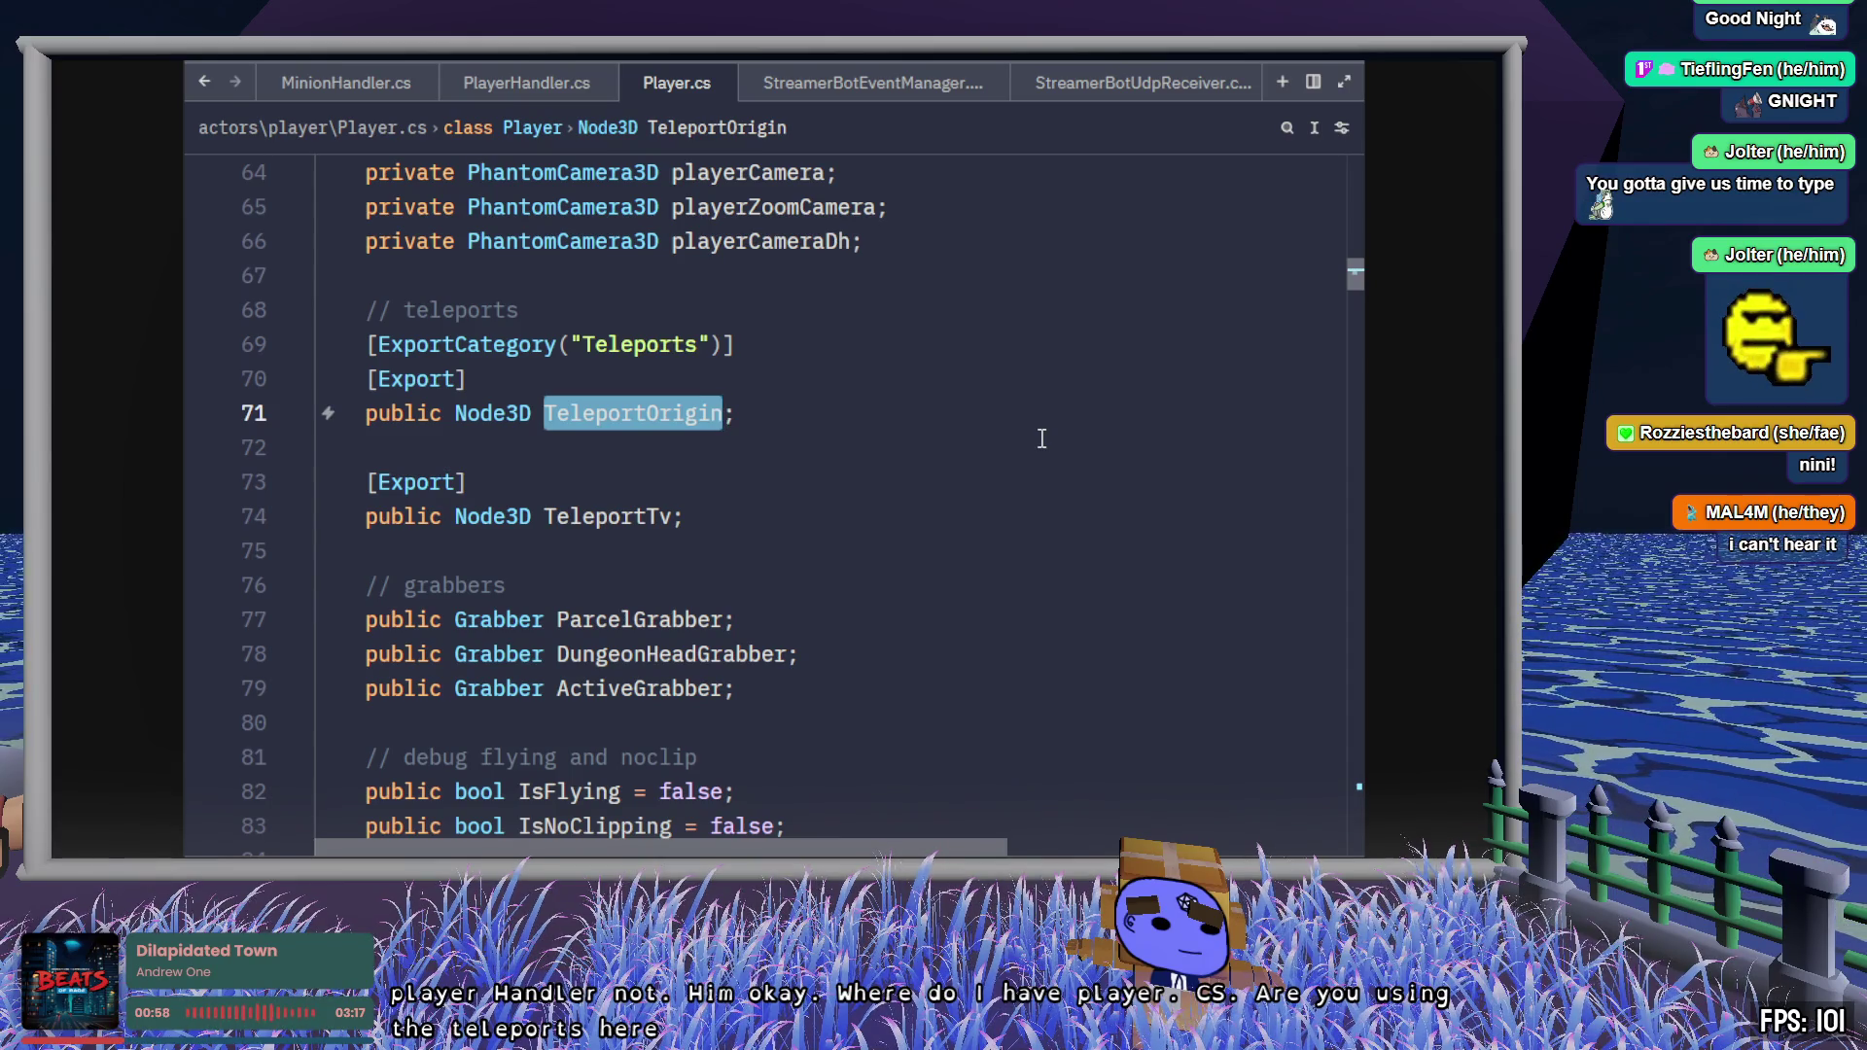
right_click(664, 417)
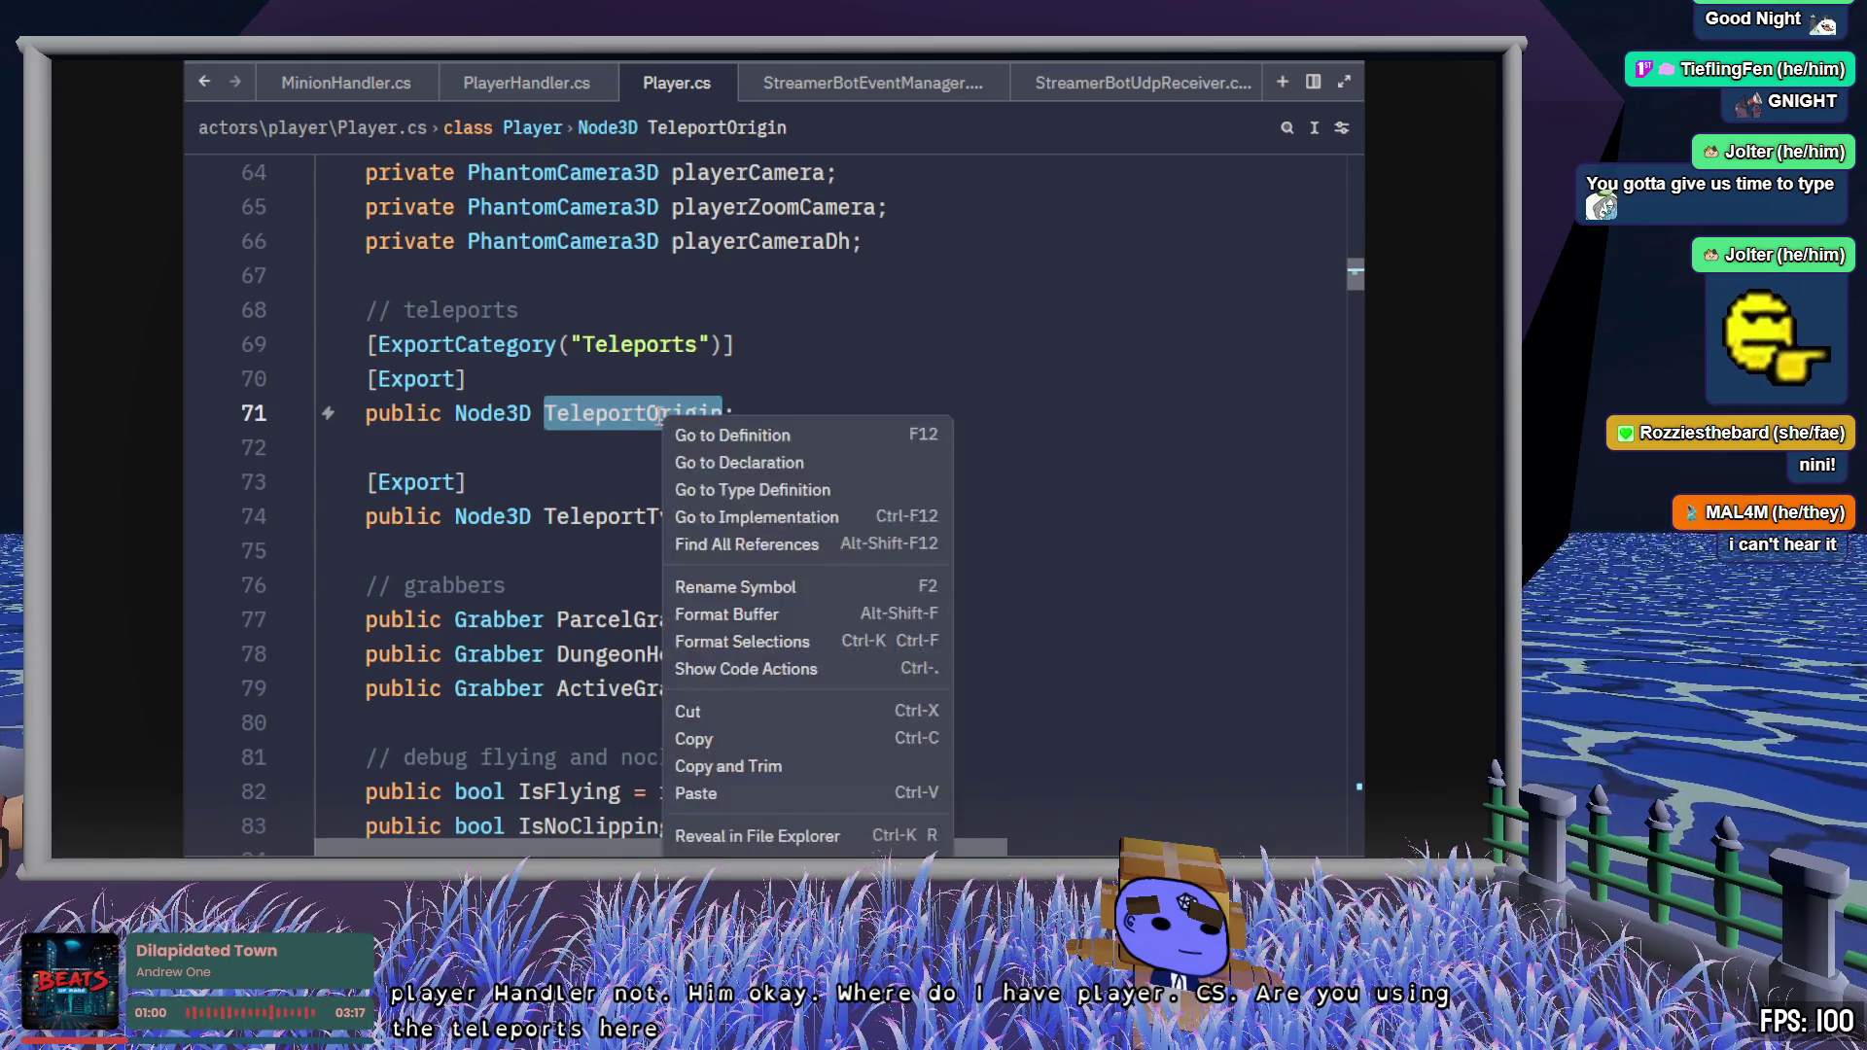
left_click(779, 544)
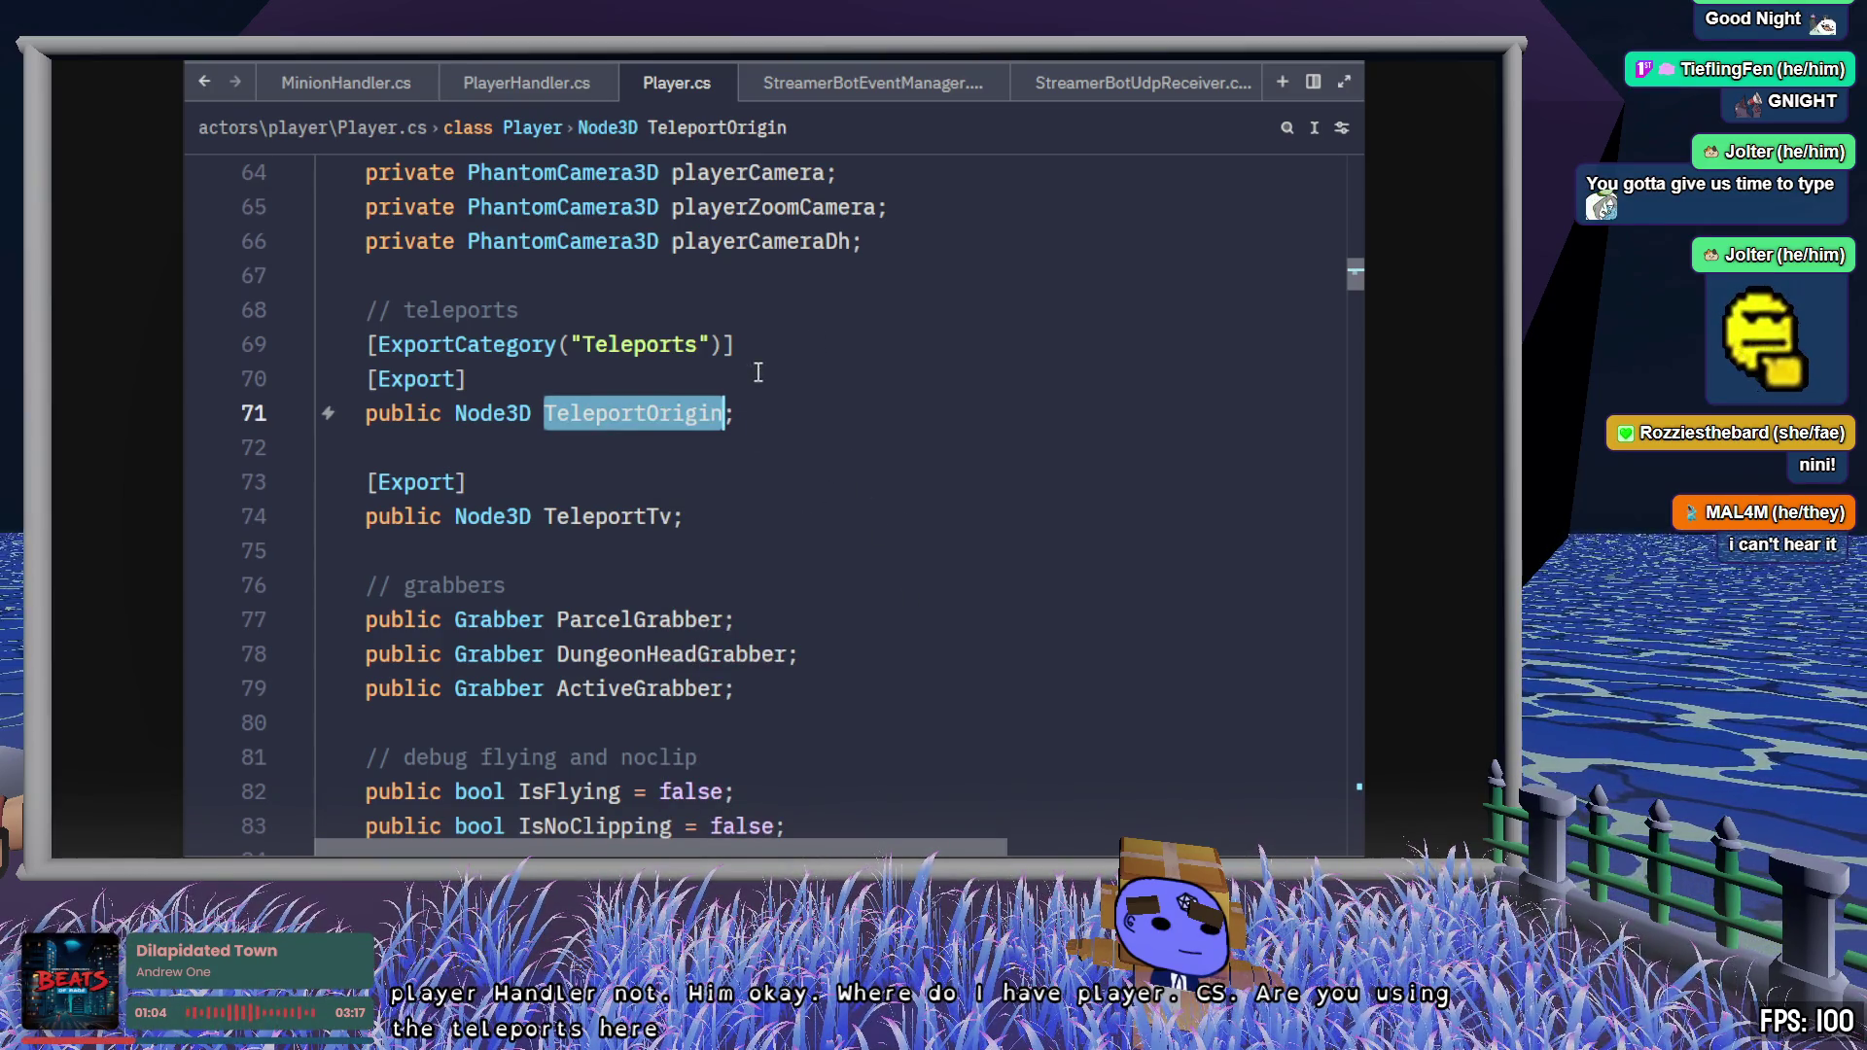
- Comment out the Teleports field declarations on lines 69–74
key("ctrl+f")
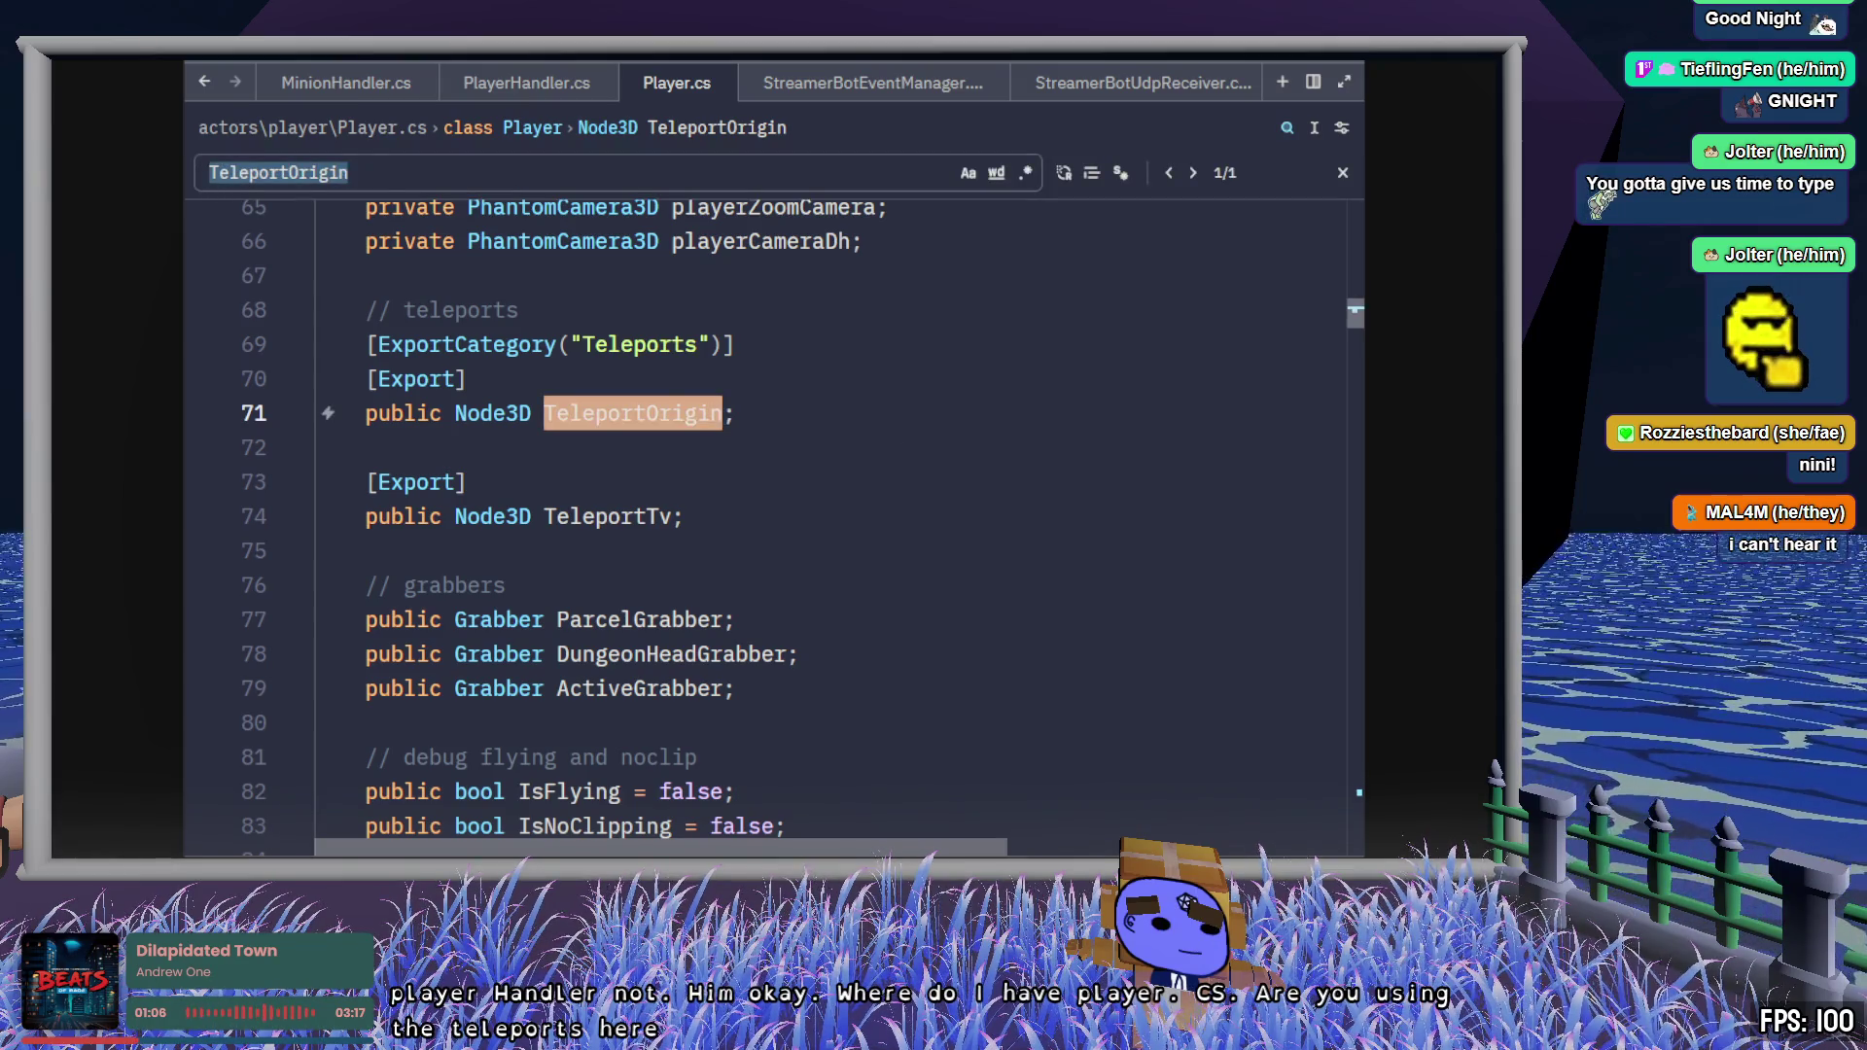
left_click(749, 413)
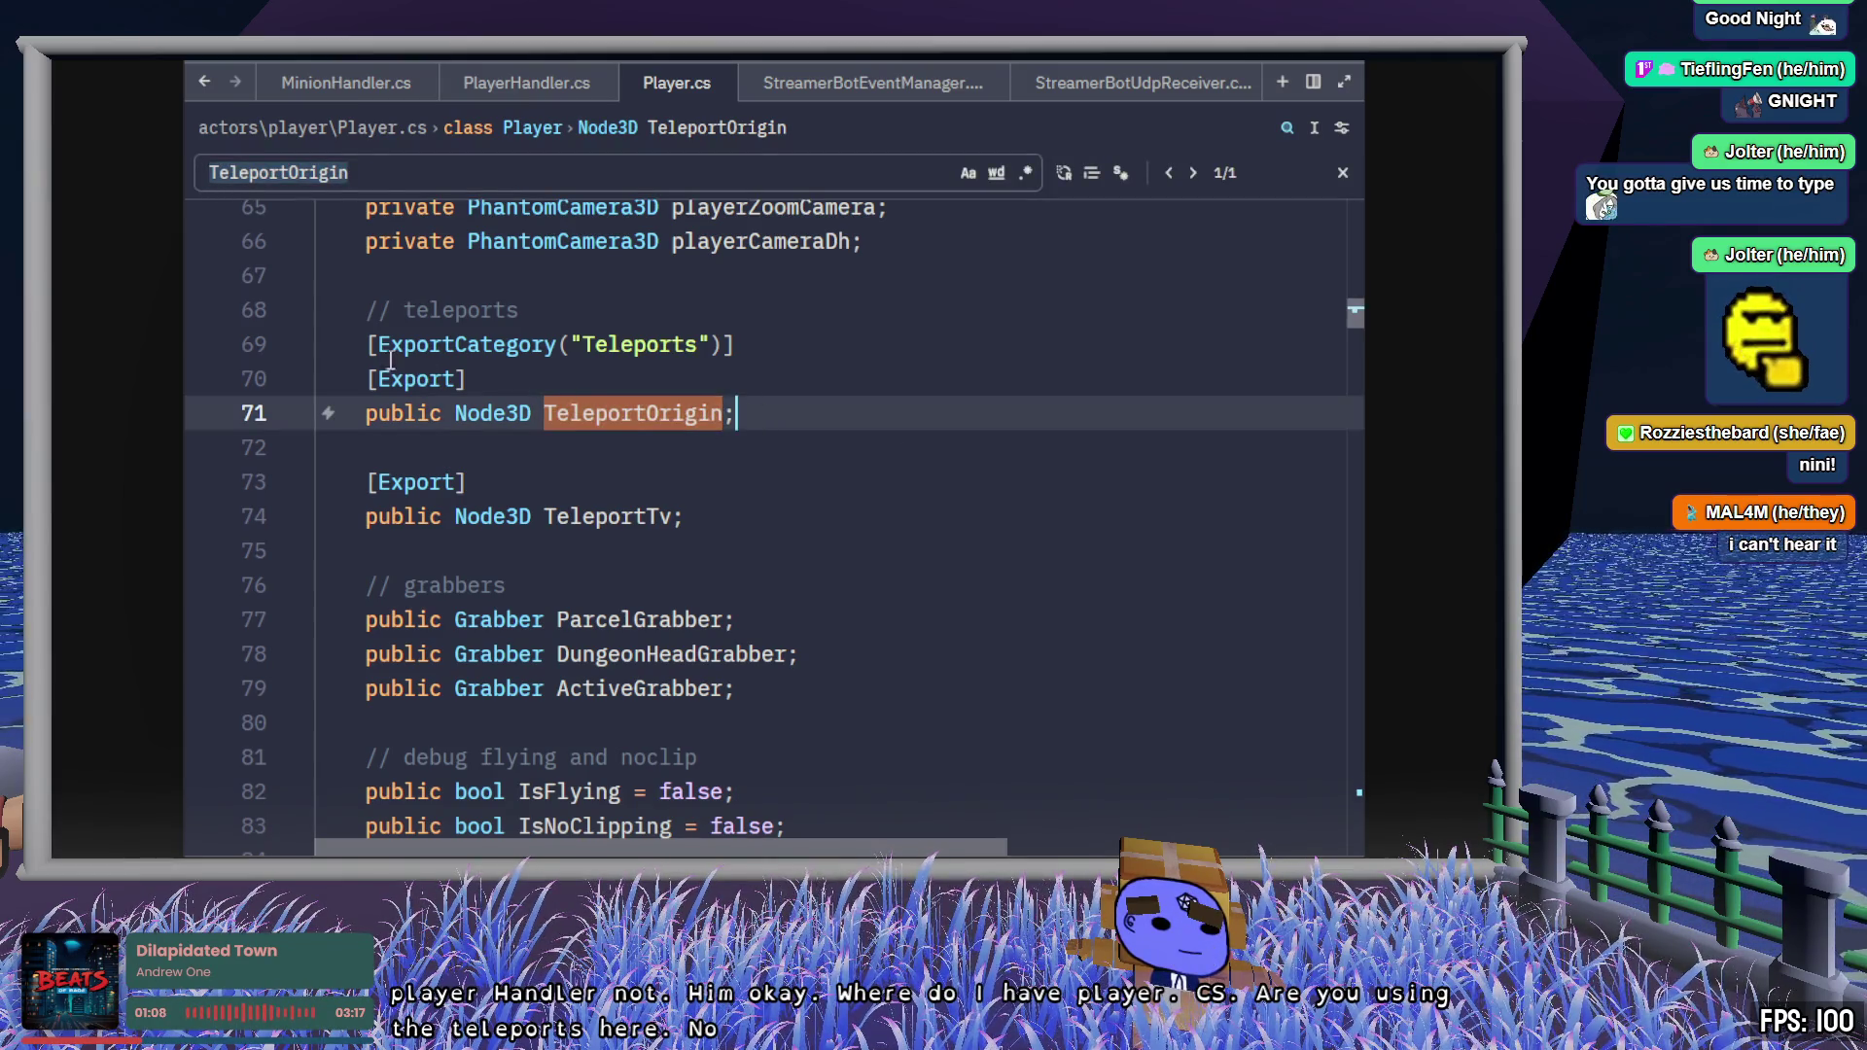
mouse_move(686, 517)
left_mouse_down()
mouse_move(375, 379)
mouse_move(349, 349)
mouse_move(364, 348)
left_mouse_up()
key("ctrl+slash")
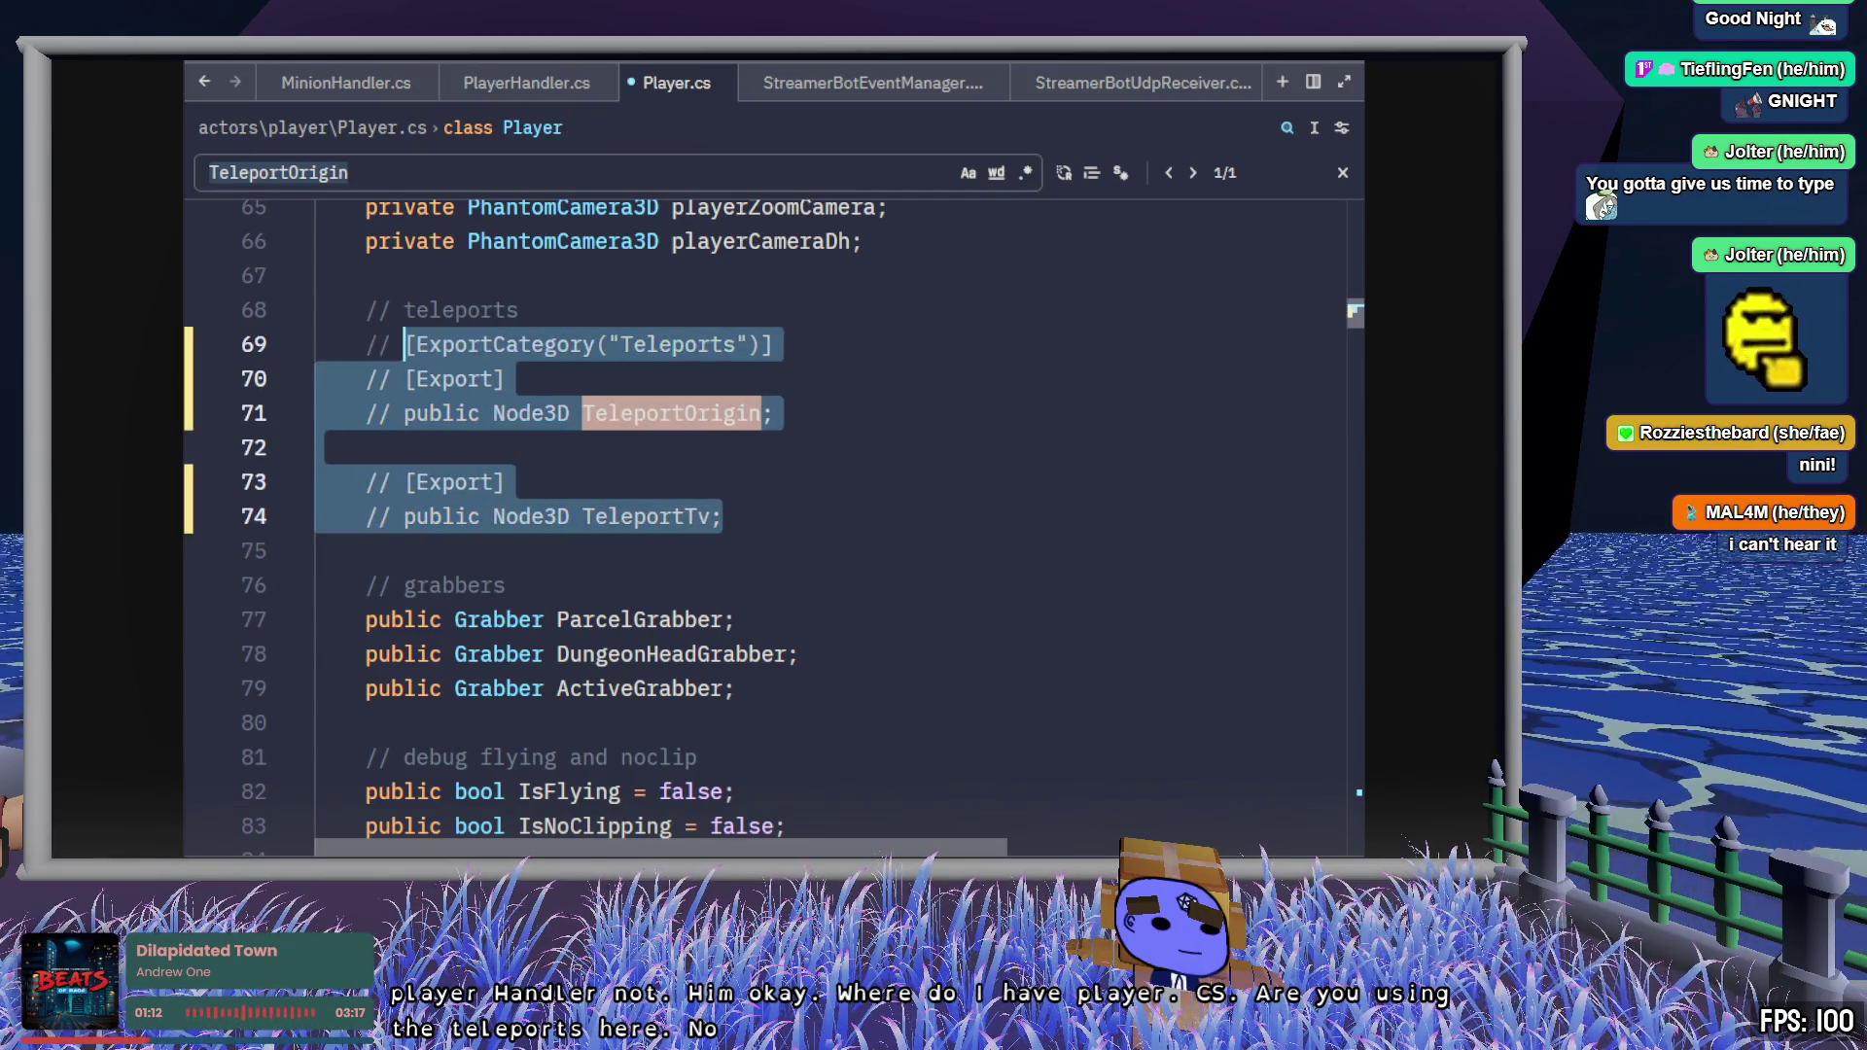
left_click(1034, 394)
- Return to PlayerHandler.cs, then rebuild the C# project in Godot with F5
scroll(1036, 394, "down", 2)
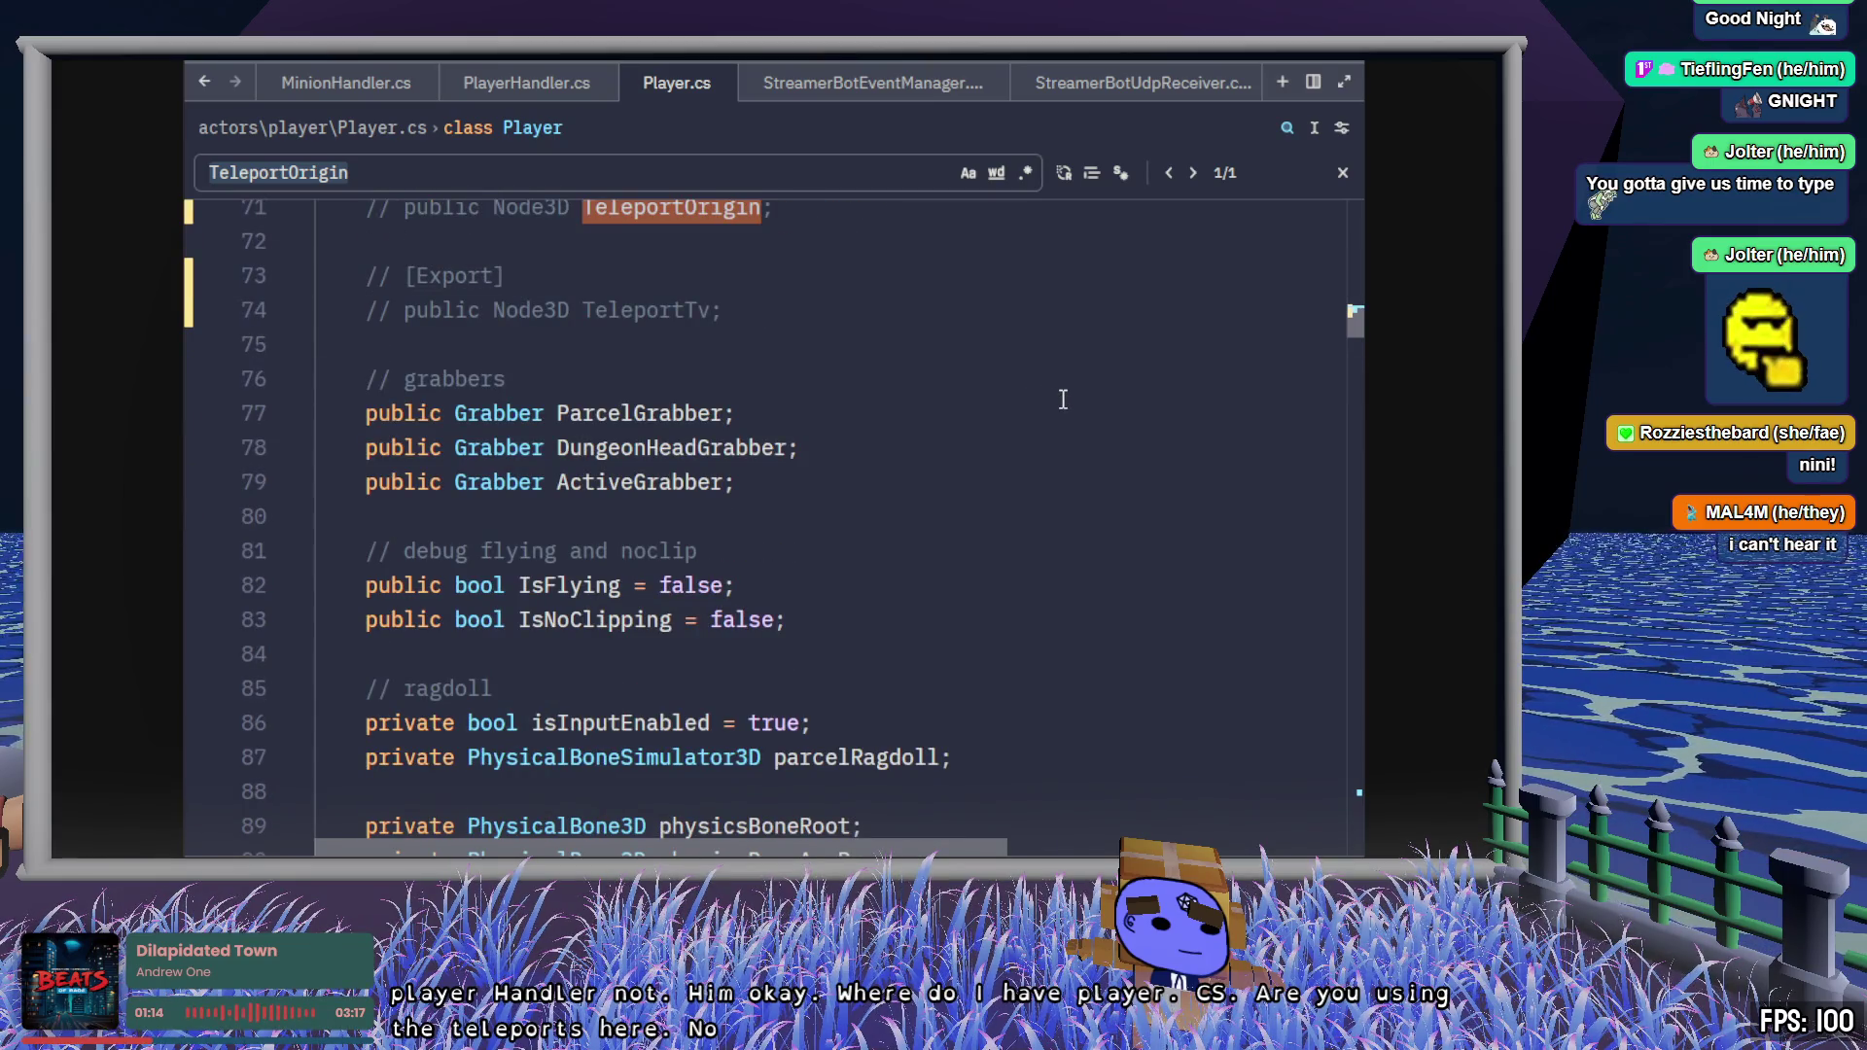
left_click(943, 451)
left_click(1341, 173)
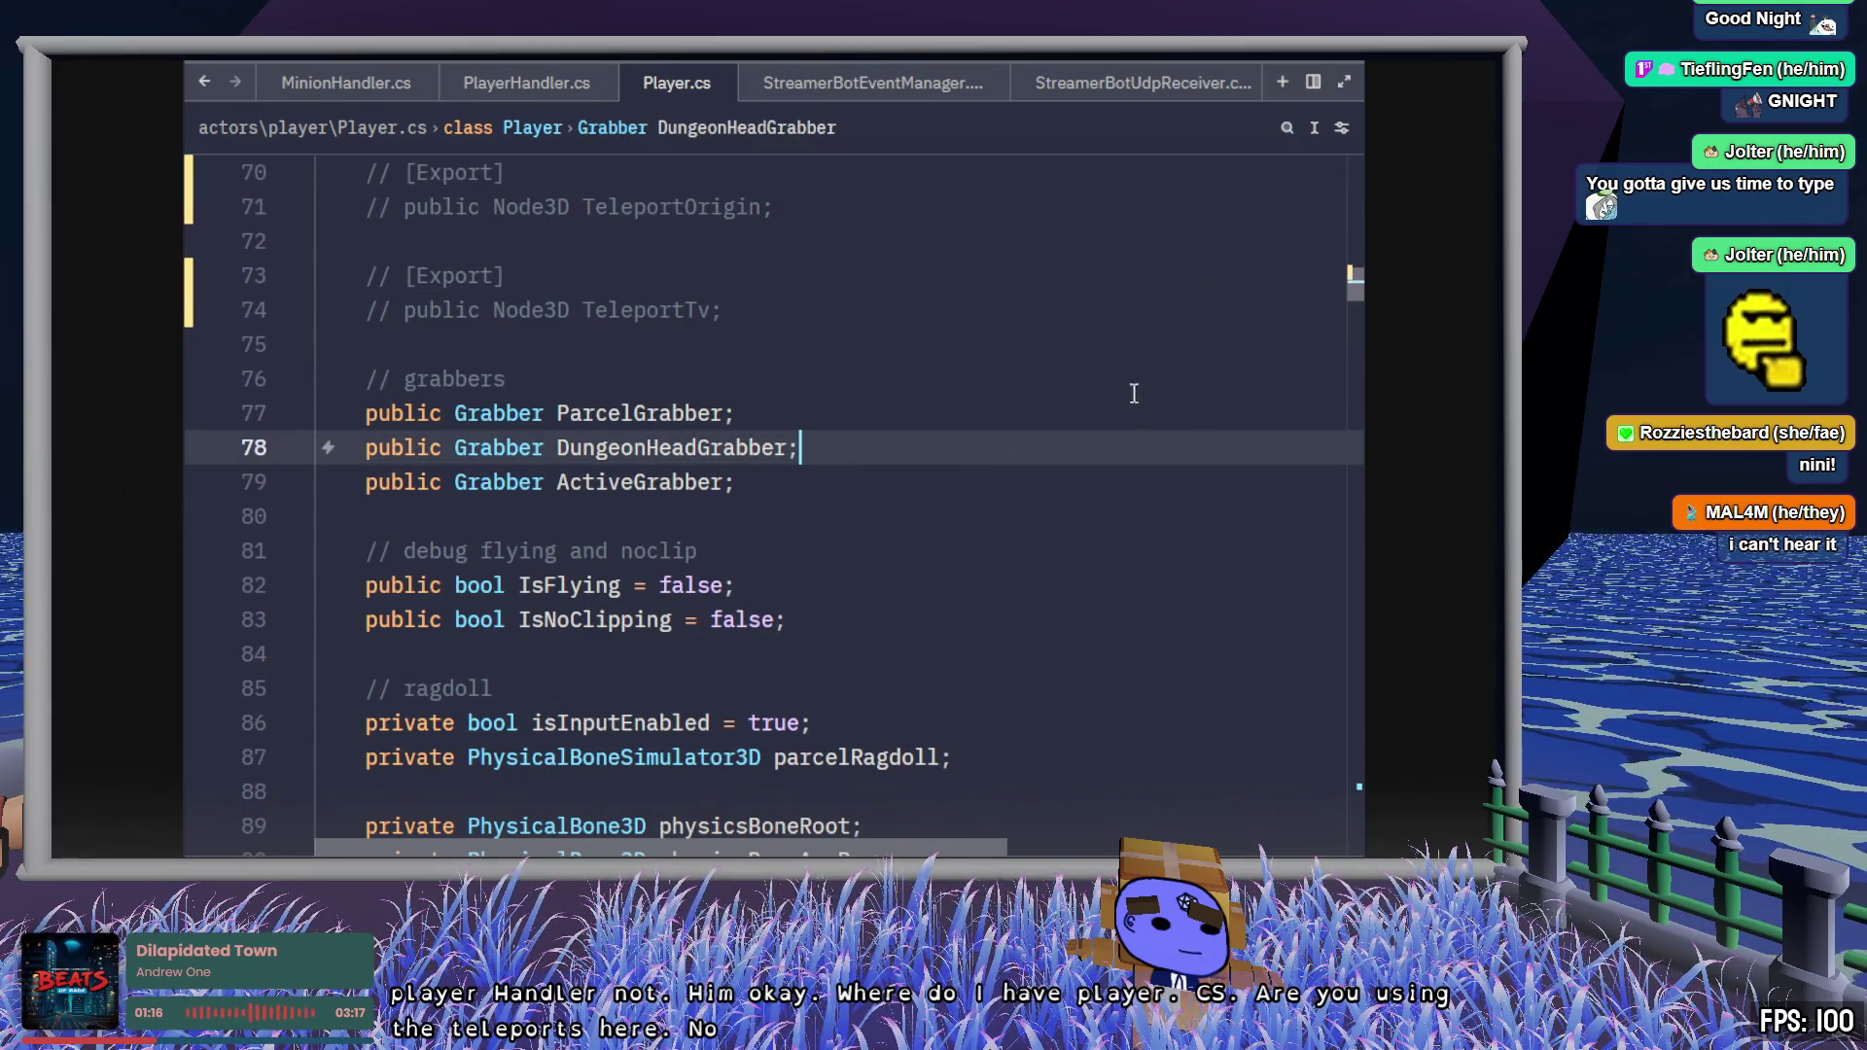
left_click(1134, 406)
left_click(530, 83)
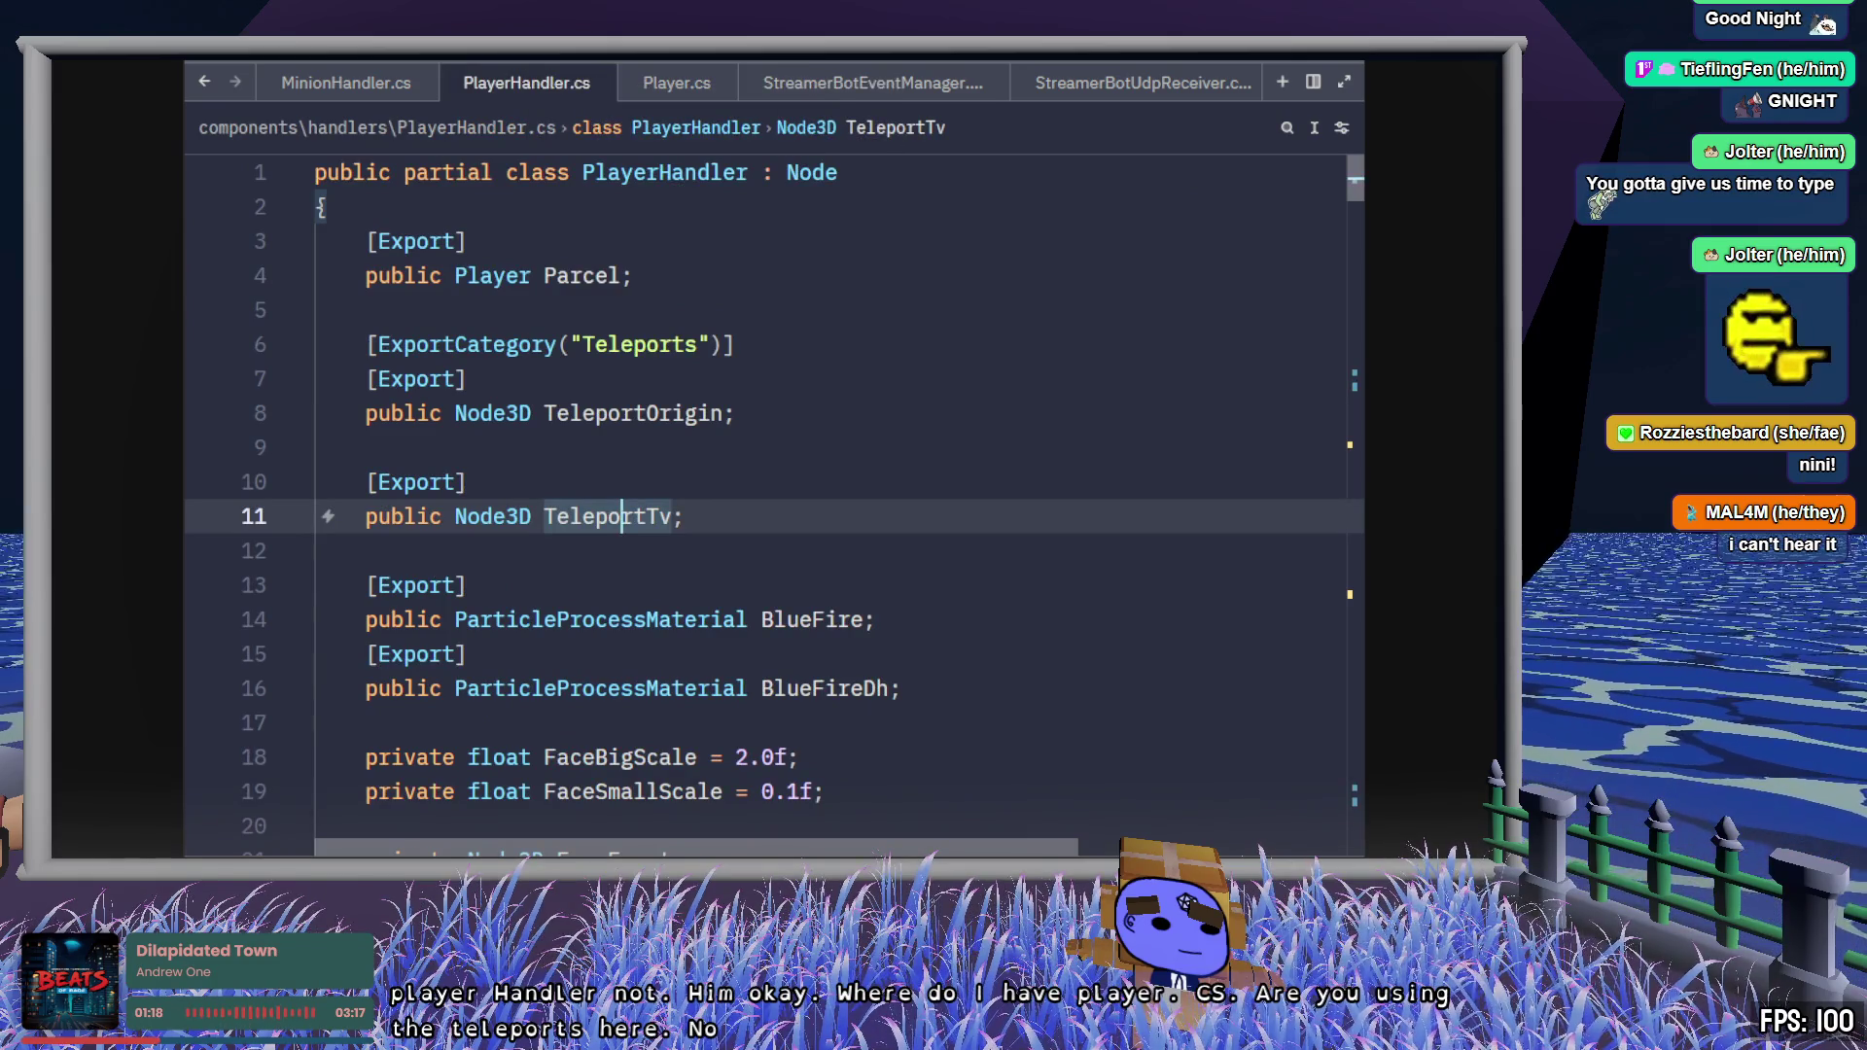
key("alt+Tab")
key("F5")
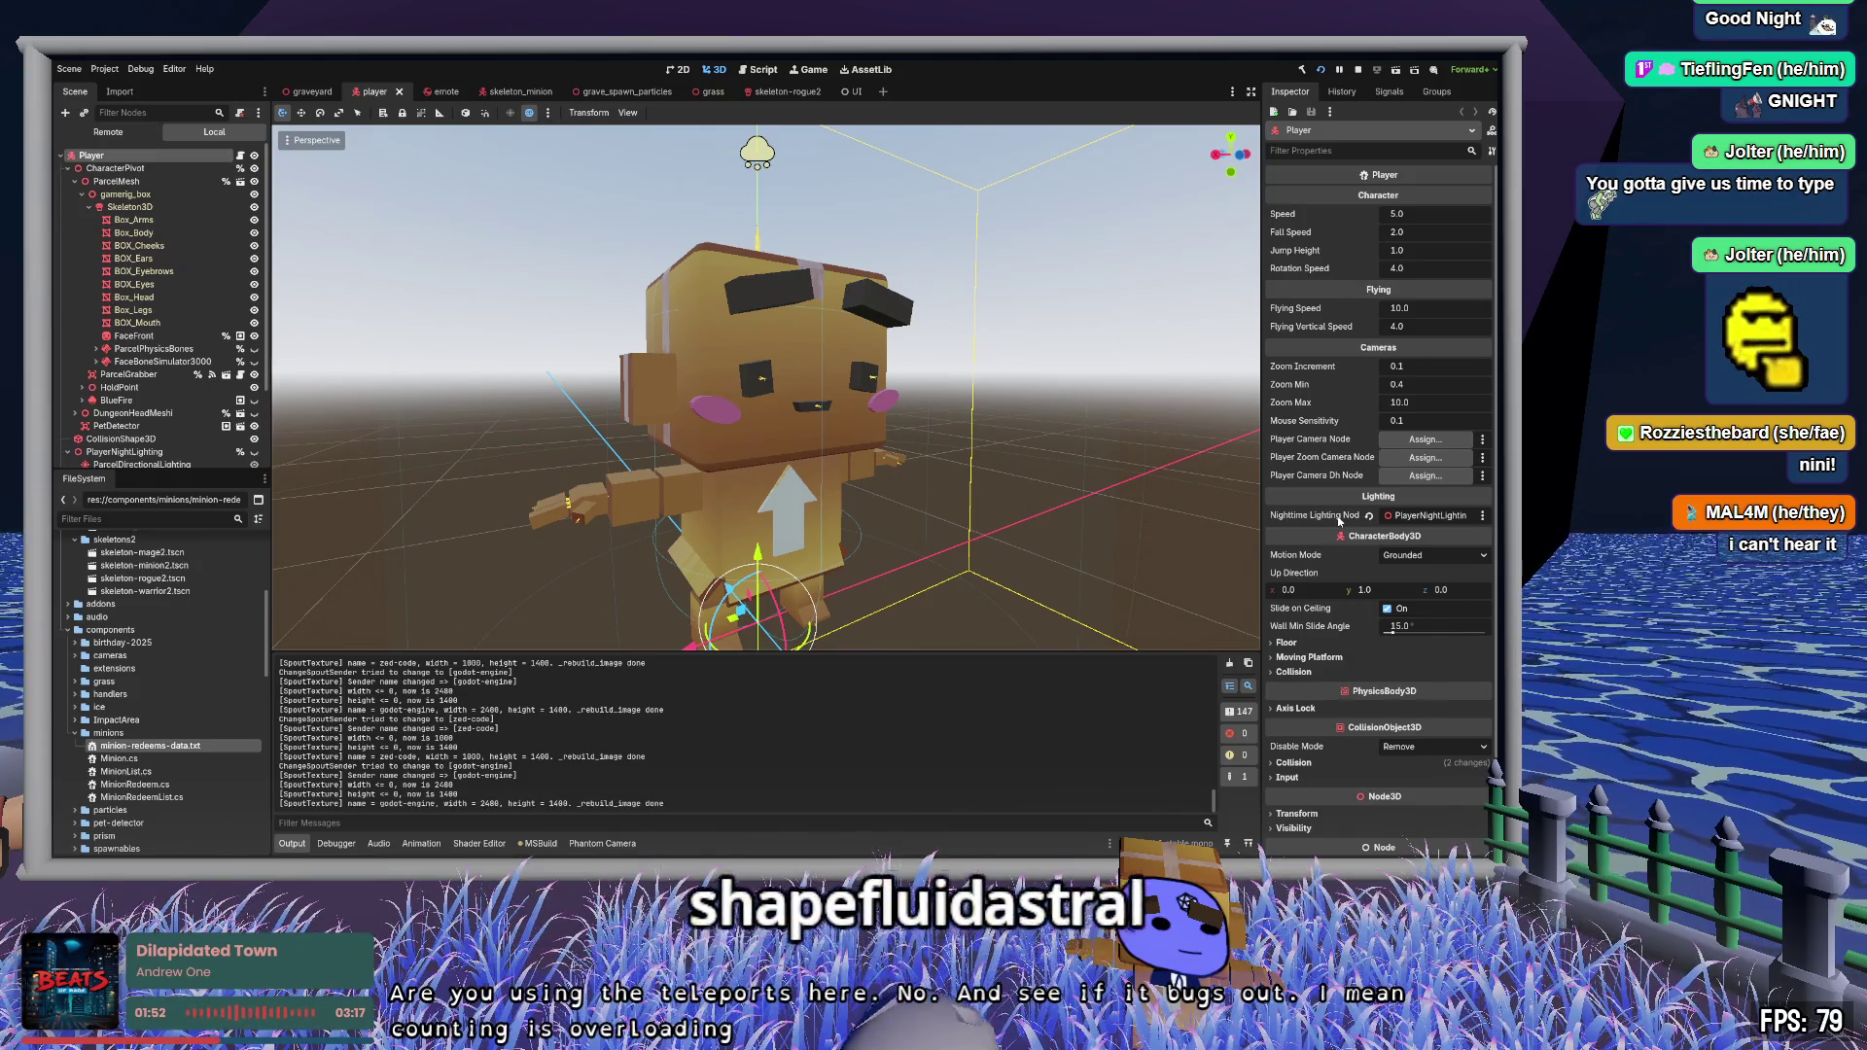
- Select FaceFront, check its SpoutTexture2 texture, and fly the camera in to the player's face
left_click(133, 336)
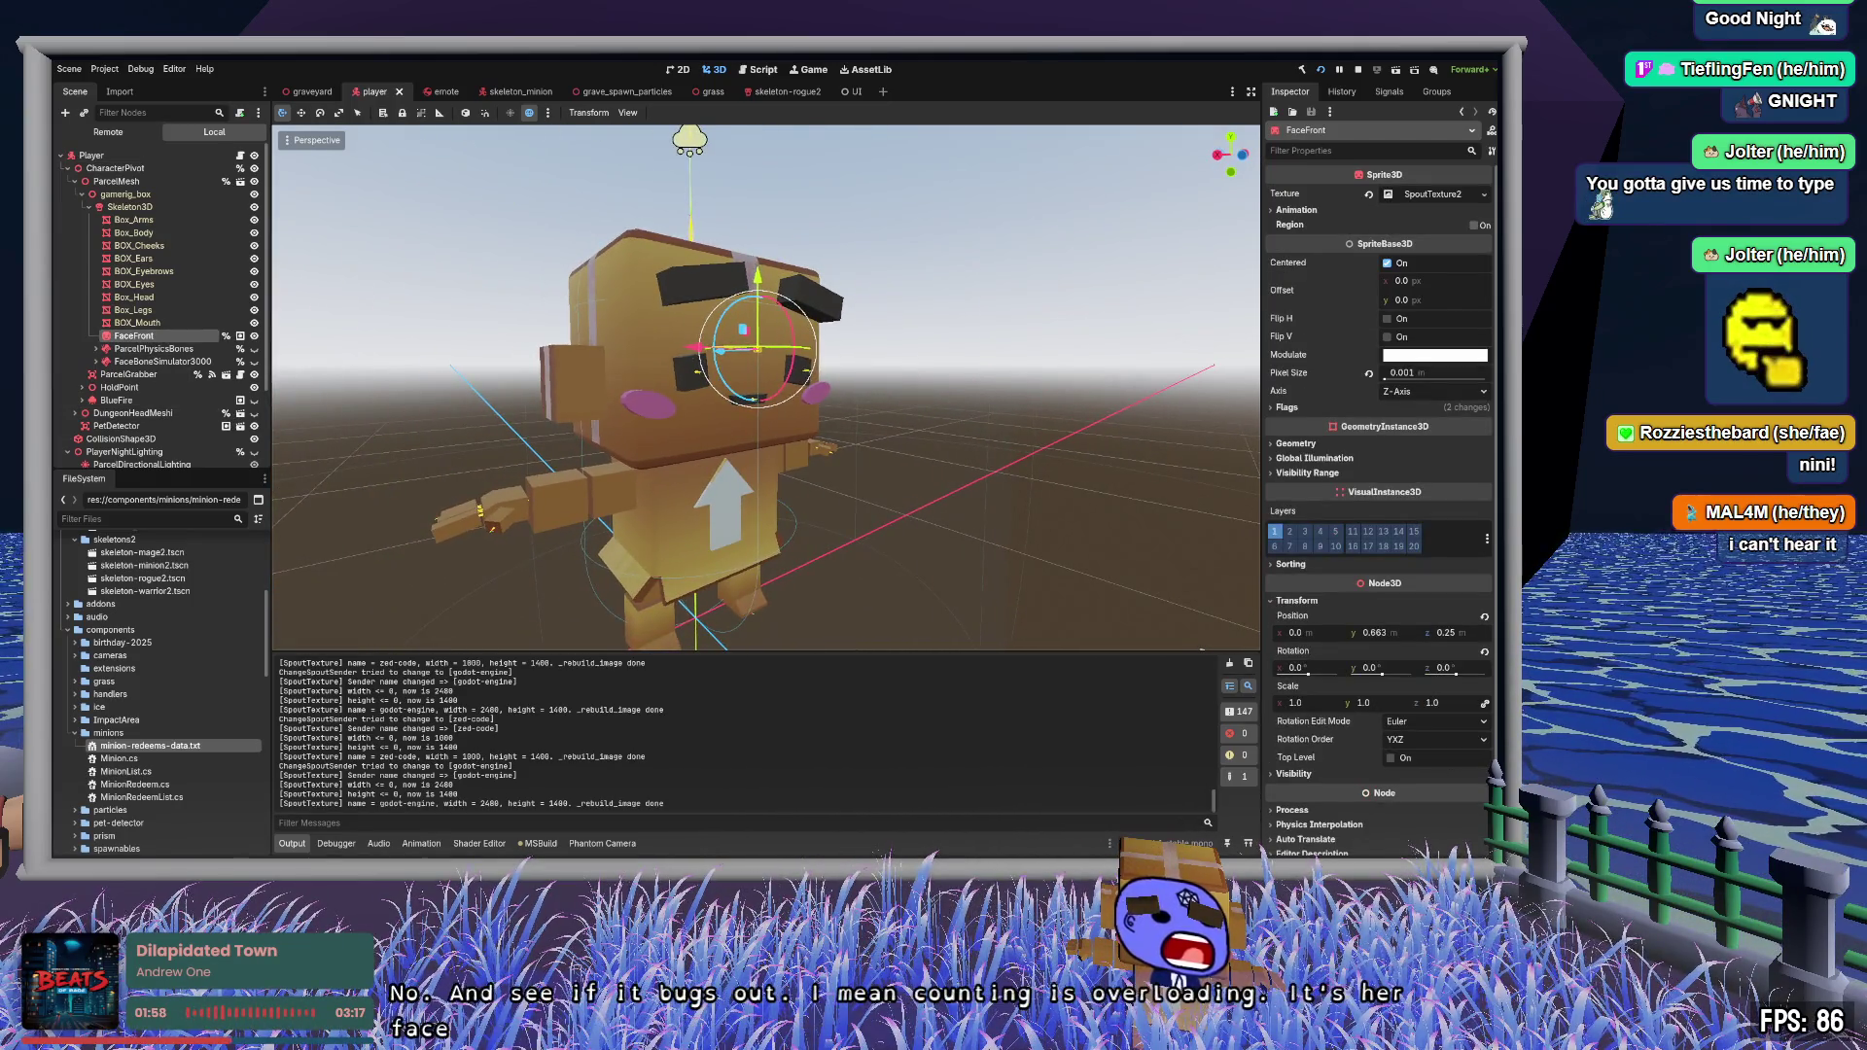
scroll(766, 387, "up", 5)
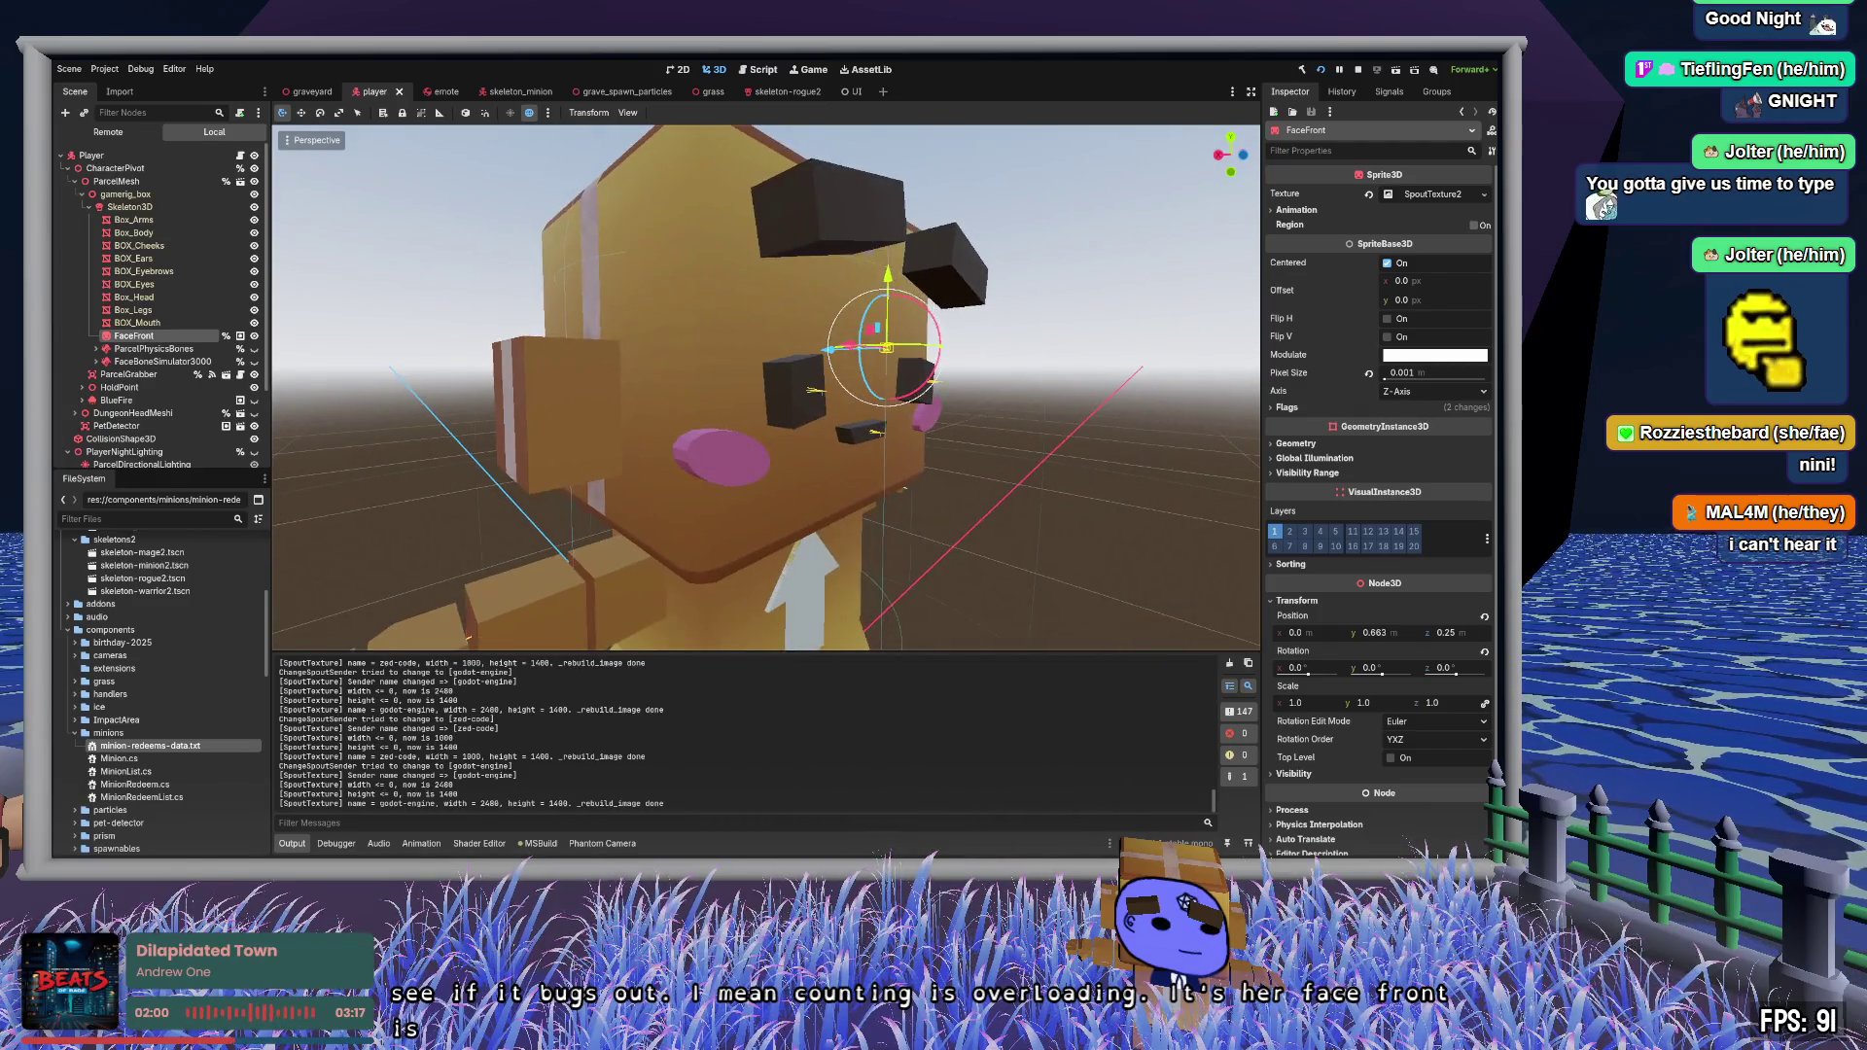
left_click(1439, 195)
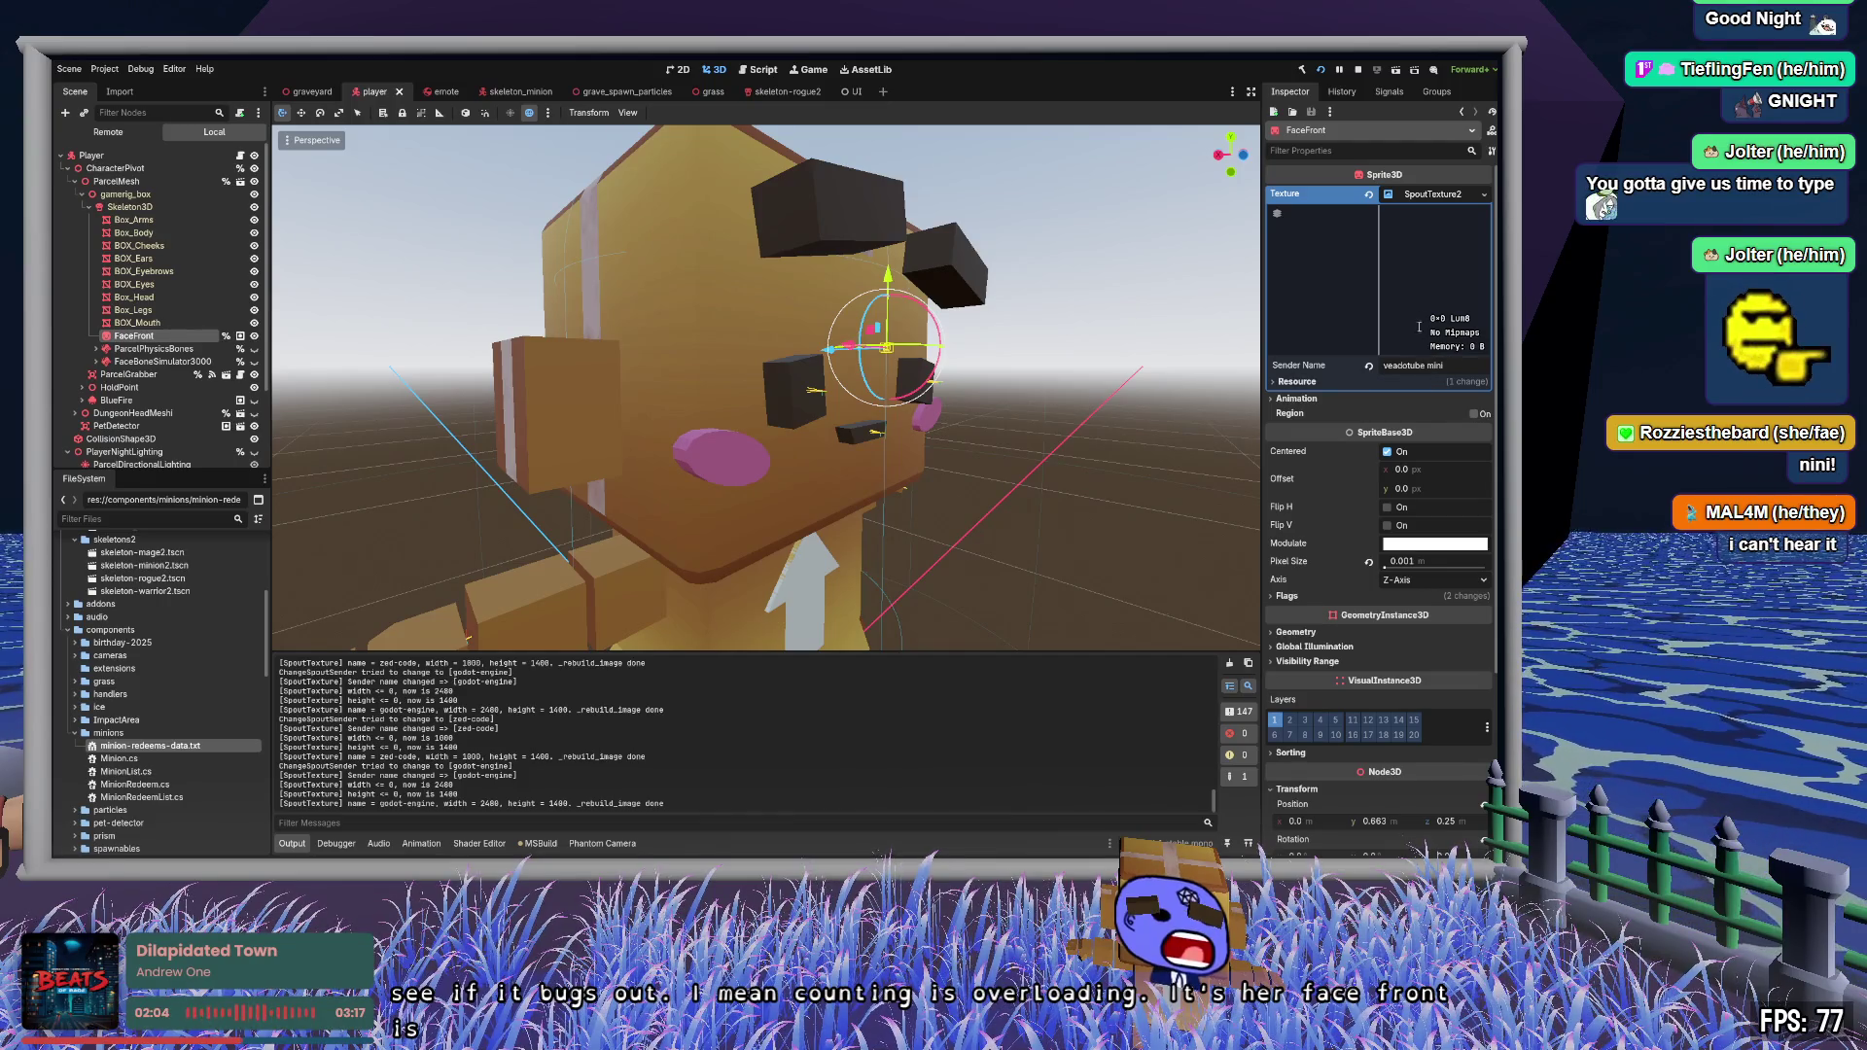
left_click(1439, 194)
scroll(766, 386, "up", 3)
scroll(767, 386, "down", 5)
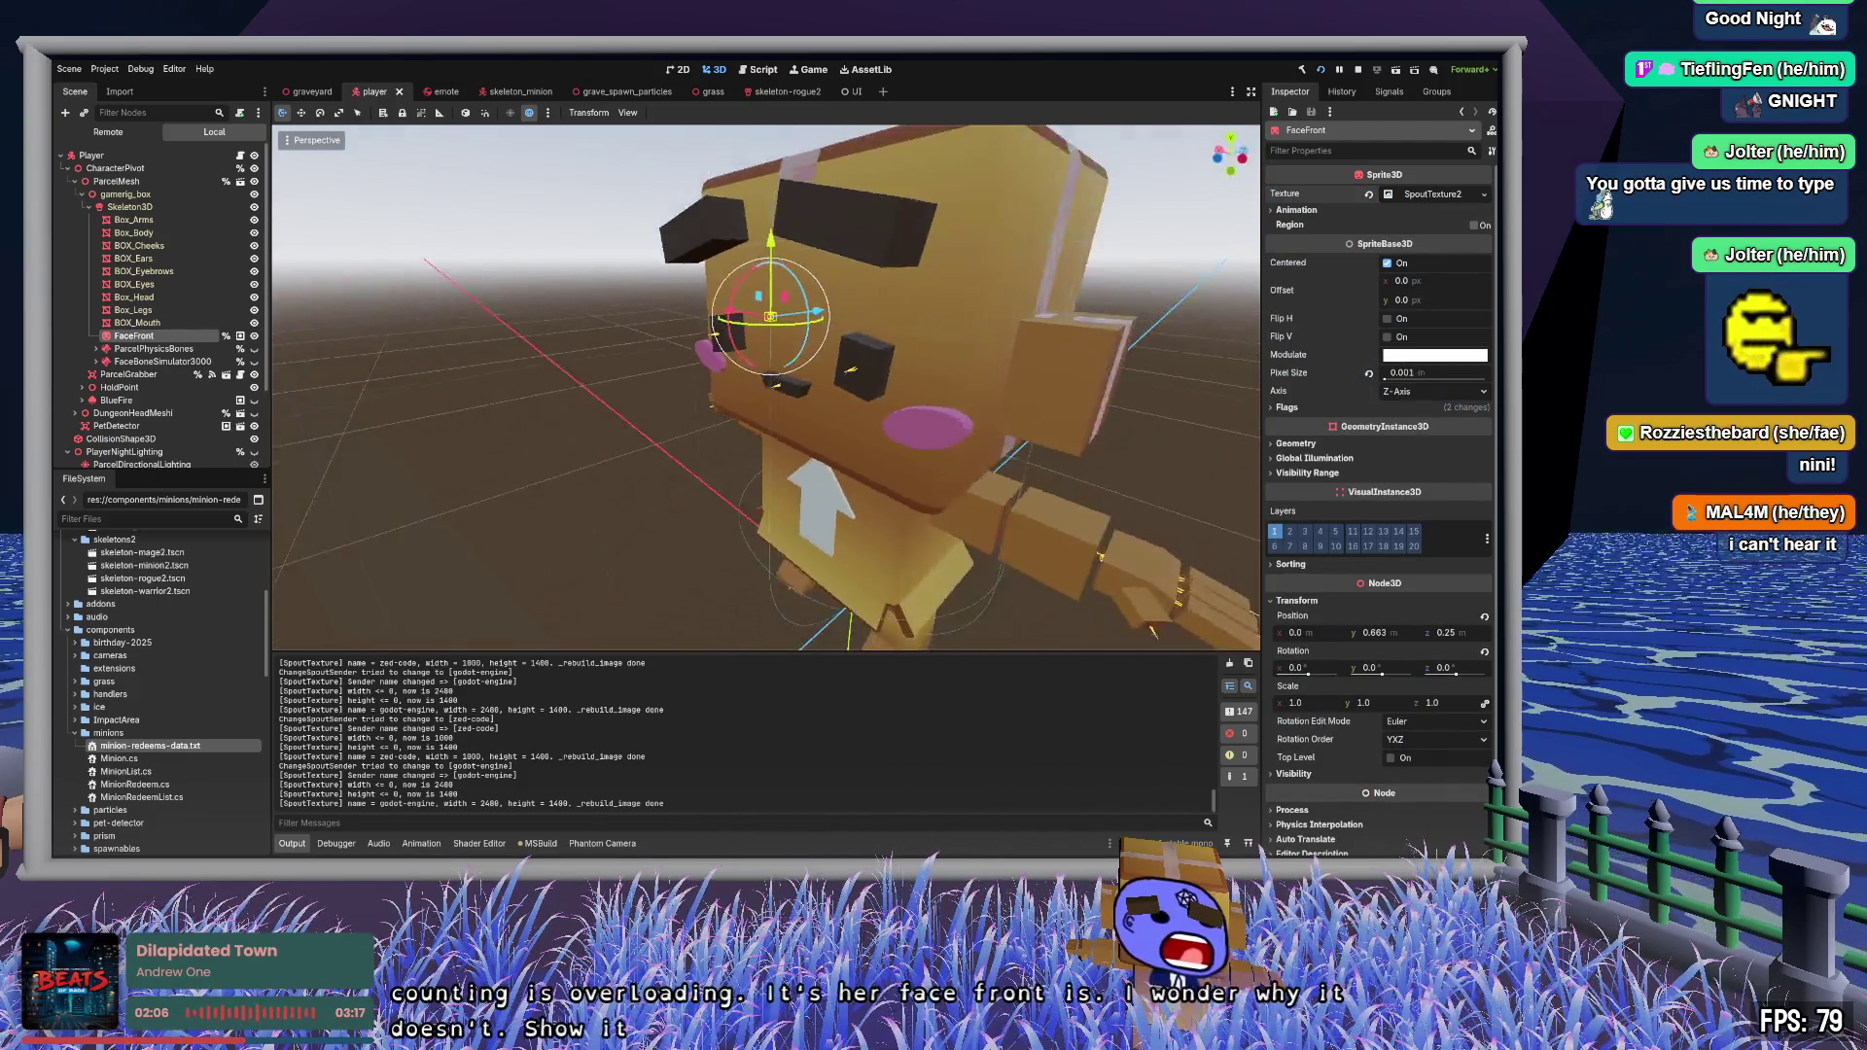
scroll(767, 386, "up", 4)
scroll(766, 387, "down", 3)
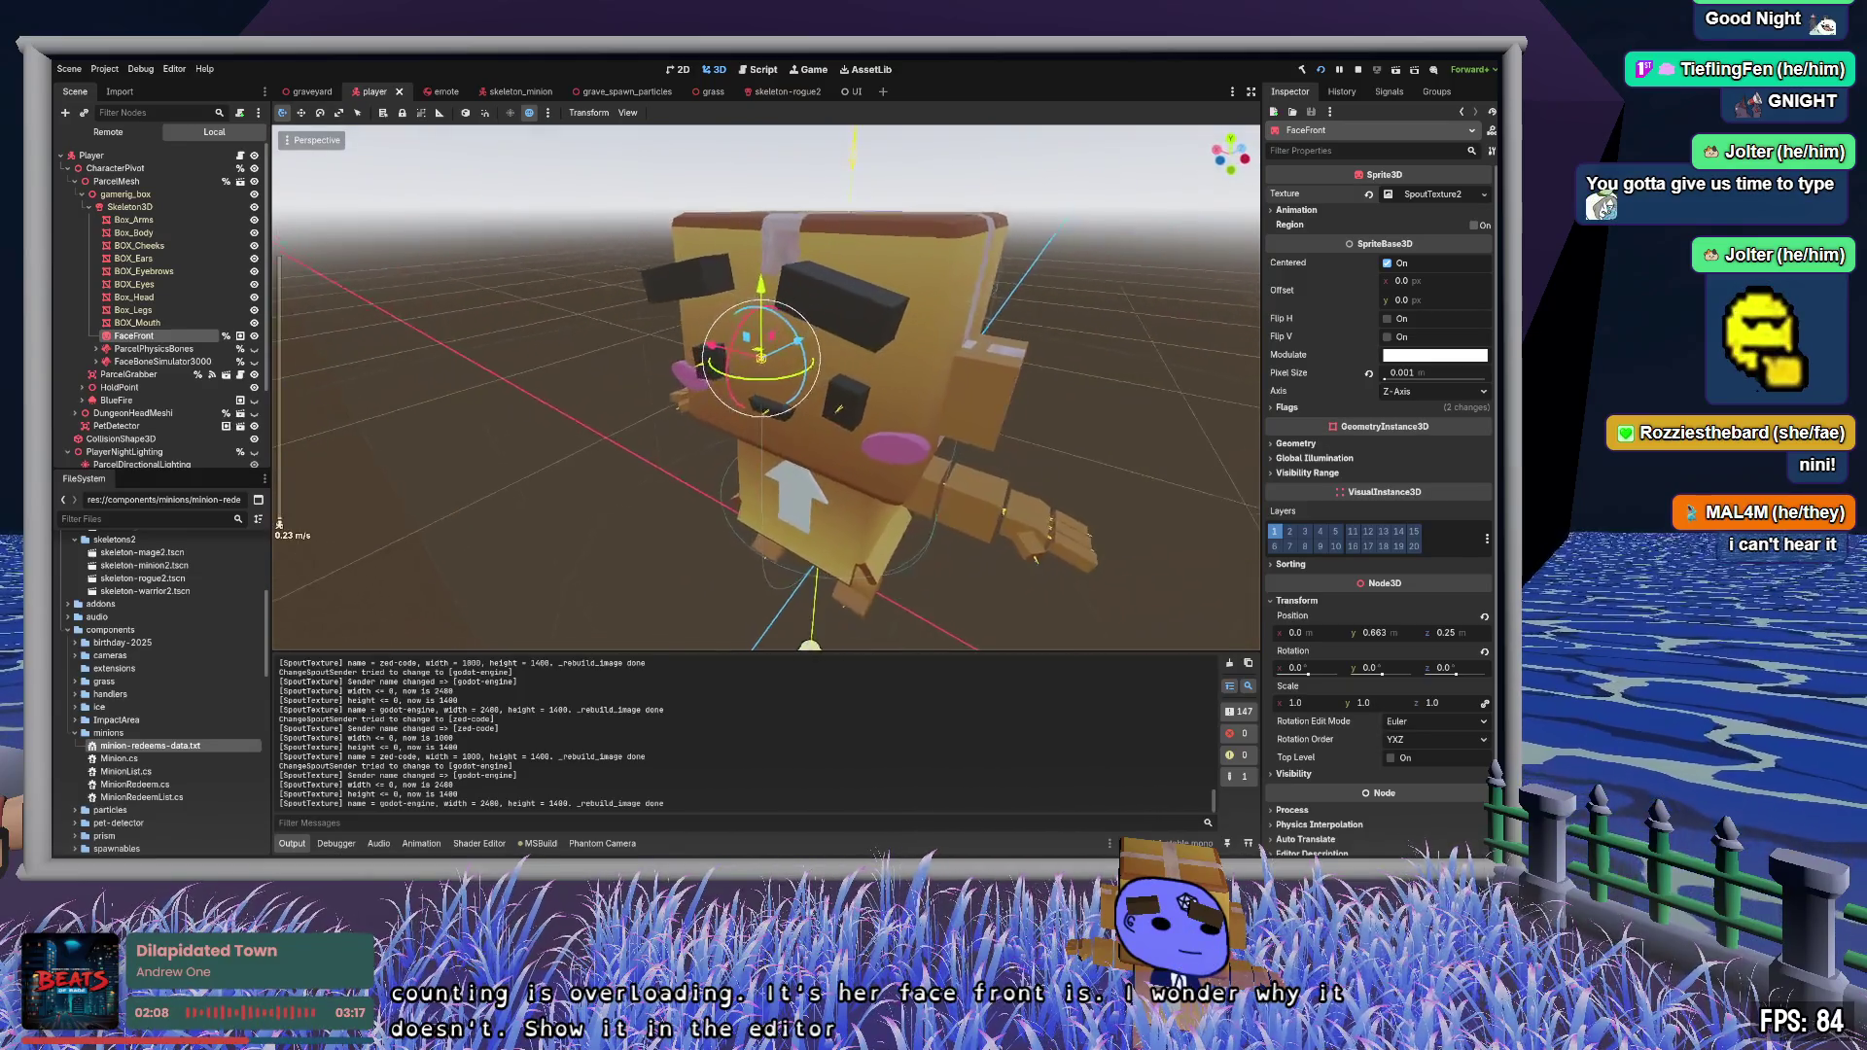
key("w")
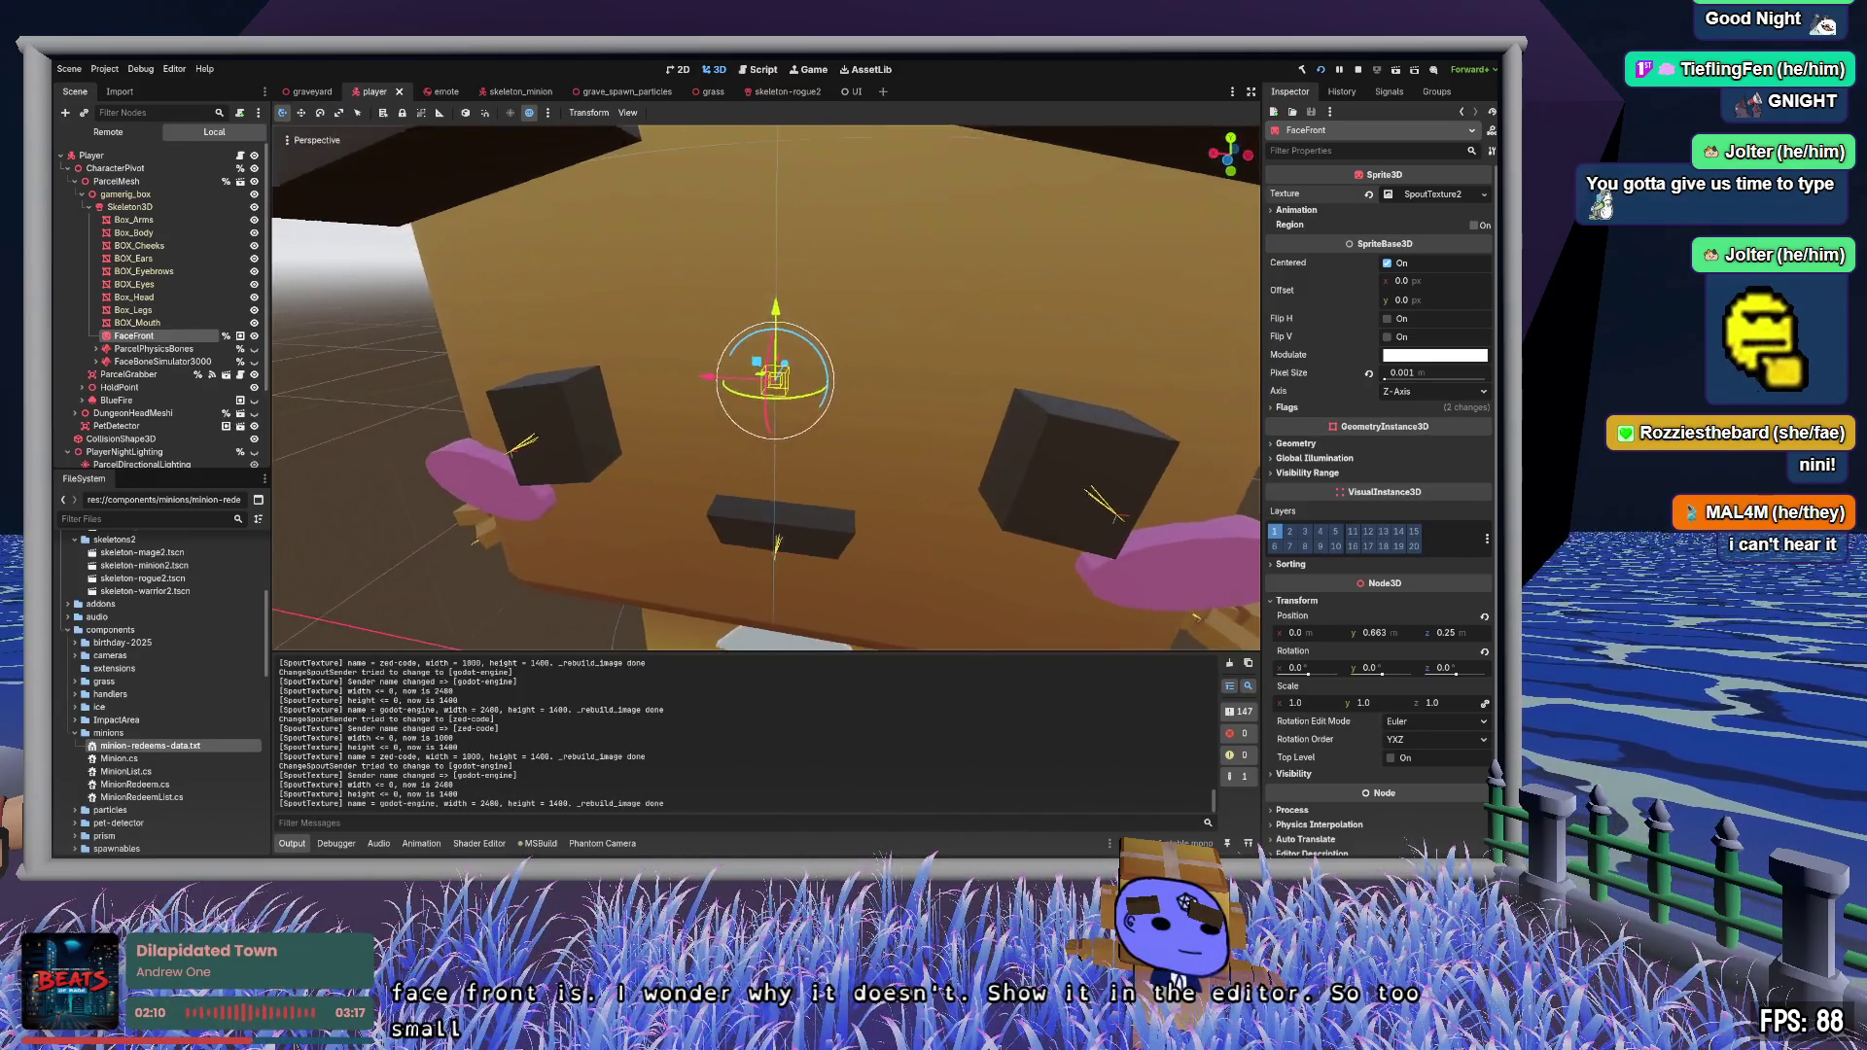
key("s")
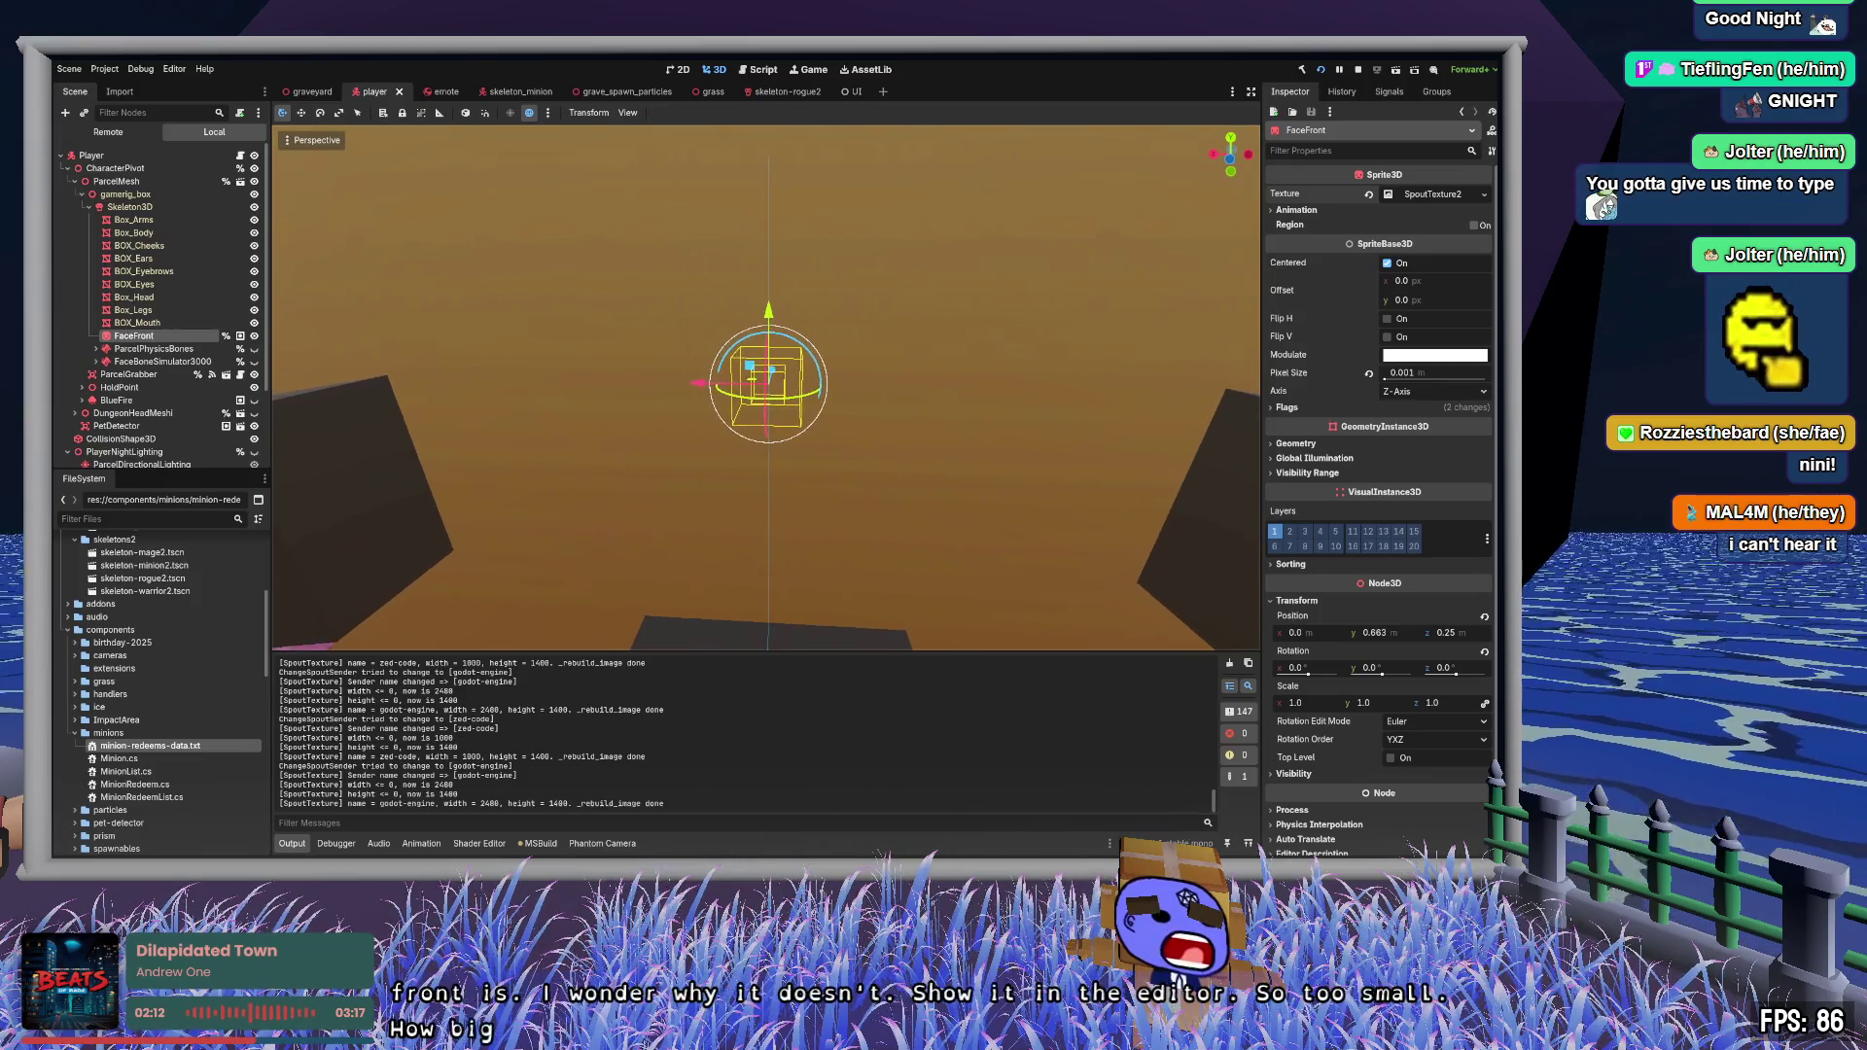
left_click(1473, 225)
left_click(1474, 226)
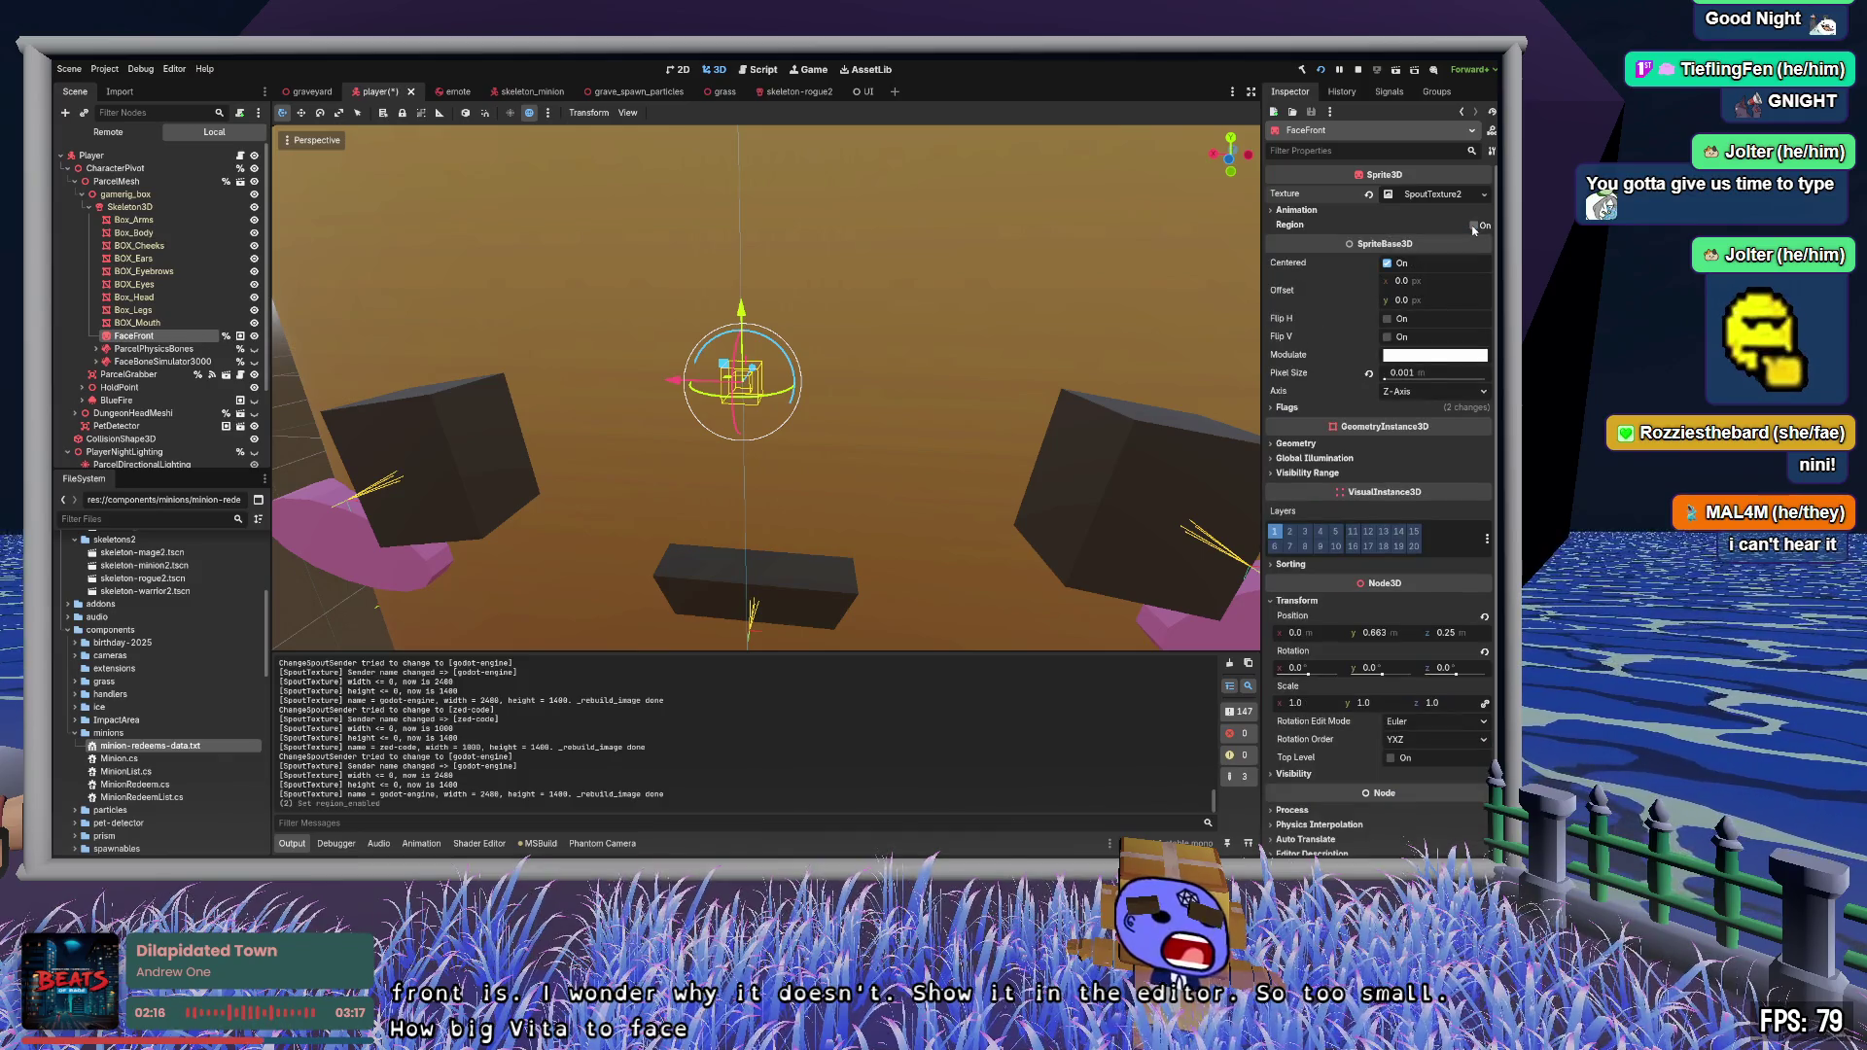
left_click(1473, 226)
left_click(1473, 225)
left_click(1303, 211)
left_click(1303, 211)
left_click(1308, 213)
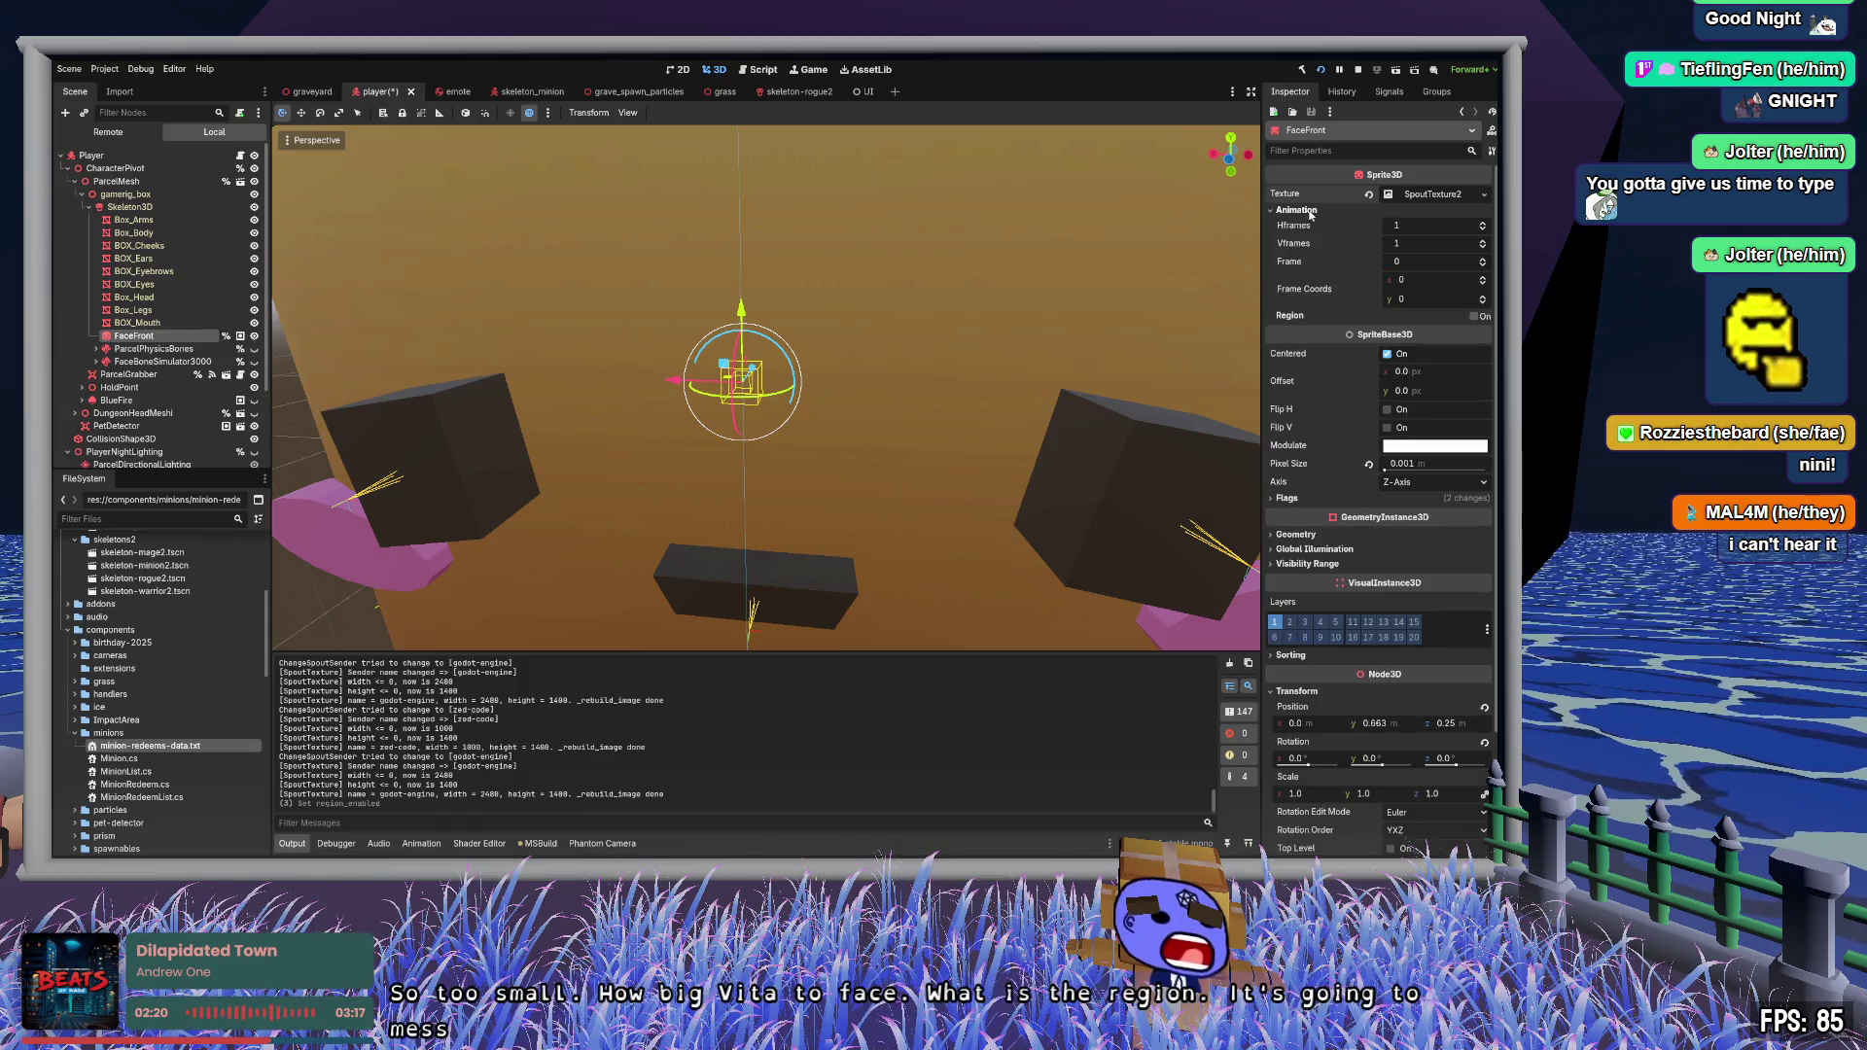
left_click(1308, 212)
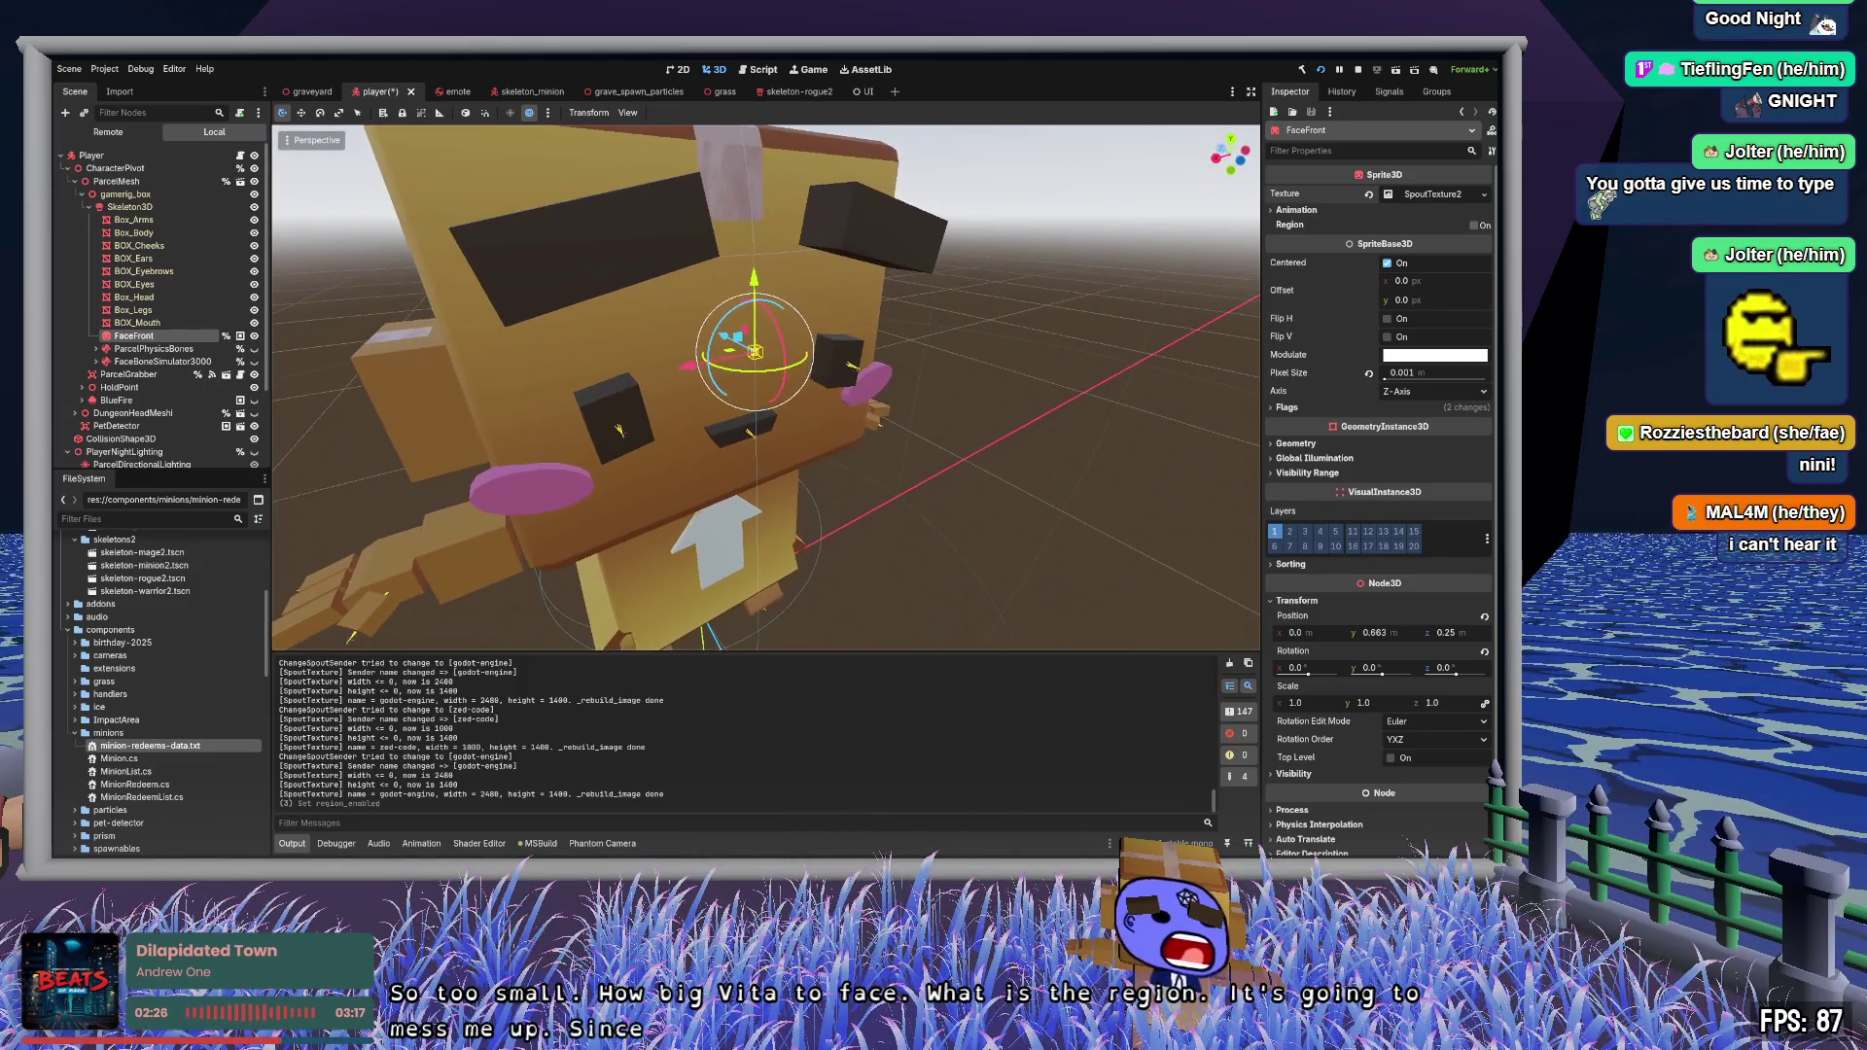
left_click(1449, 196)
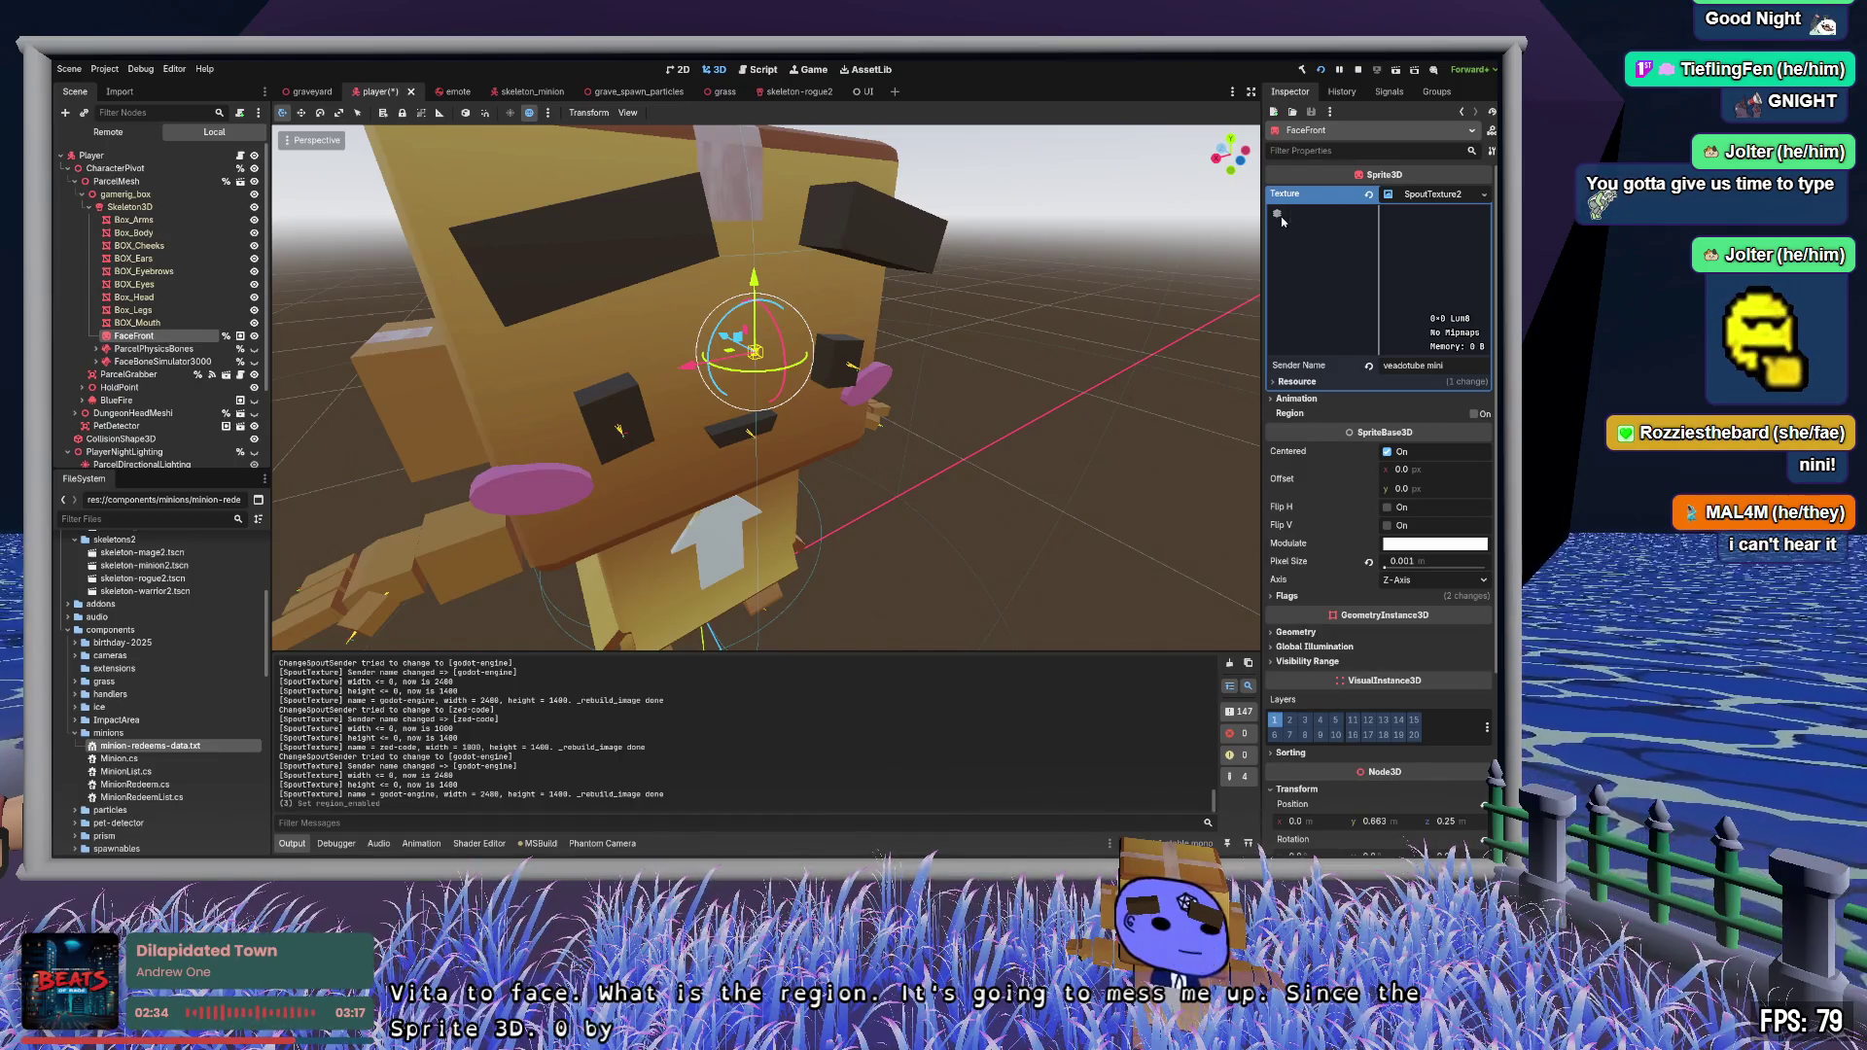
left_click(1449, 196)
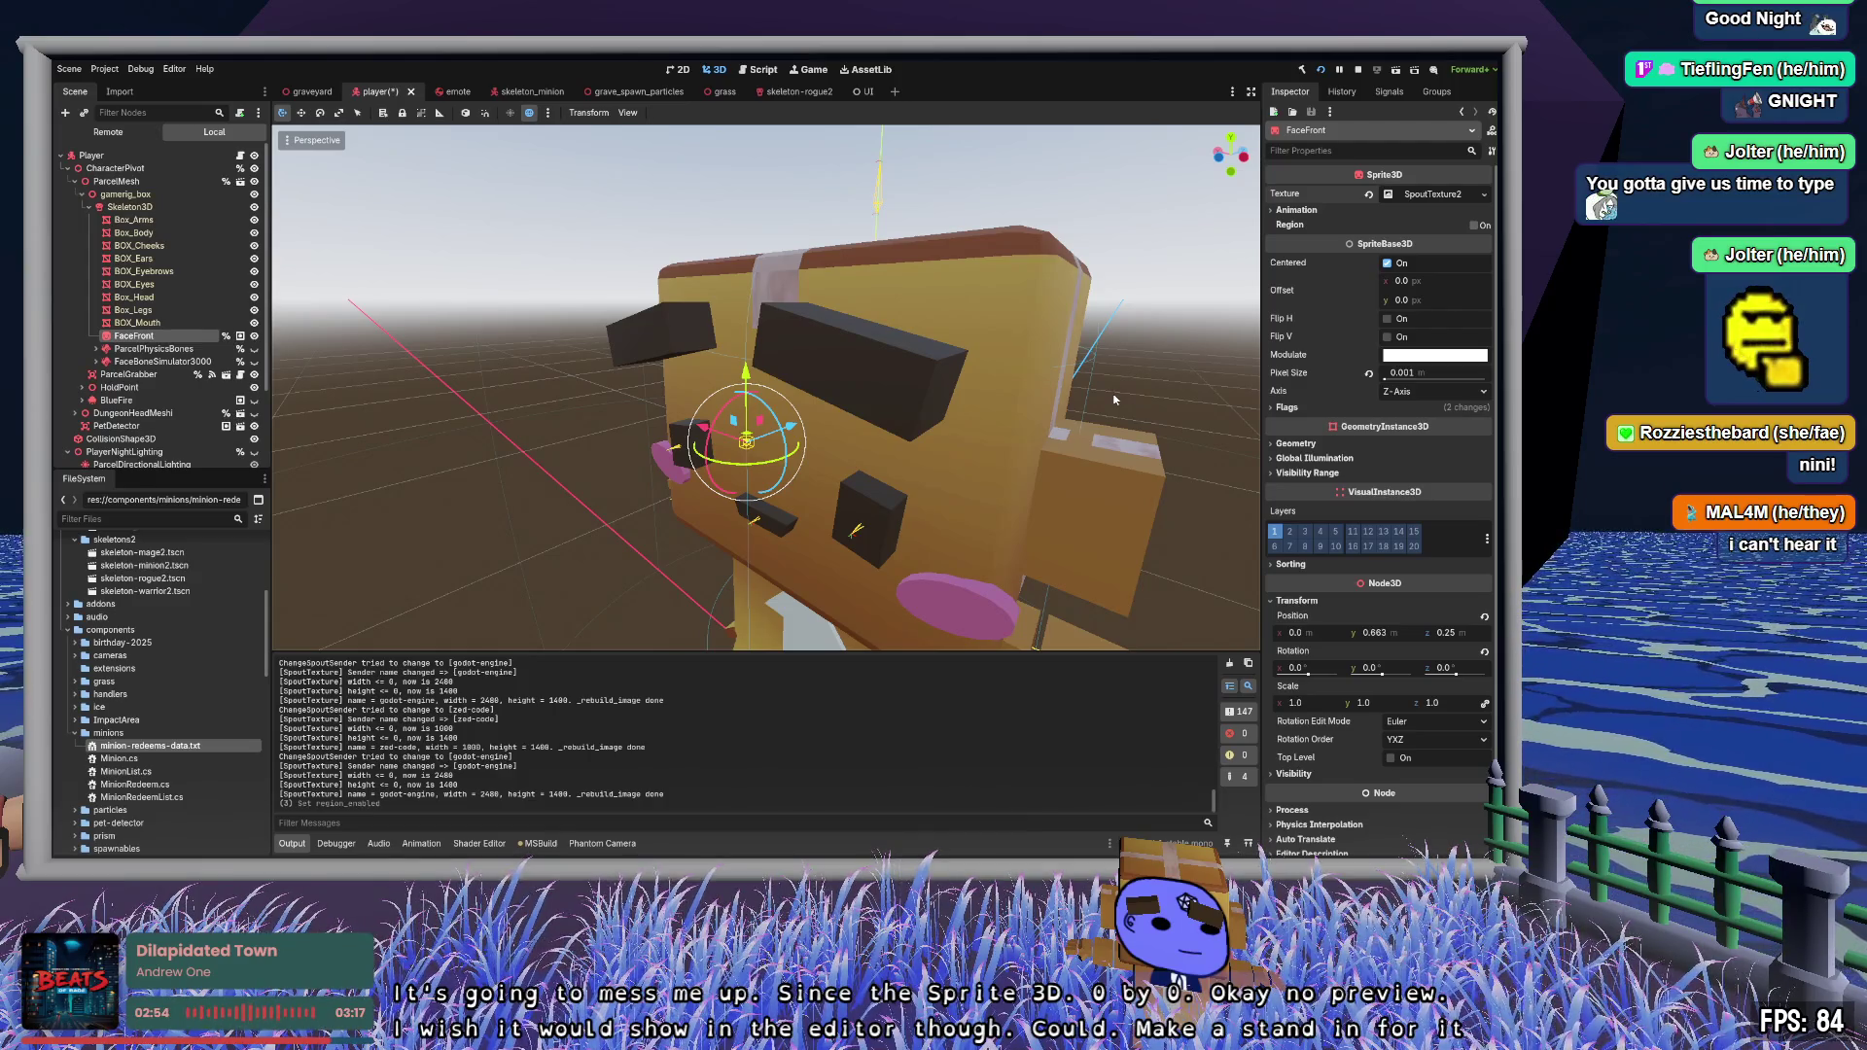
scroll(562, 696, "up", 3)
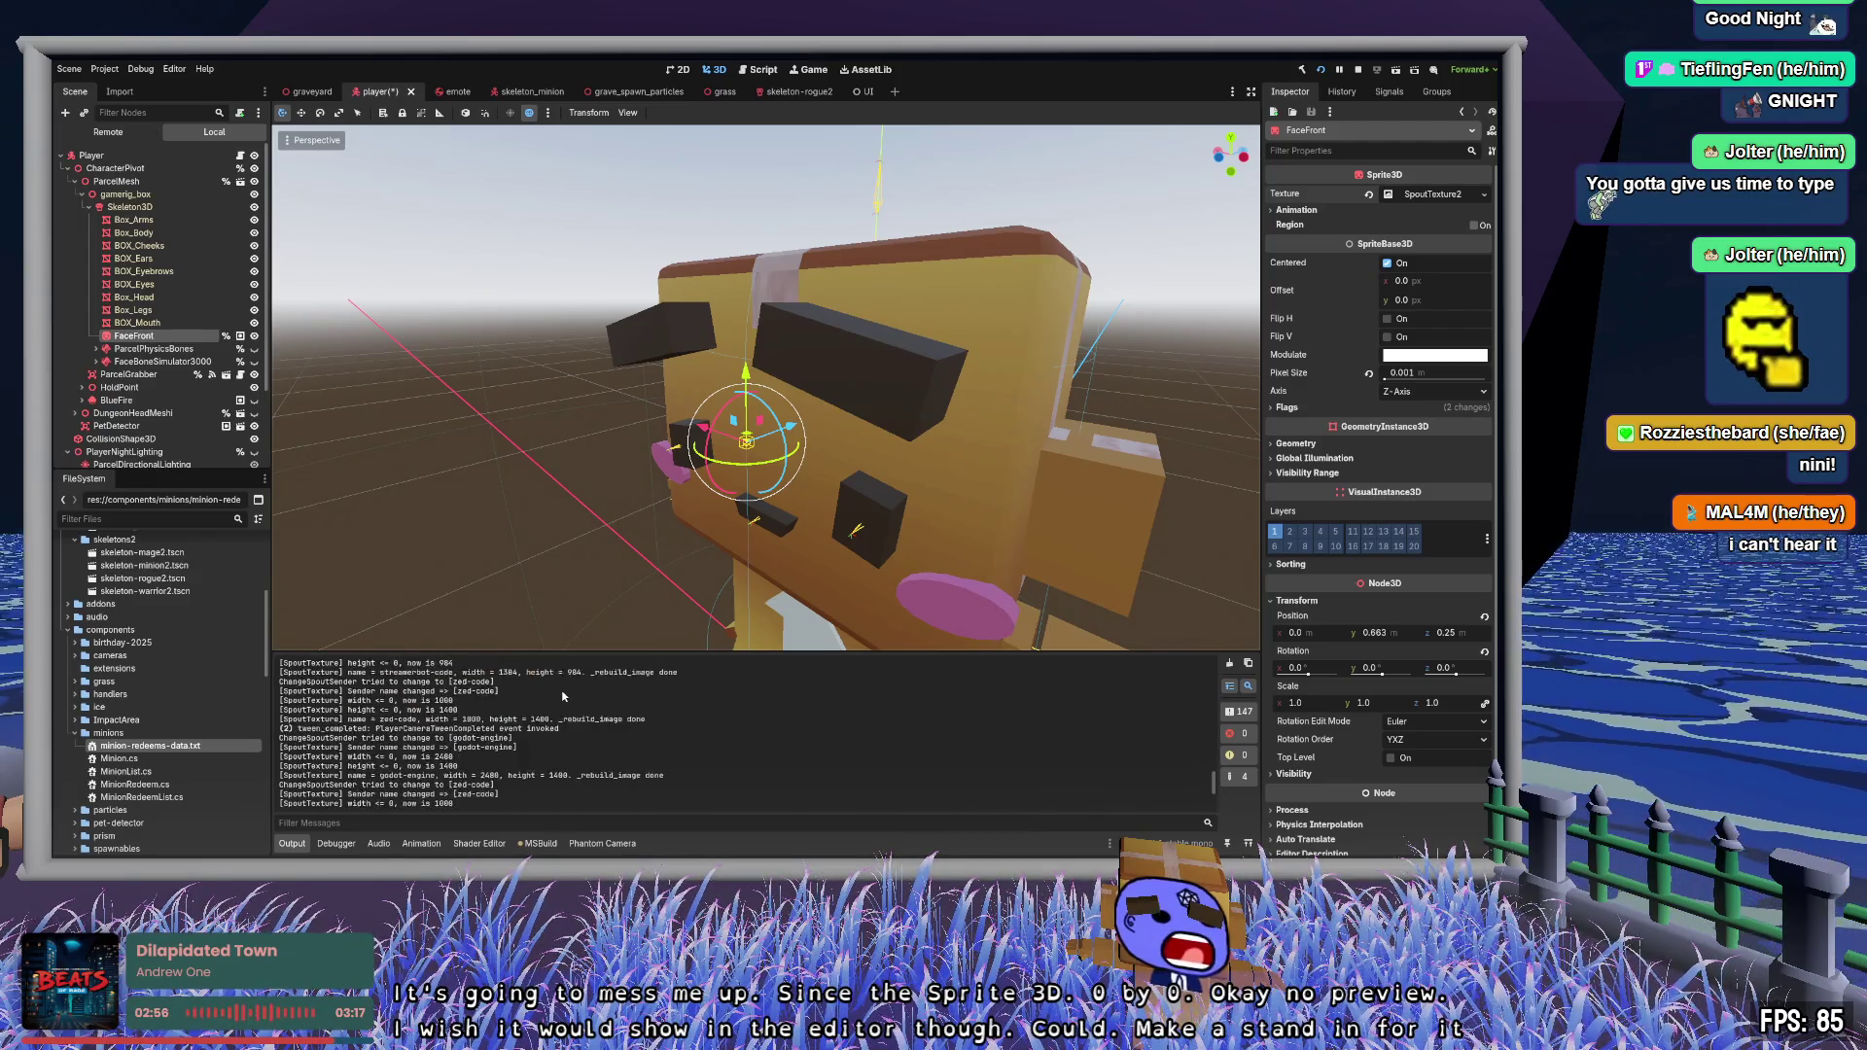
scroll(562, 696, "up", 8)
scroll(562, 691, "up", 10)
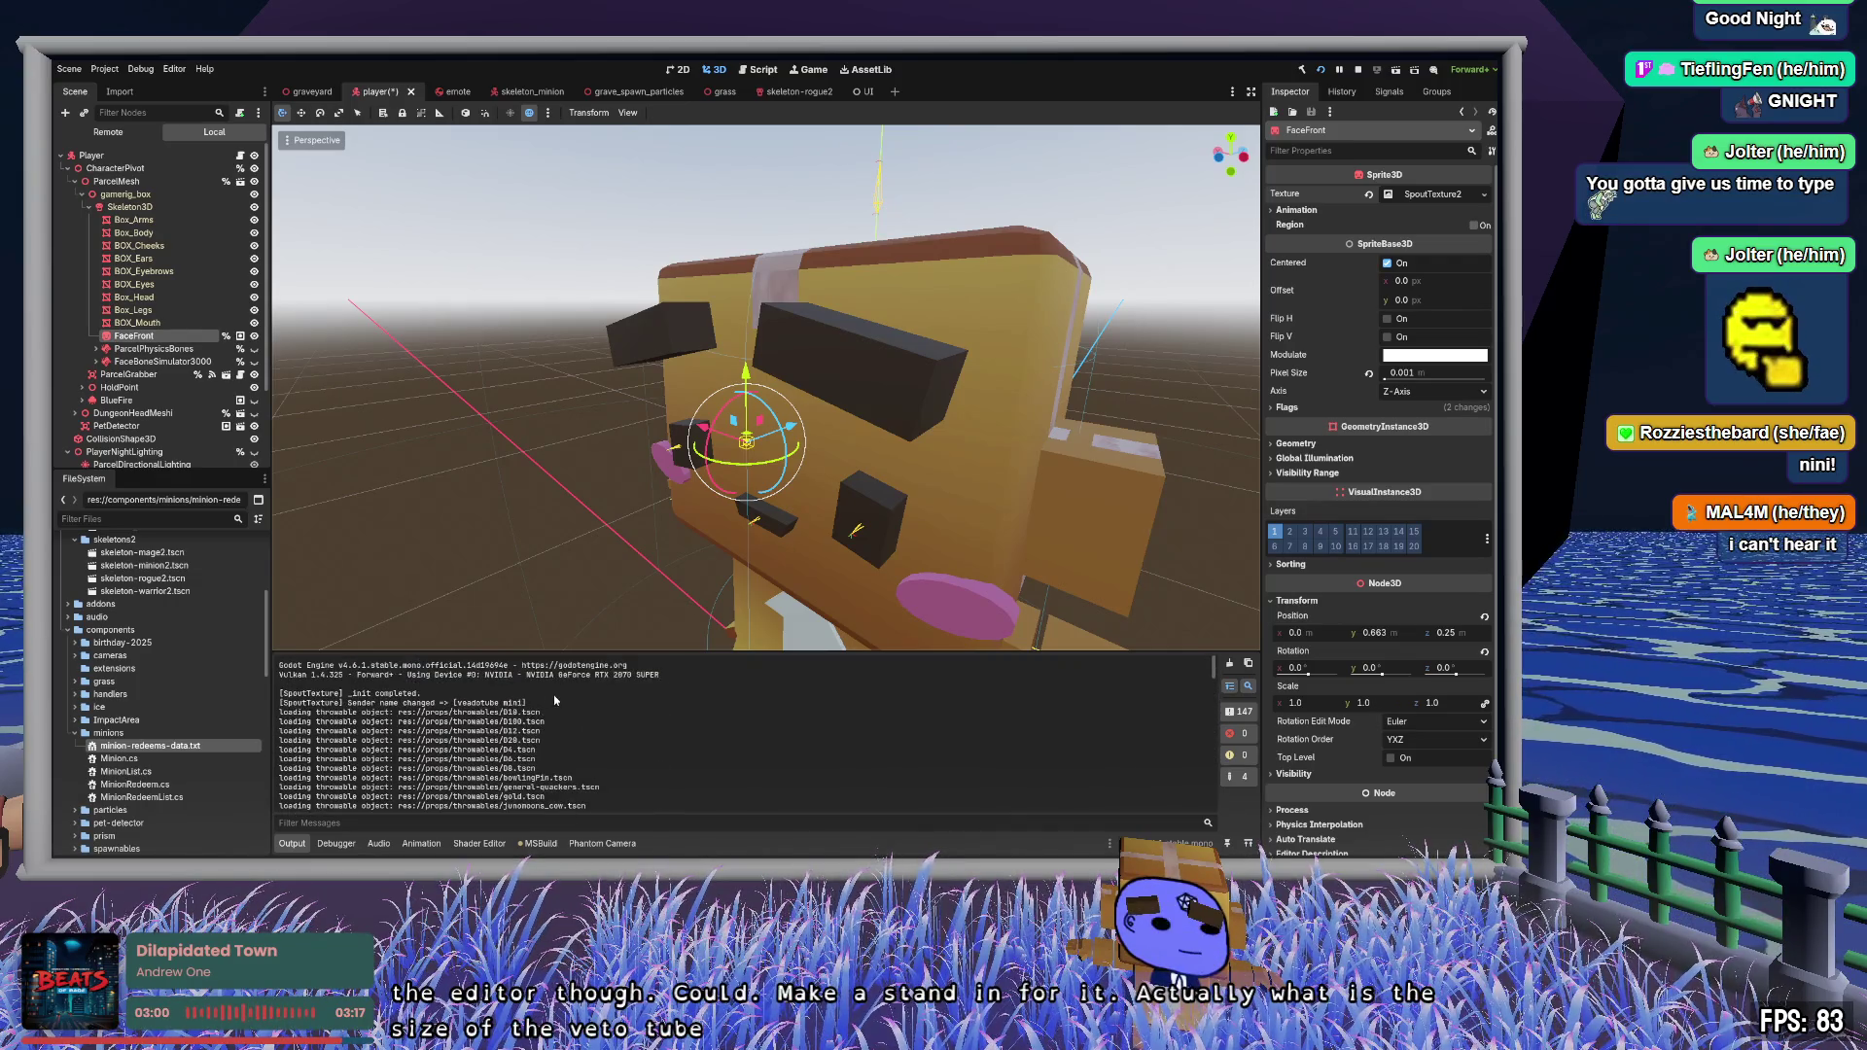
left_click(1247, 686)
key("e")
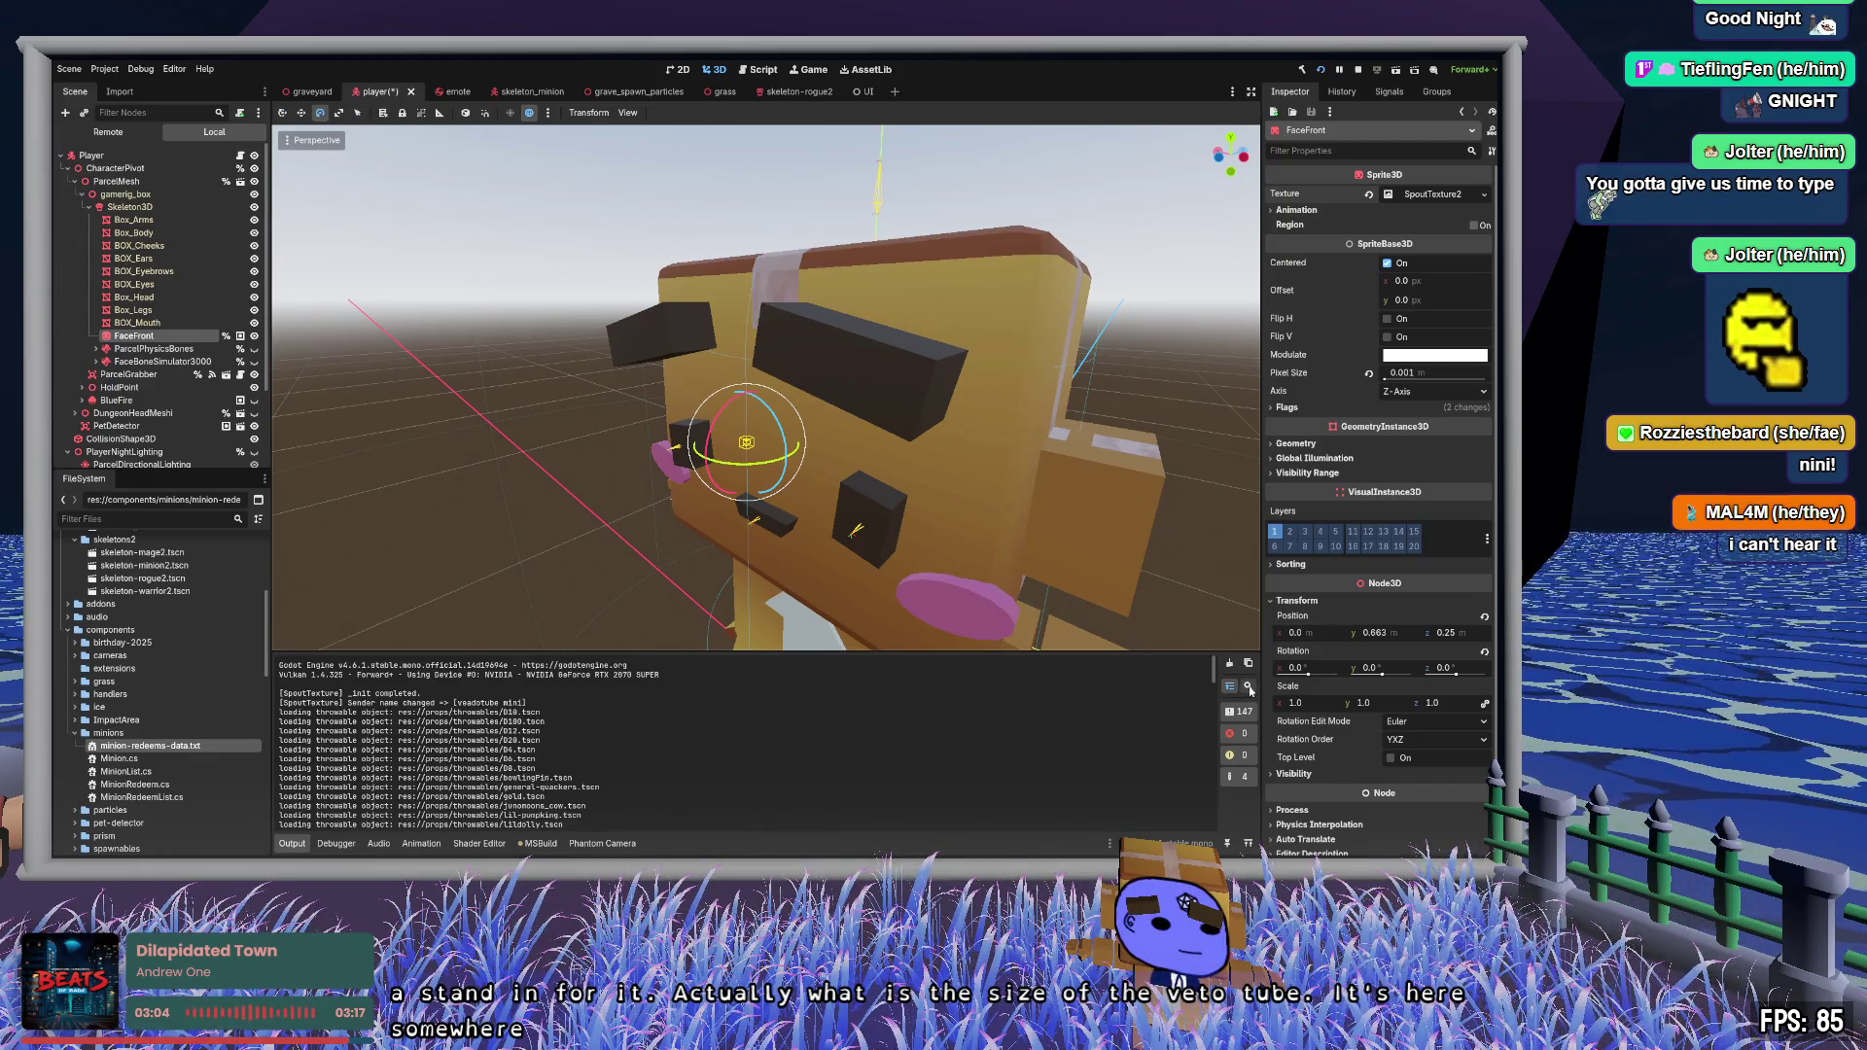
left_click(1250, 688)
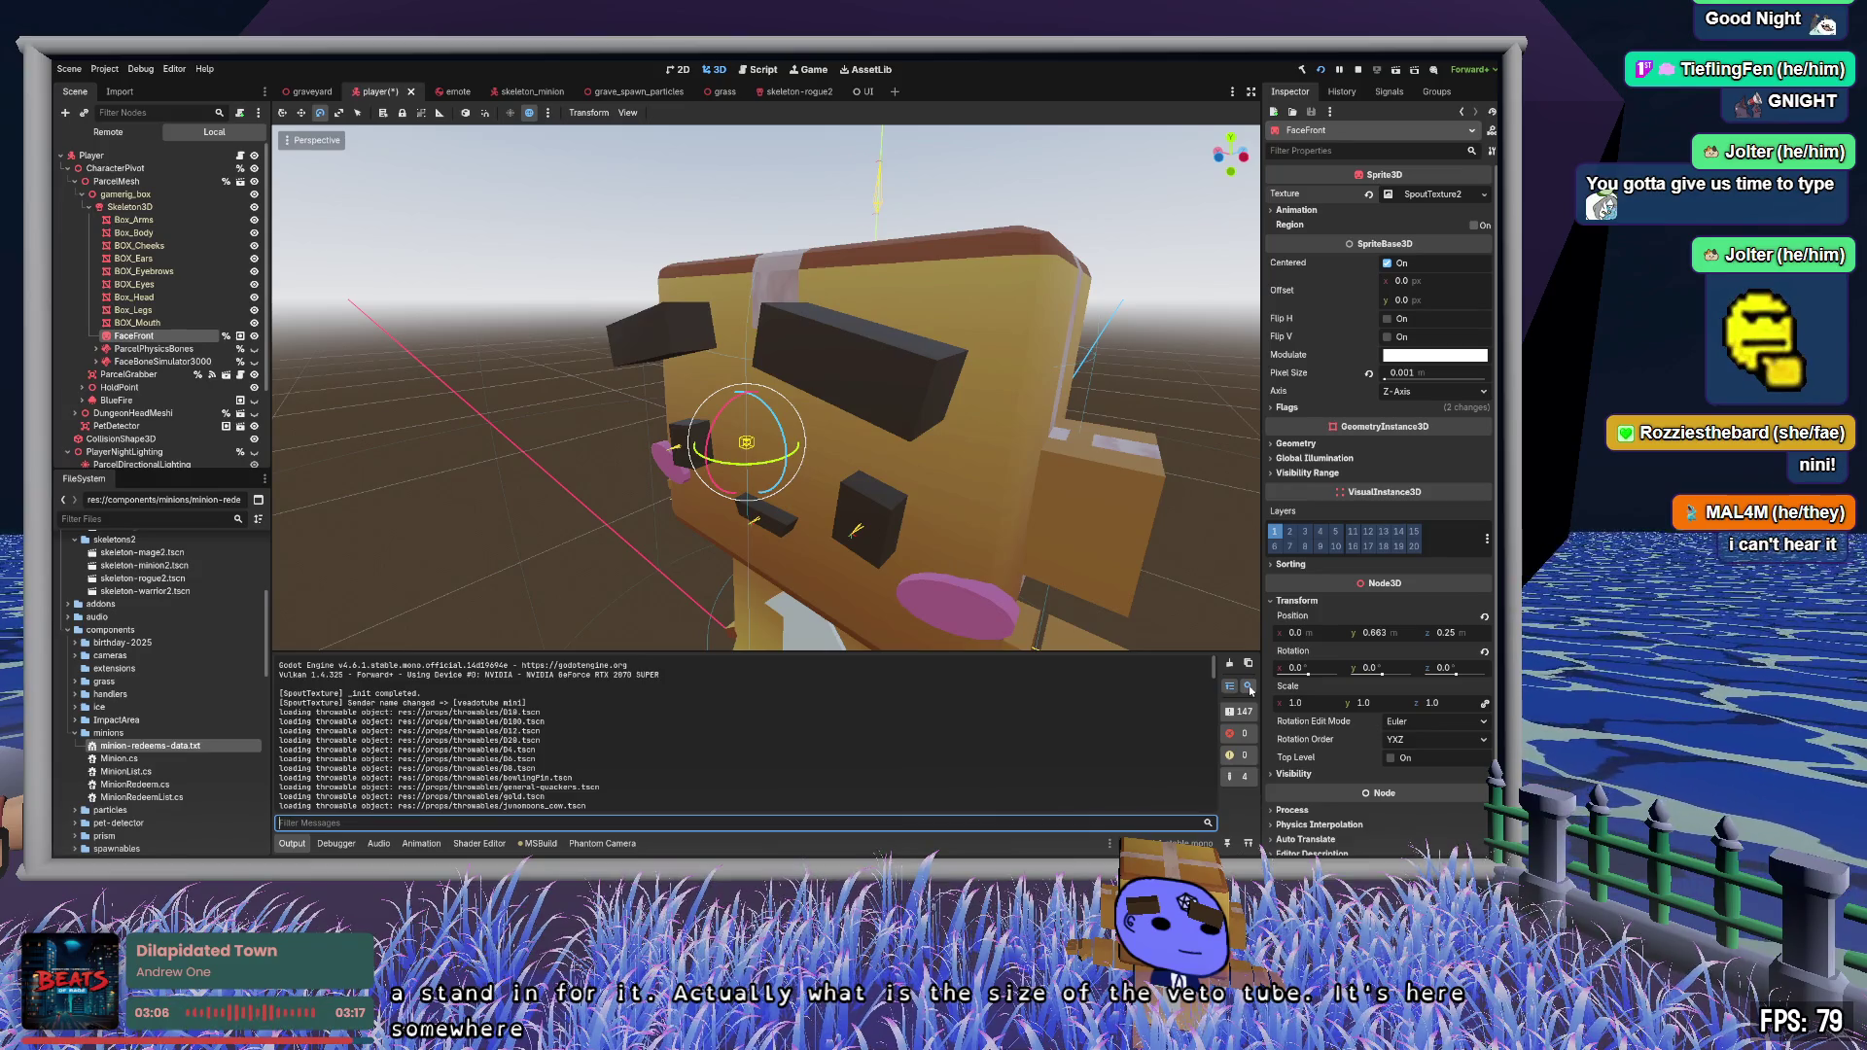
type("vea")
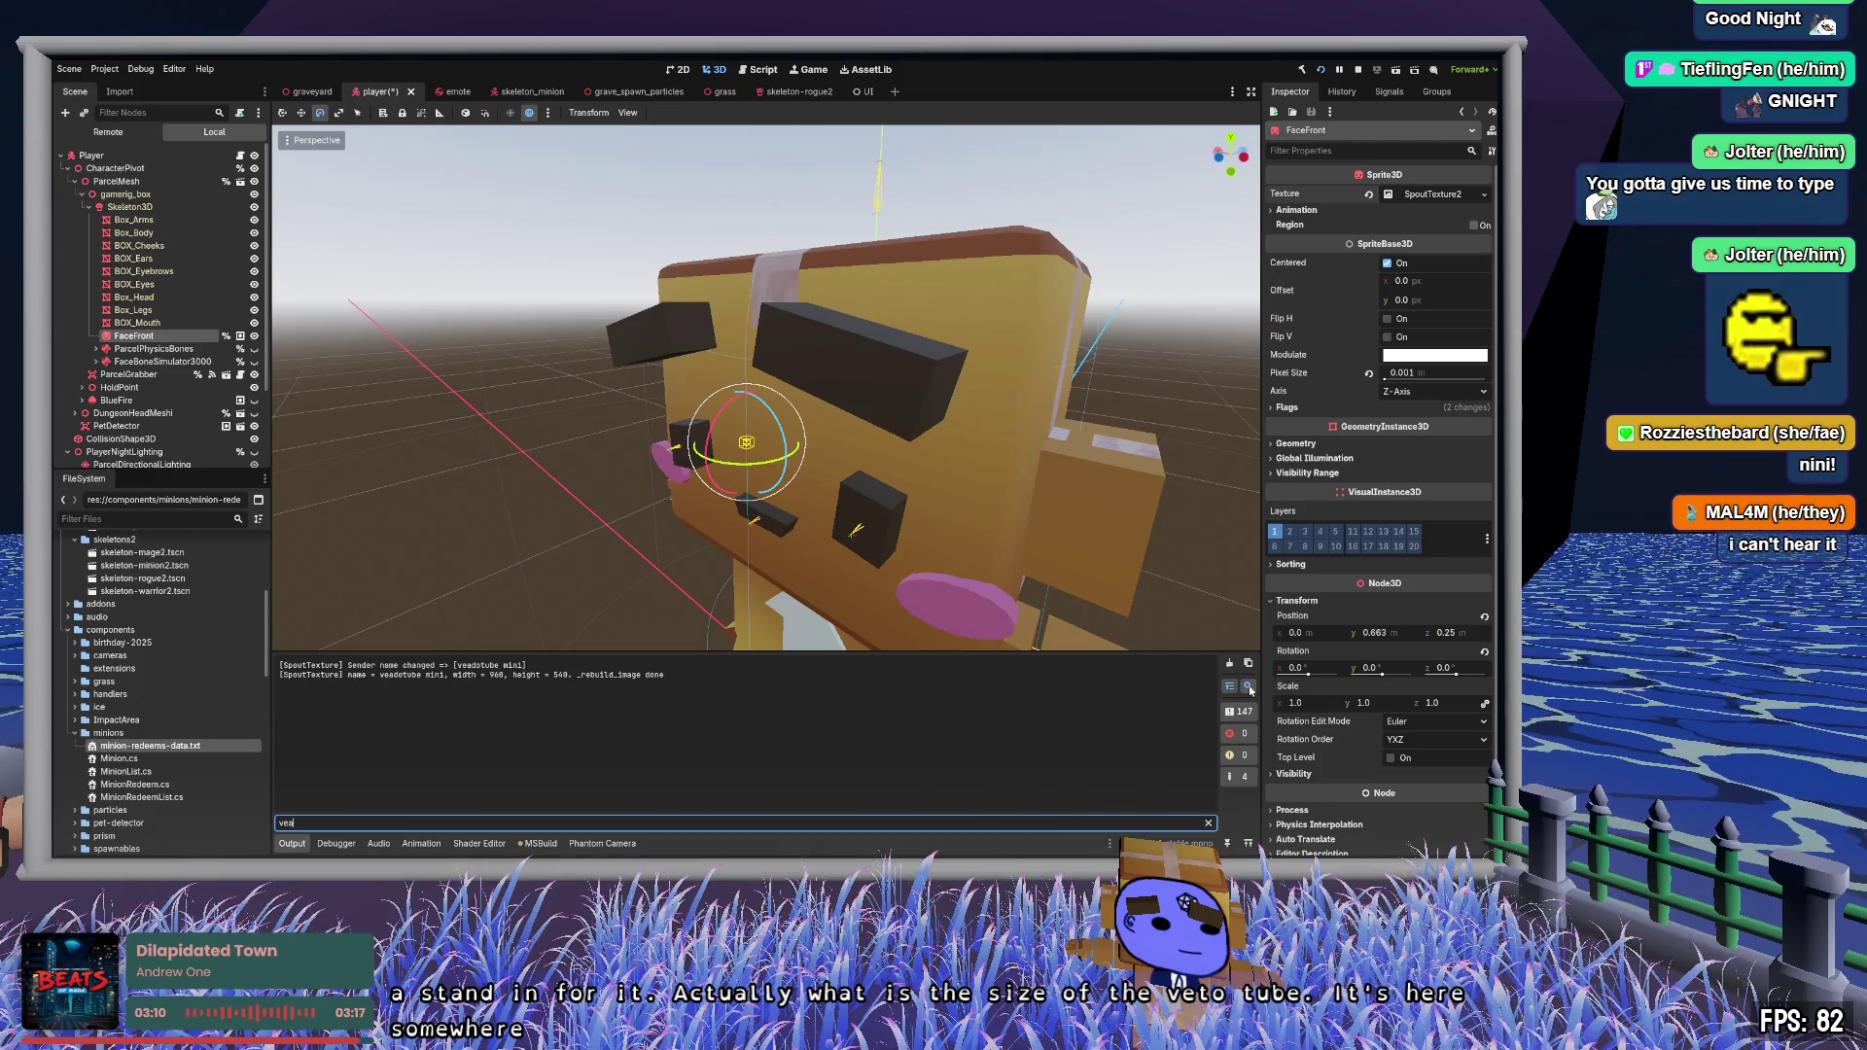
left_click_drag(491, 674, 569, 674)
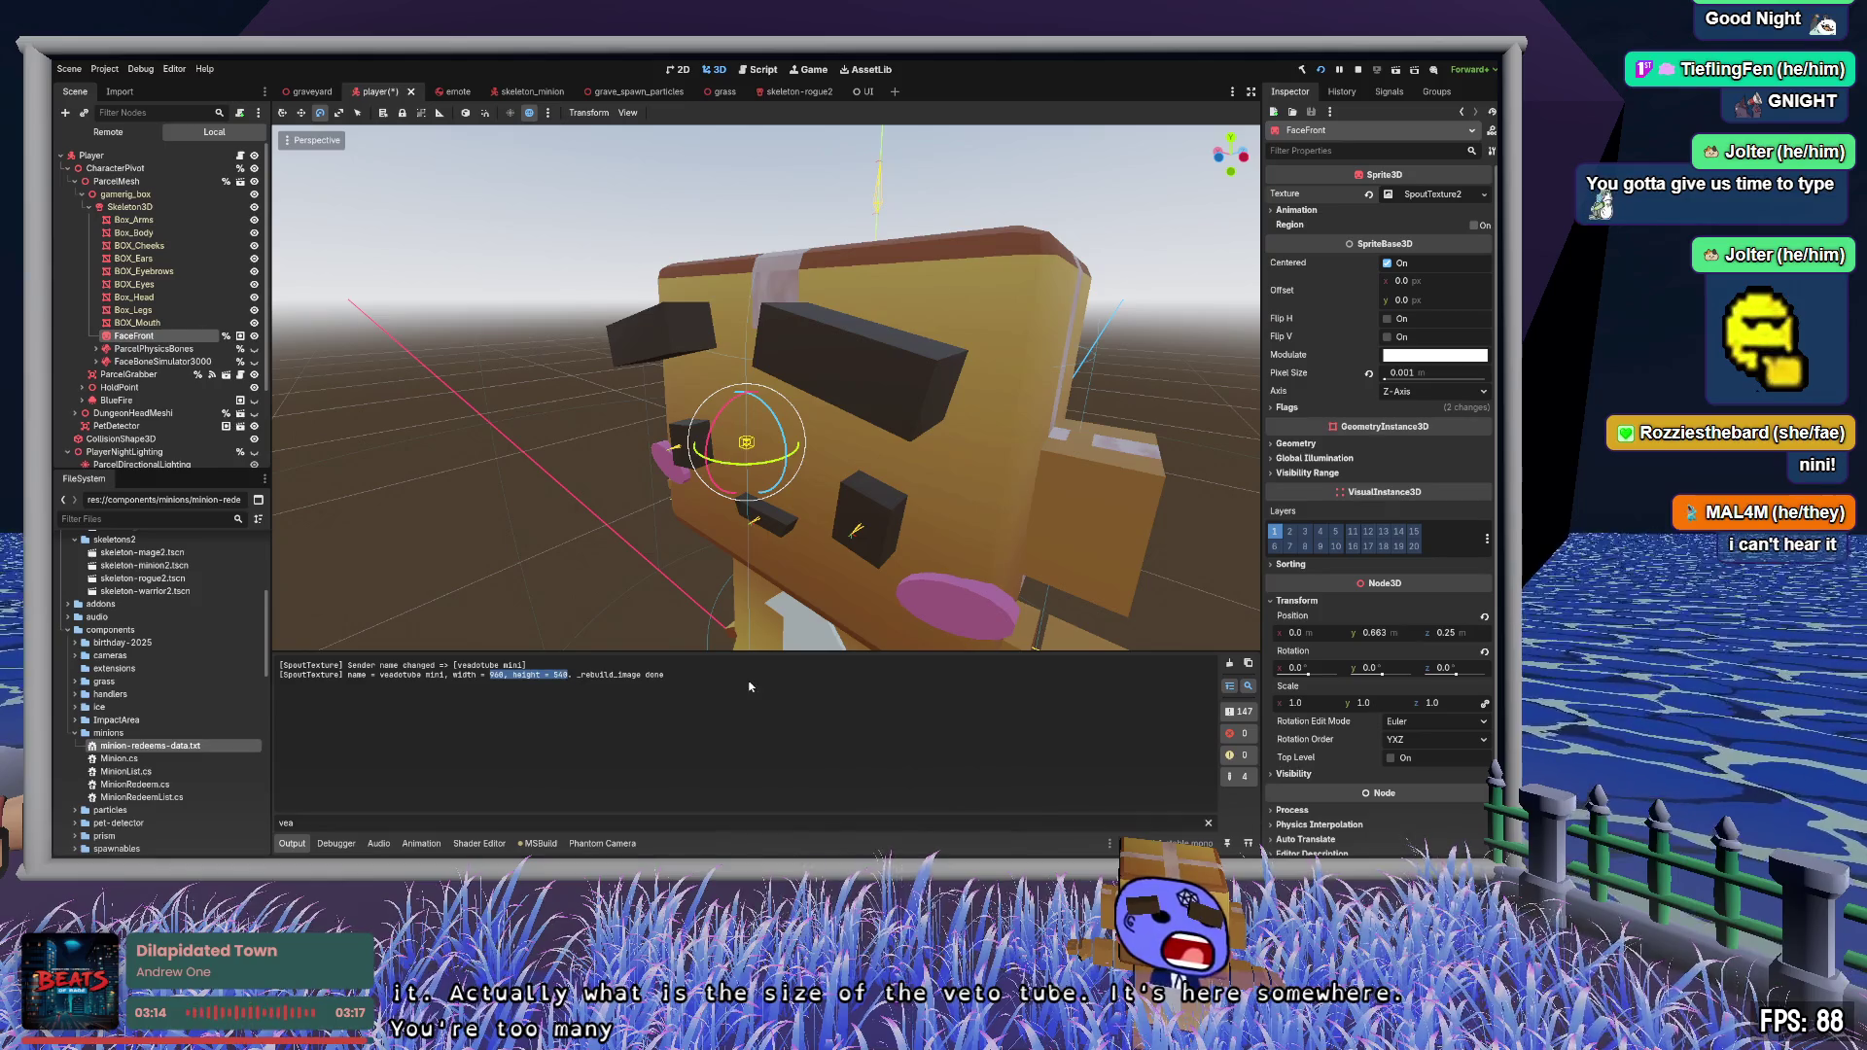
left_click(1247, 686)
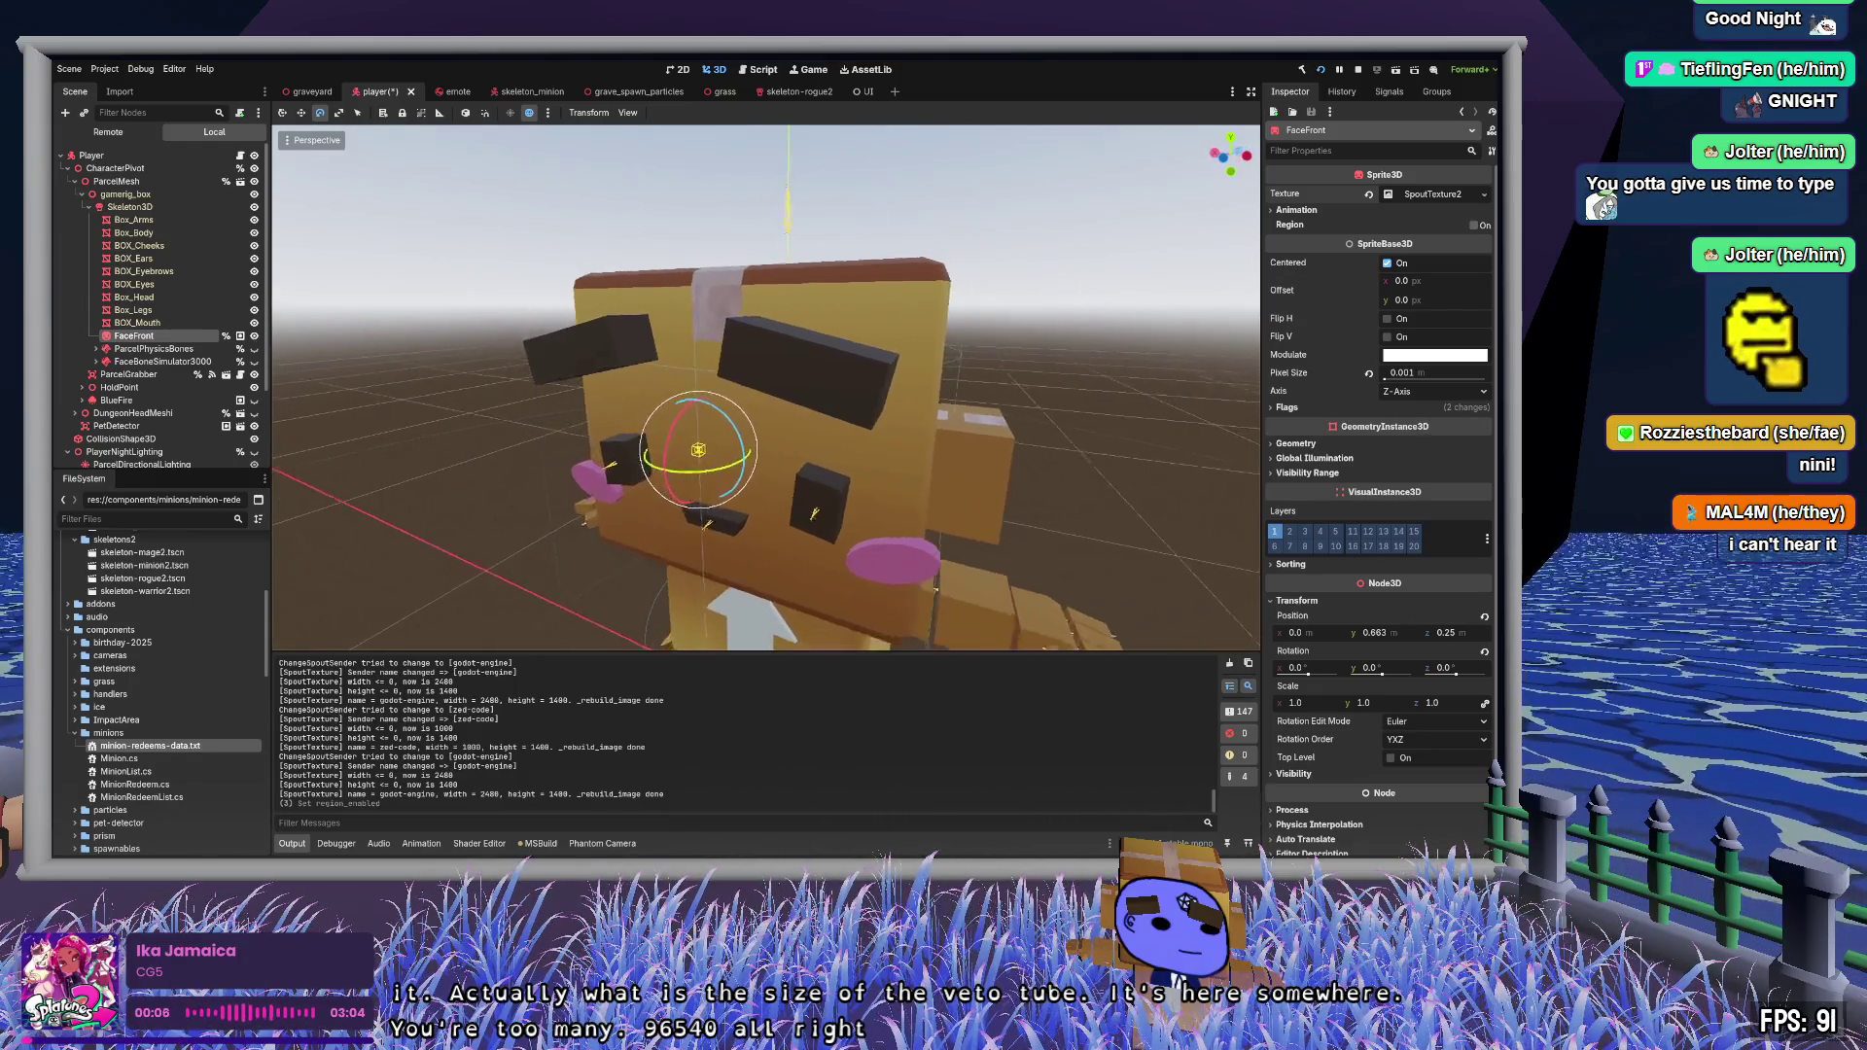
- Duplicate FaceFront as FaceFront2 and replace its texture with a new PlaceholderTexture2D
left_click(131, 348)
left_click(142, 336)
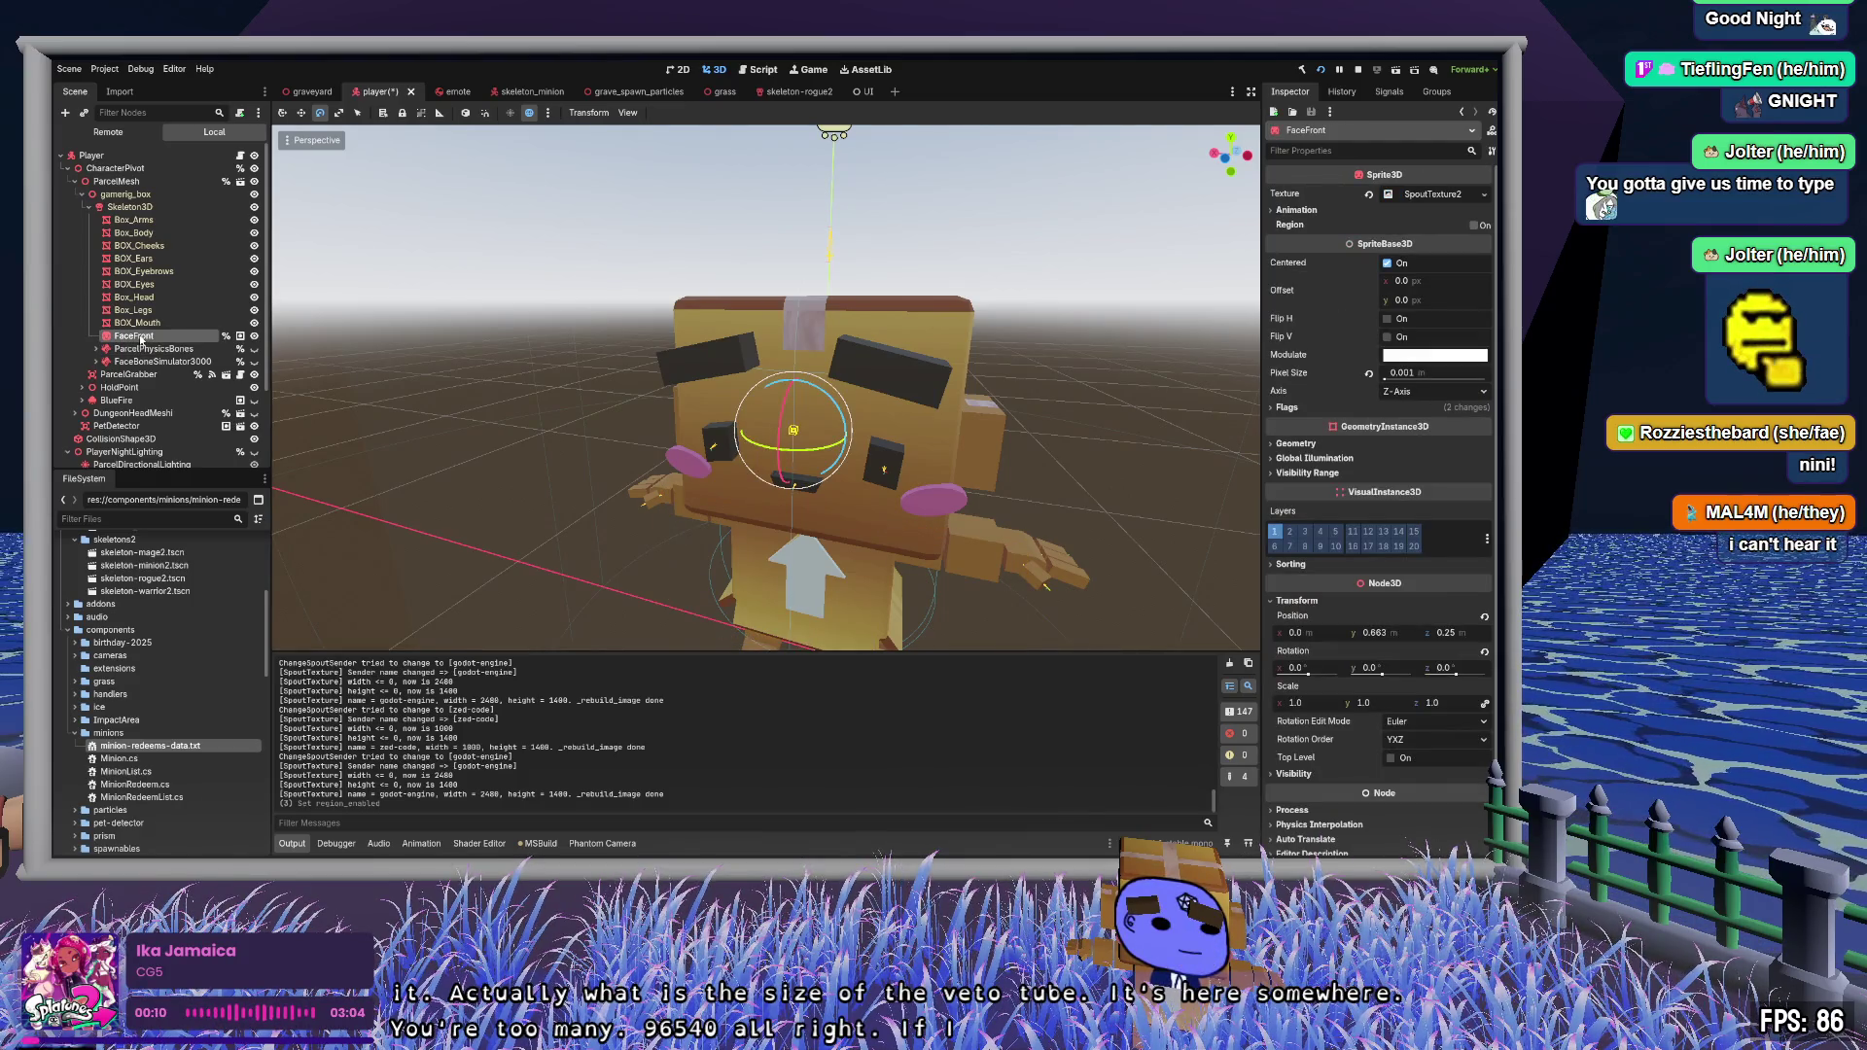
key("ctrl+d")
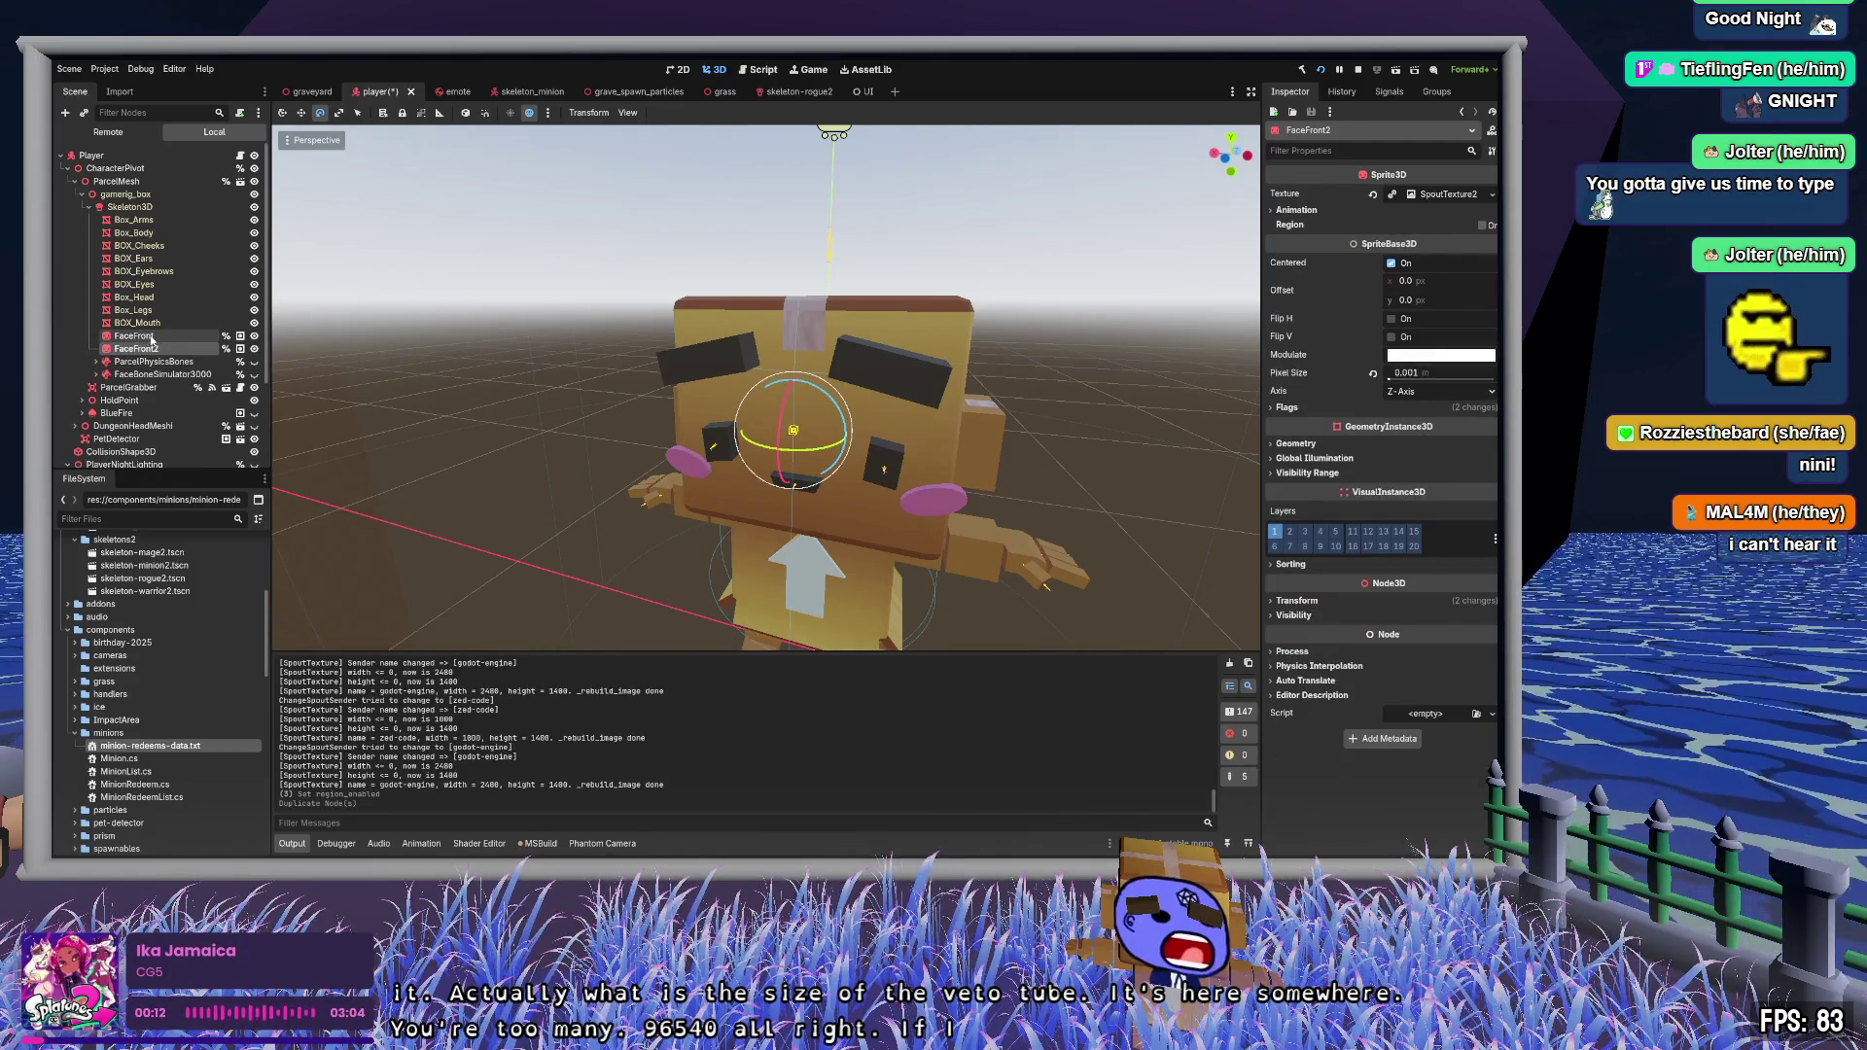
left_click(1374, 194)
left_click(1443, 194)
left_click(1411, 430)
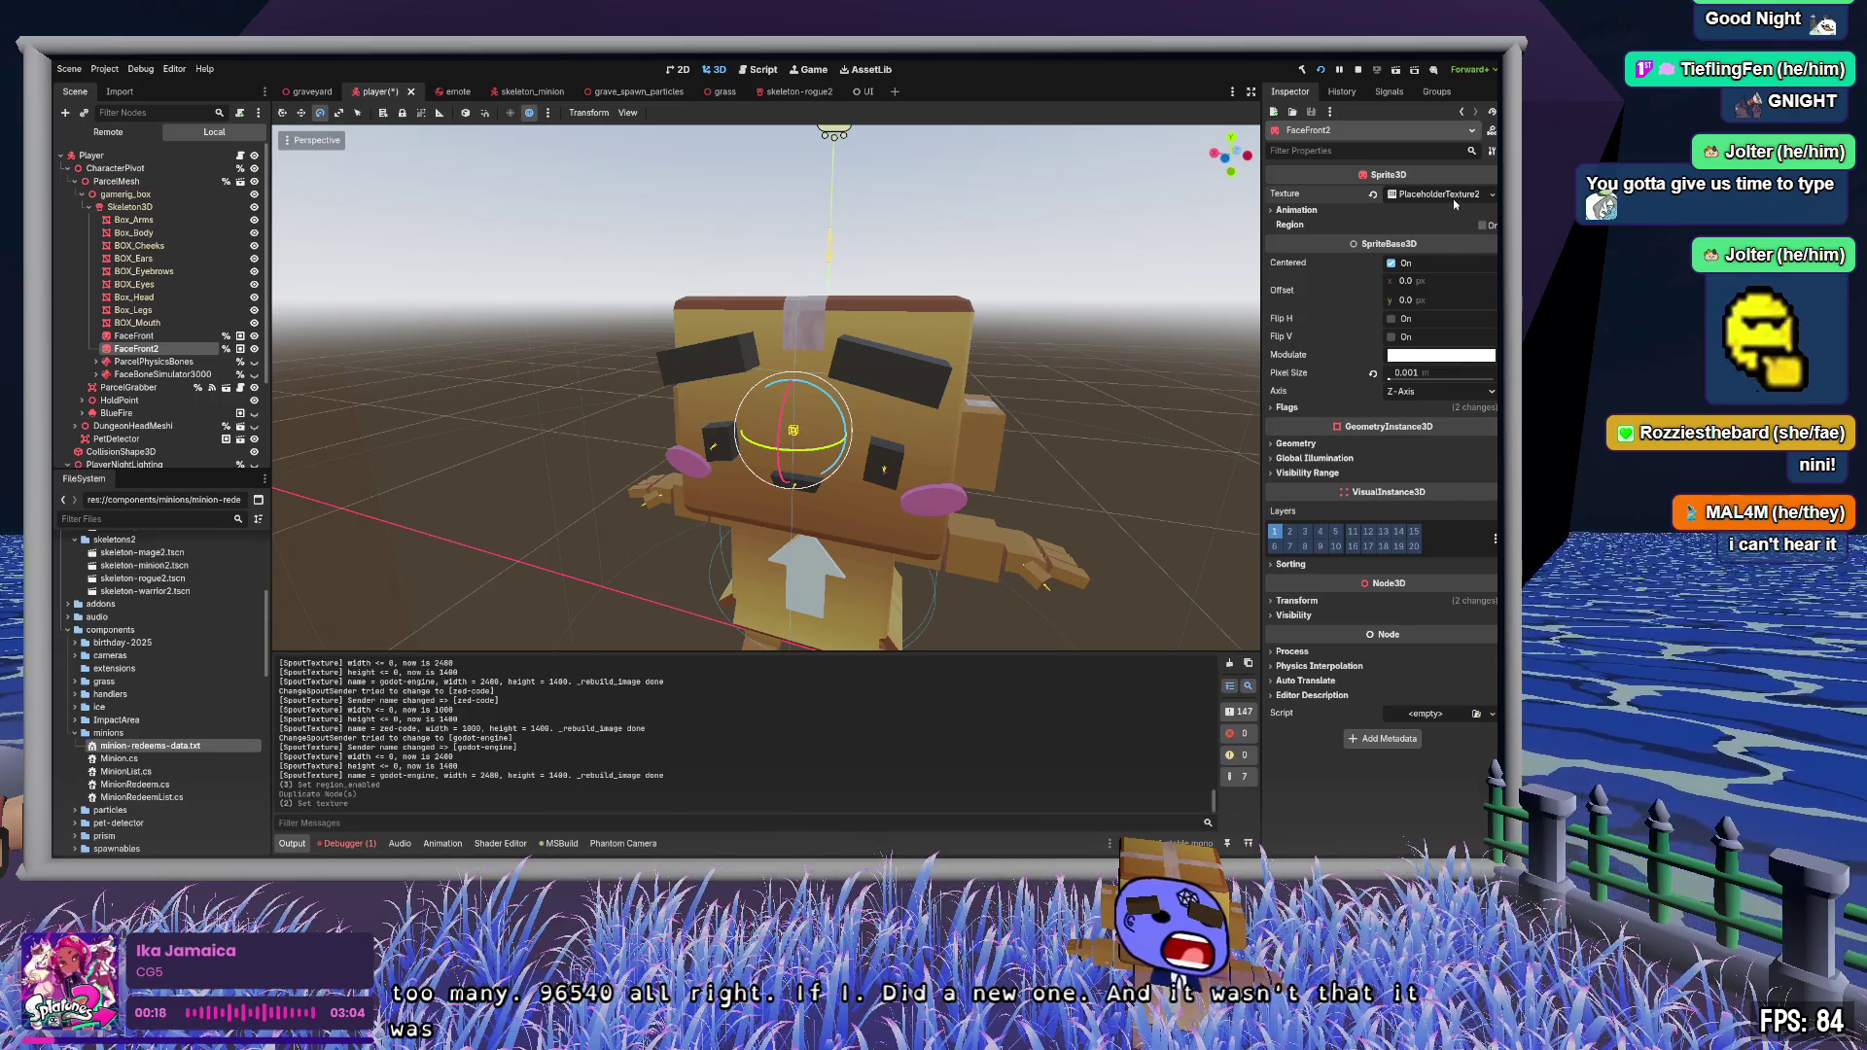
- Set the placeholder texture size to 960 × 540 px
left_click(1439, 194)
left_click(1441, 212)
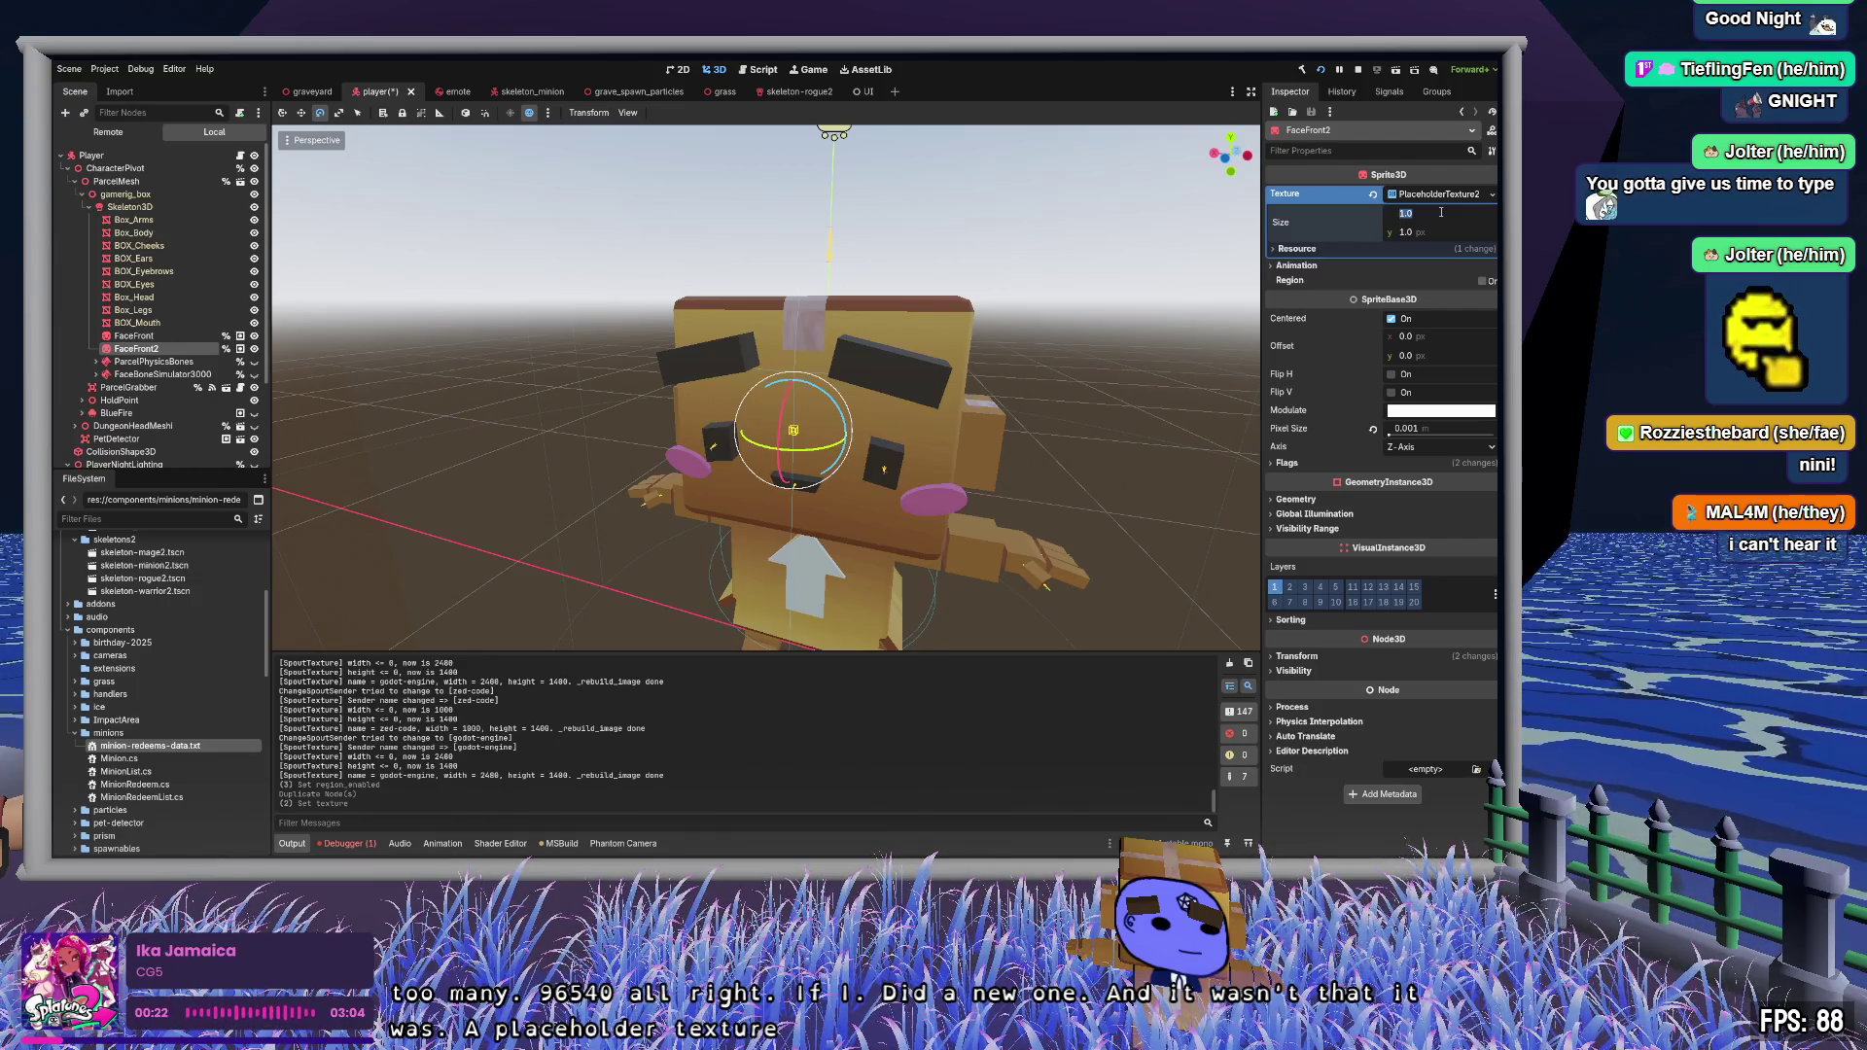
type("960")
key("Tab")
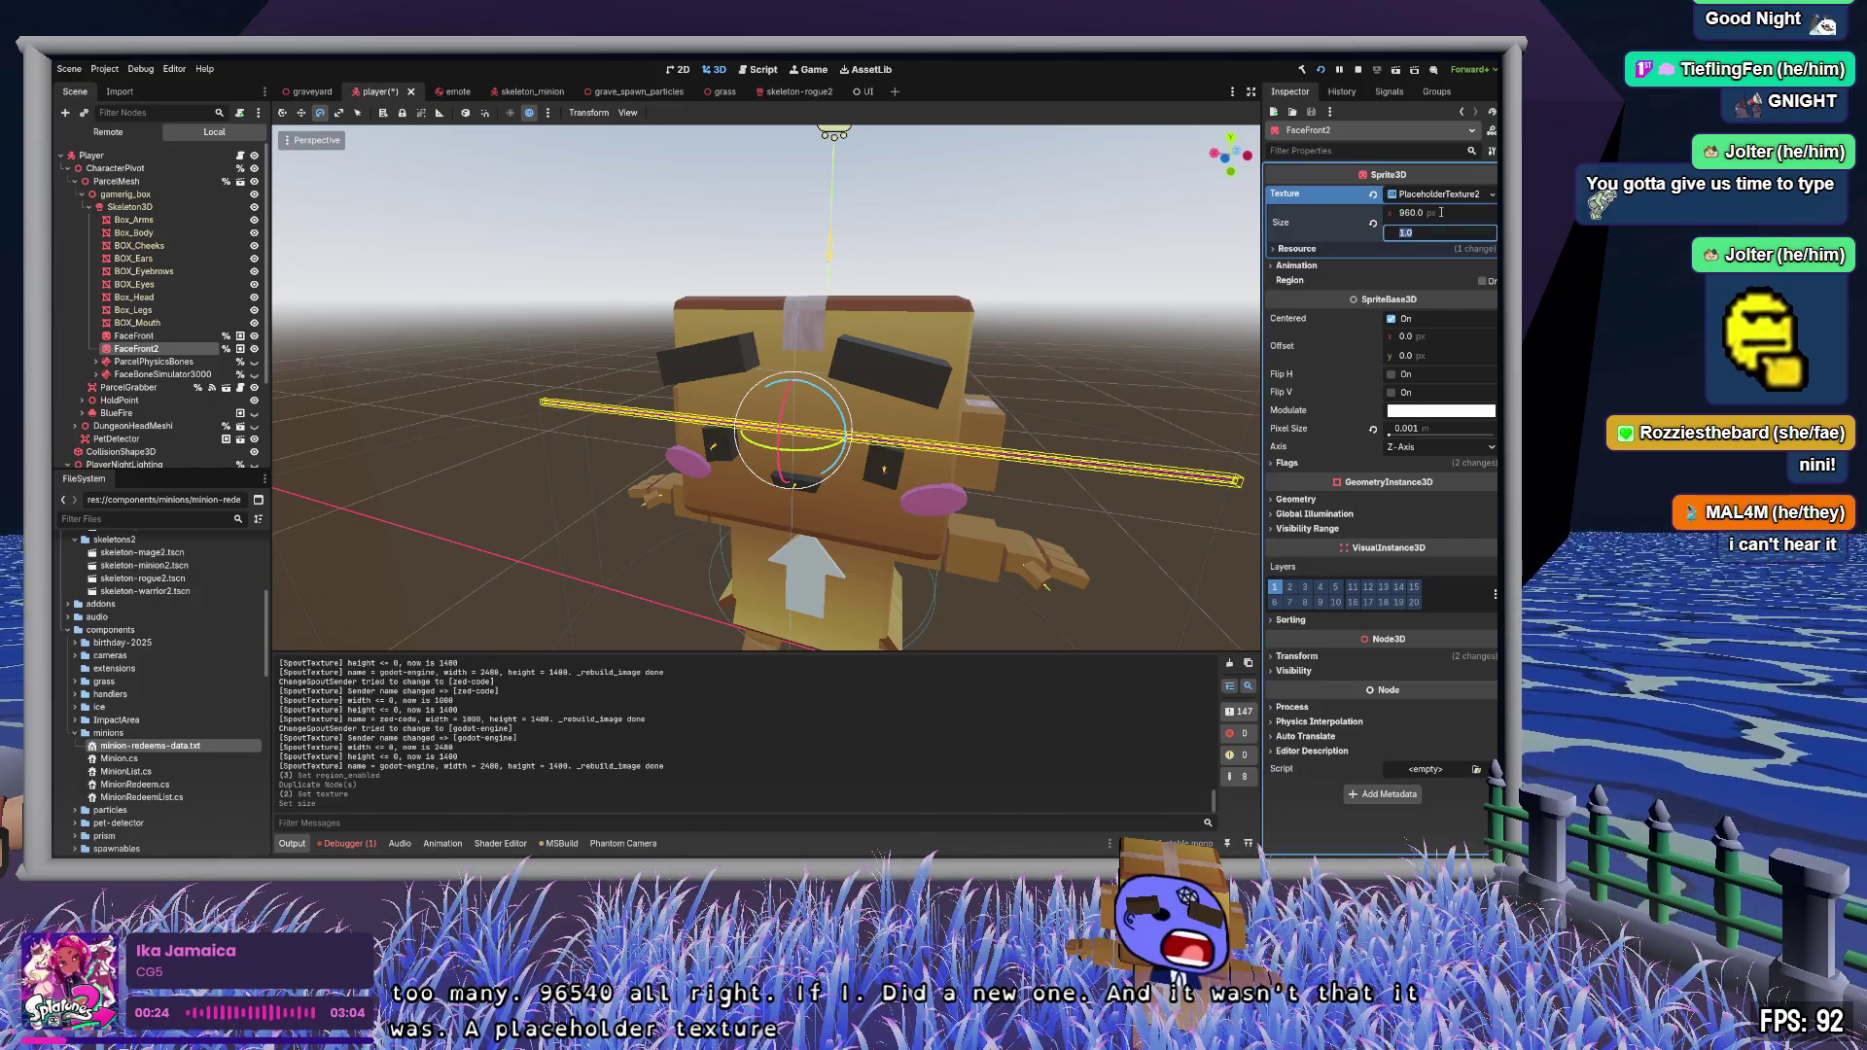
type("540")
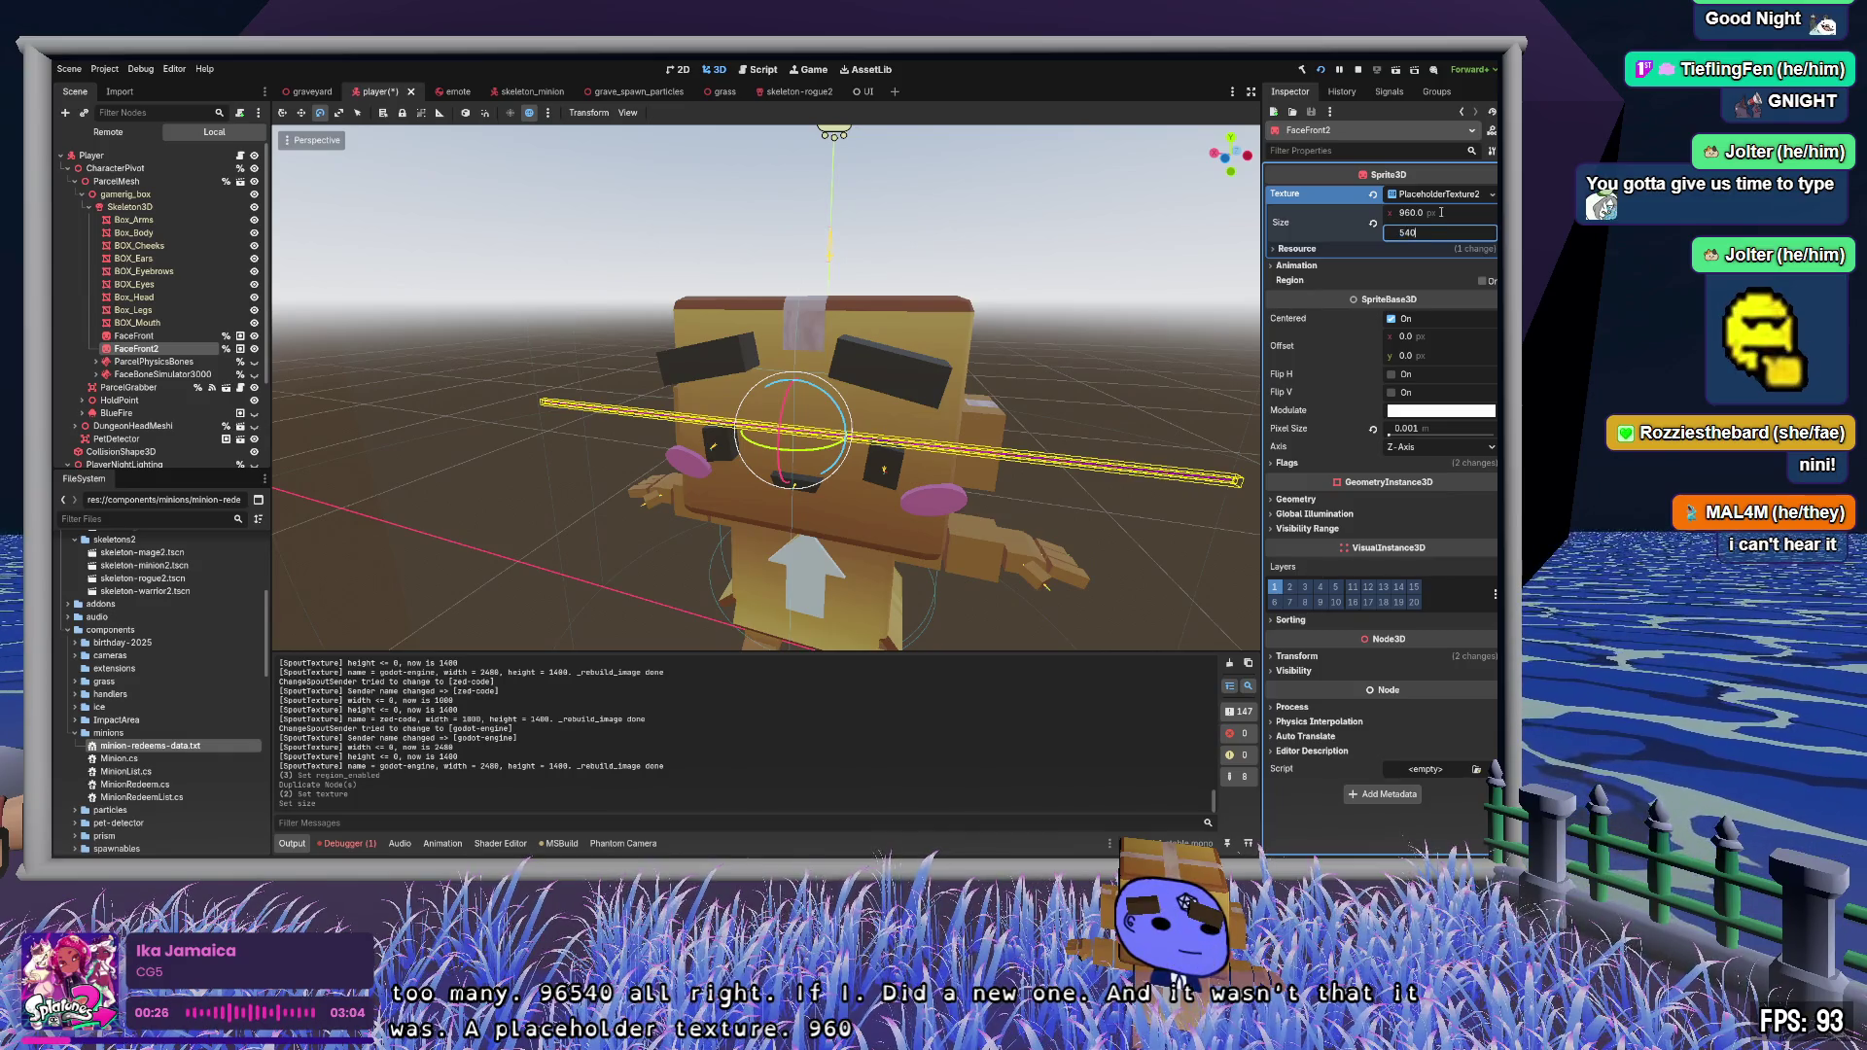
key("Return")
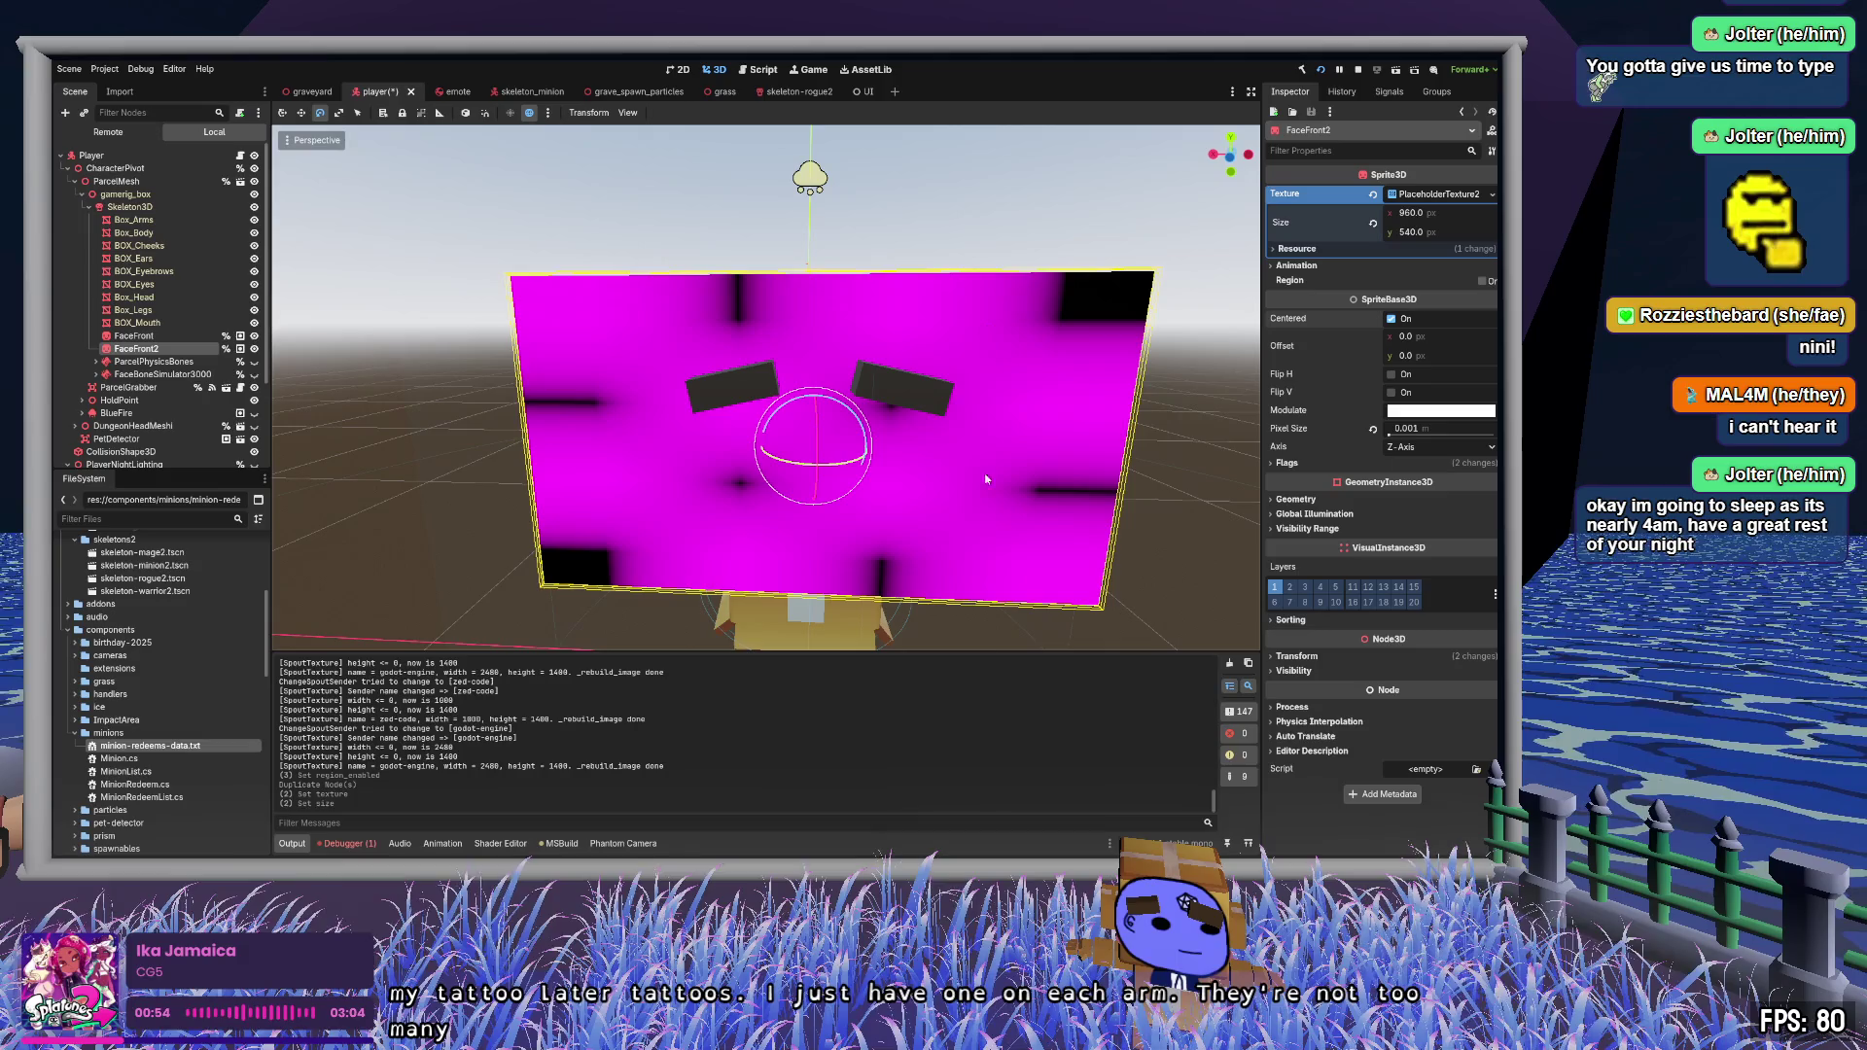
left_click(1451, 212)
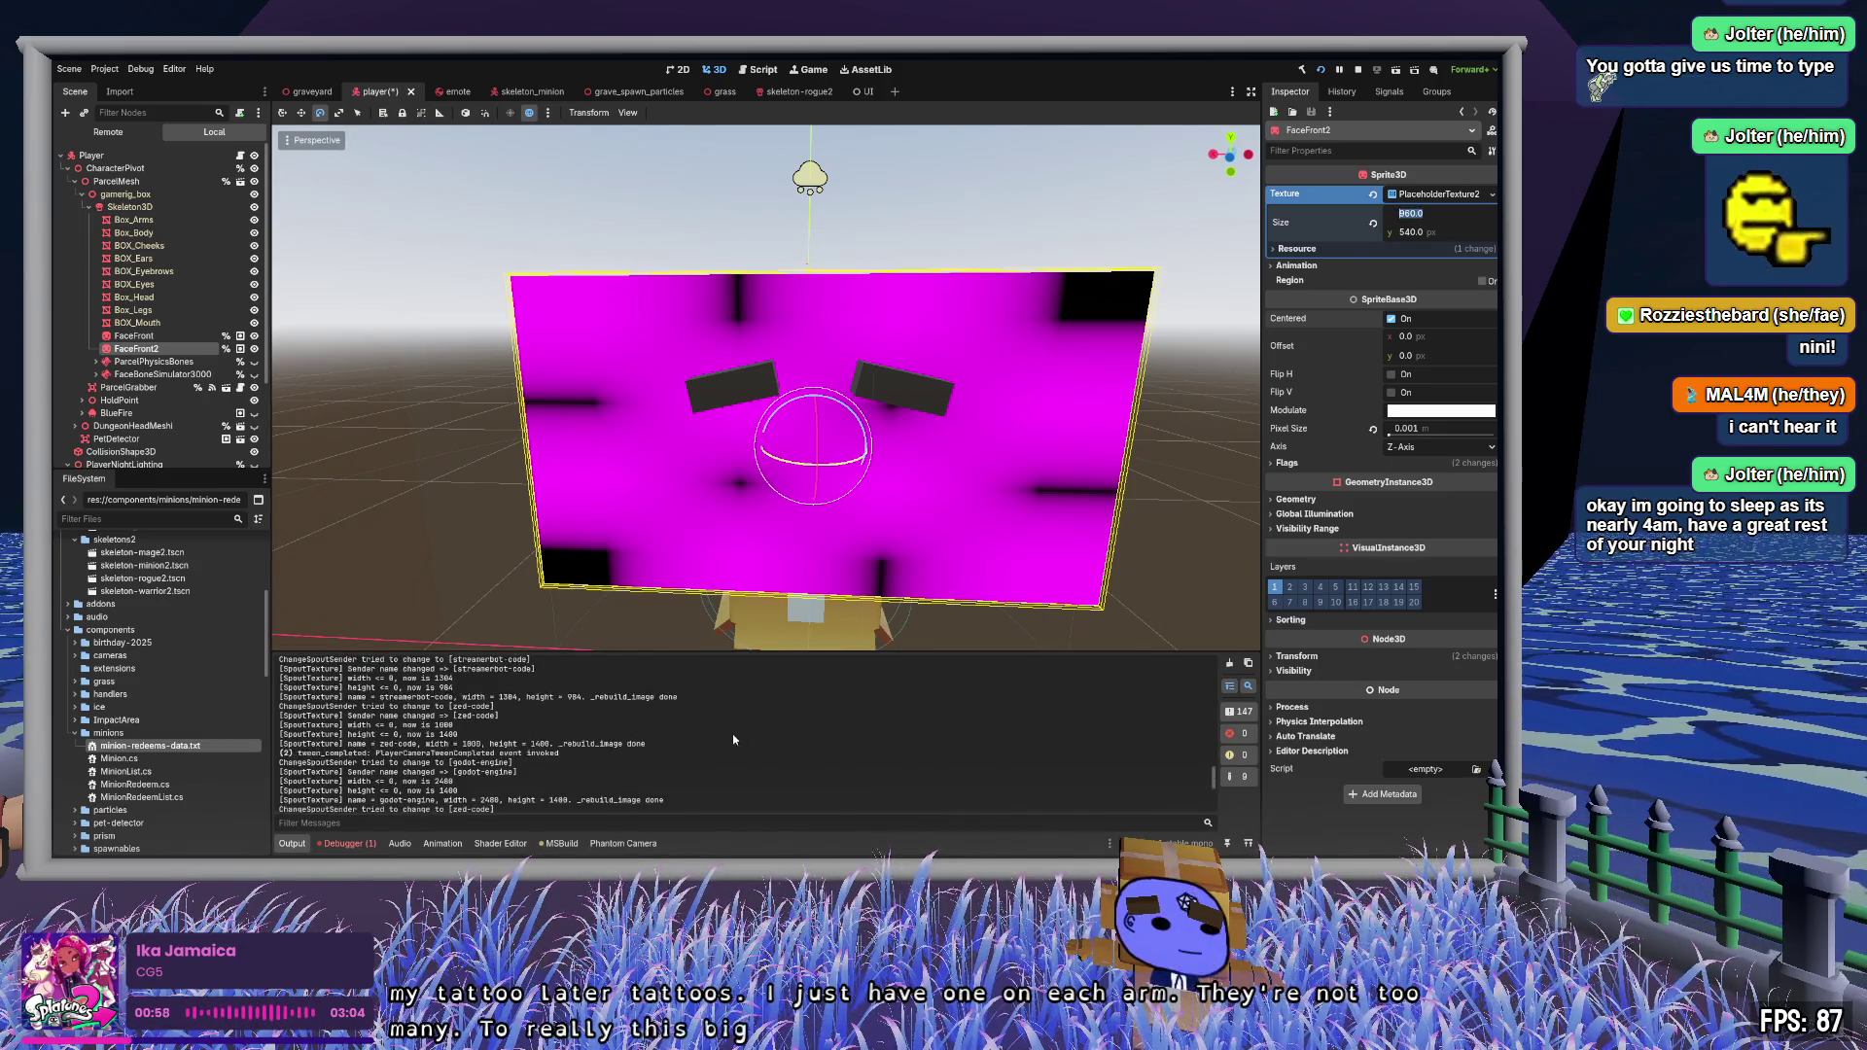
scroll(751, 728, "up", 5)
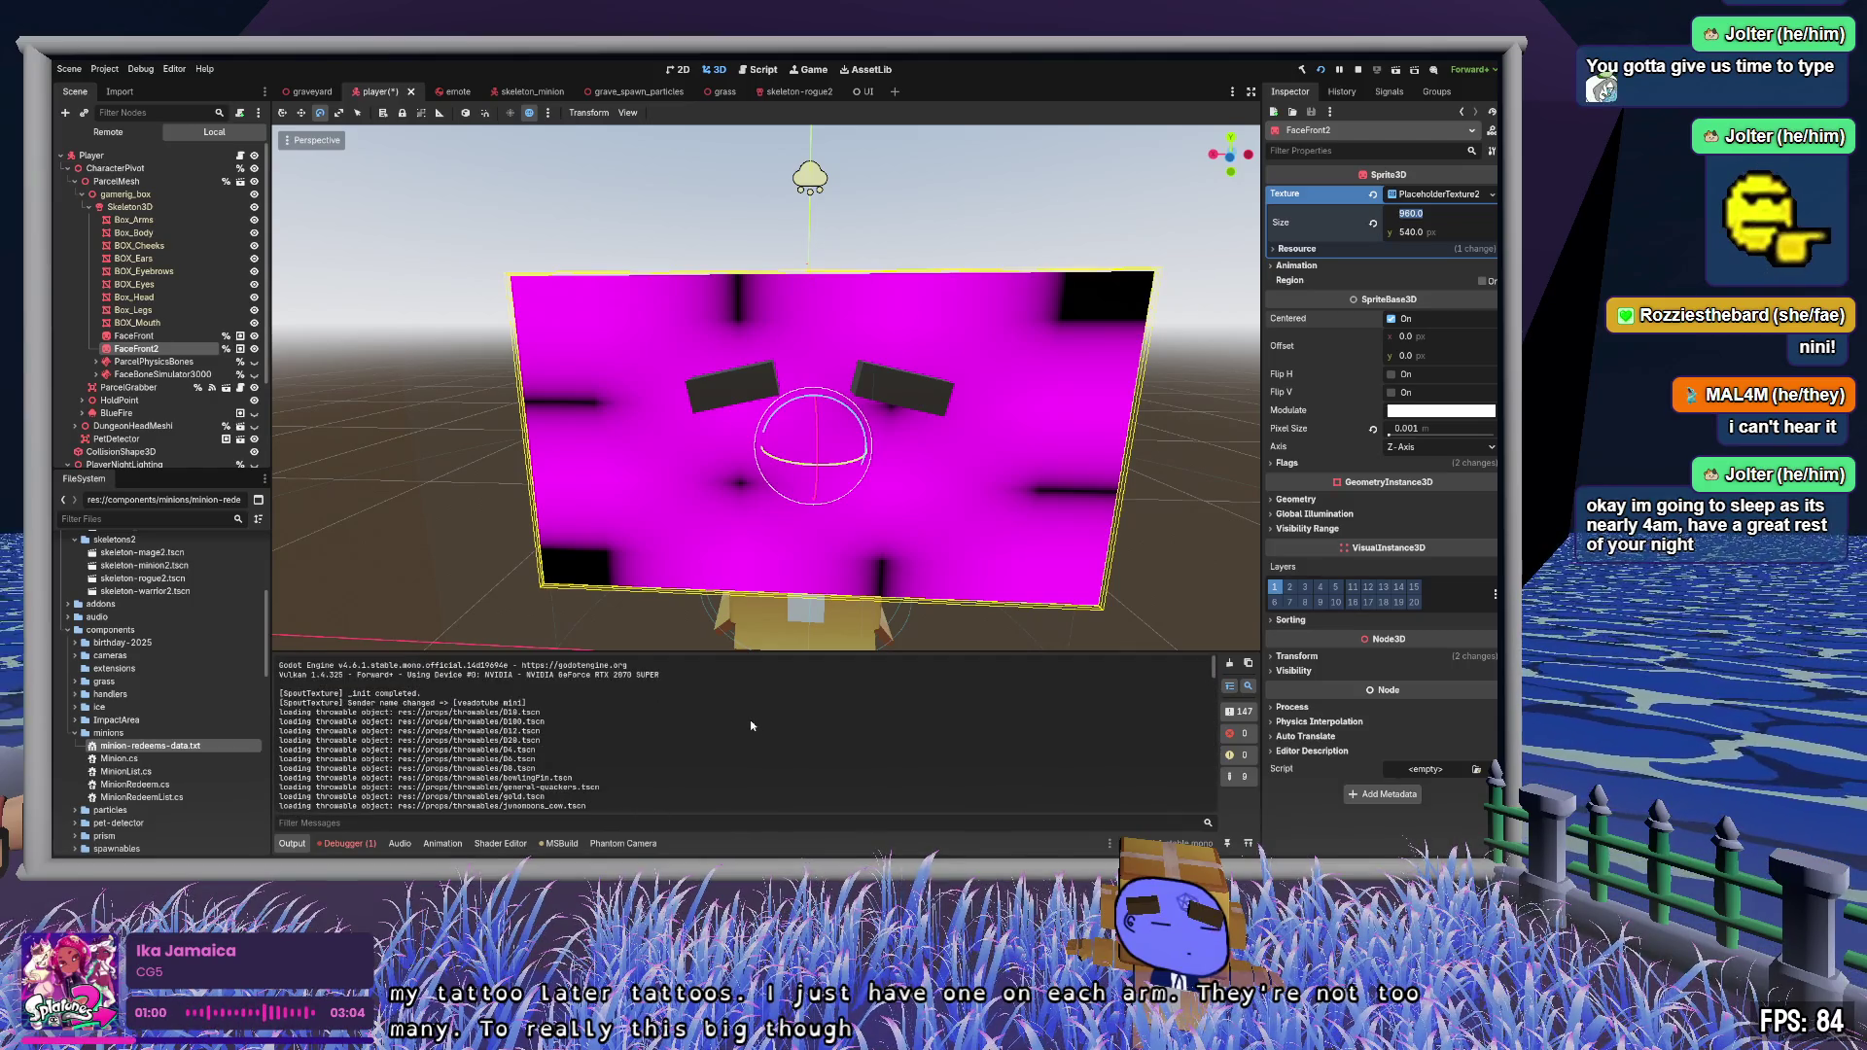
scroll(749, 716, "down", 5)
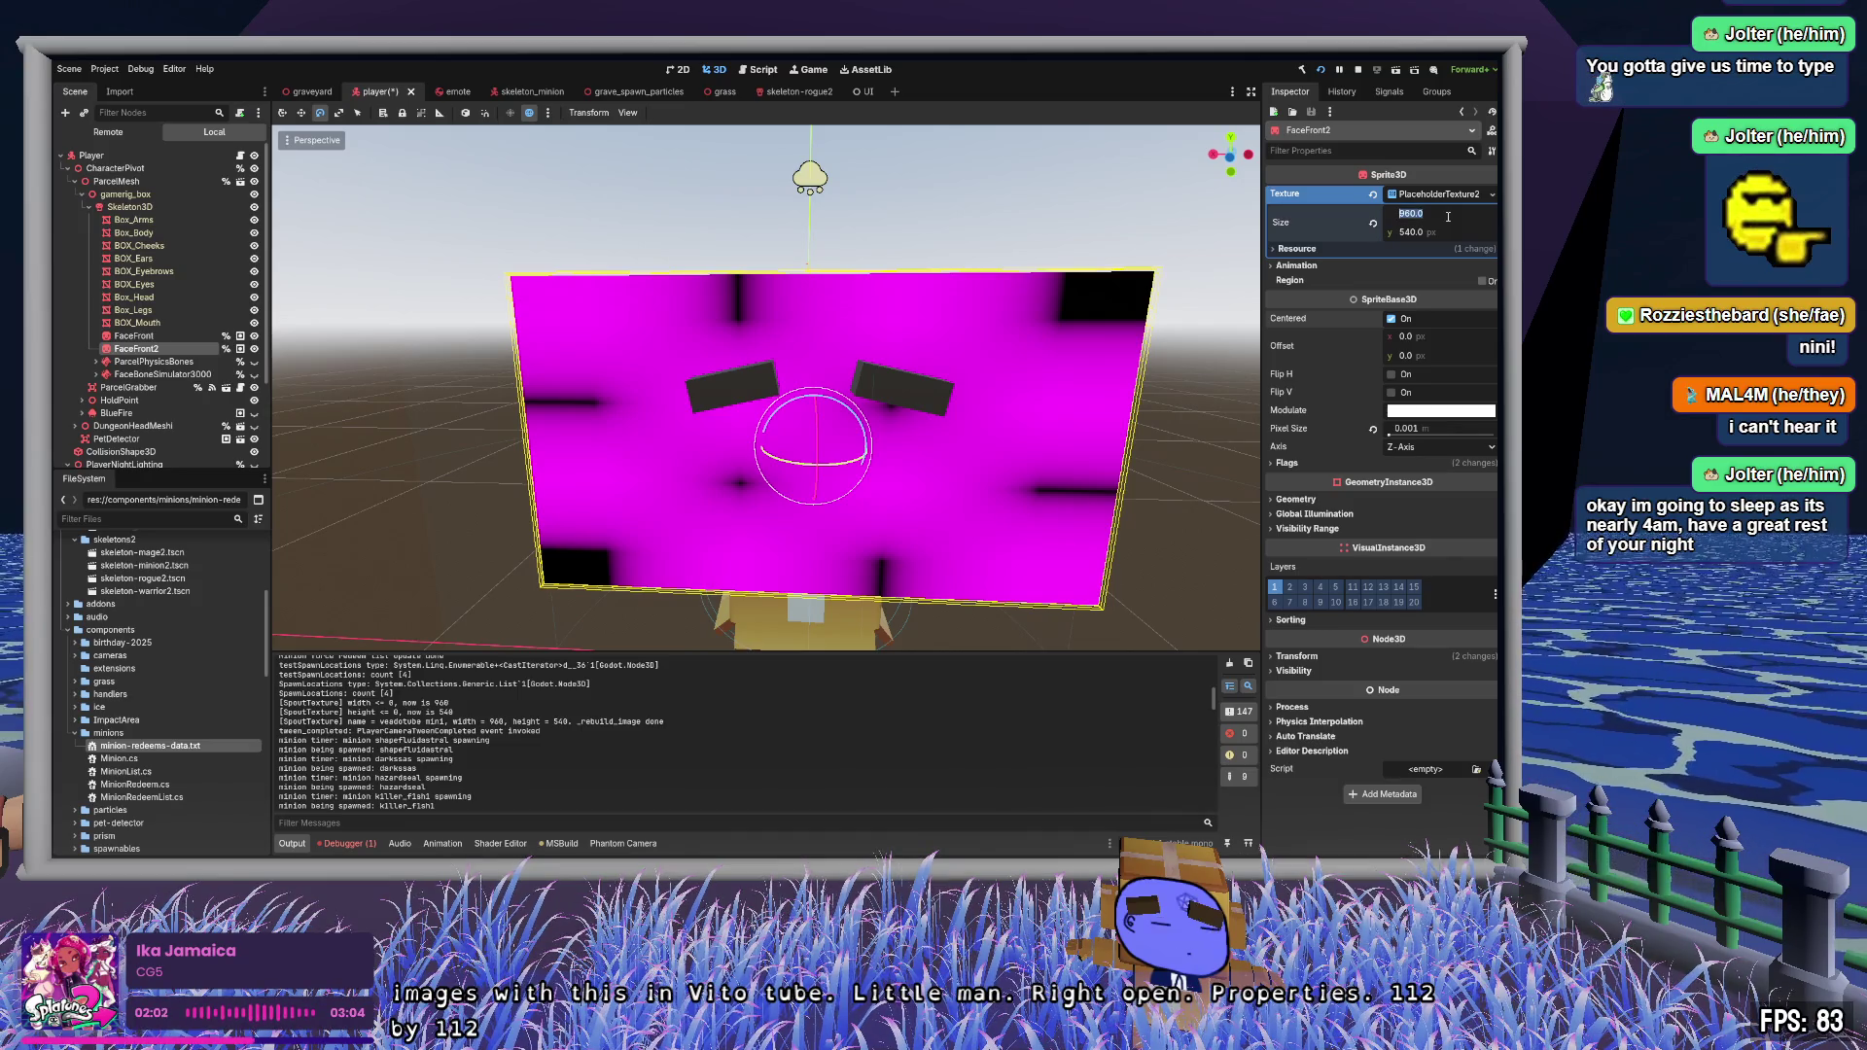
- Resize the placeholder texture to 112 × 112 and view the face sprite straight on
type("12")
key("Tab")
type("2")
key("Tab")
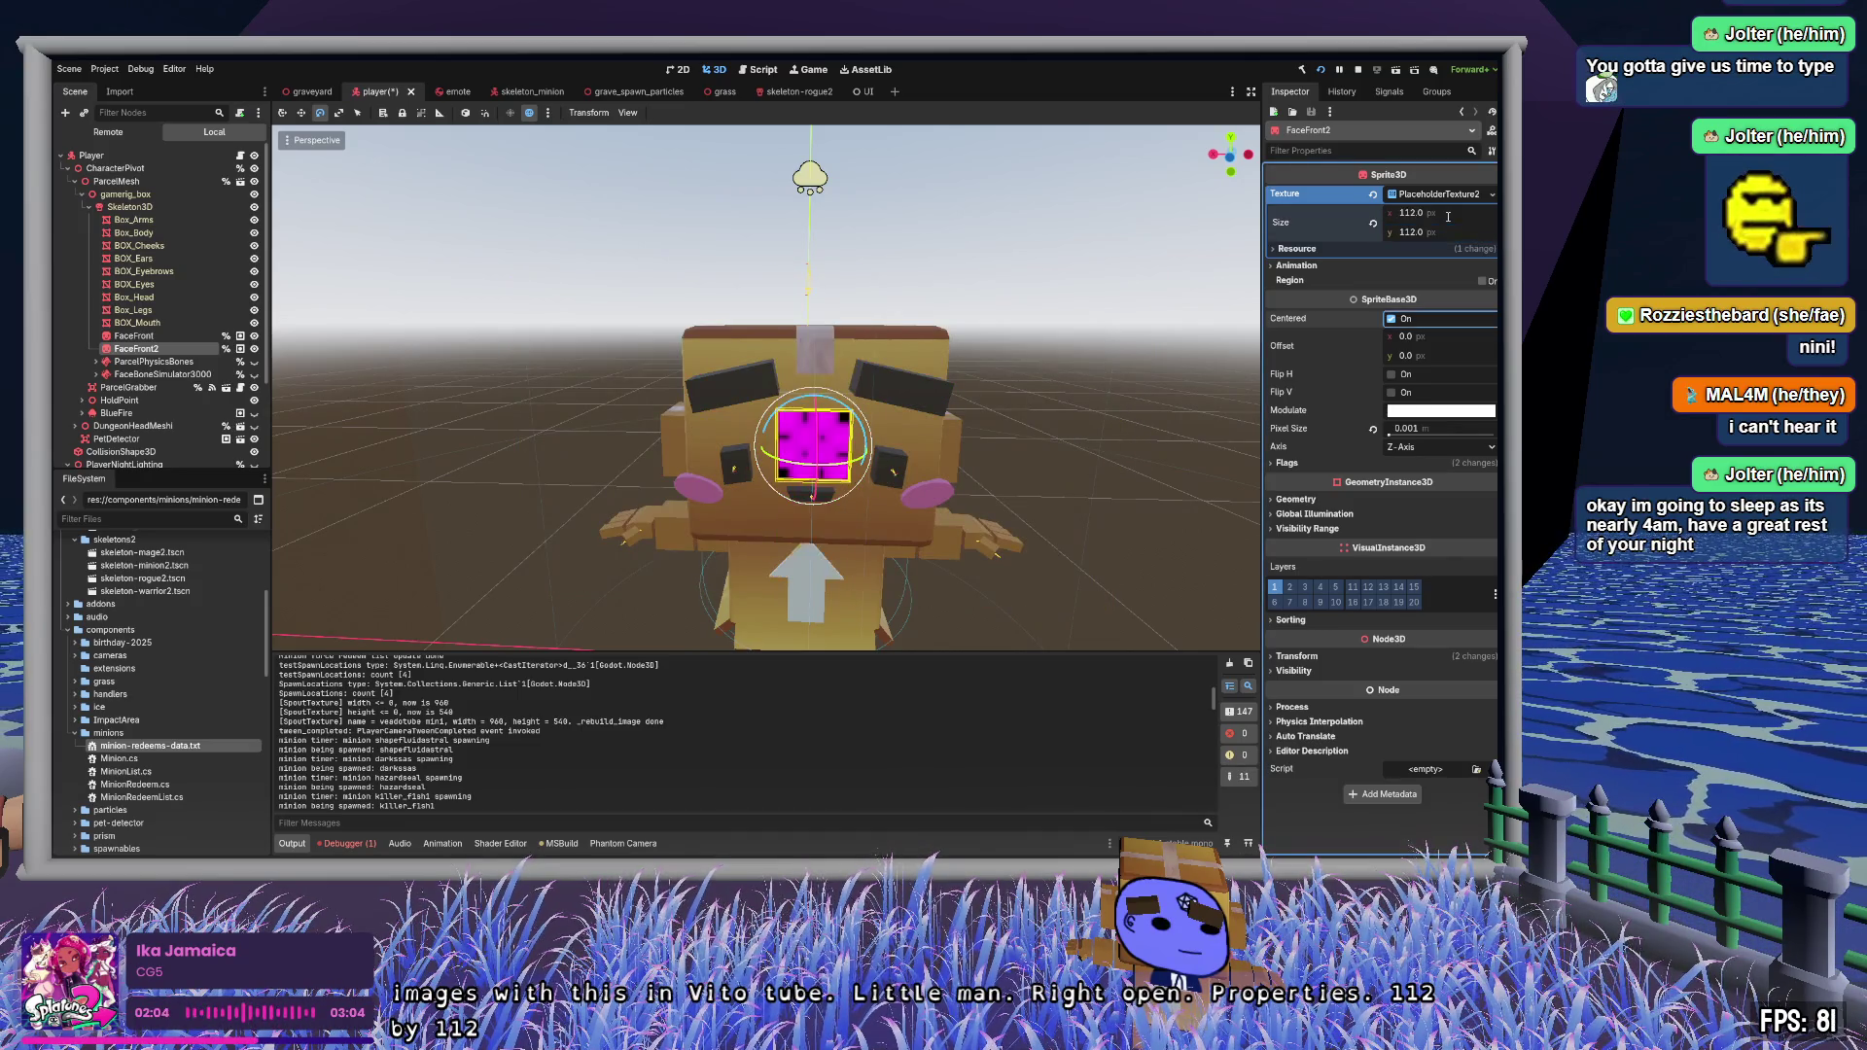
scroll(1038, 448, "up", 3)
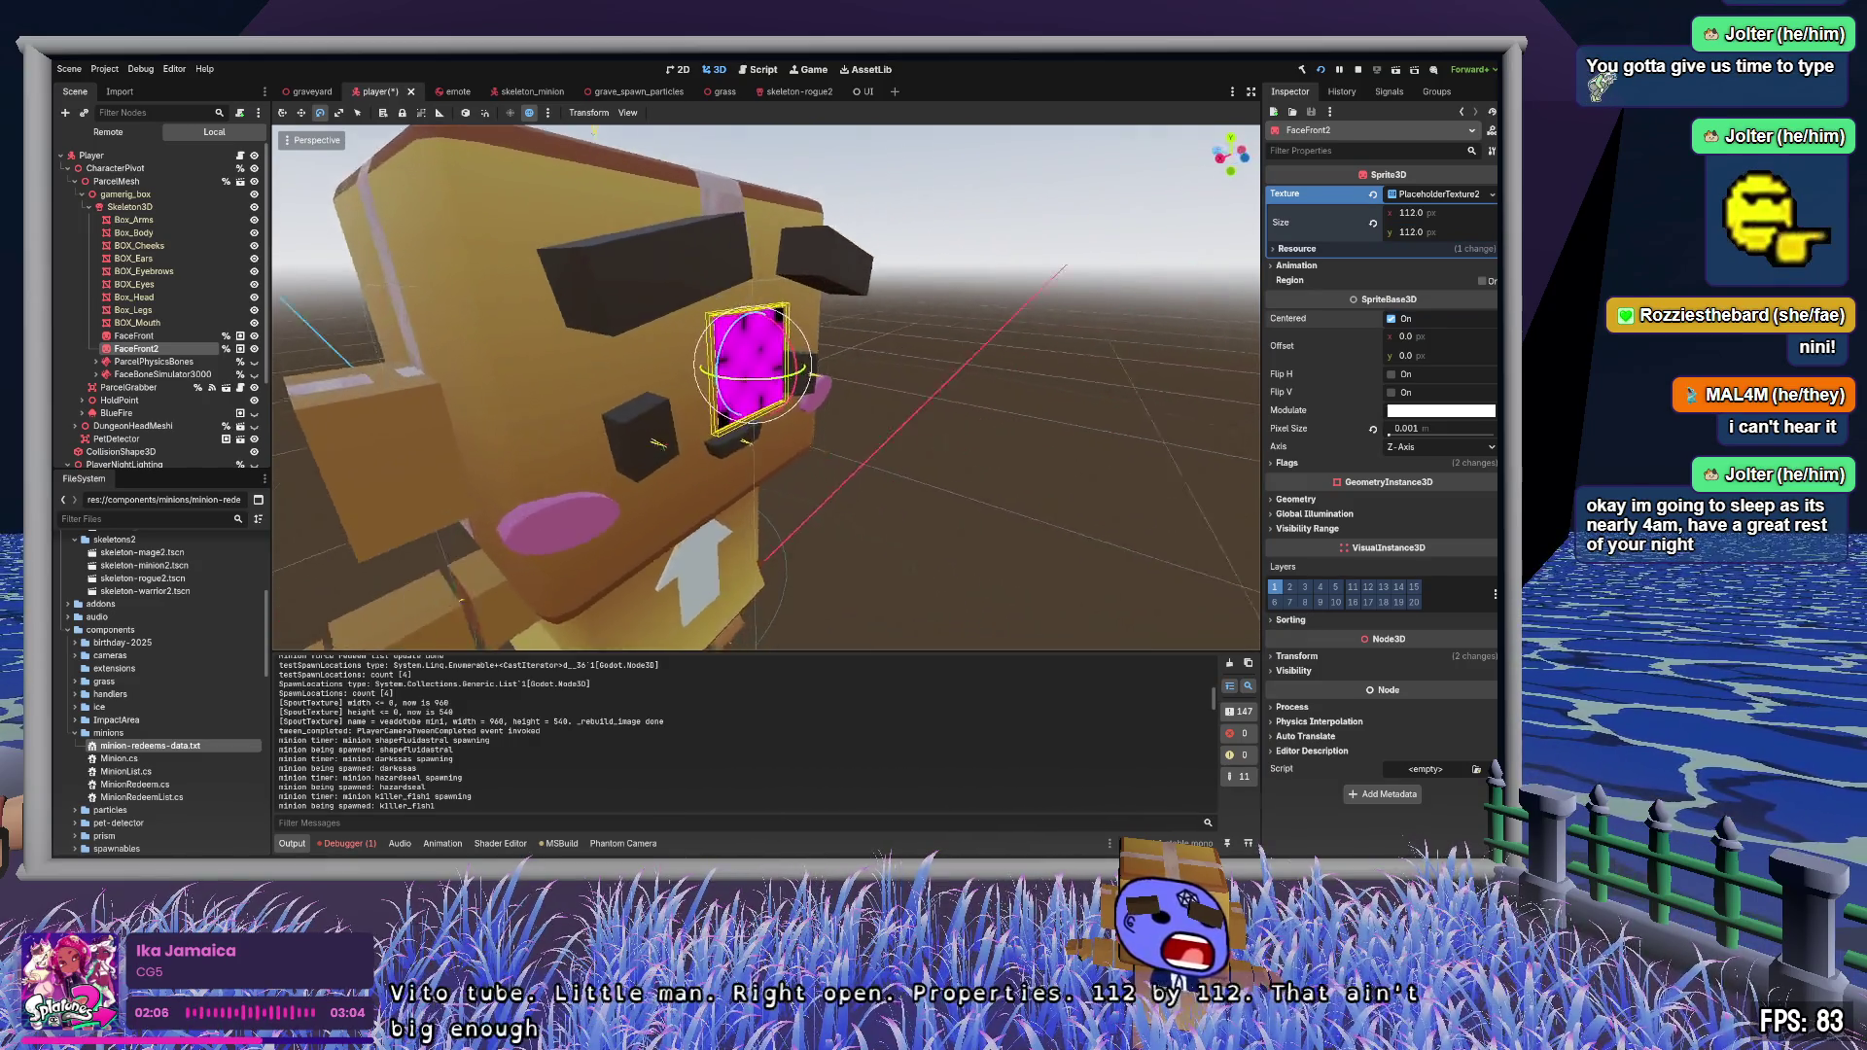
key("KP_1")
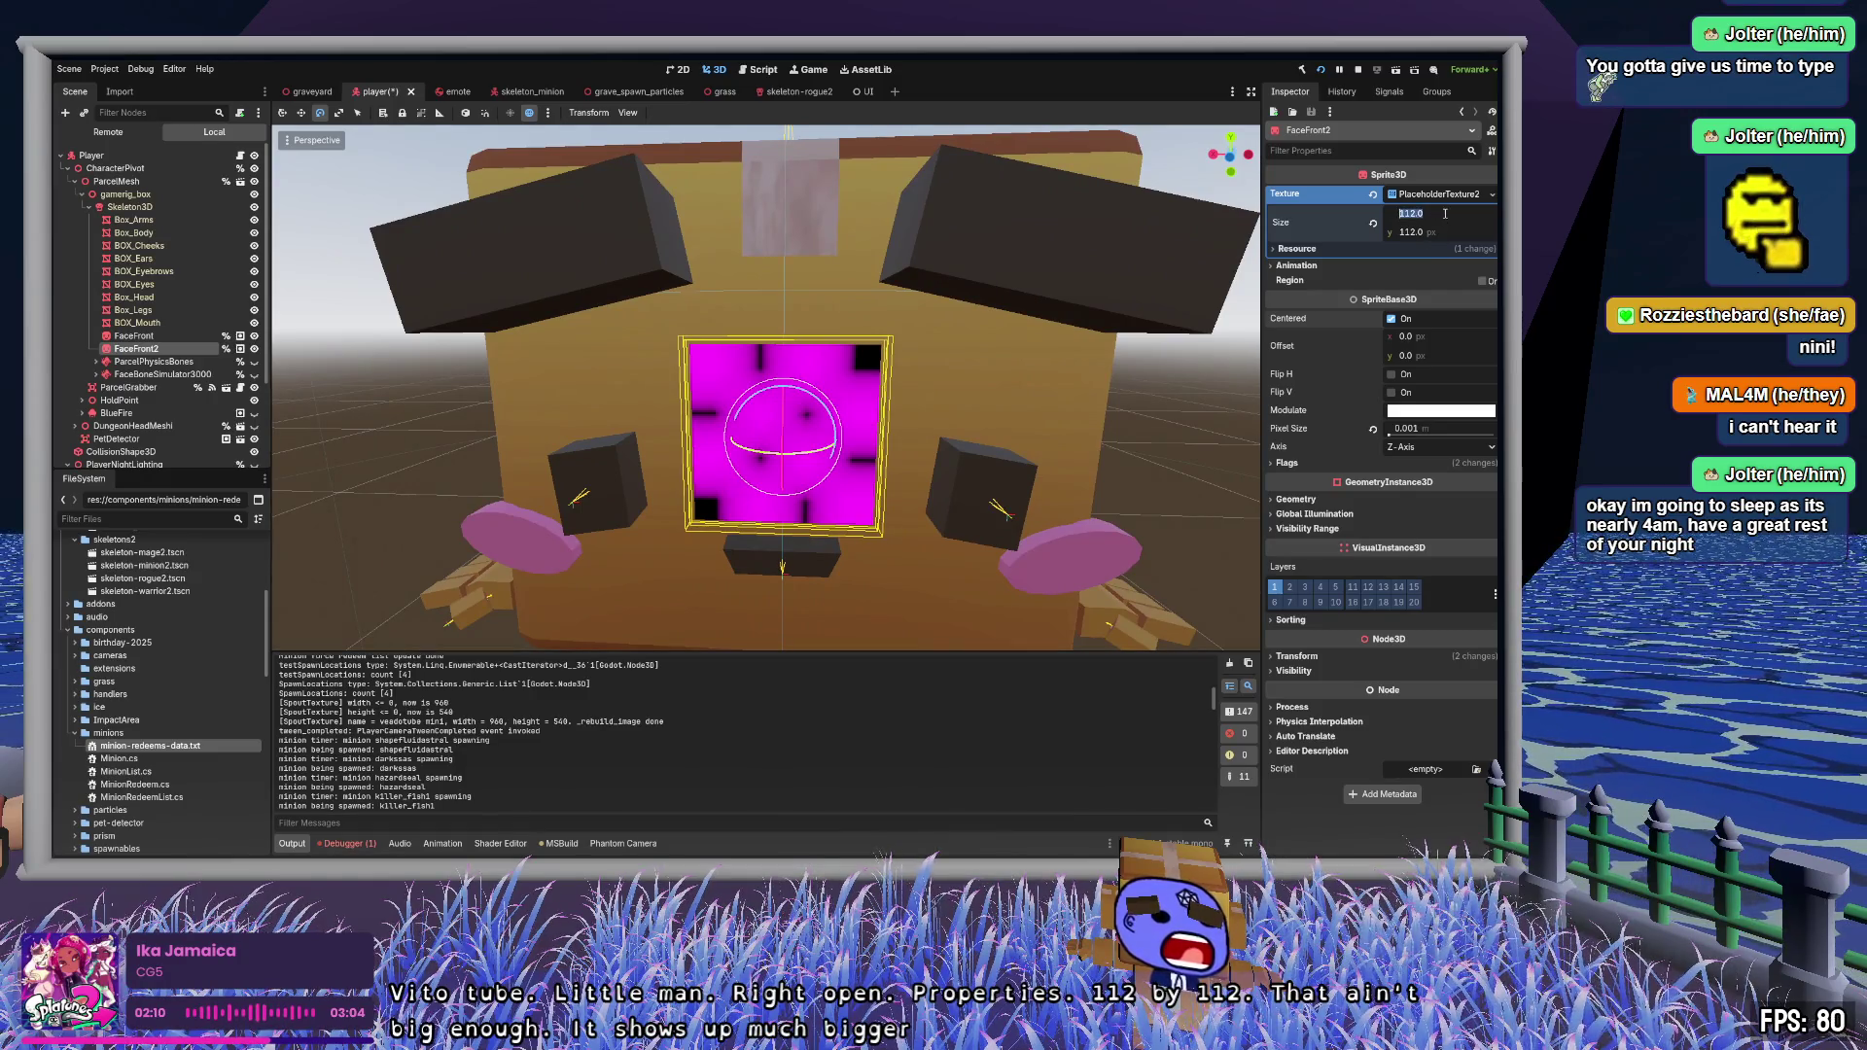
- Enlarge the placeholder texture to 540 × 540 and orbit around to check the sprite
type("540")
key("Tab")
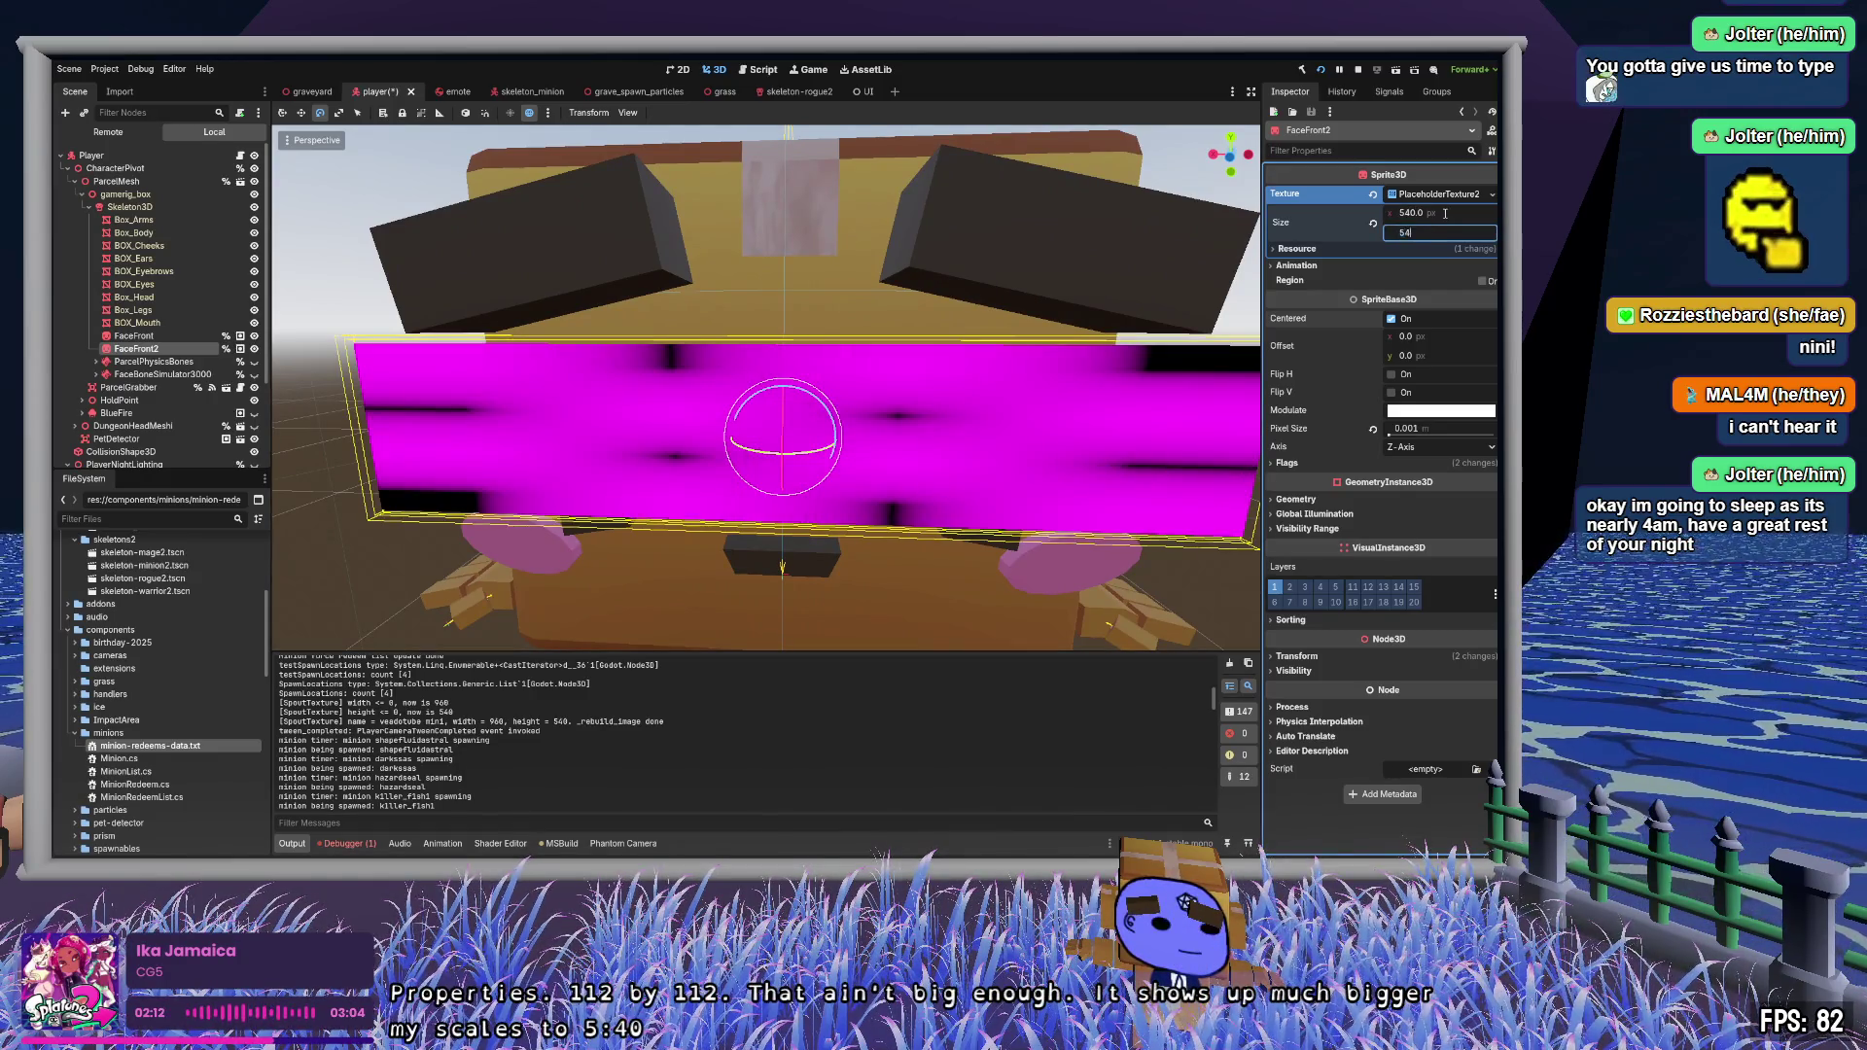
key("Return")
scroll(787, 389, "down", 3)
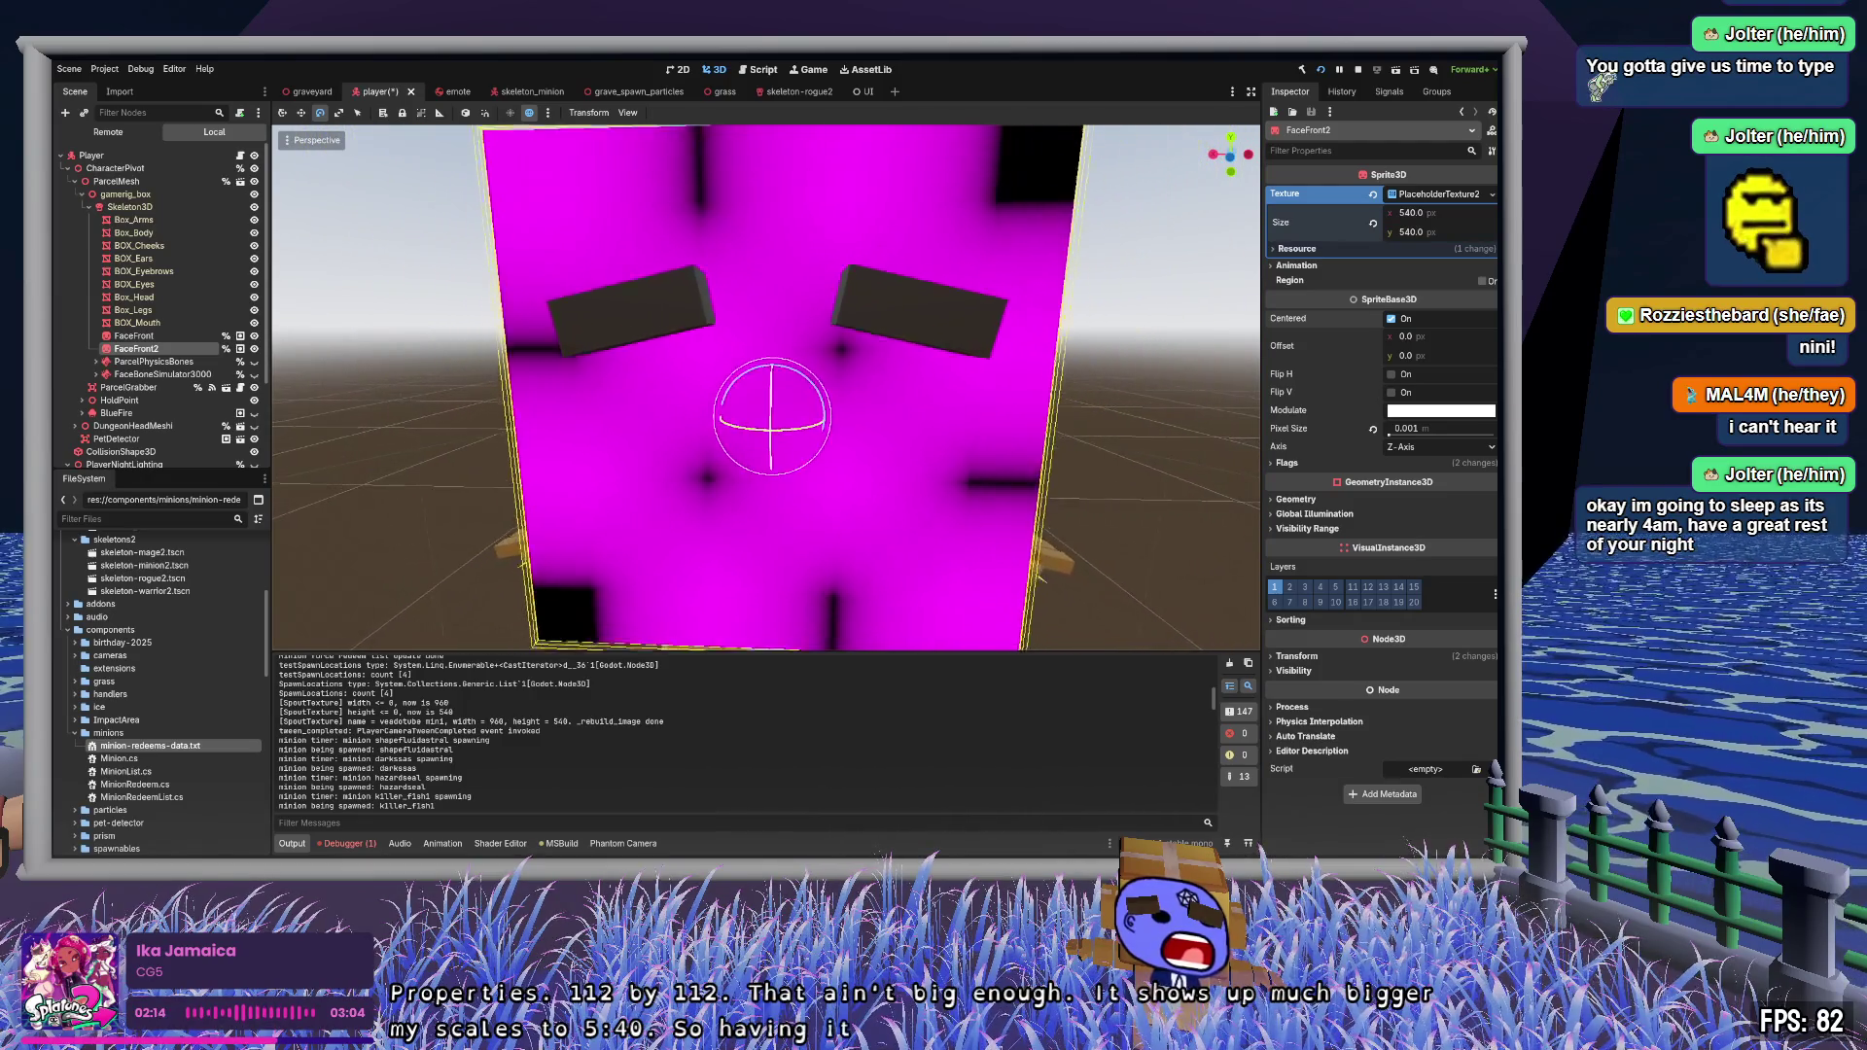
scroll(788, 389, "down", 2)
key("KP_4")
key("KP_8")
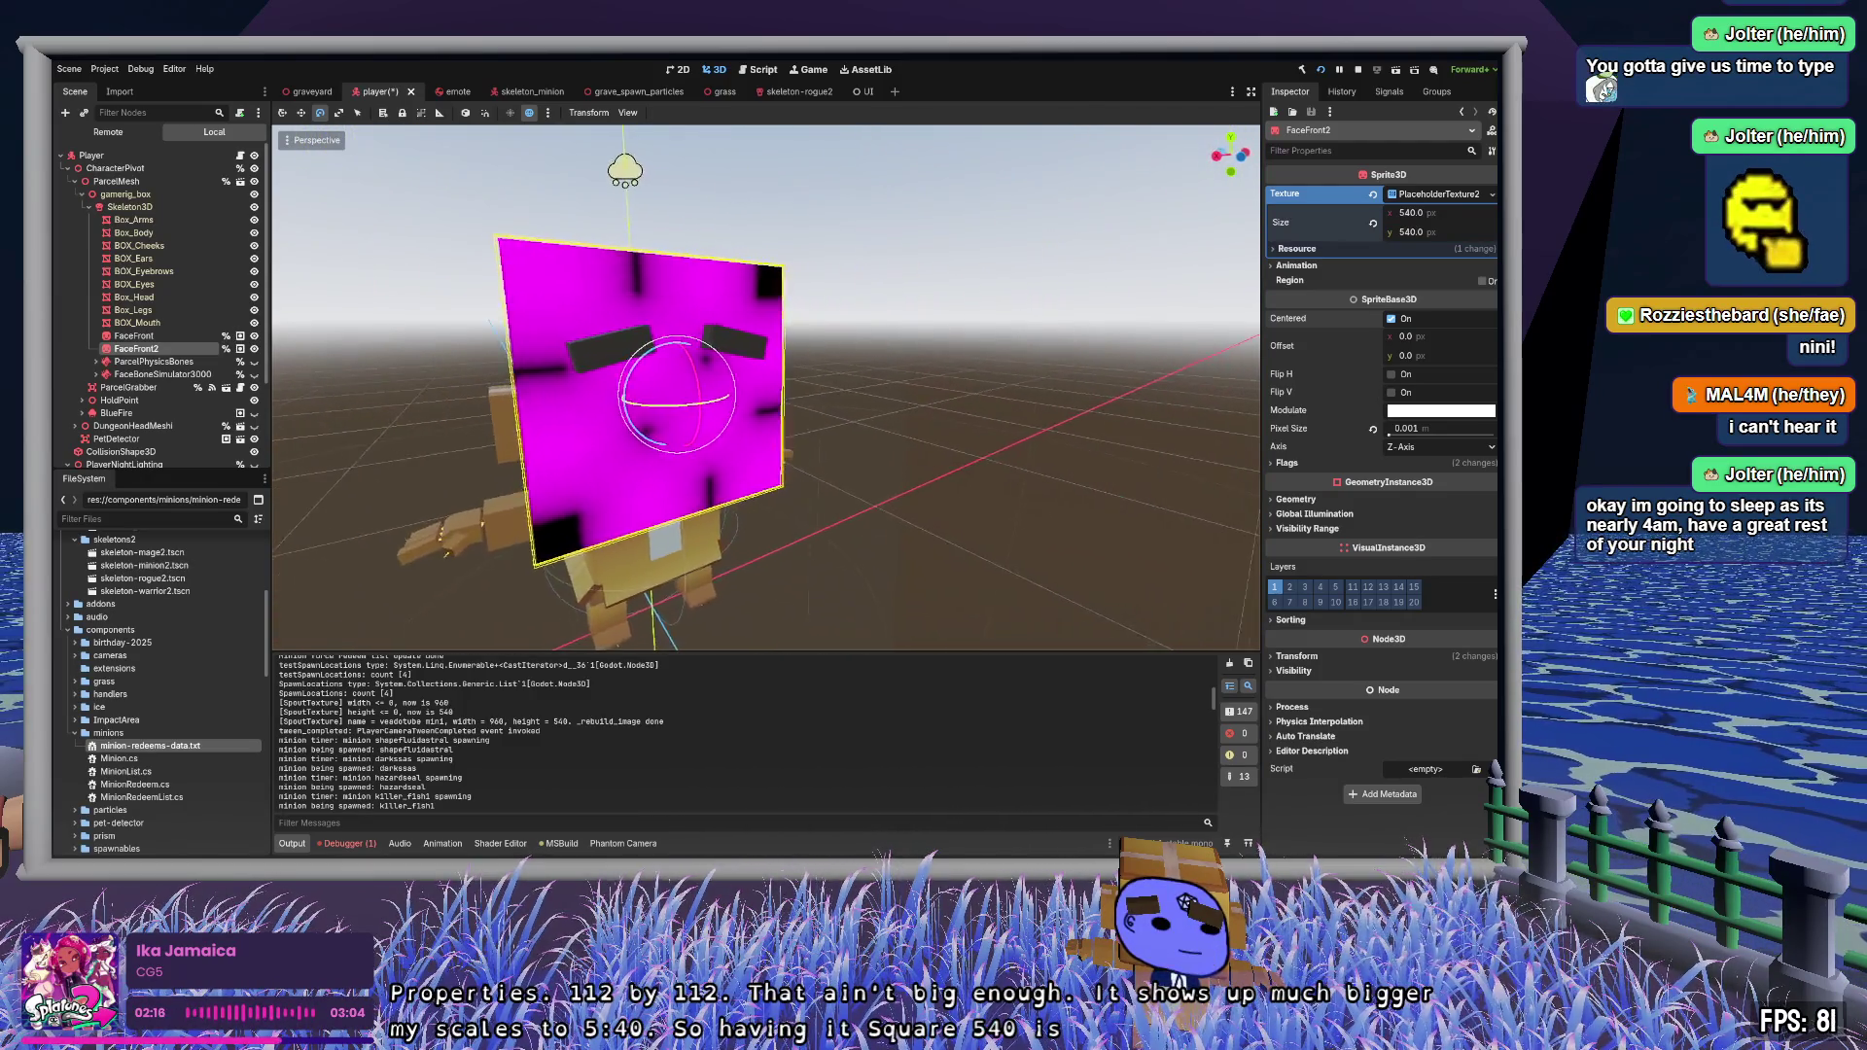
key("KP_4")
key("KP_4")
key("KP_4")
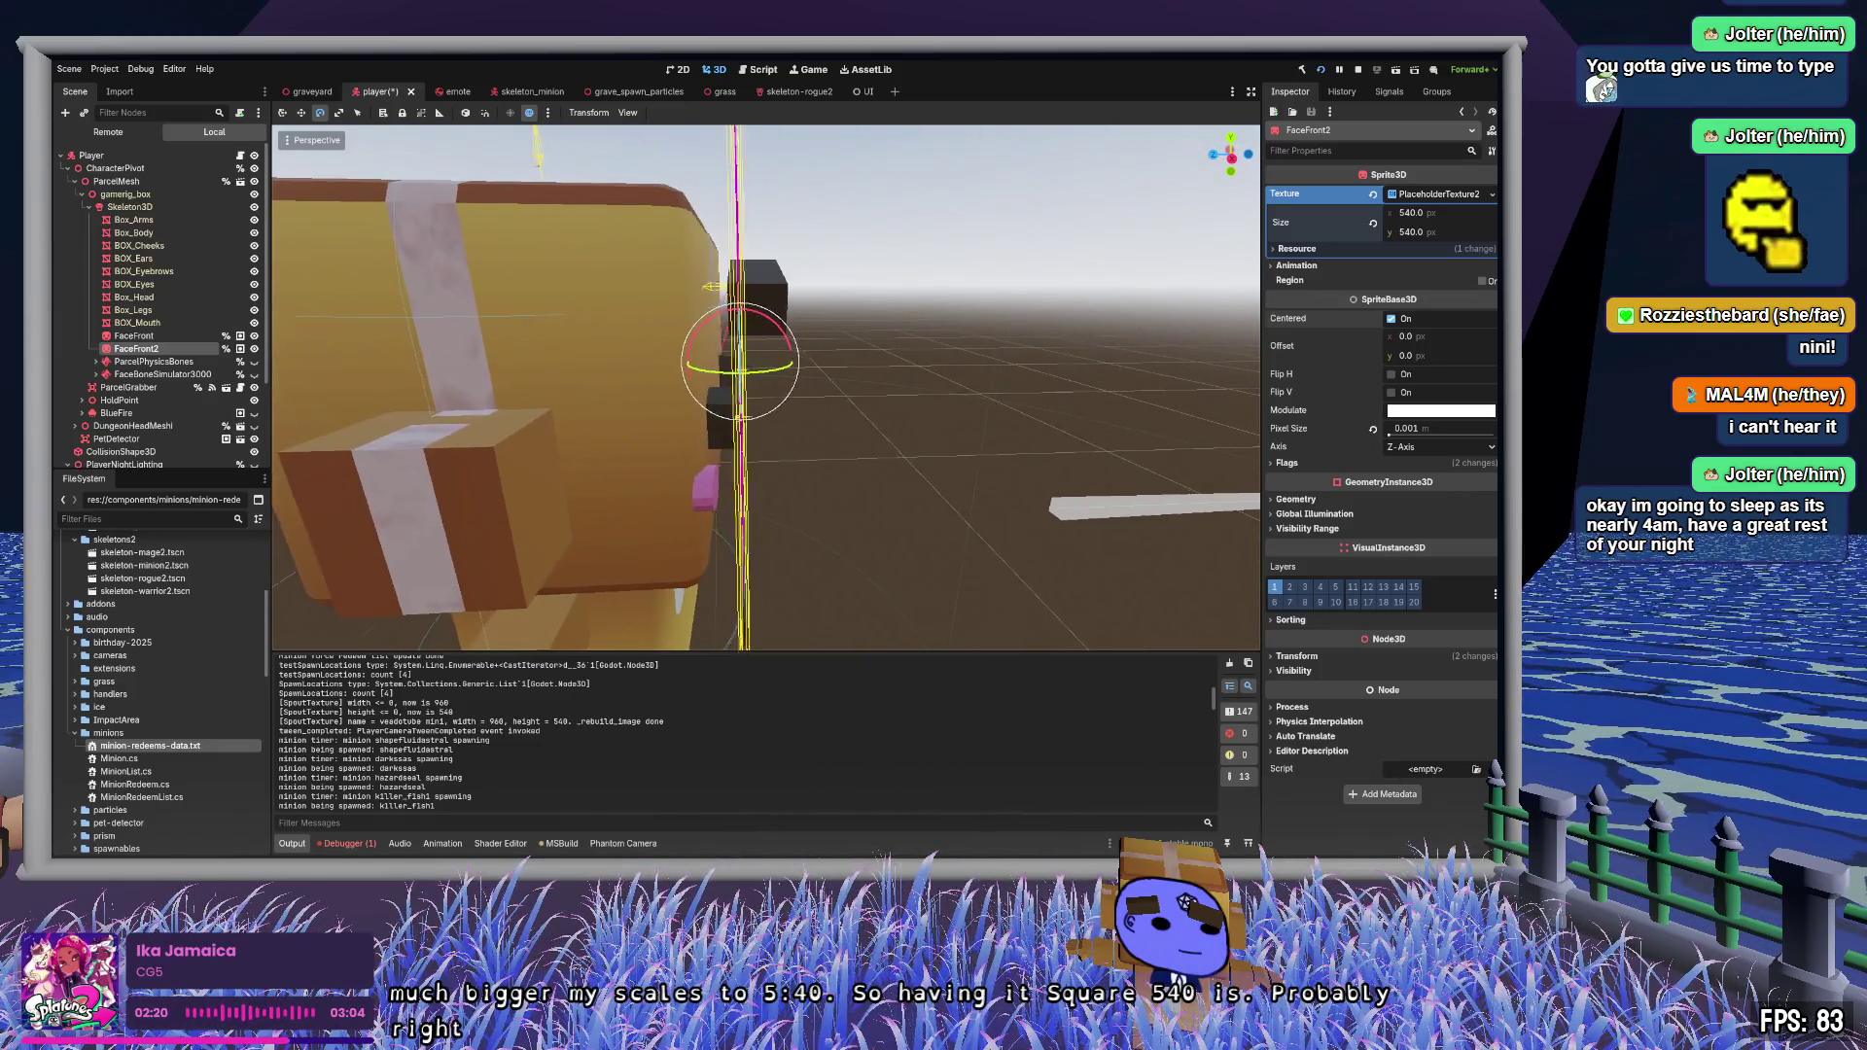
key("KP_4")
key("KP_4")
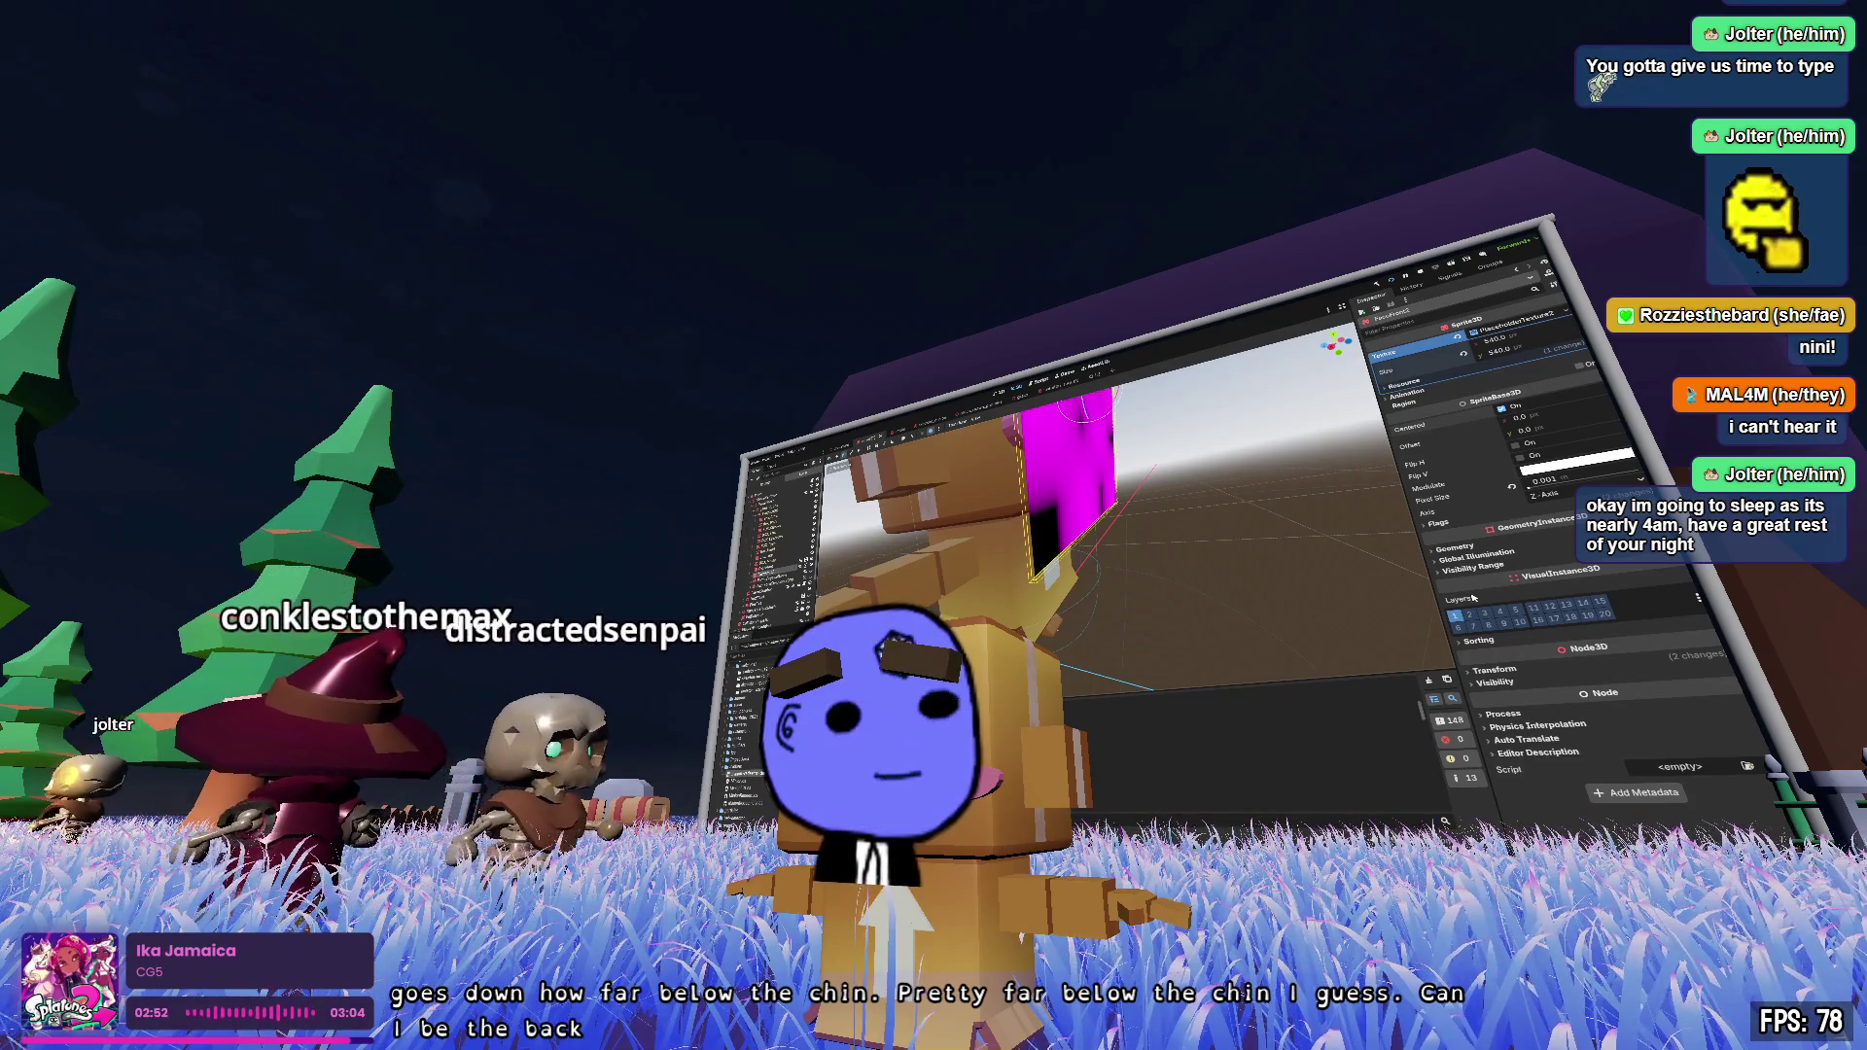
- Set FaceFront2's Geometry Cast Shadow to Off, then move up close to the big screen
left_click(1473, 549)
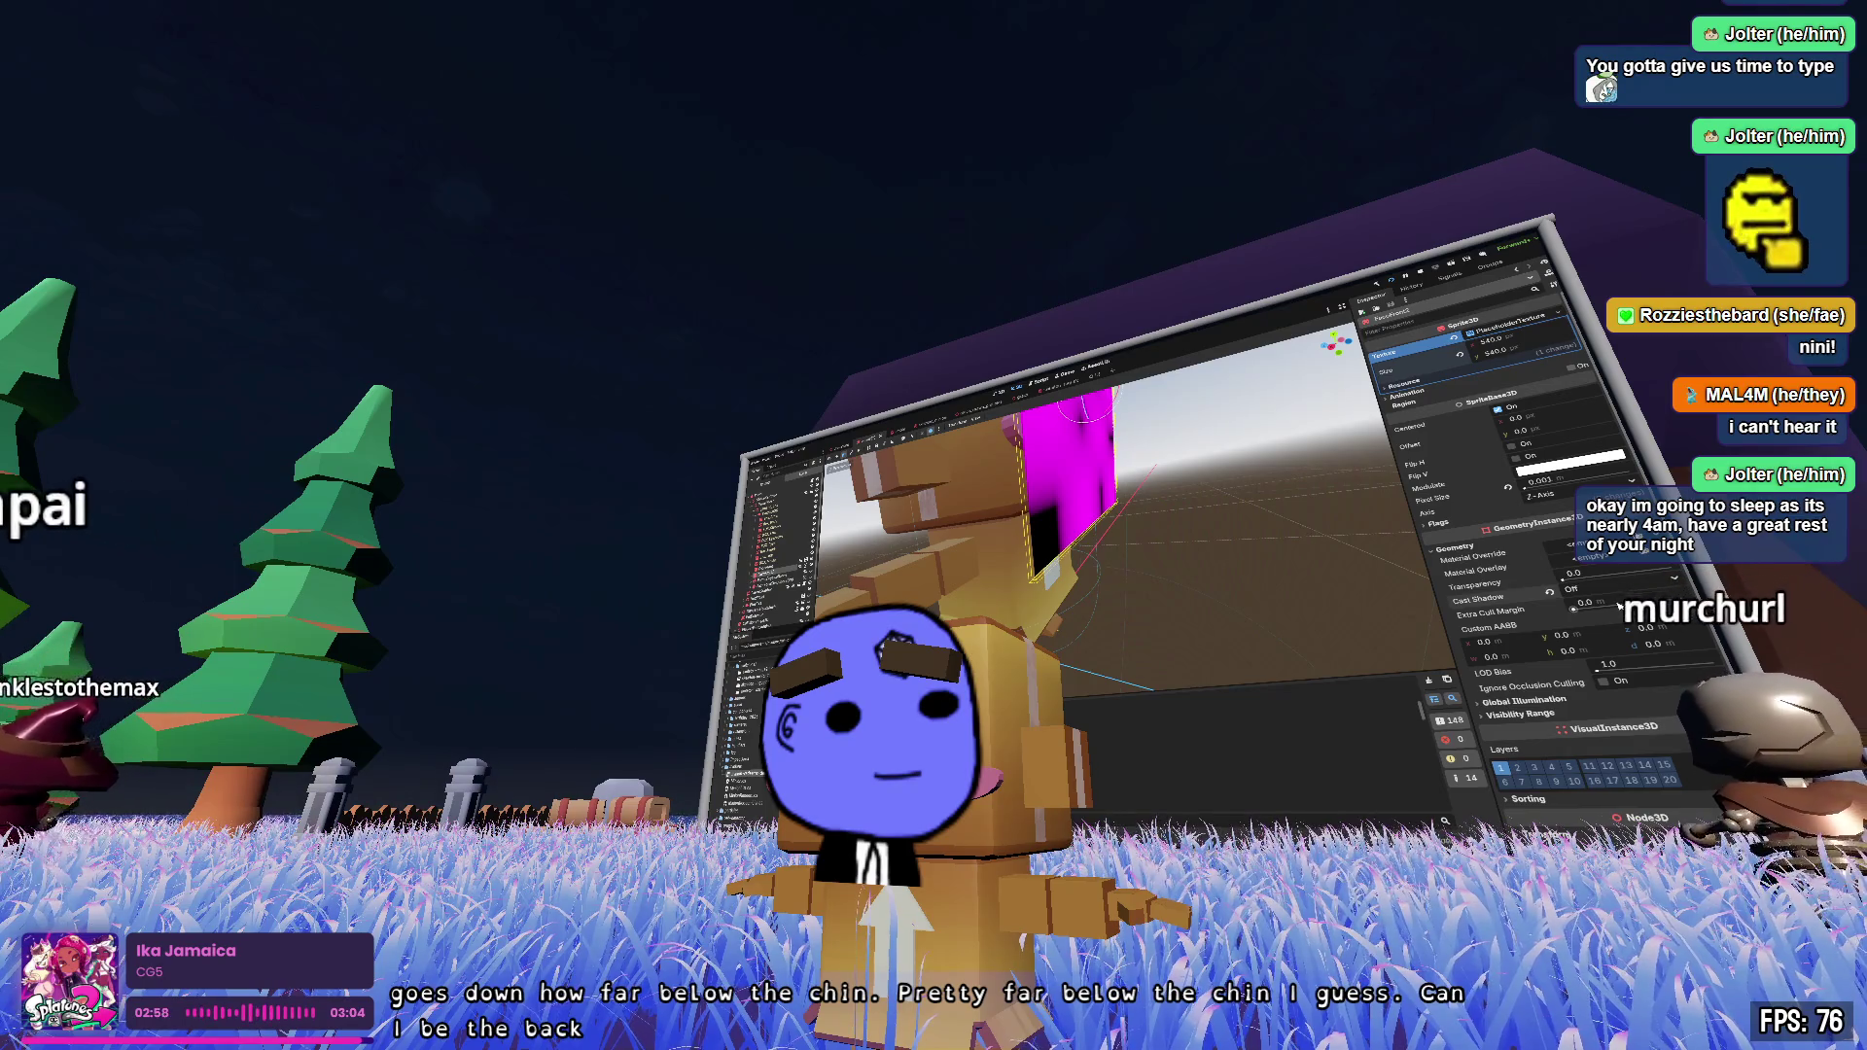
left_click(1609, 588)
left_click(1618, 603)
left_click(1470, 549)
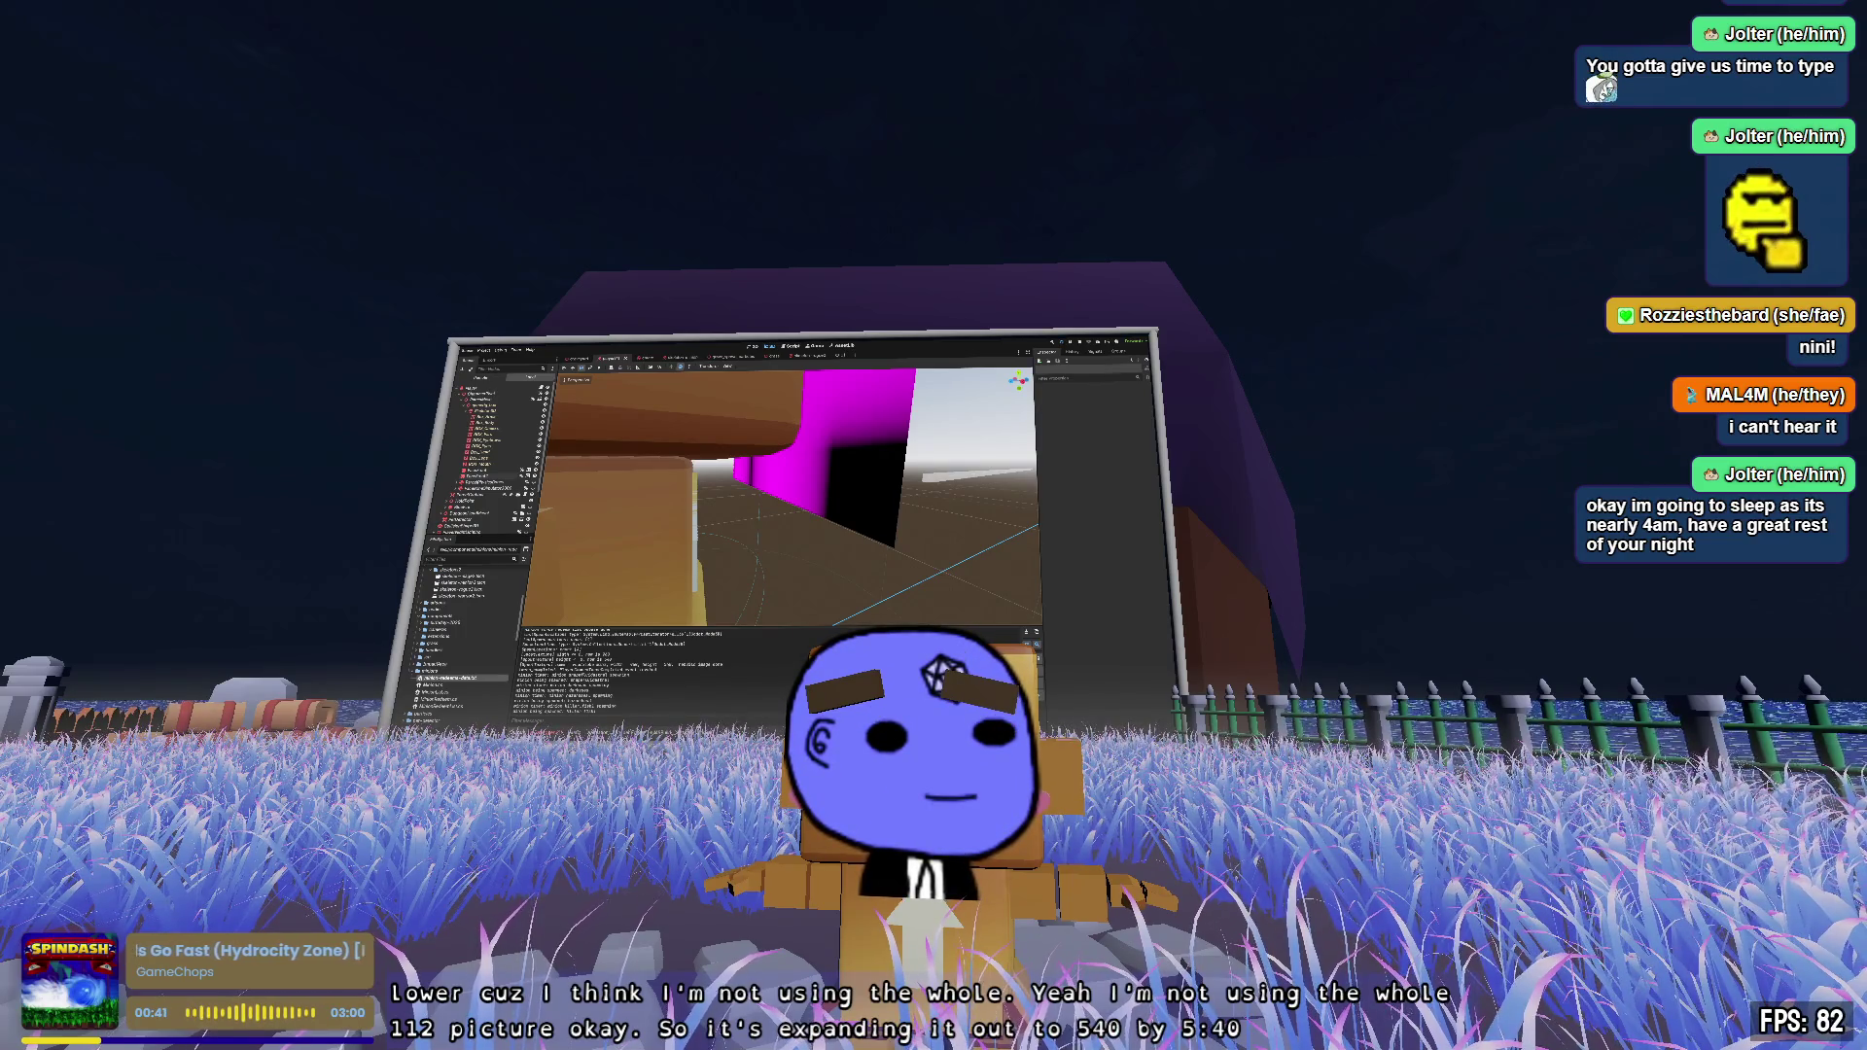
key("w")
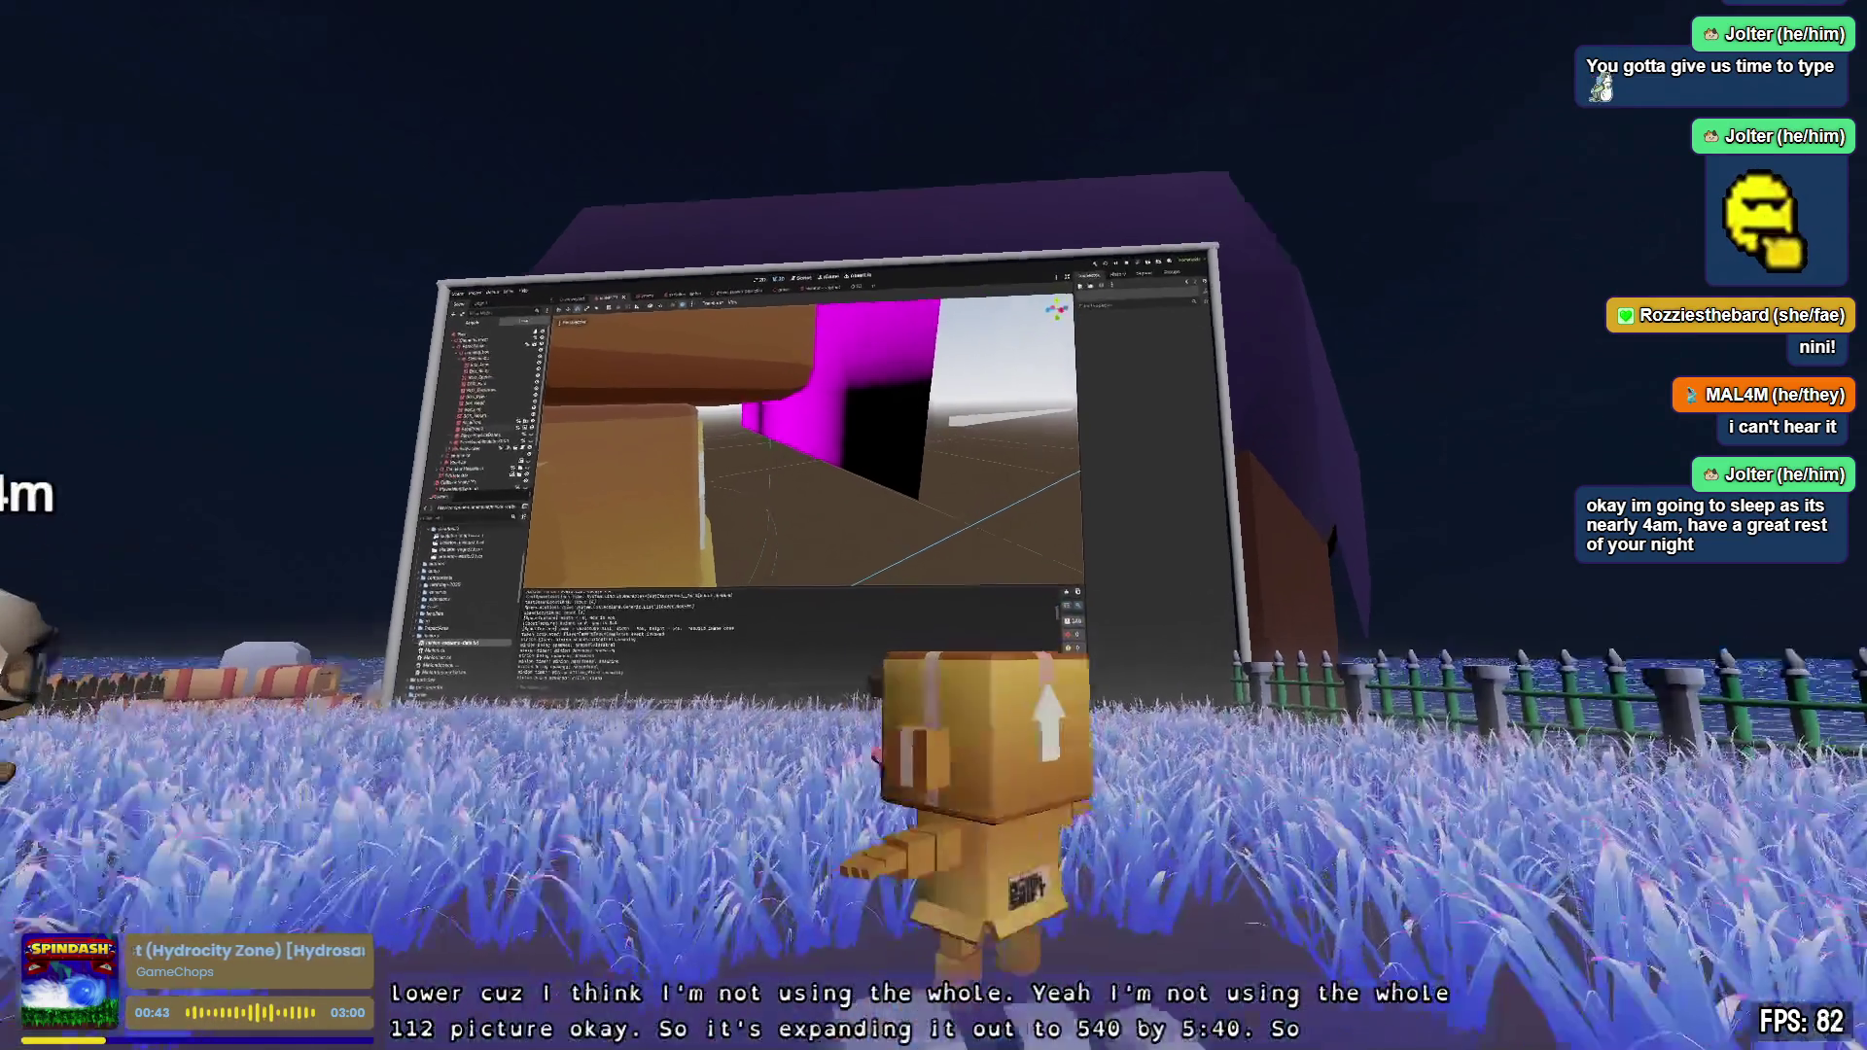
key("e")
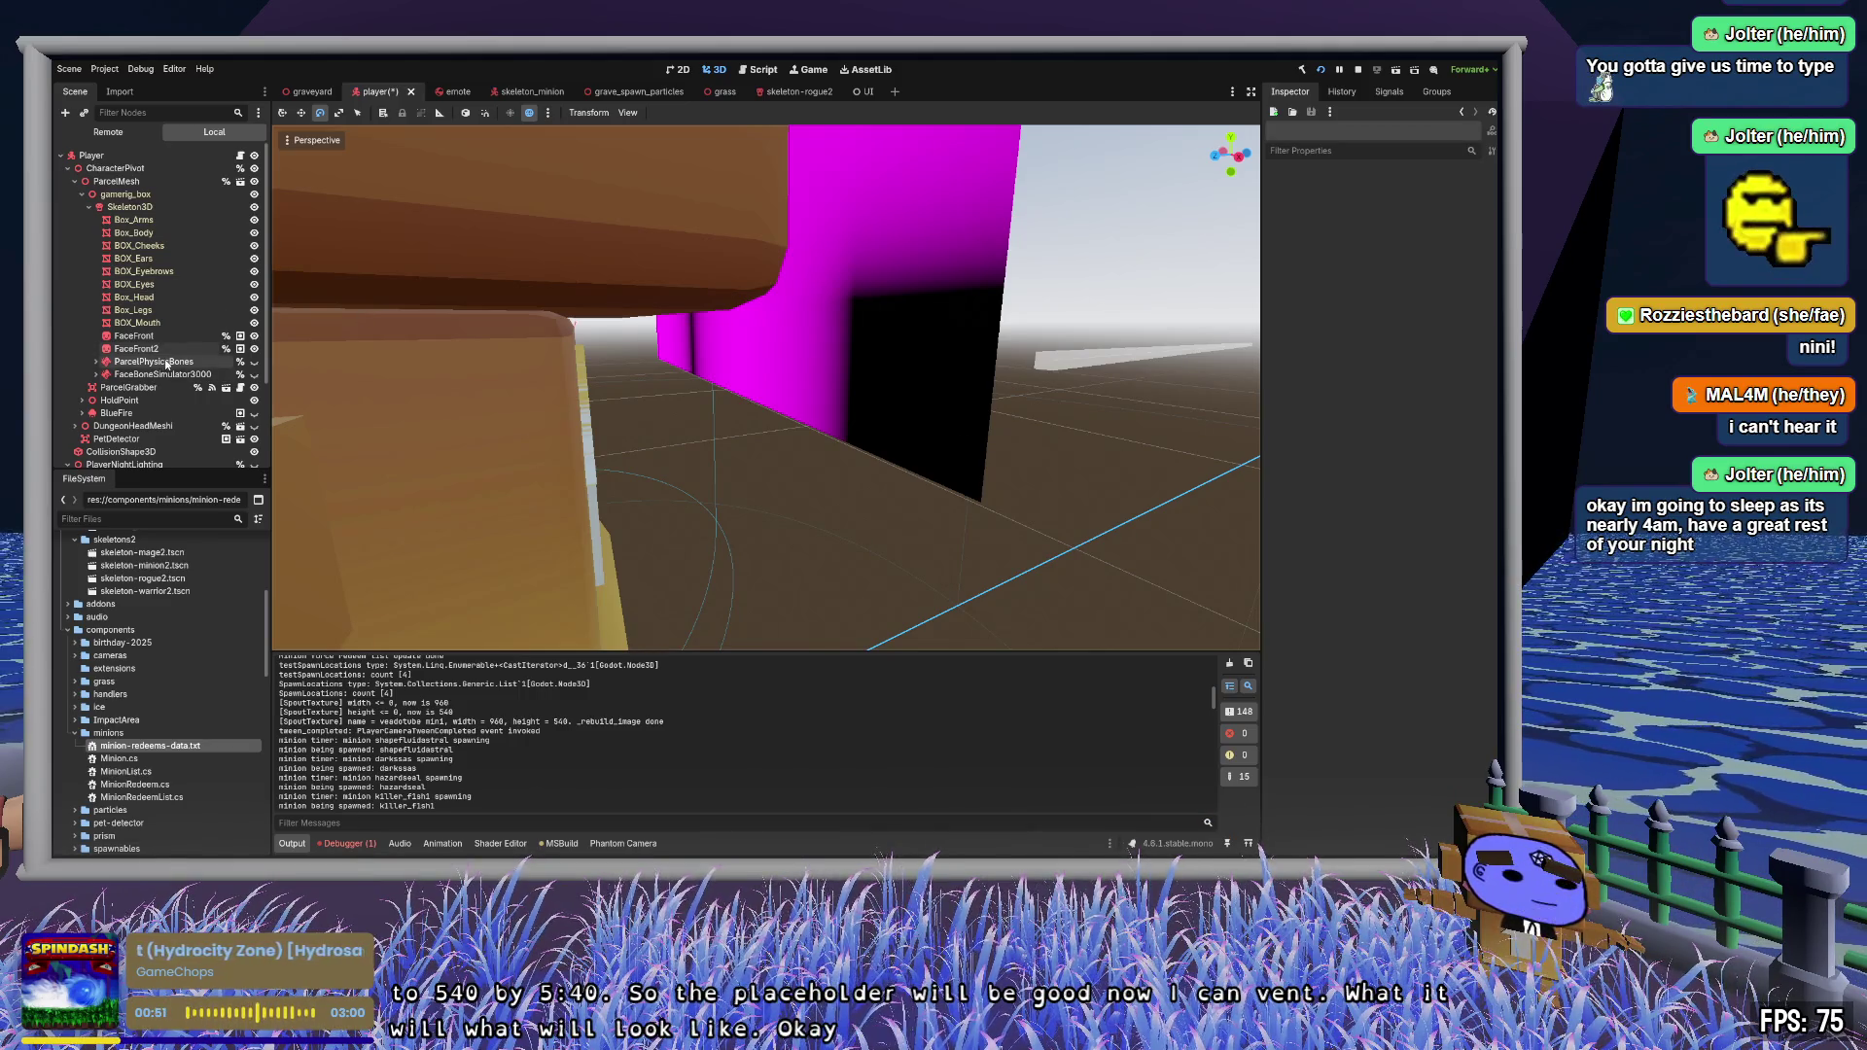
- Select FaceFront2, orbit around it, and look over its placeholder texture's resource settings
left_click(136, 348)
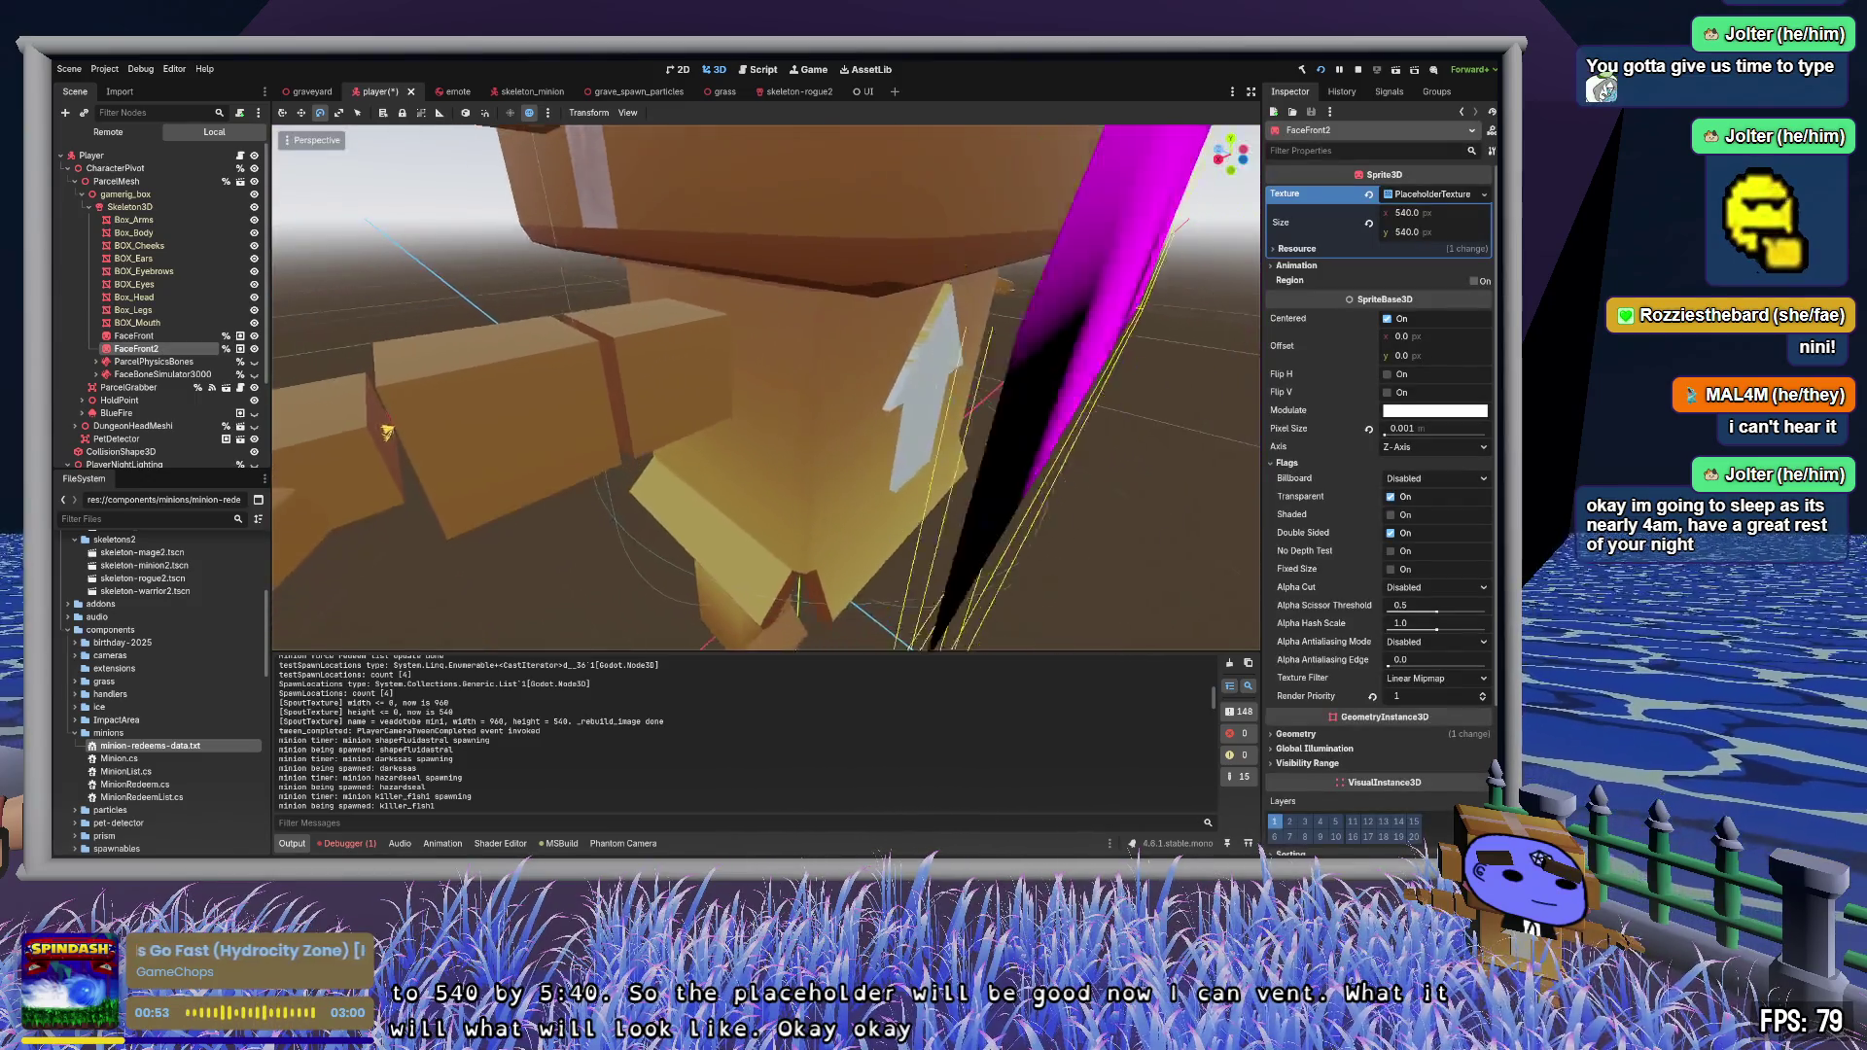
left_click_drag(388, 418, 527, 500)
left_click(1130, 341)
scroll(1130, 340, "up", 3)
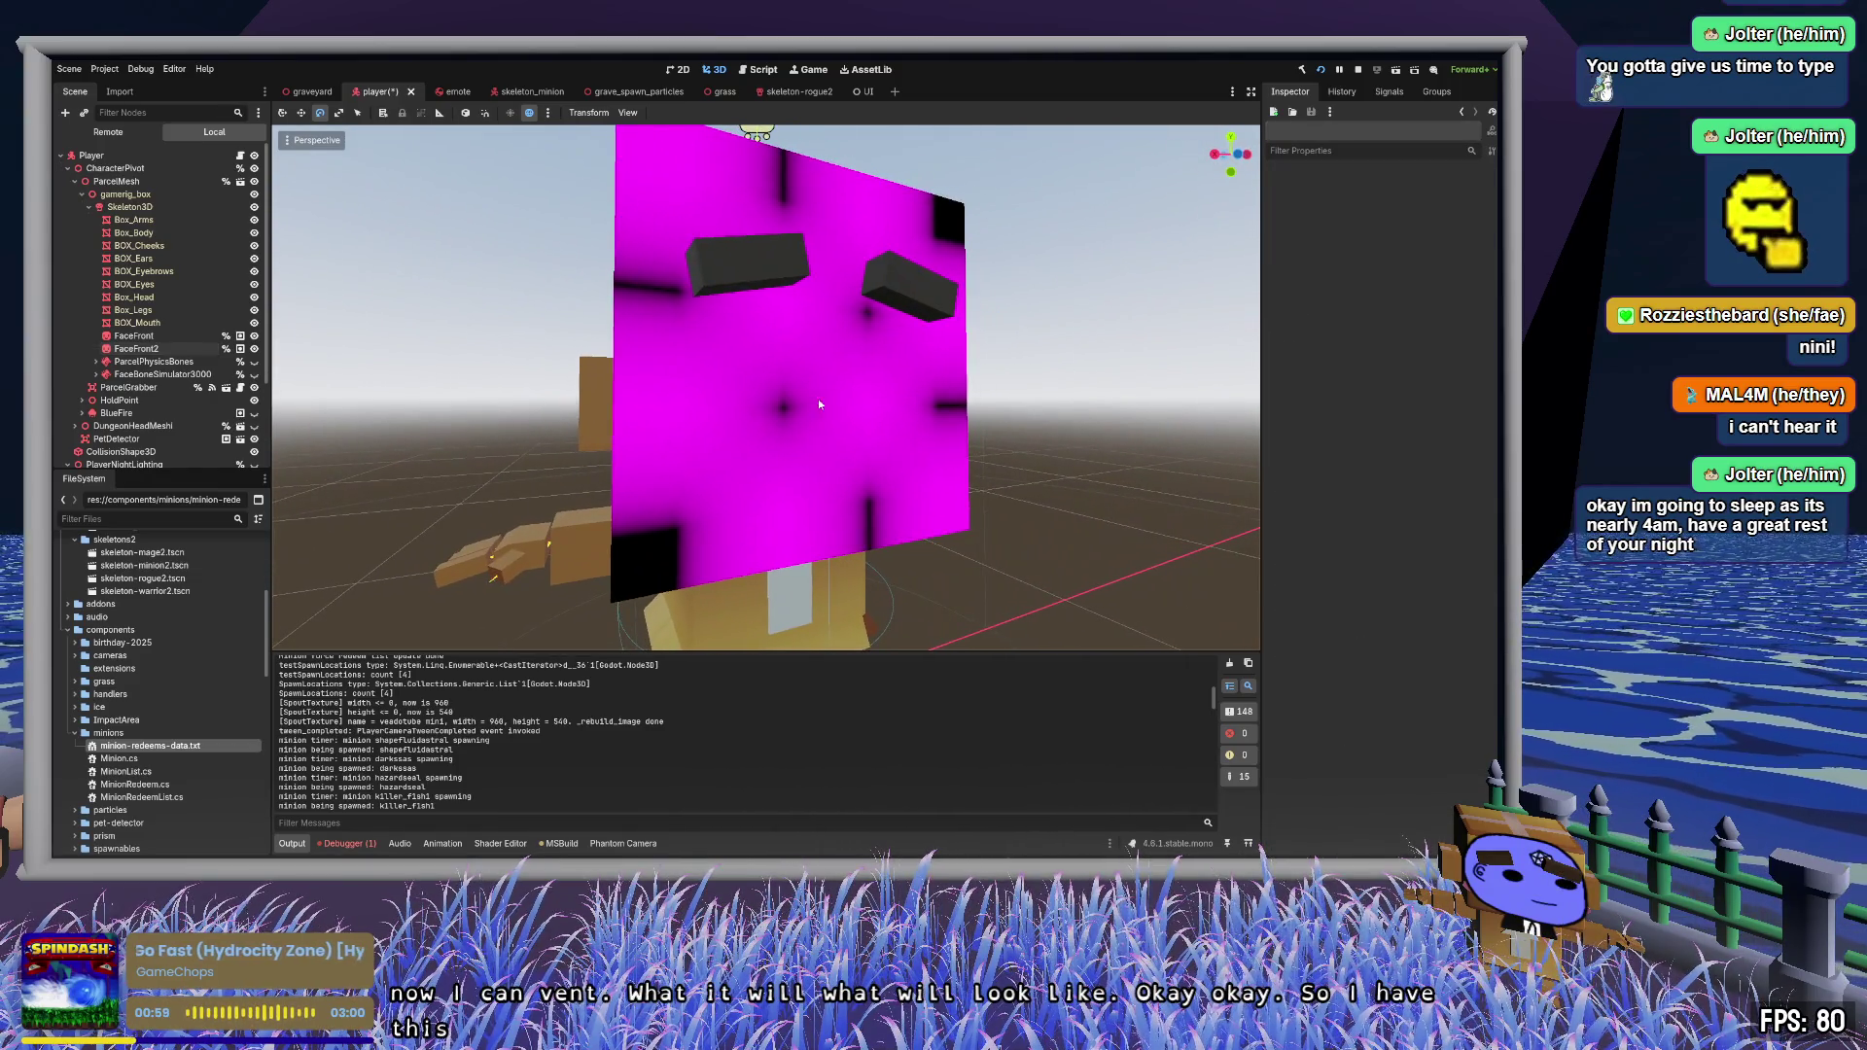
left_click(819, 398)
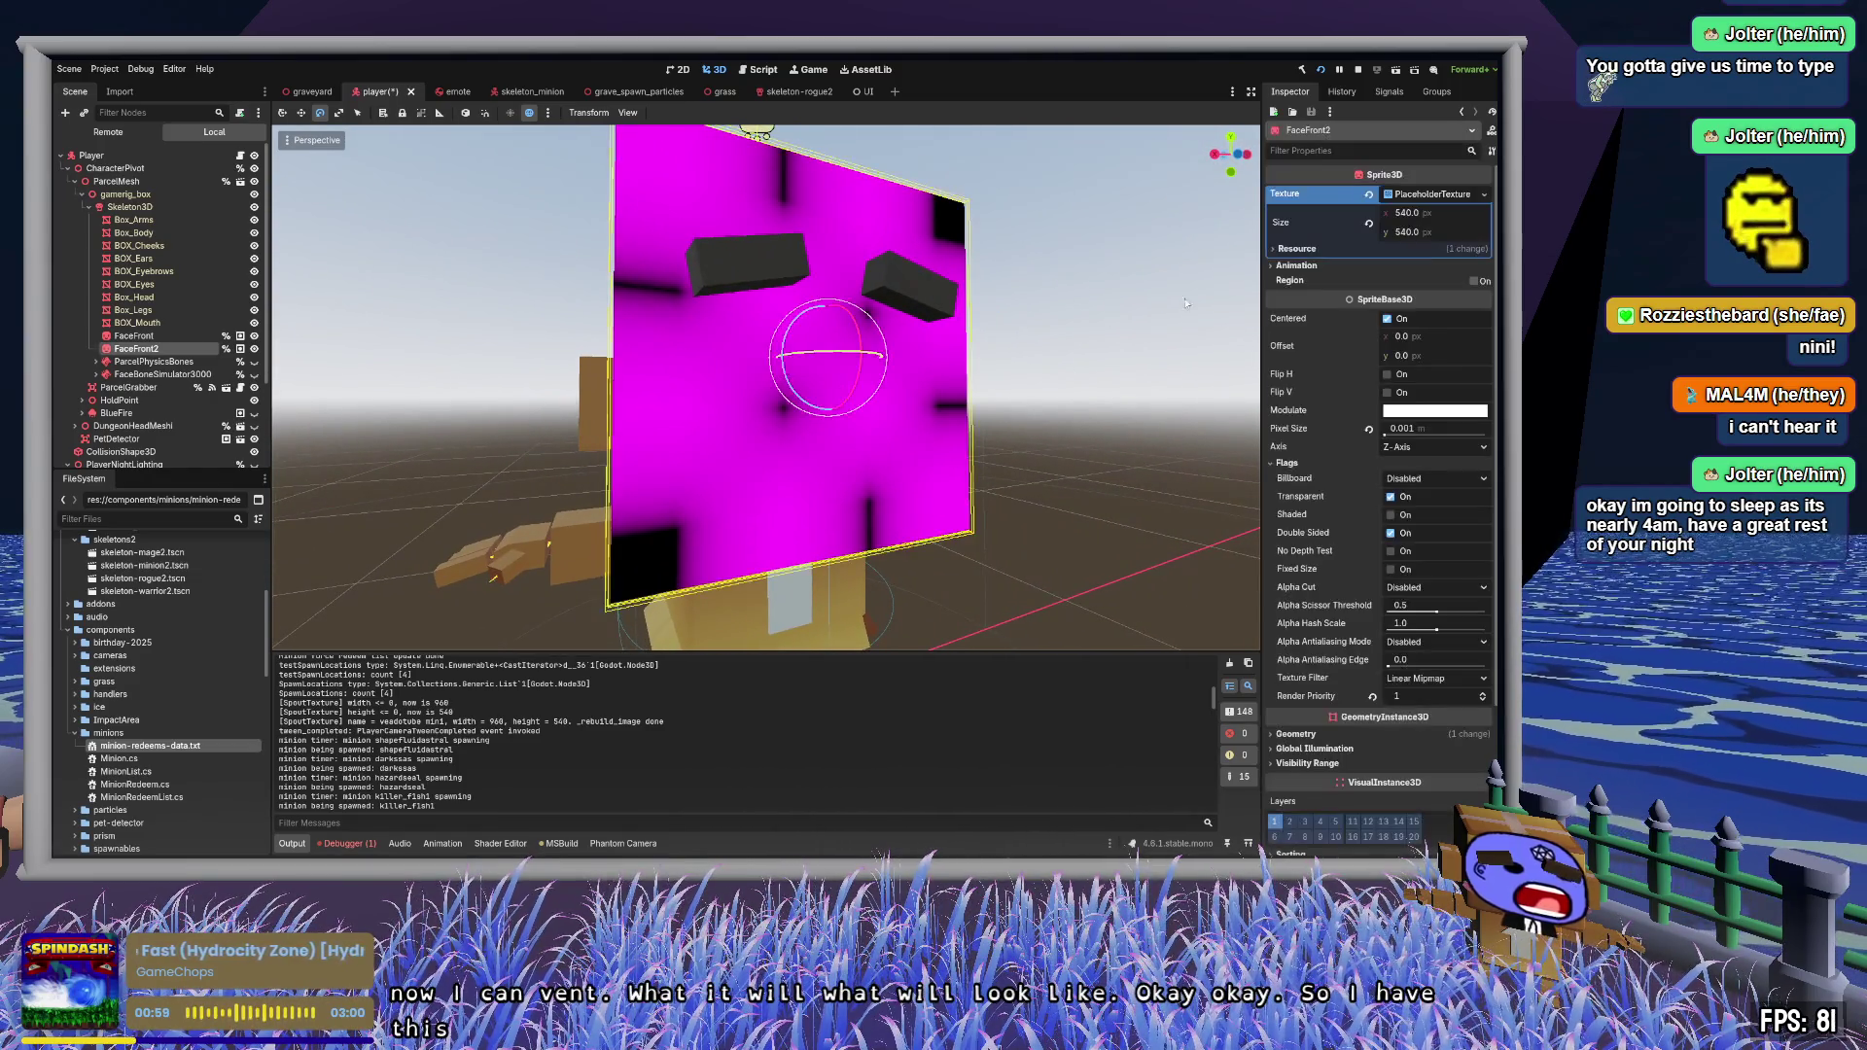
left_click(1466, 196)
left_click(1452, 194)
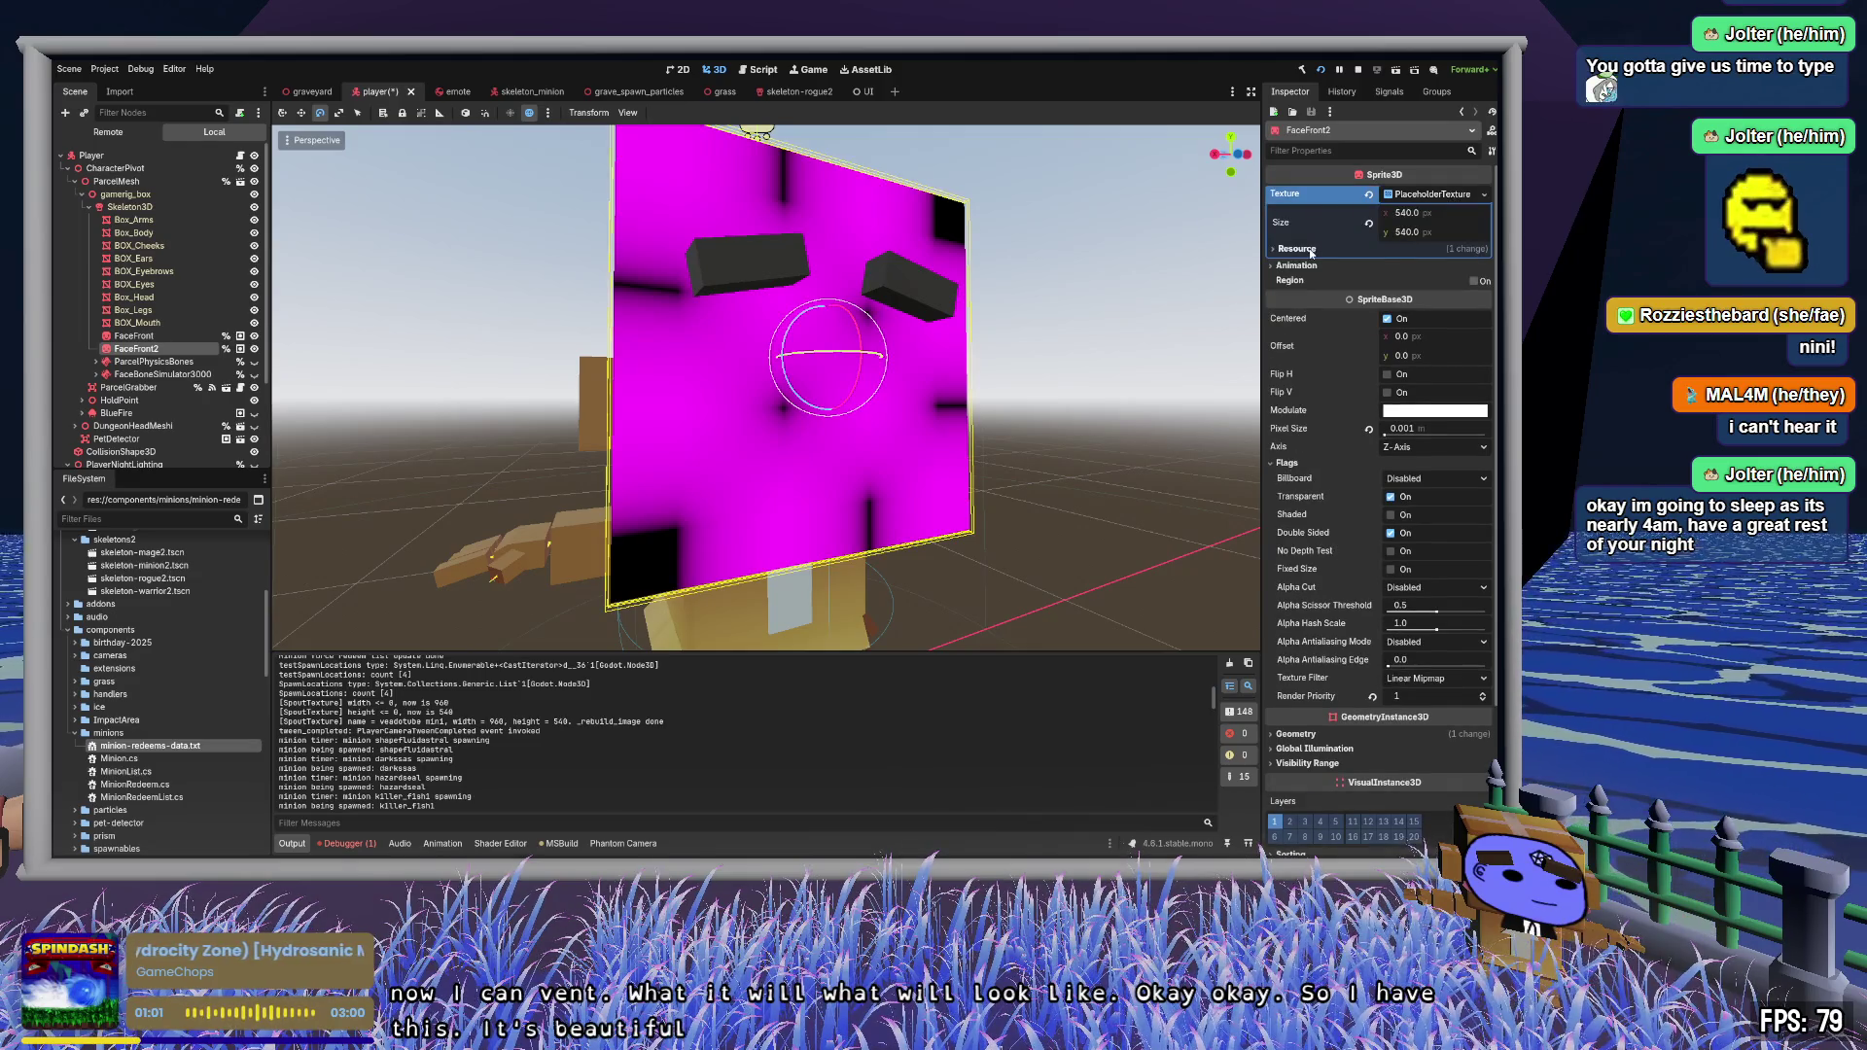
left_click(1298, 249)
left_click(1298, 249)
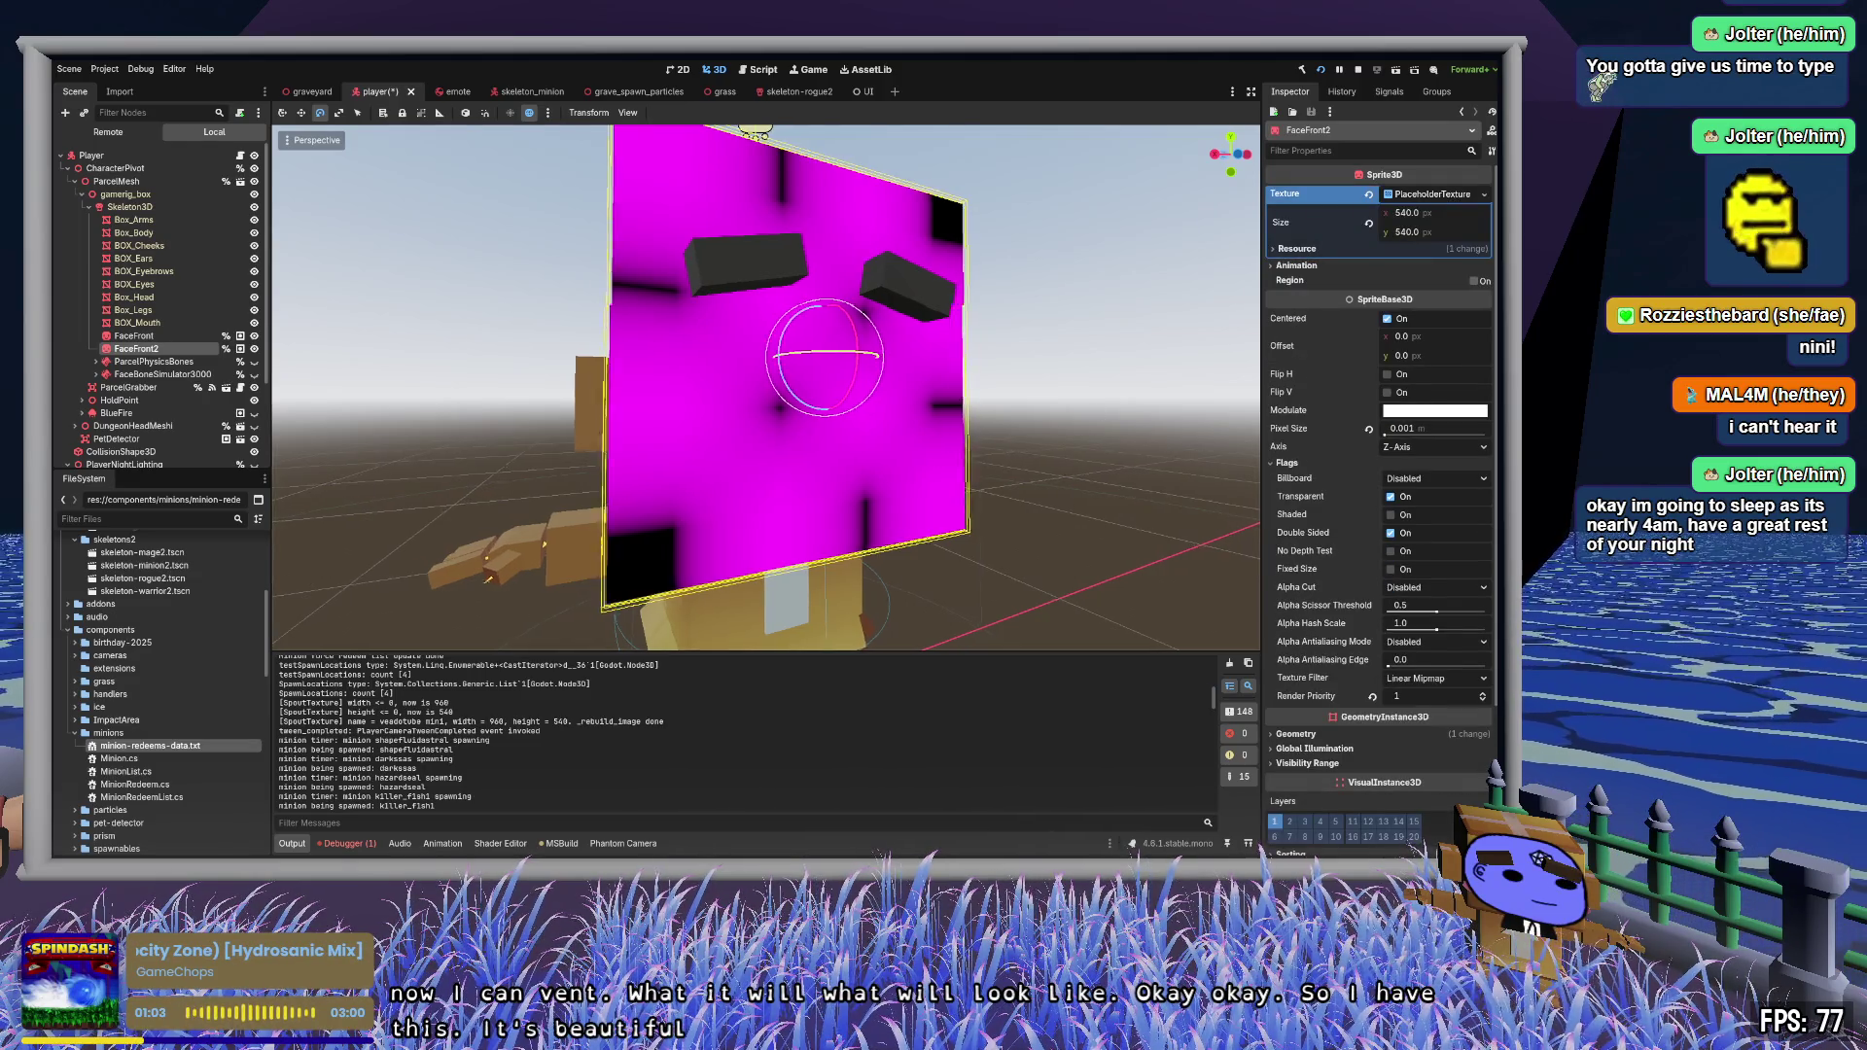
left_click_drag(809, 360, 919, 365)
left_click_drag(729, 373, 758, 374)
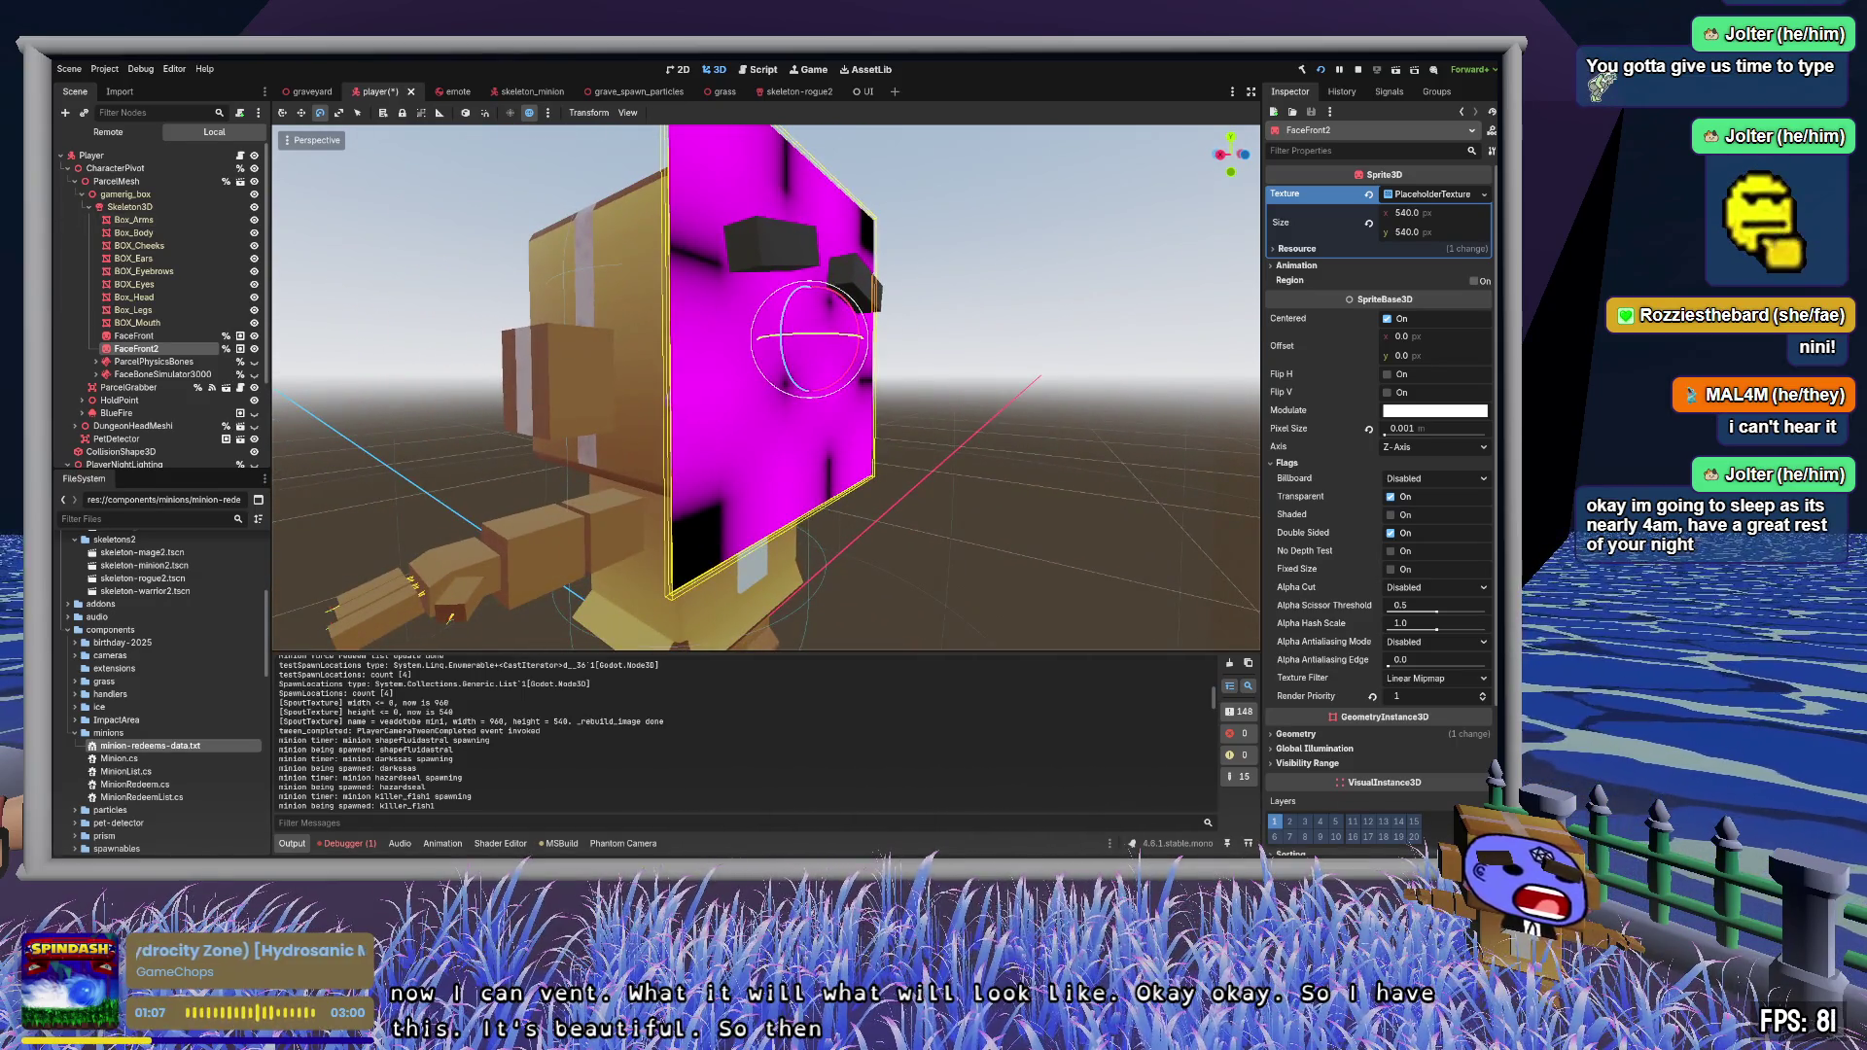
- Bring up PlayerHandler.cs in Zed at the Debug-category exports
key("alt+Tab")
key("Up")
key("Up")
key("Up")
scroll(996, 596, "down", 10)
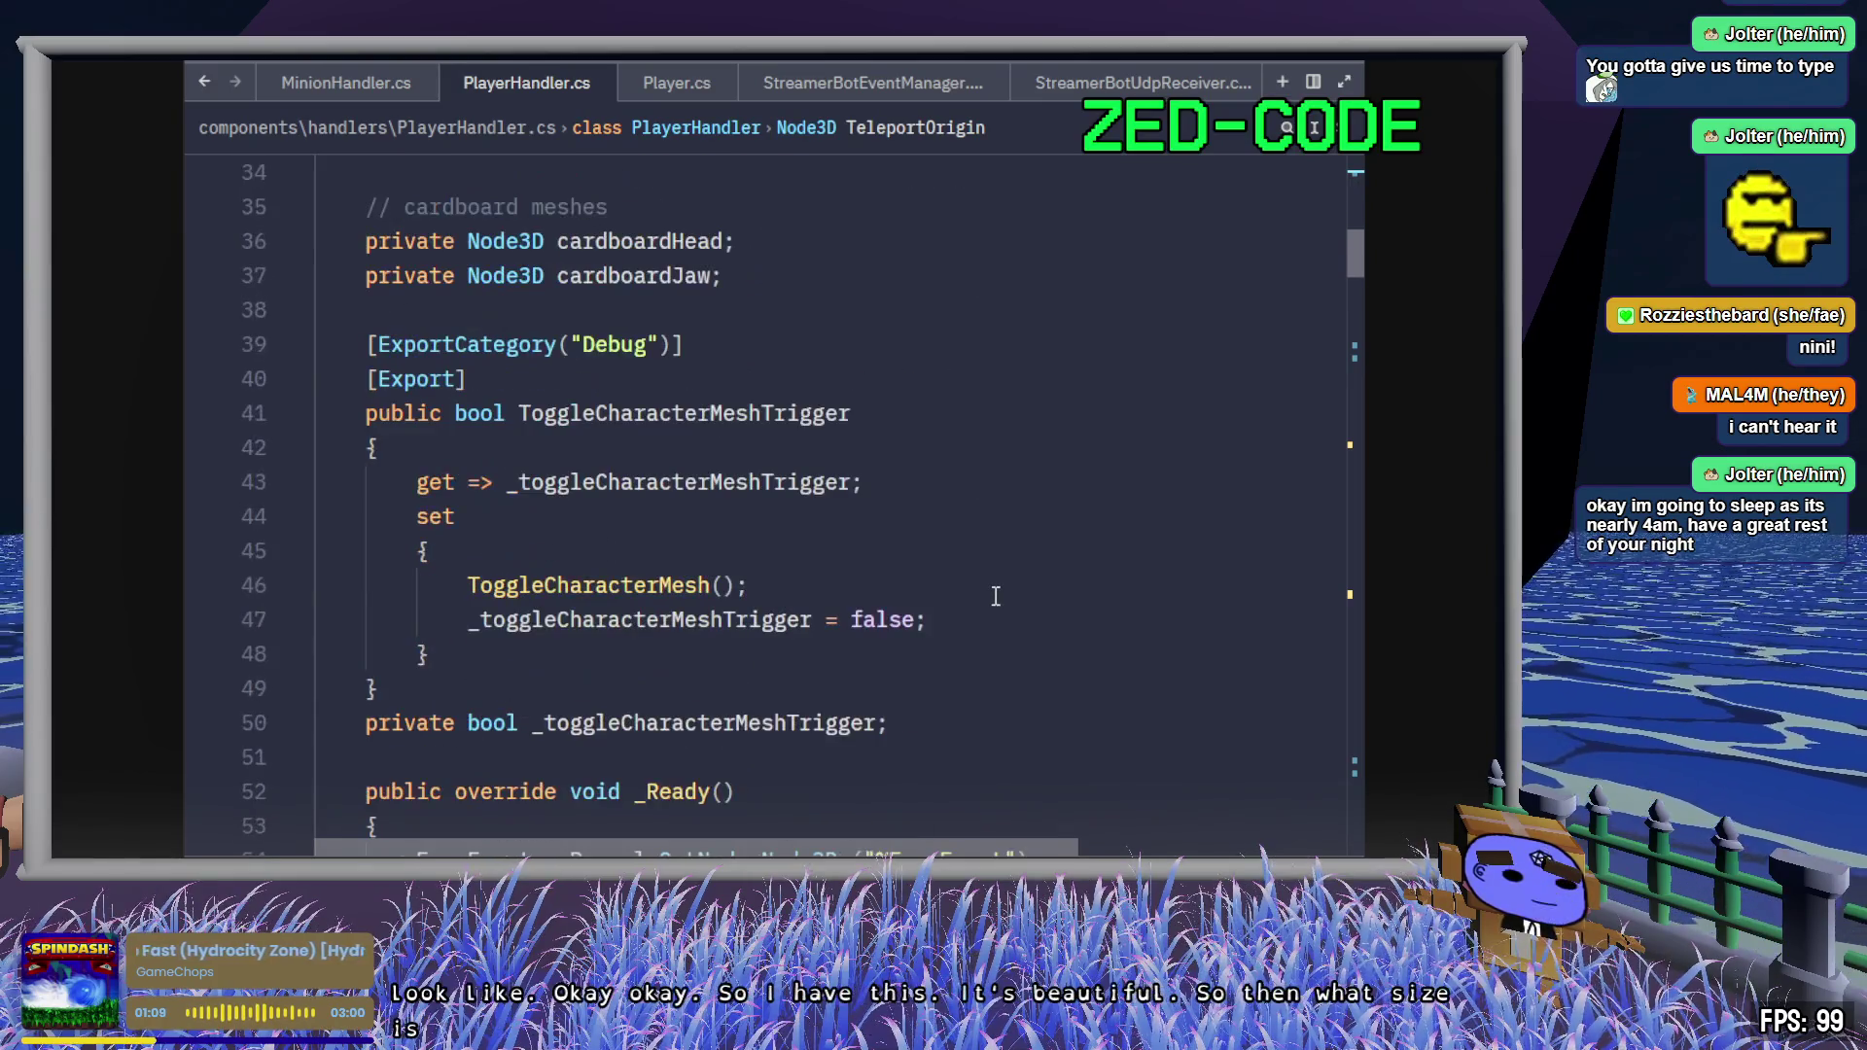
- Jump to MakeFaceBig via the symbol outline, highlight every FaceBigScale use, then return to Godot
scroll(996, 596, "down", 8)
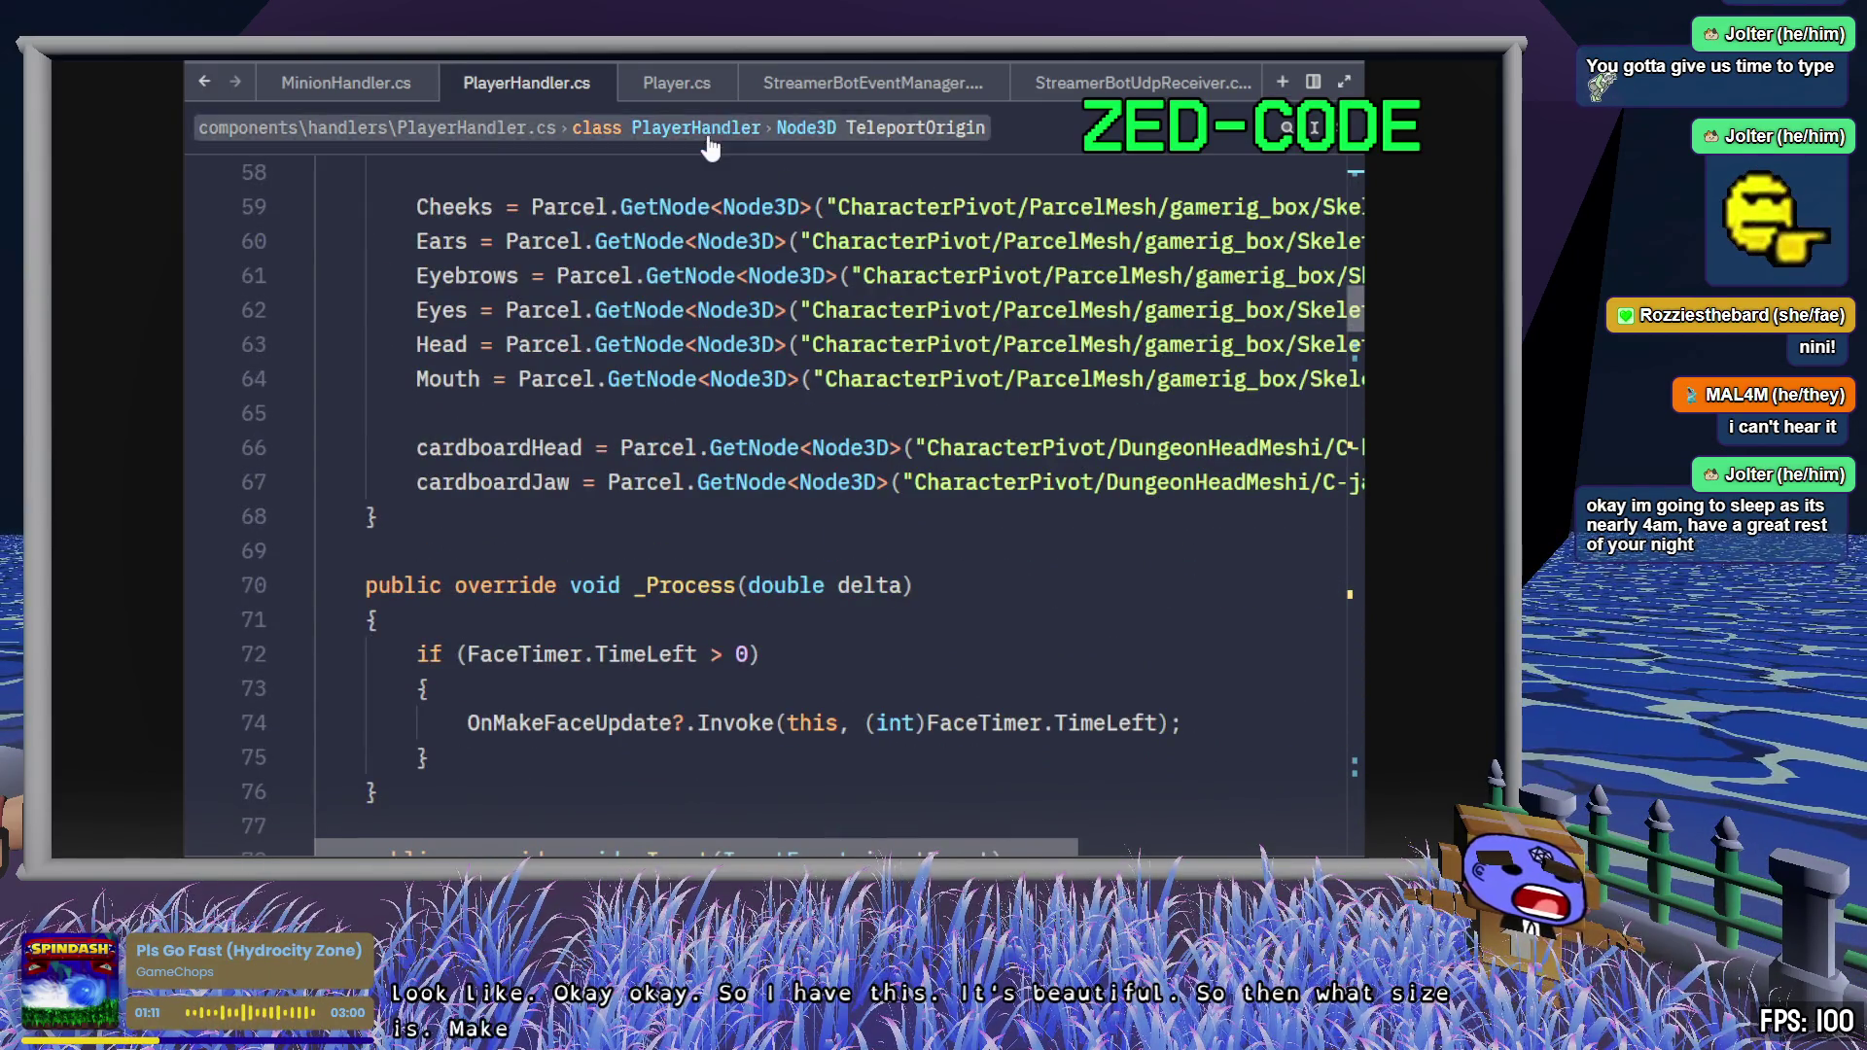
left_click(709, 127)
key("Down")
key("Down")
key("Down")
key("Return")
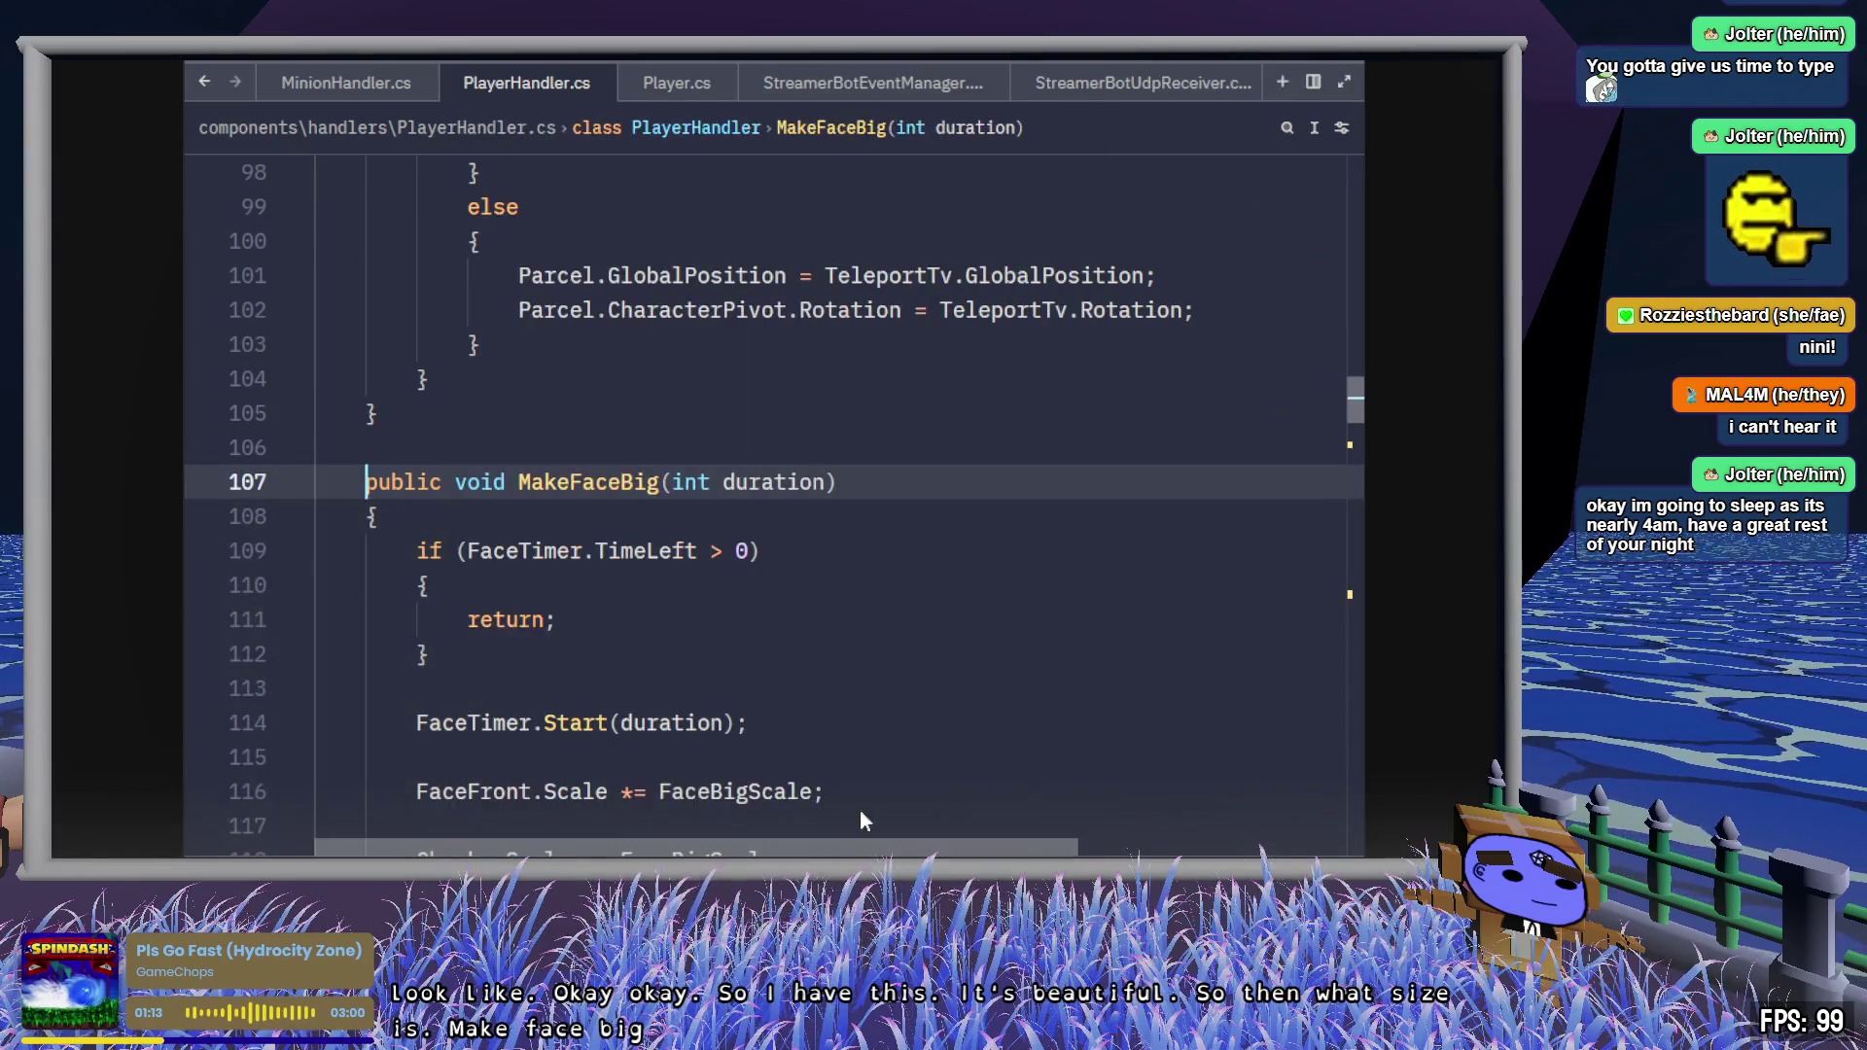
scroll(1008, 554, "down", 4)
double_click(736, 378)
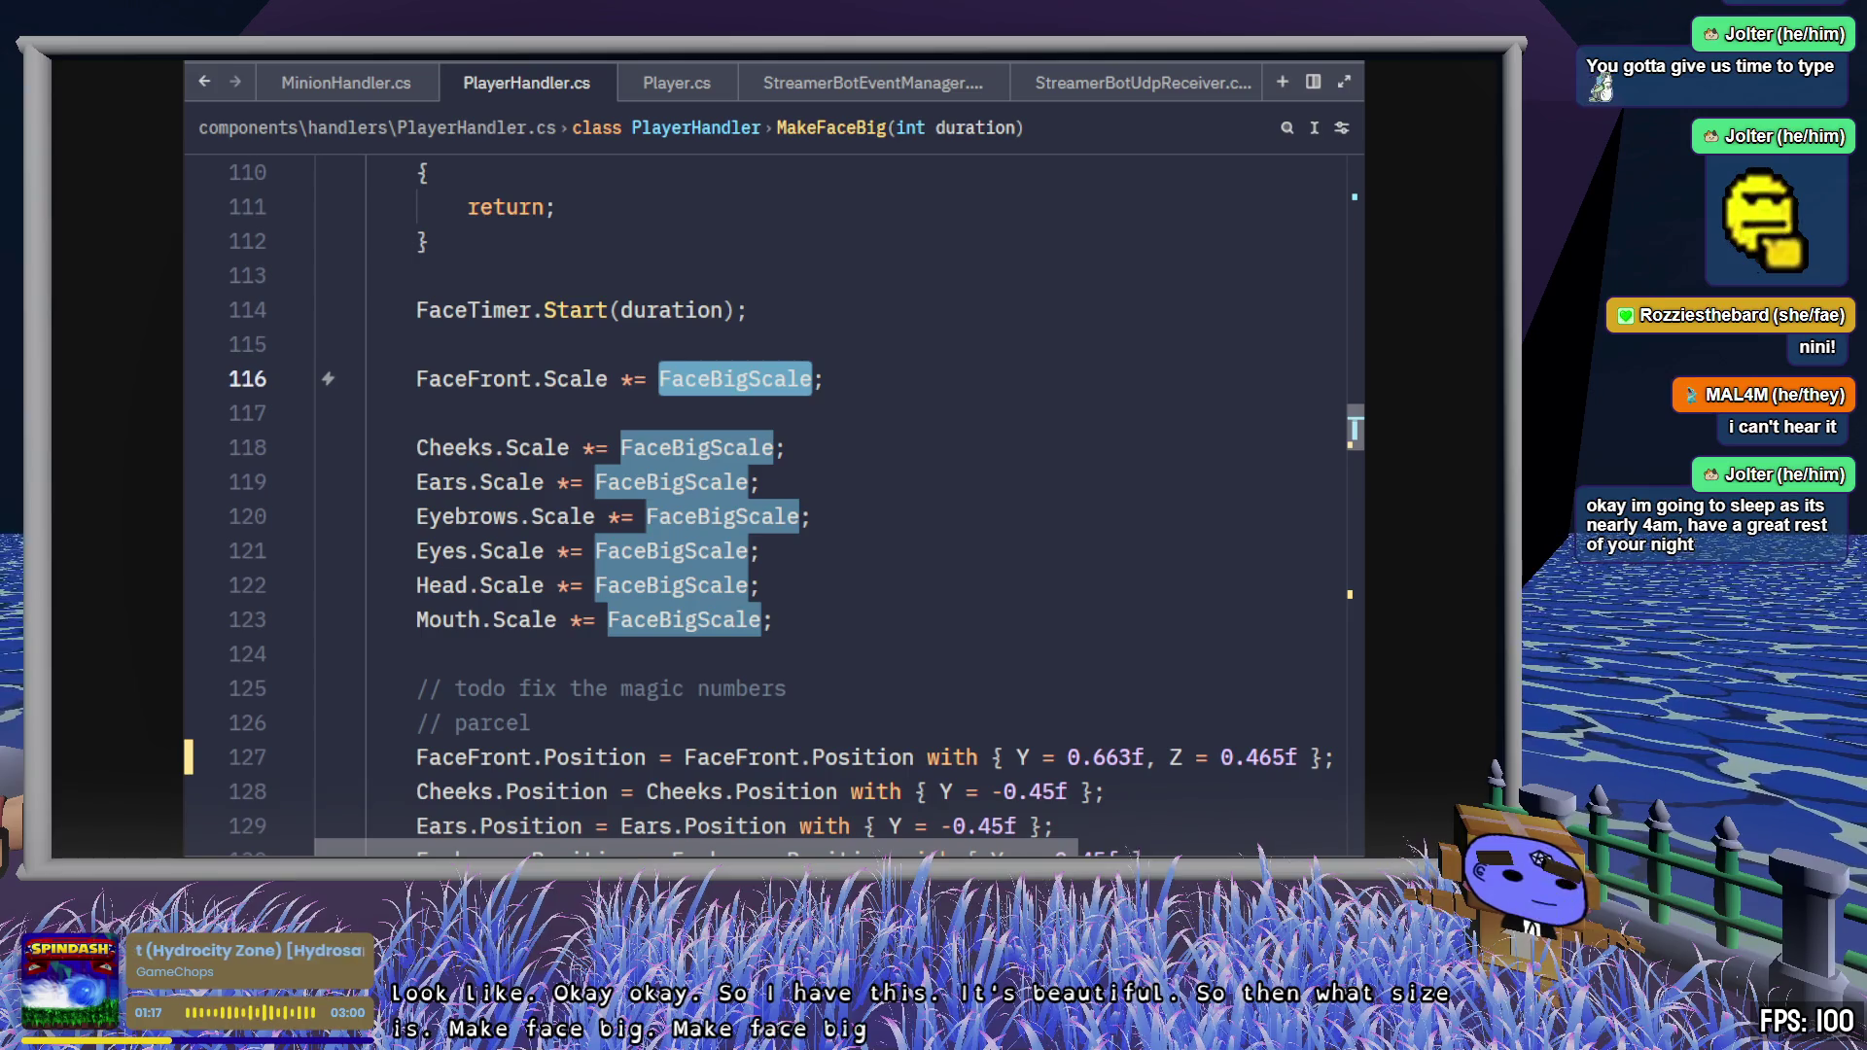
key("alt+Tab")
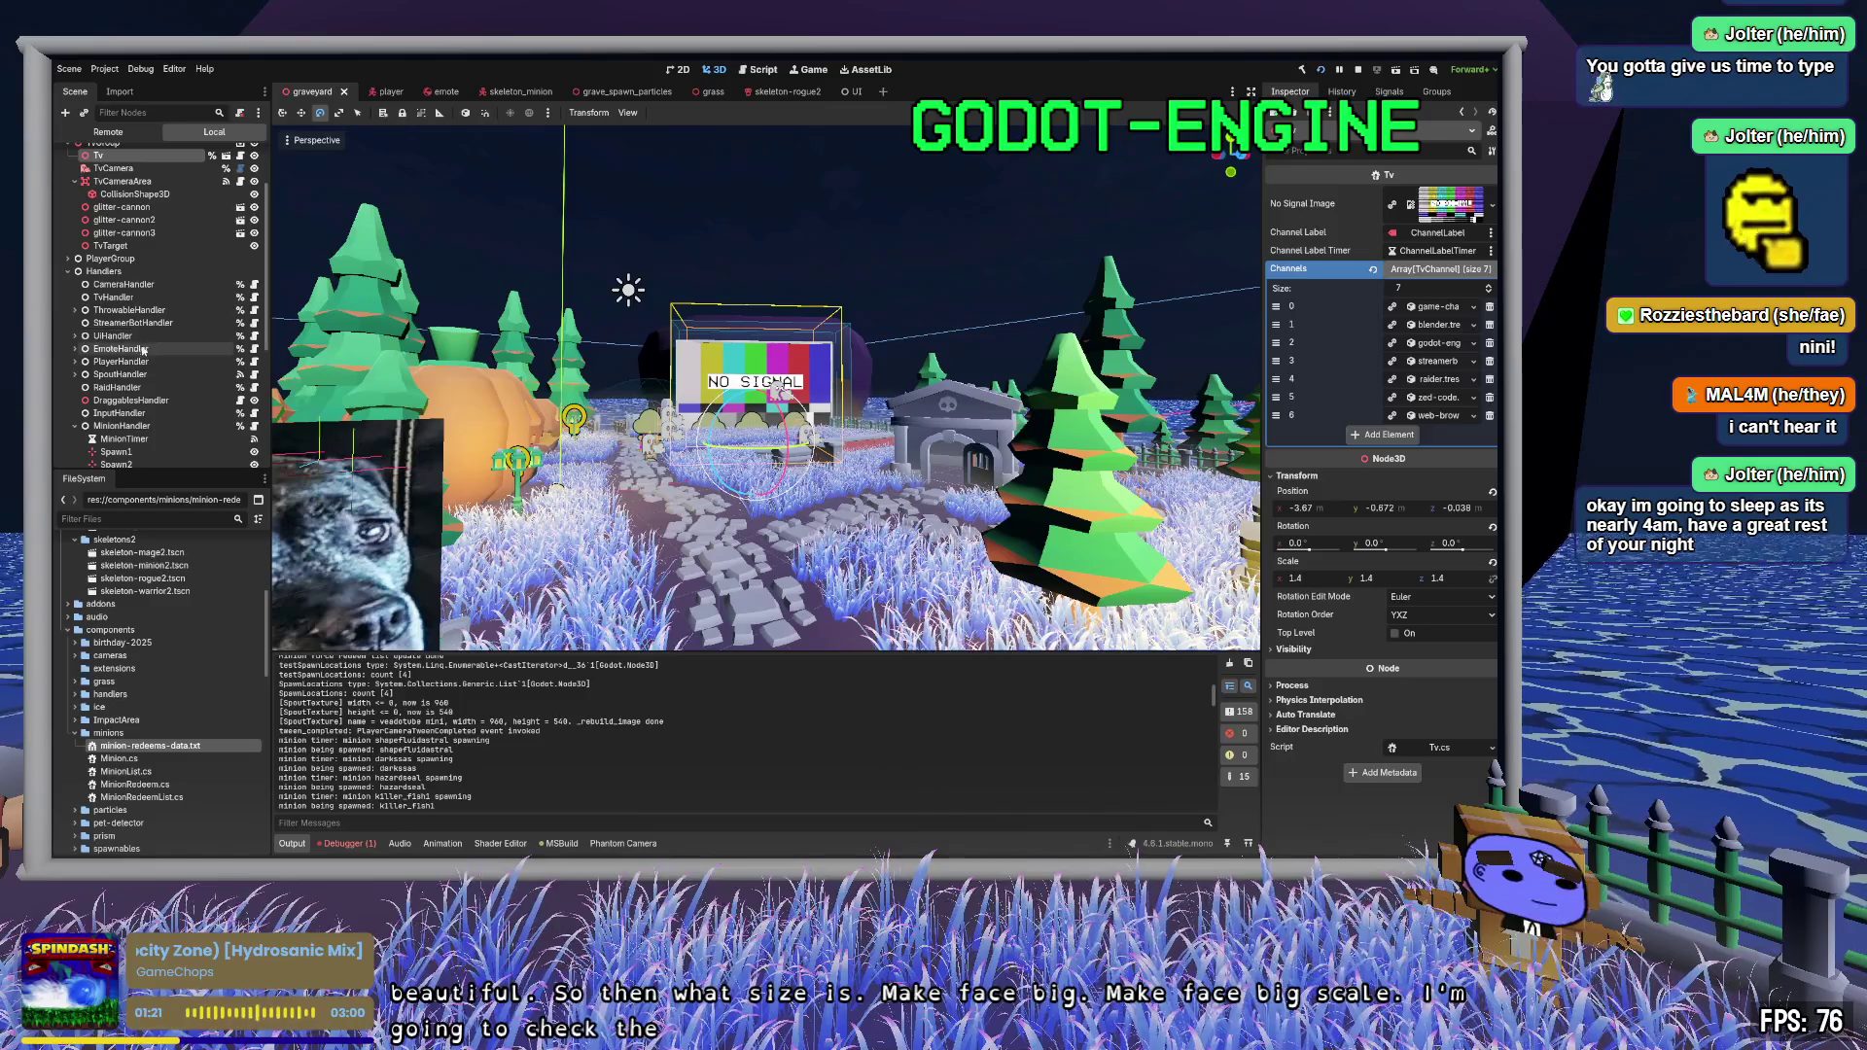
- Collapse MinionHandler and show PlayerHandler's properties in the Inspector before returning to Zed
left_click(75, 426)
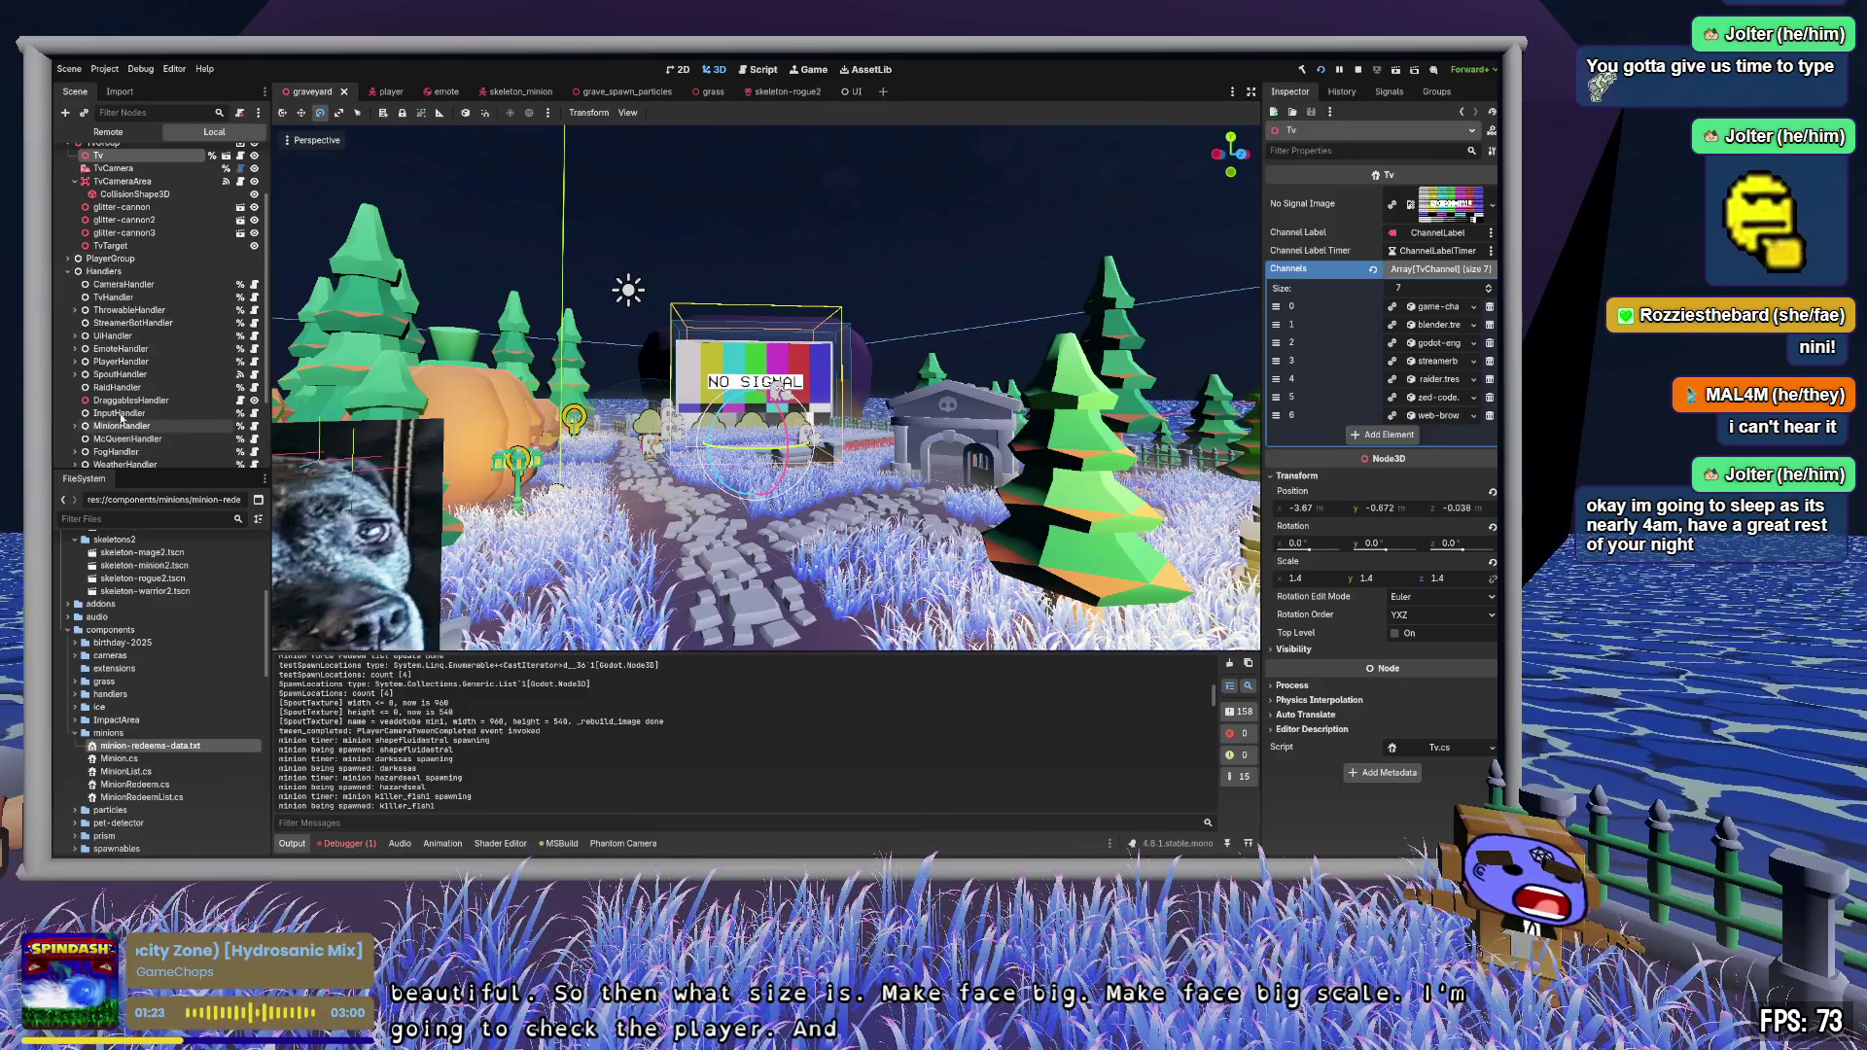
left_click(120, 361)
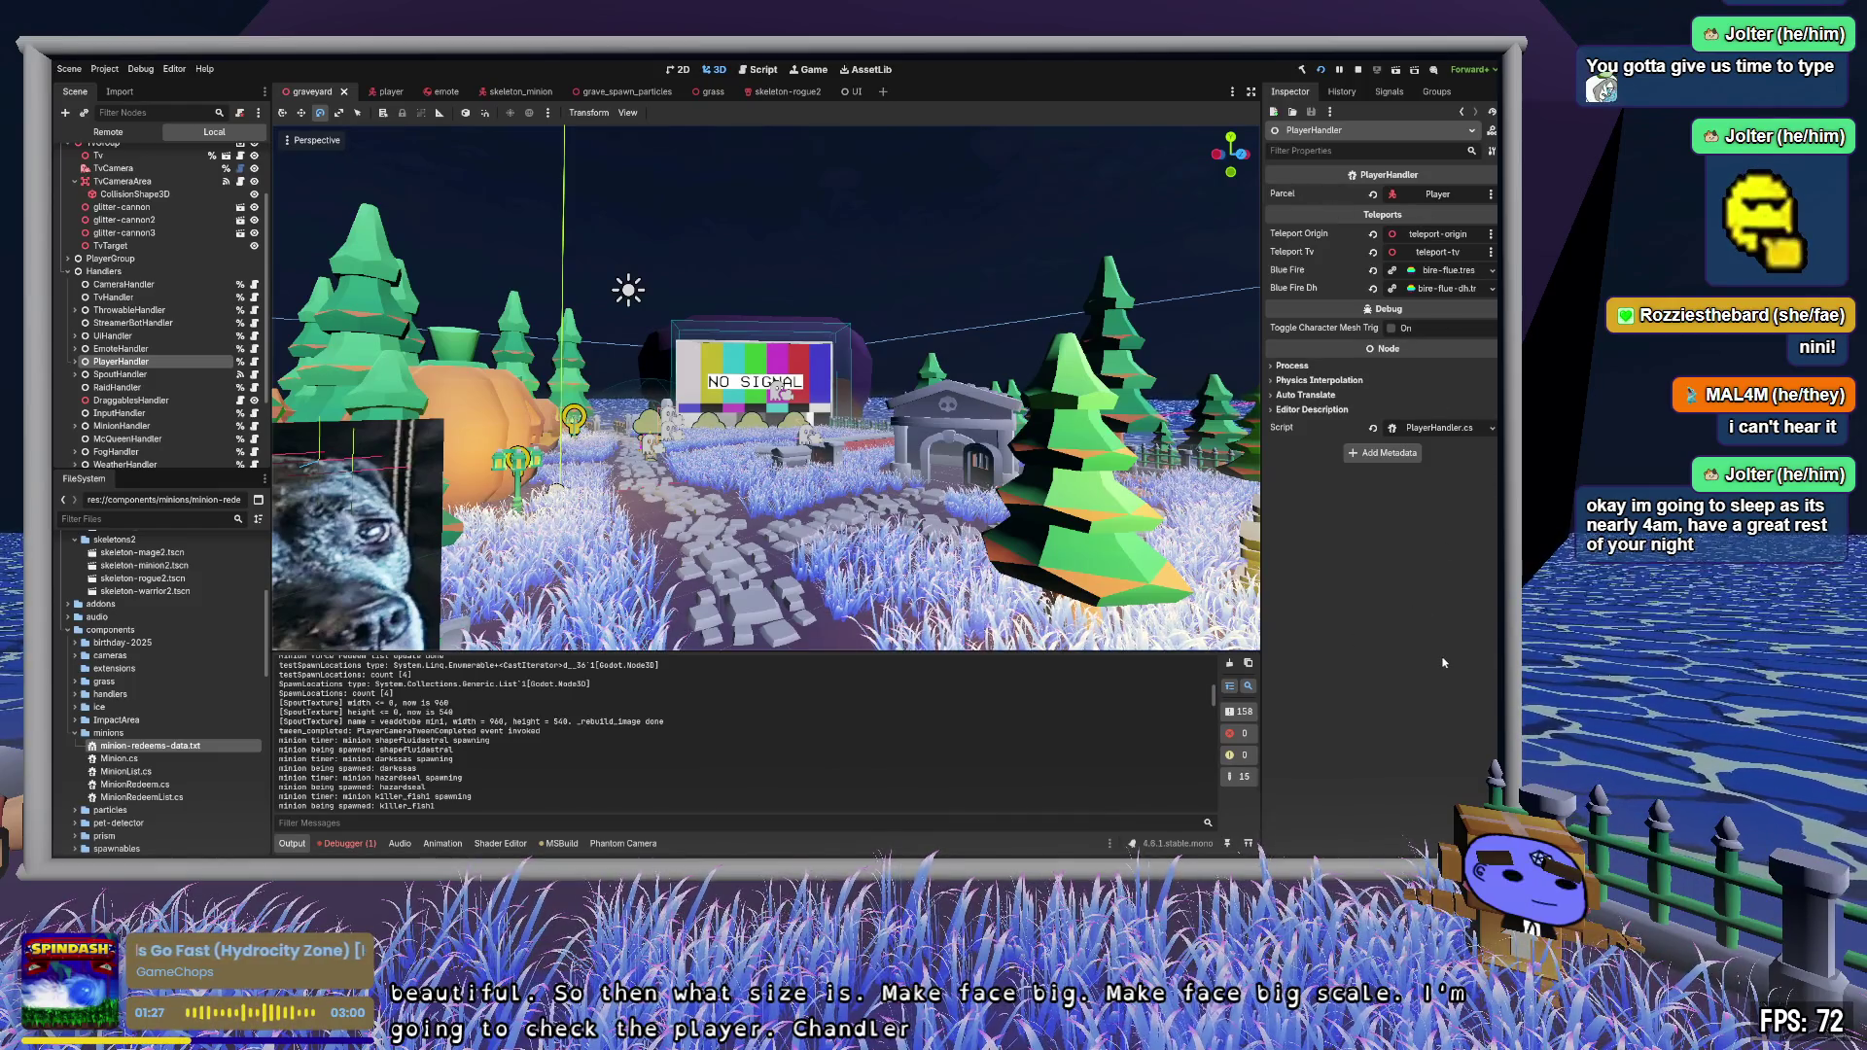
key("alt+Tab")
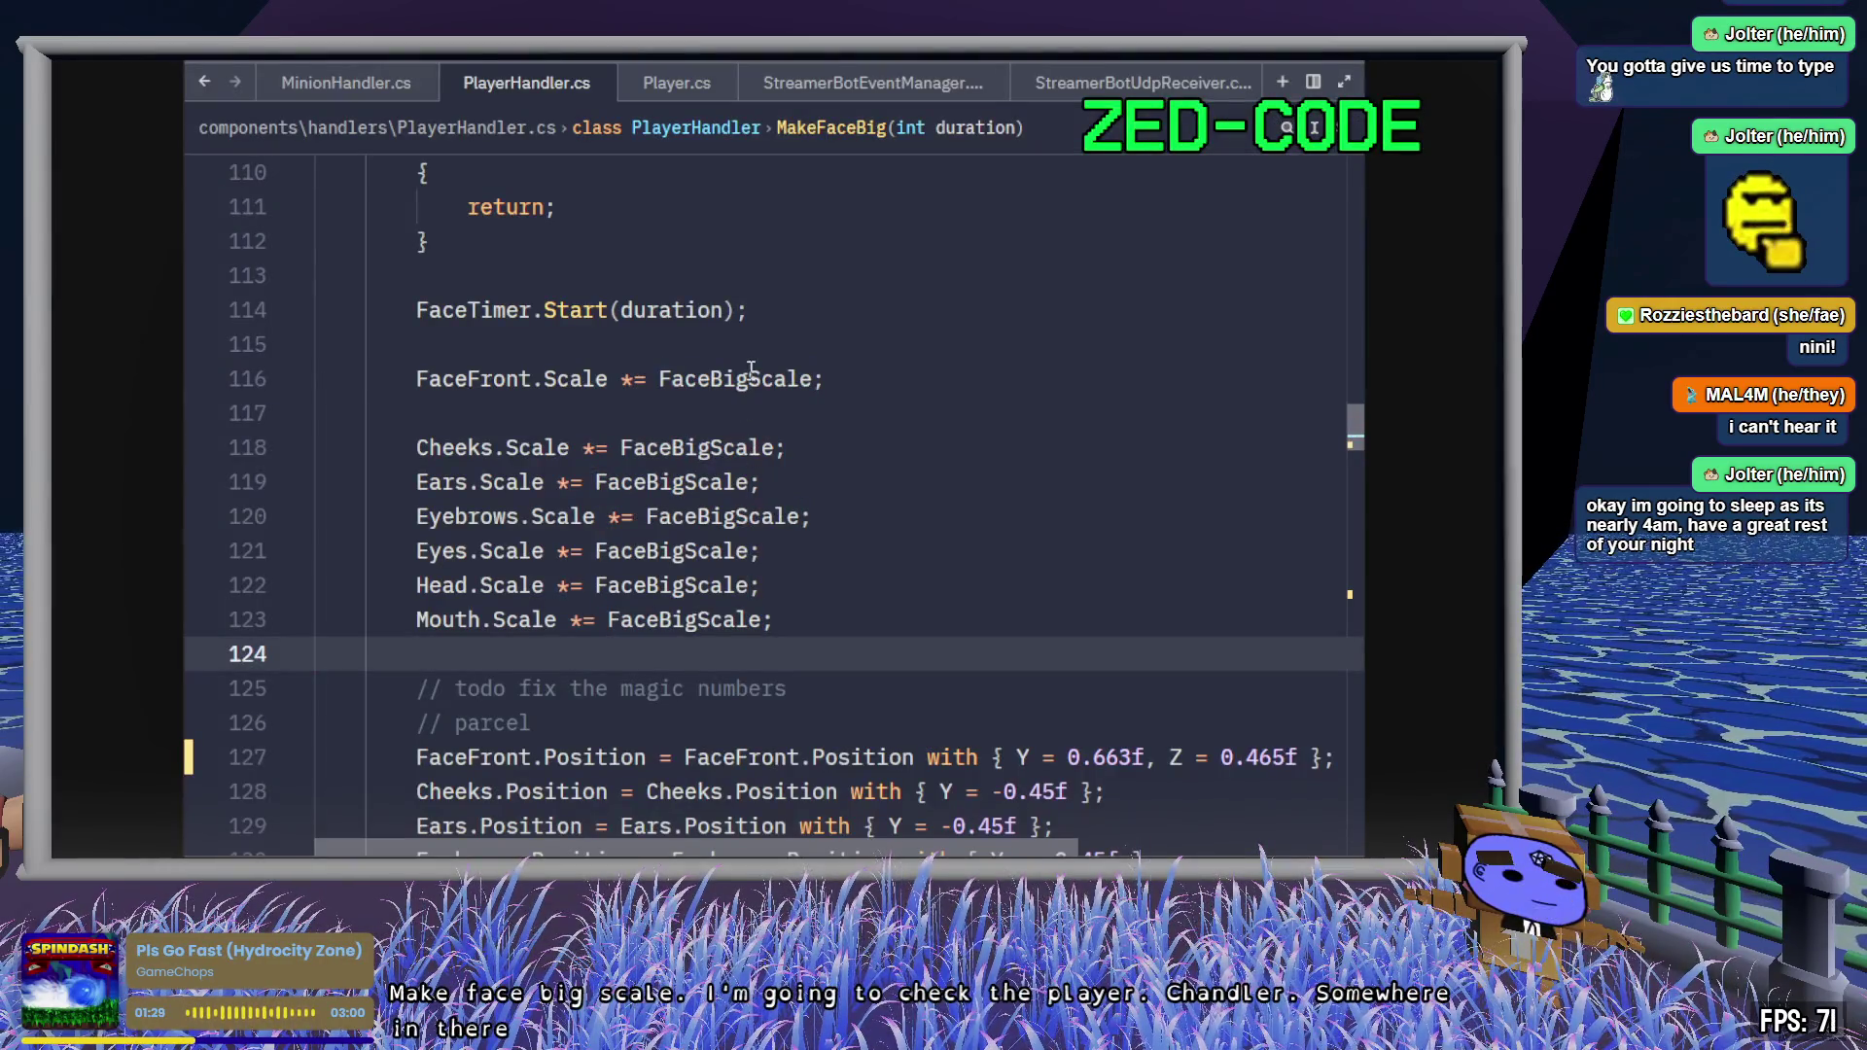
- Go to where FaceBigScale is defined in PlayerHandler.cs
left_click(751, 378)
key("F12")
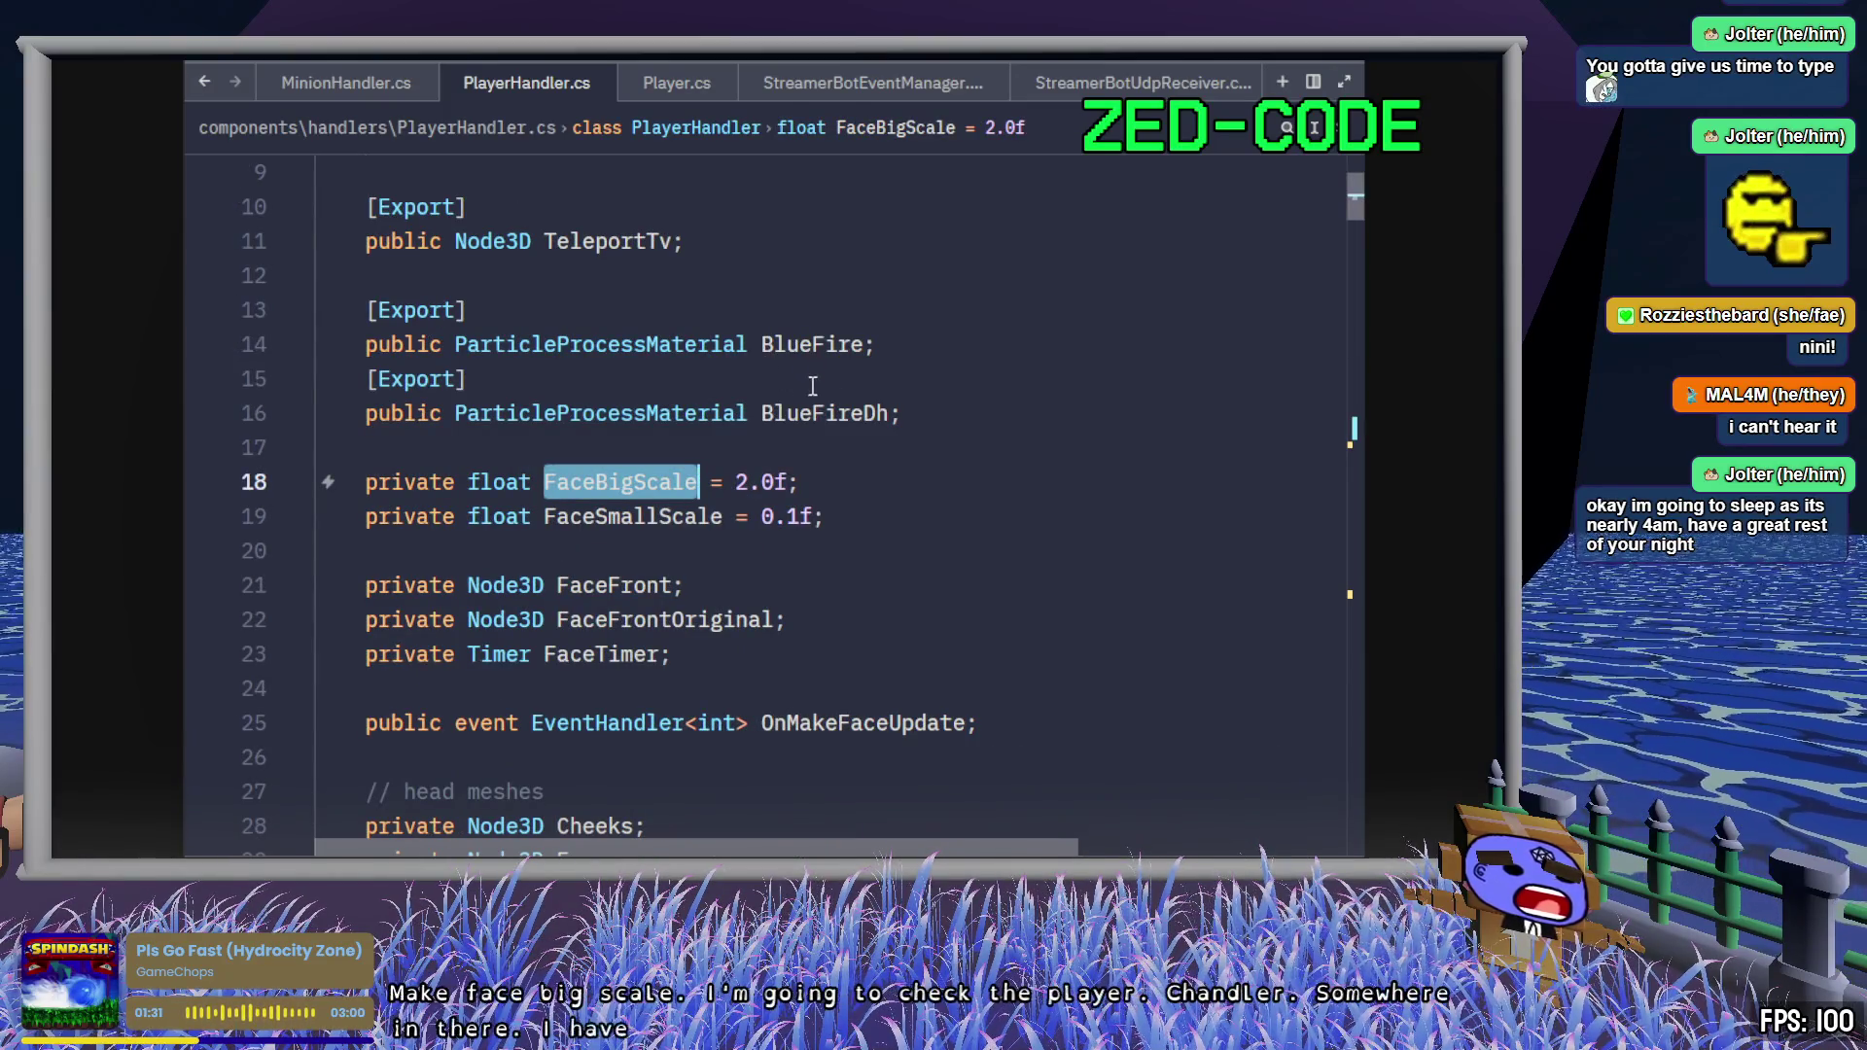
left_click(846, 482)
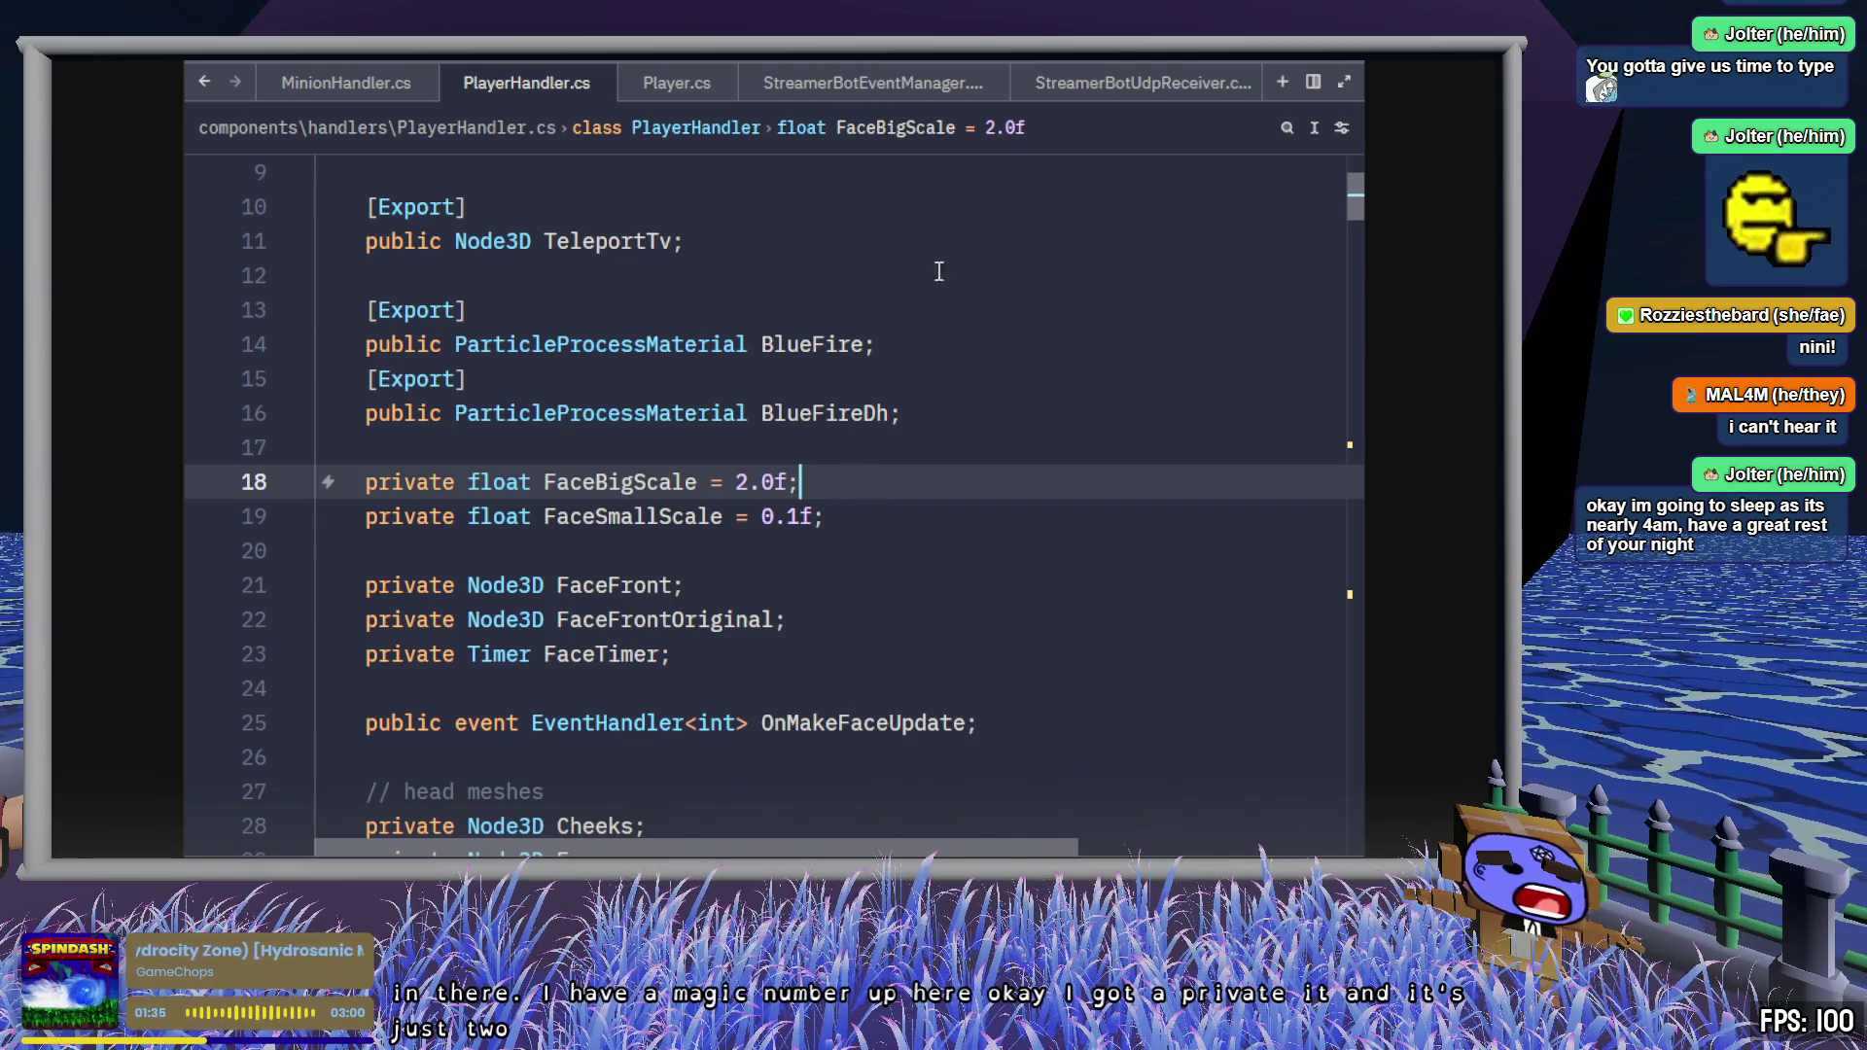
- Return to MakeFaceBig through the symbol outline and scroll to its face-part scale lines
left_click(842, 127)
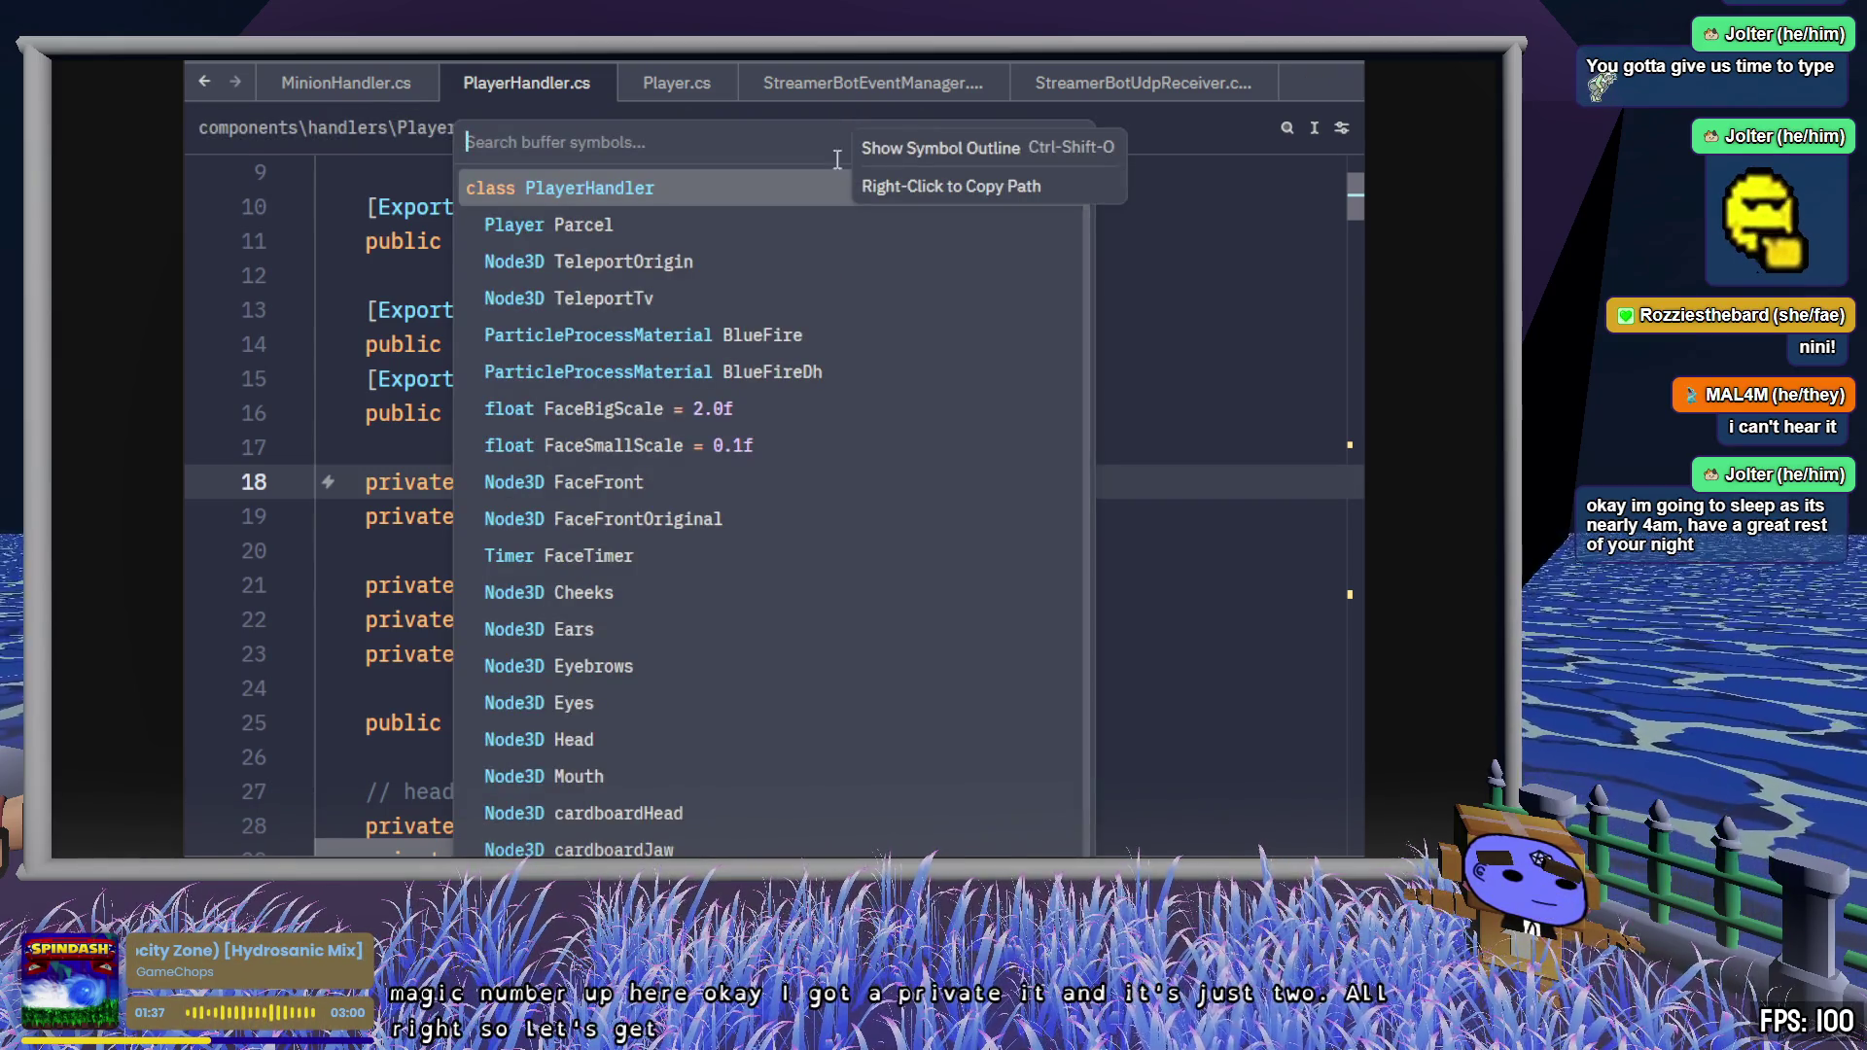
scroll(1225, 487, "down", 15)
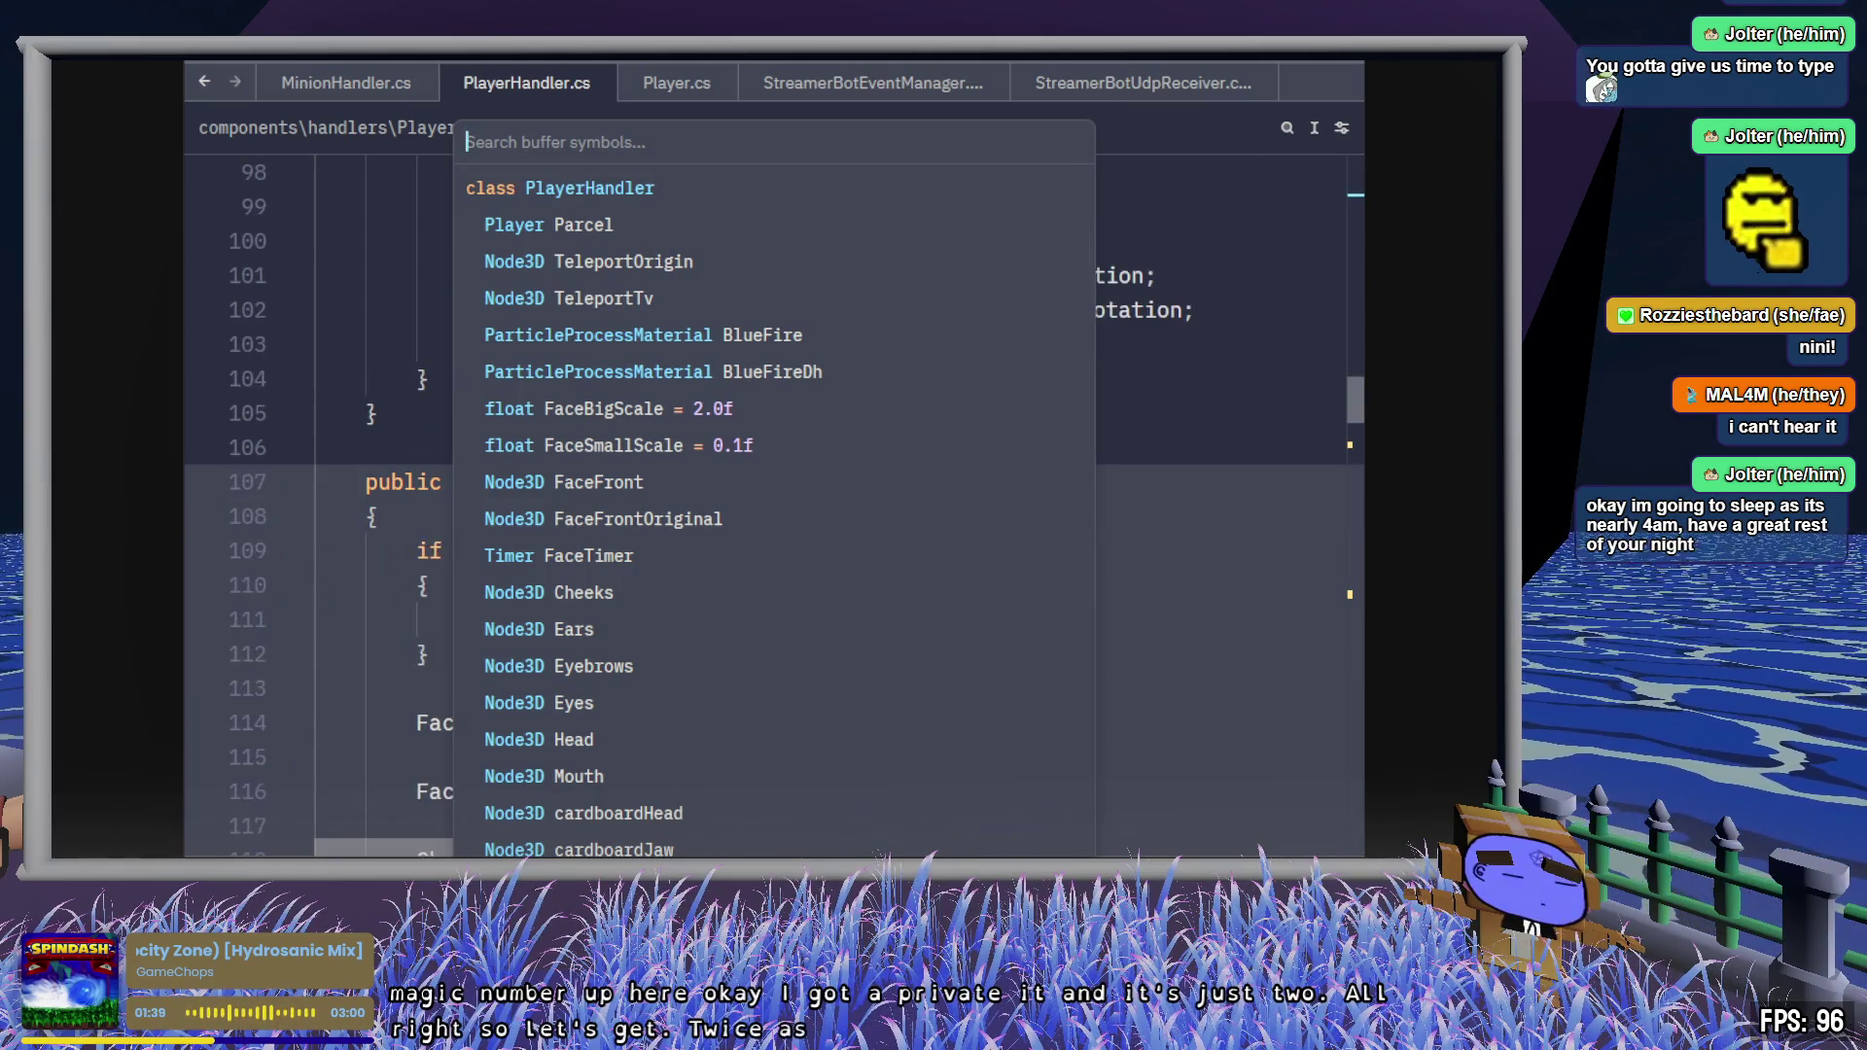
key("Return")
scroll(1028, 594, "down", 4)
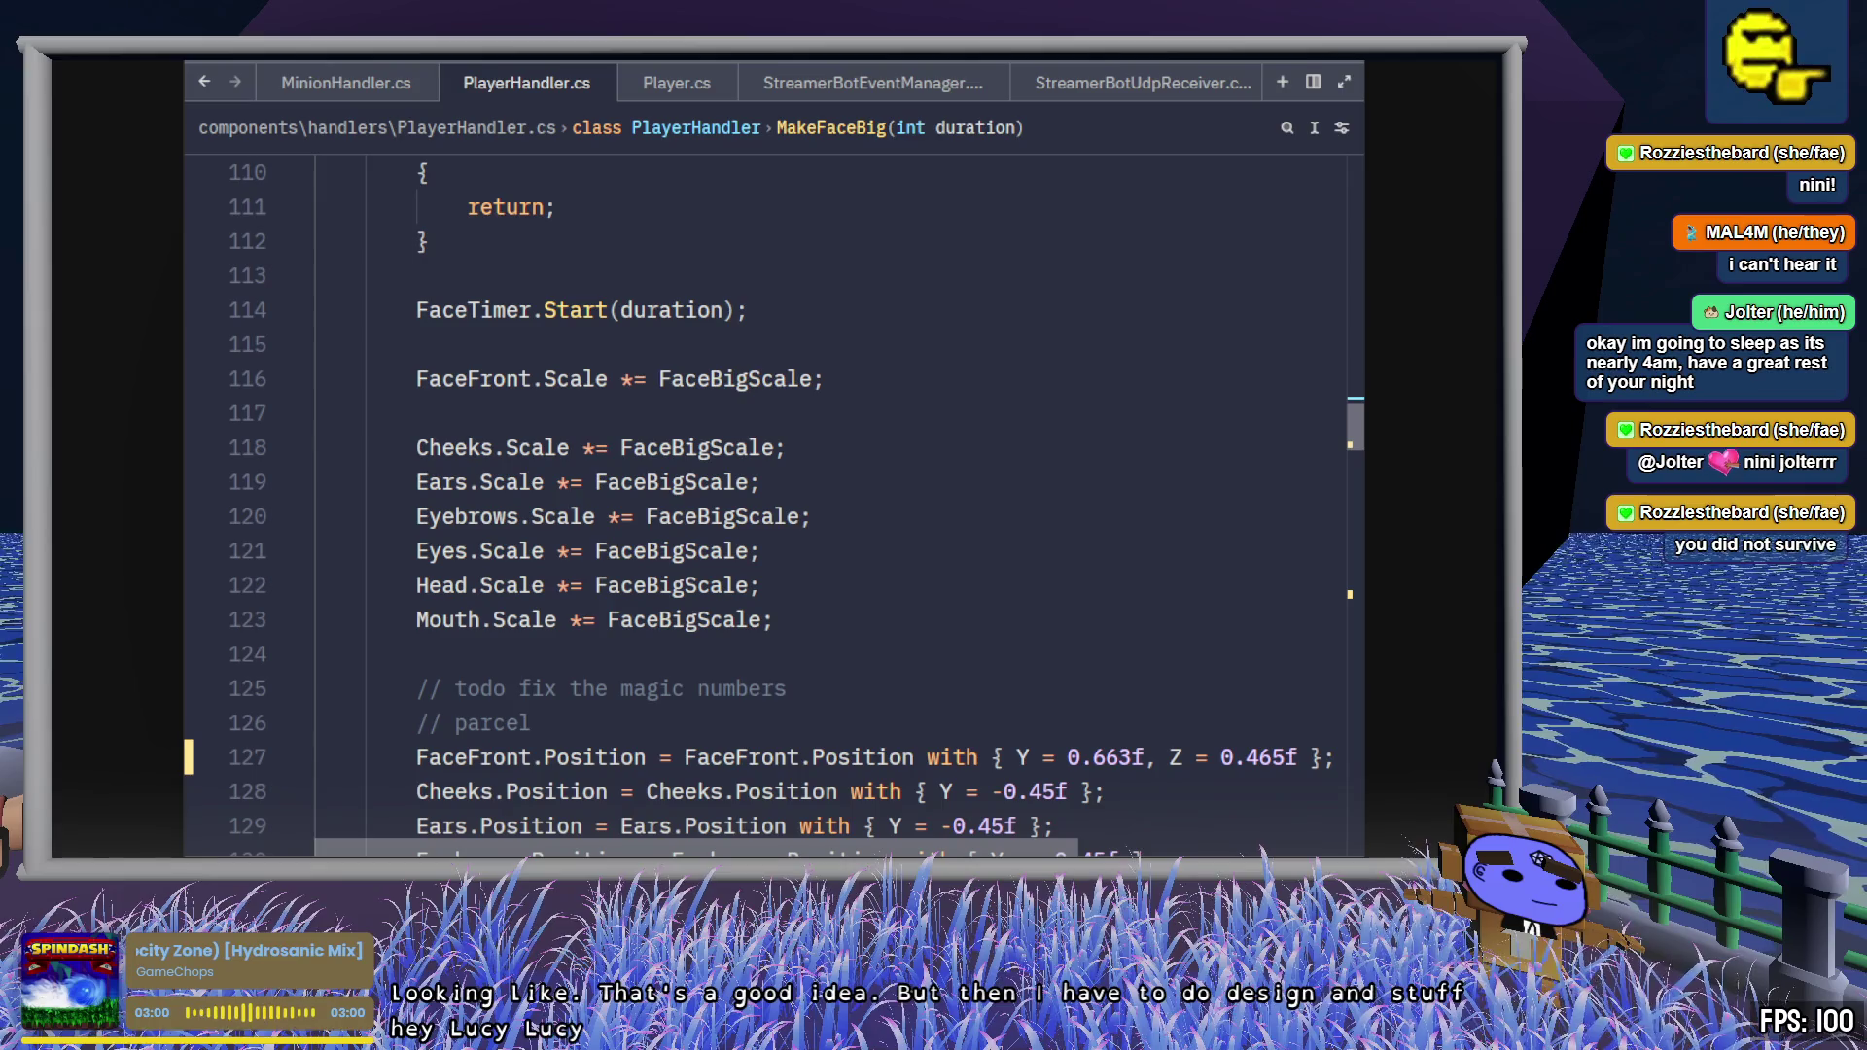
- Review MakeFaceBig's scale lines and select FaceFront's 0.663 Y value on line 127
left_click(1041, 603)
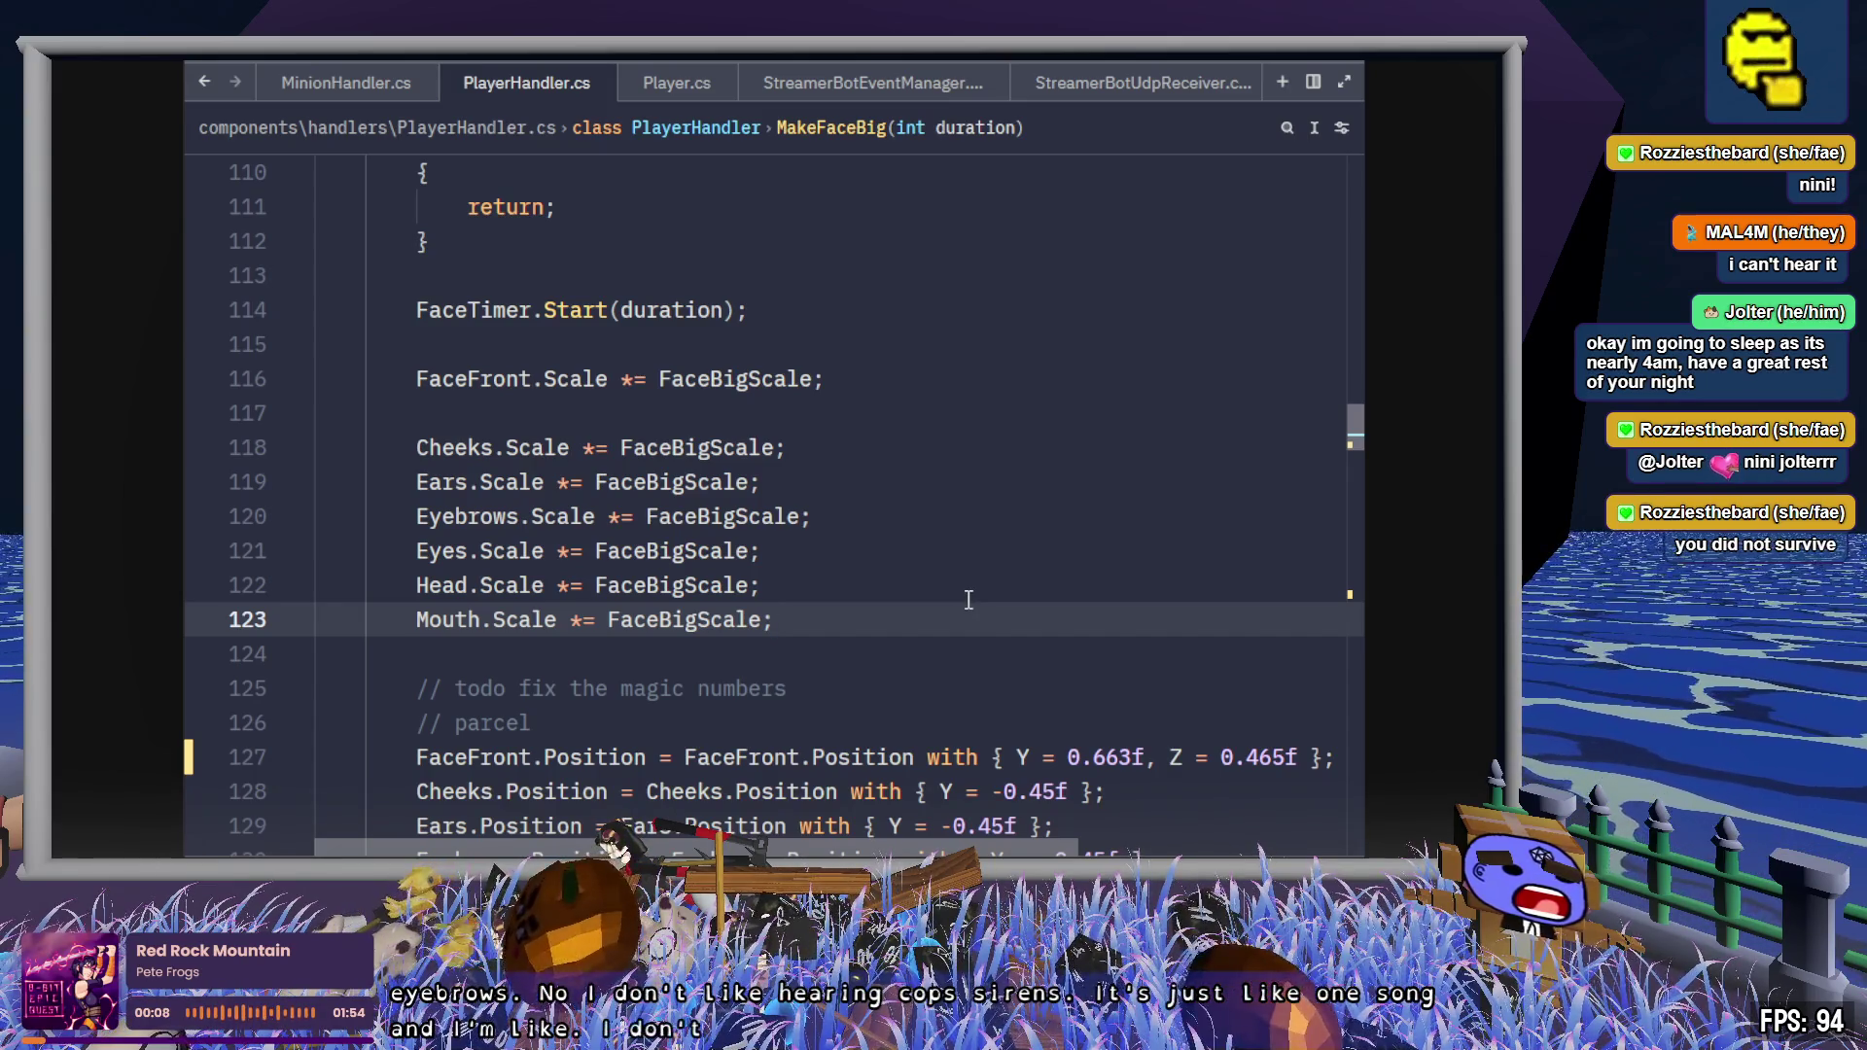
scroll(982, 597, "down", 4)
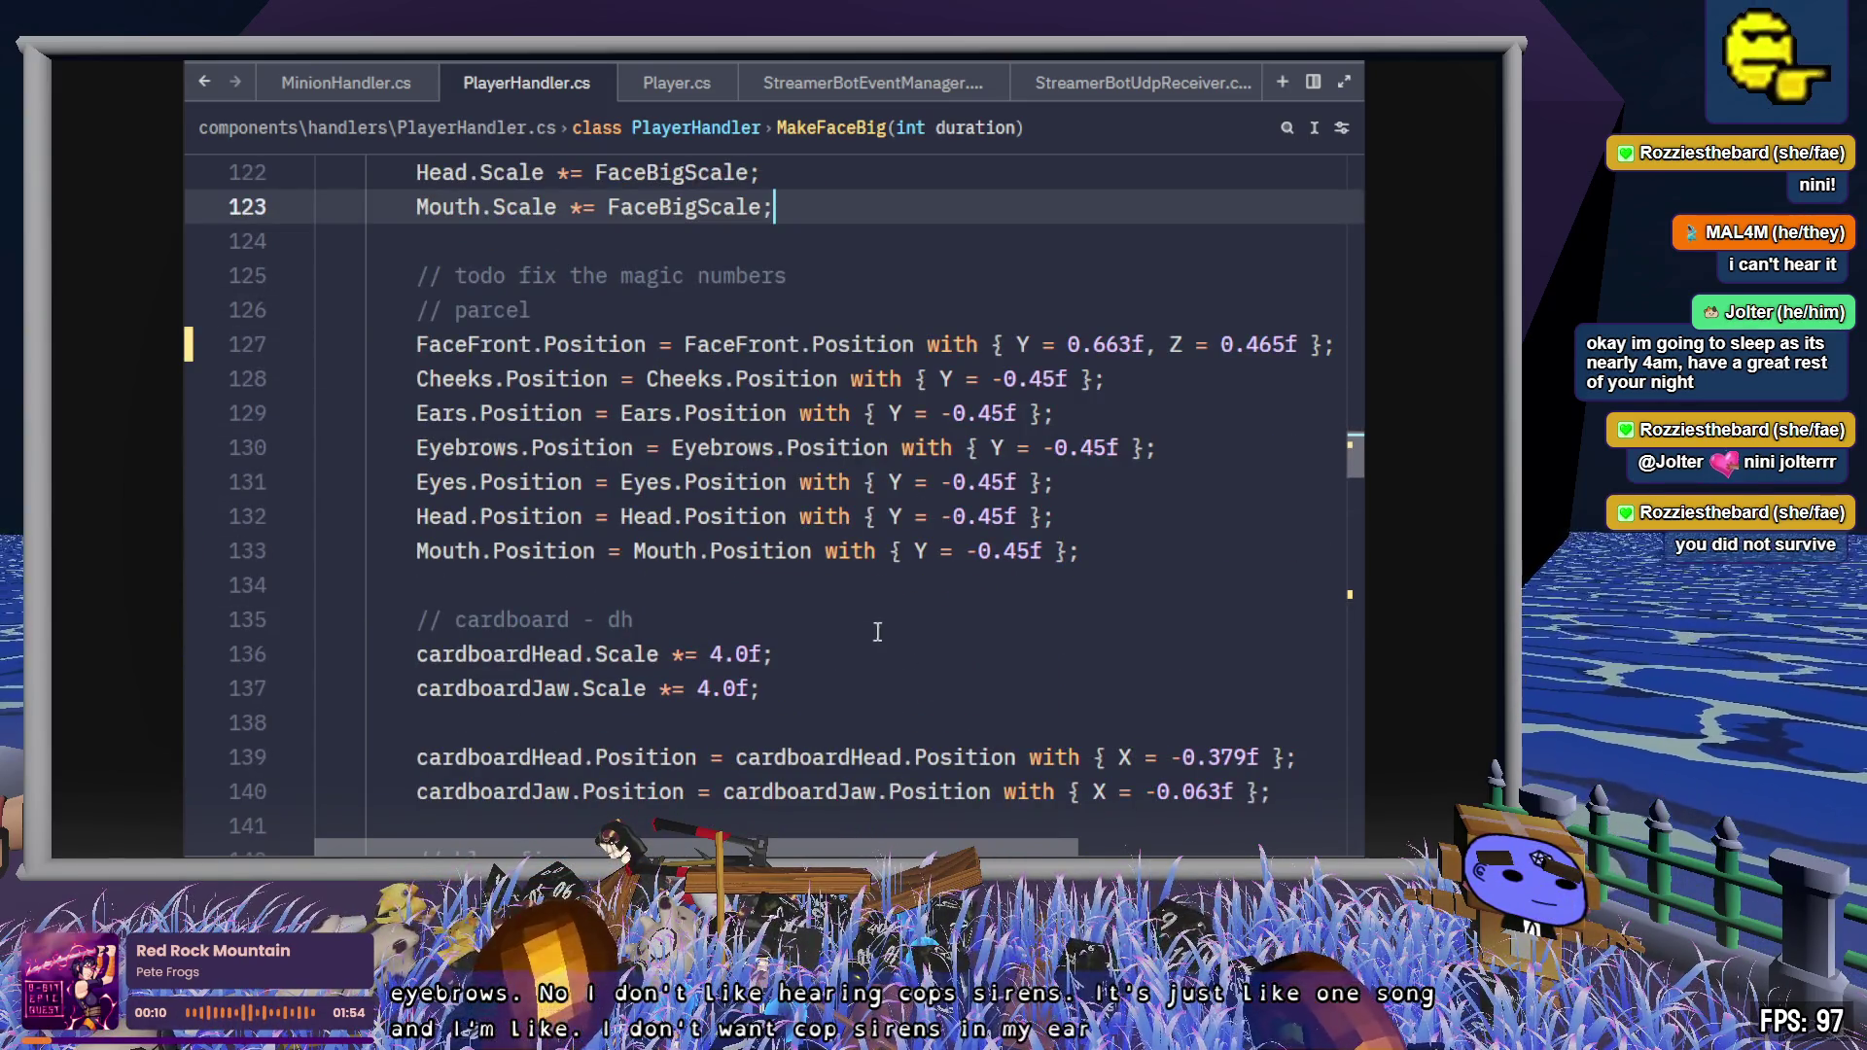
left_click(1070, 665)
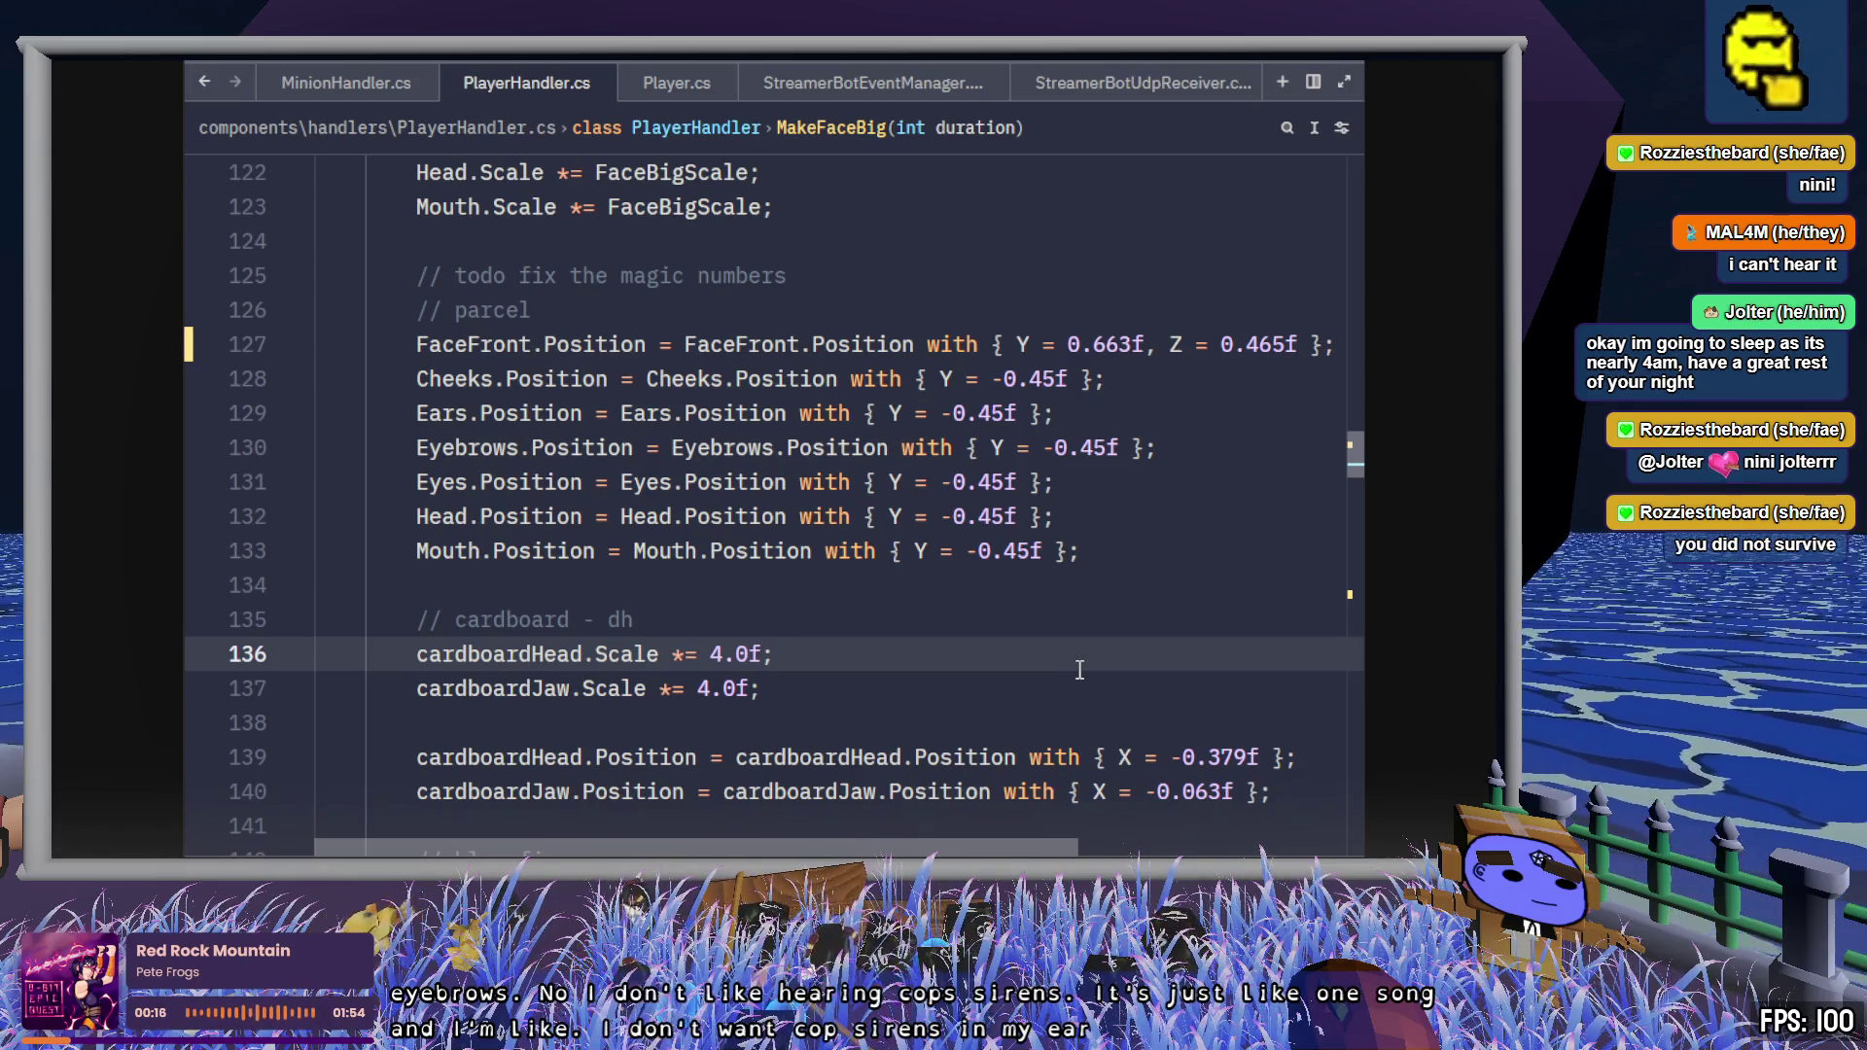
scroll(1078, 670, "up", 1)
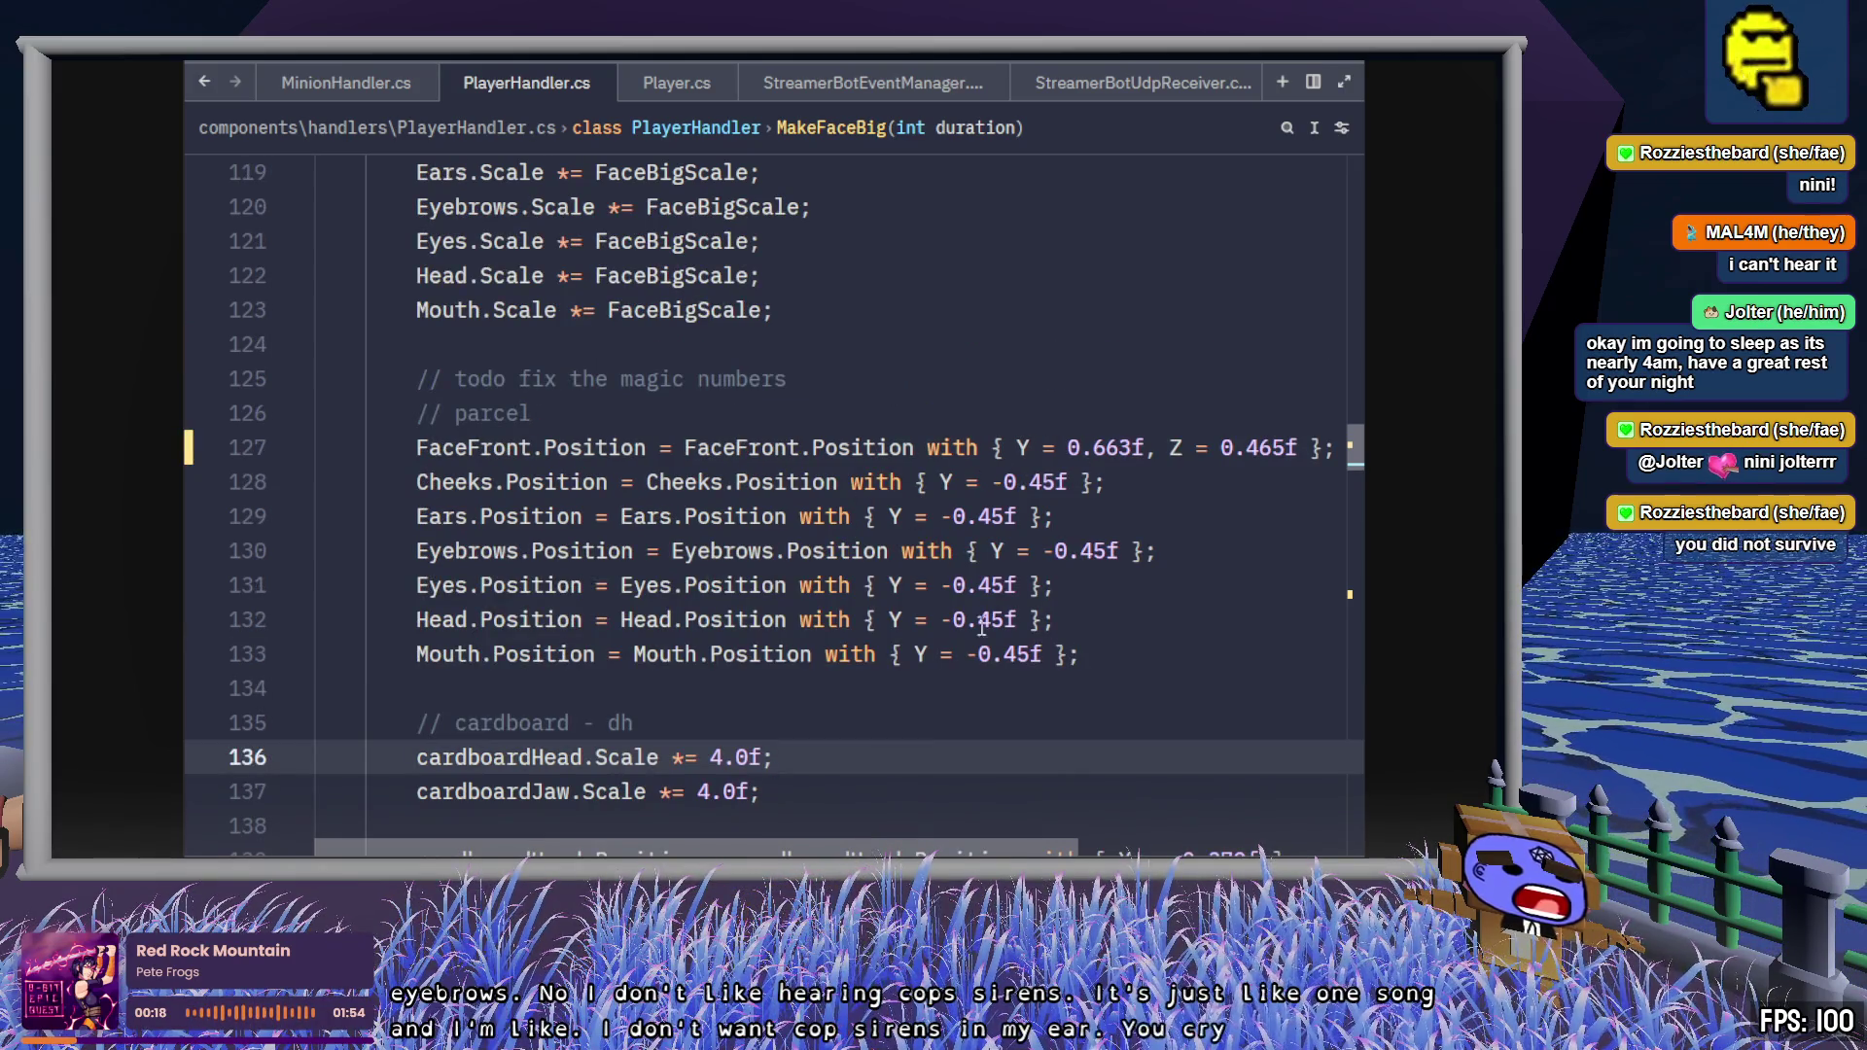
double_click(1118, 447)
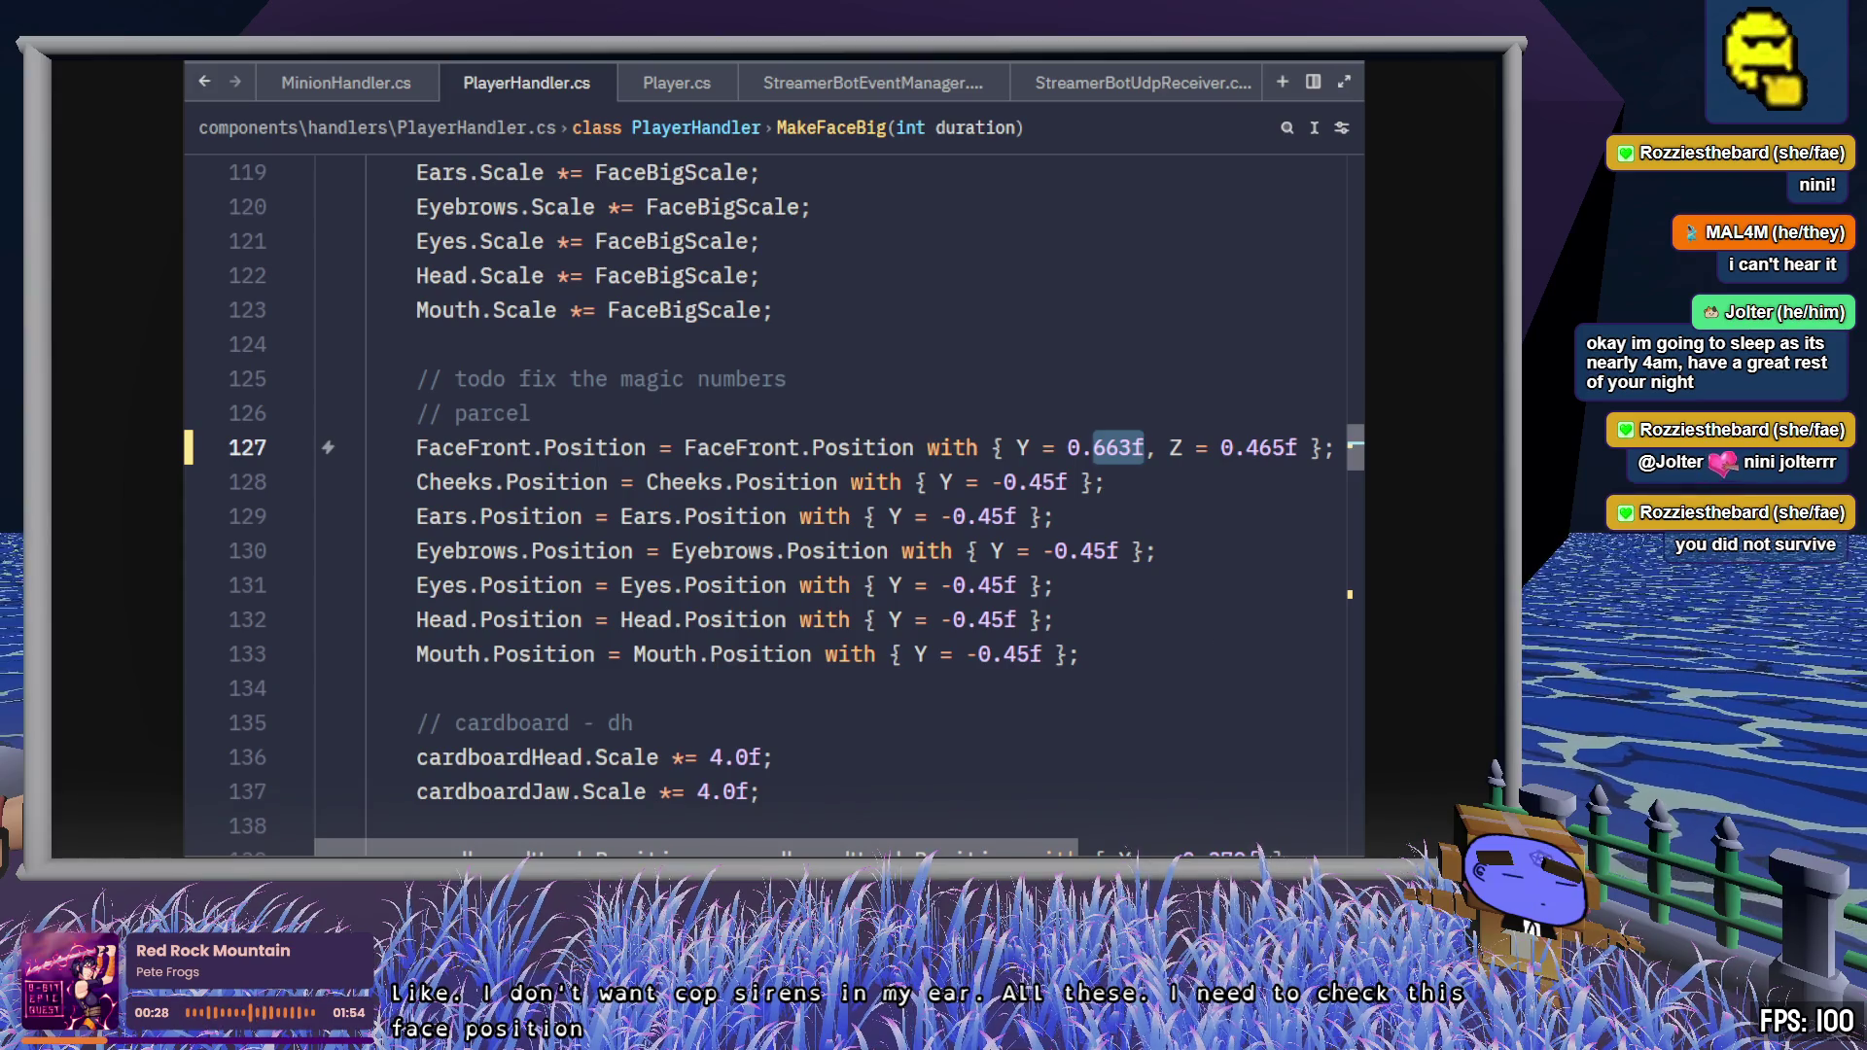
scroll(789, 500, "up", 1)
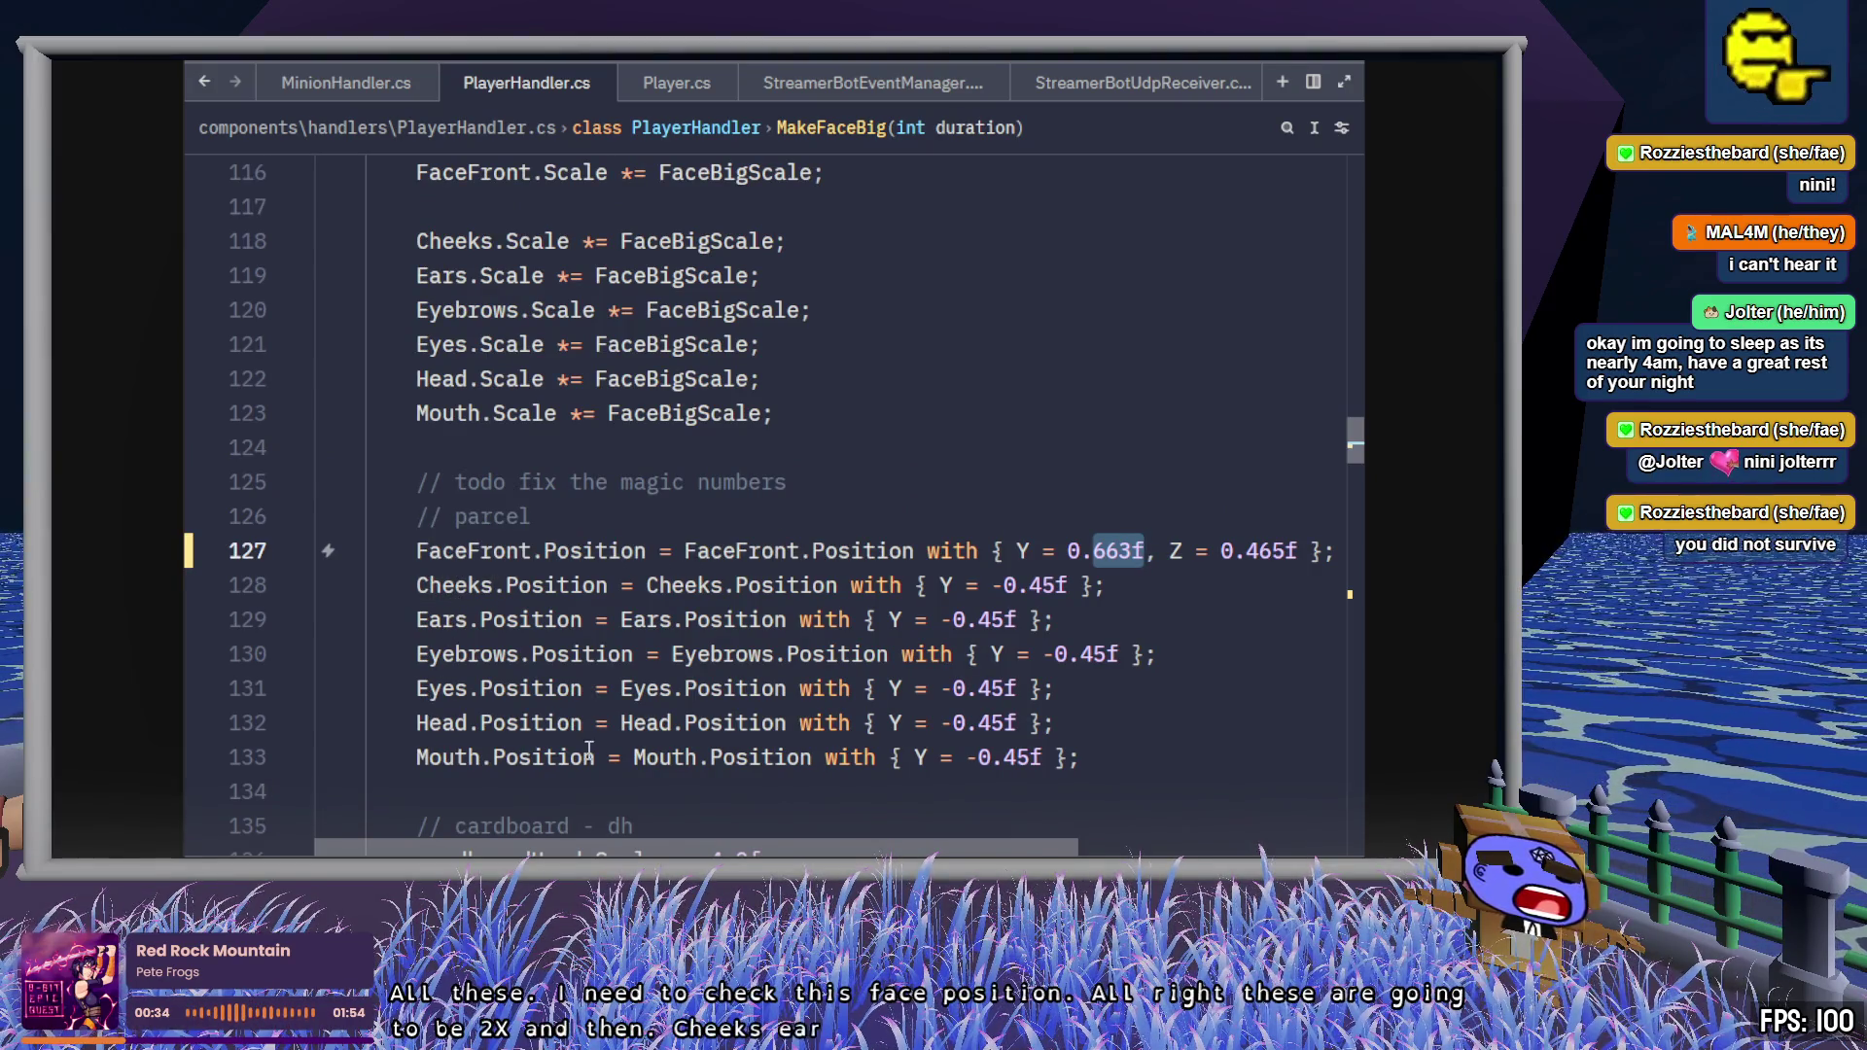
key("alt+Tab")
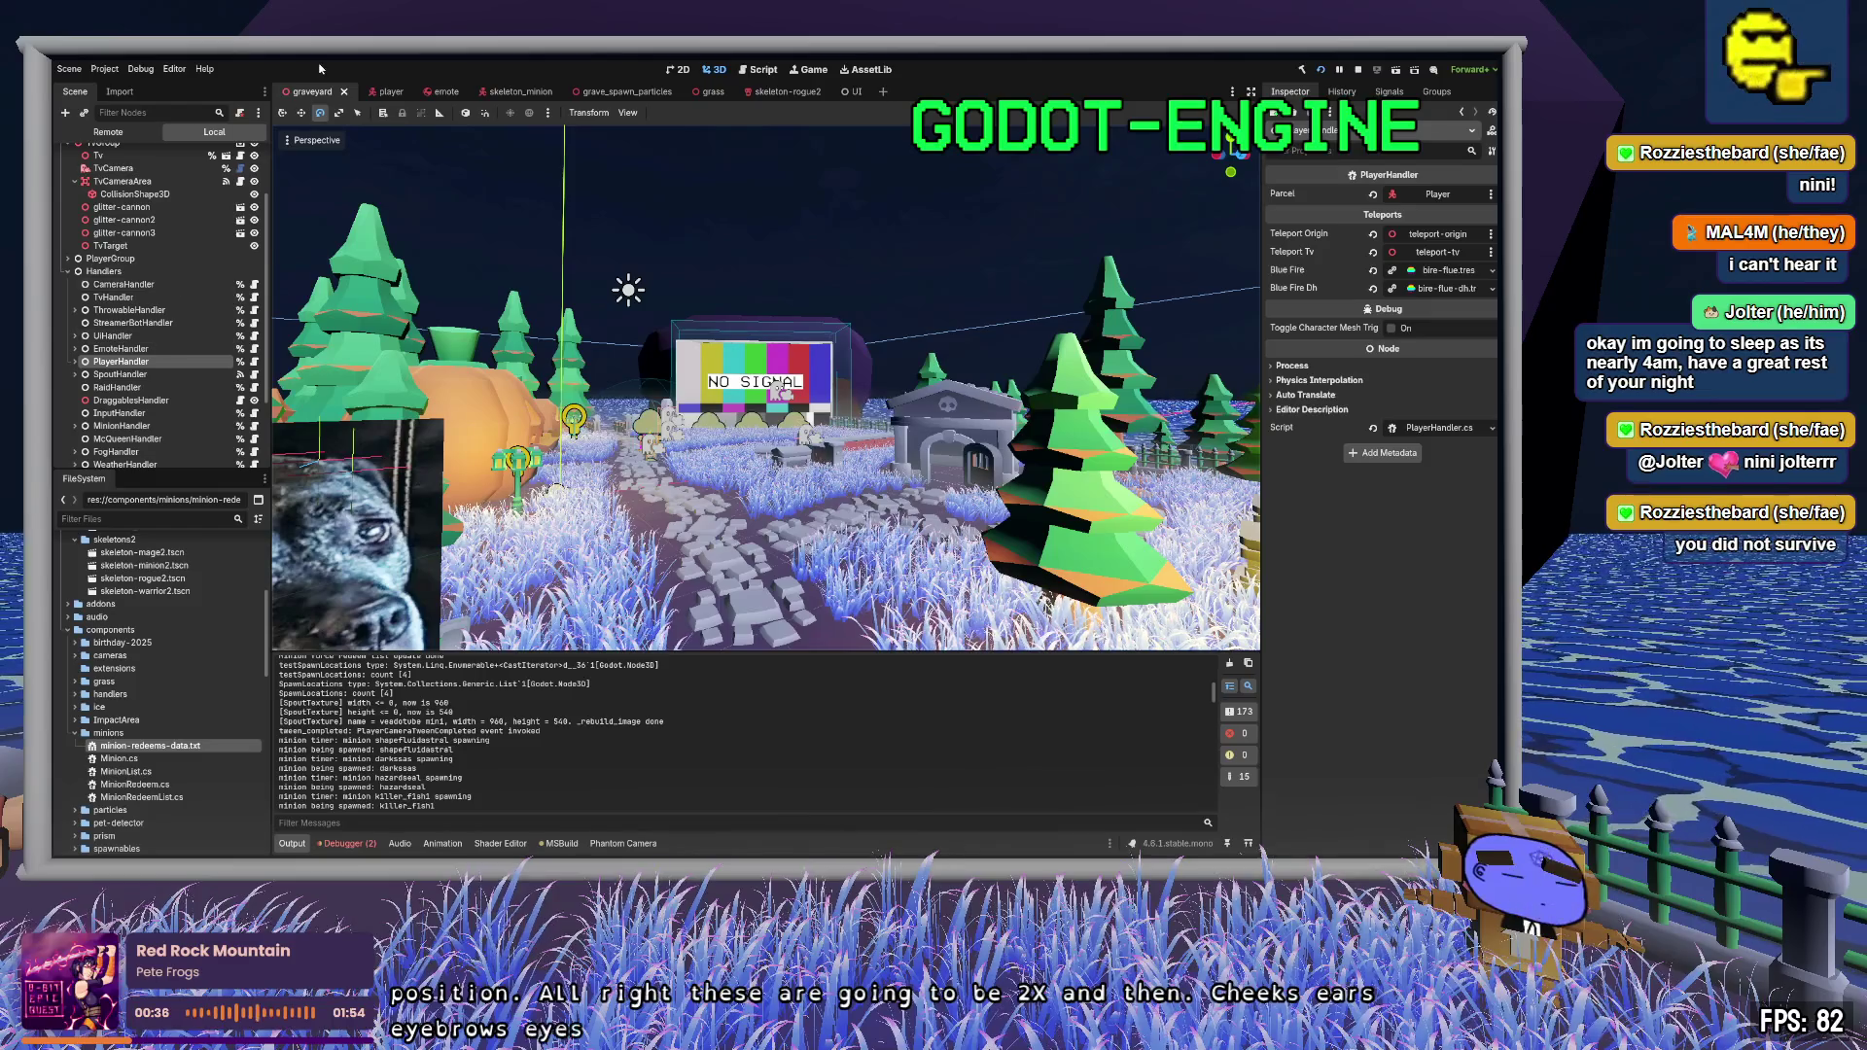
- Open the player scene and hide the Box_Arms, Box_Body and Box_Legs meshes
left_click(384, 92)
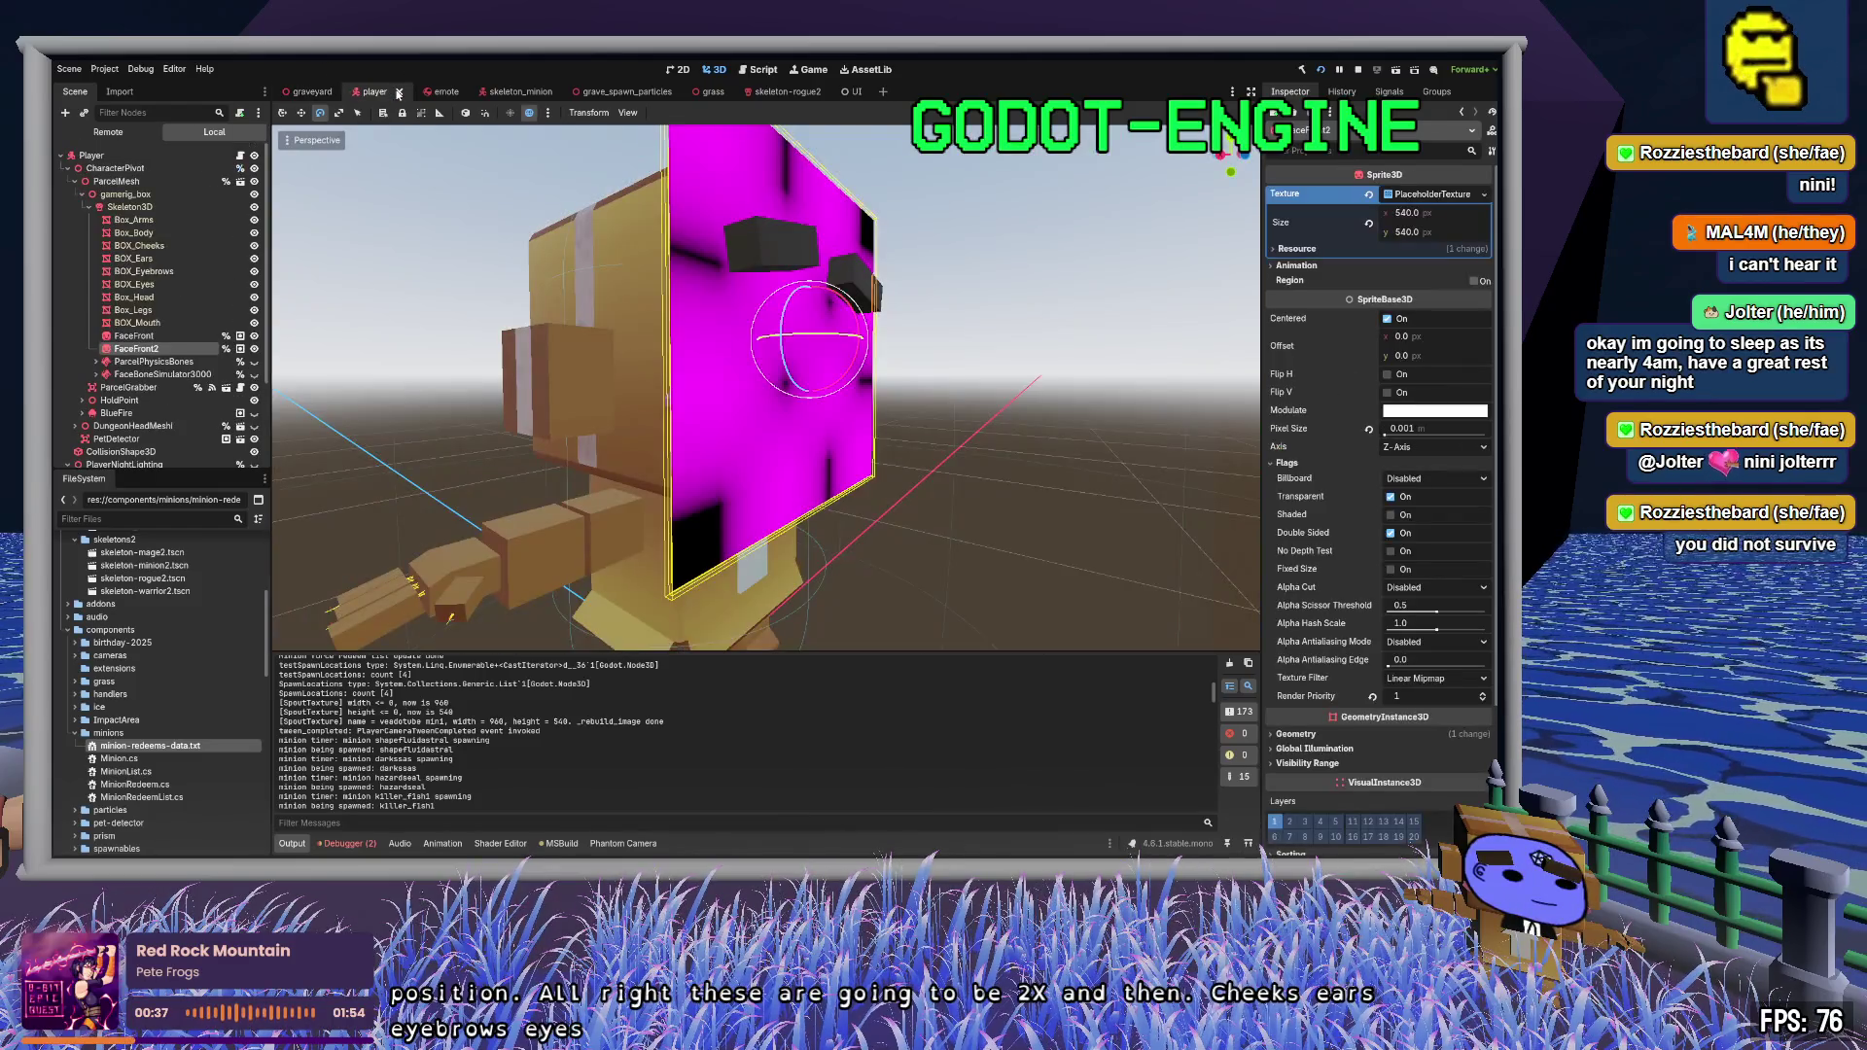
left_click(171, 220)
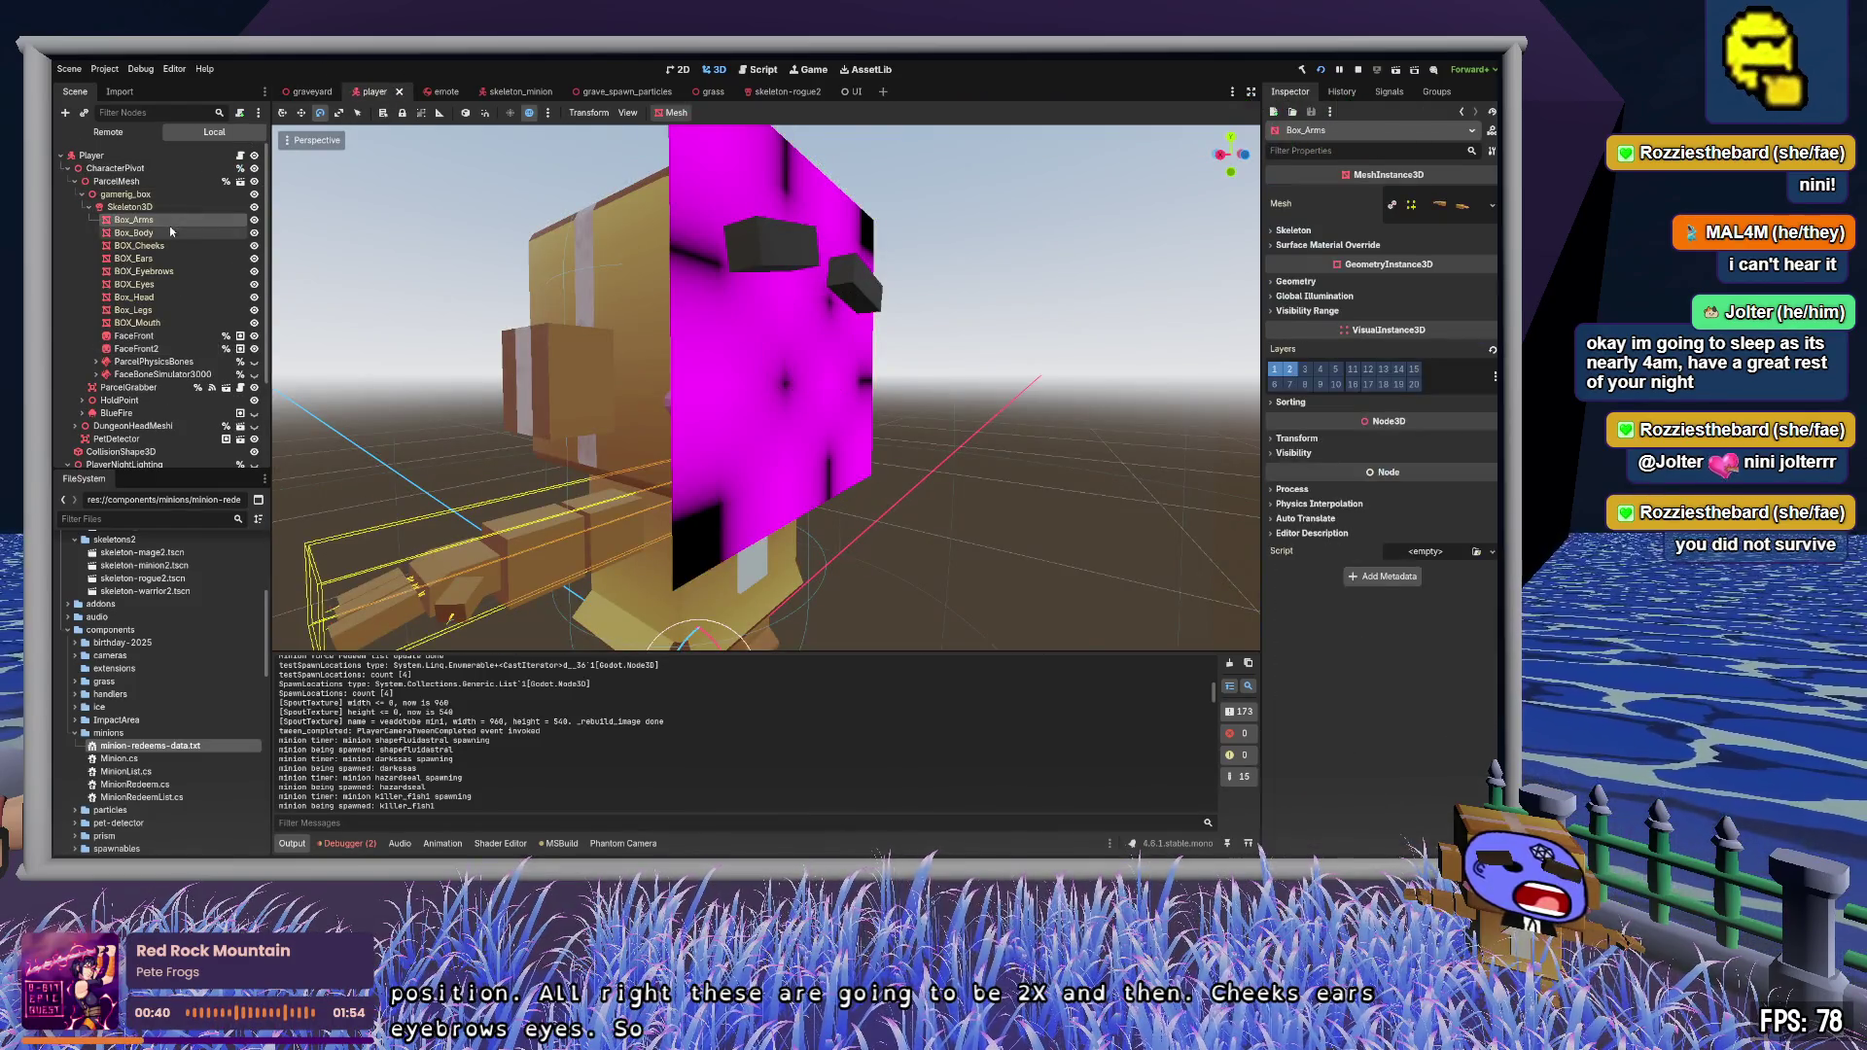
left_click(255, 223)
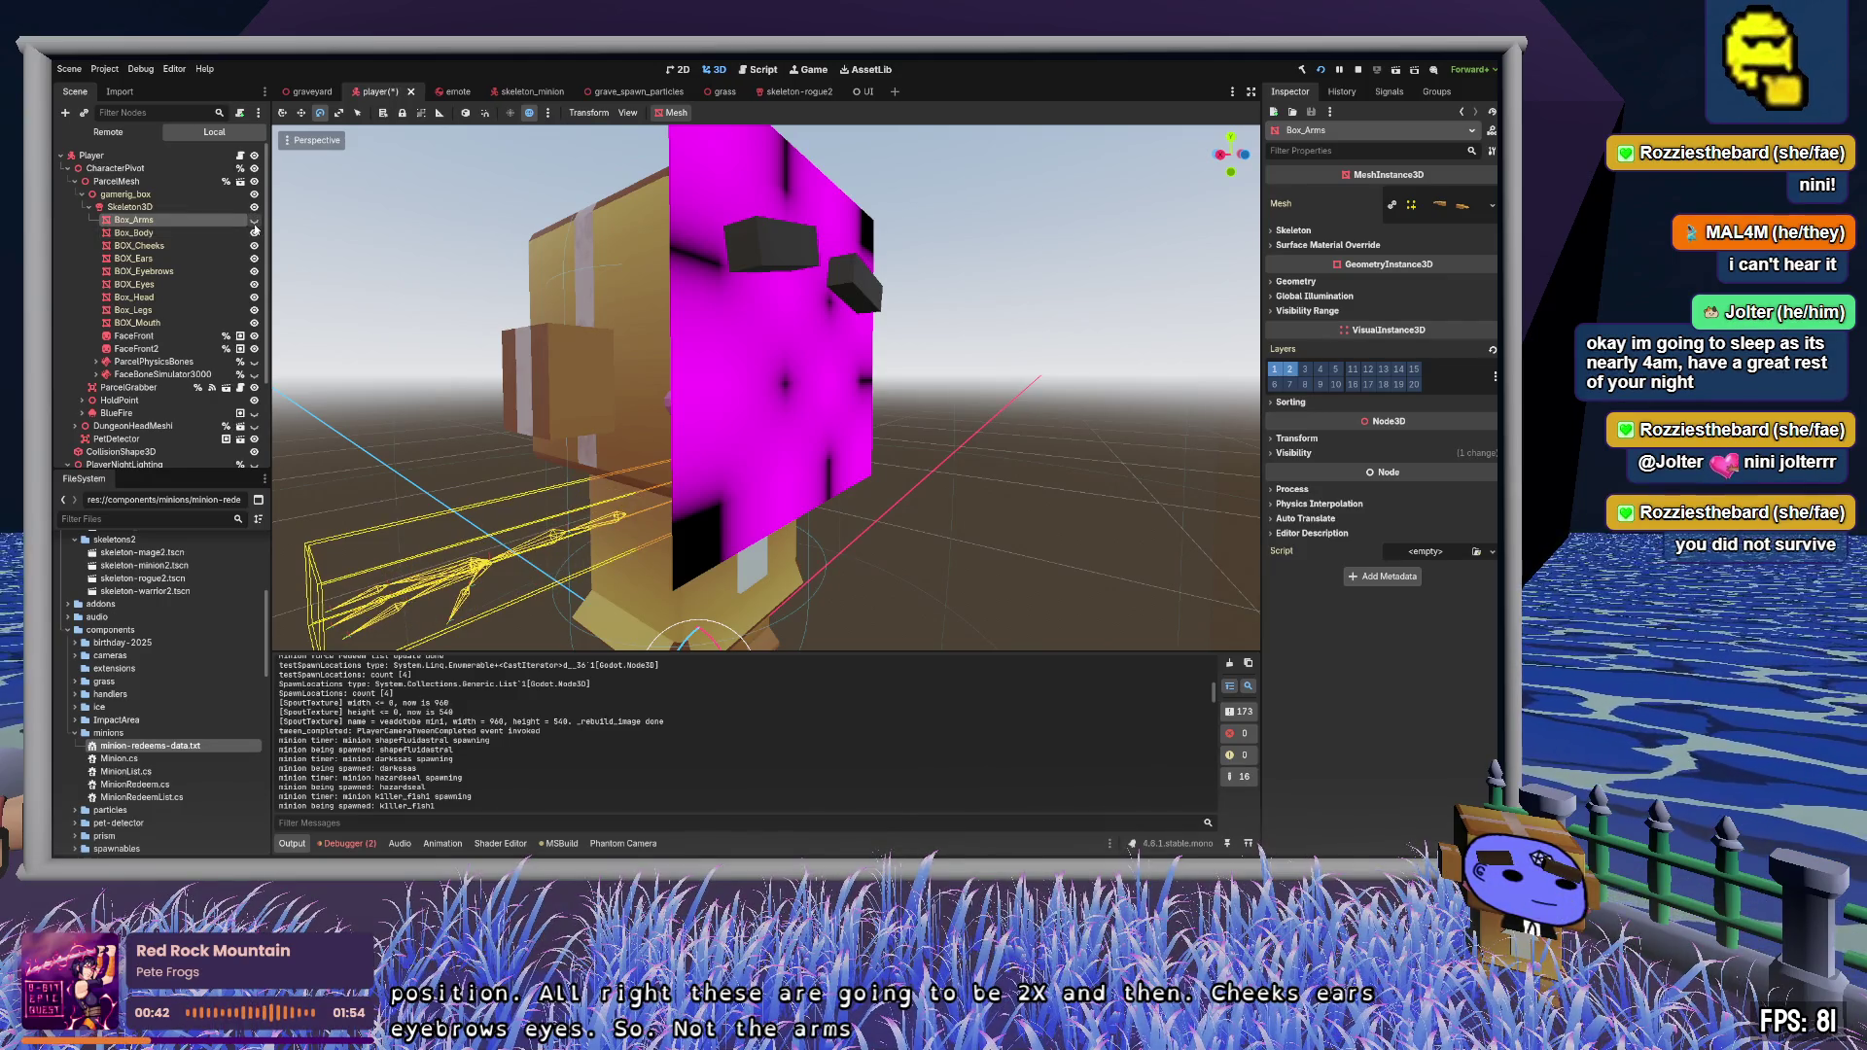
left_click(256, 233)
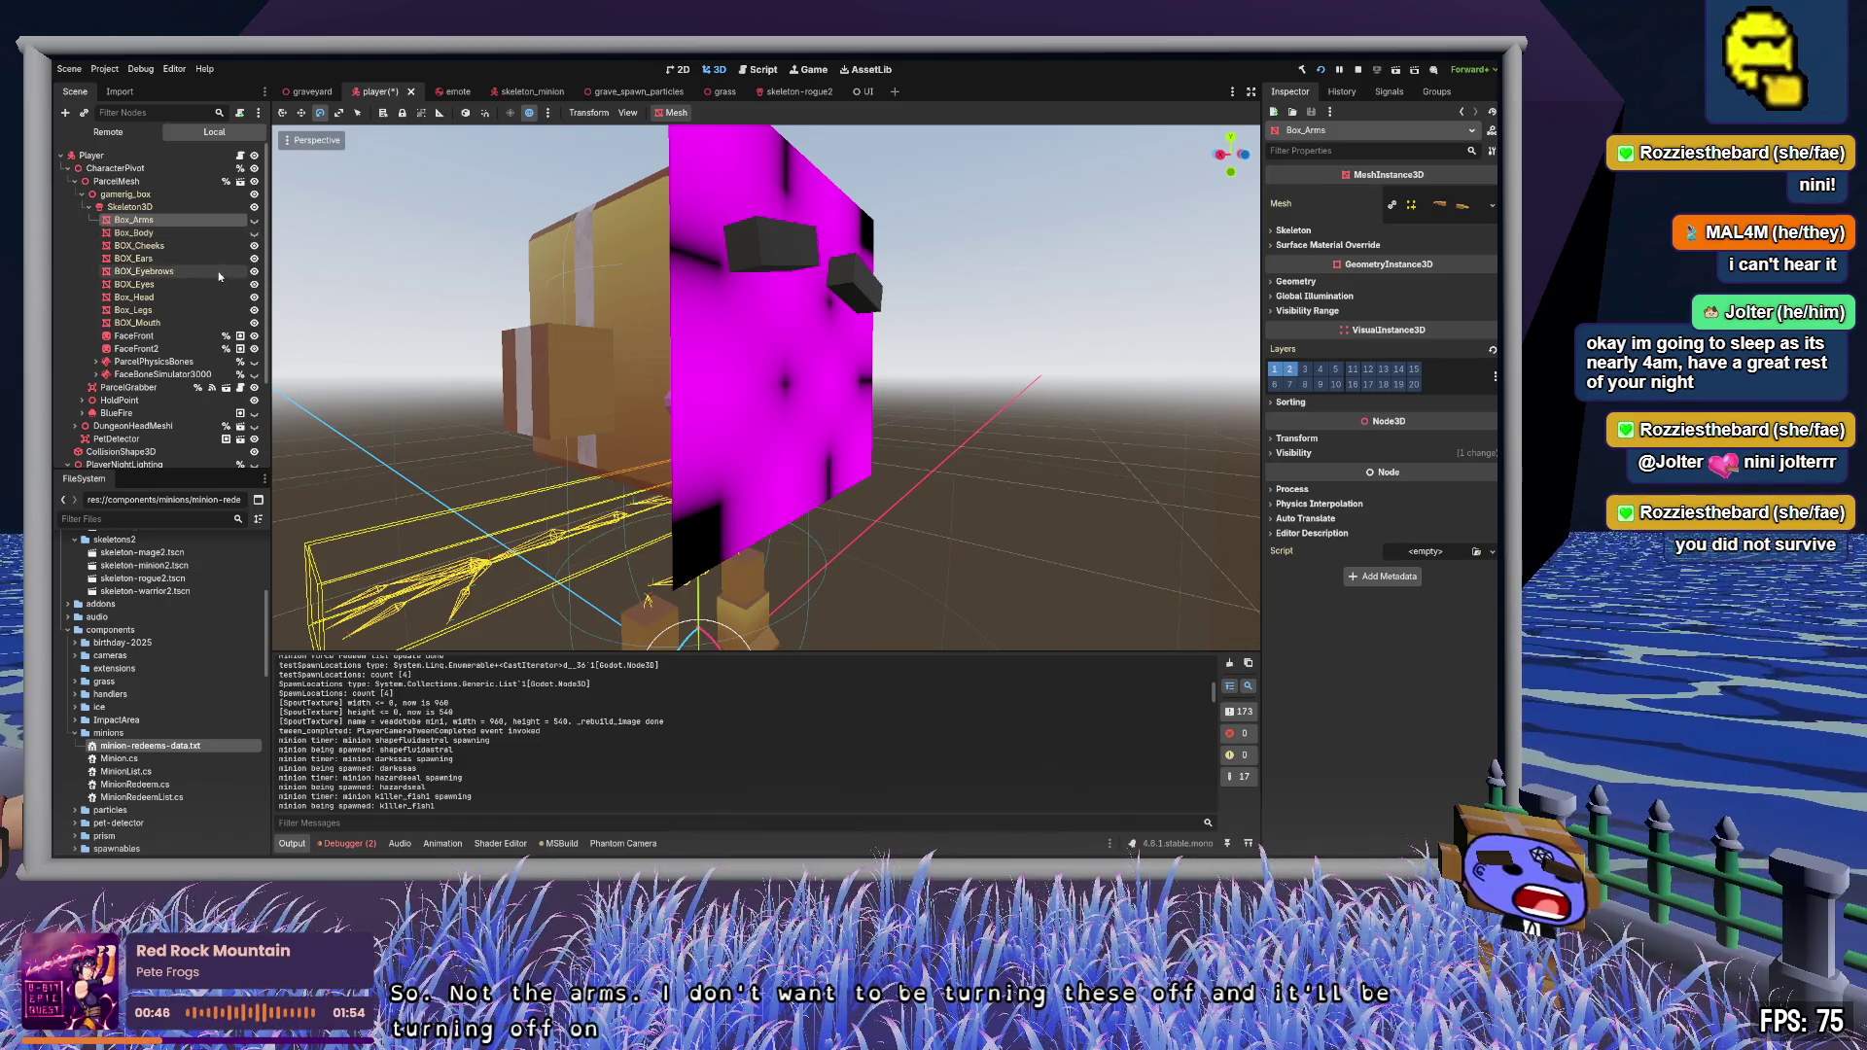
left_click(254, 311)
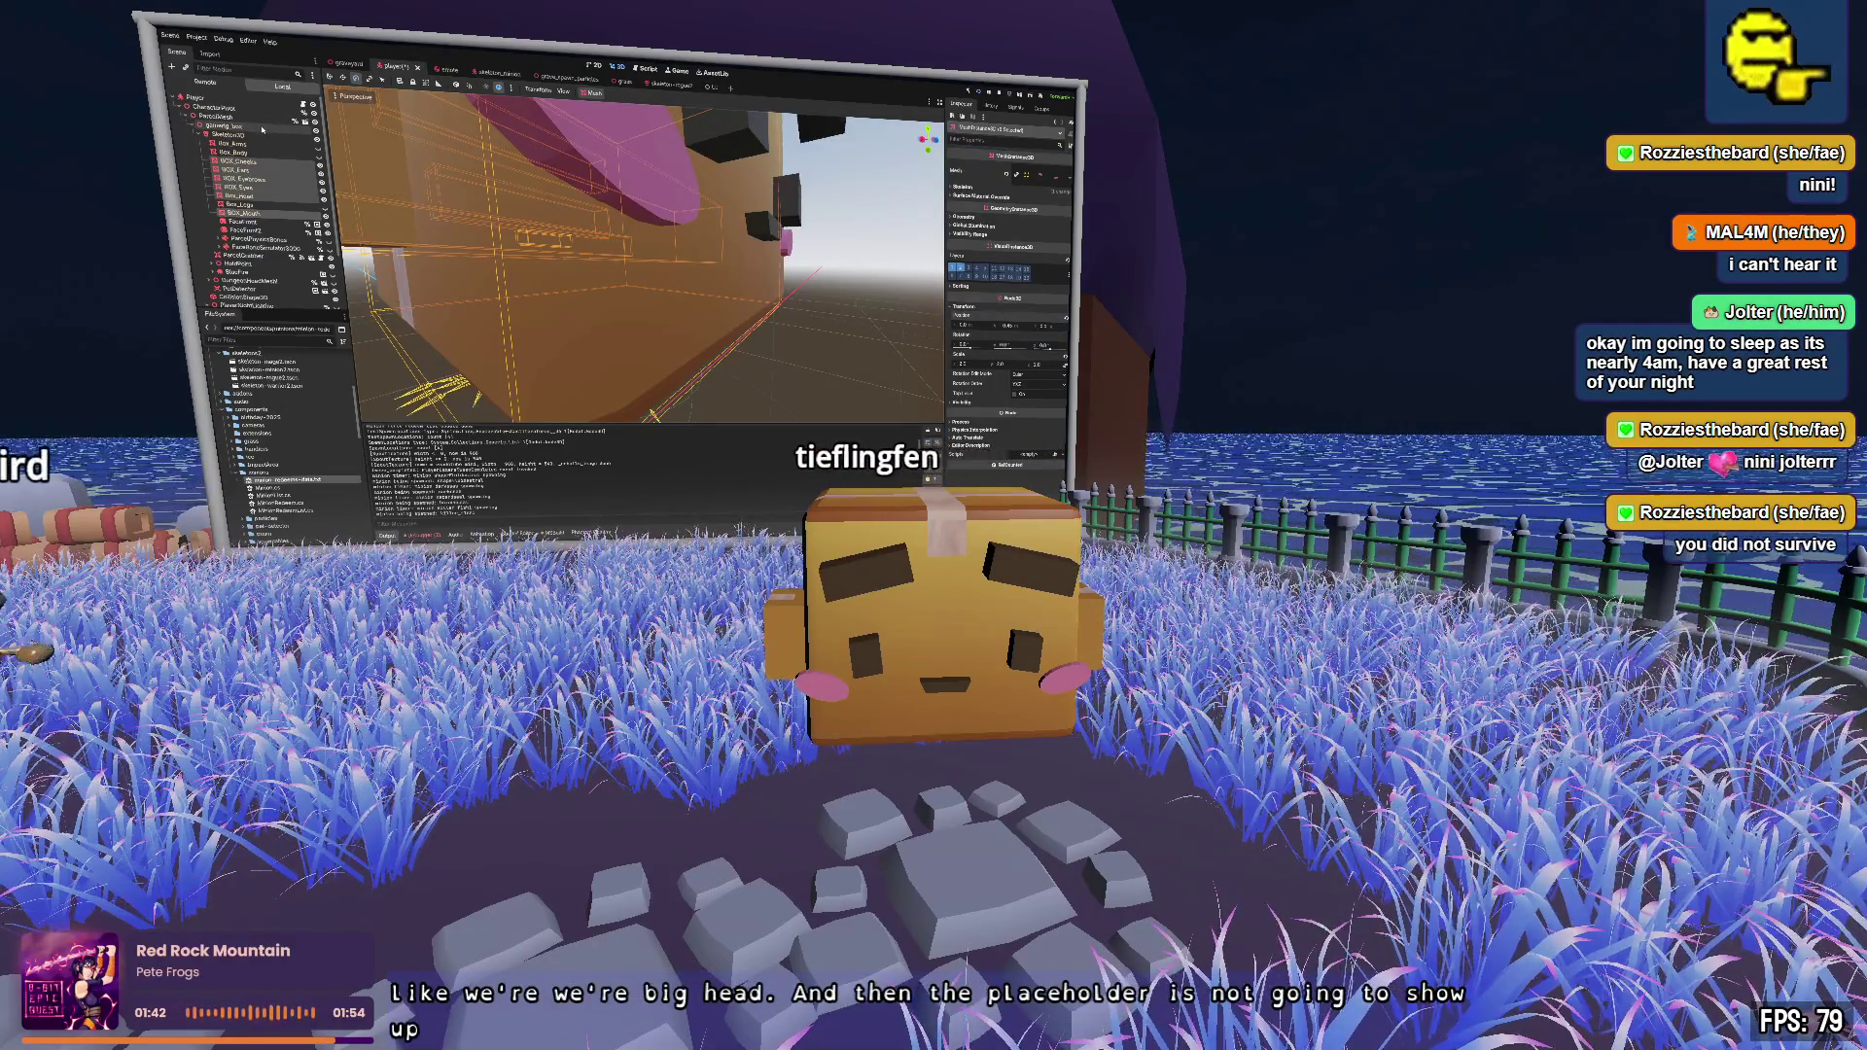
- Select FaceFront2, check FaceFront's uses in the code, and scale the face plane up
left_click(268, 231)
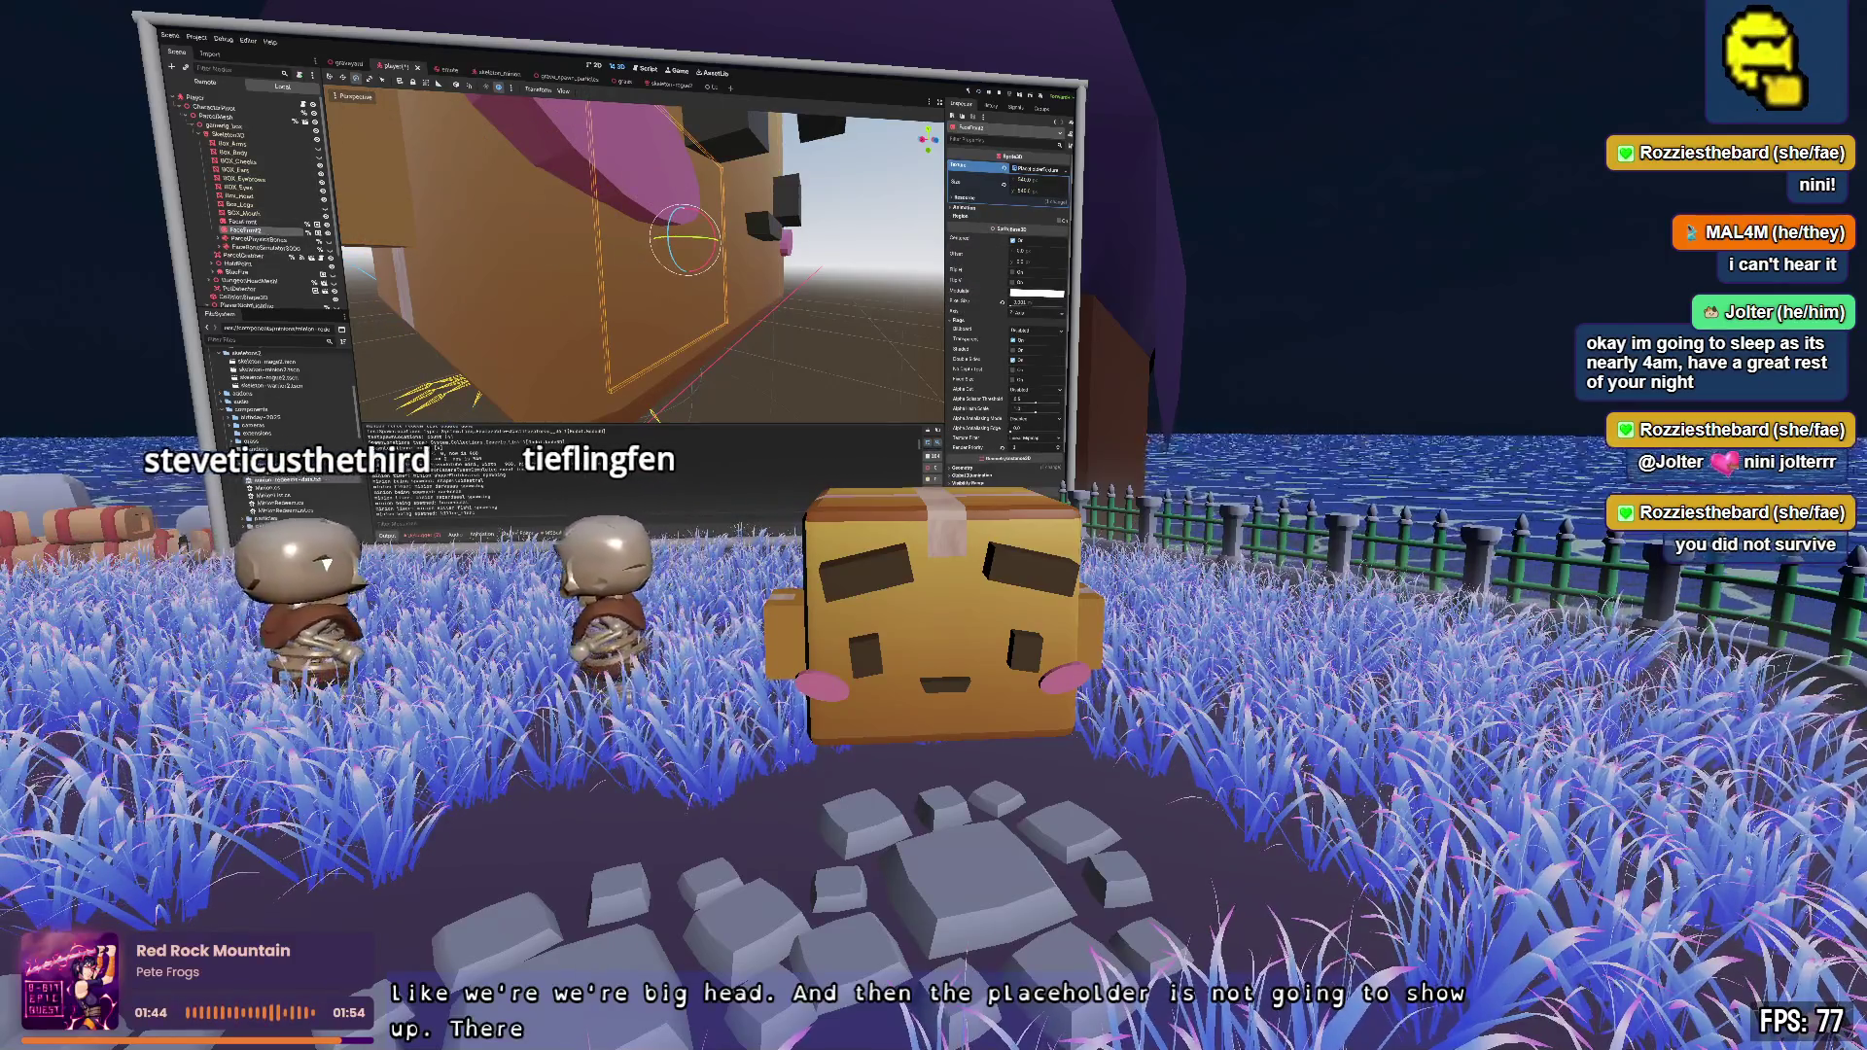
key("alt+Tab")
scroll(567, 329, "up", 1)
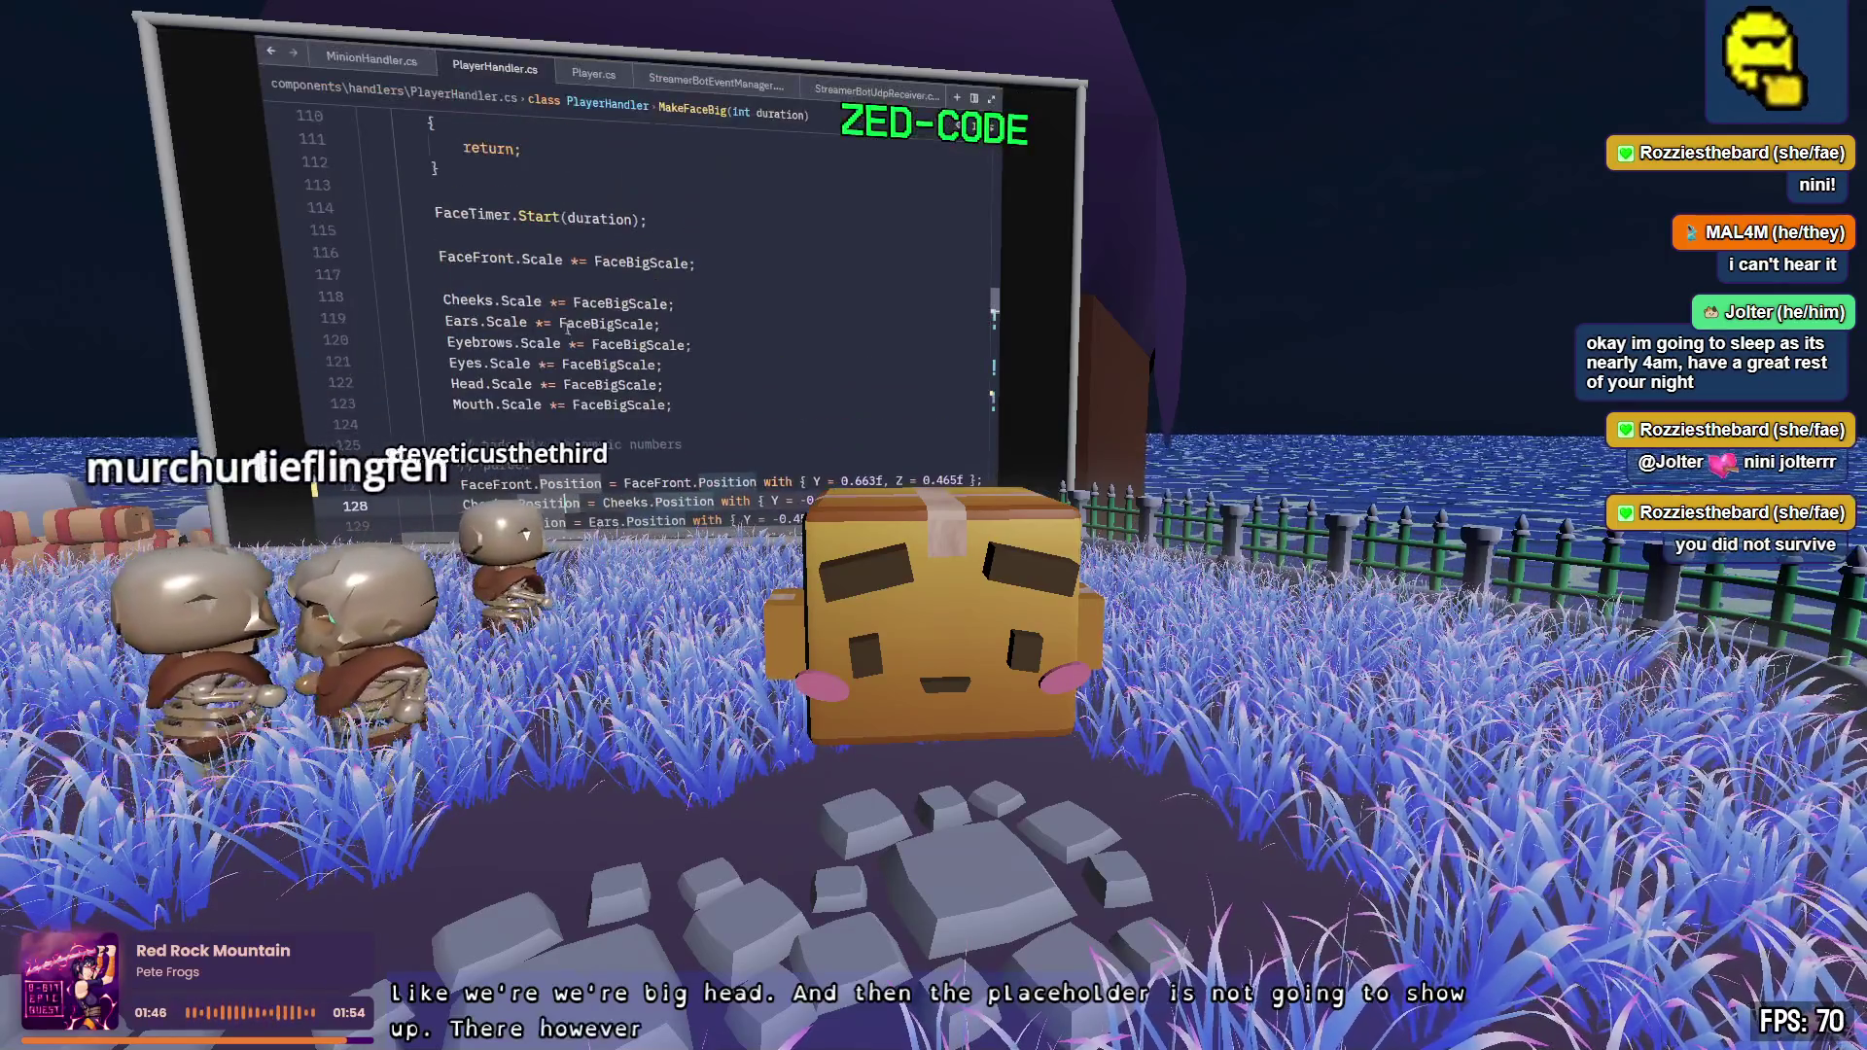
double_click(505, 260)
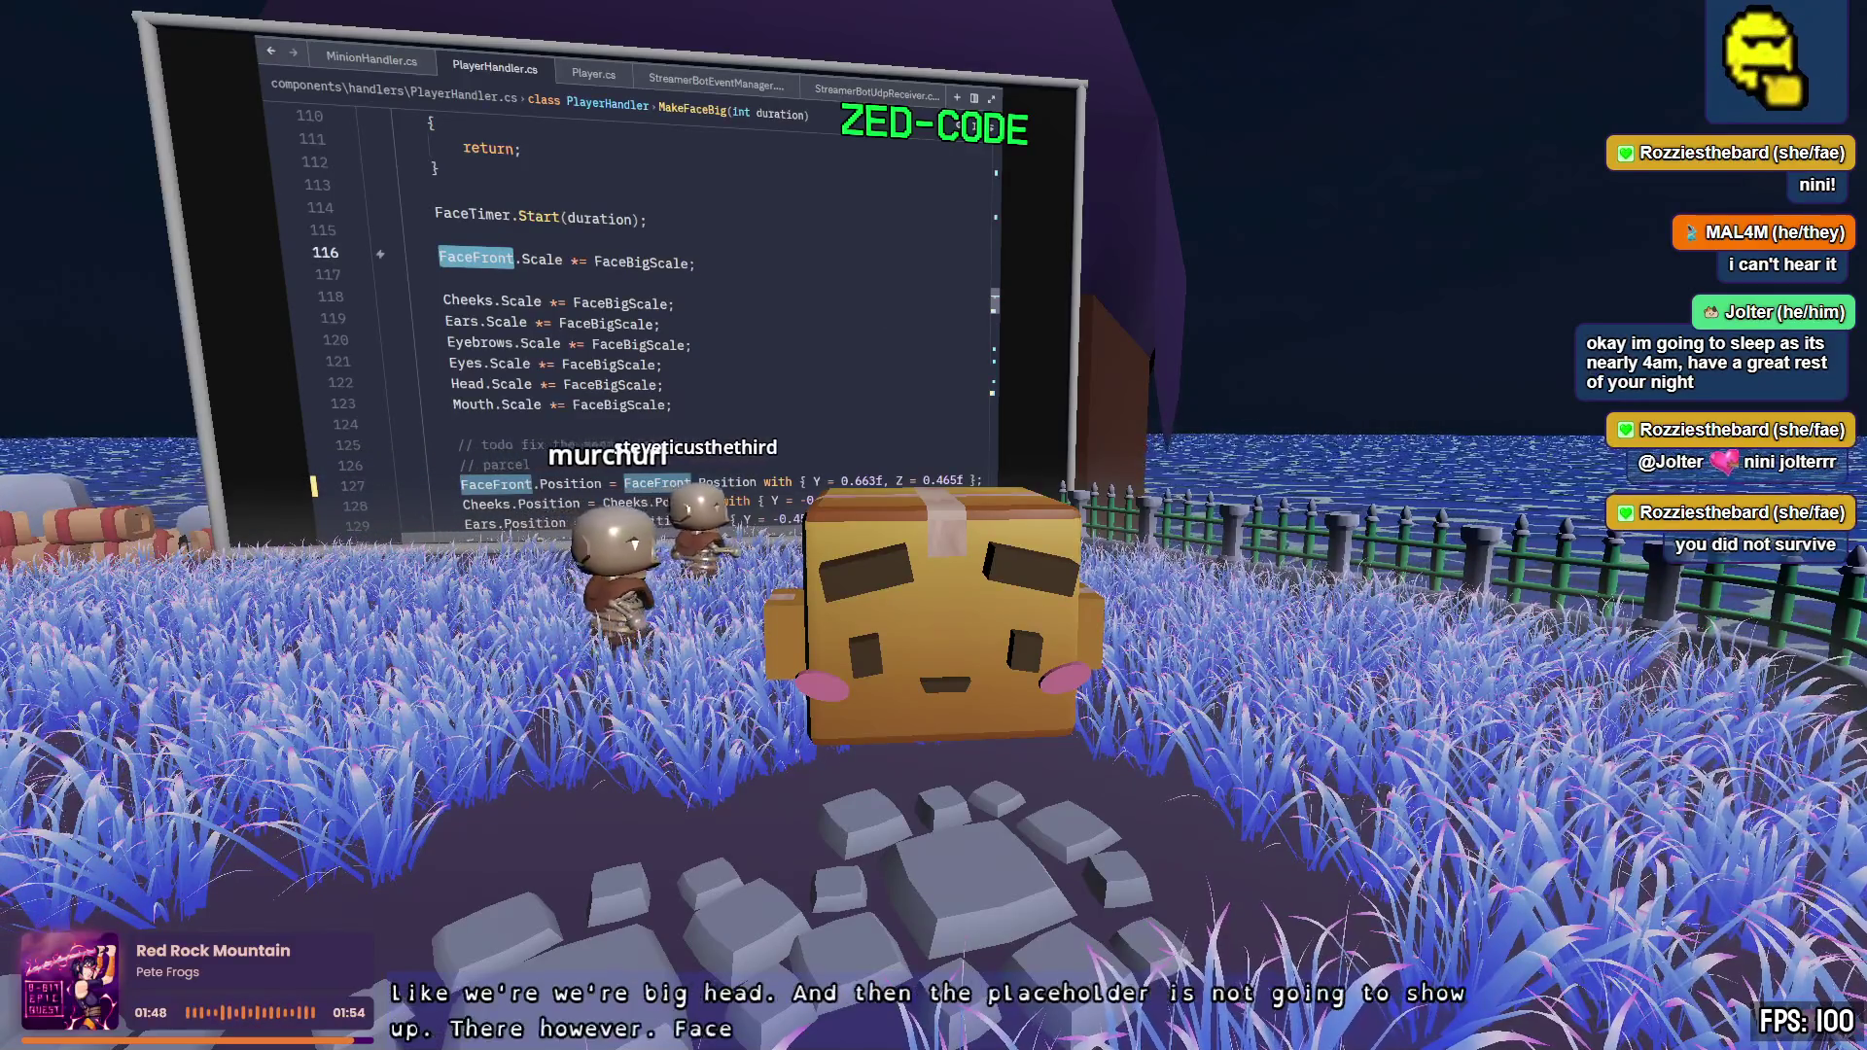
key("alt+Tab")
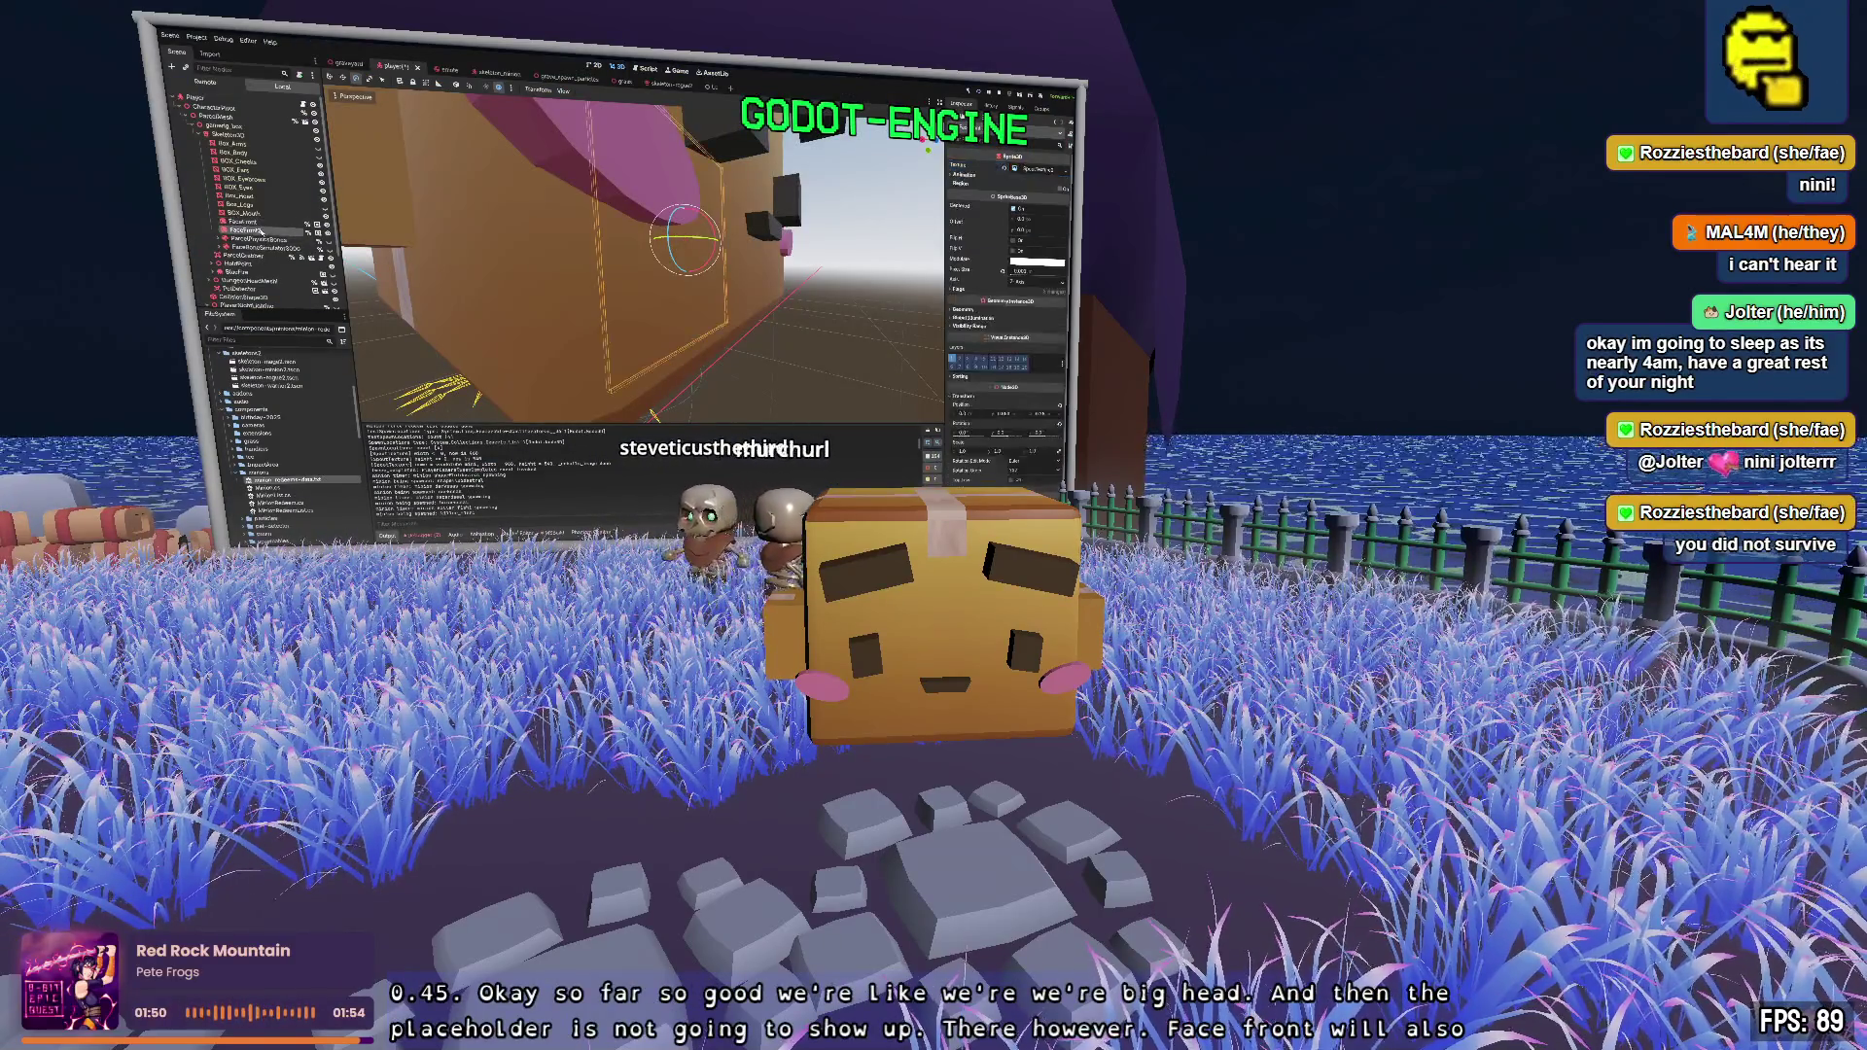
scroll(986, 371, "down", 5)
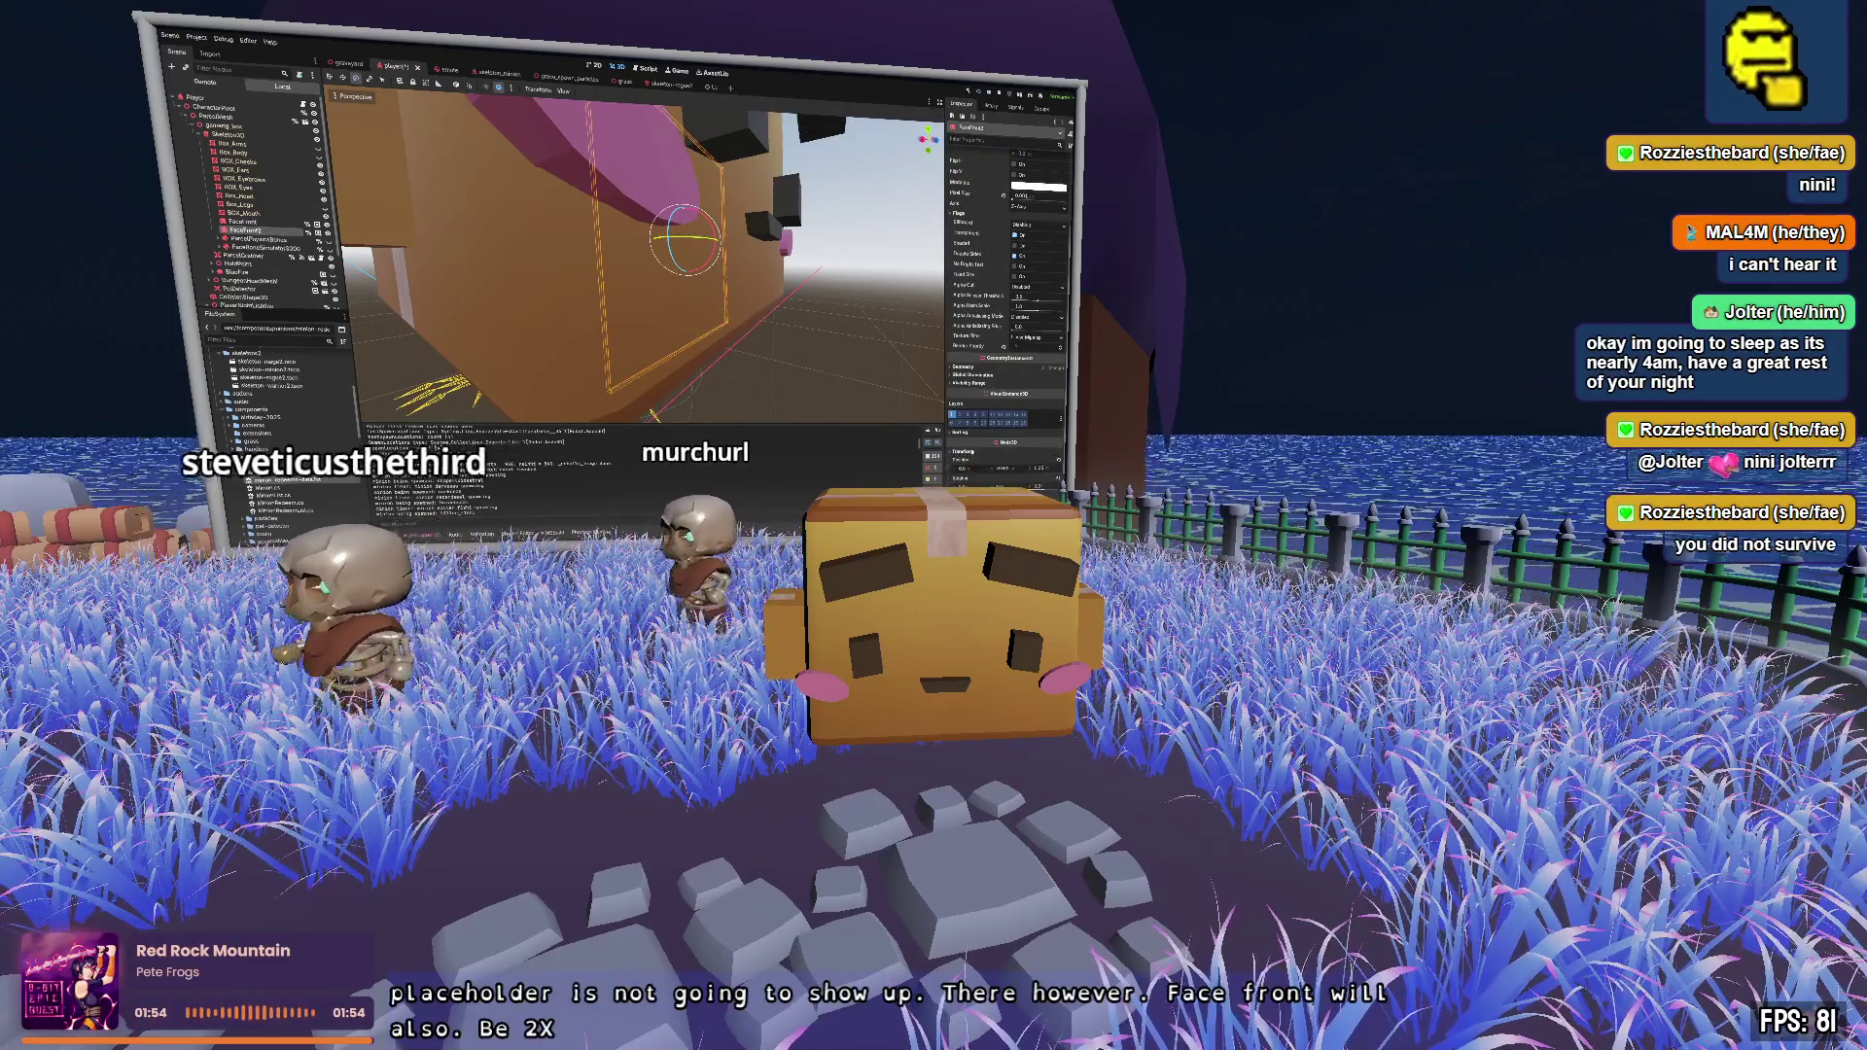
scroll(1008, 311, "down", 3)
left_click_drag(966, 425, 998, 421)
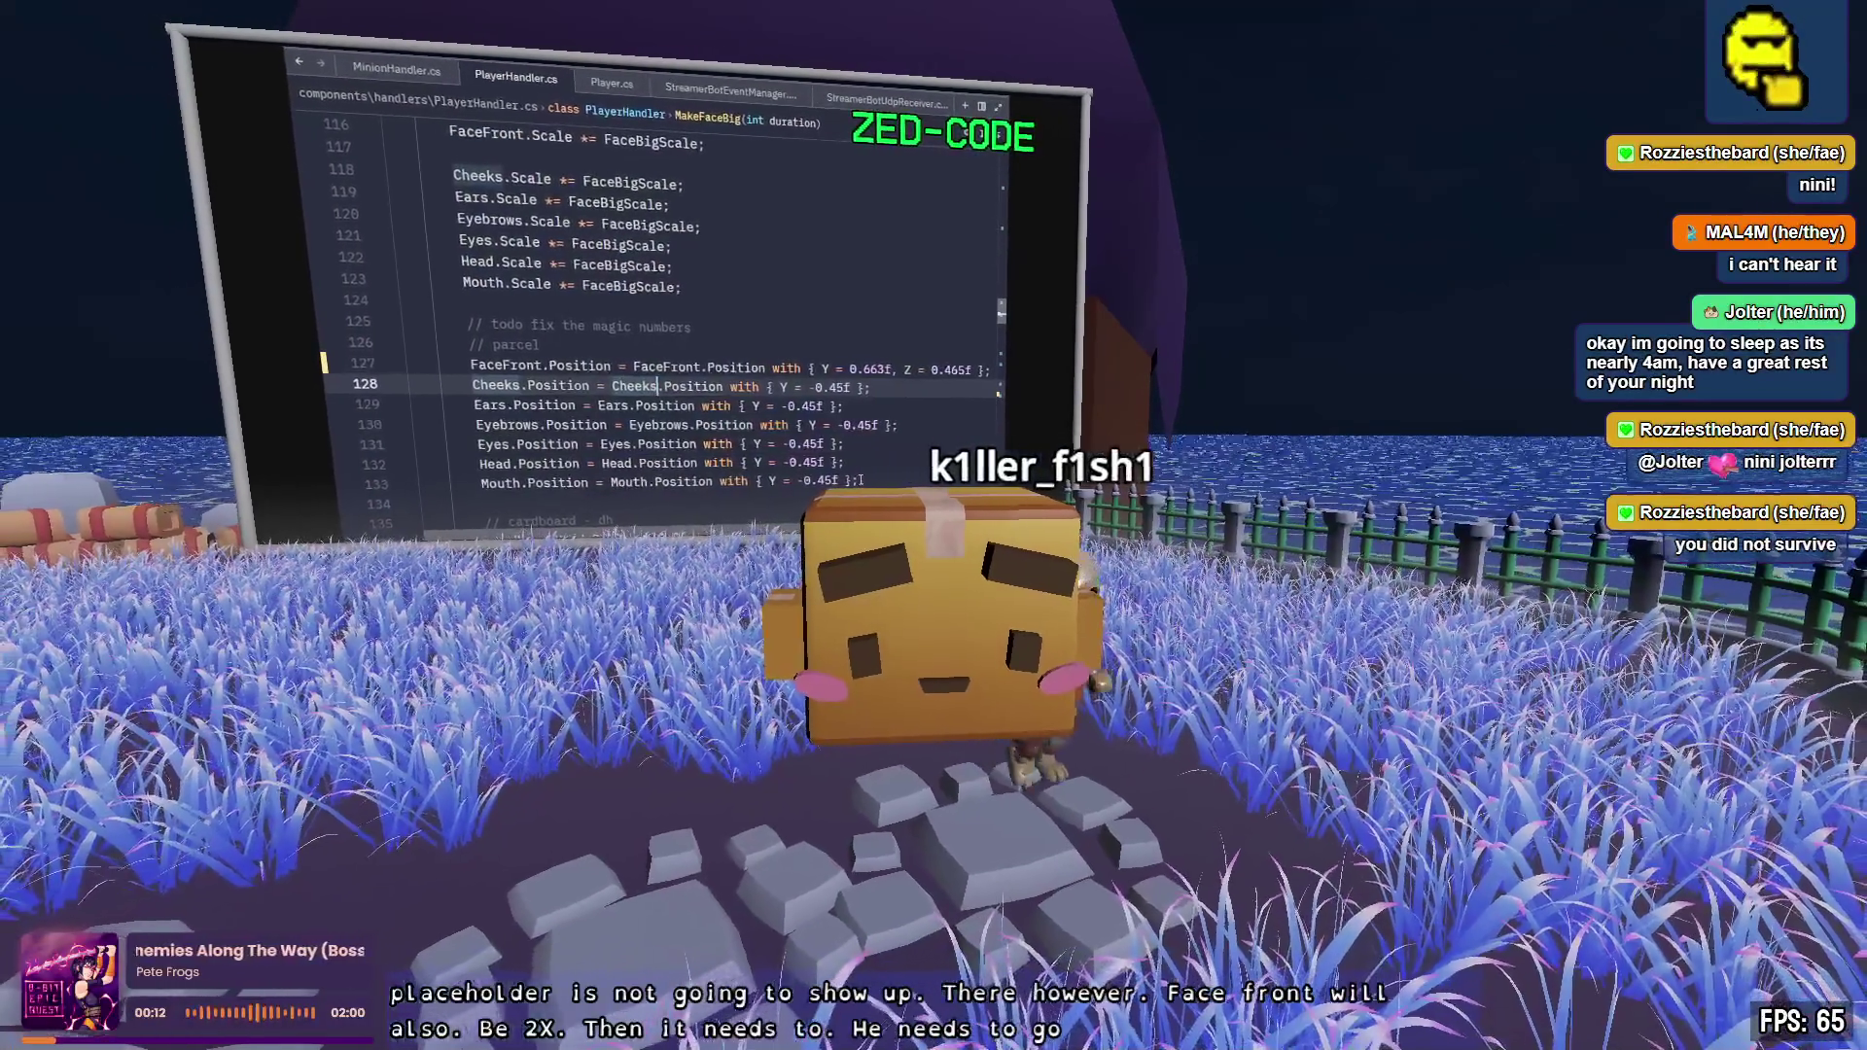
- Compare against the 0.663 Y value, then move the face plane sideways and up by 0.15
double_click(877, 370)
left_click_drag(850, 370, 889, 370)
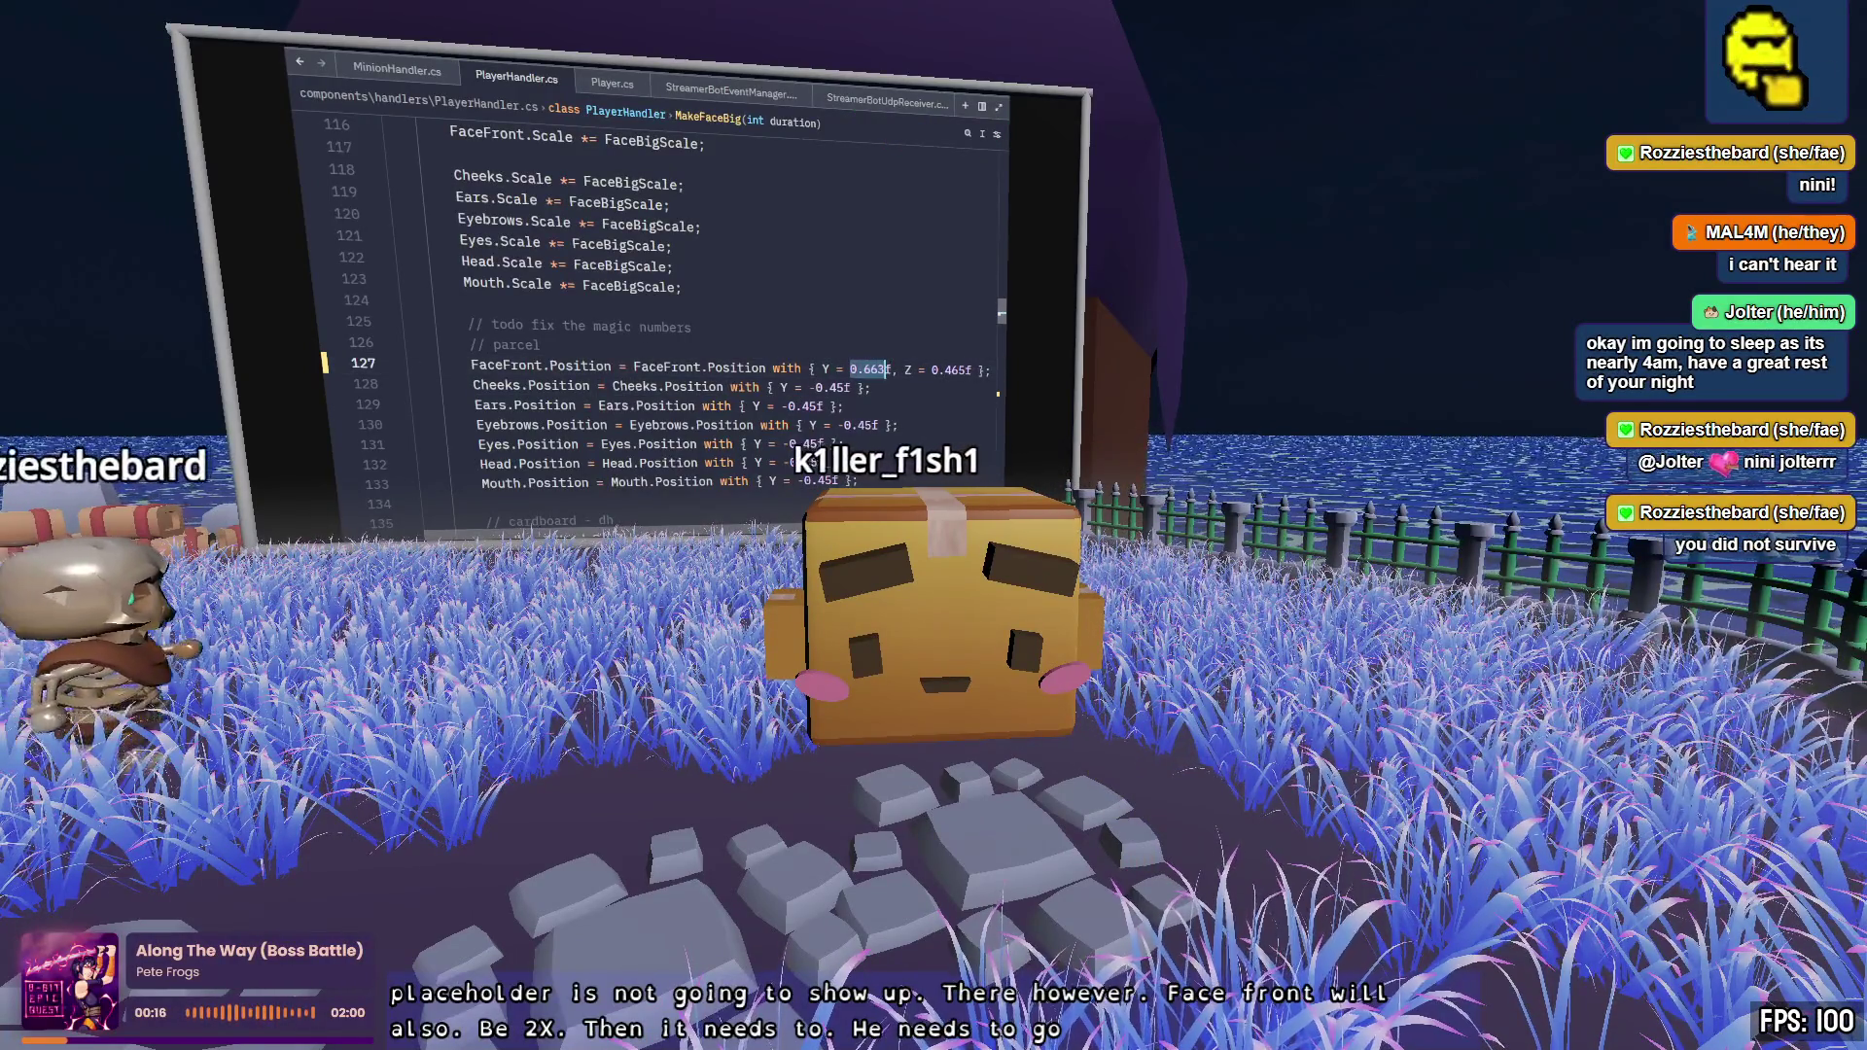
key("alt+Tab")
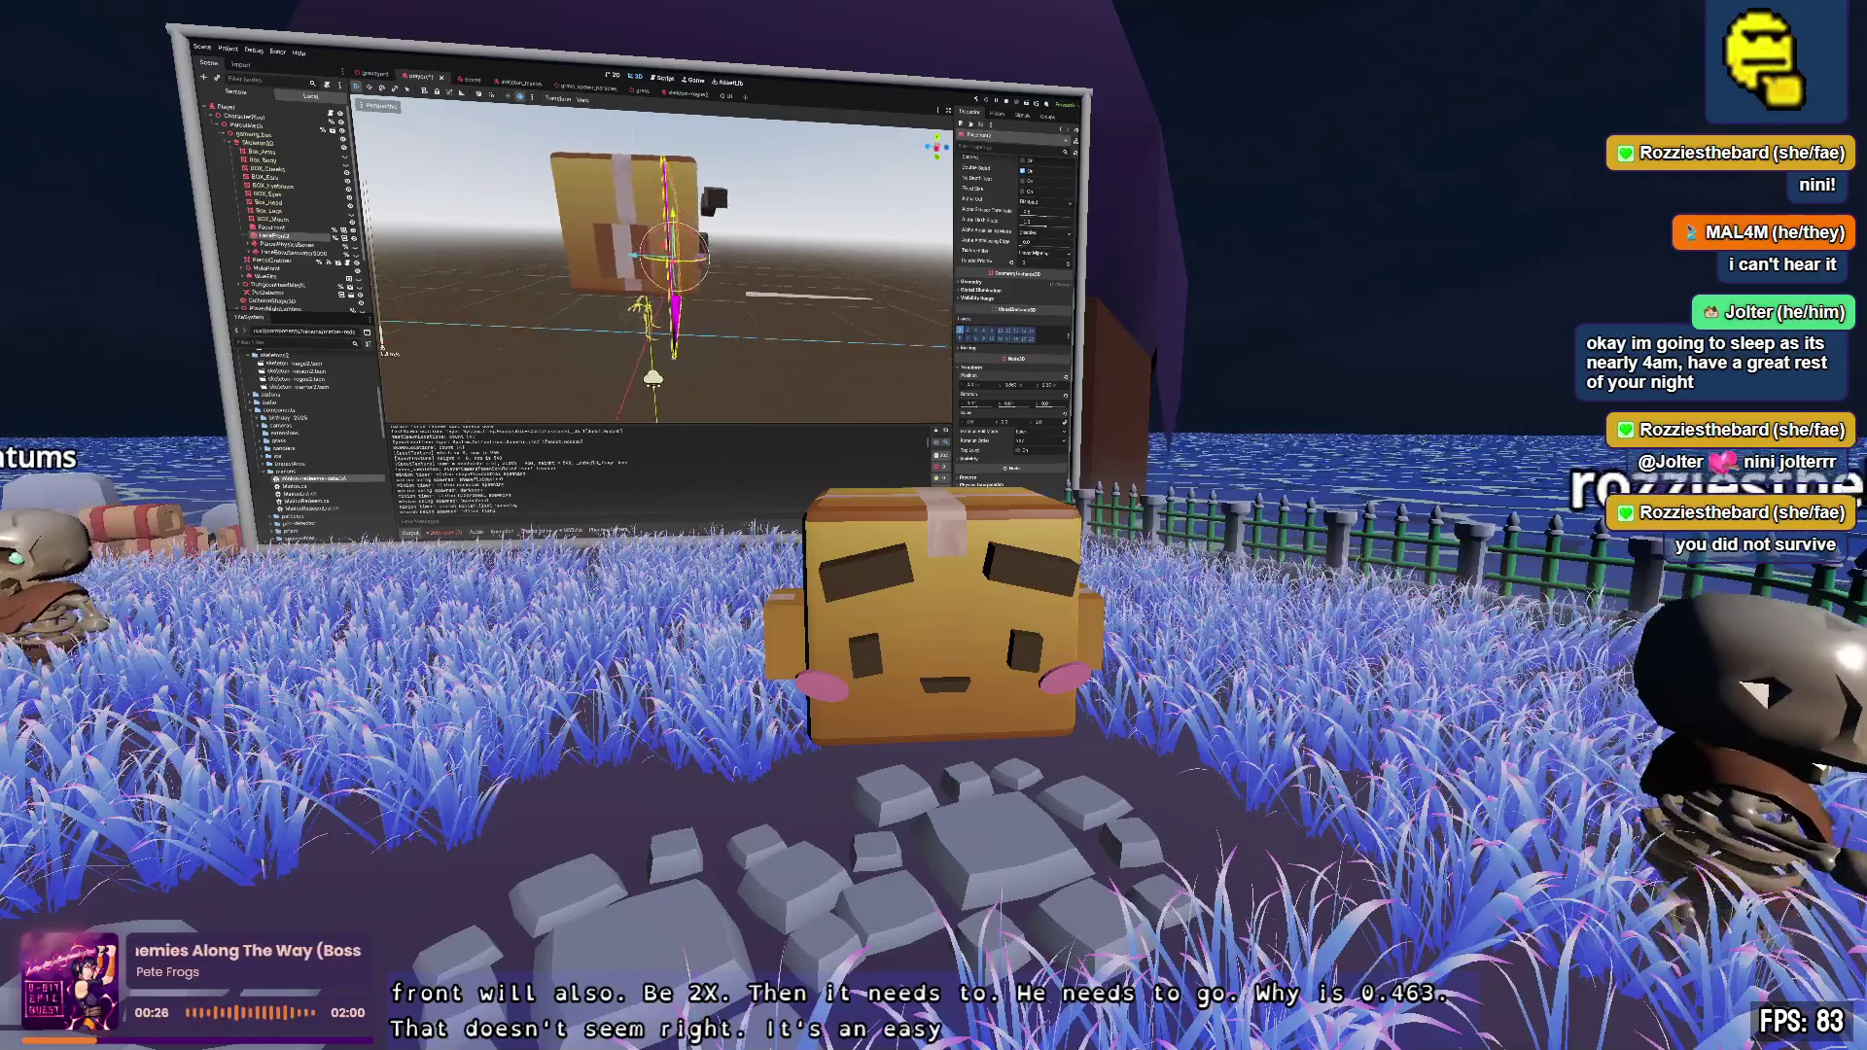
mouse_move(610, 251)
left_mouse_down()
mouse_move(634, 255)
mouse_move(614, 255)
left_mouse_up()
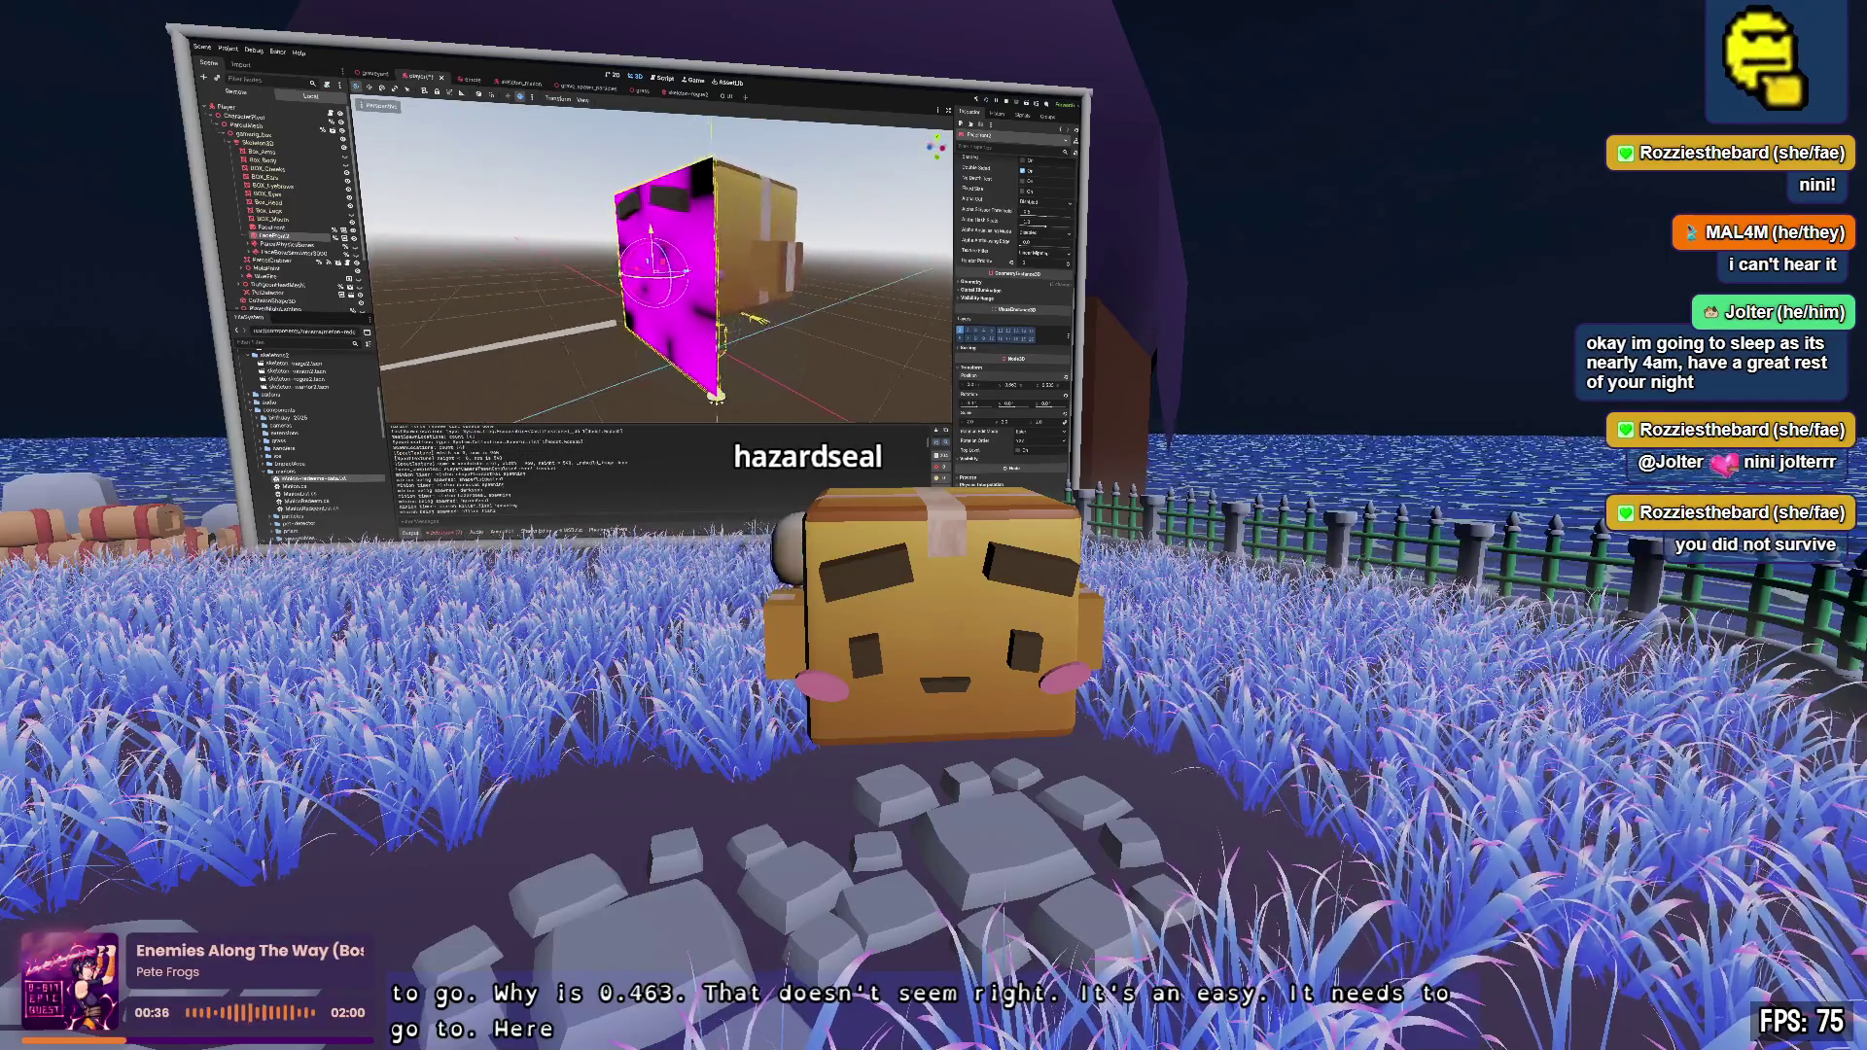
left_click_drag(623, 221, 616, 185)
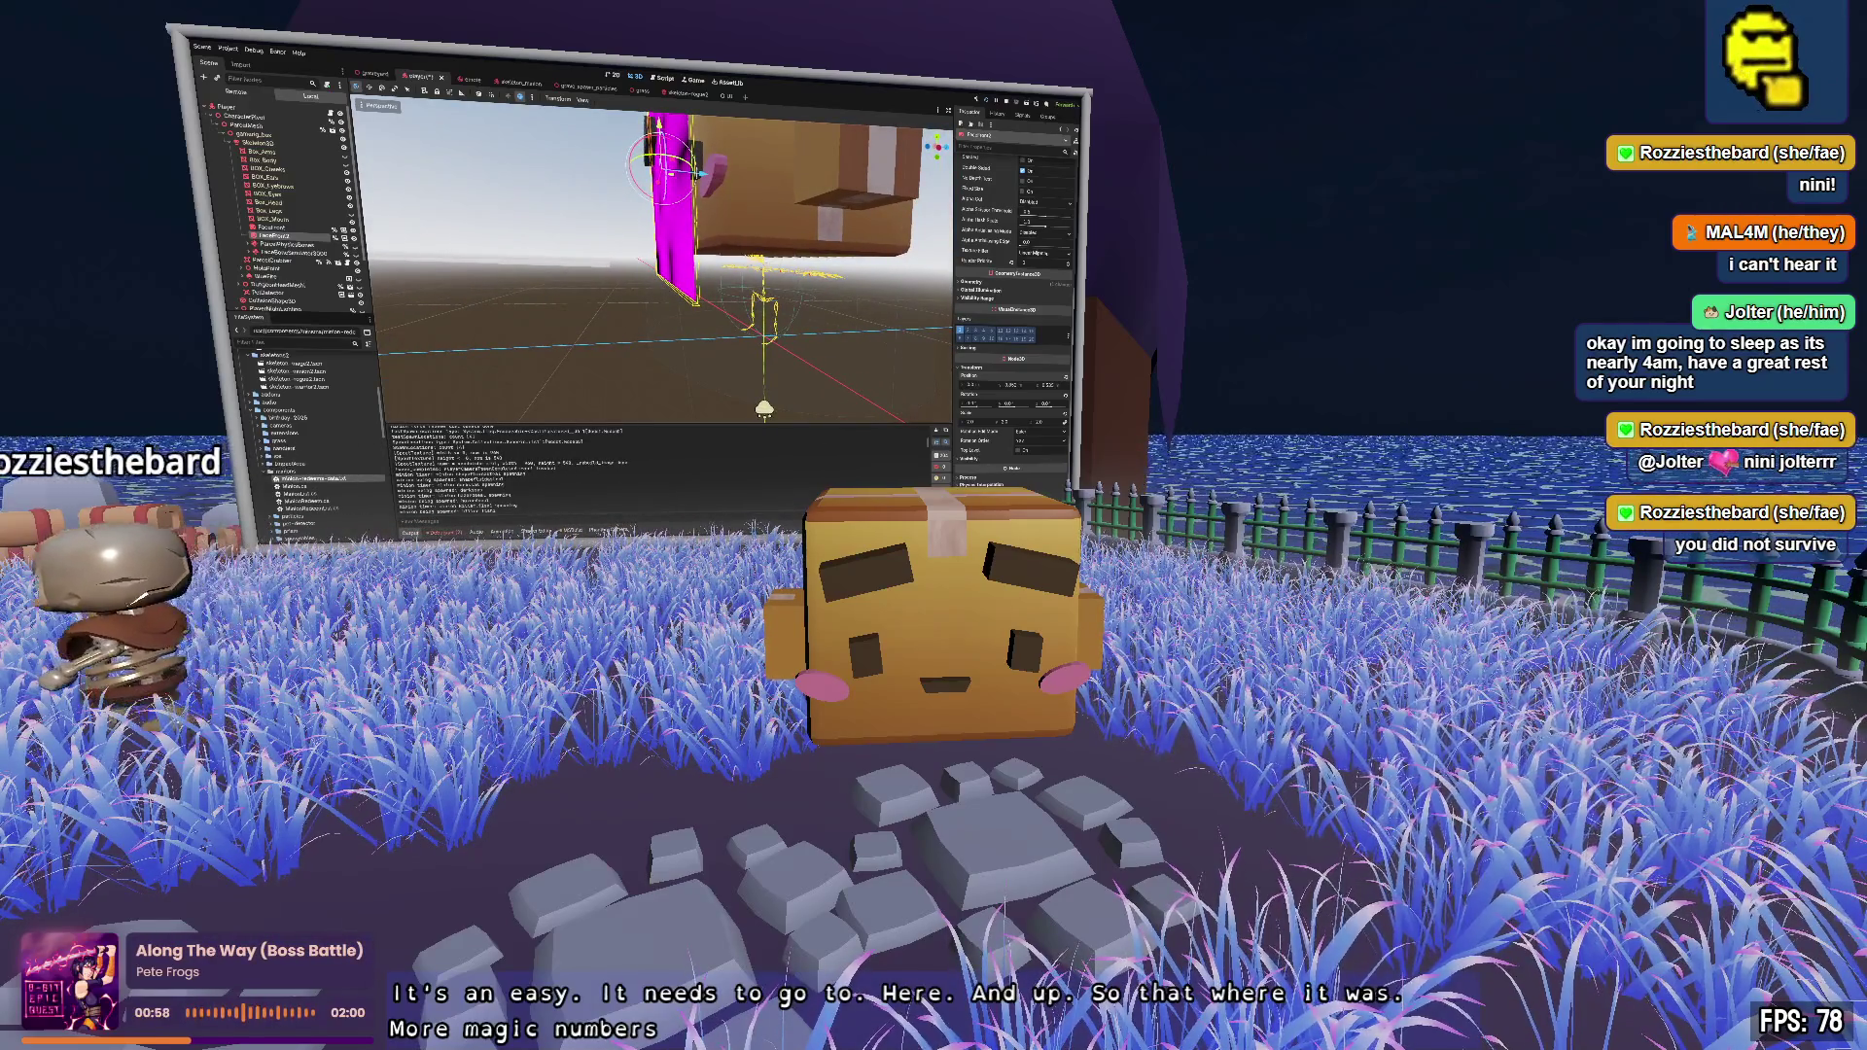
key("alt+Tab")
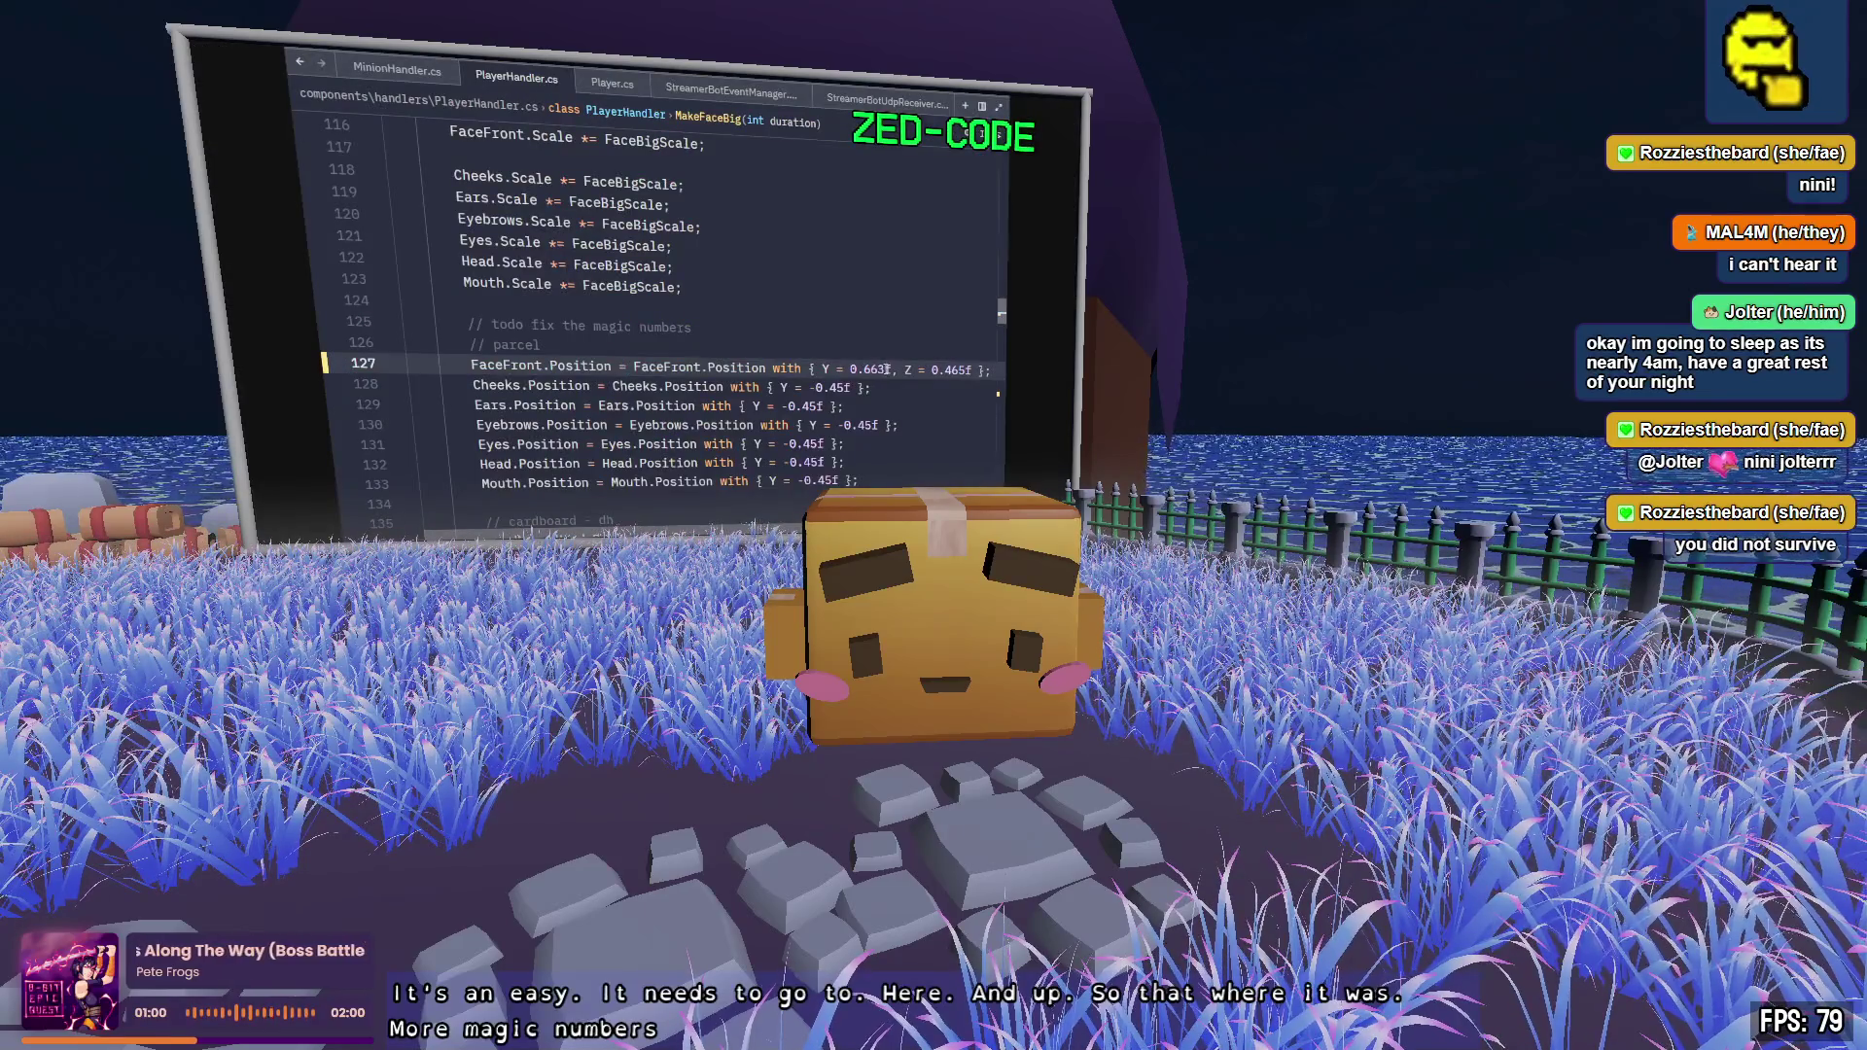
- Replace 0.663f with 0.852f and 0.465f with 0.535f on line 127, then save
left_click(856, 369)
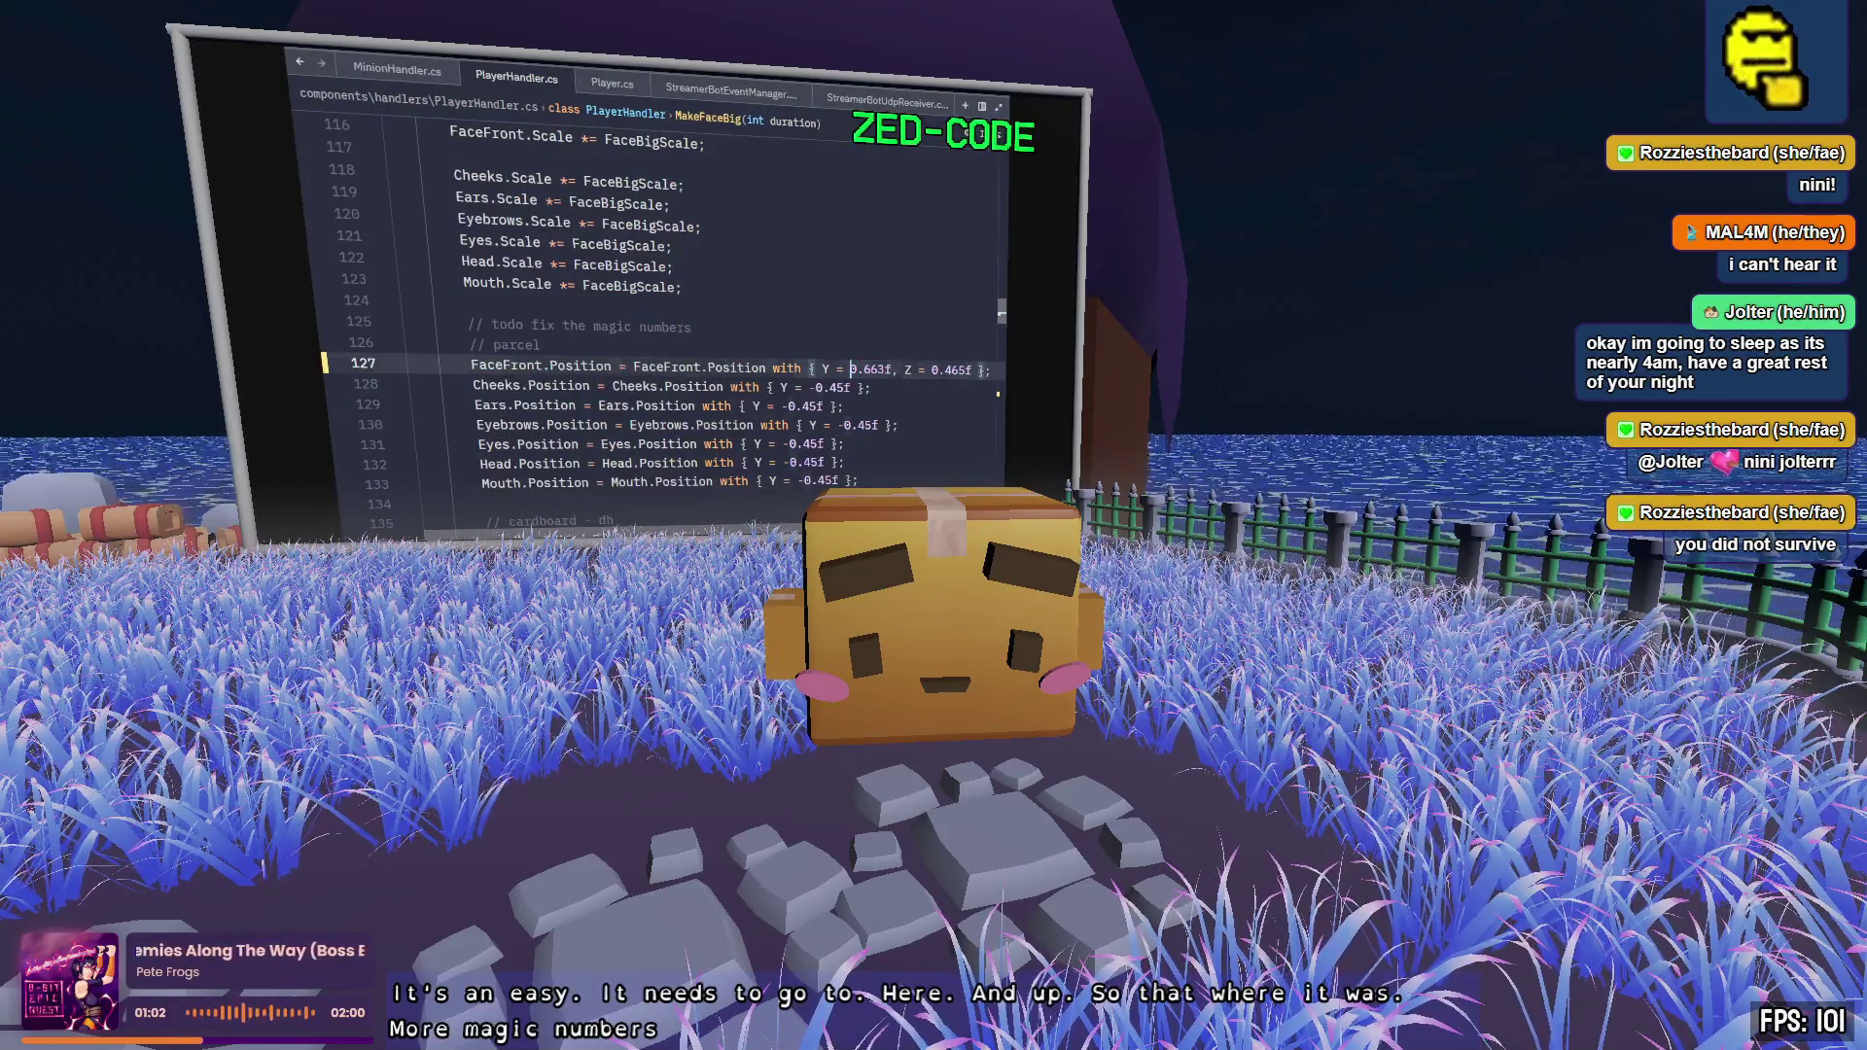
type("852")
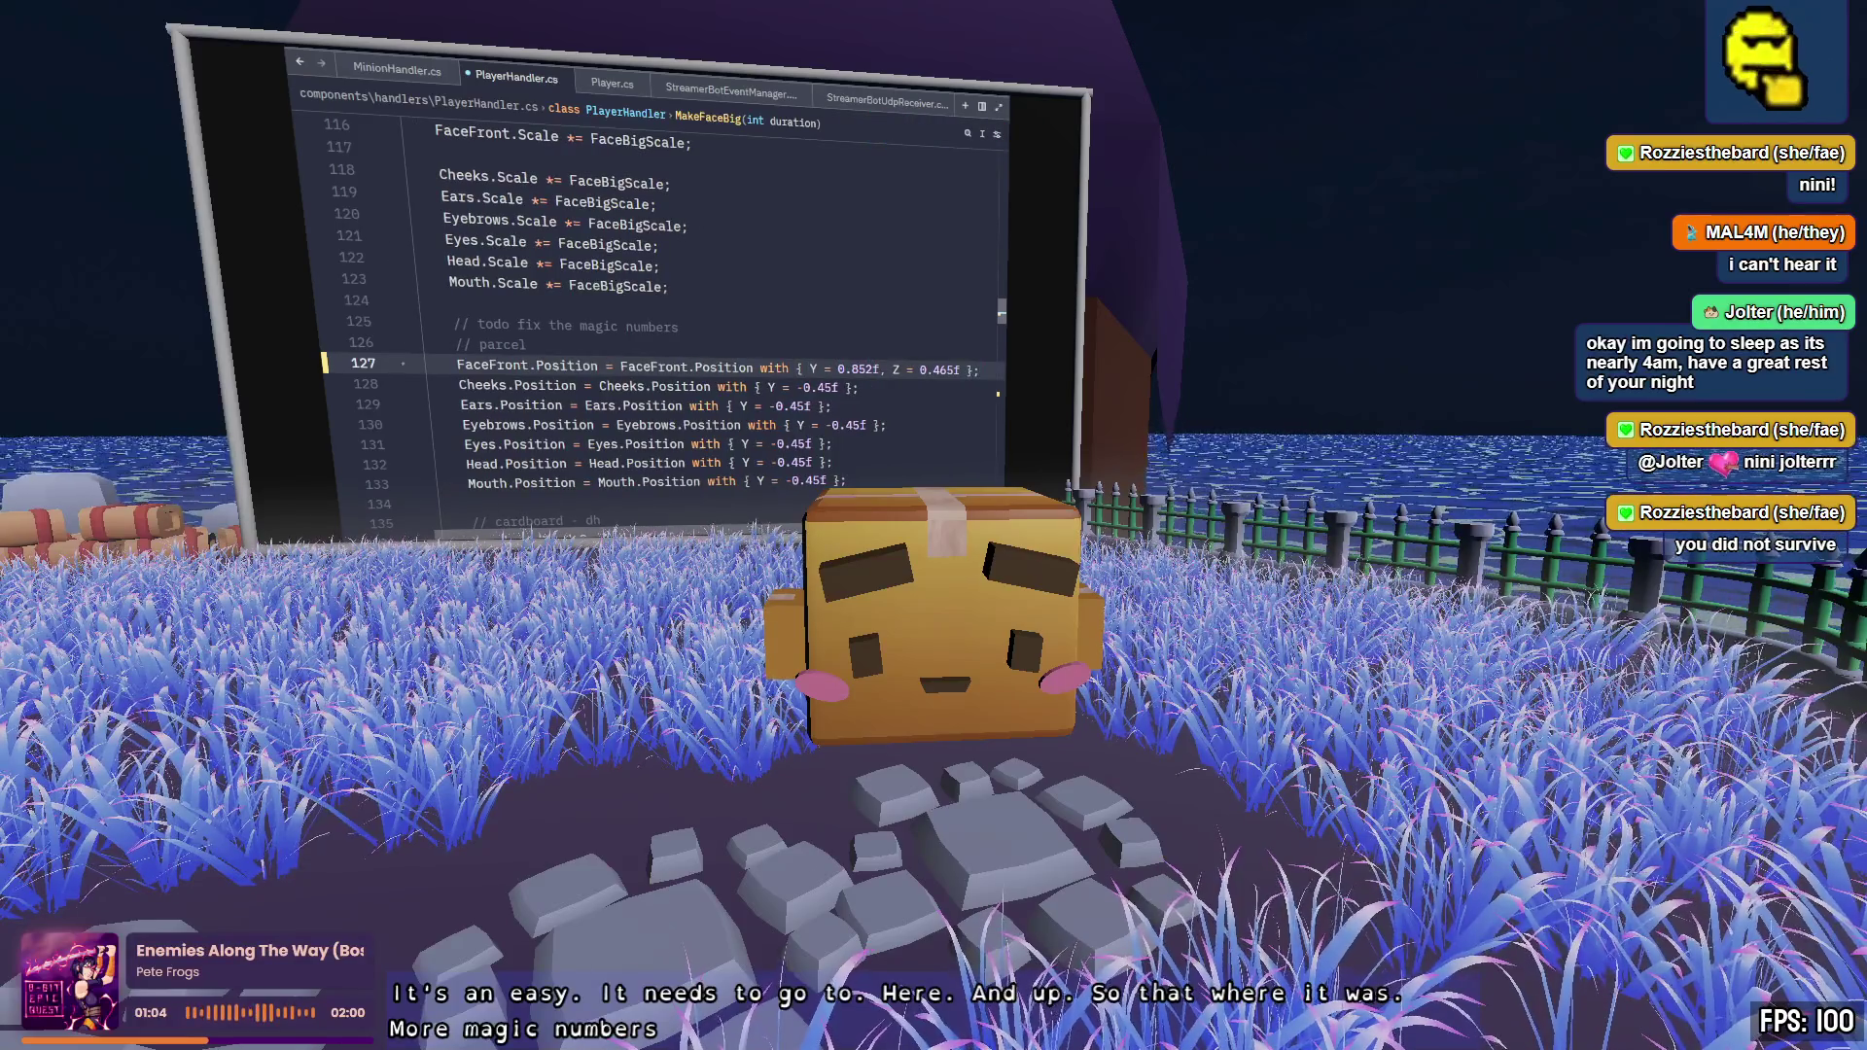
double_click(951, 374)
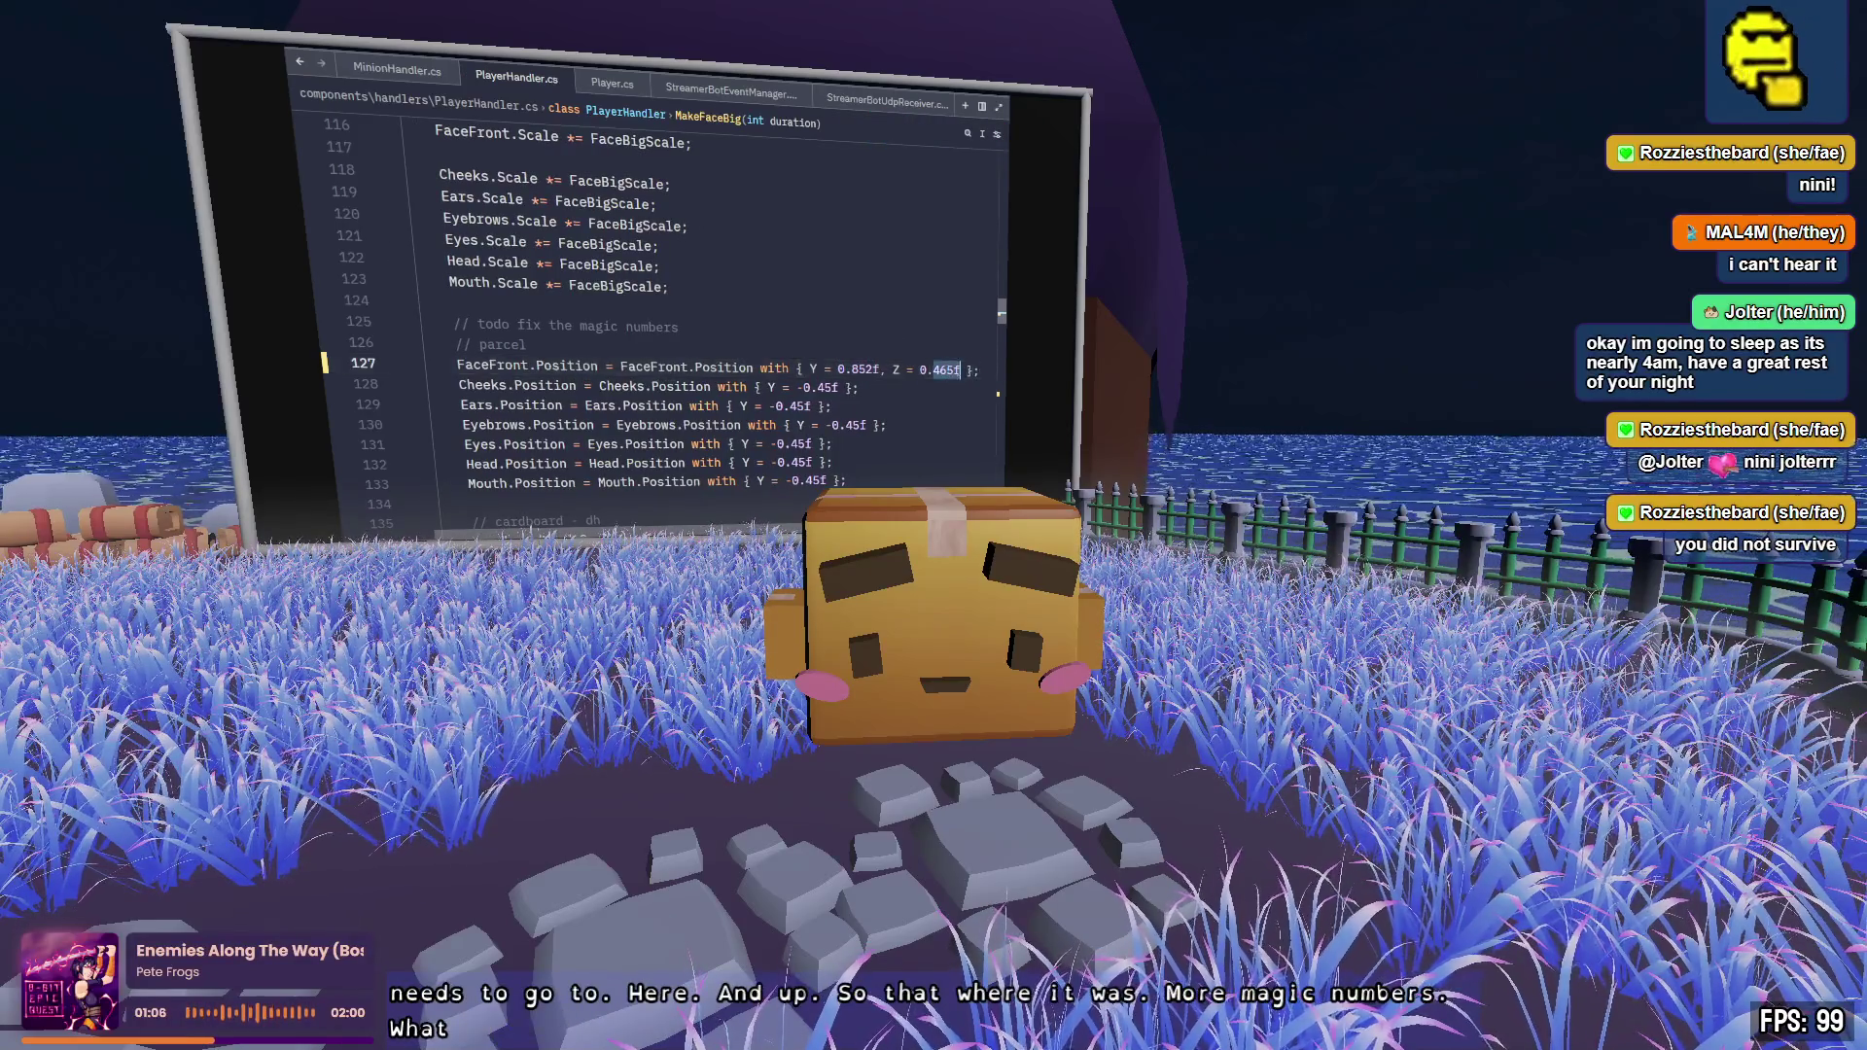
type("535f")
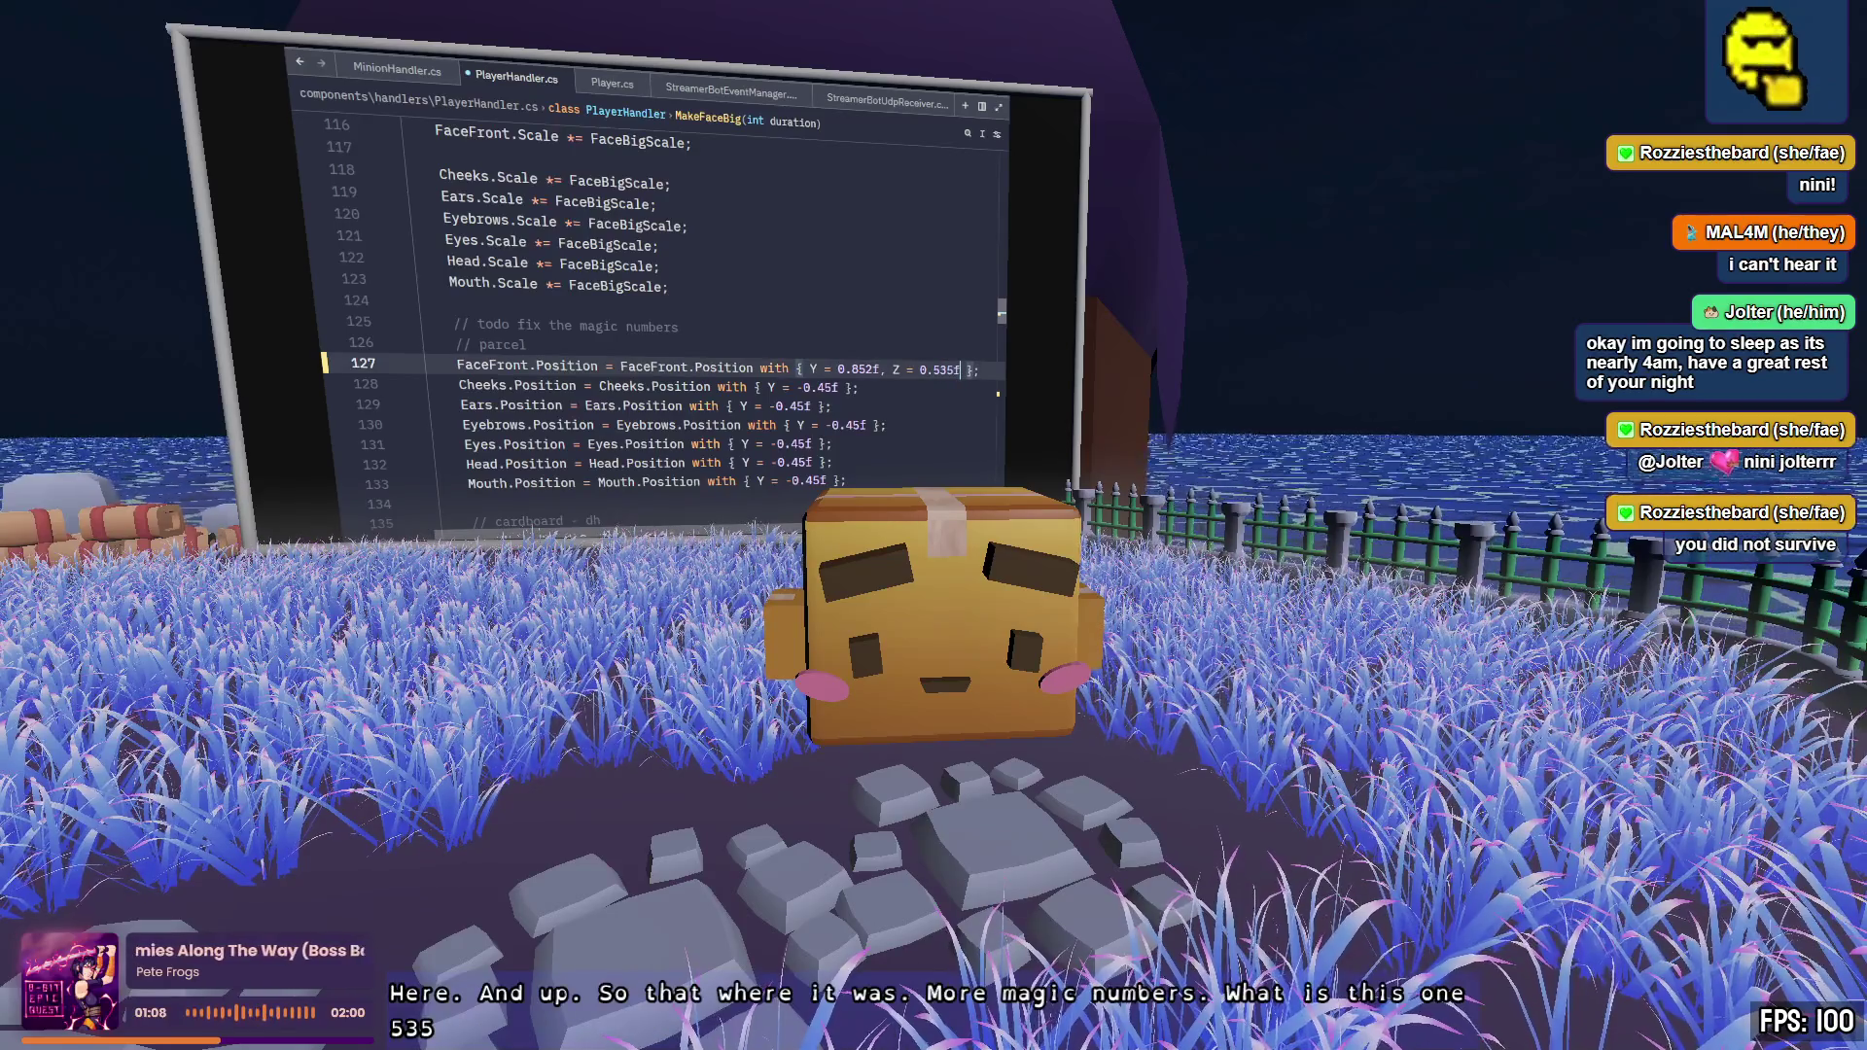
key("ctrl+s")
scroll(752, 333, "up", 5)
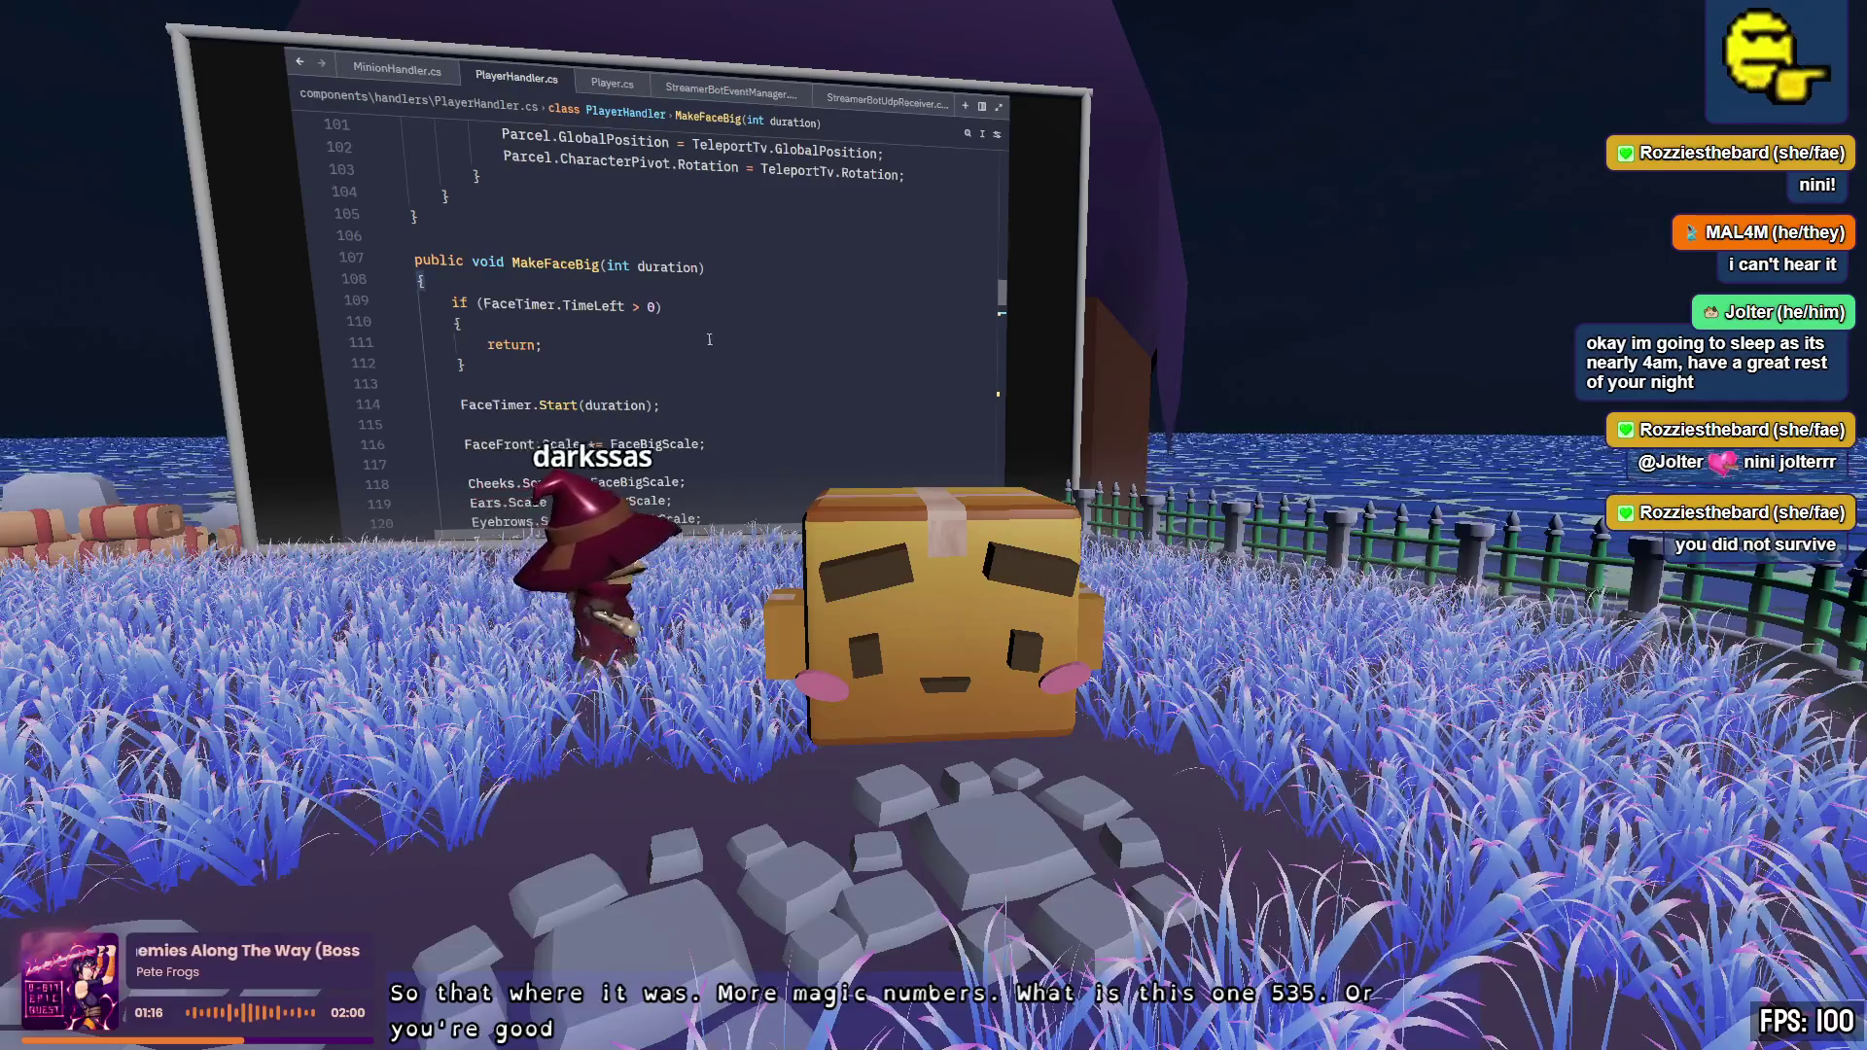
left_click(720, 338)
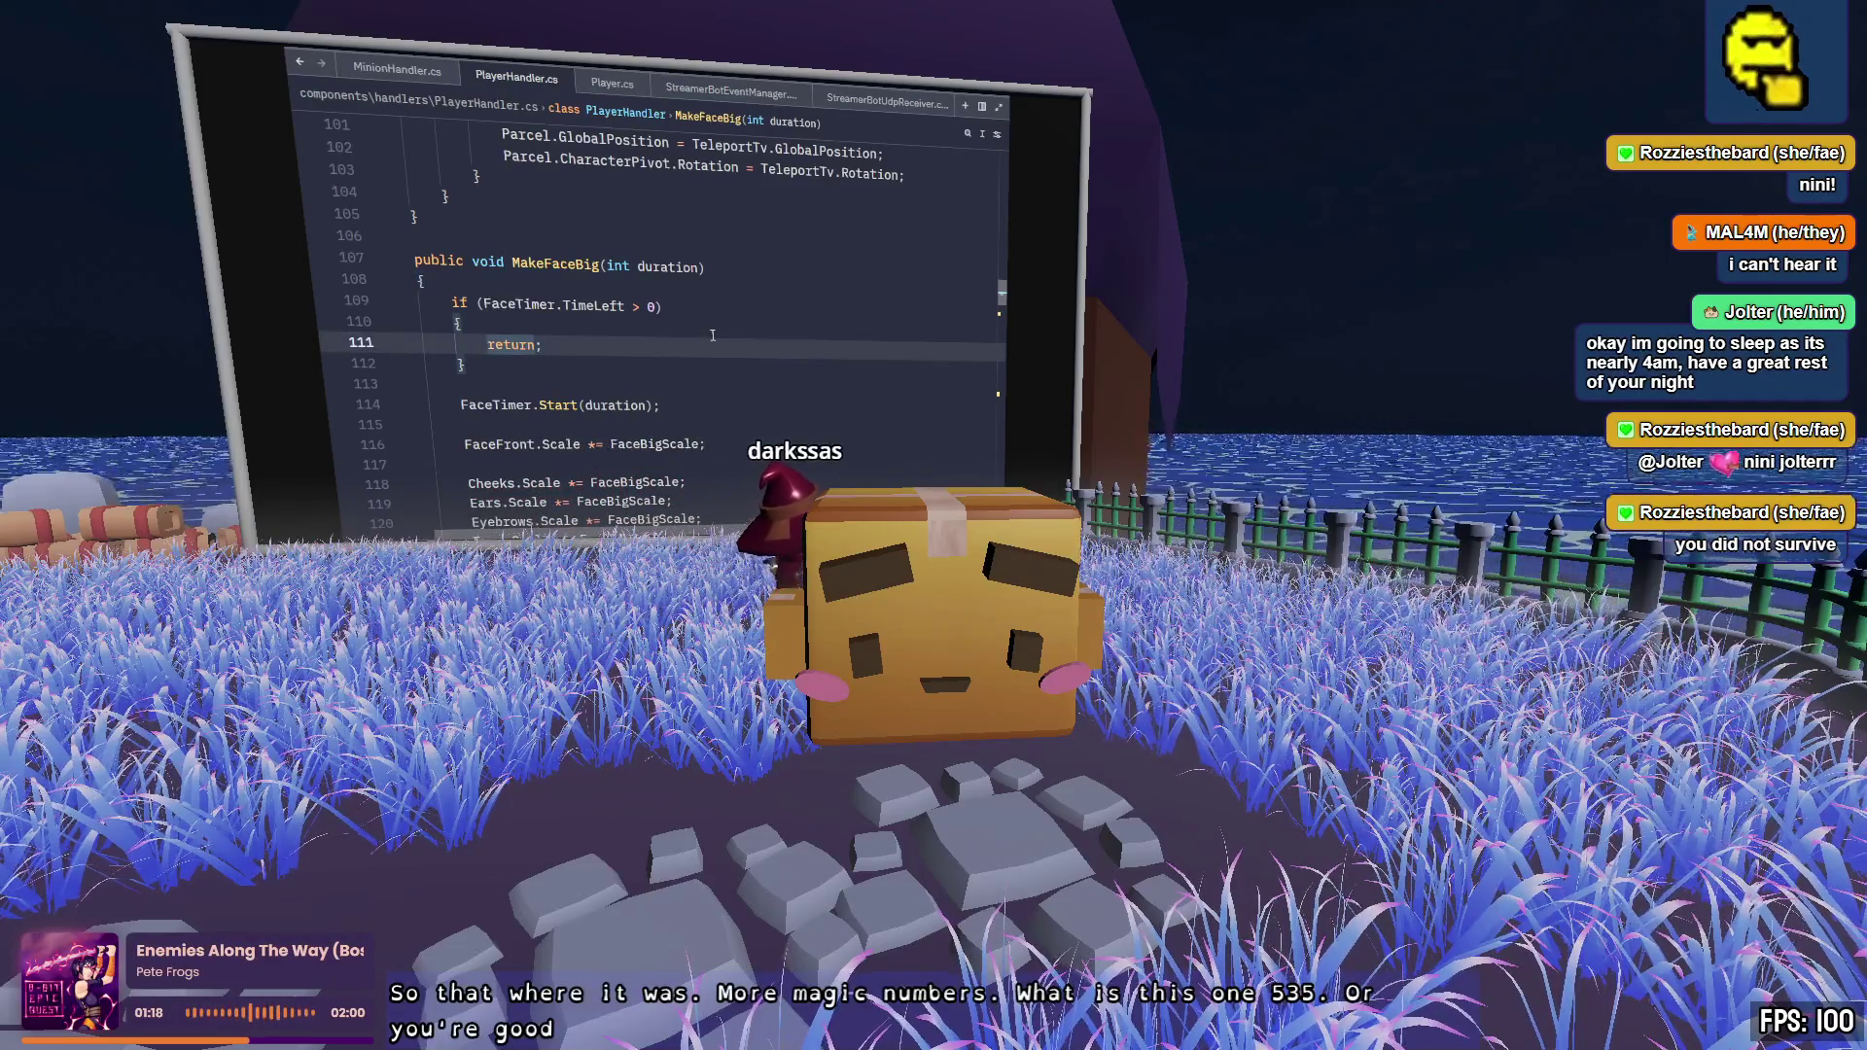
scroll(715, 336, "down", 9)
scroll(722, 335, "down", 6)
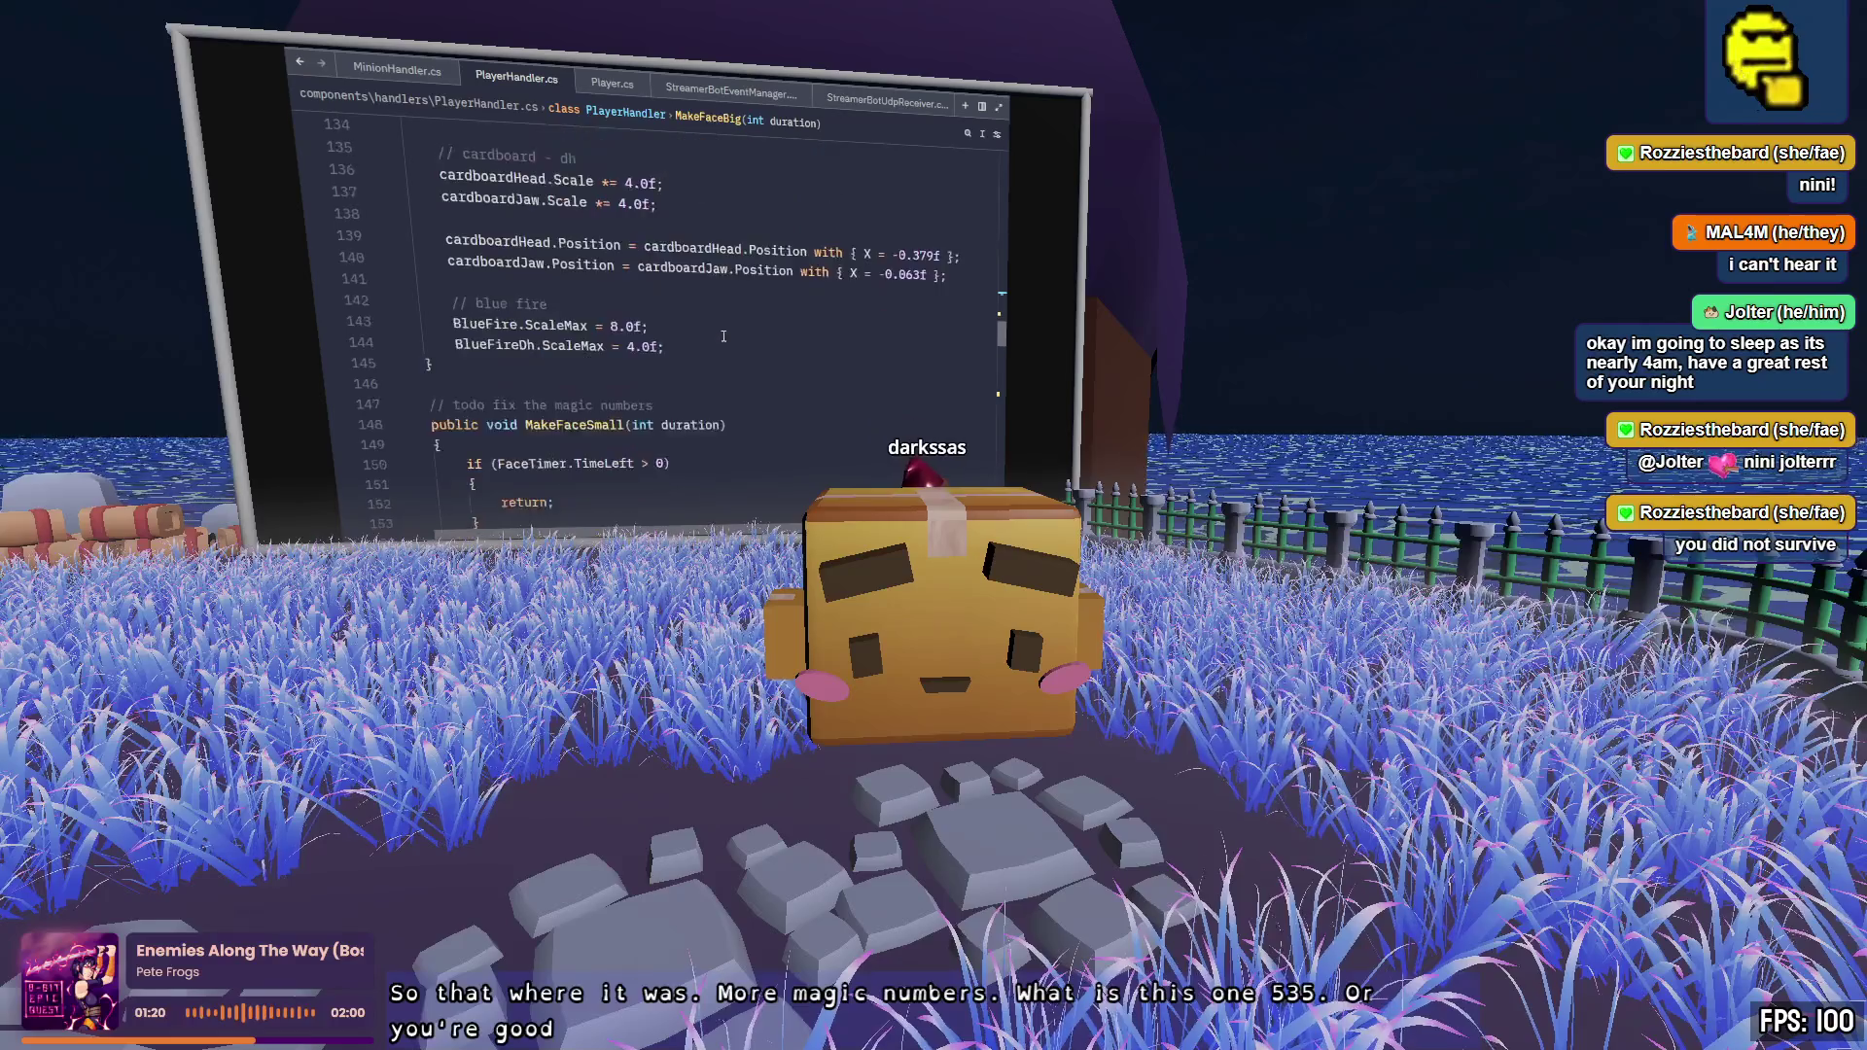
scroll(727, 334, "down", 3)
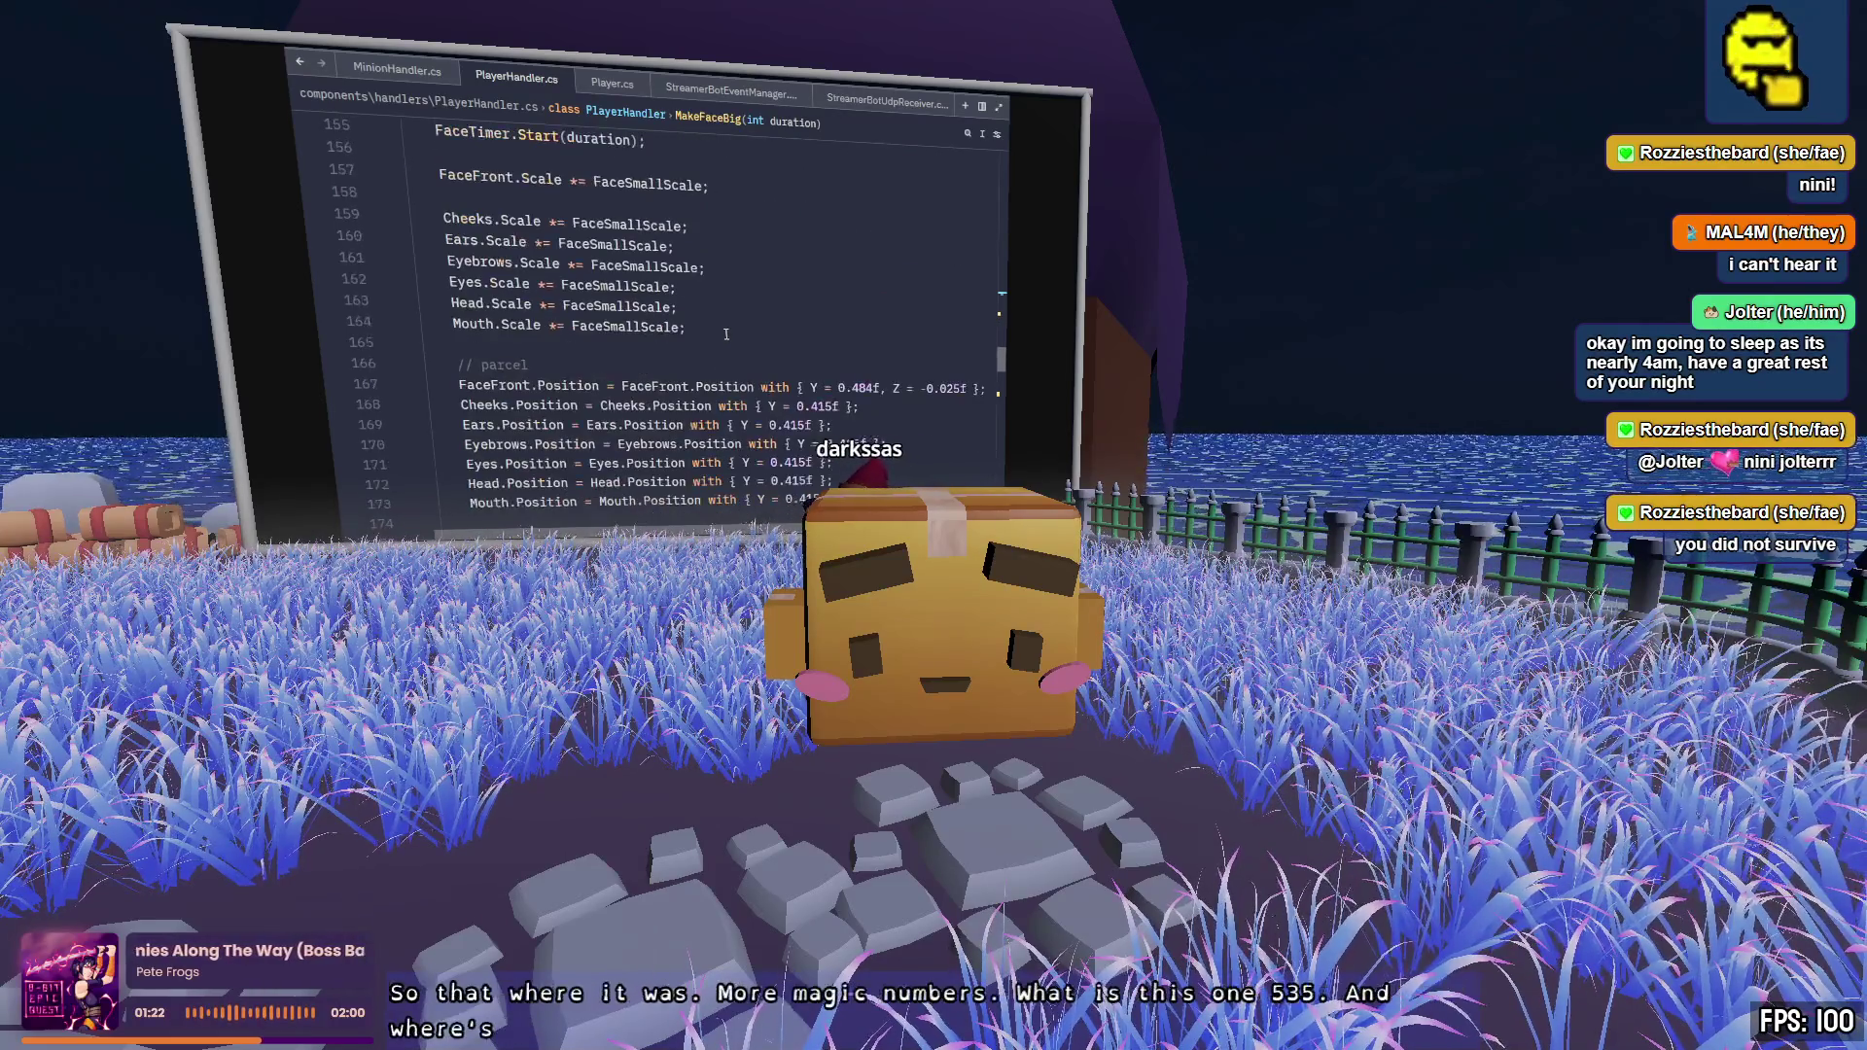
scroll(726, 334, "down", 4)
scroll(727, 334, "down", 2)
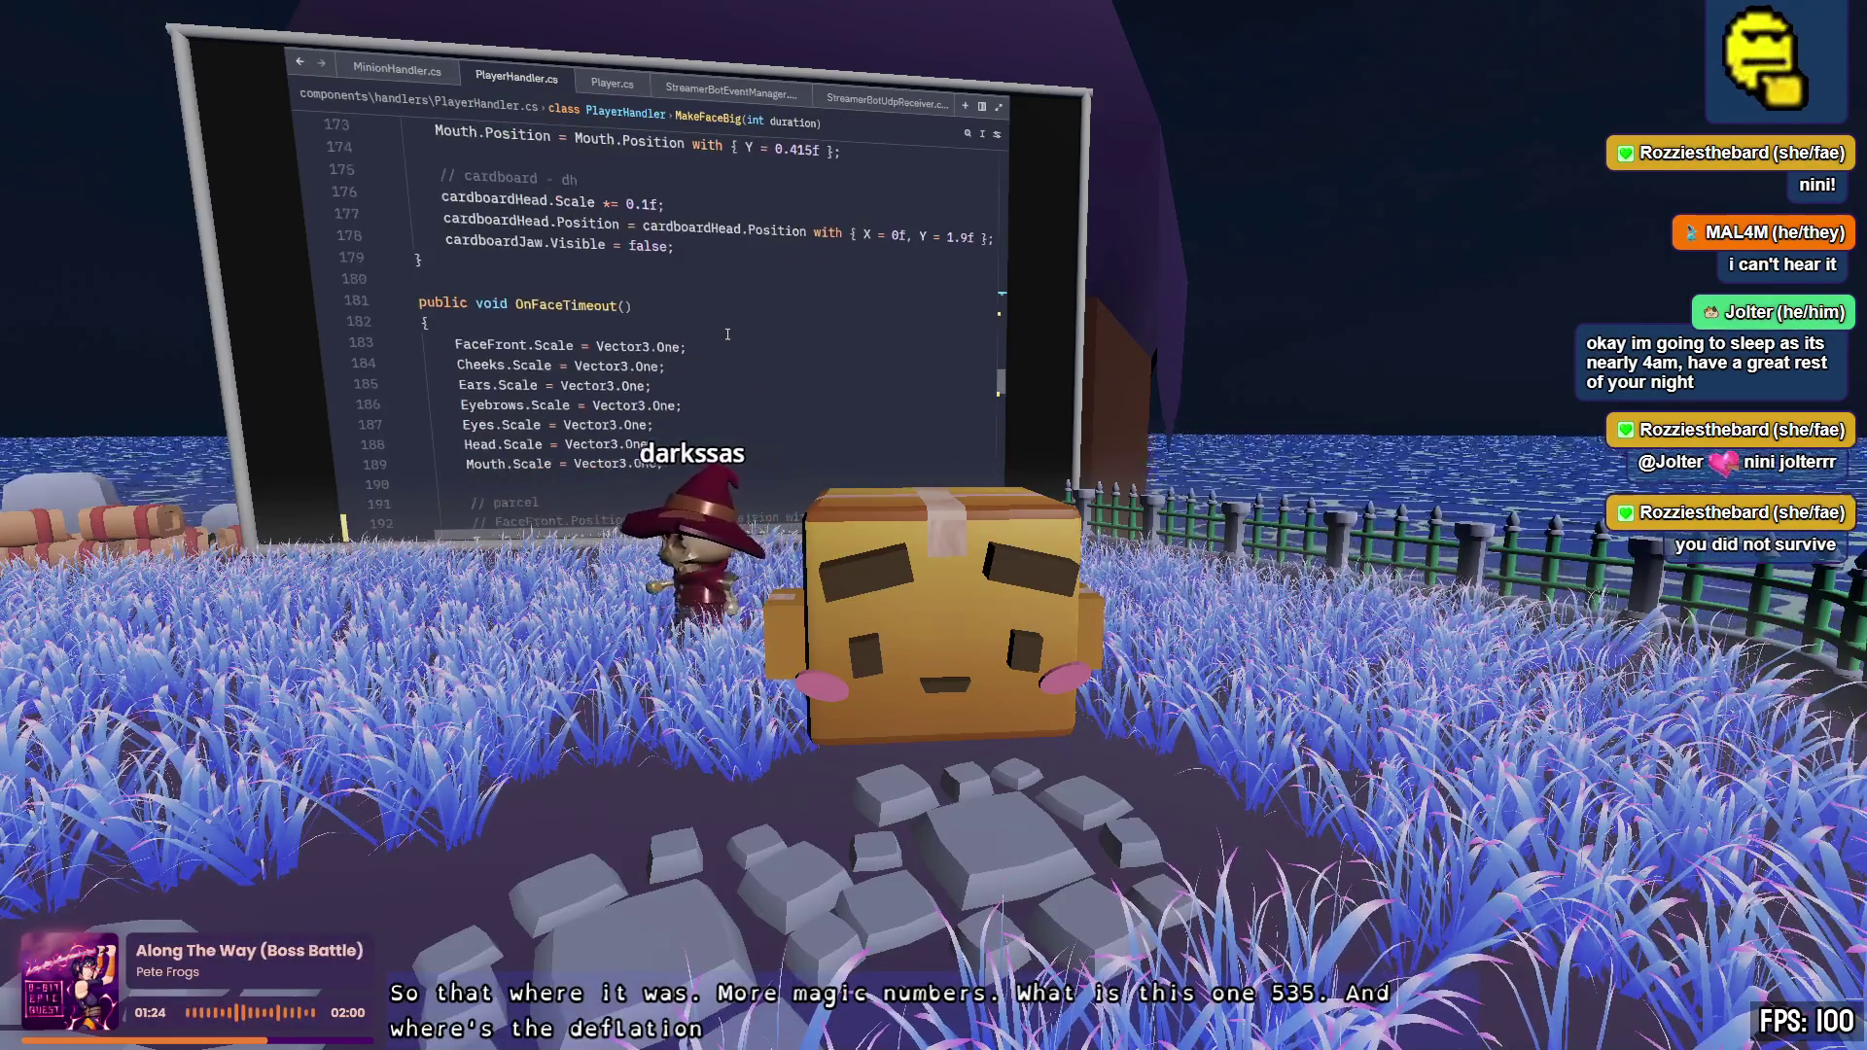
scroll(727, 333, "down", 3)
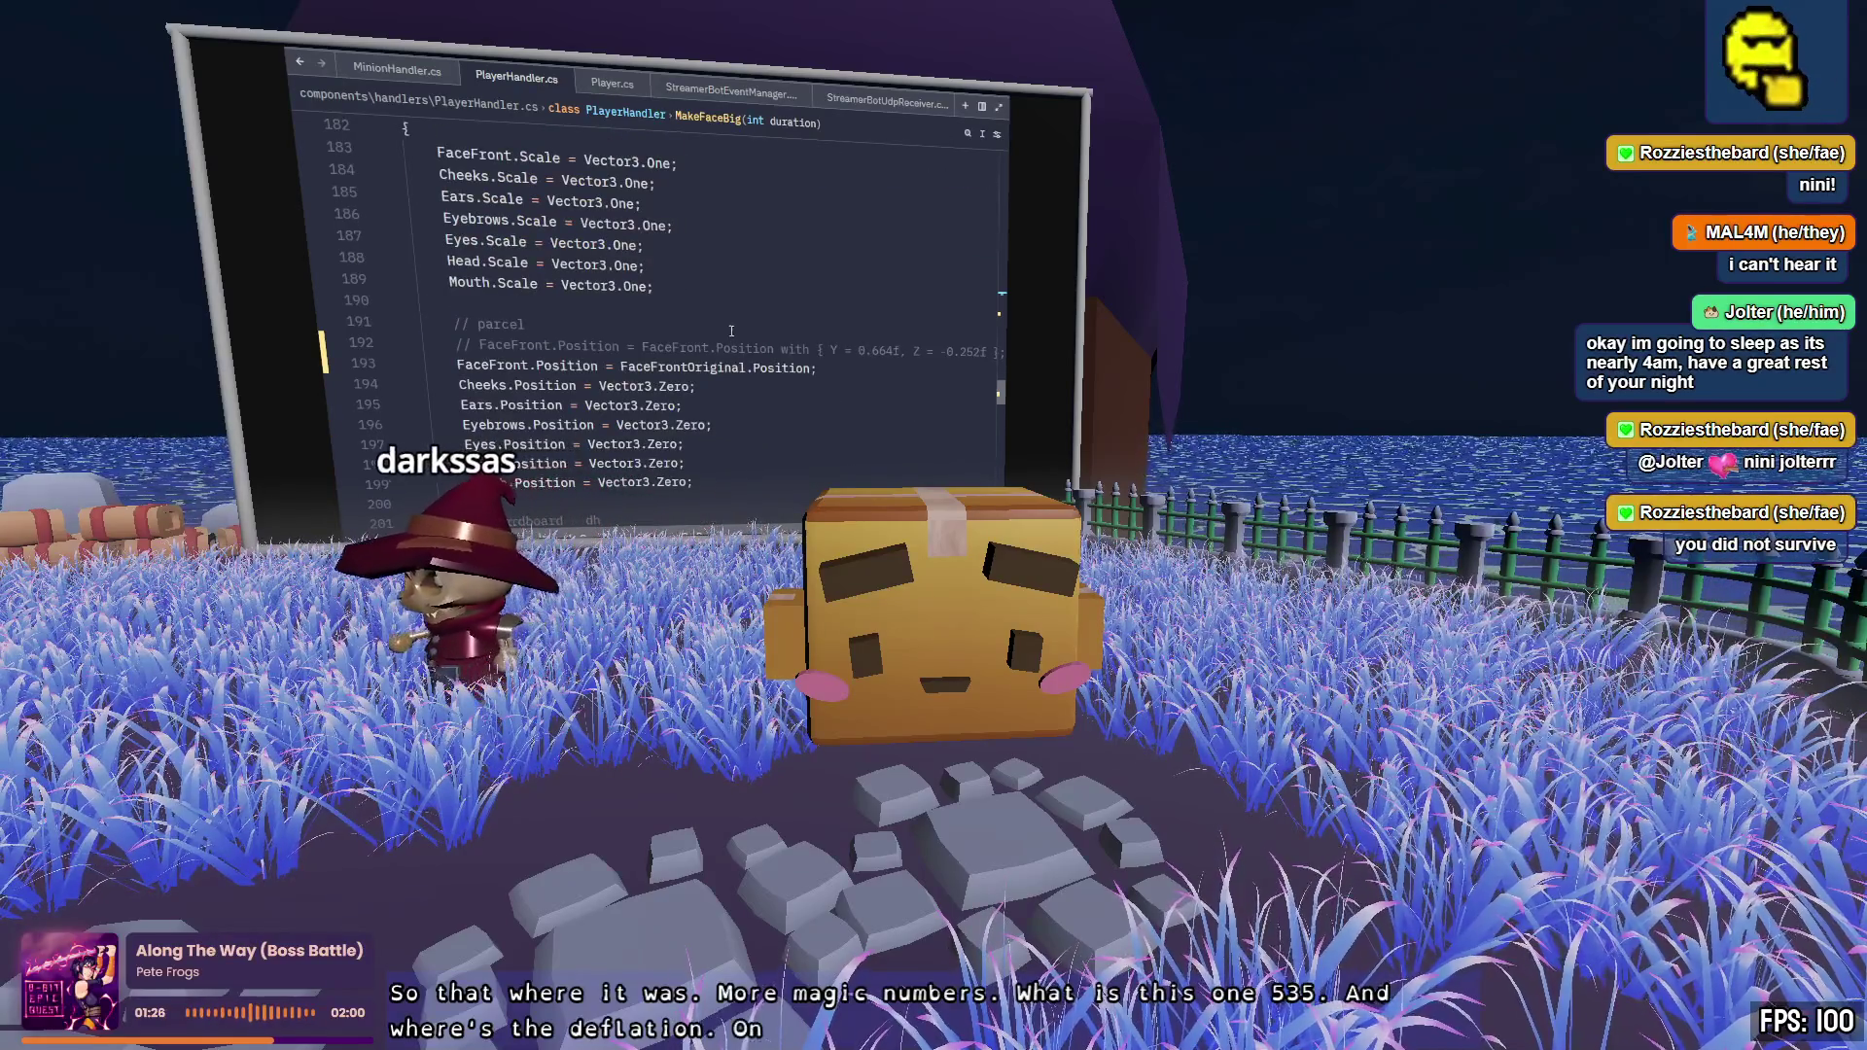
left_click(480, 365)
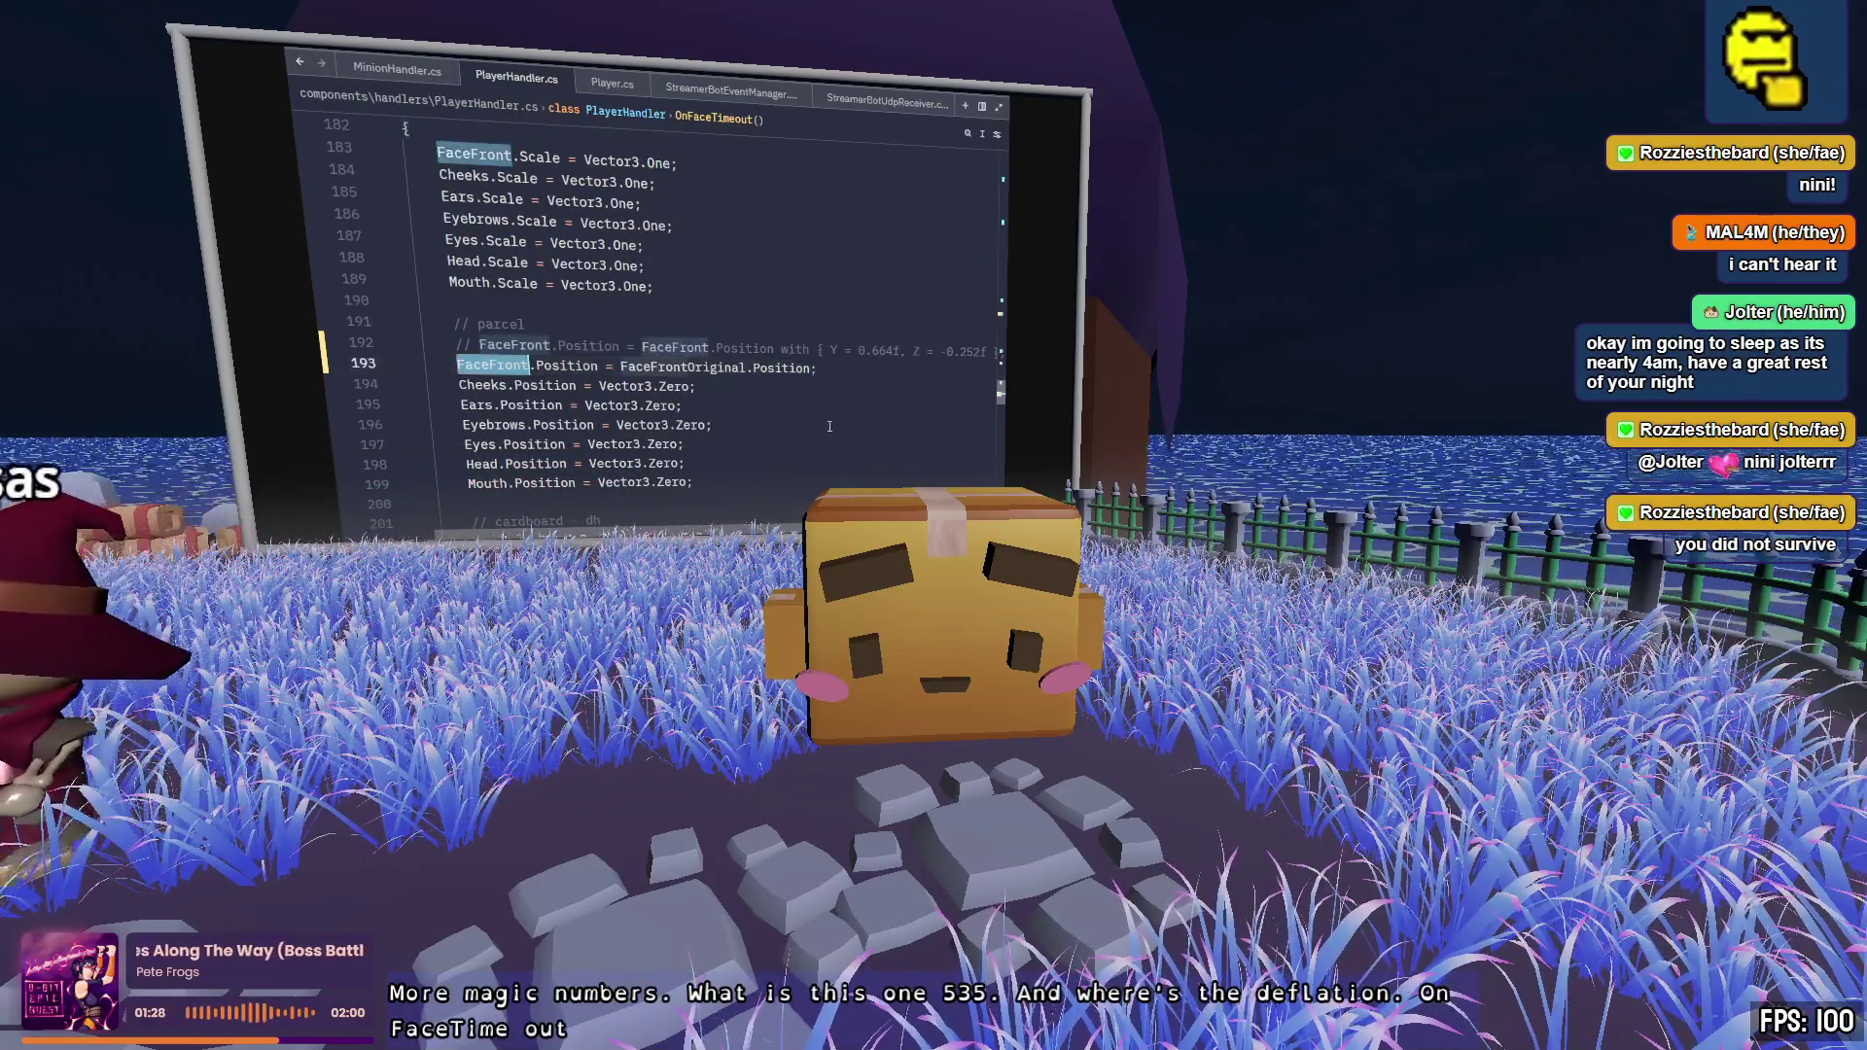
left_click(681, 368)
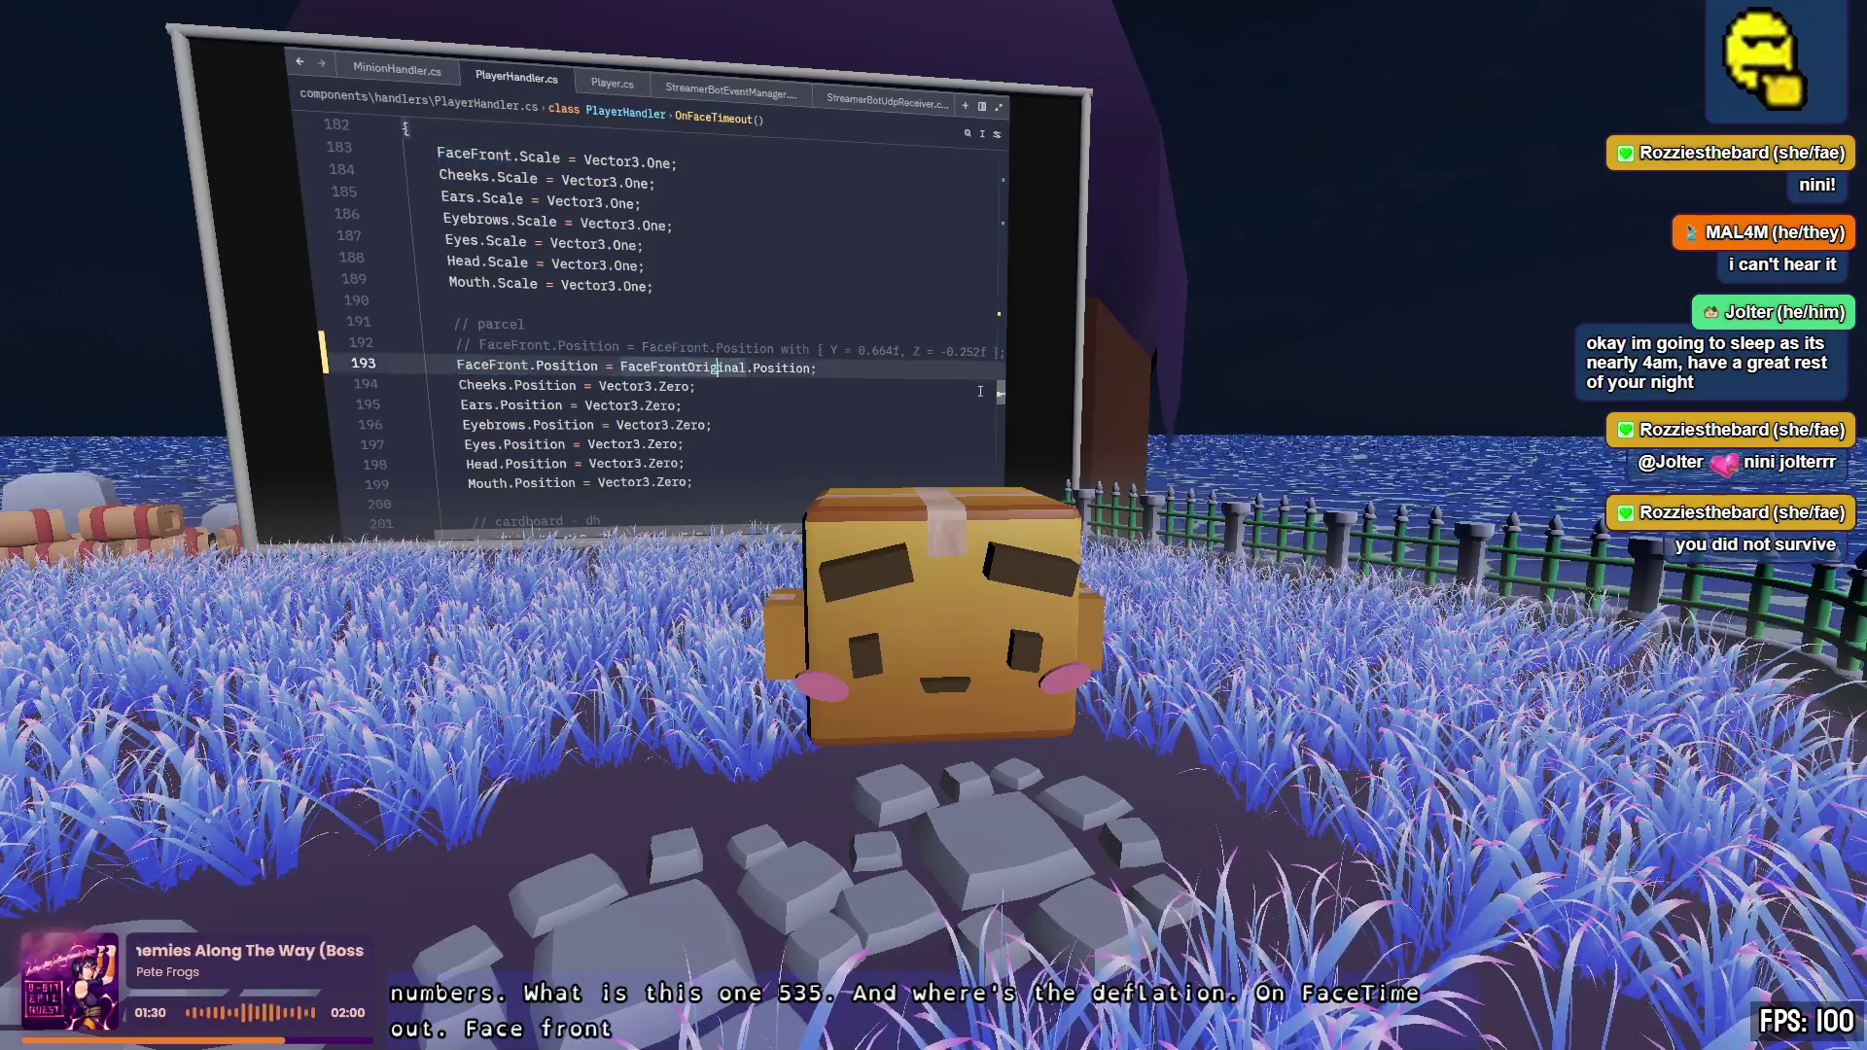
key("F12")
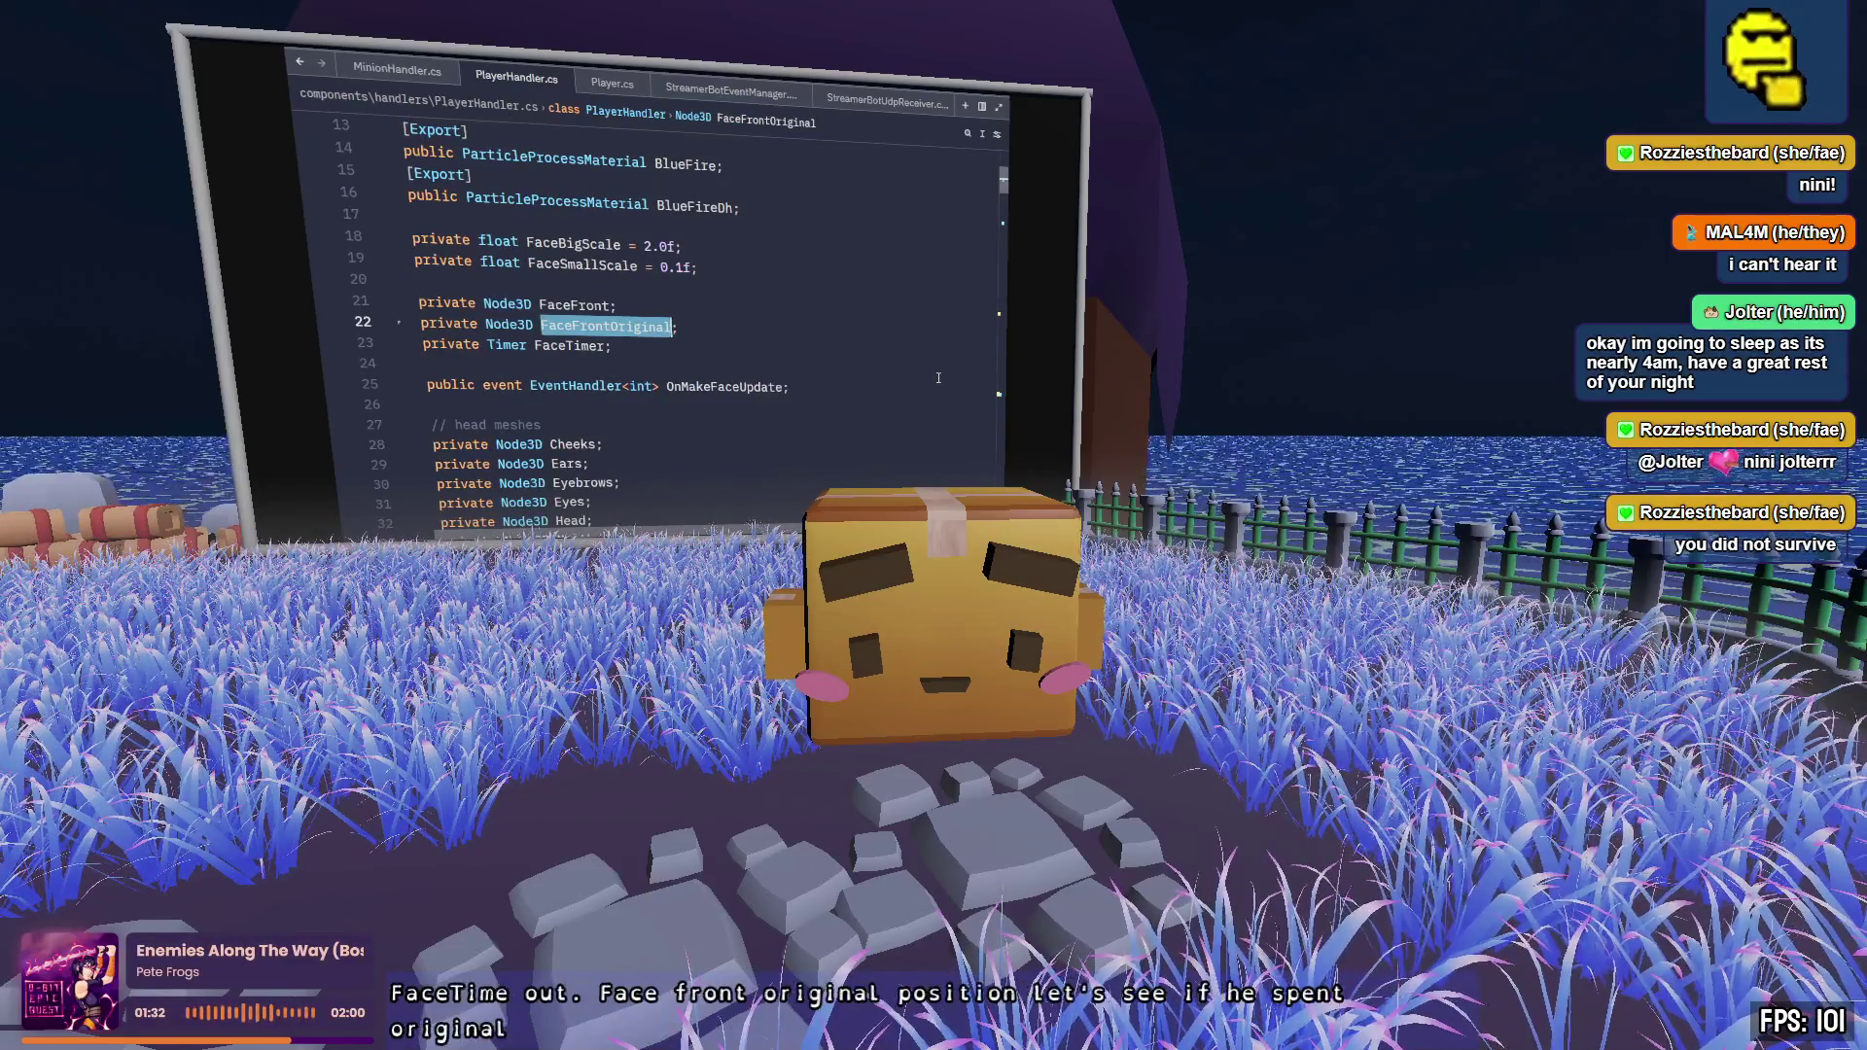
key("alt+Left")
left_click(781, 367)
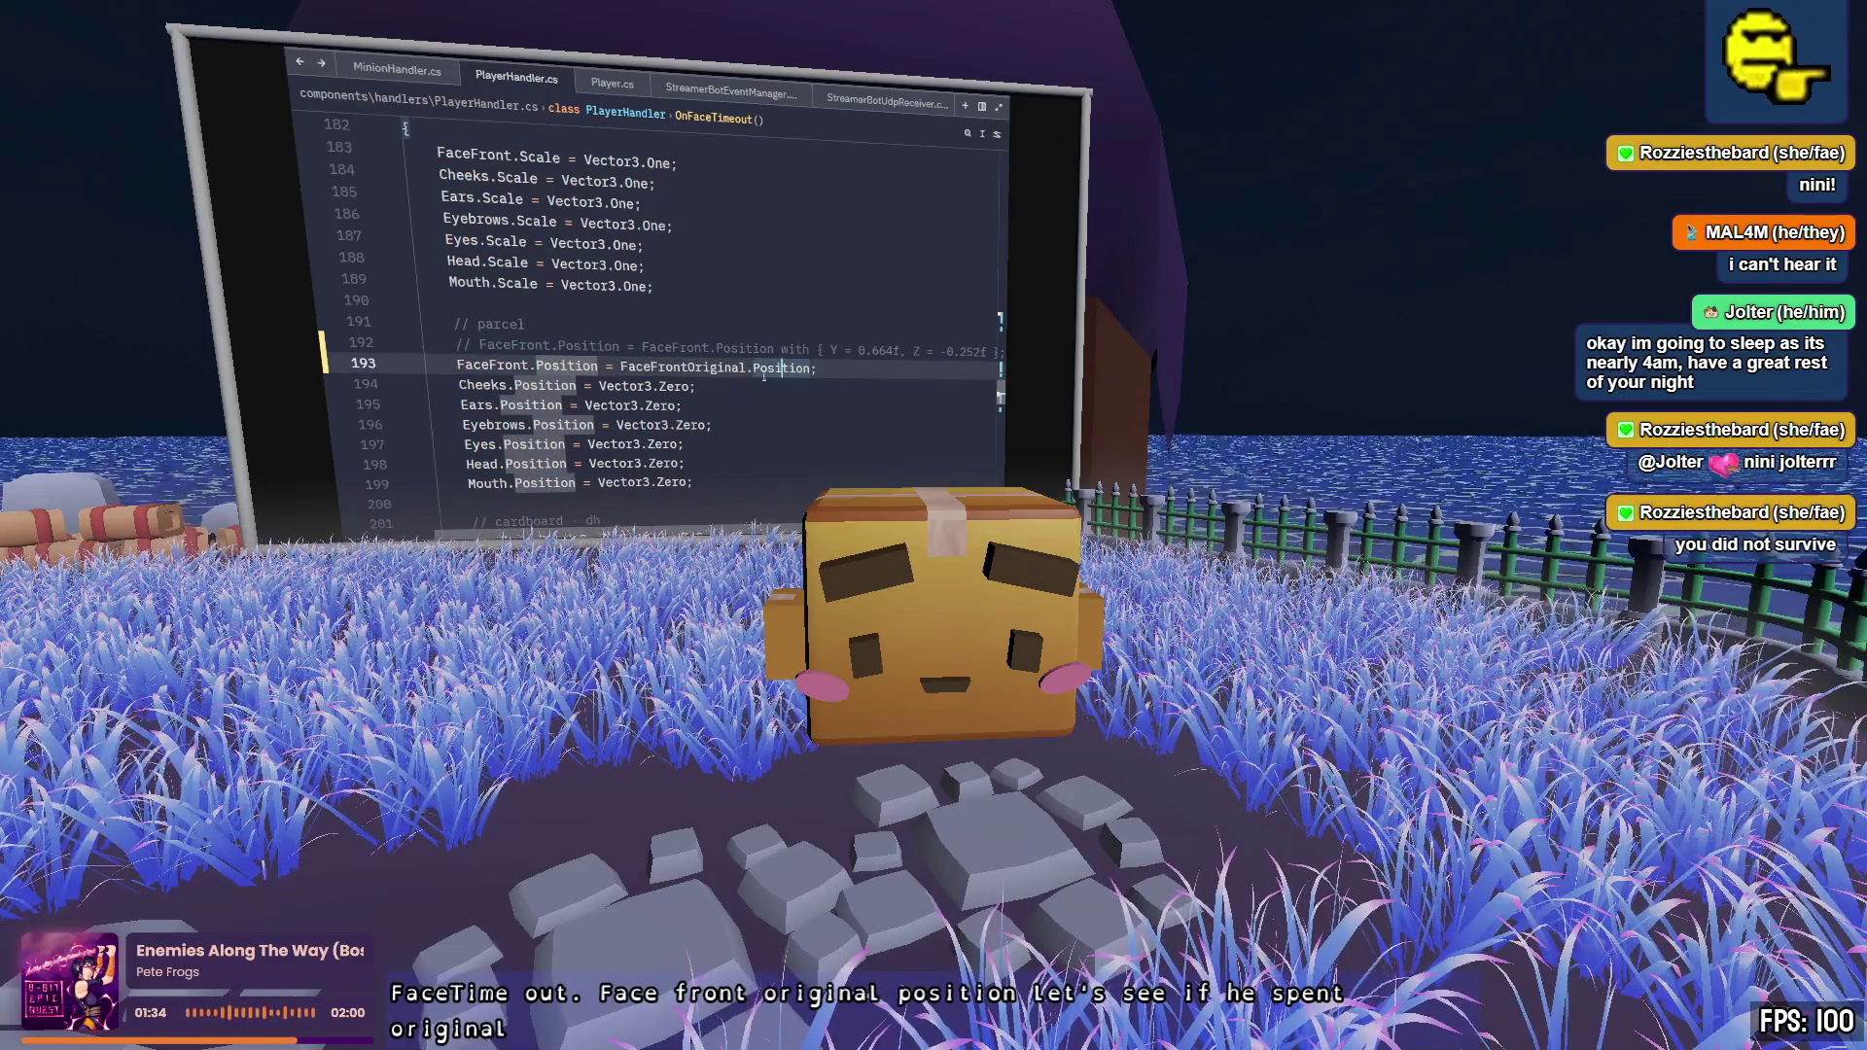
left_click(681, 367)
key("F12")
scroll(662, 368, "down", 10)
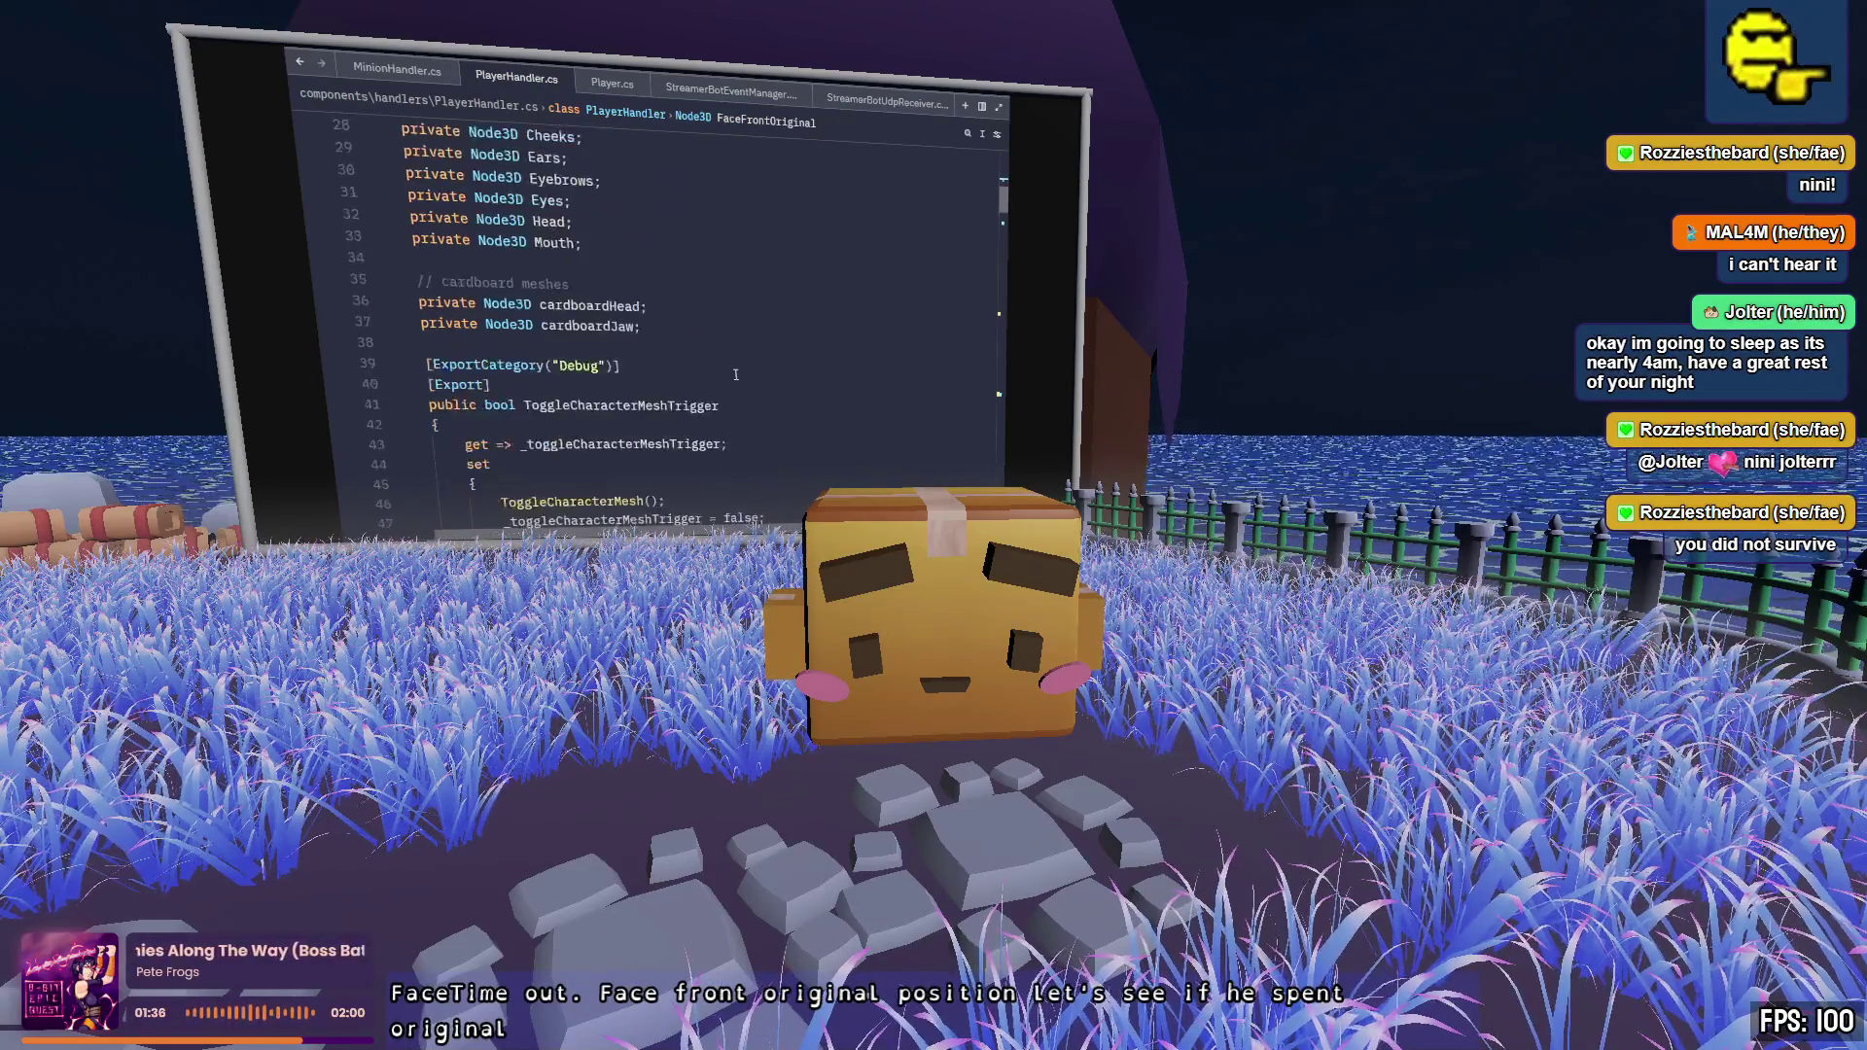
left_click(667, 316)
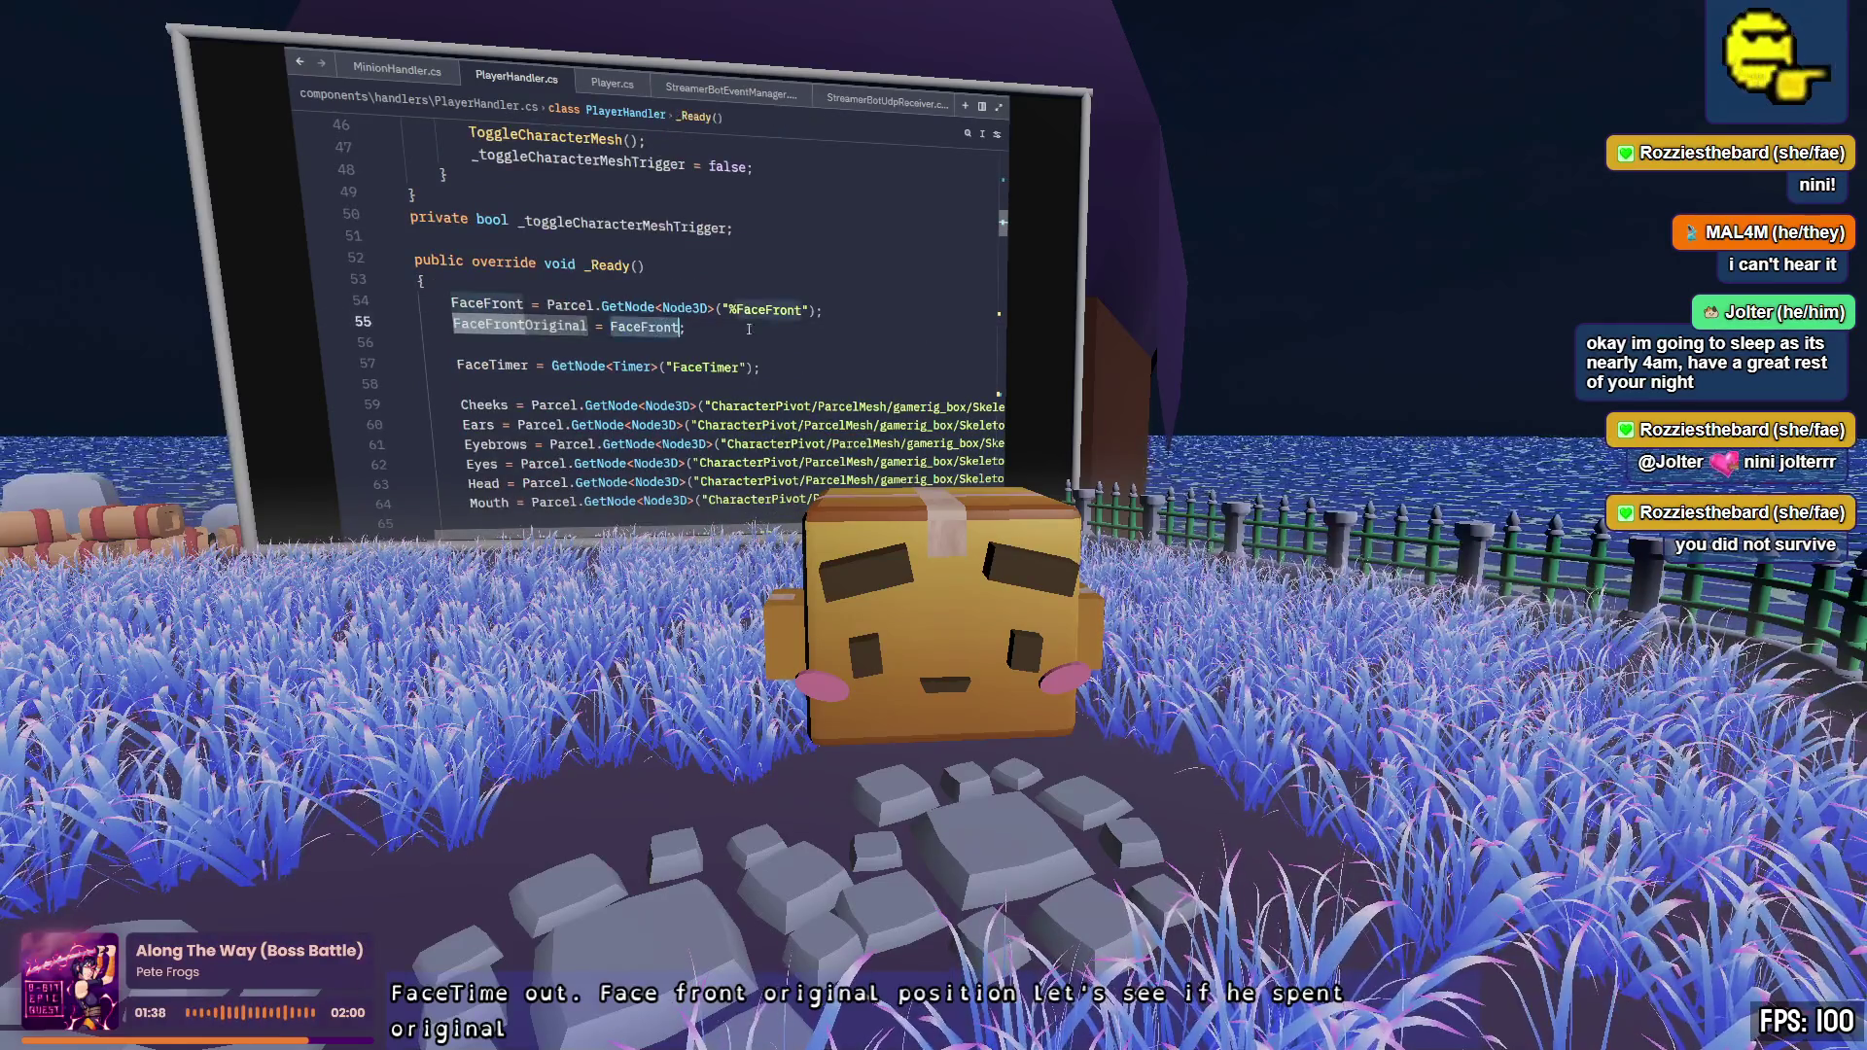
left_click(877, 320)
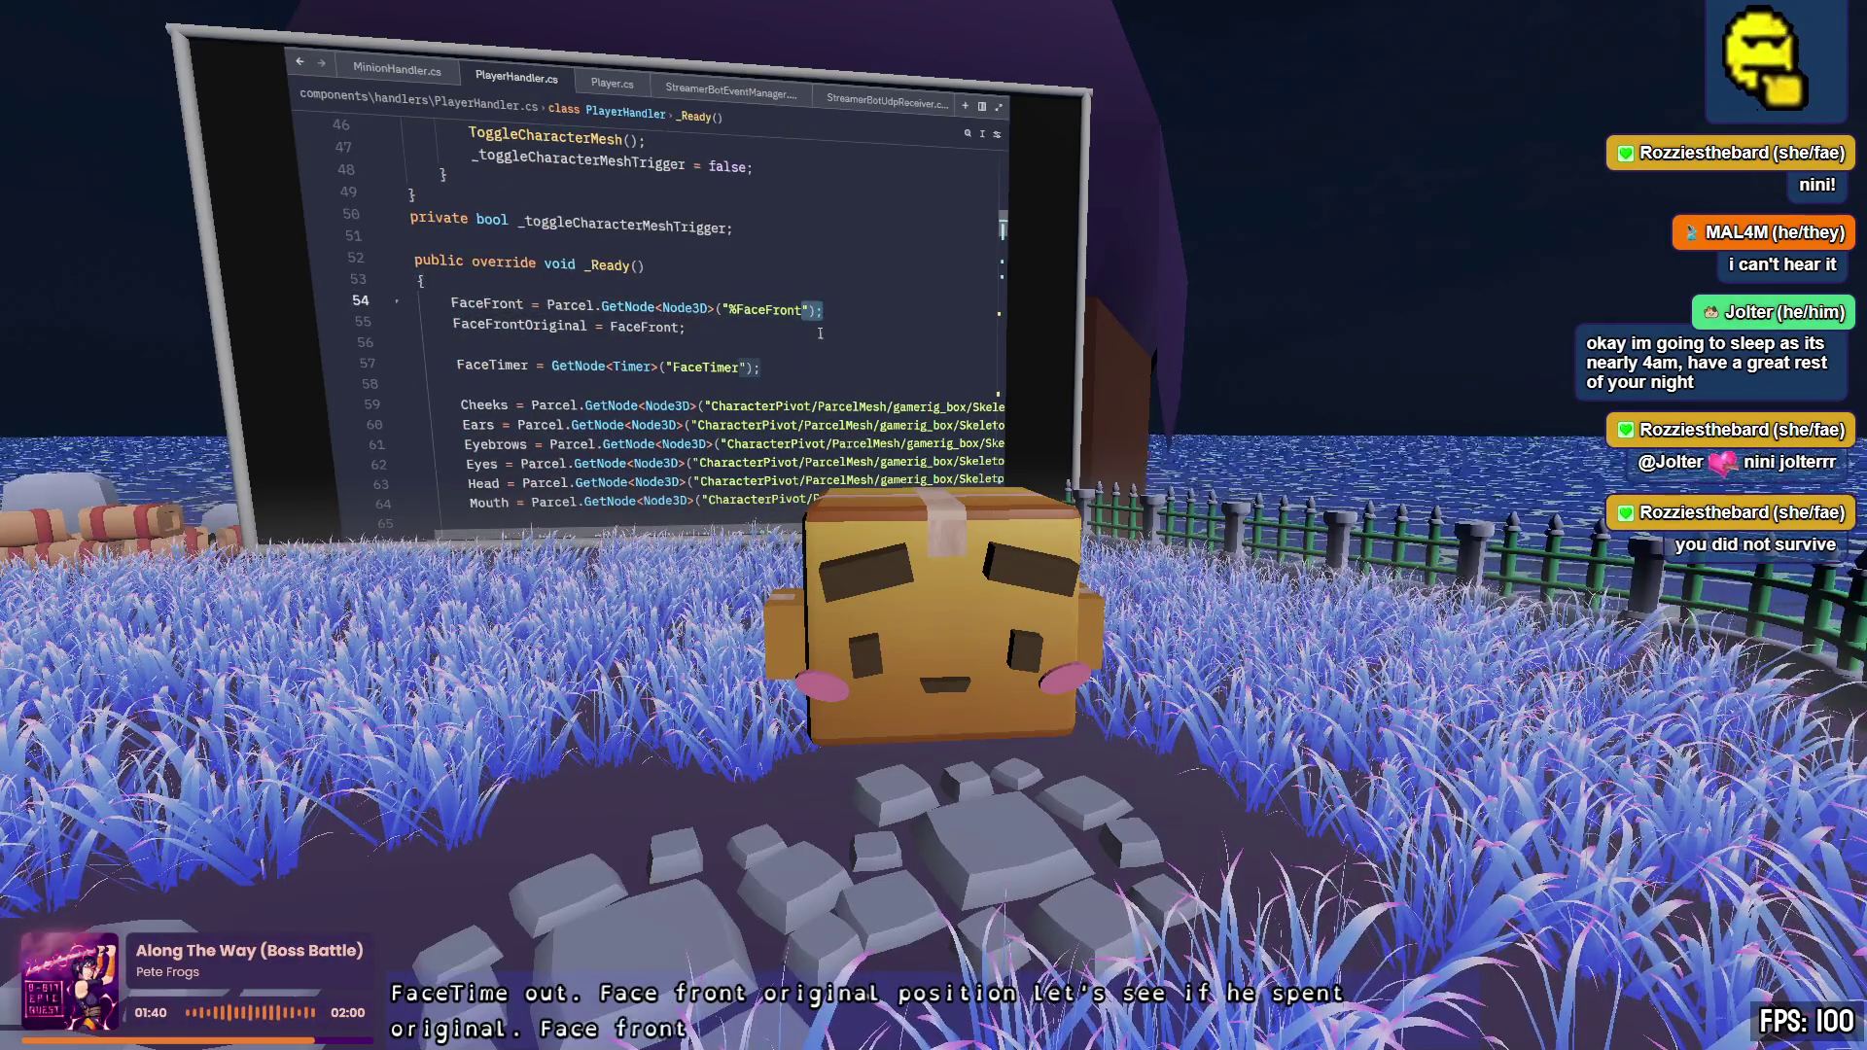
scroll(819, 333, "down", 20)
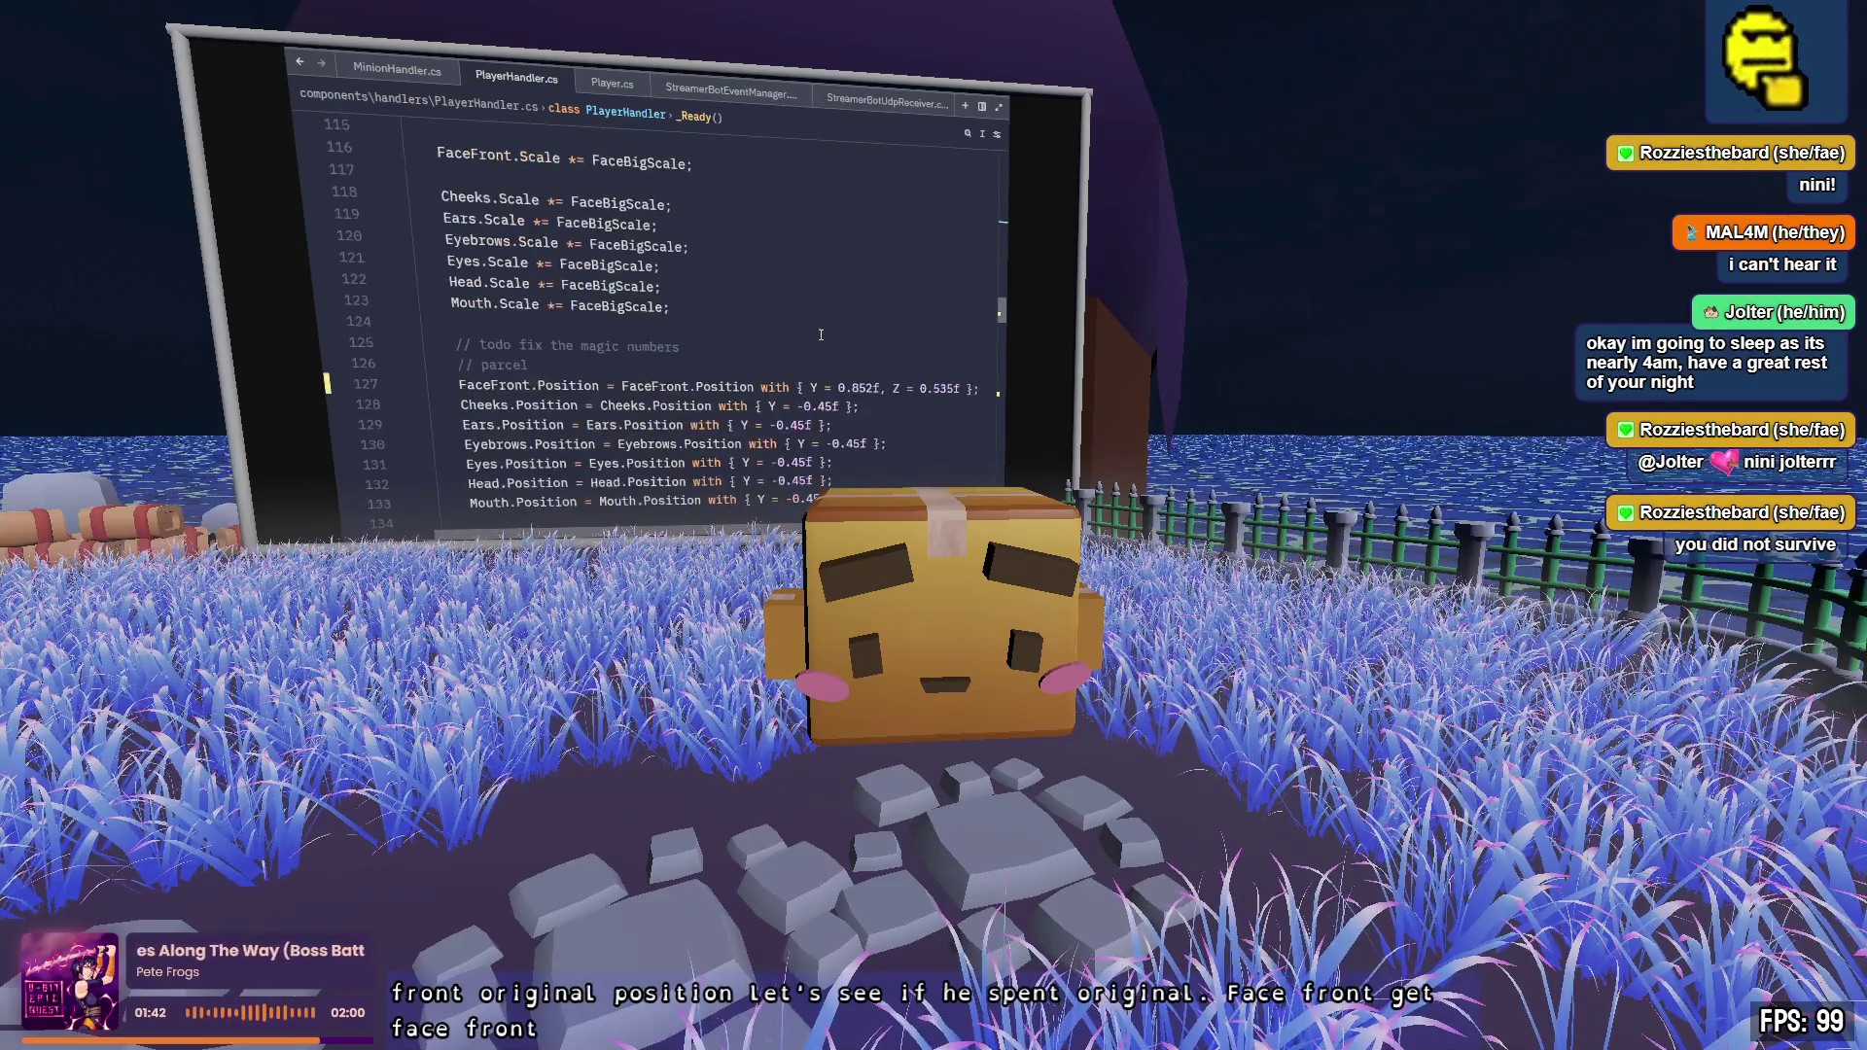
scroll(819, 335, "down", 2)
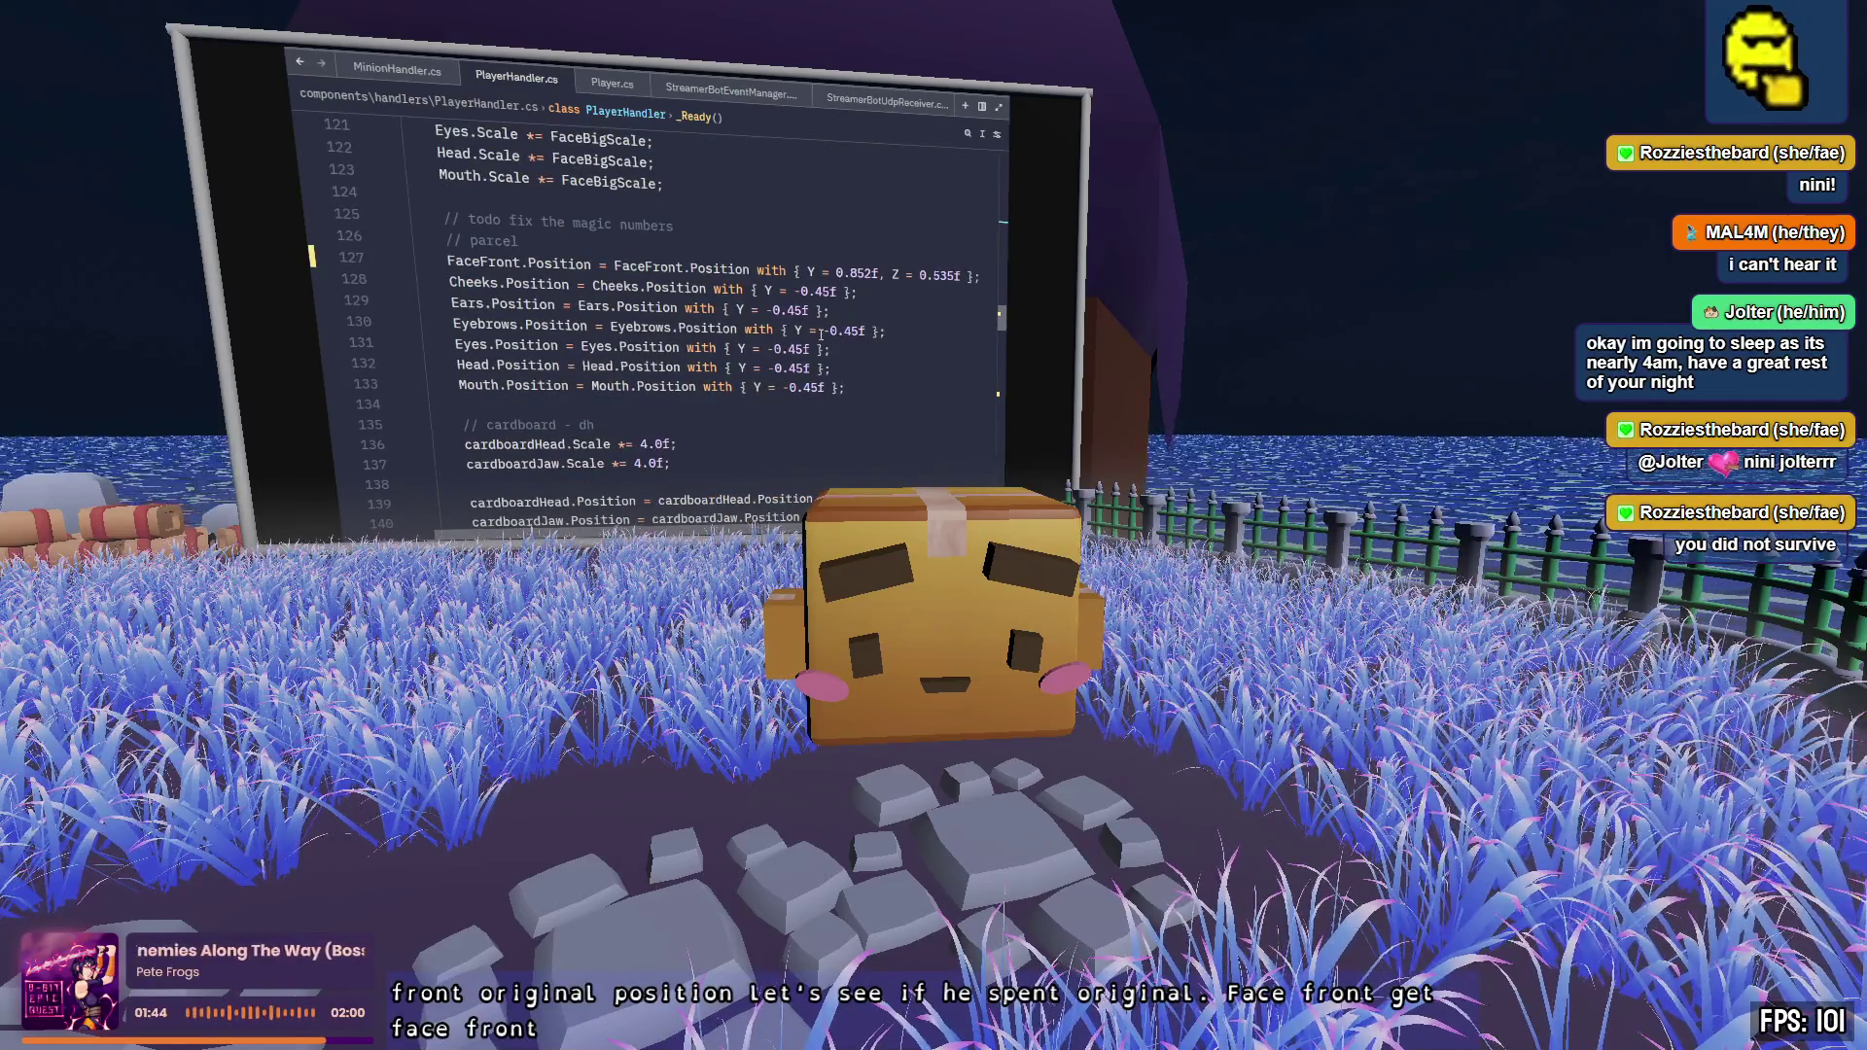
key("alt+Tab")
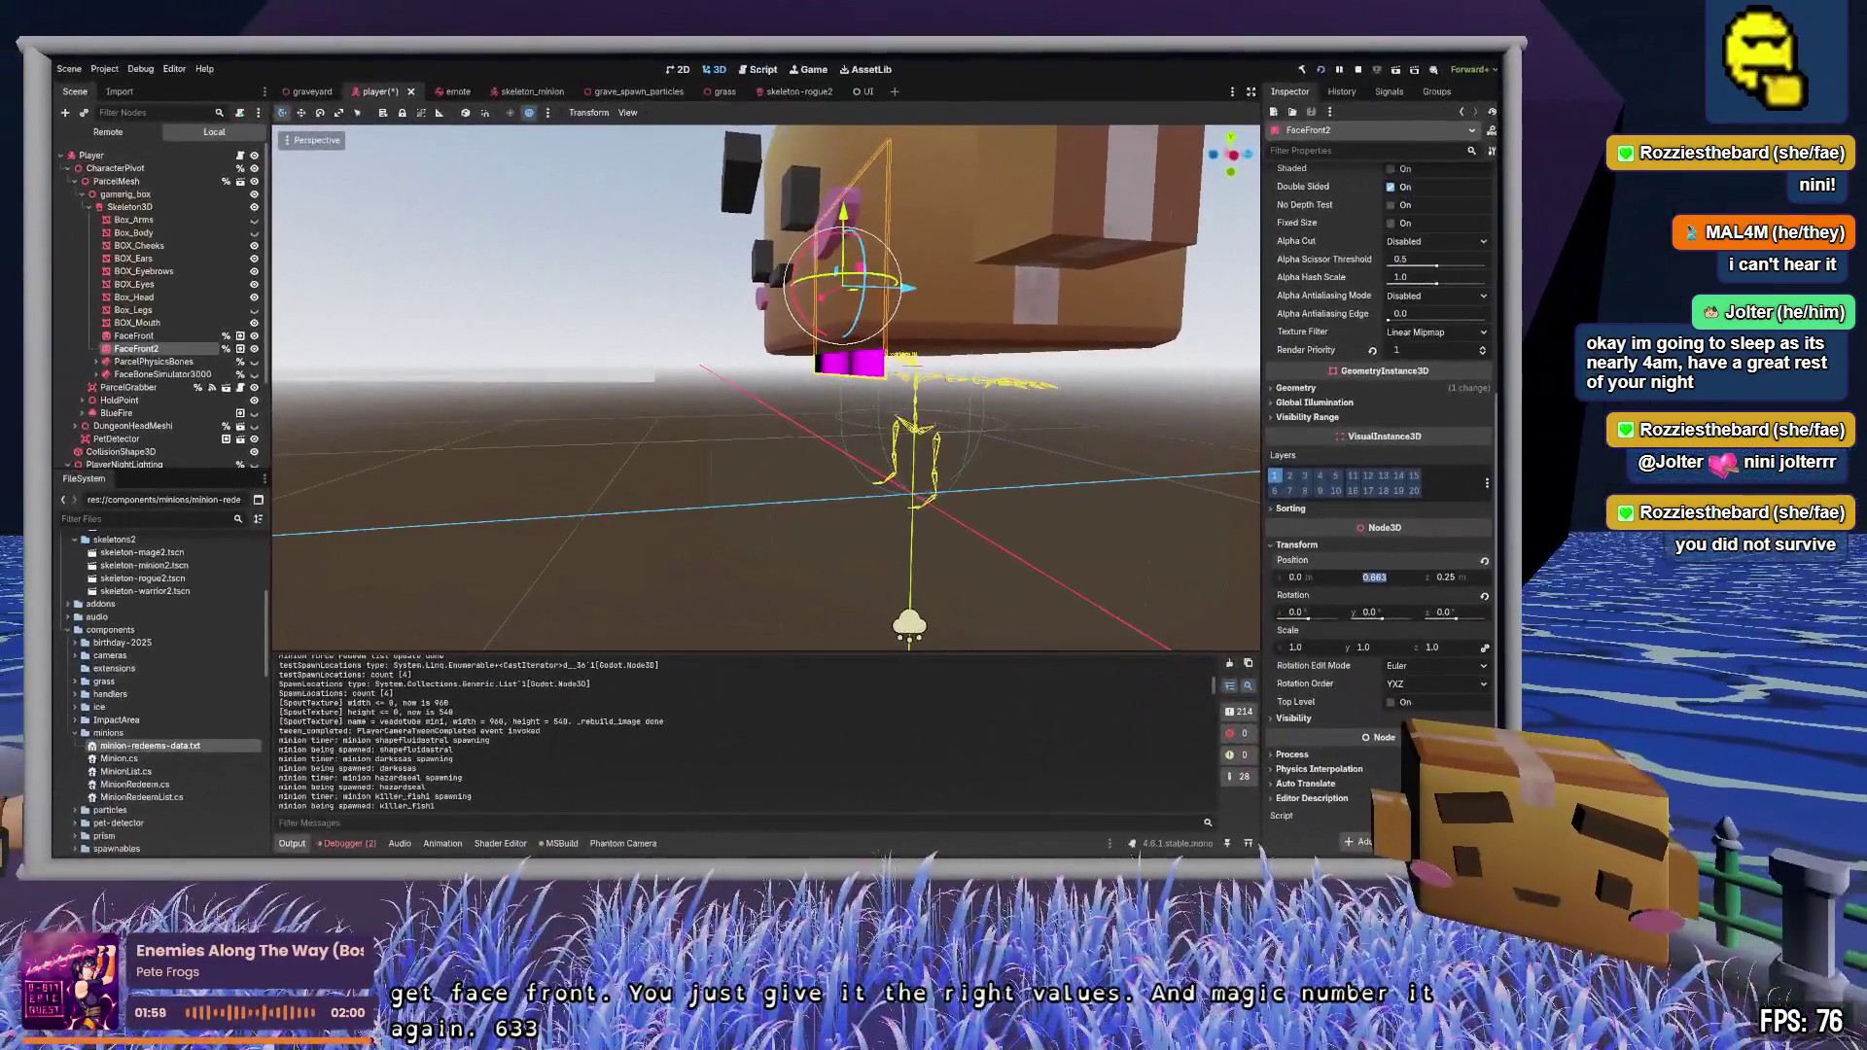
- Return to PlayerHandler.cs in Zed at the FaceFrontOriginal reset code
key("alt+Tab")
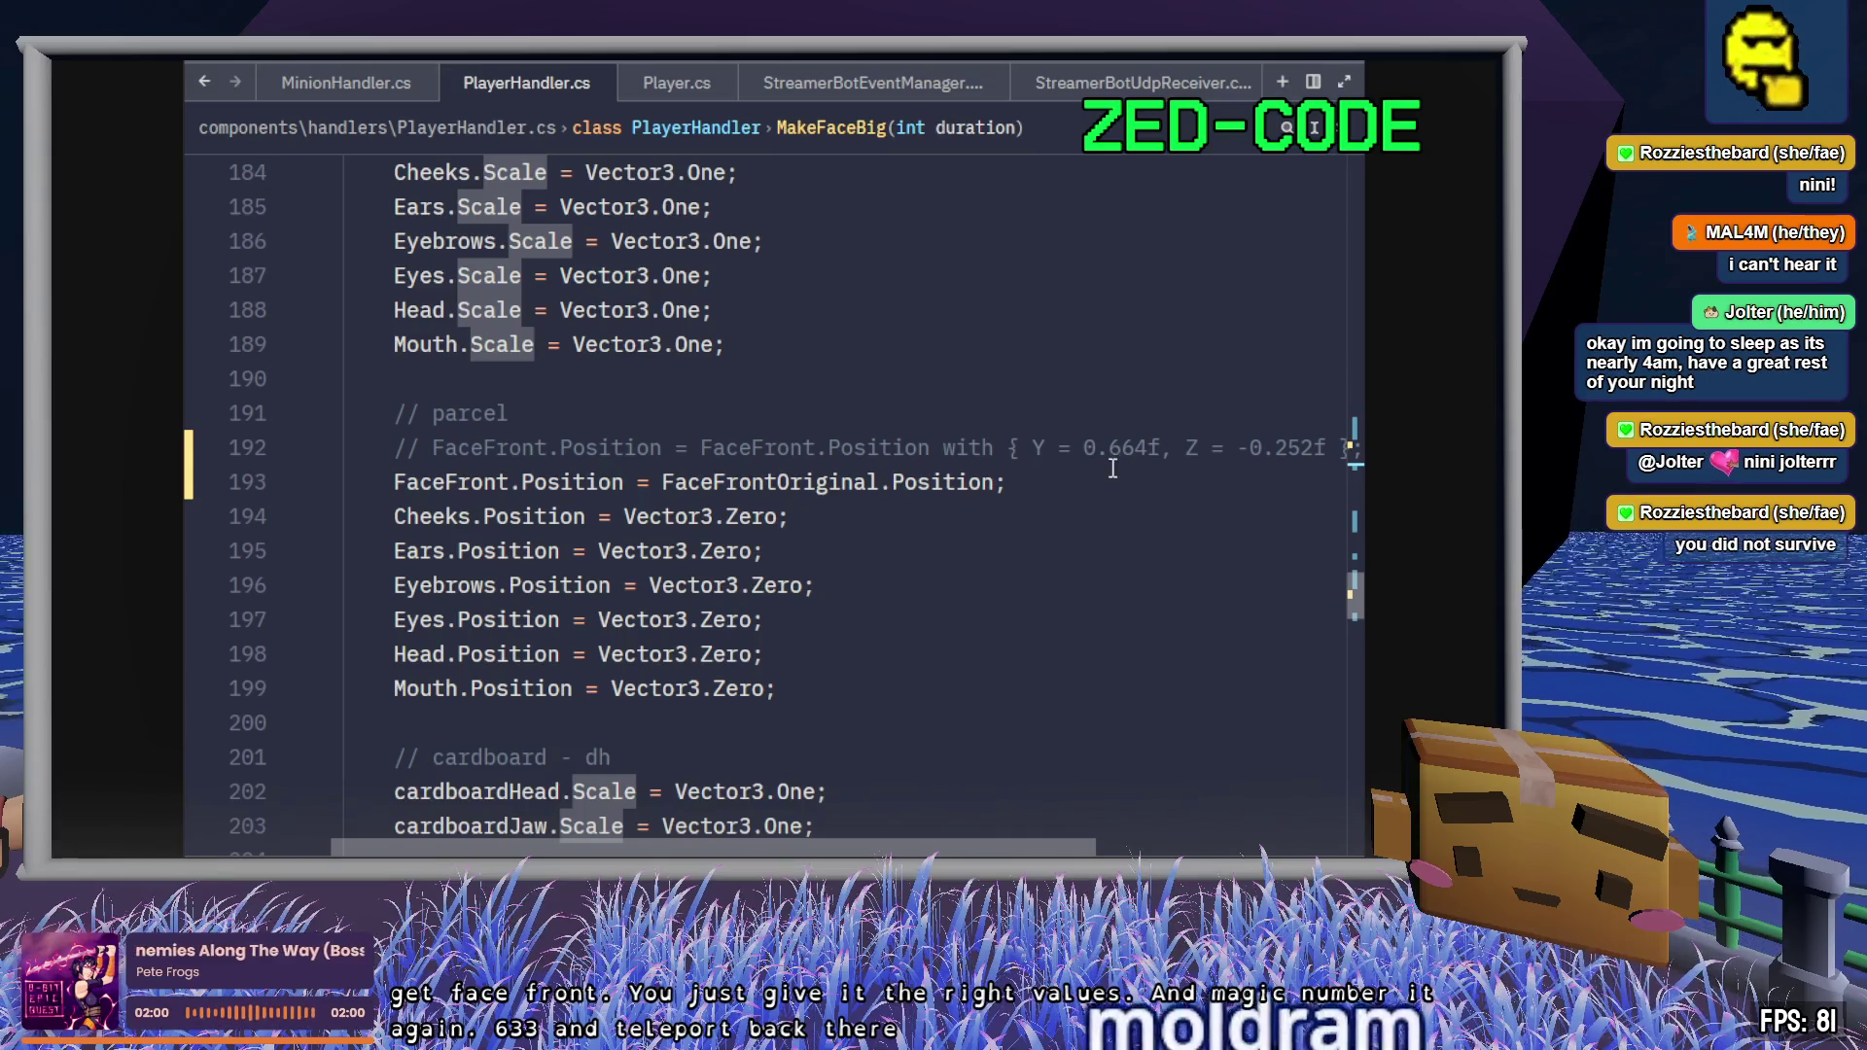
- Change line 192's FaceFront position to Y 0.663f and Z 0.25f, saving the file
left_click(1135, 447)
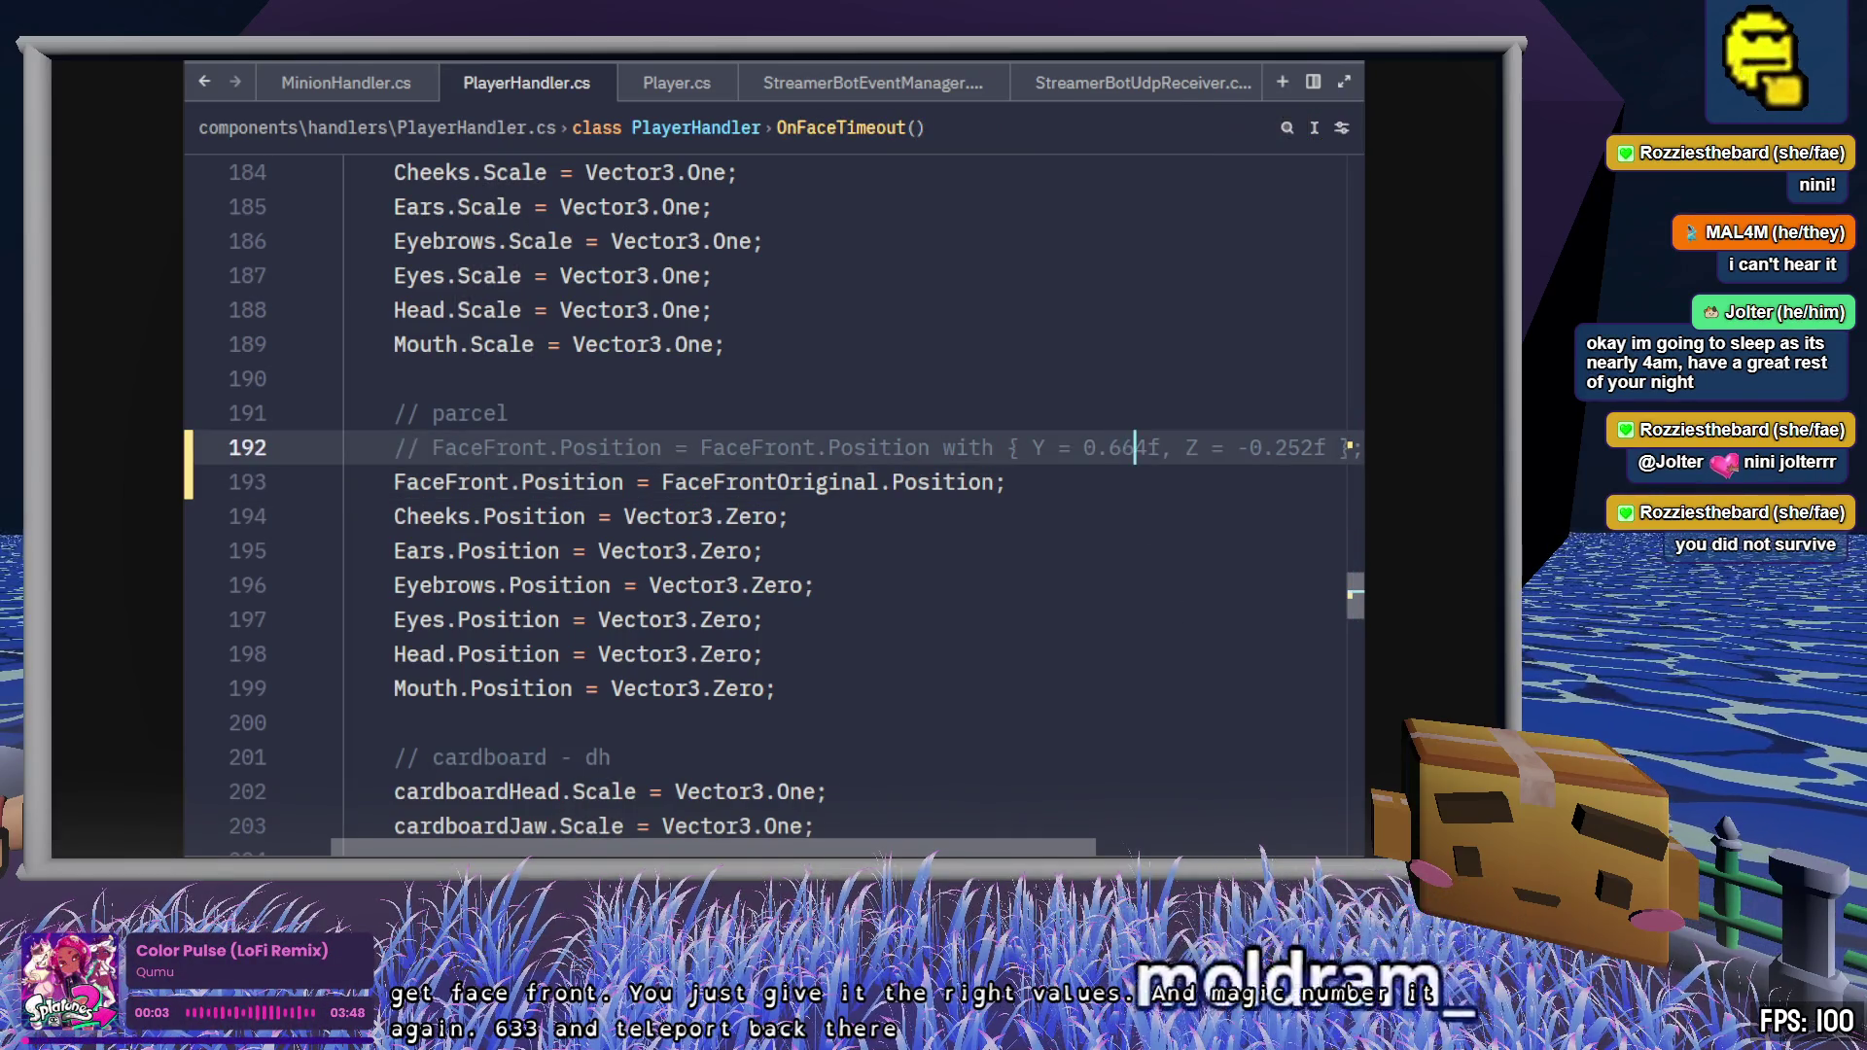
key("Delete")
type("3")
key("End")
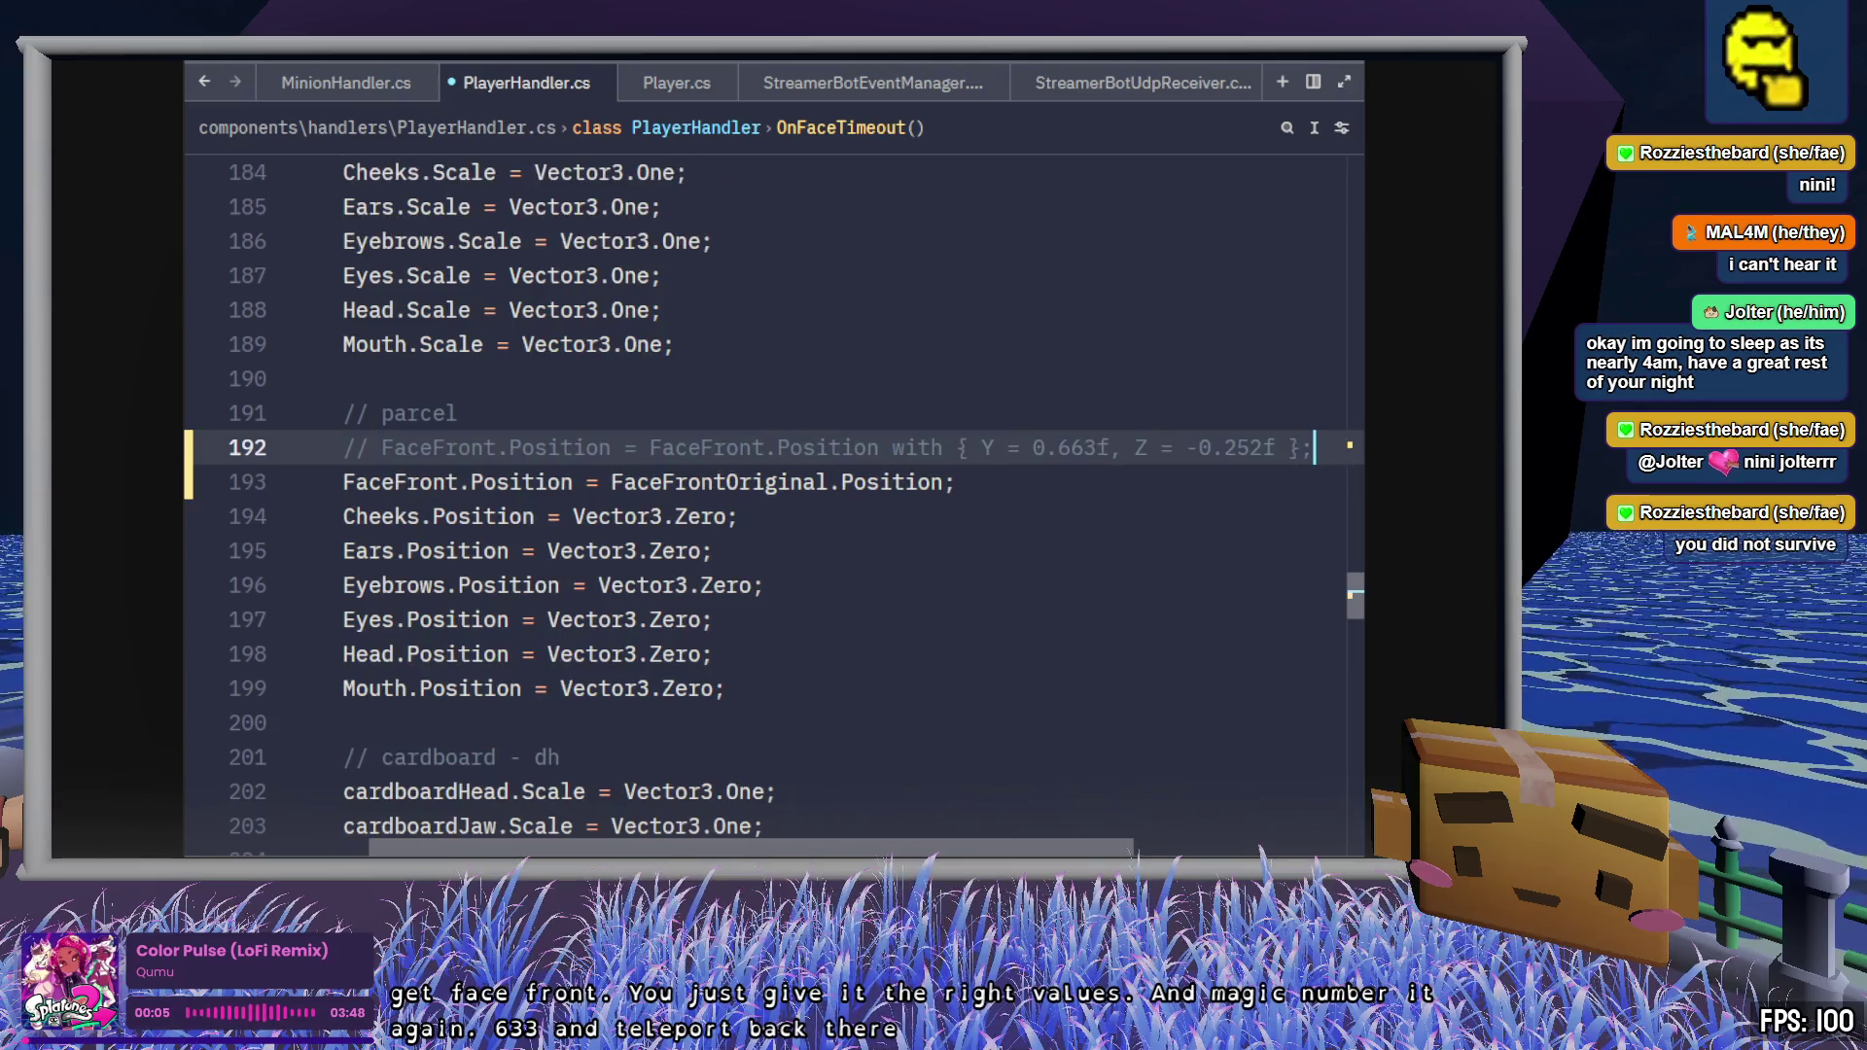
key("ctrl+s")
key("Left")
key("Left")
key("Left")
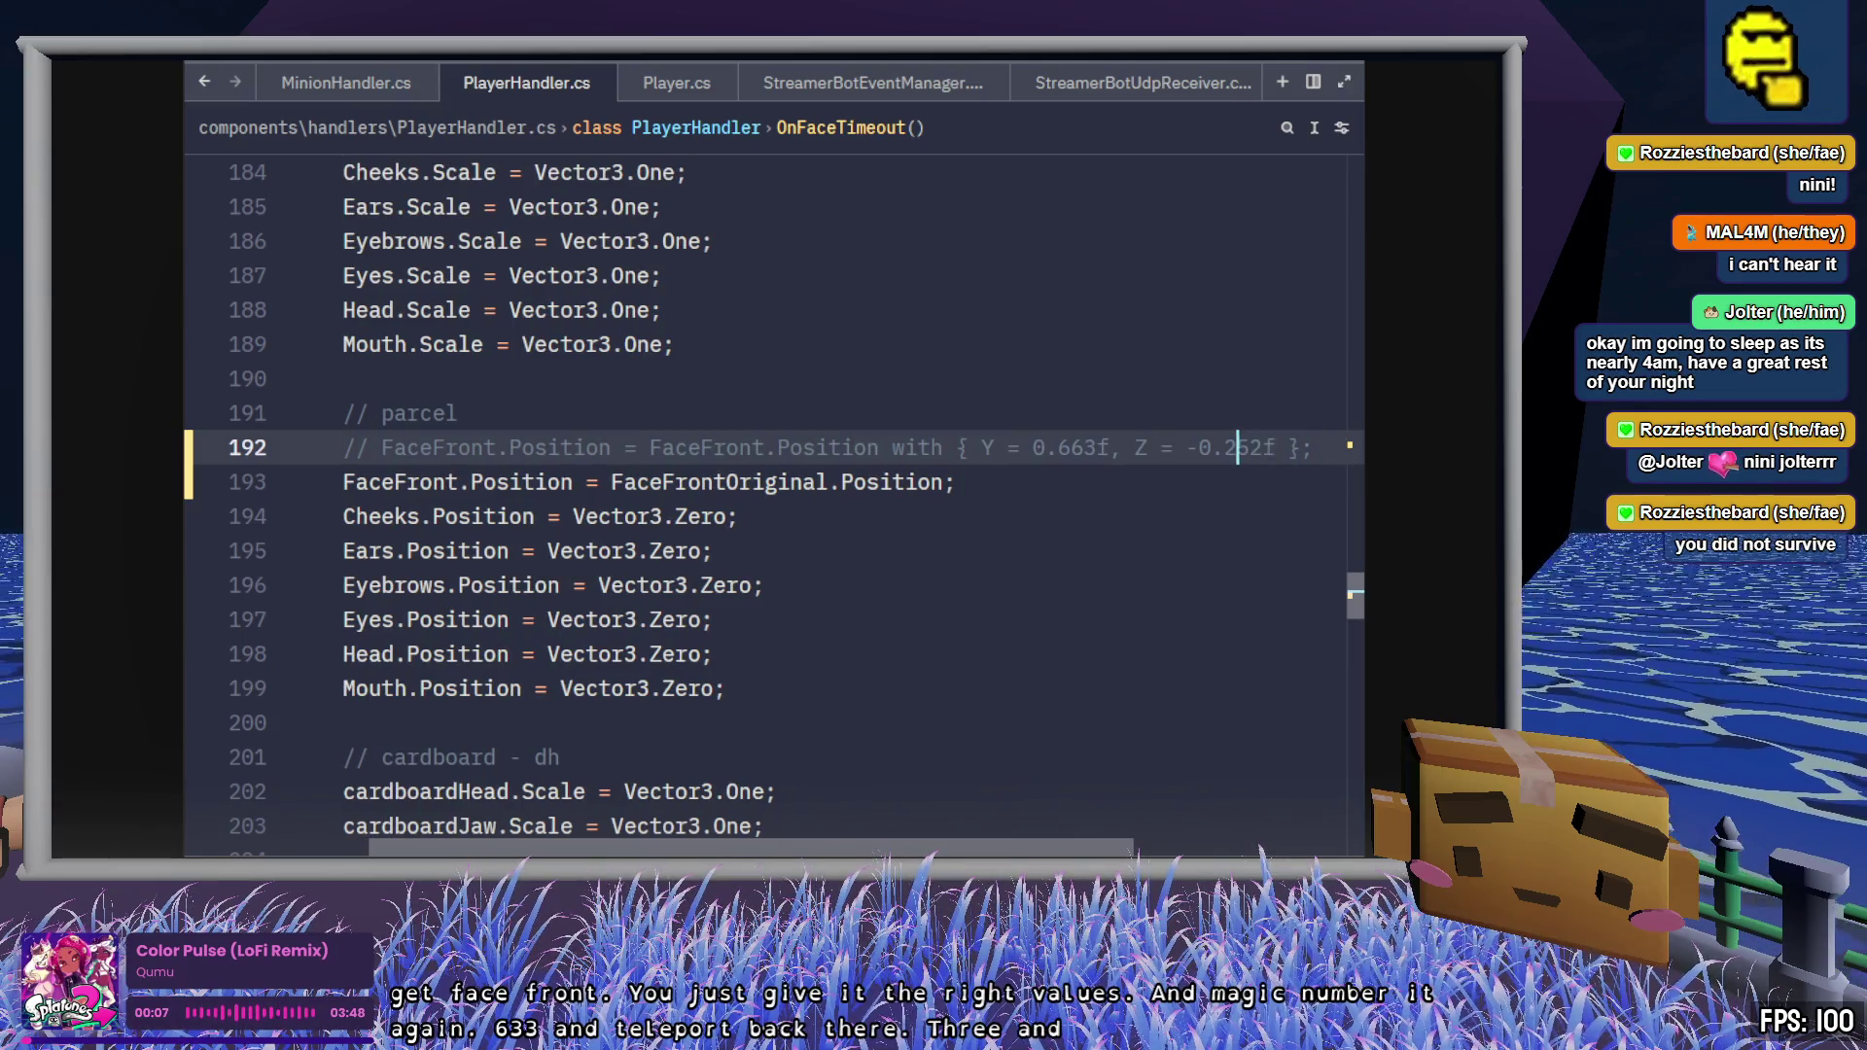
key("Delete")
key("Right")
key("Right")
key("Right")
key("Delete")
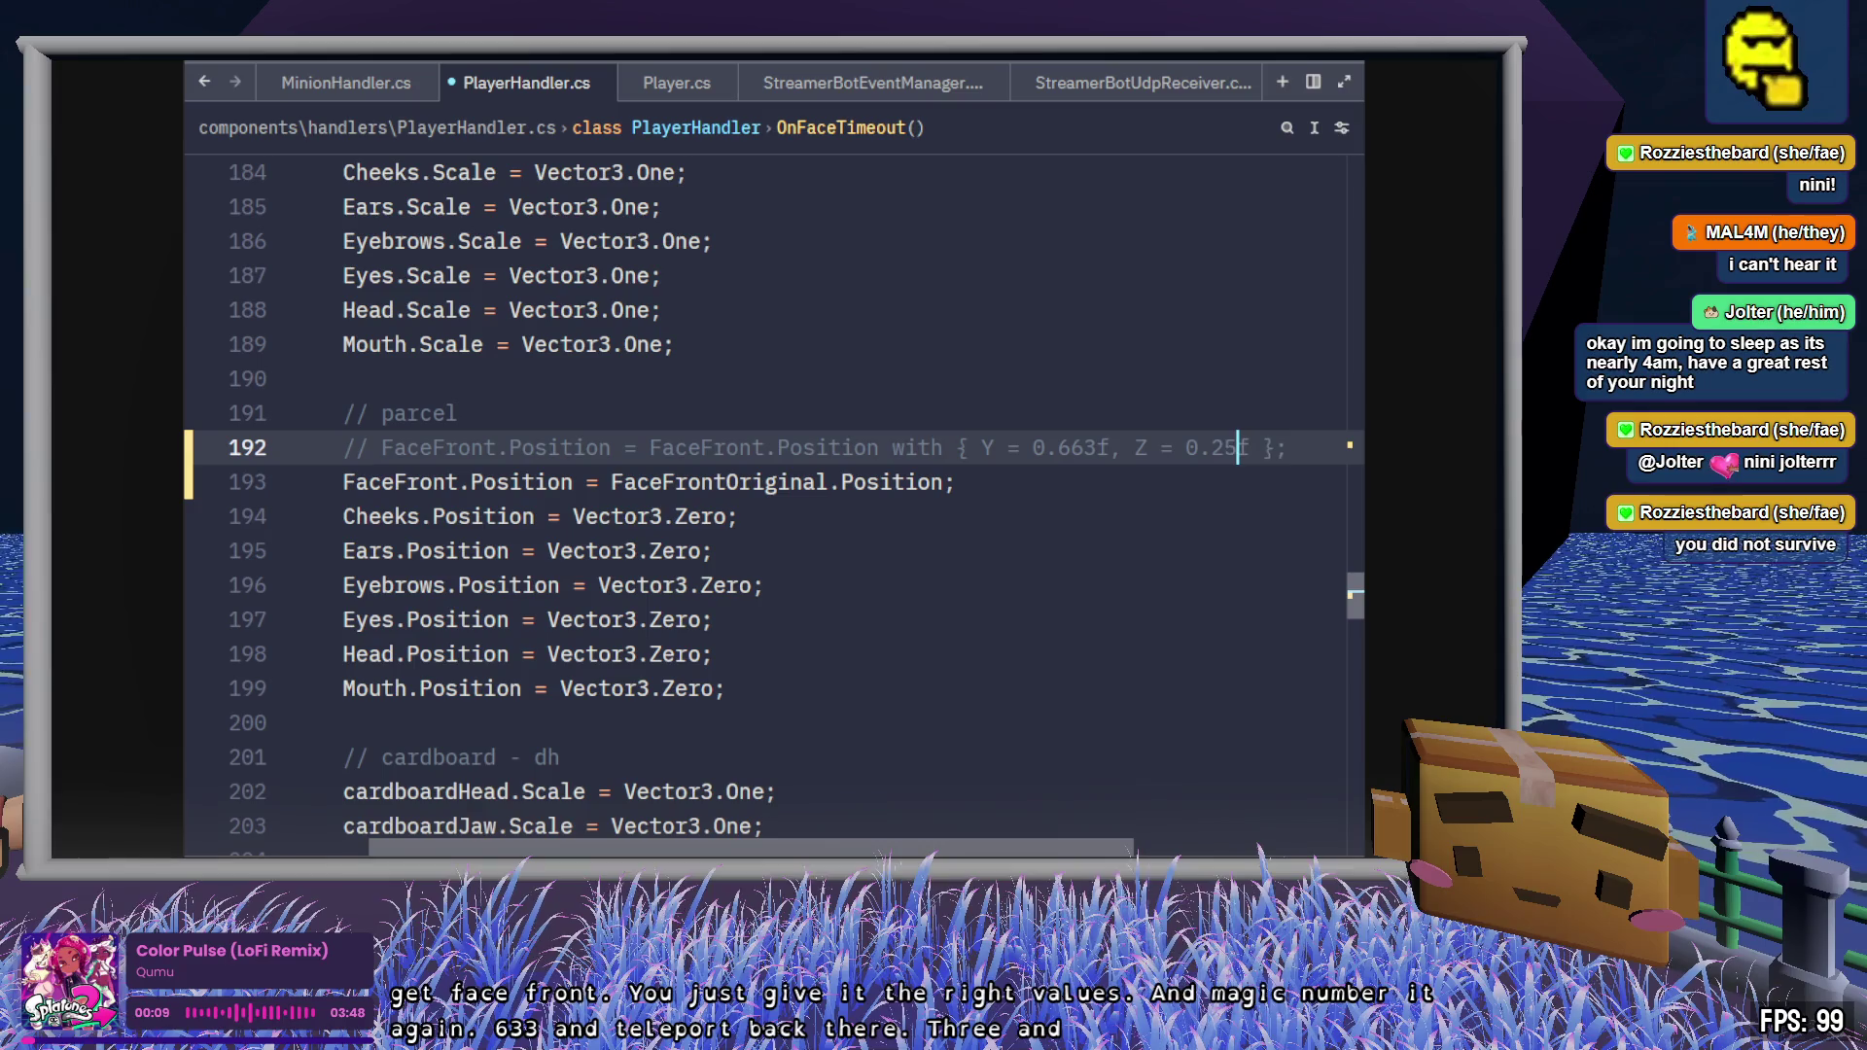
key("ctrl+s")
- Activate the hard-coded FaceFront position line and comment out the FaceFrontOriginal reset line
key("Home")
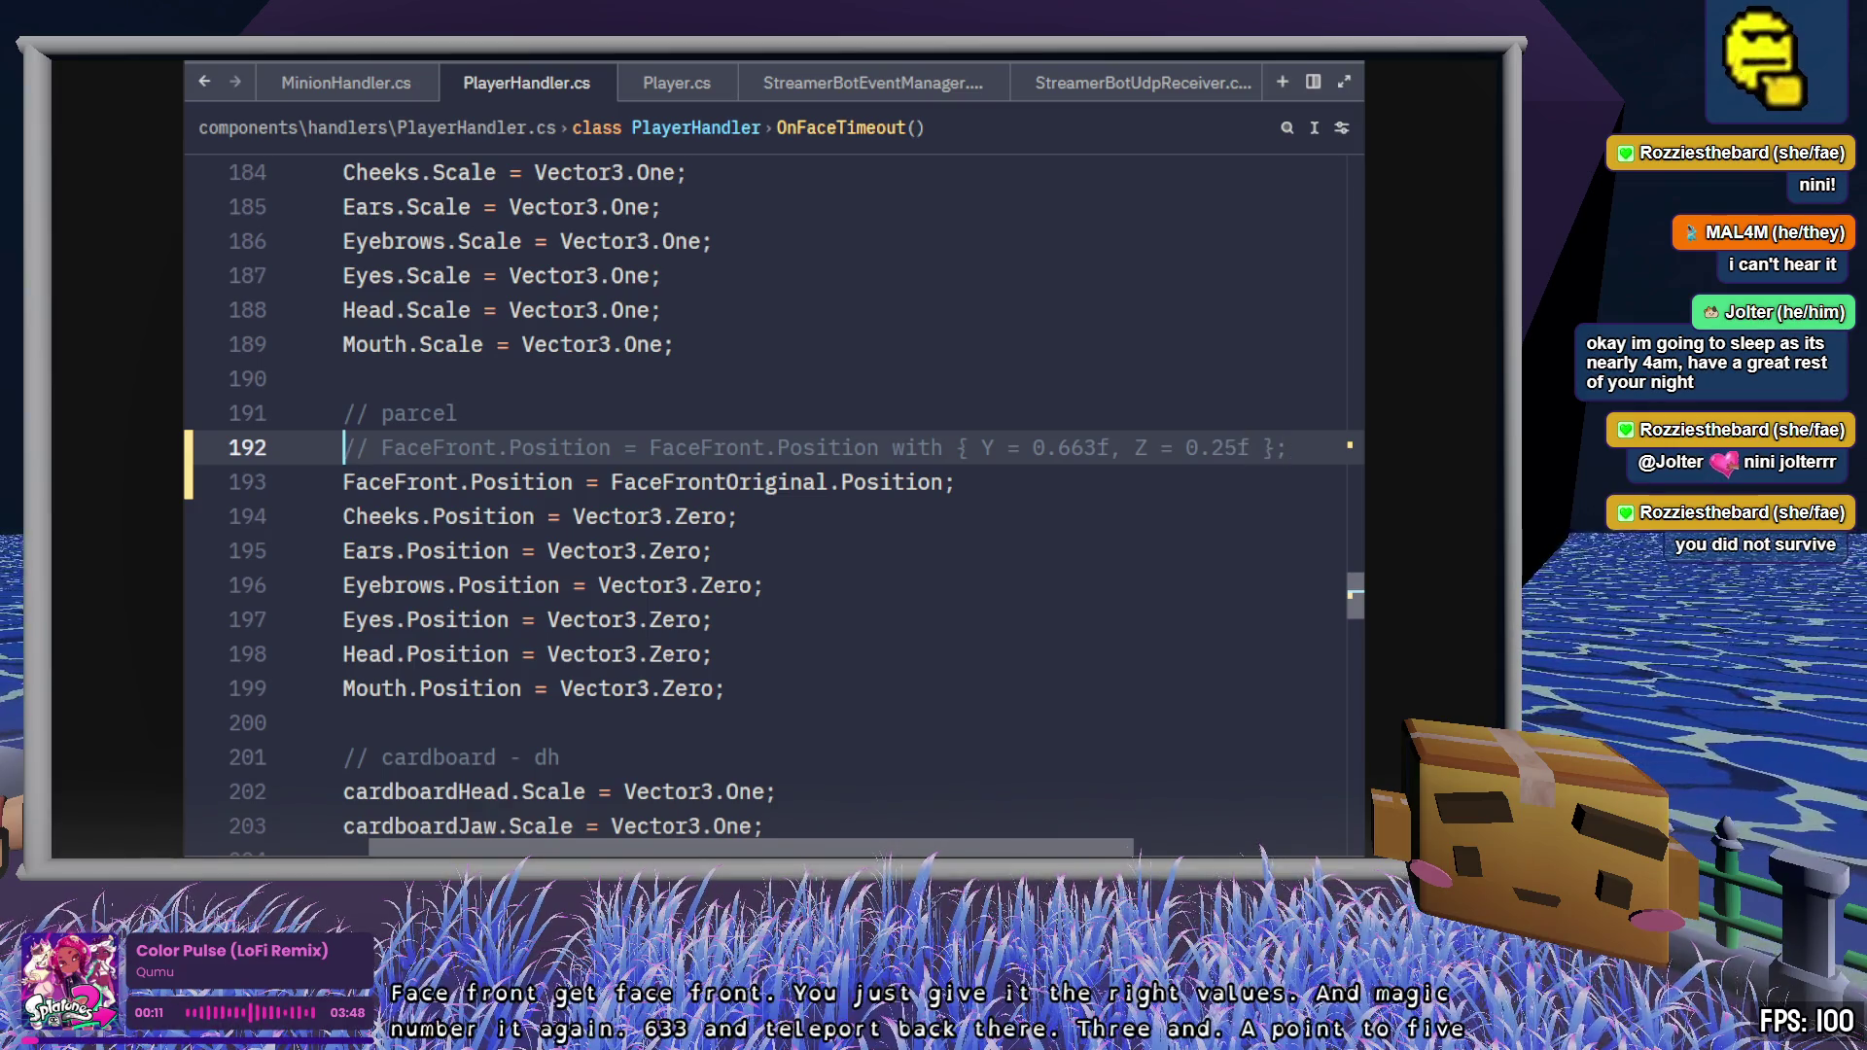
key("Down")
key("ctrl+slash")
key("Up")
key("ctrl+slash")
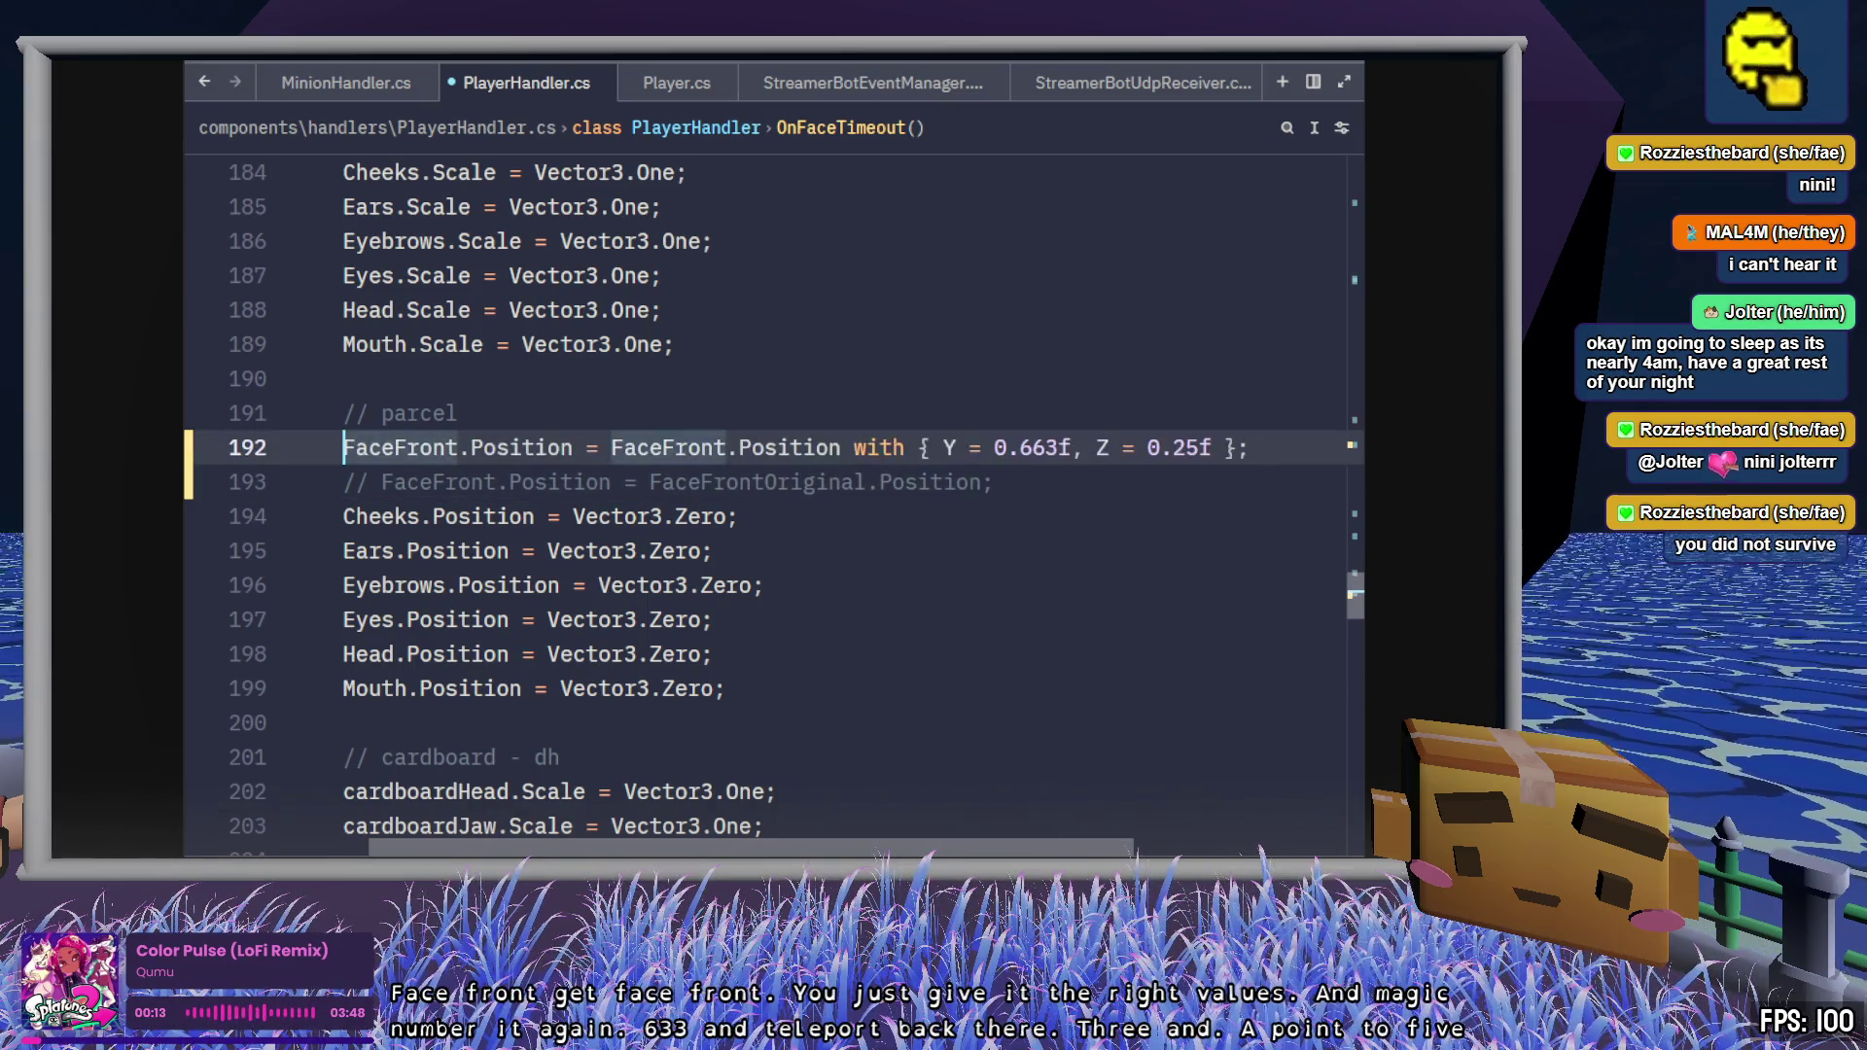
left_click(1089, 482)
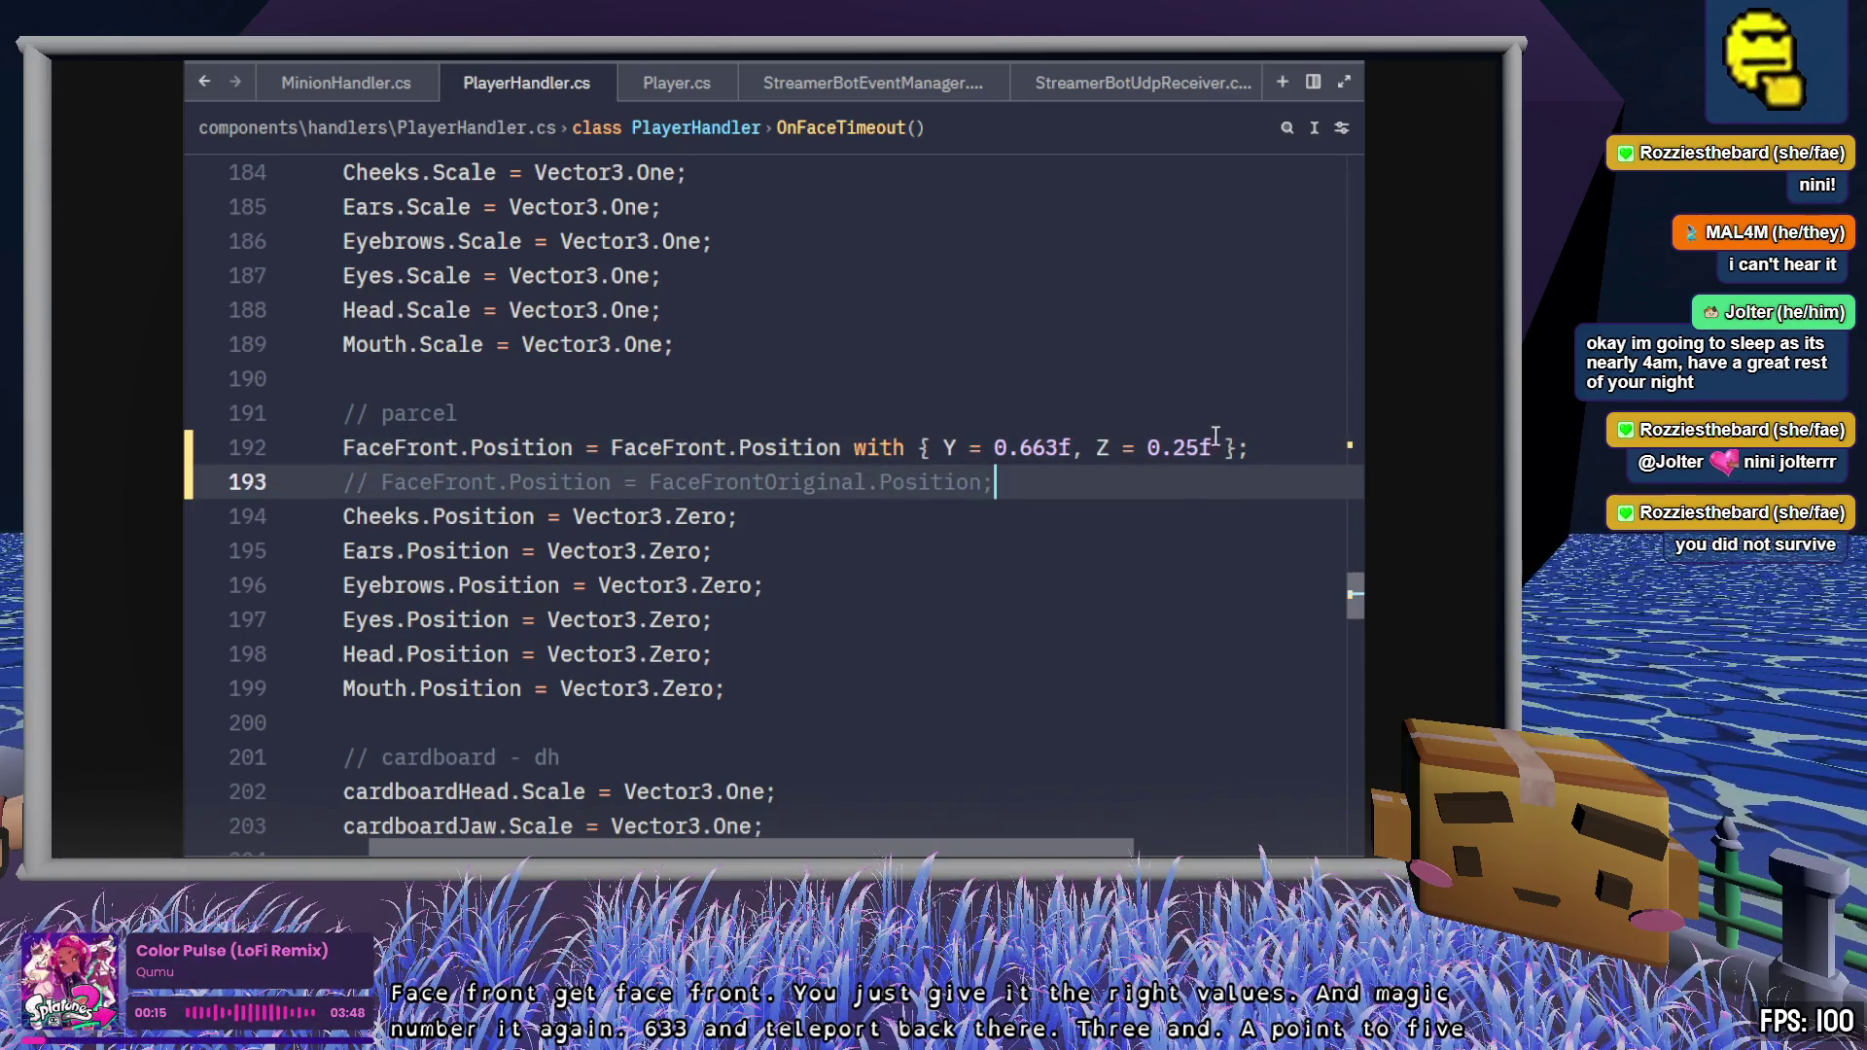
left_click(1295, 460)
- Look over the edited OnFaceTimeout code once more, then return to Godot to apply it
key("alt+Tab")
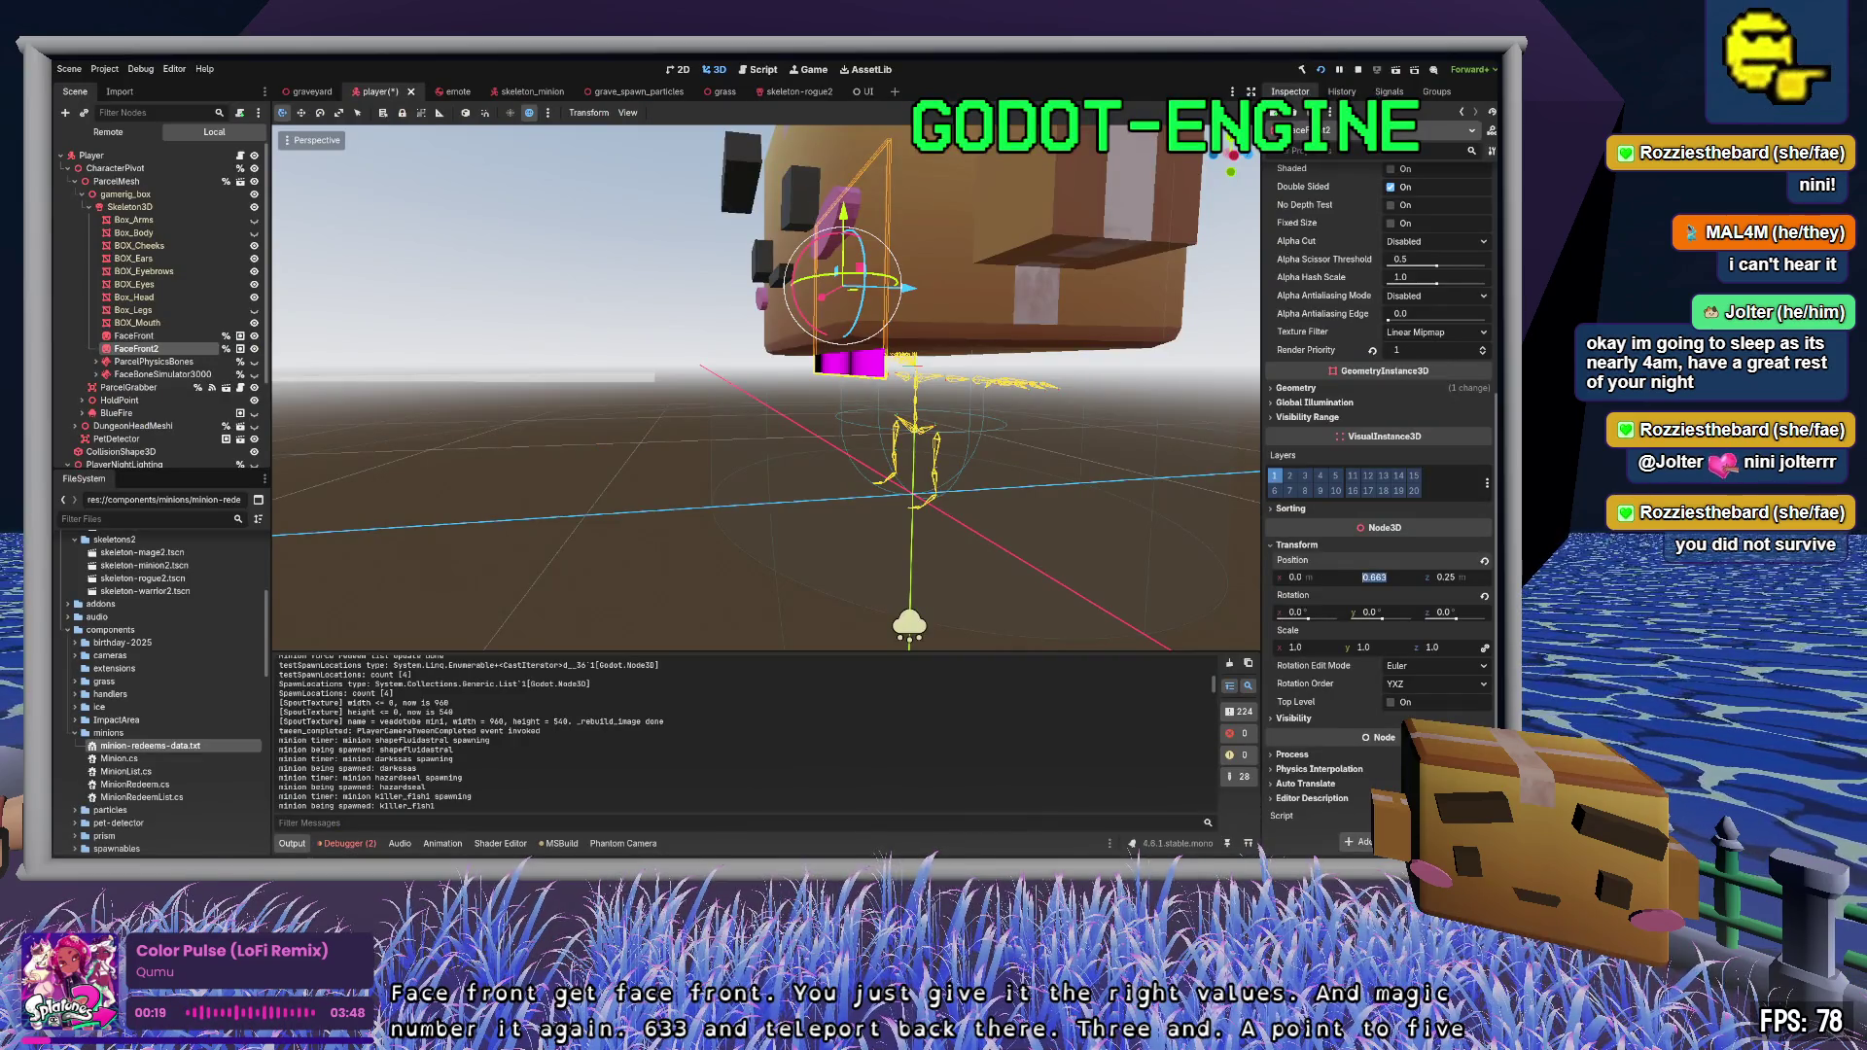
key("alt+Tab")
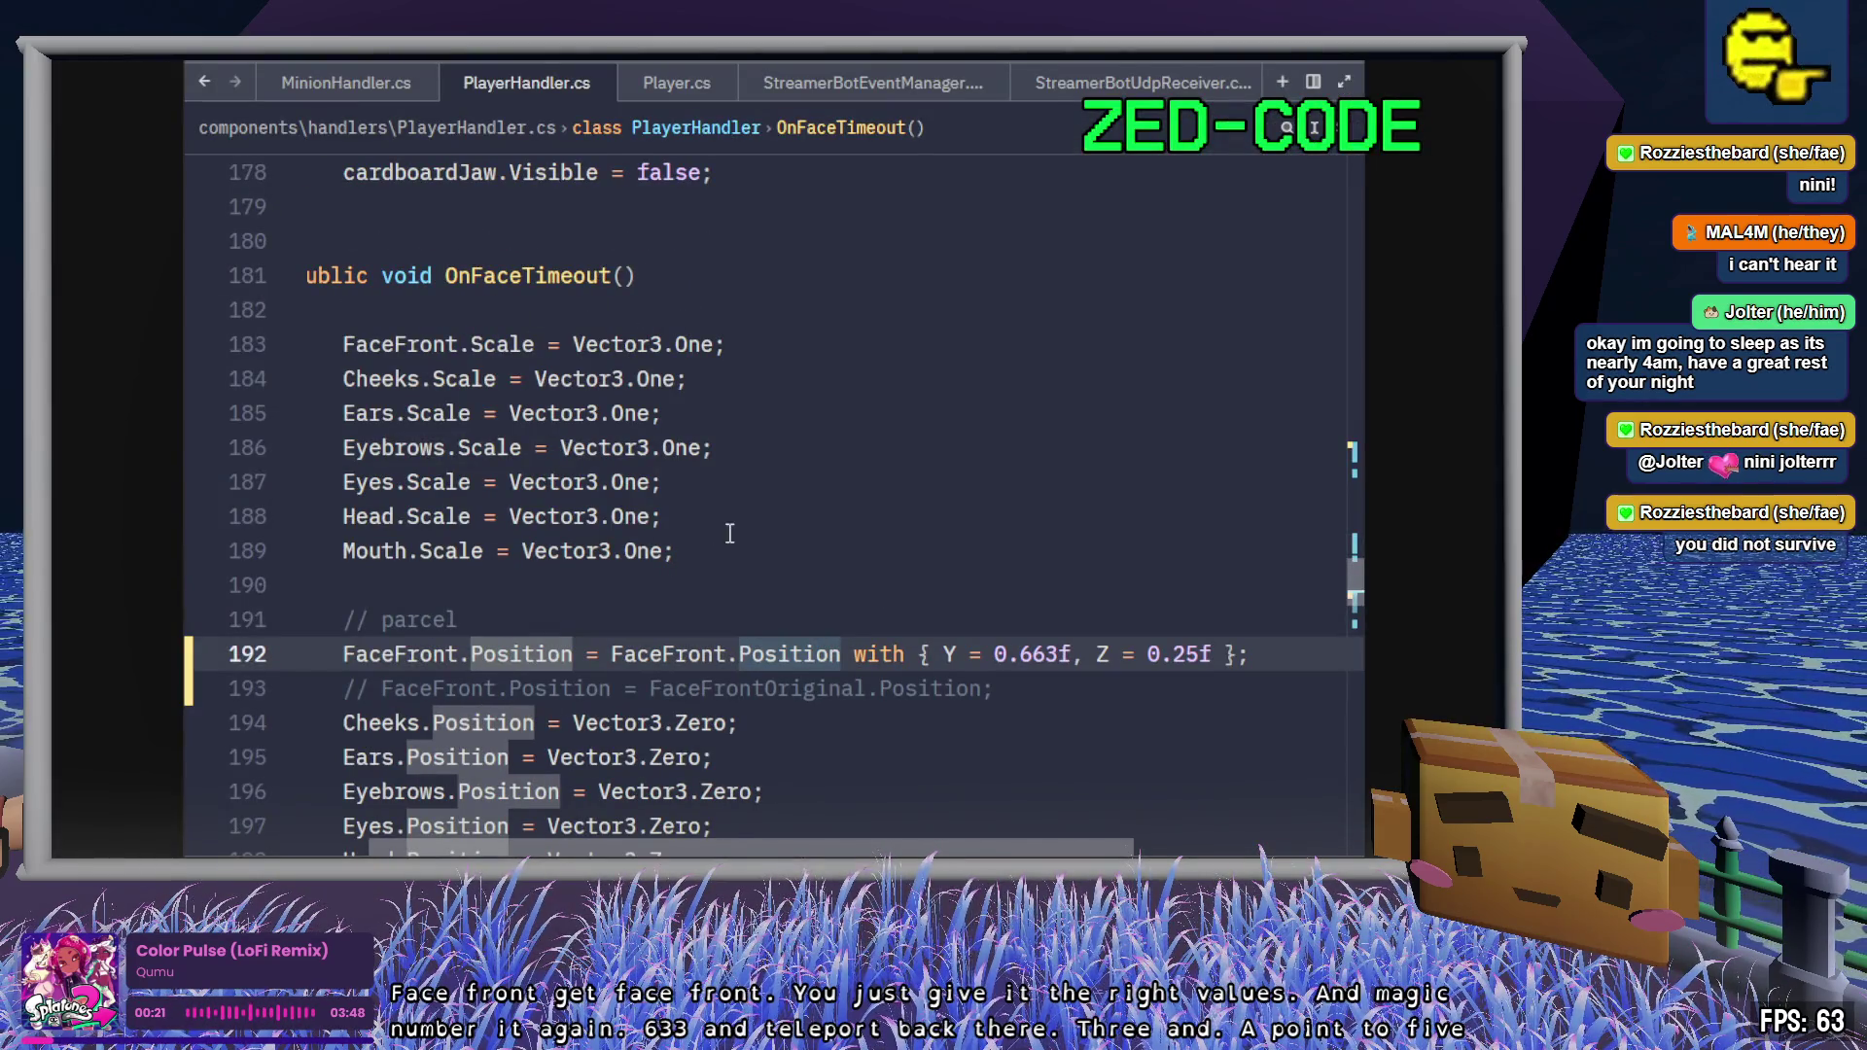
scroll(759, 531, "left", 2)
scroll(800, 551, "down", 2)
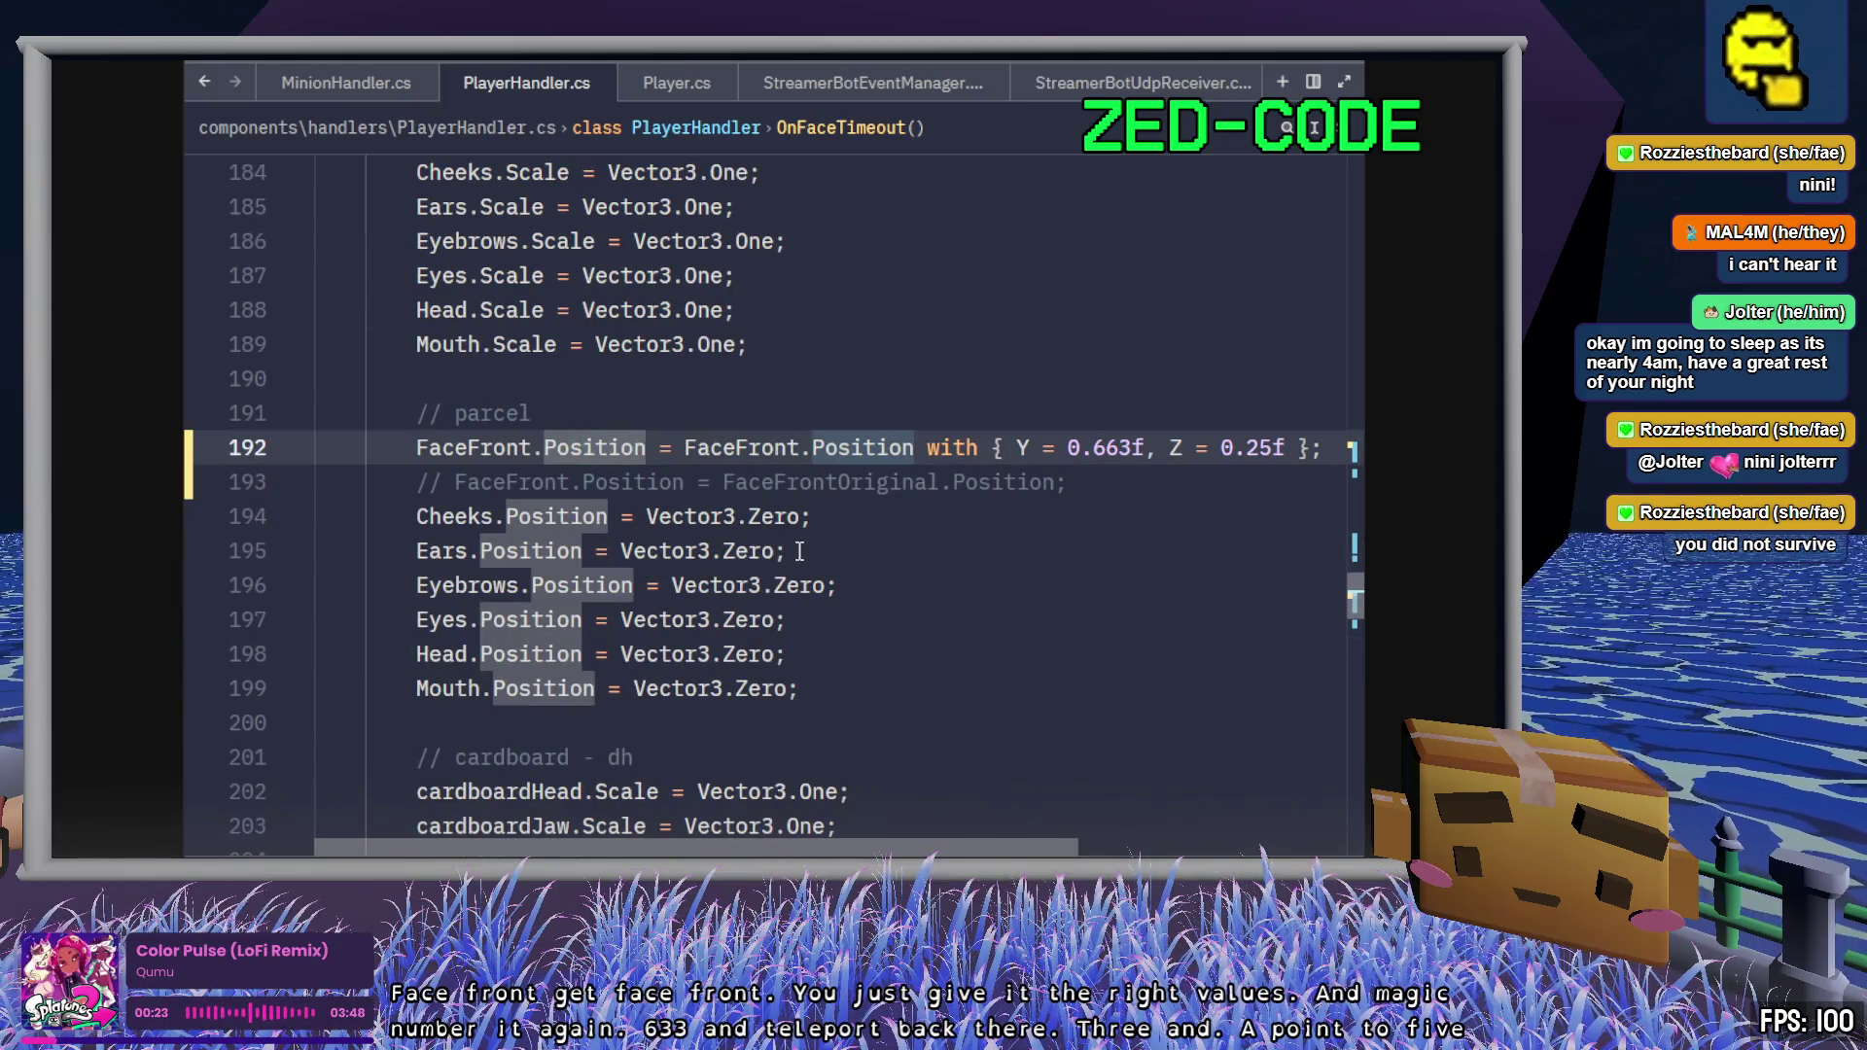
key("alt+Tab")
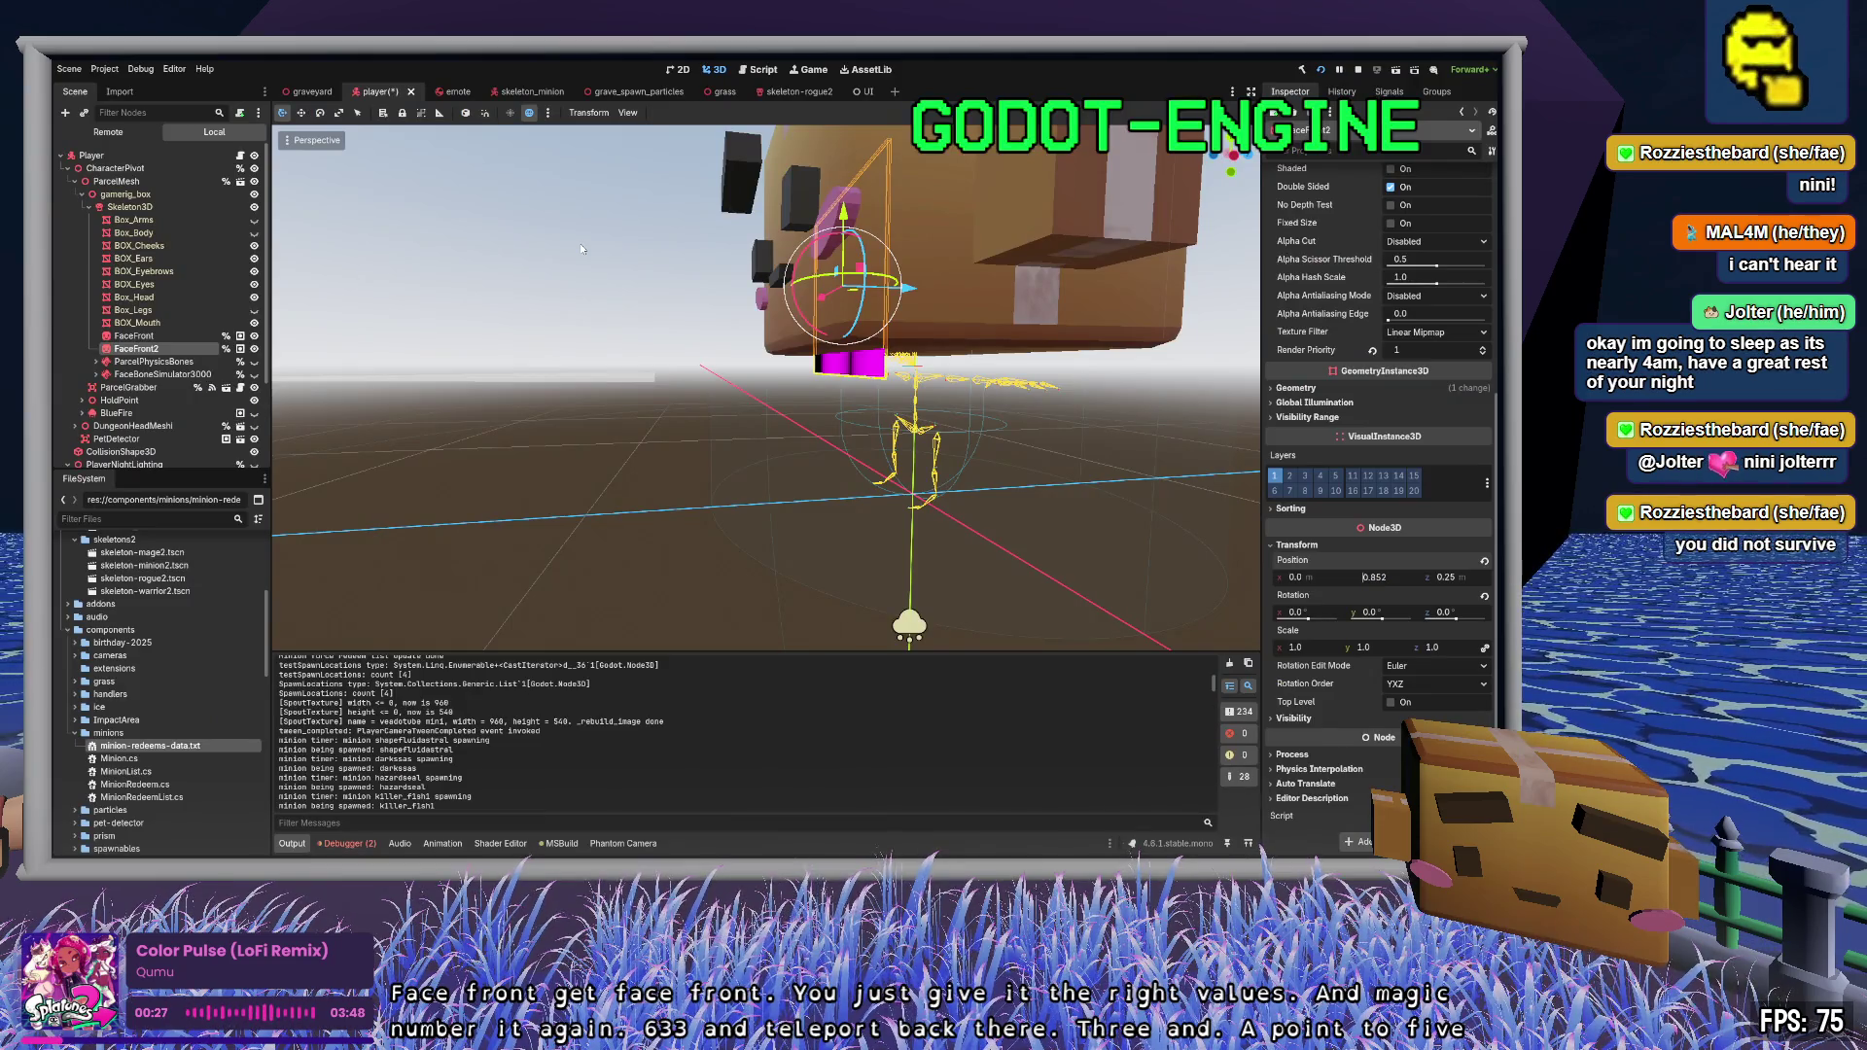
- Set FaceFront2's Y position to 0.663 and frame the magenta plane in the 3D view
type("0.663")
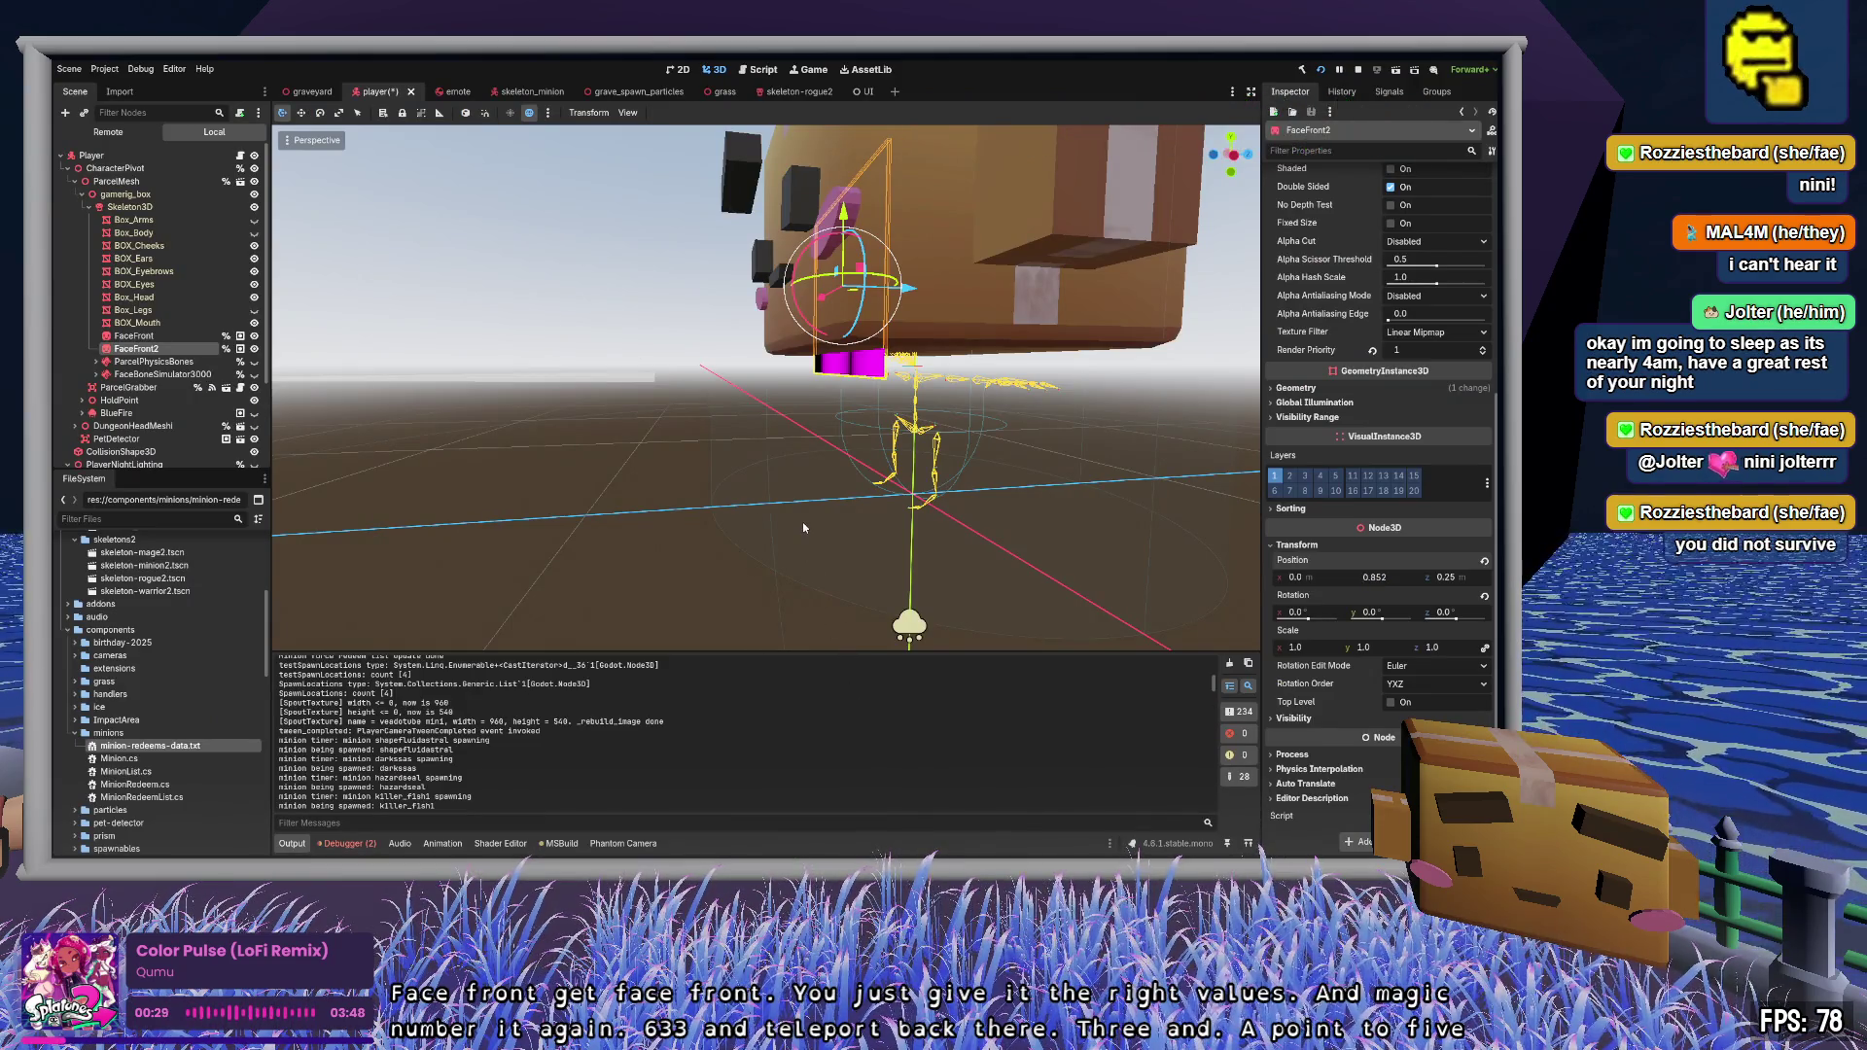
key("Return")
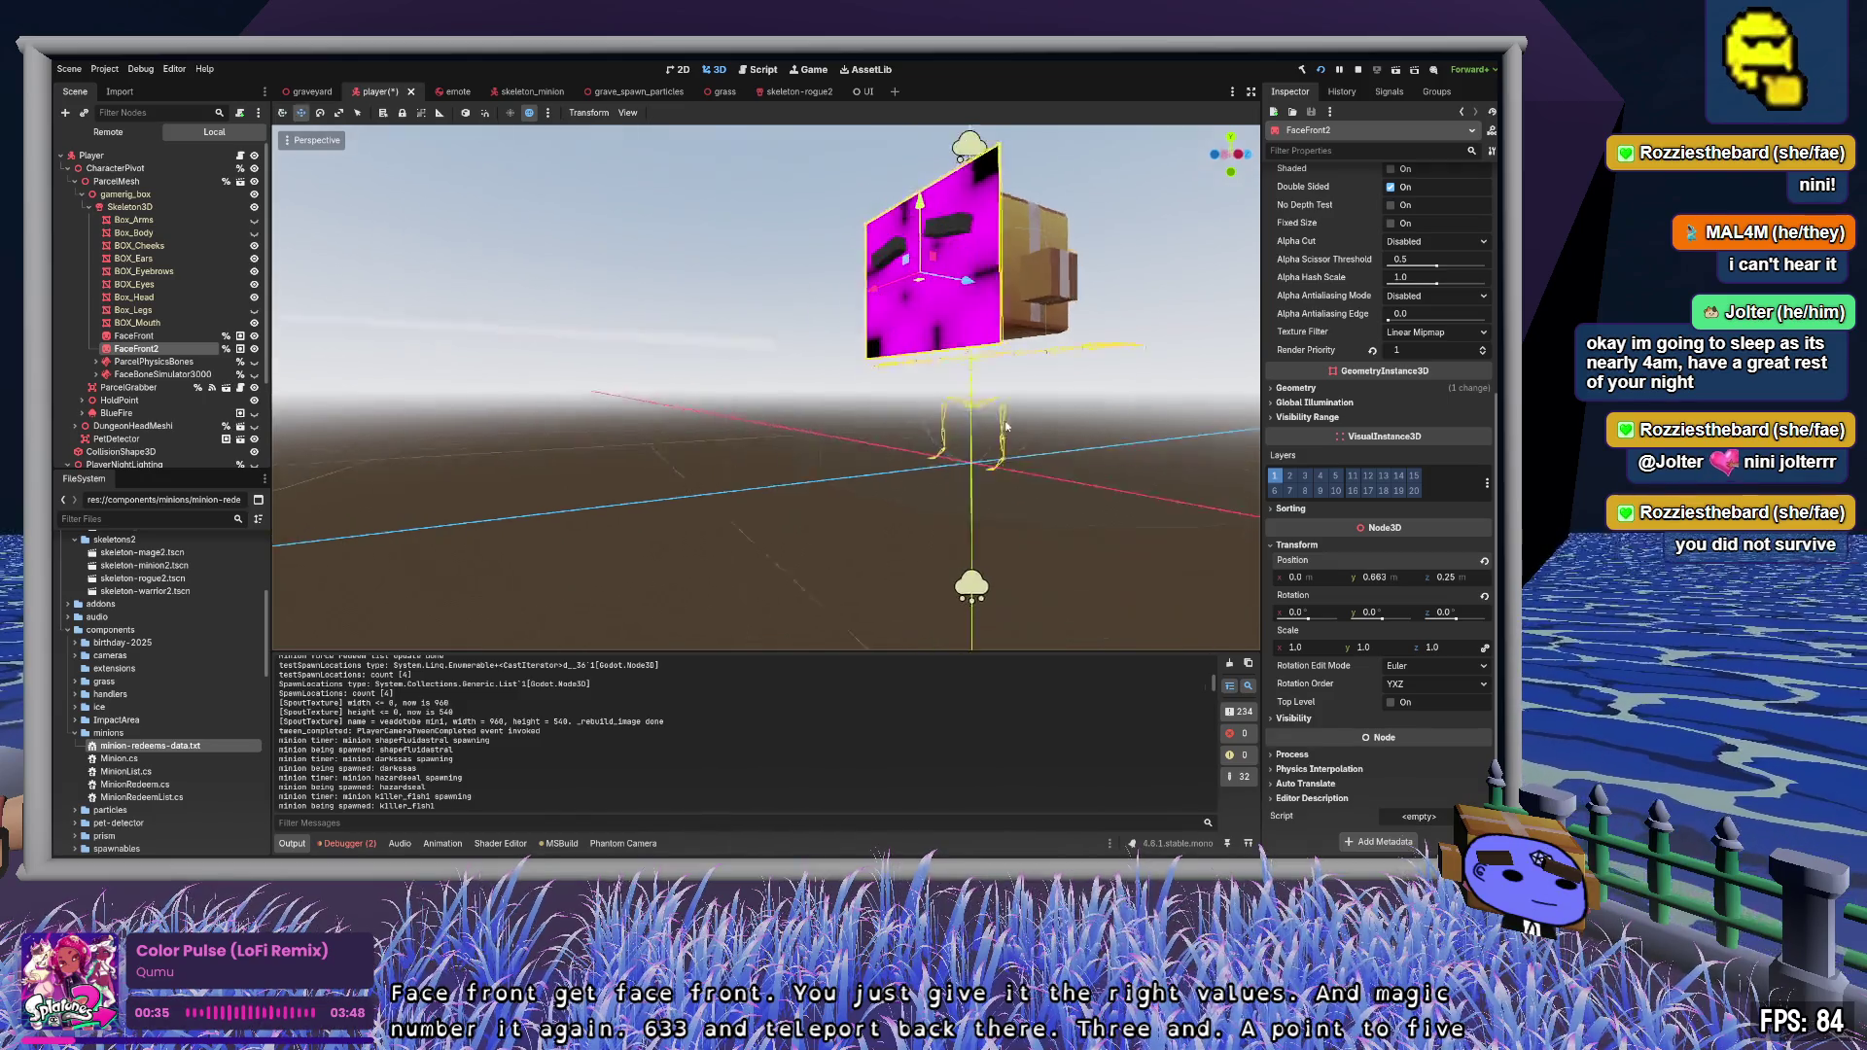
key("w")
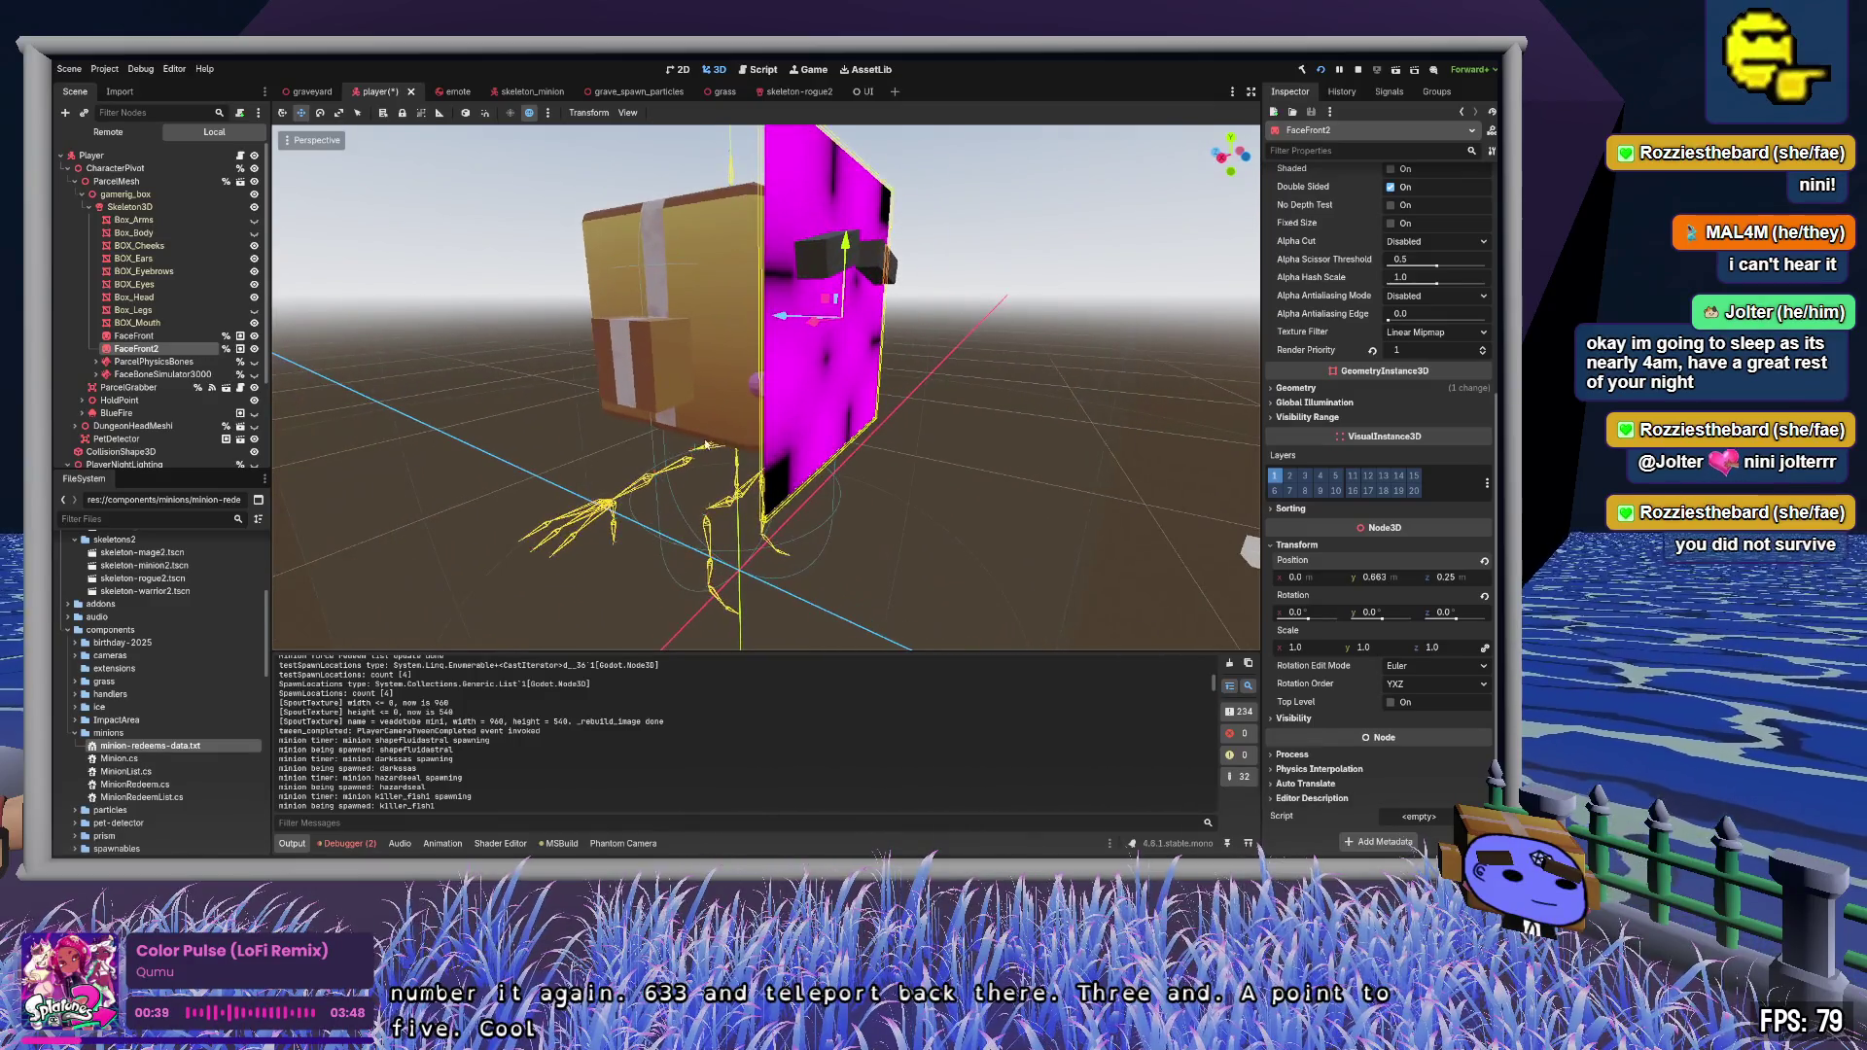
- Show the Box_Legs, Box_Body and Box_Arms meshes, hide FaceFront2, and view the Groups list
left_click(253, 310)
left_click(254, 232)
left_click(254, 219)
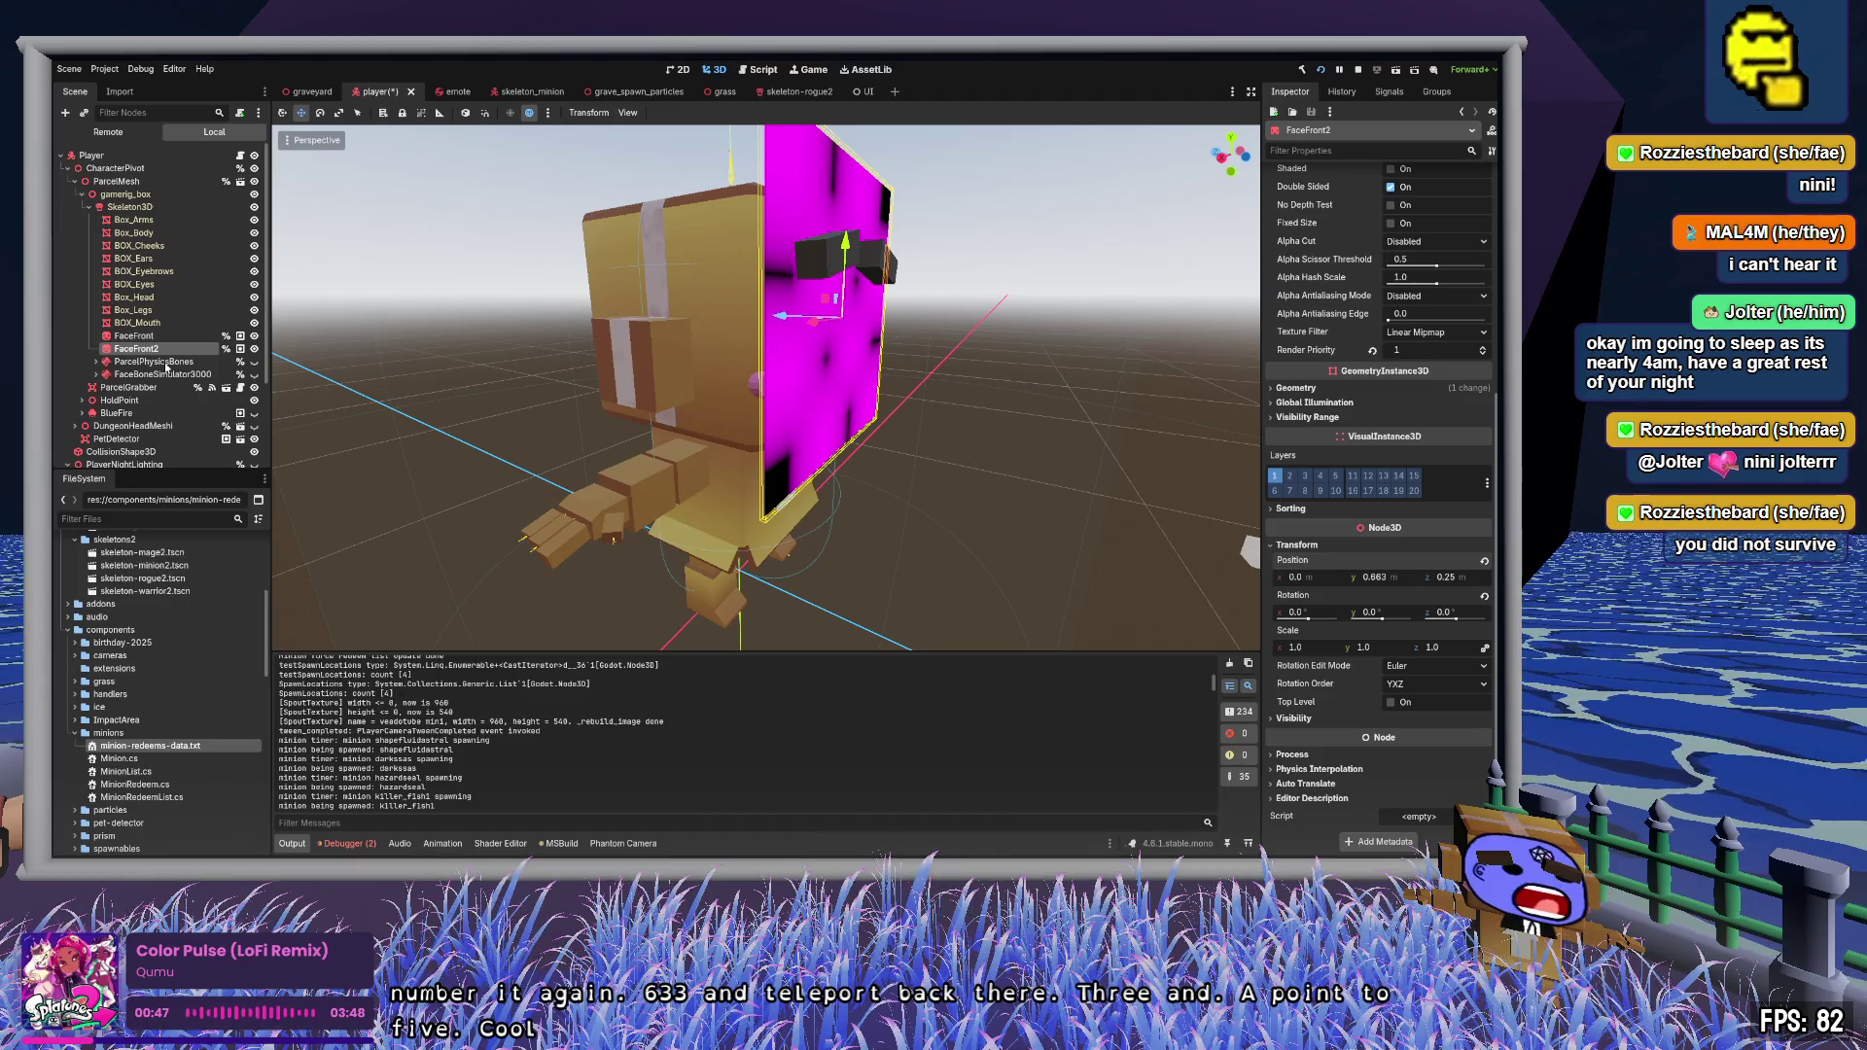
left_click(254, 348)
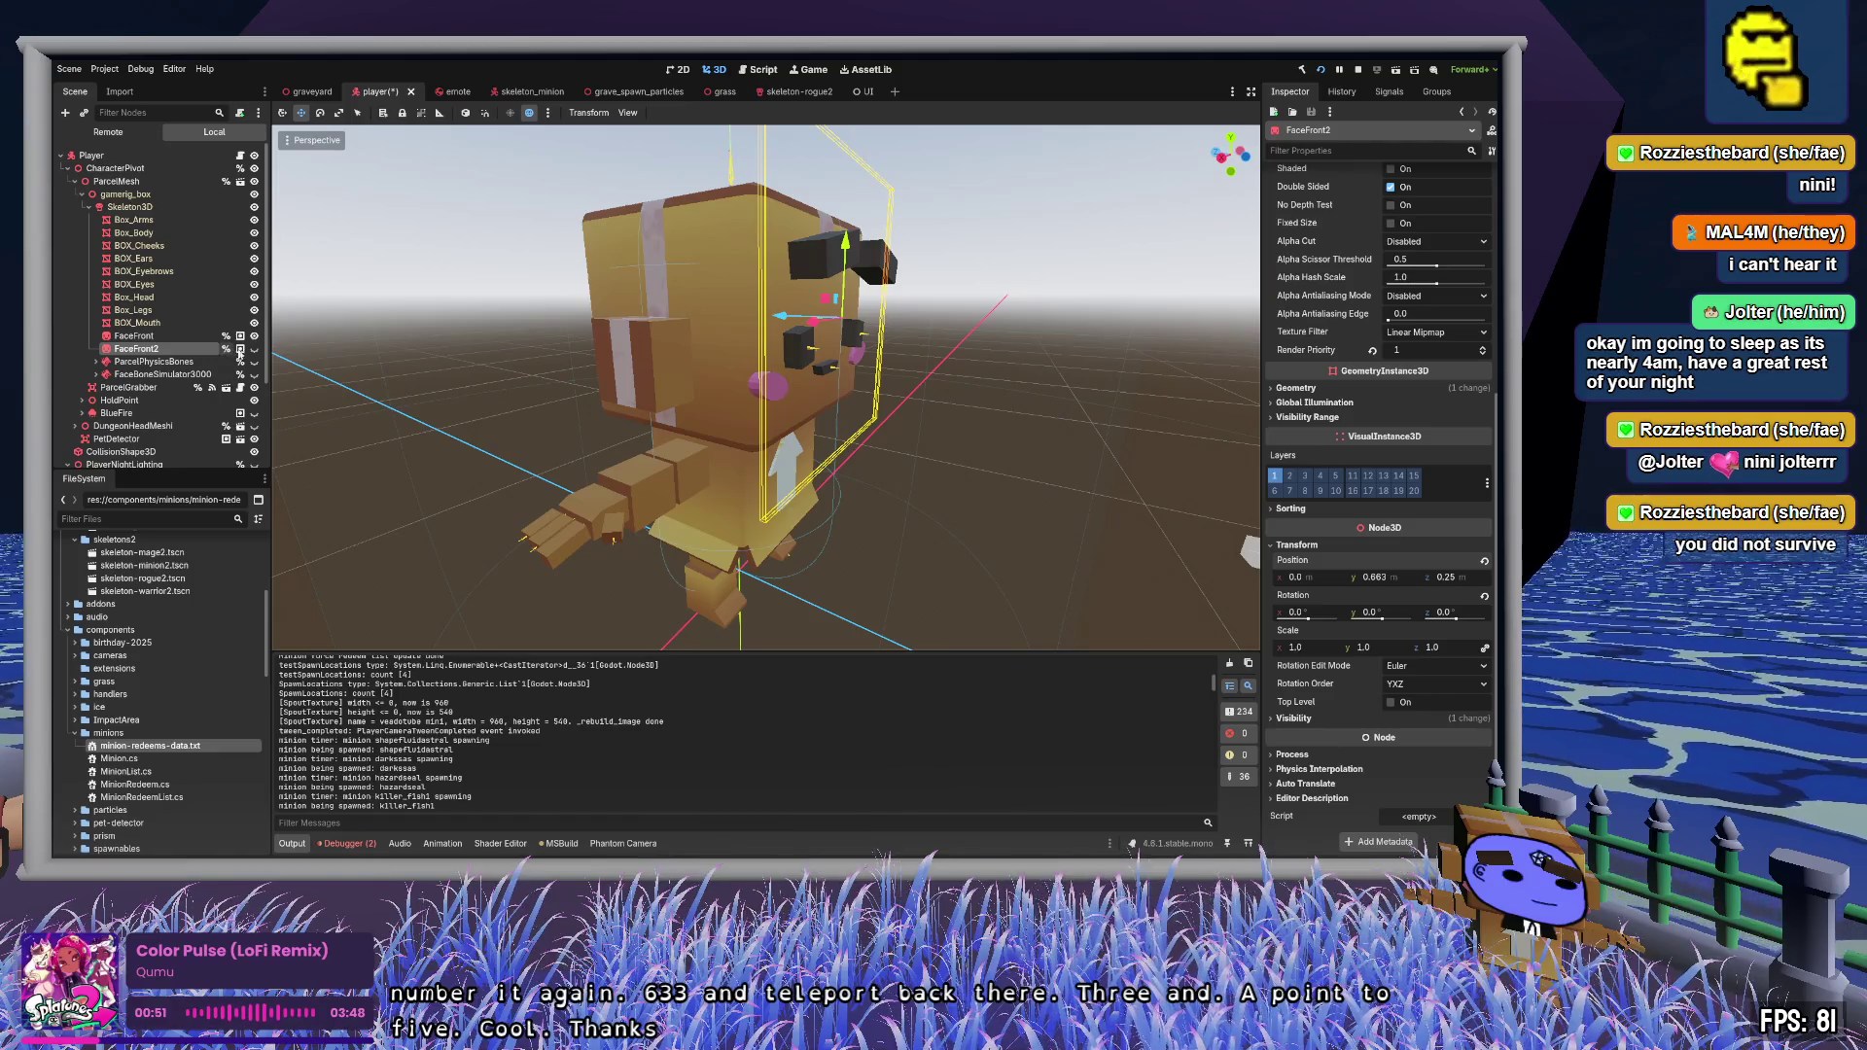
left_click(240, 349)
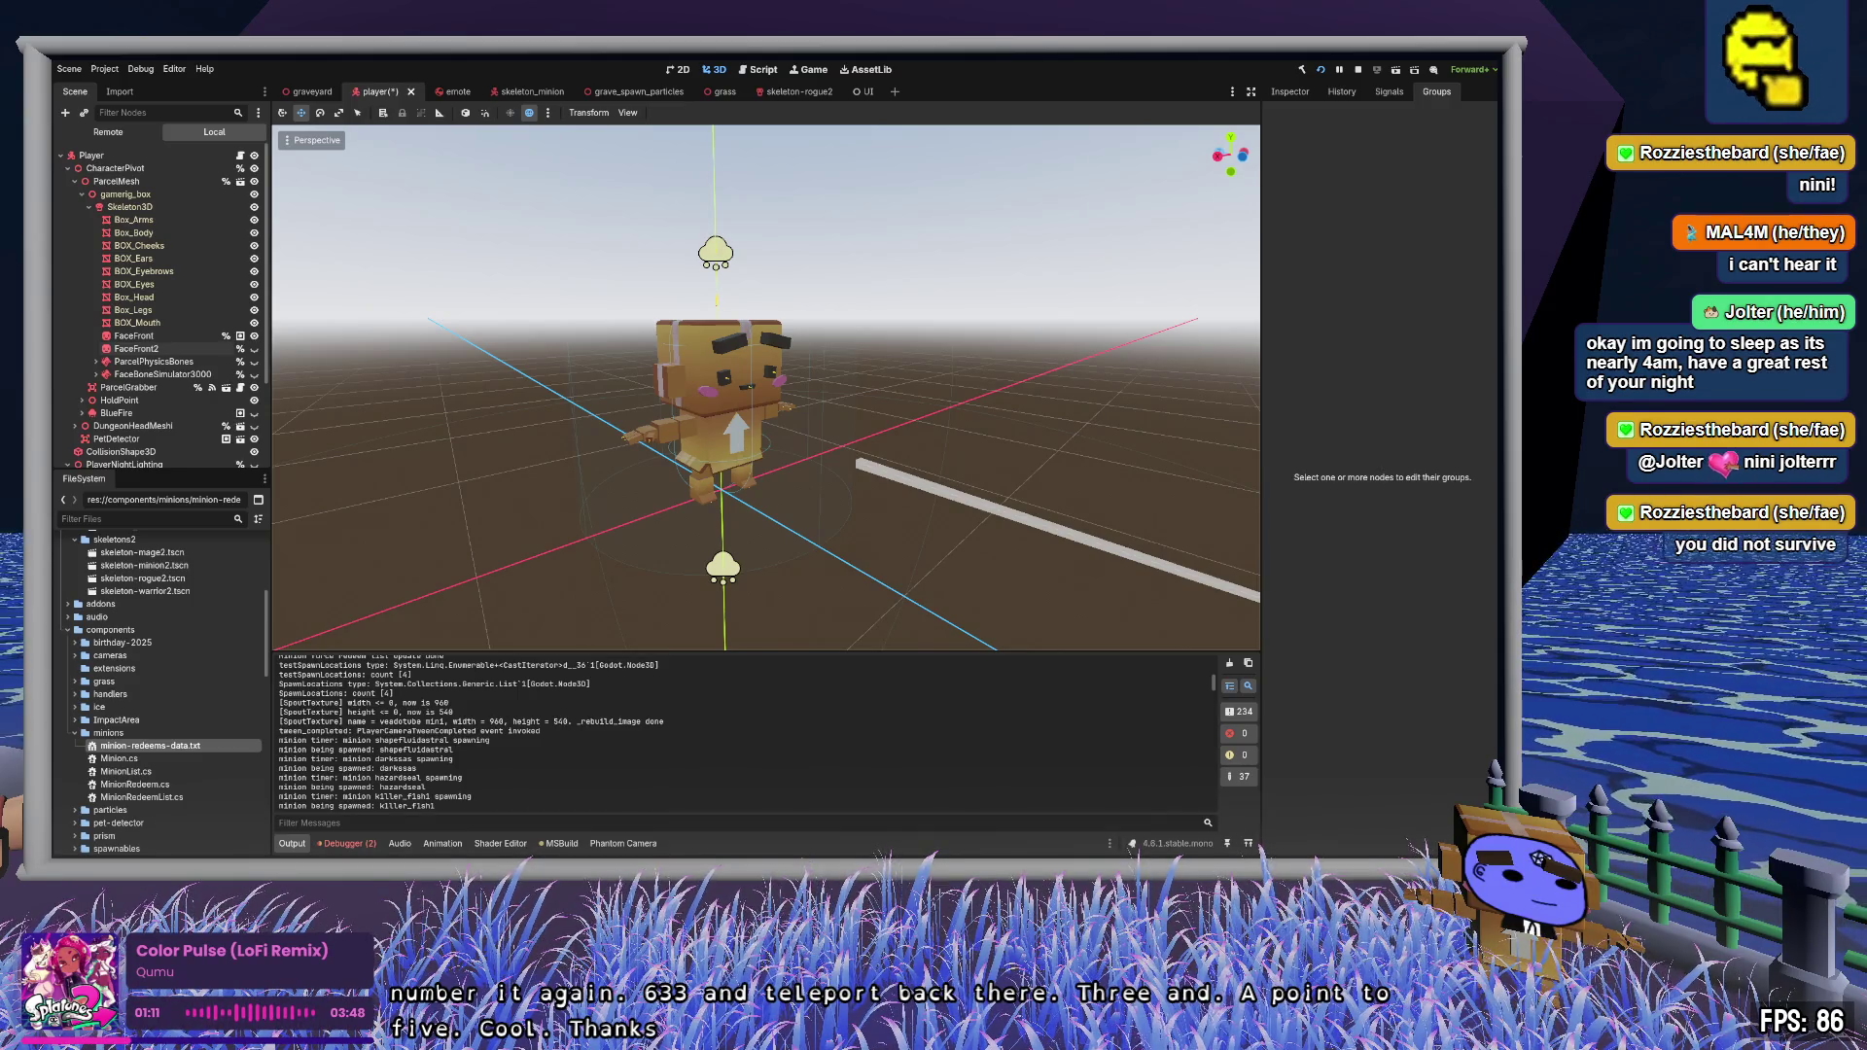
- Inspect both BlueFire particle nodes and reveal their process material resource paths
left_click(136, 413)
left_click(85, 413)
left_click(85, 413)
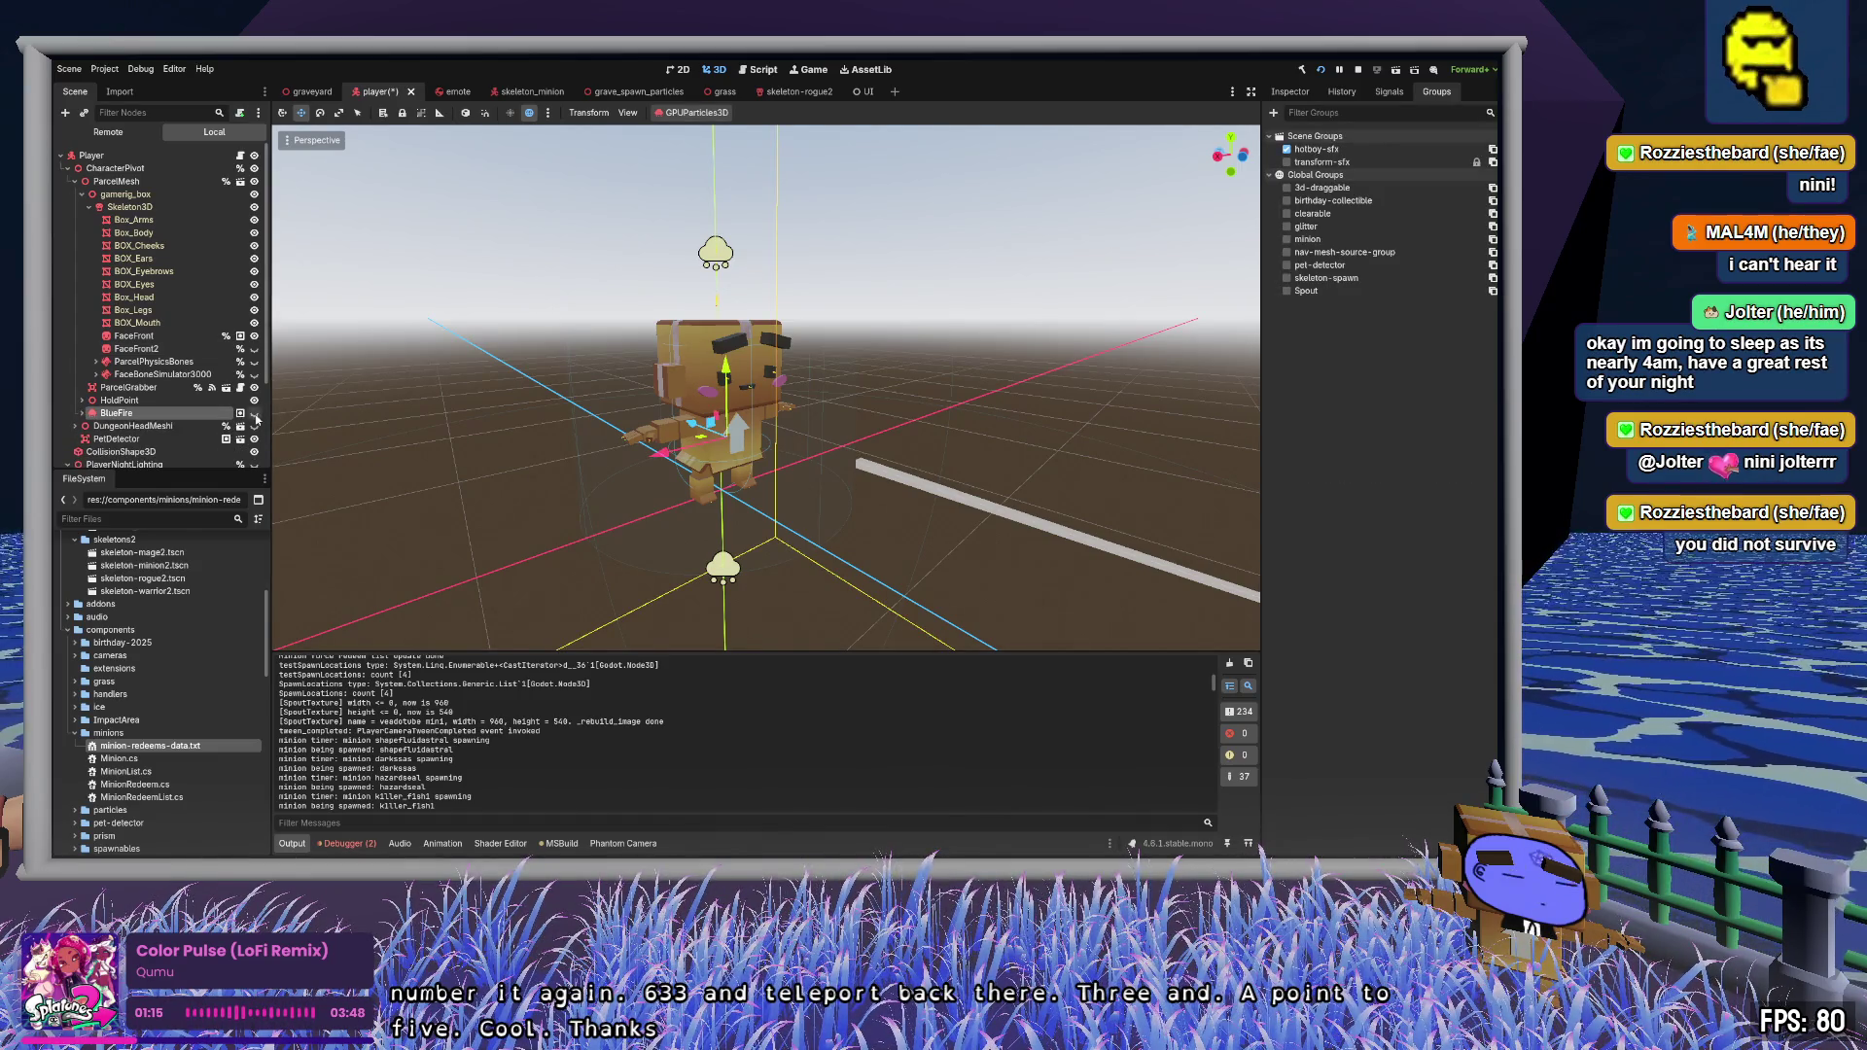
left_click(1290, 91)
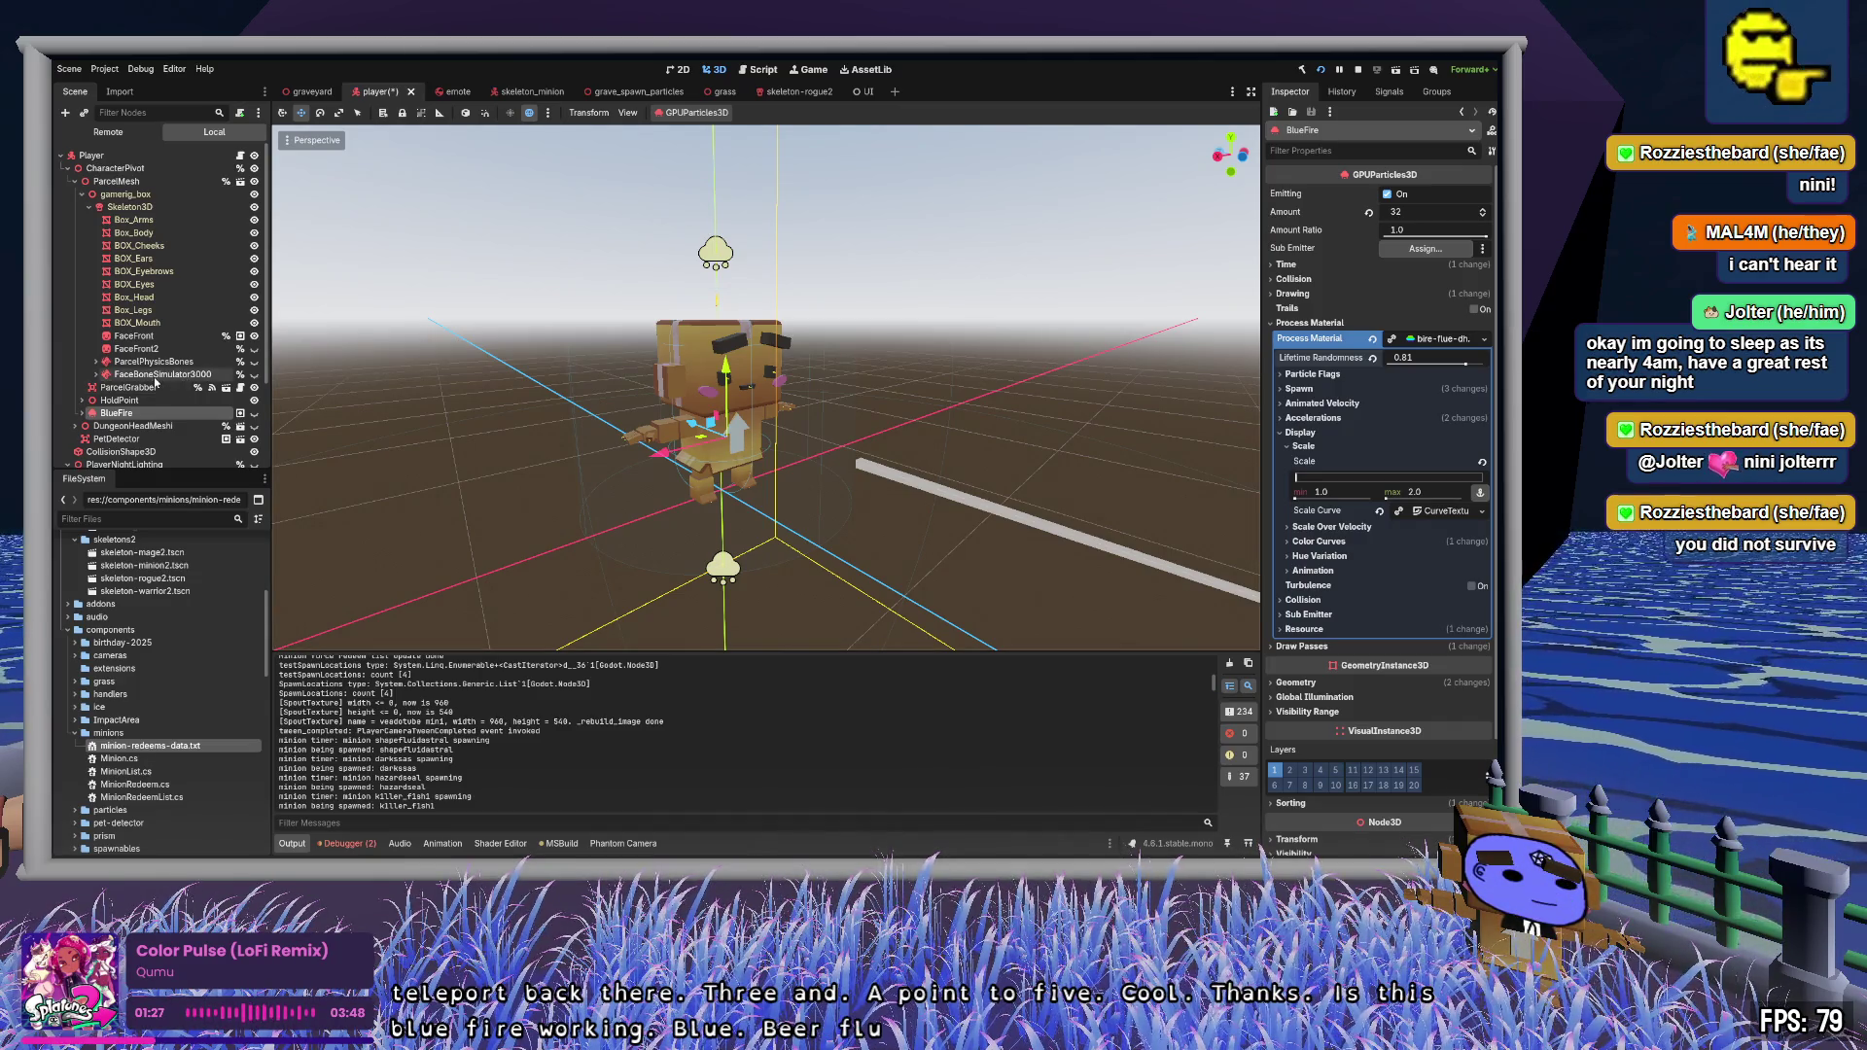
scroll(156, 385, "down", 3)
left_click(160, 348)
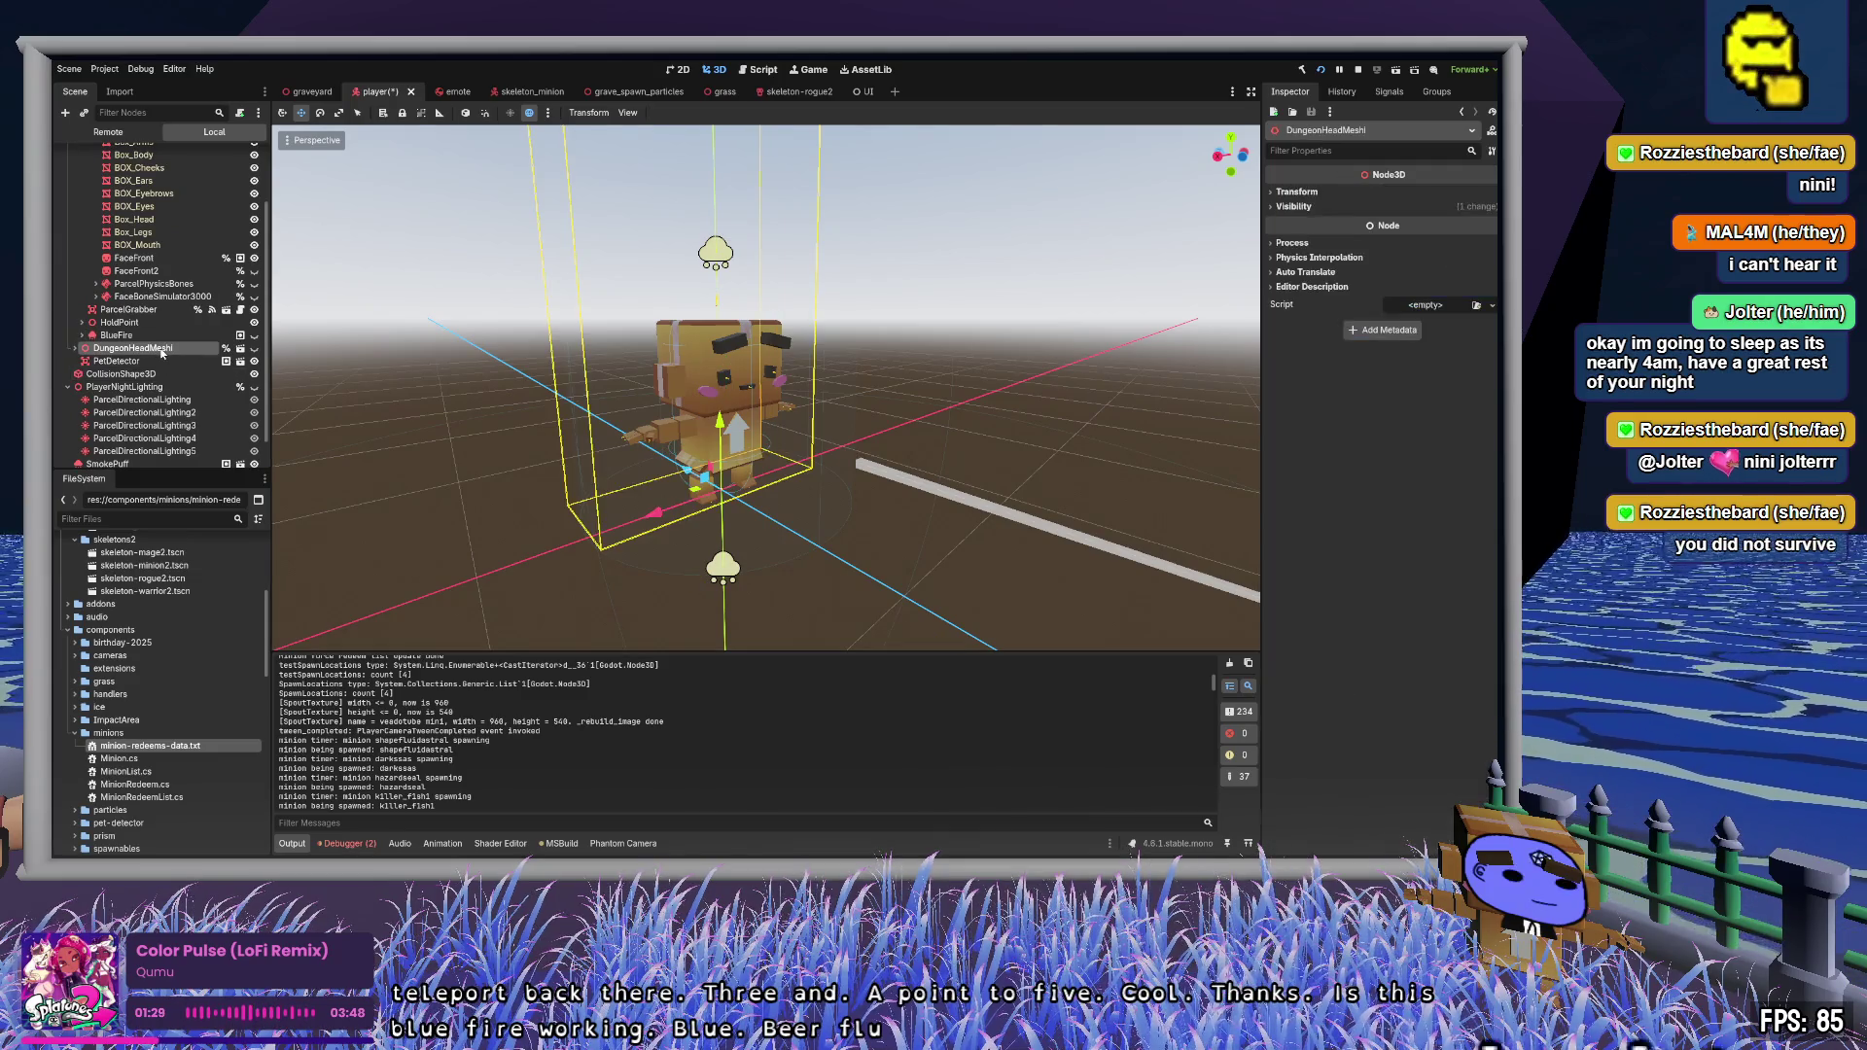
left_click(117, 386)
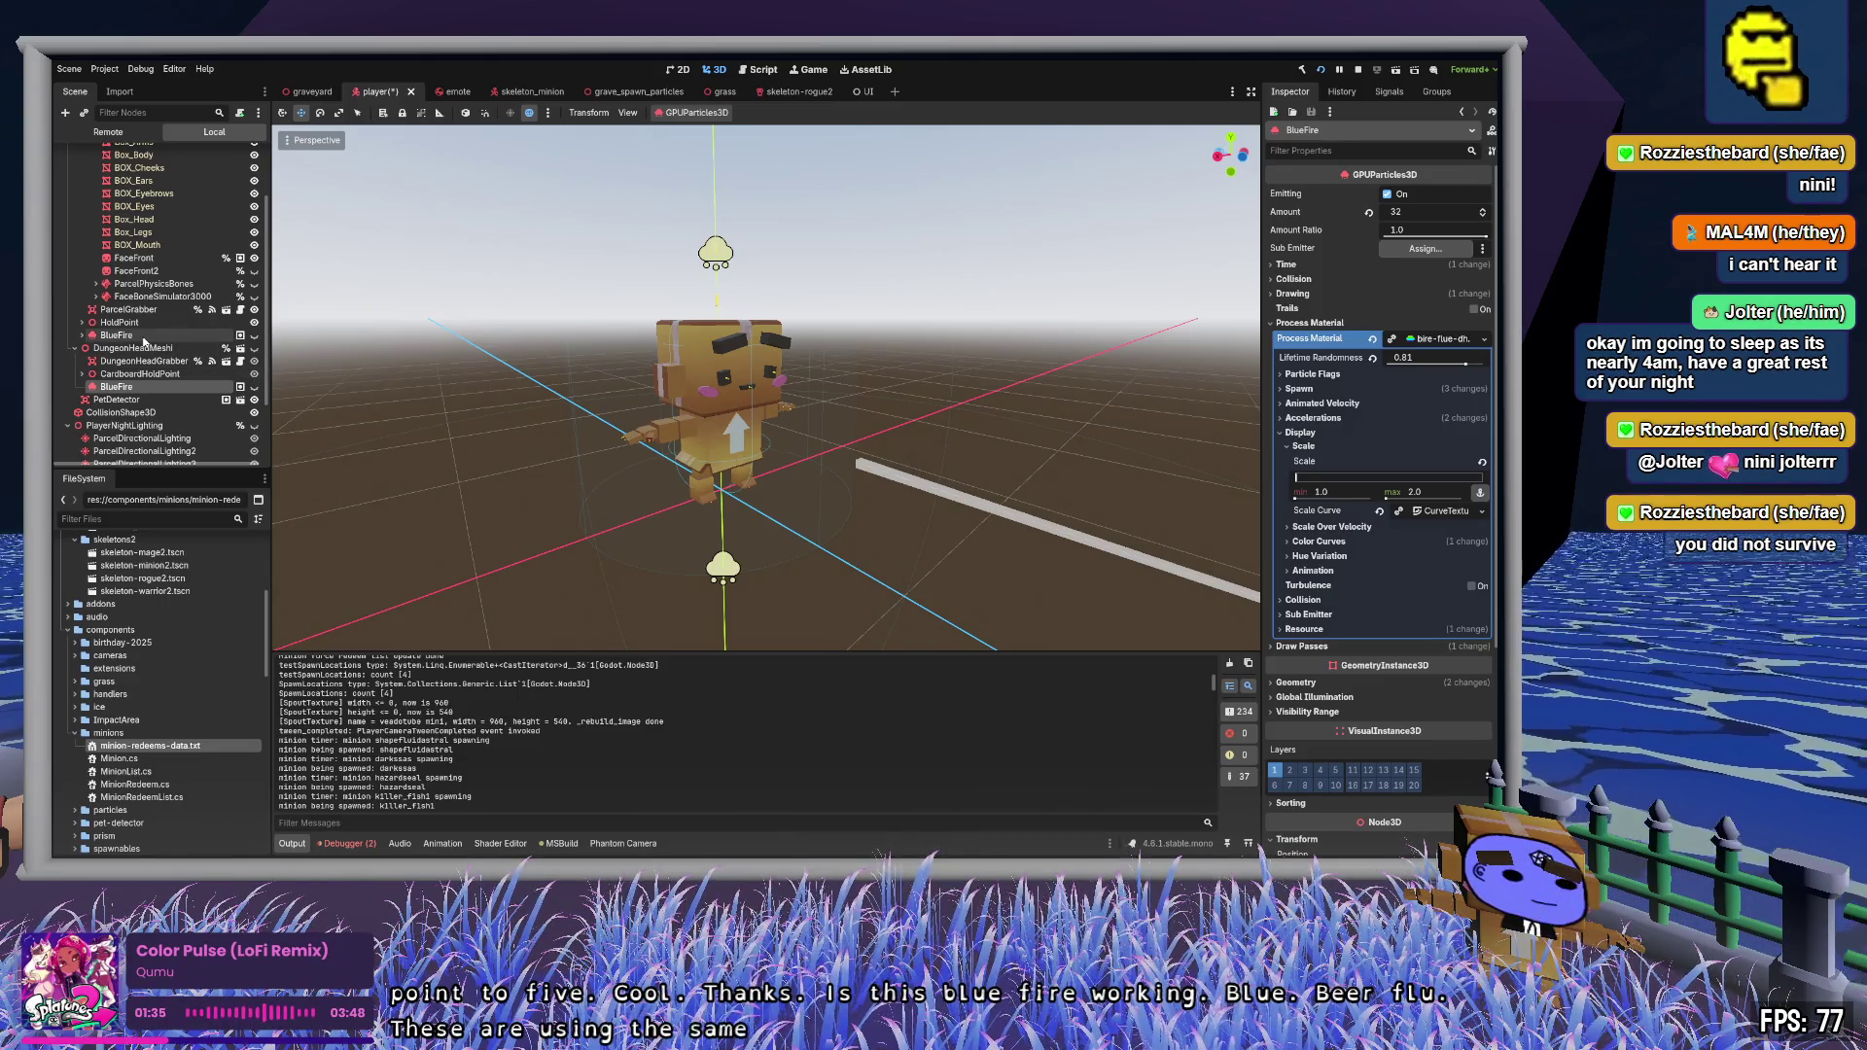
left_click(1304, 629)
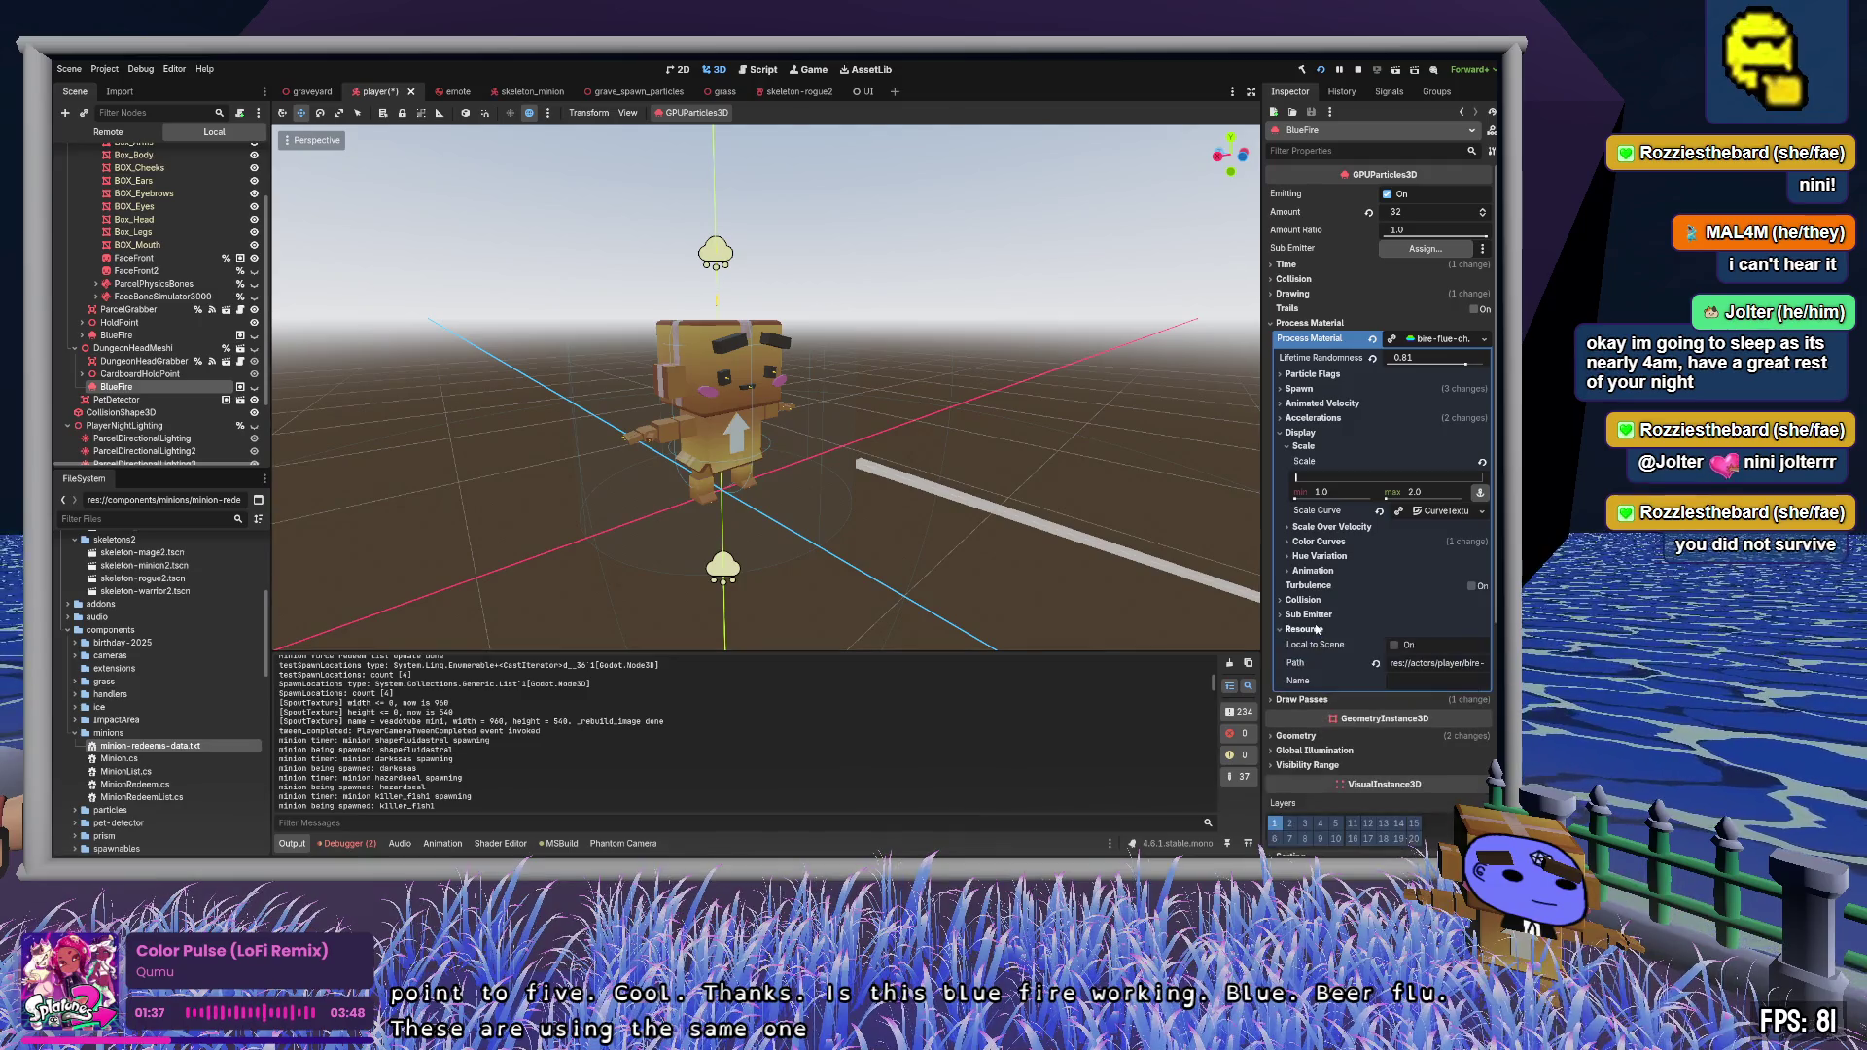
- Preview the HoldPoint BlueFire particles around the character and open its .tres particle material
left_click(116, 334)
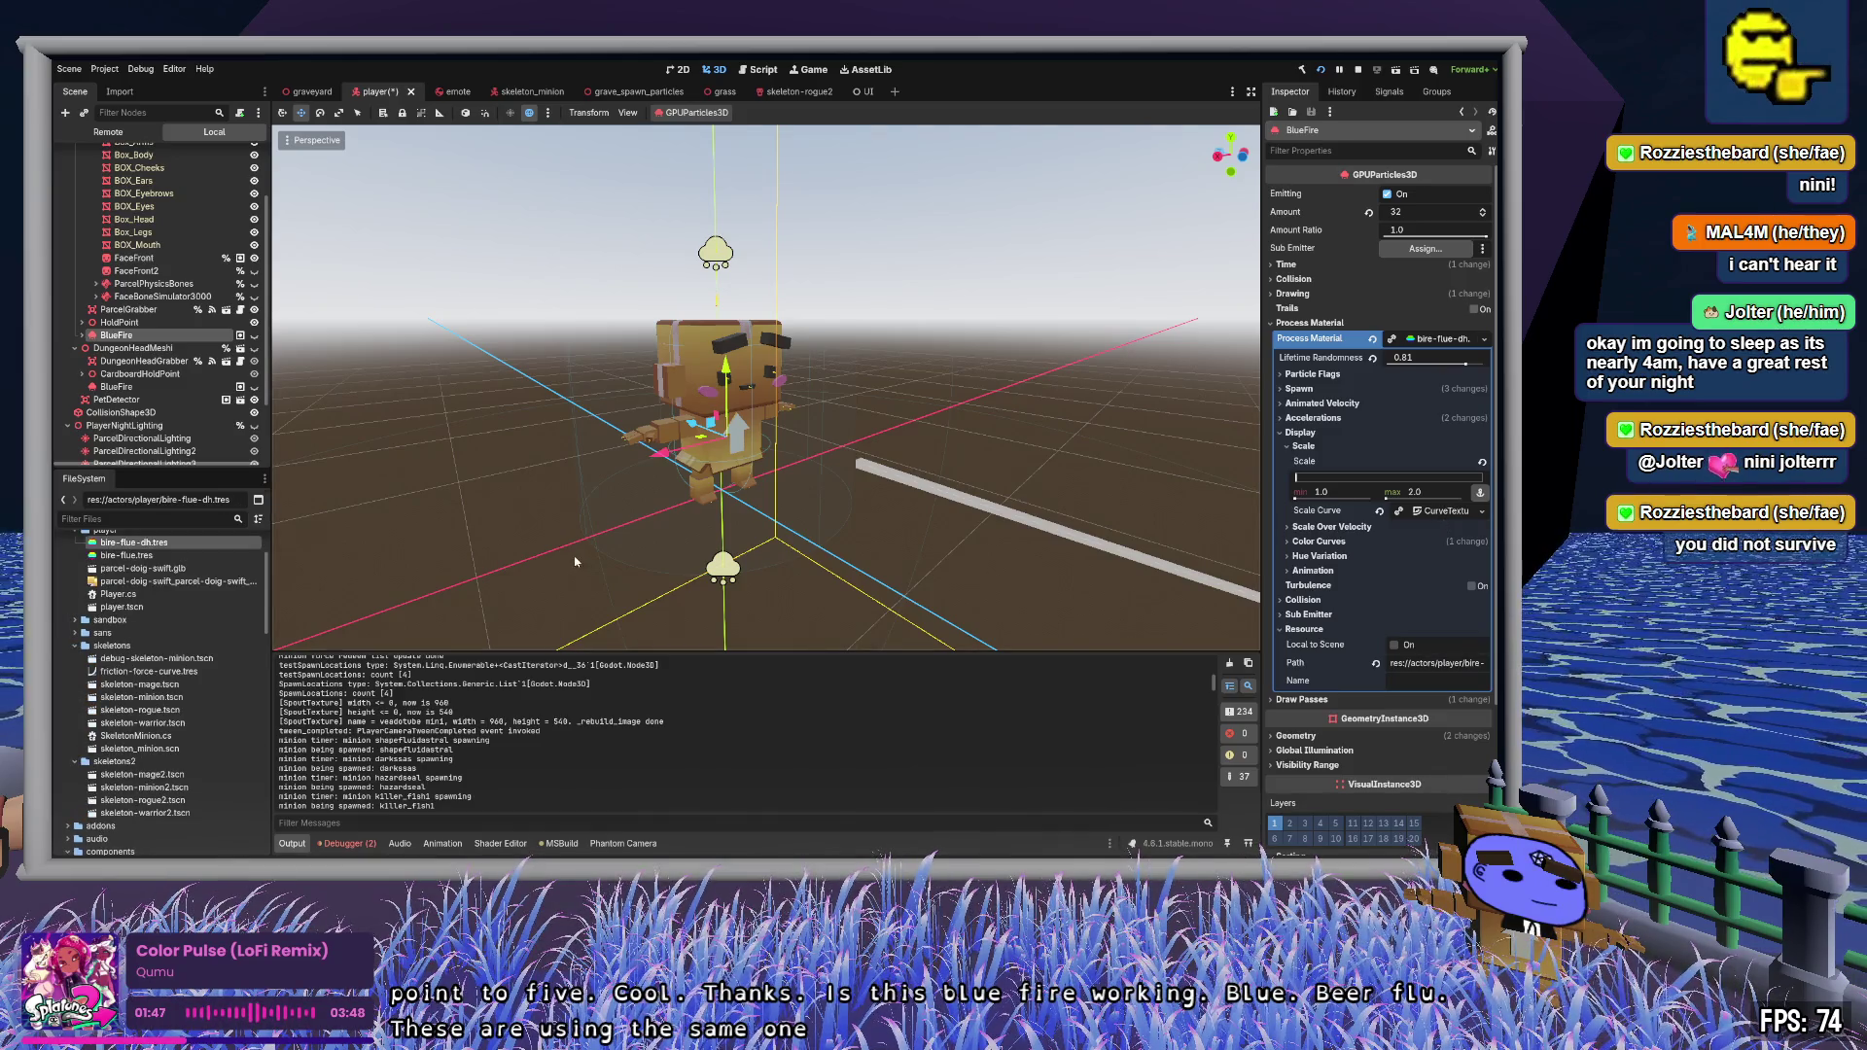
scroll(187, 661, "up", 1)
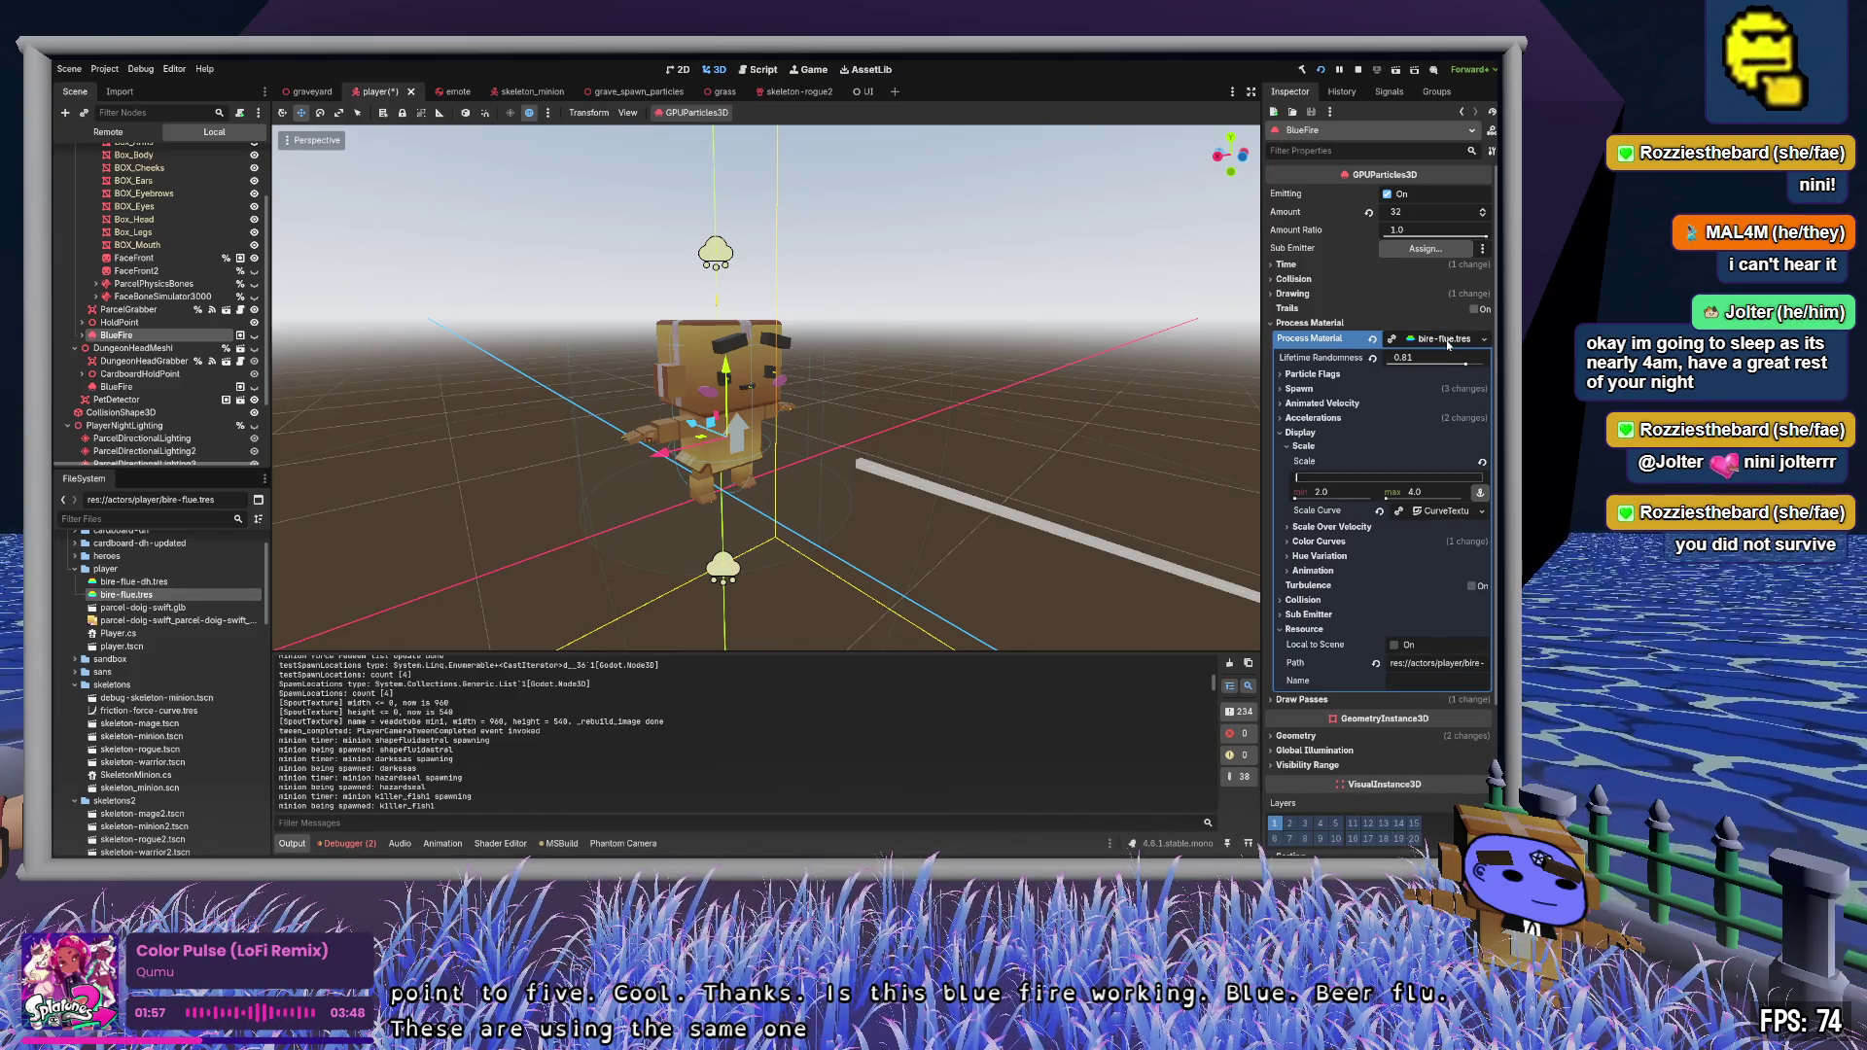
left_click(255, 336)
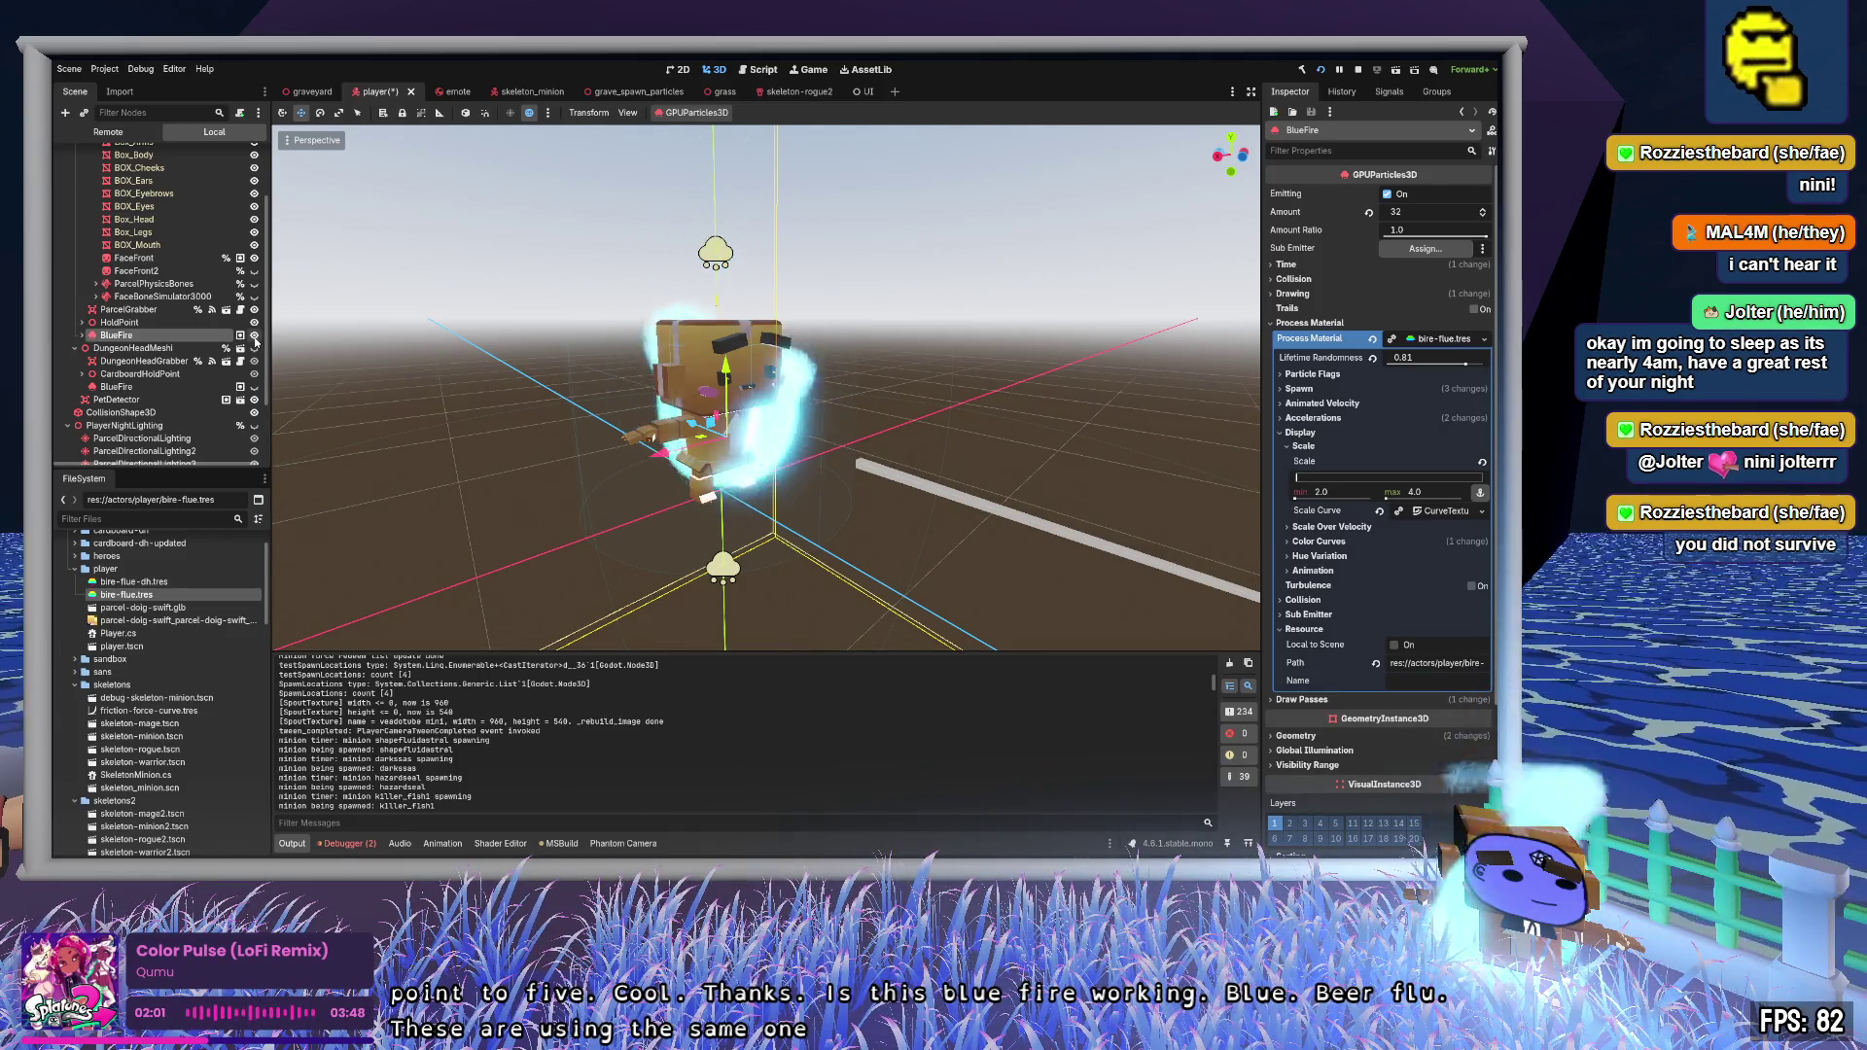
left_click(255, 336)
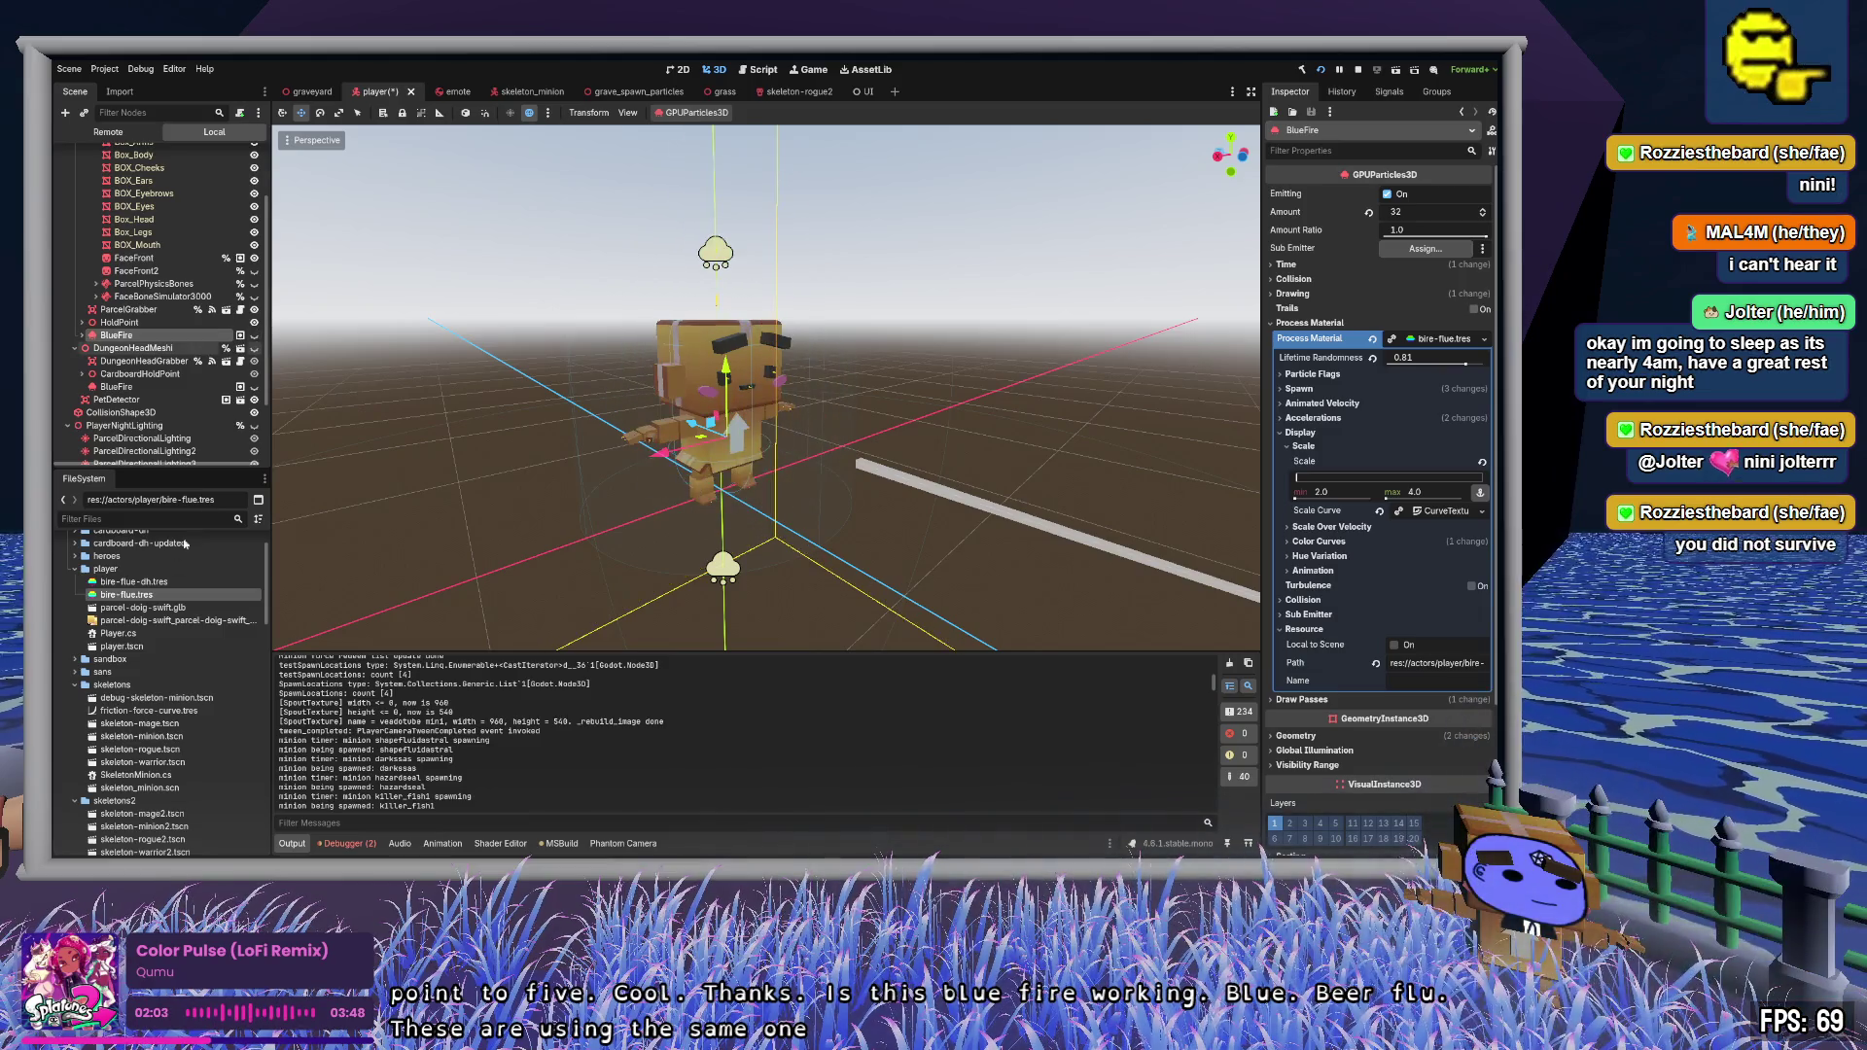
double_click(141, 584)
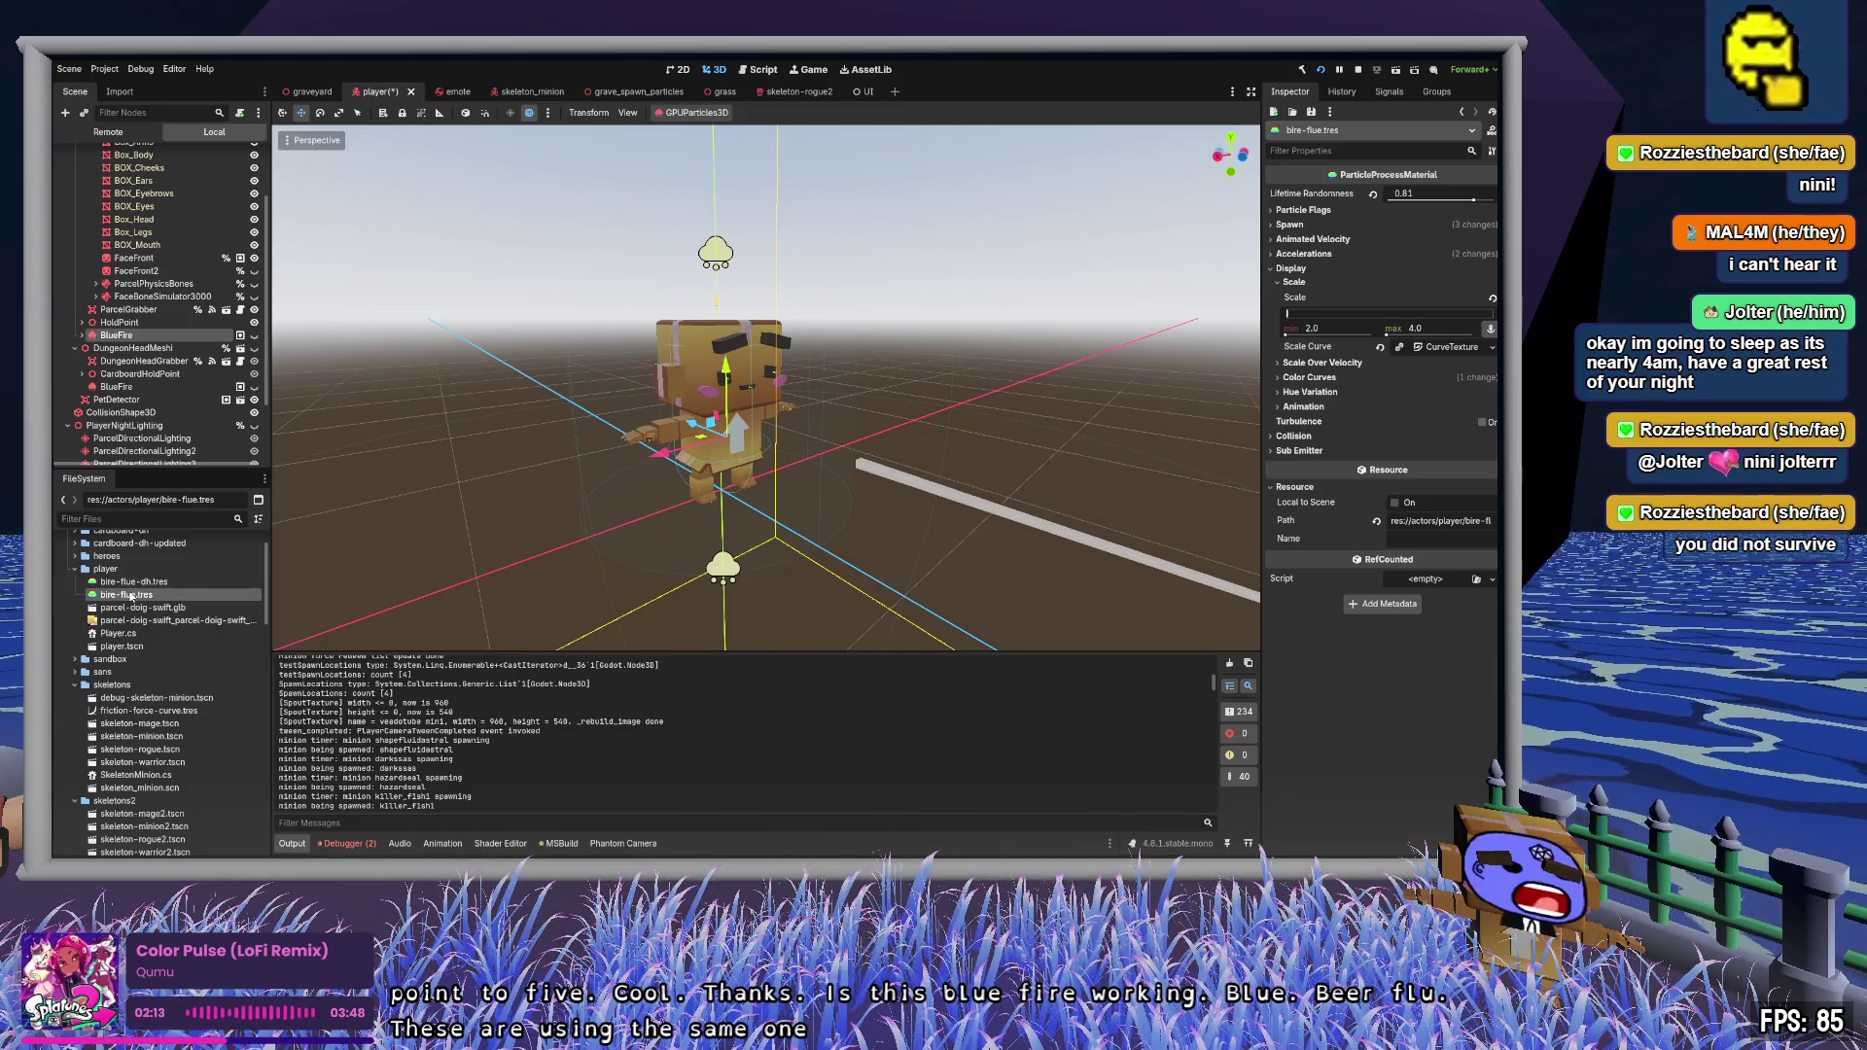
left_click(256, 335)
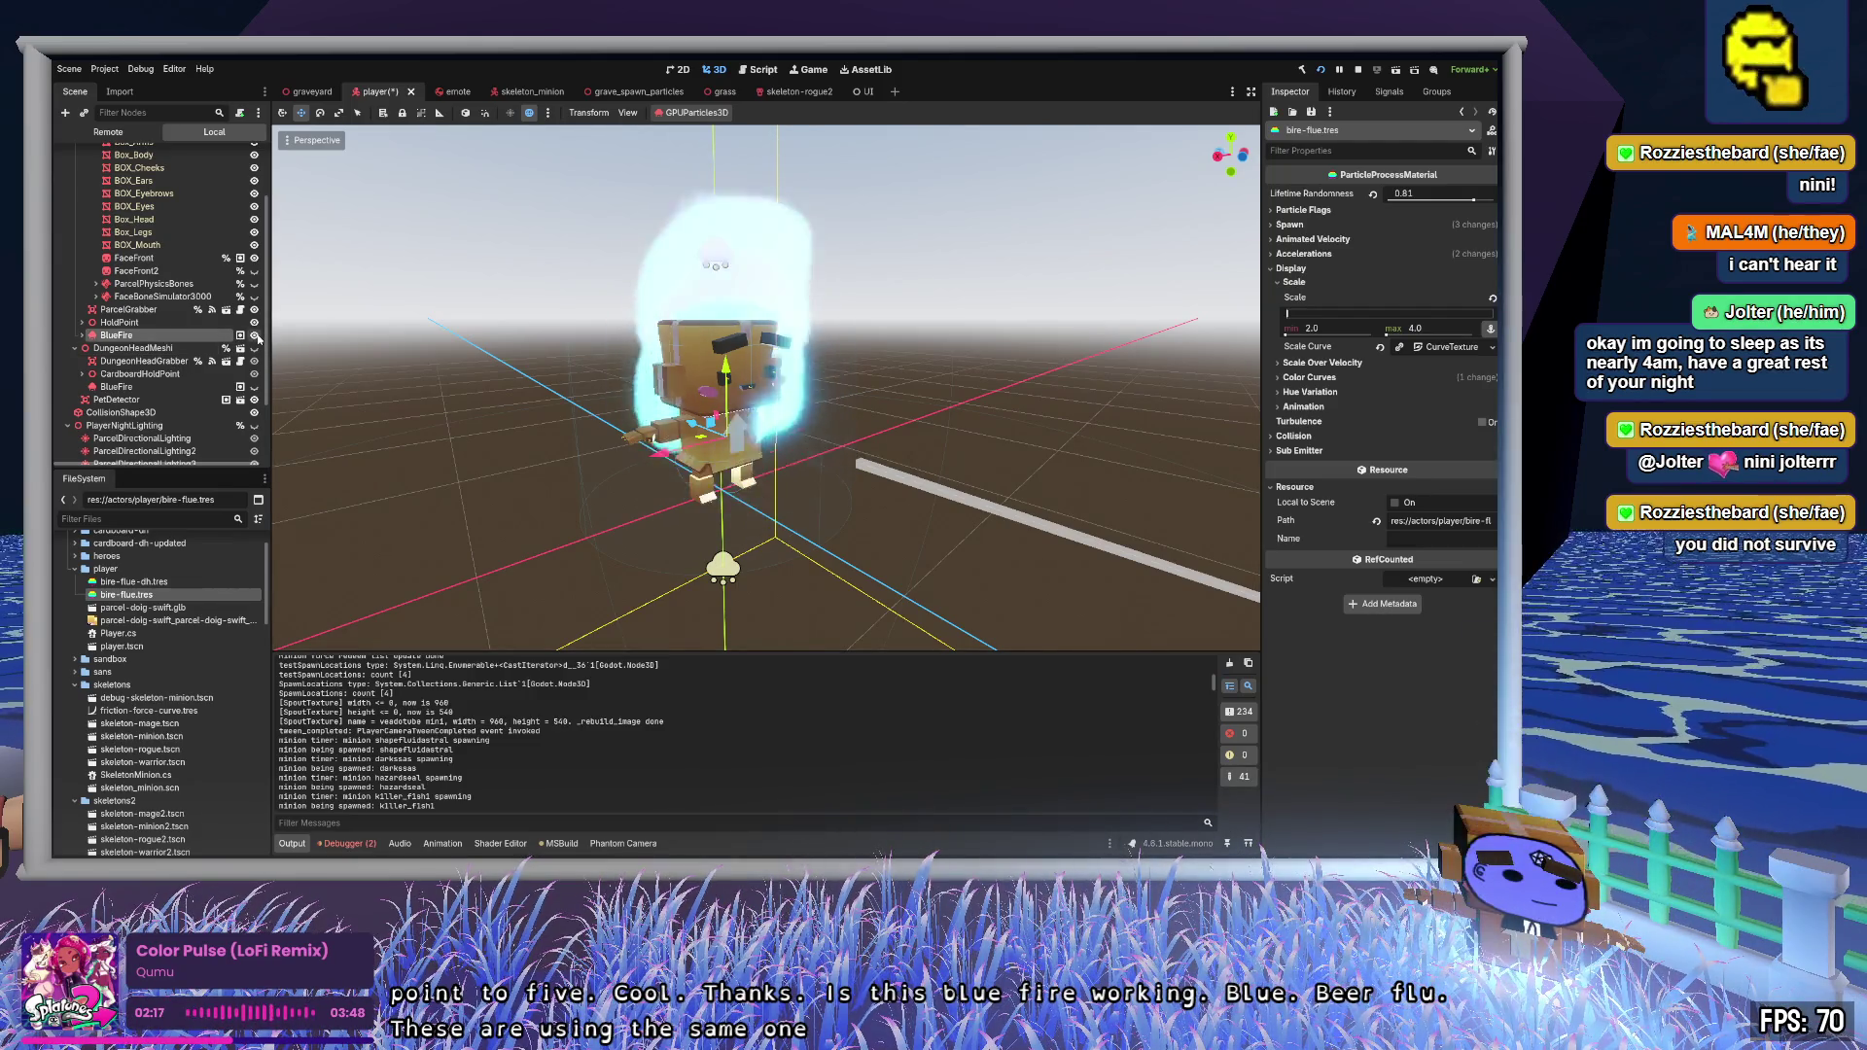
left_click(255, 335)
- Review the BlueFire.ScaleMax lines and MakeFaceSmall method in PlayerHandler.cs, then return to Godot
key("alt+Tab")
scroll(873, 669, "down", 4)
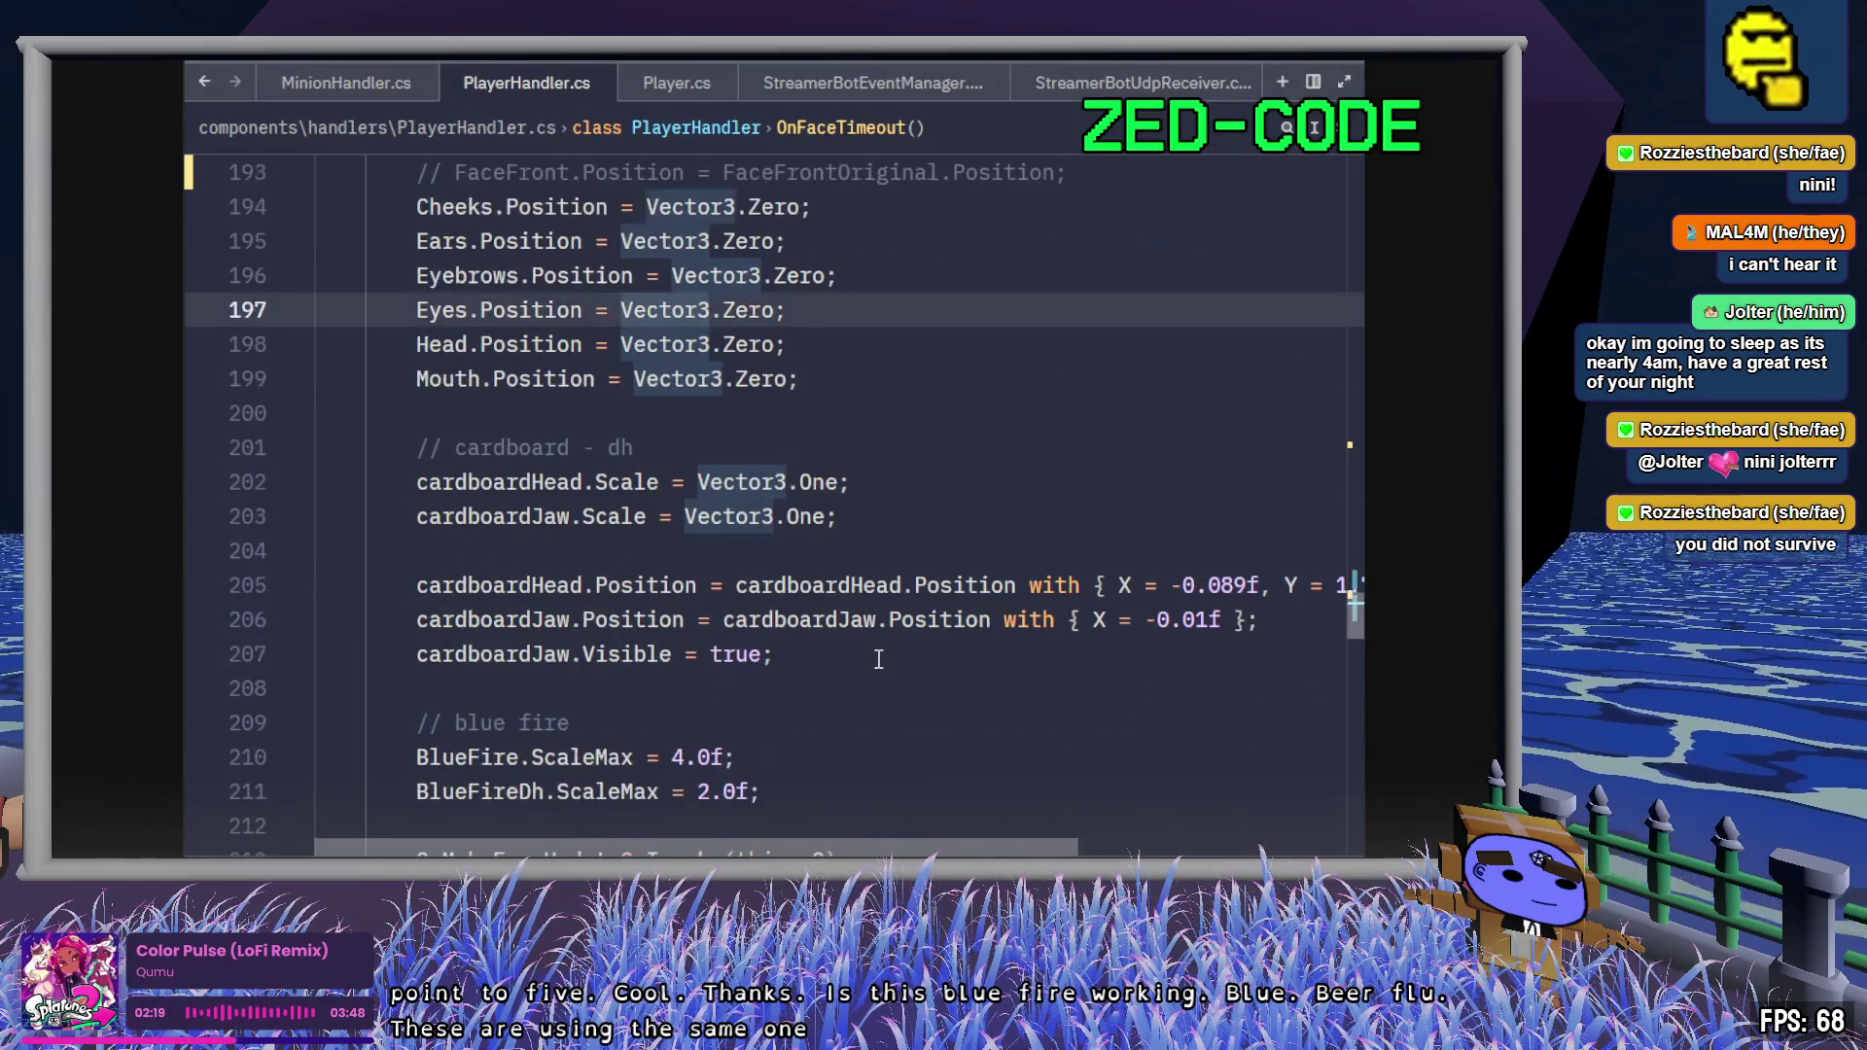
left_click(839, 655)
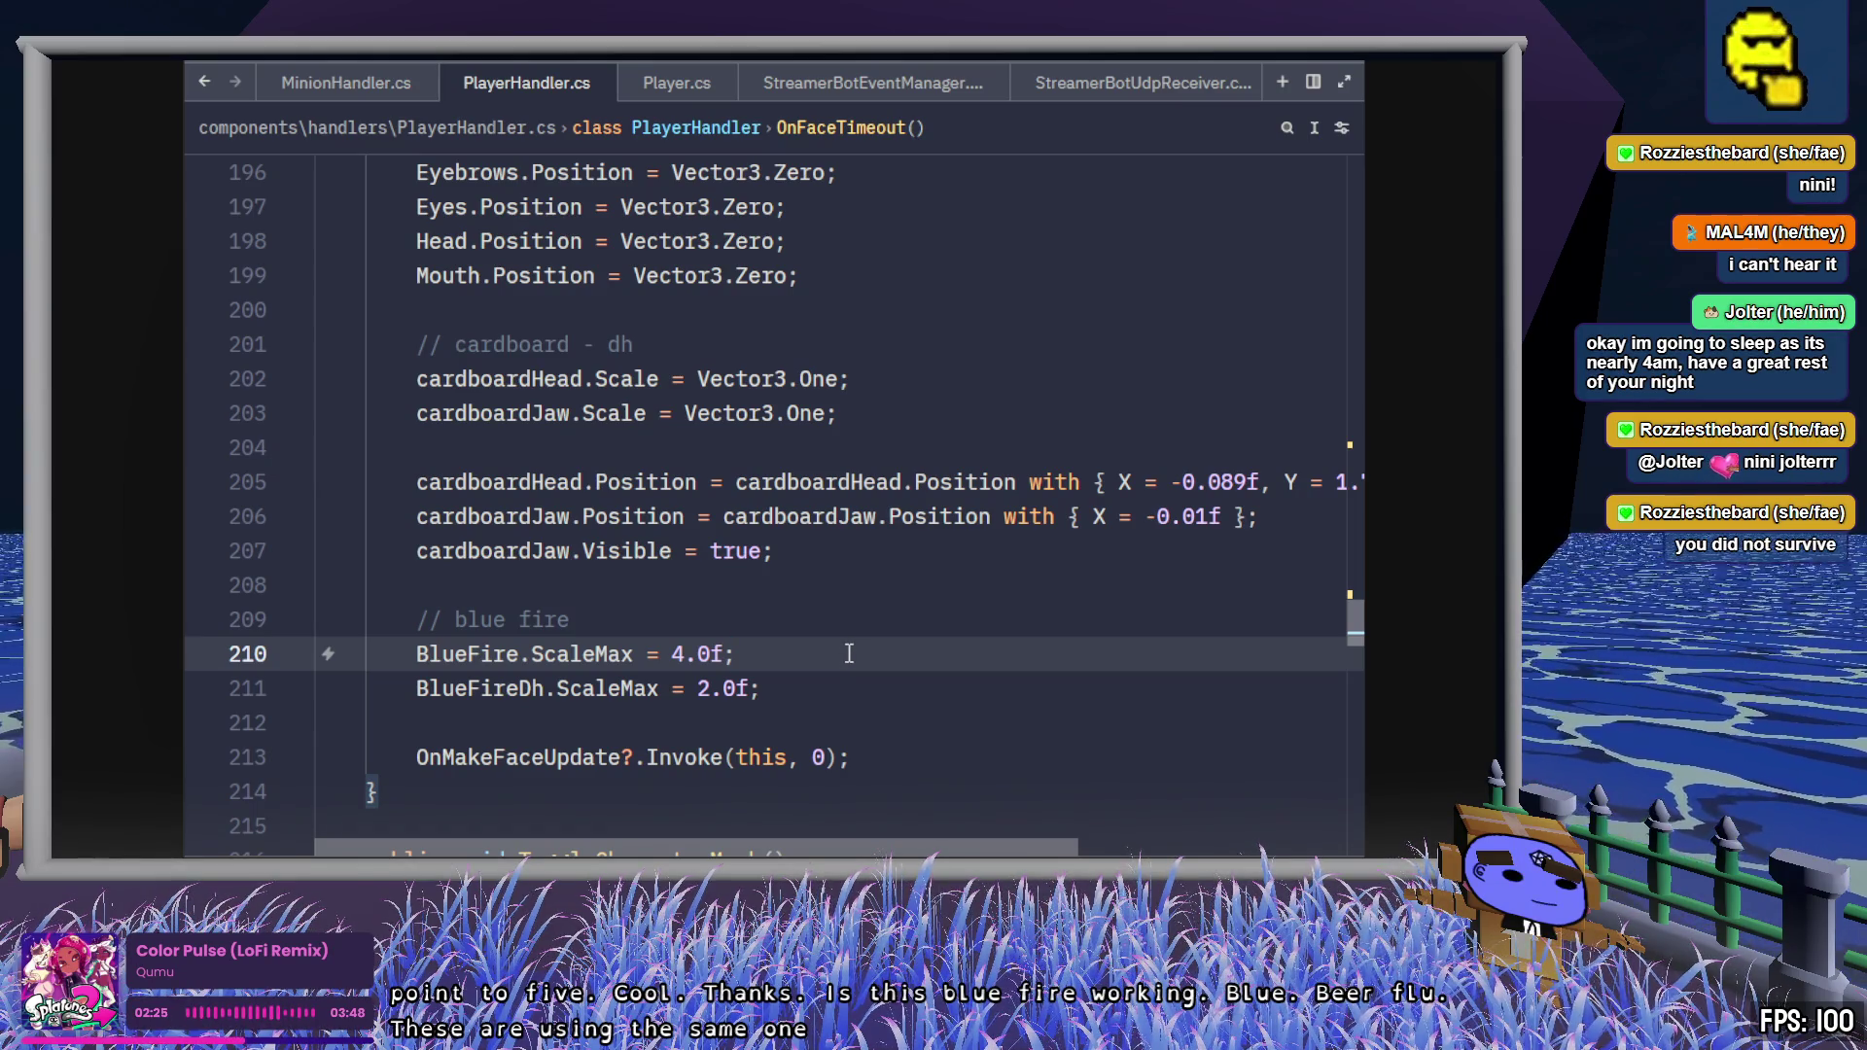
scroll(848, 654, "up", 12)
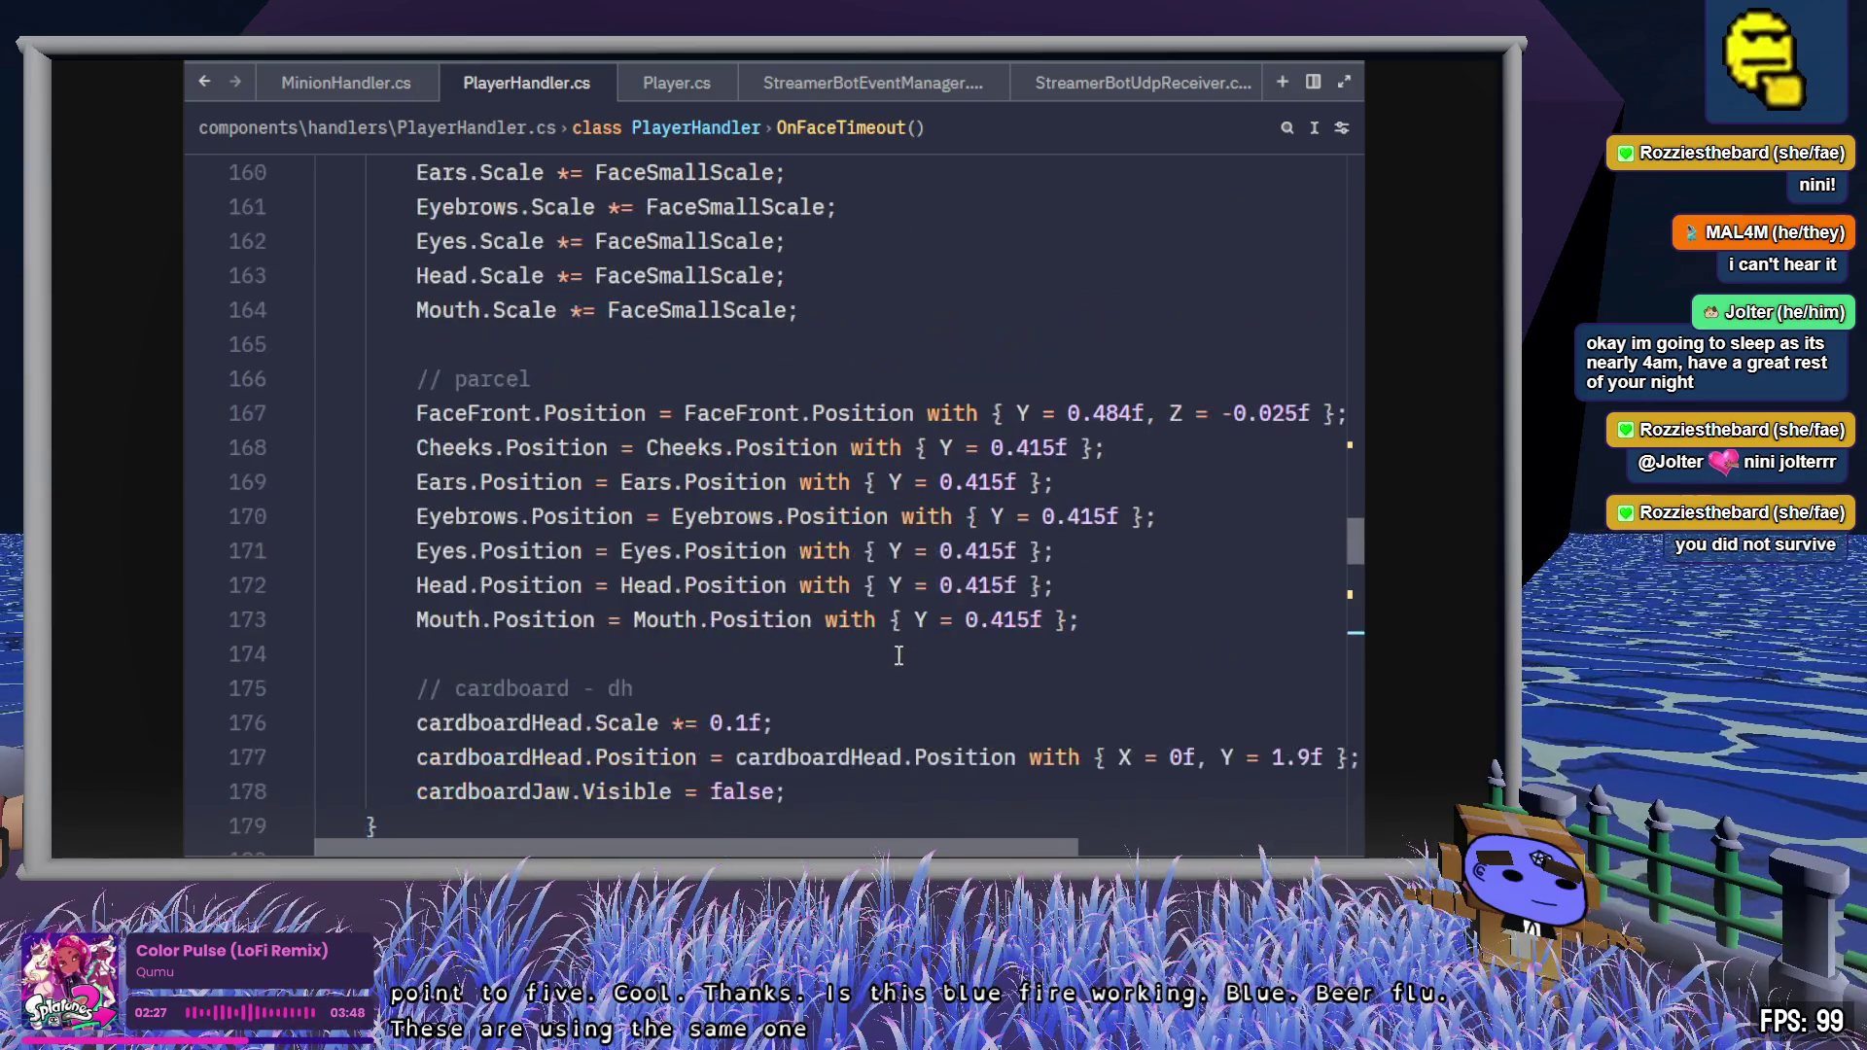
scroll(900, 654, "up", 6)
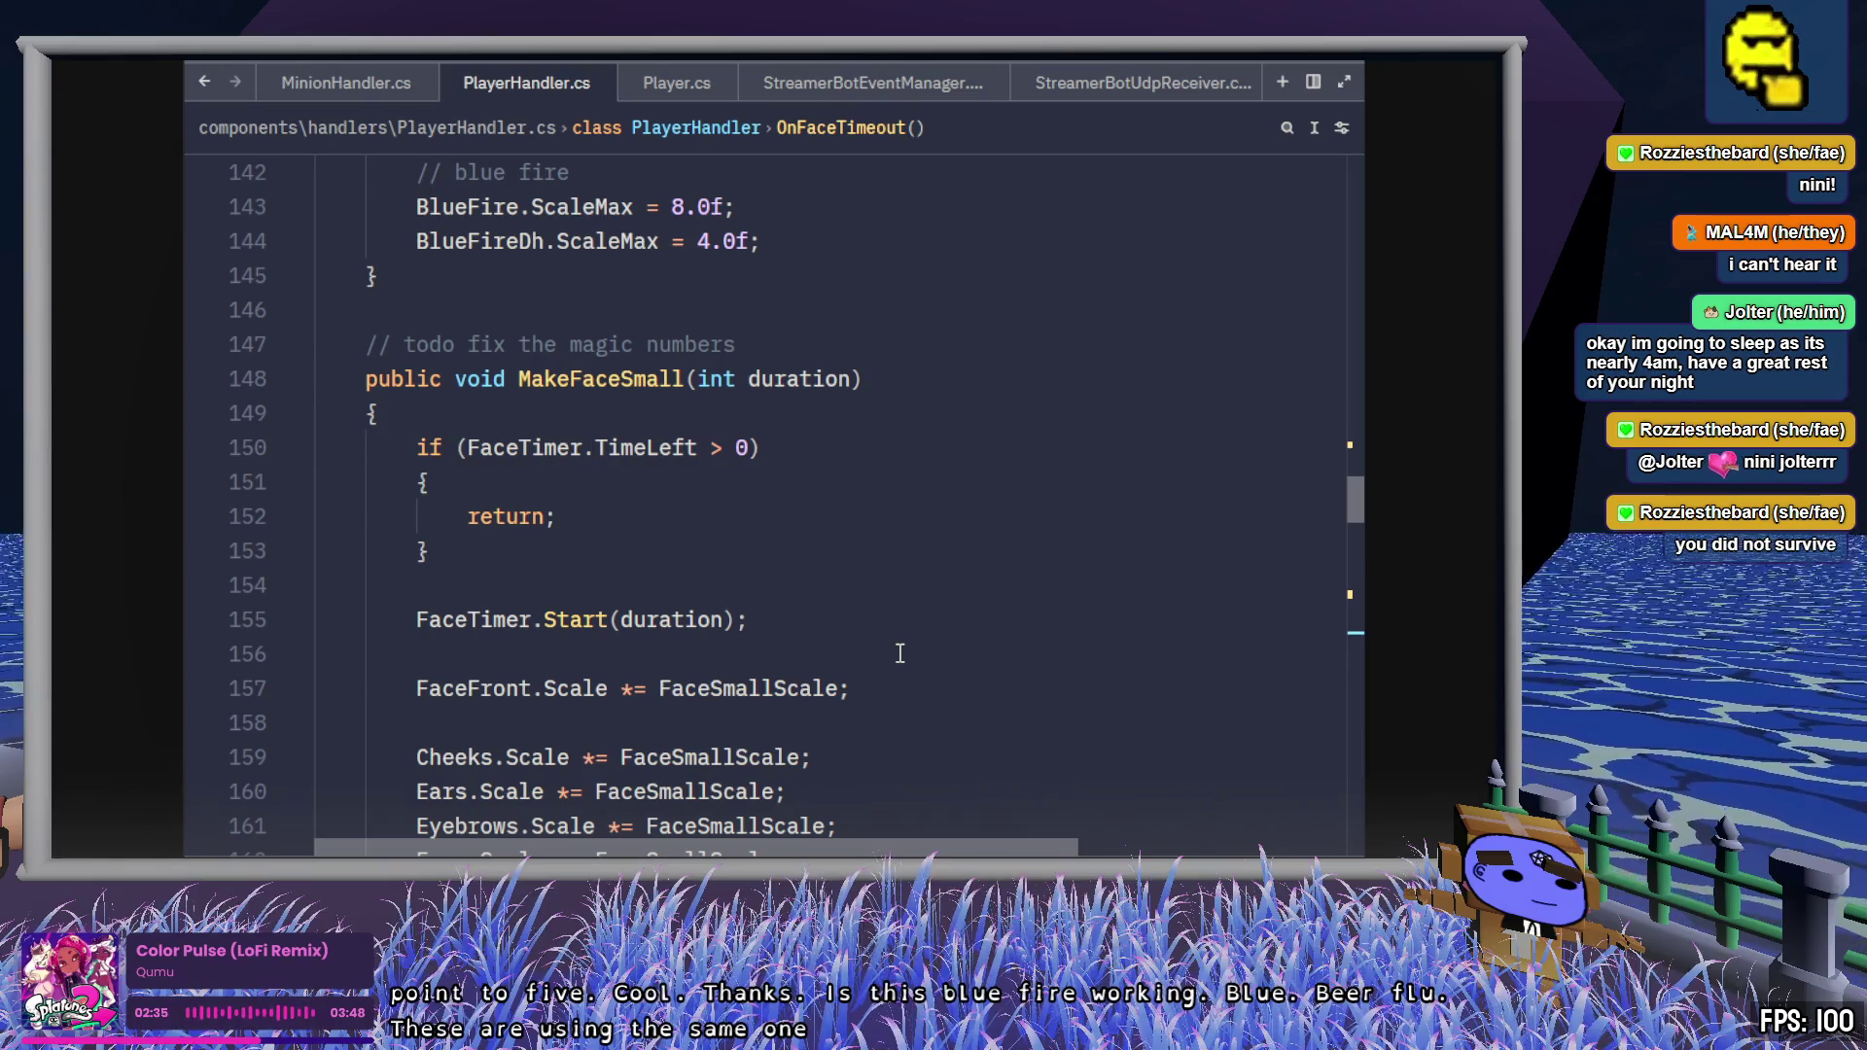
scroll(899, 653, "down", 2)
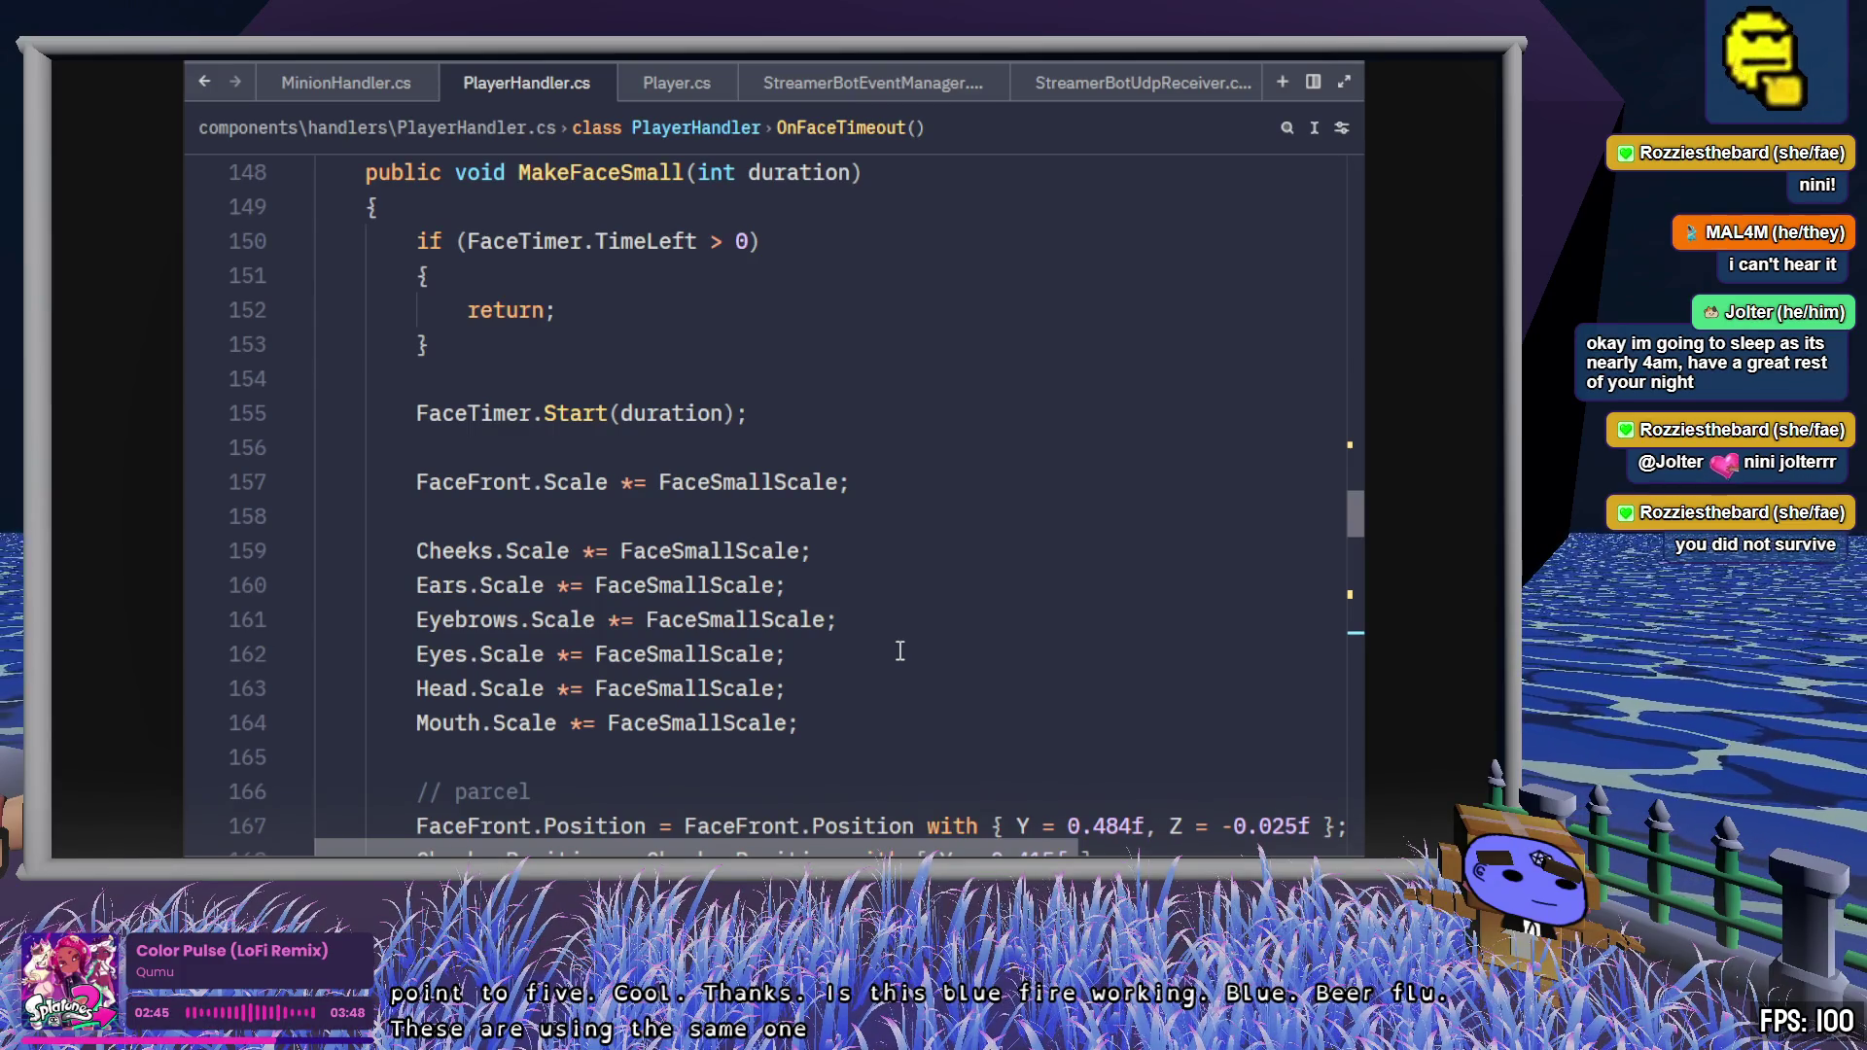
key("alt+Tab")
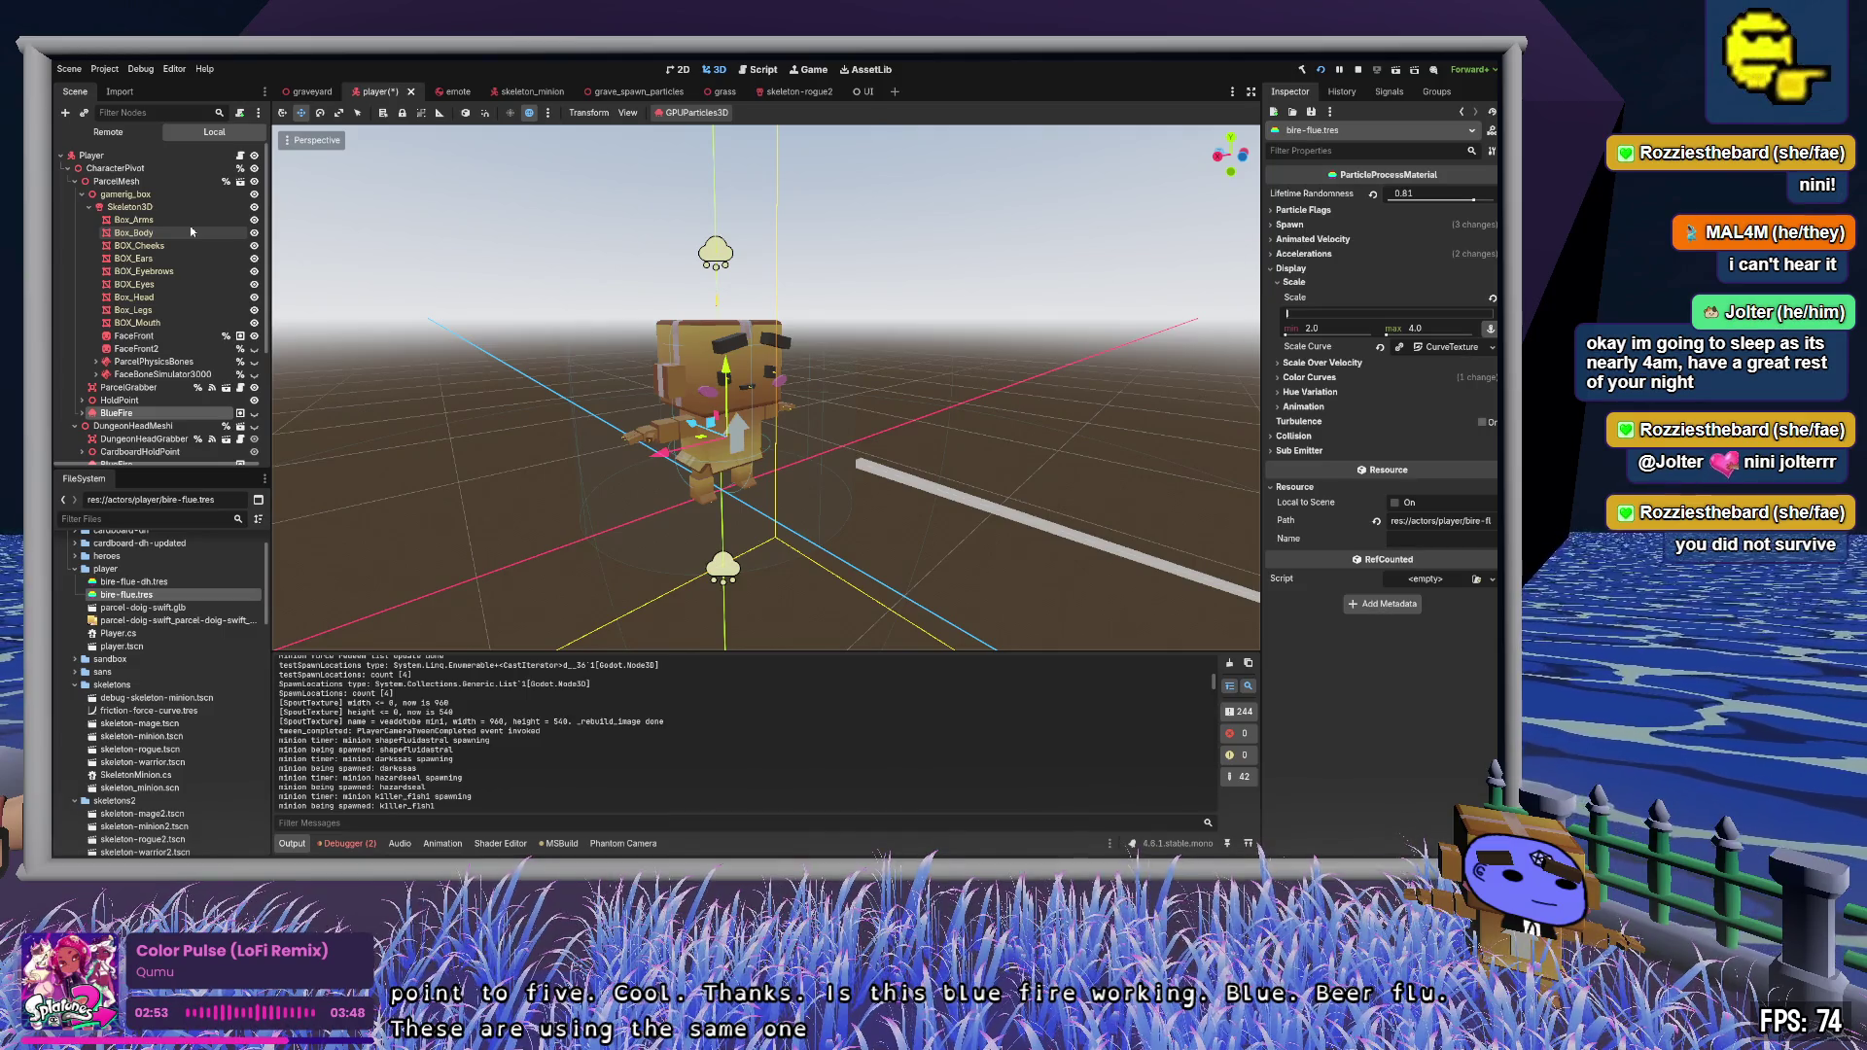
- Set the Skeleton3D's Transform scale to 2.0, then raise it to 4.0
left_click(162, 206)
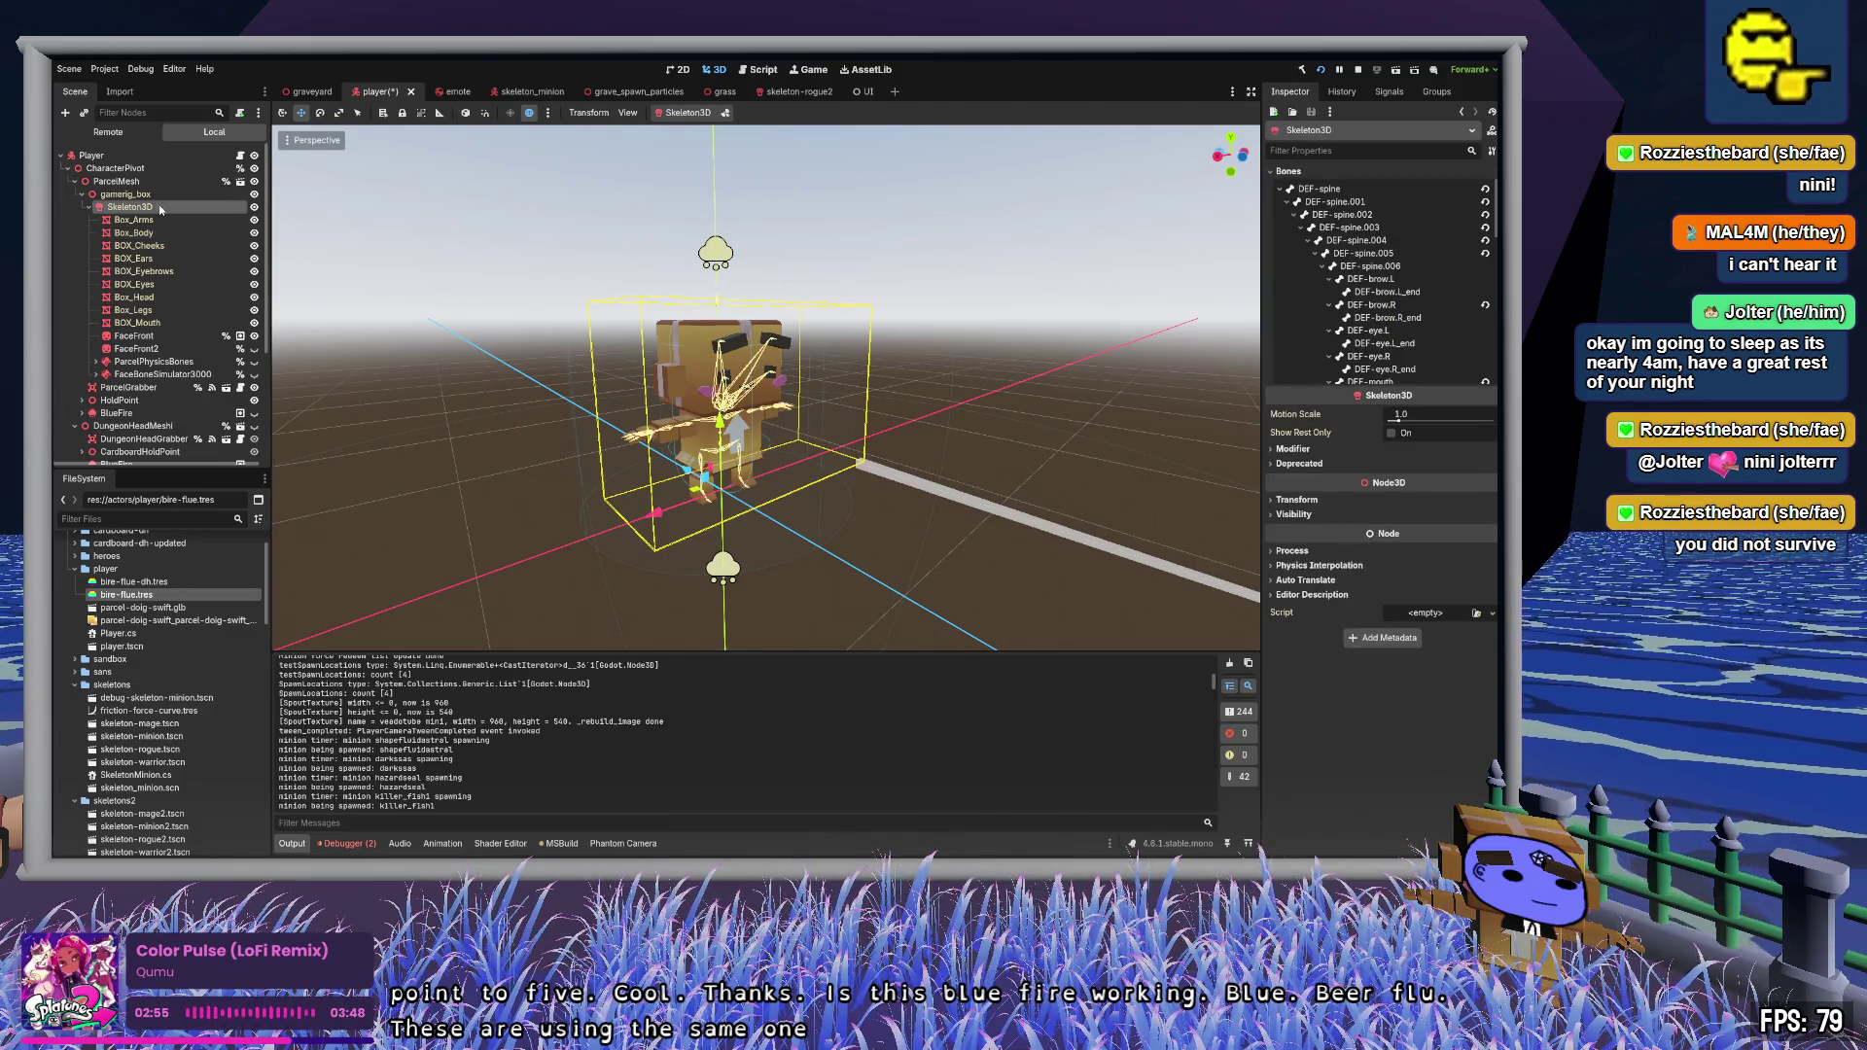
left_click(1297, 500)
left_click(1299, 602)
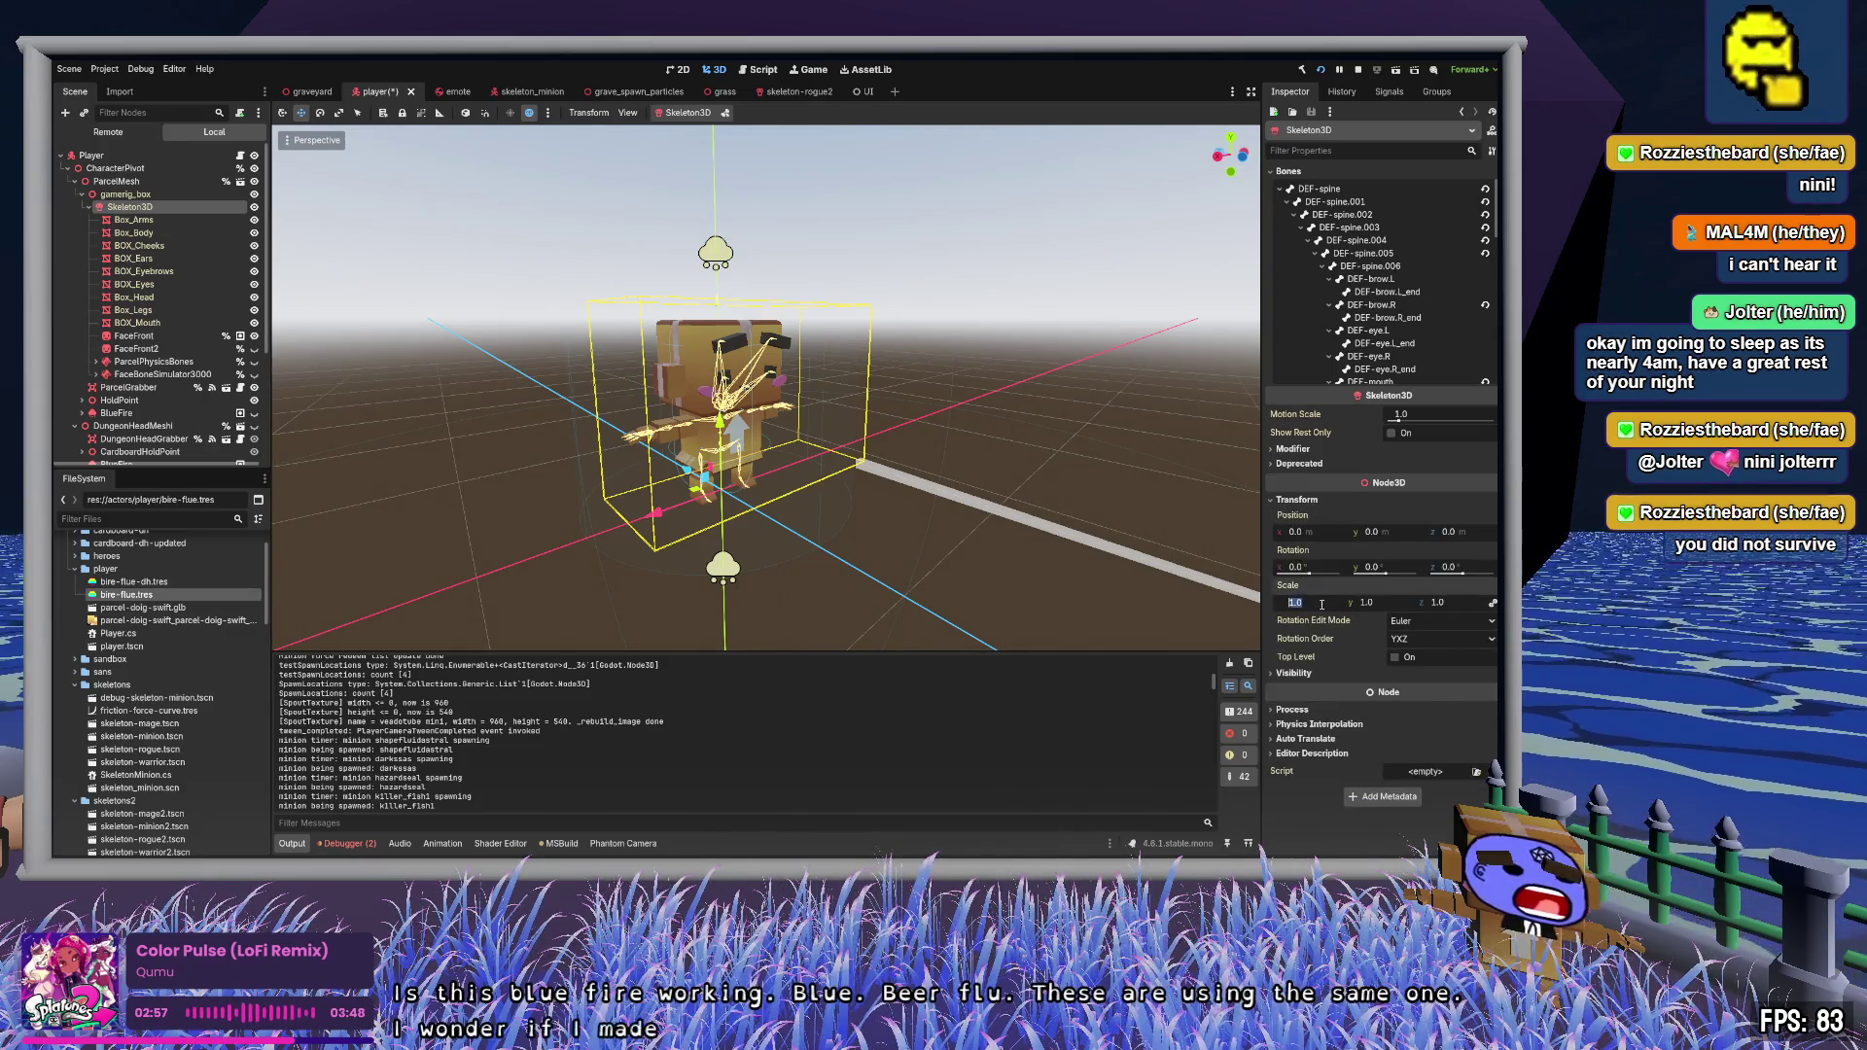
type("2")
key("Tab")
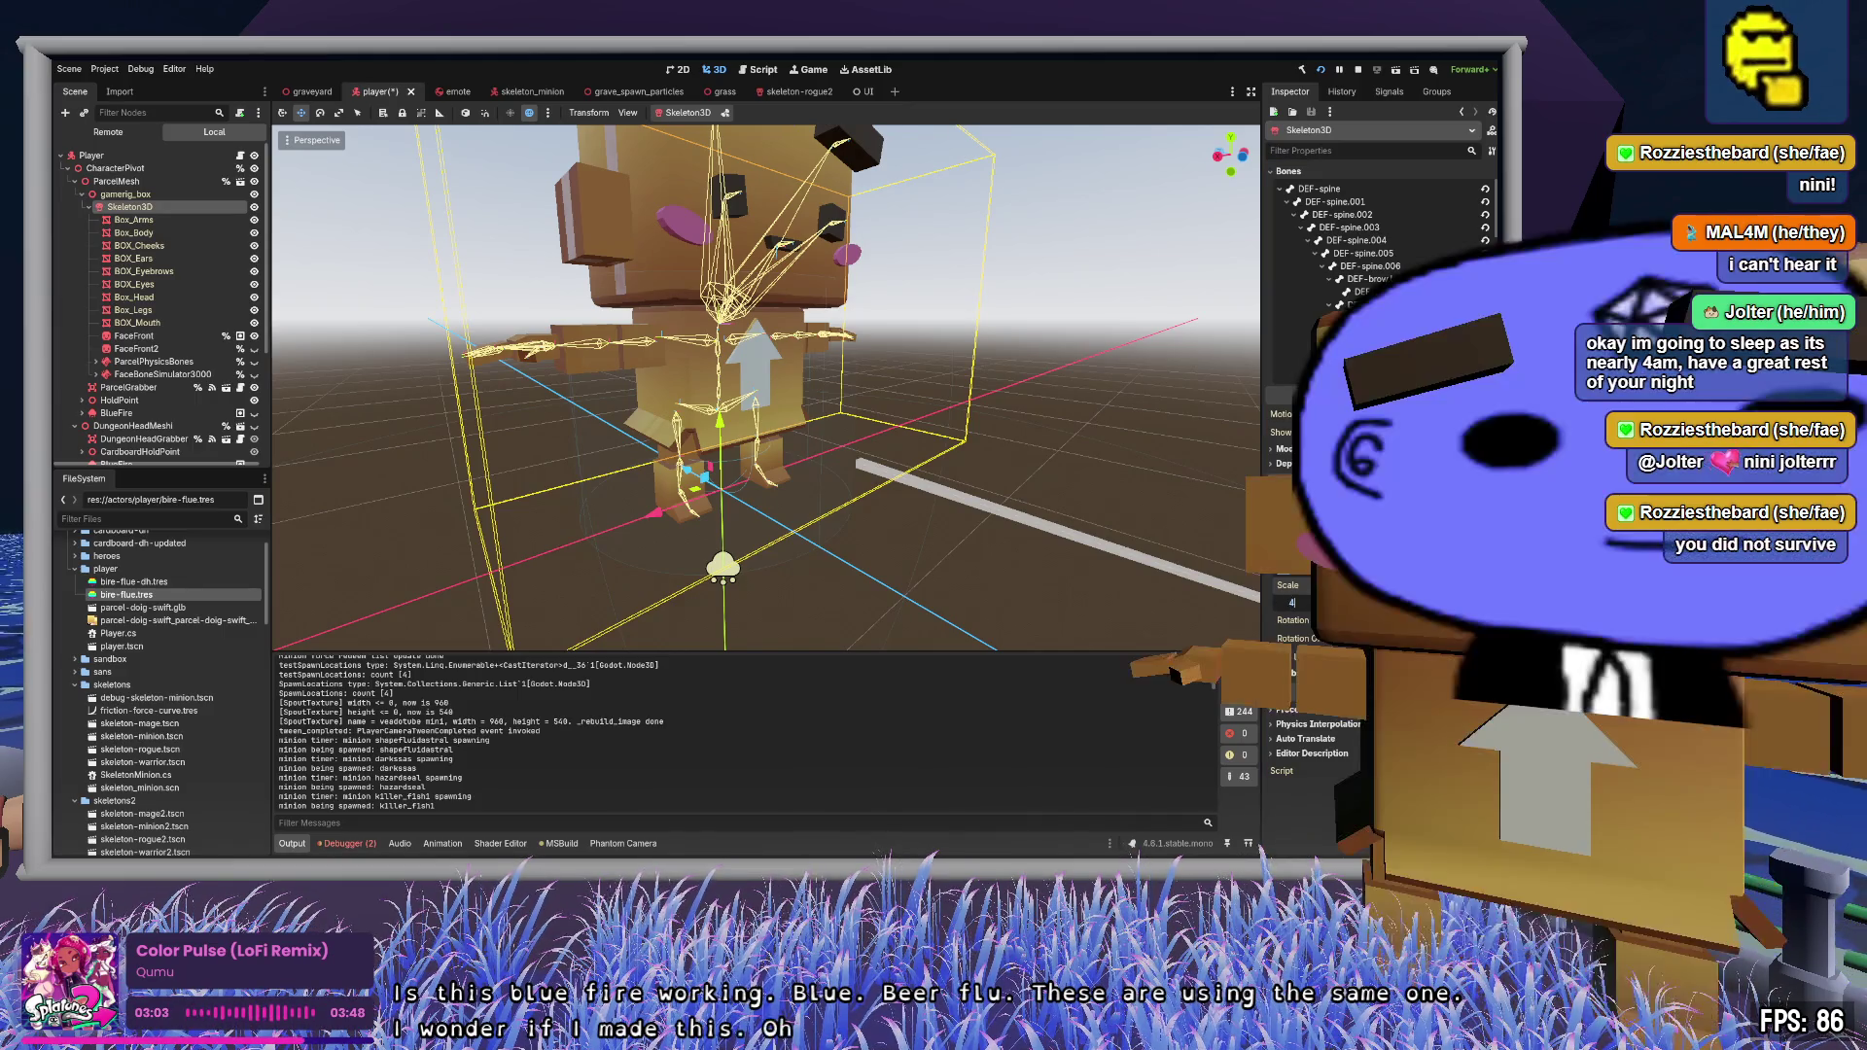
type("4")
key("Return")
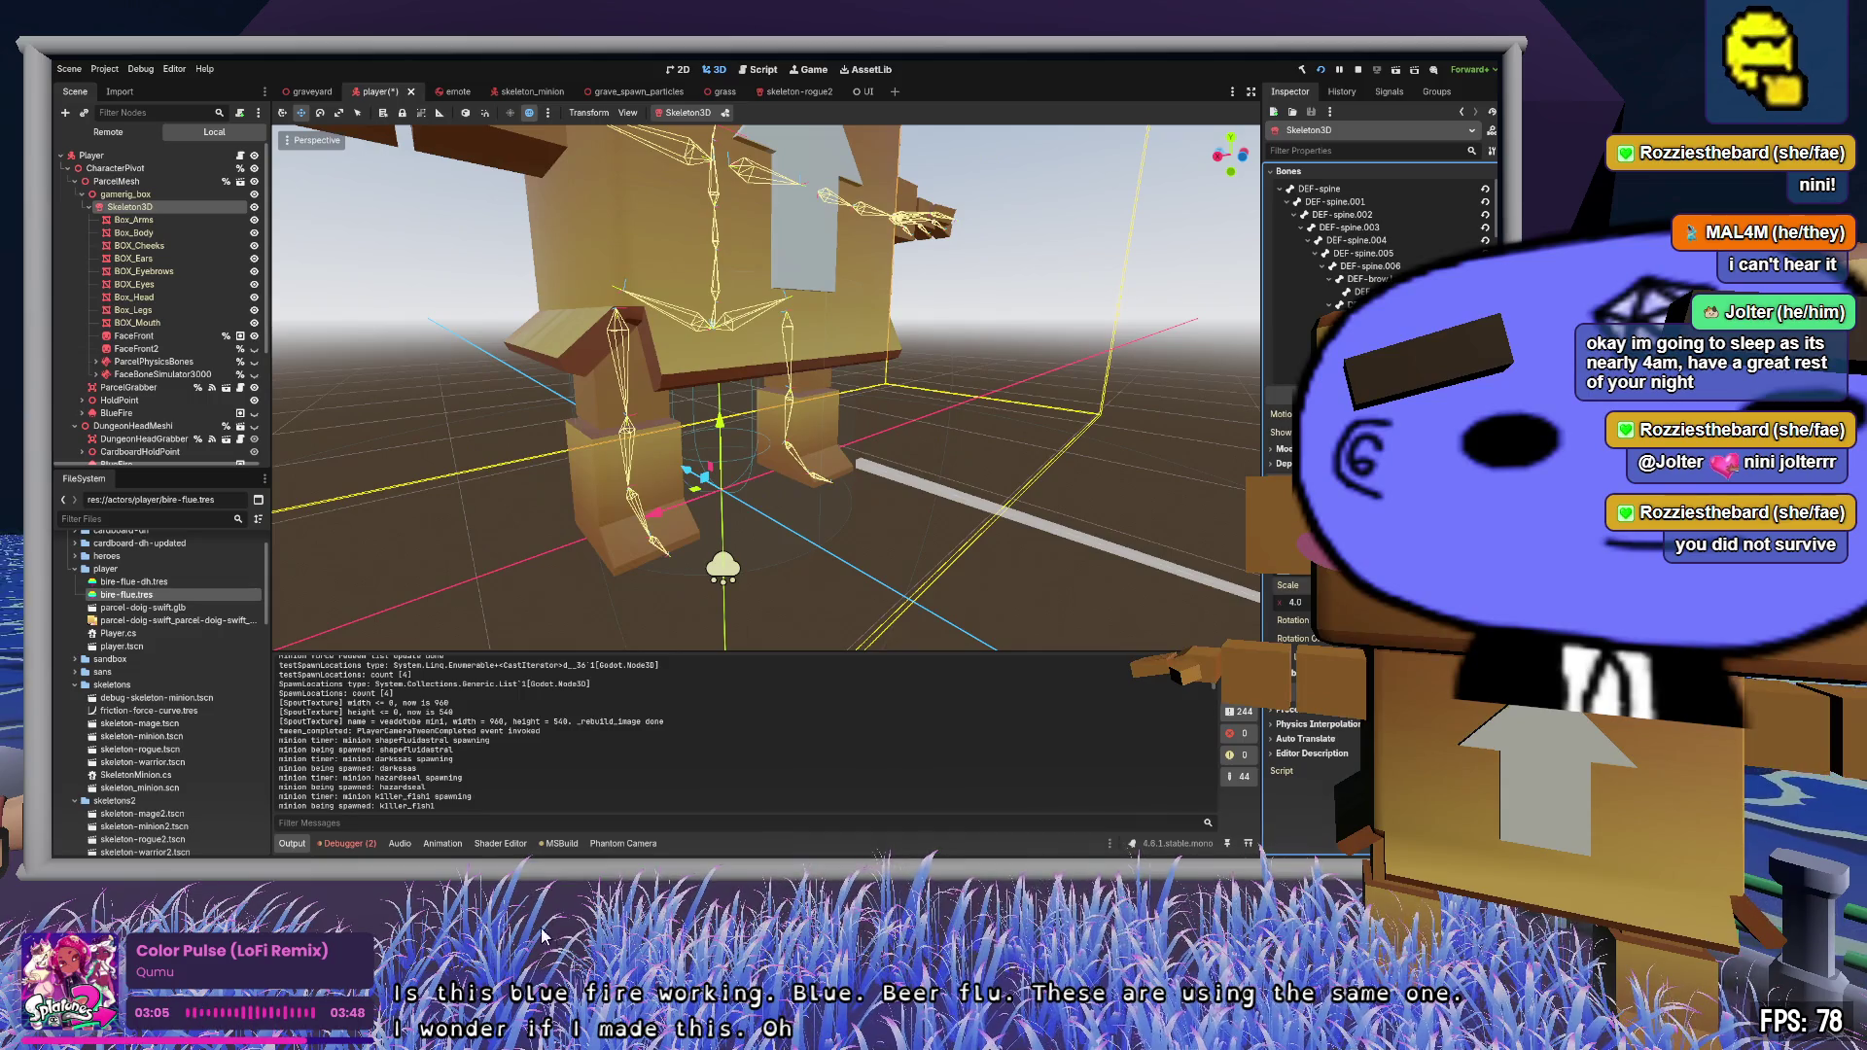
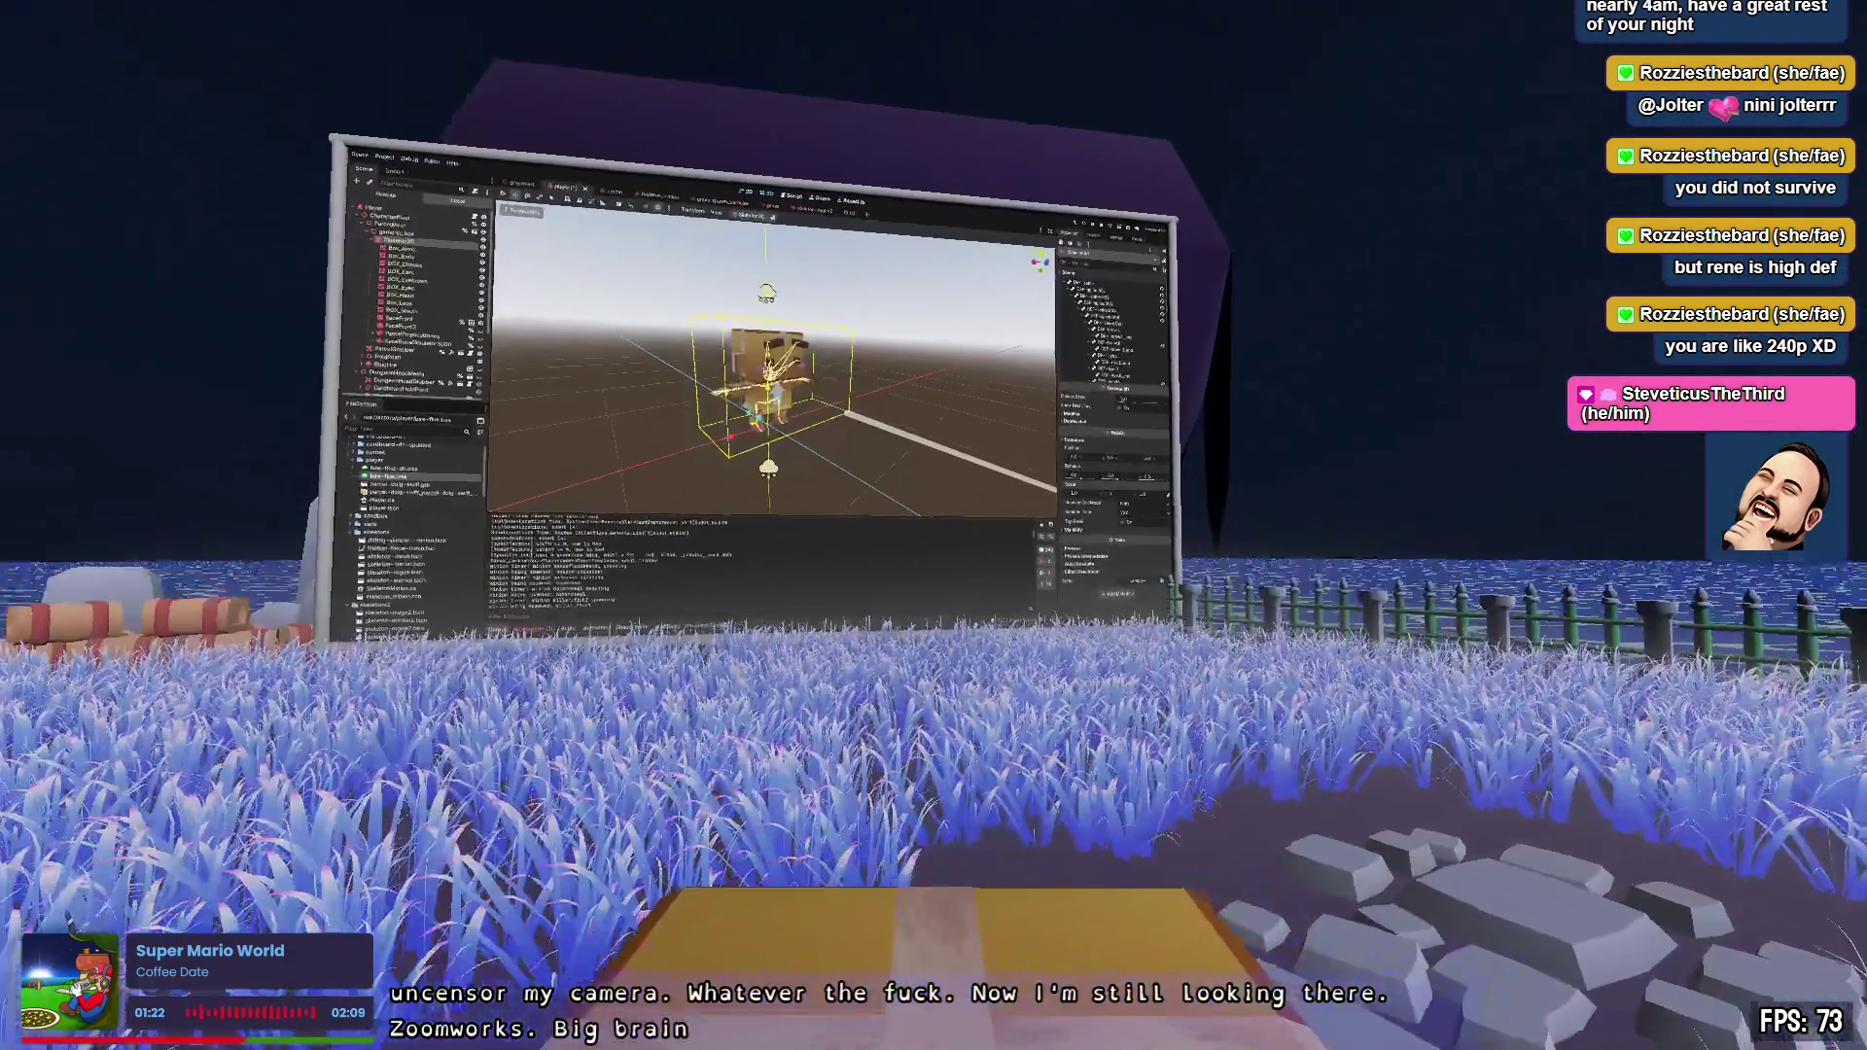
- Briefly make the player's BlueFire effect visible in the Scene tree, then hide it again
key("w")
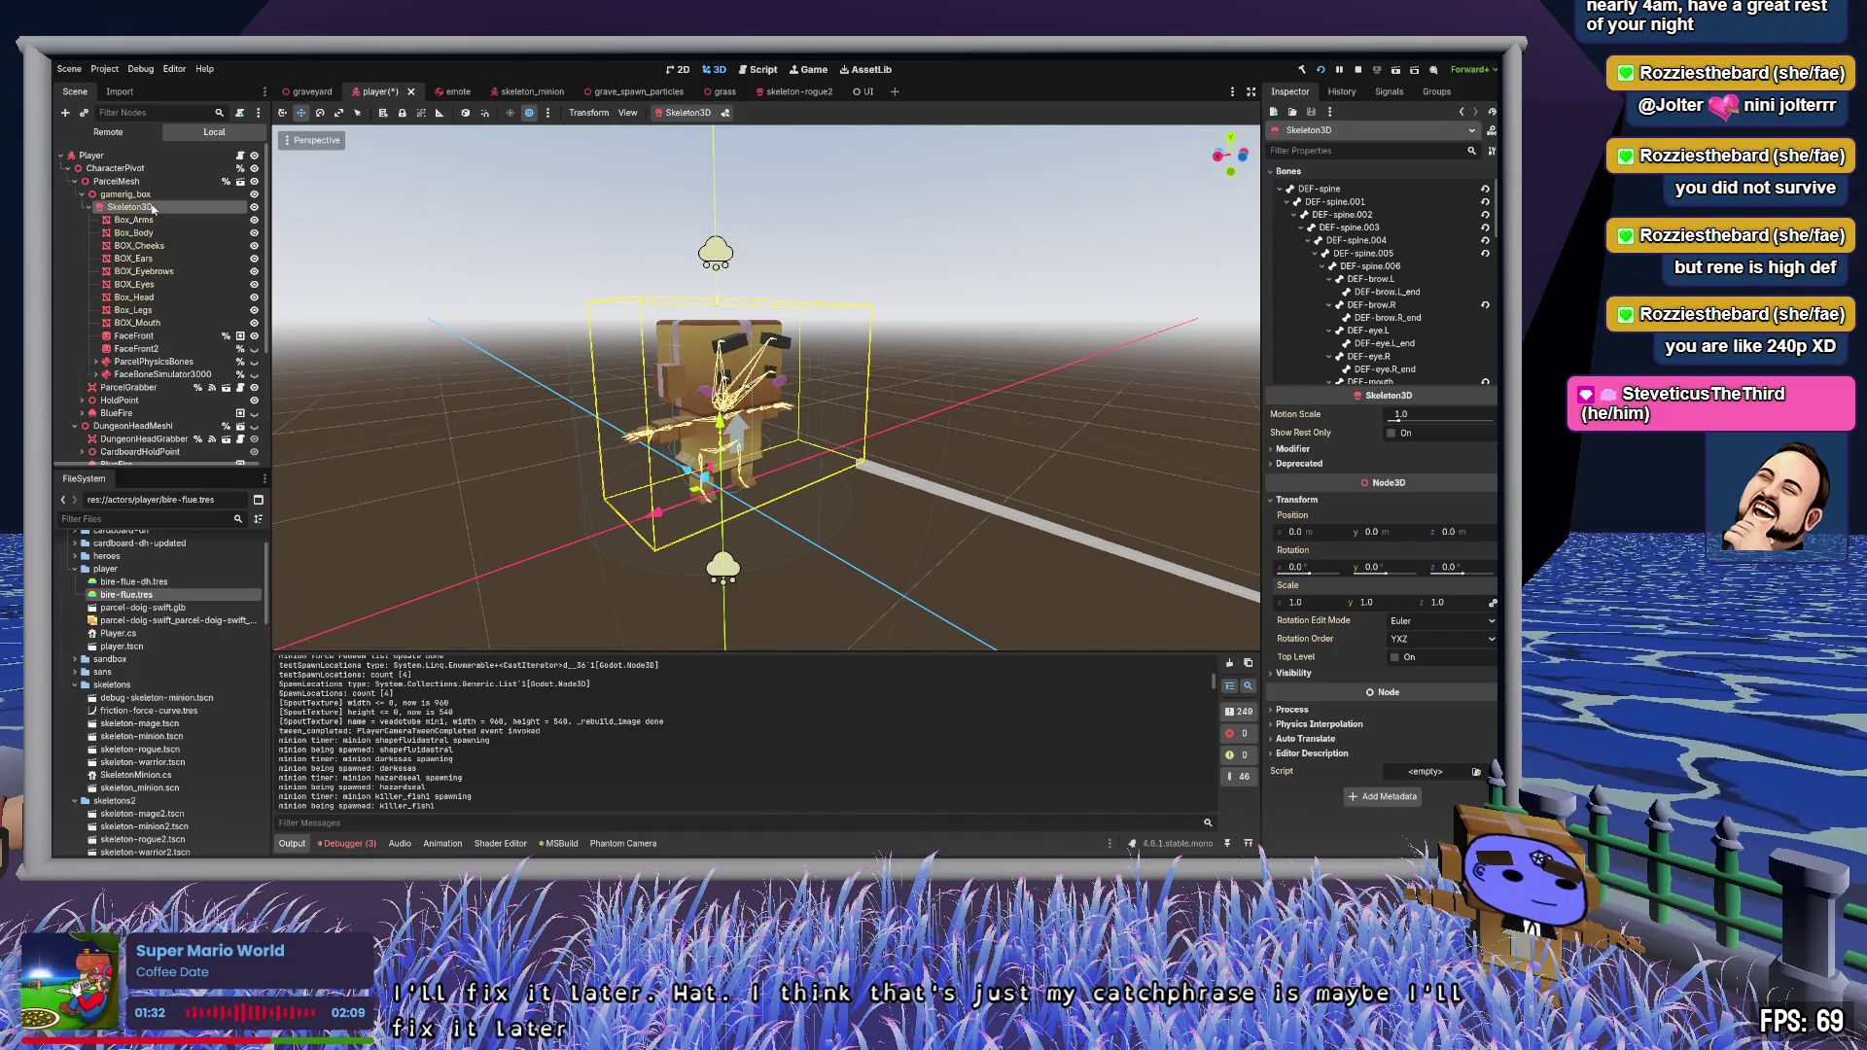
left_click(254, 414)
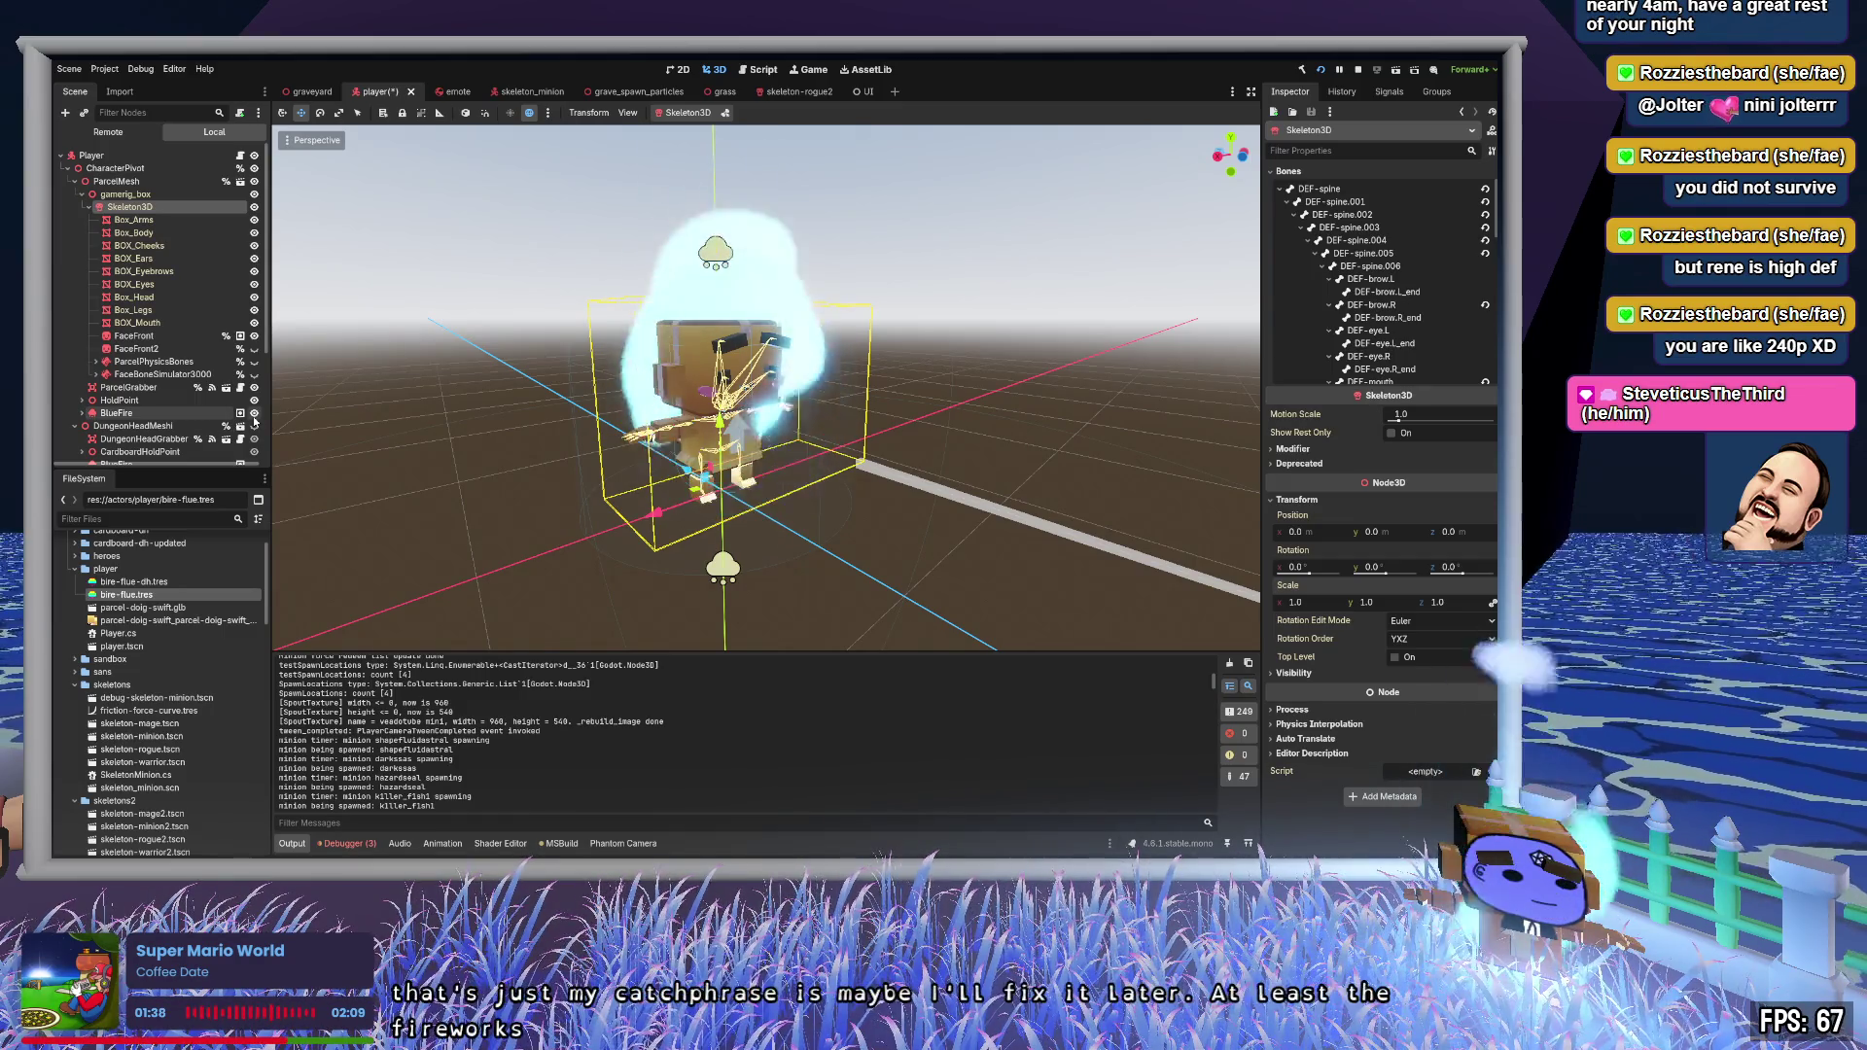
left_click(254, 414)
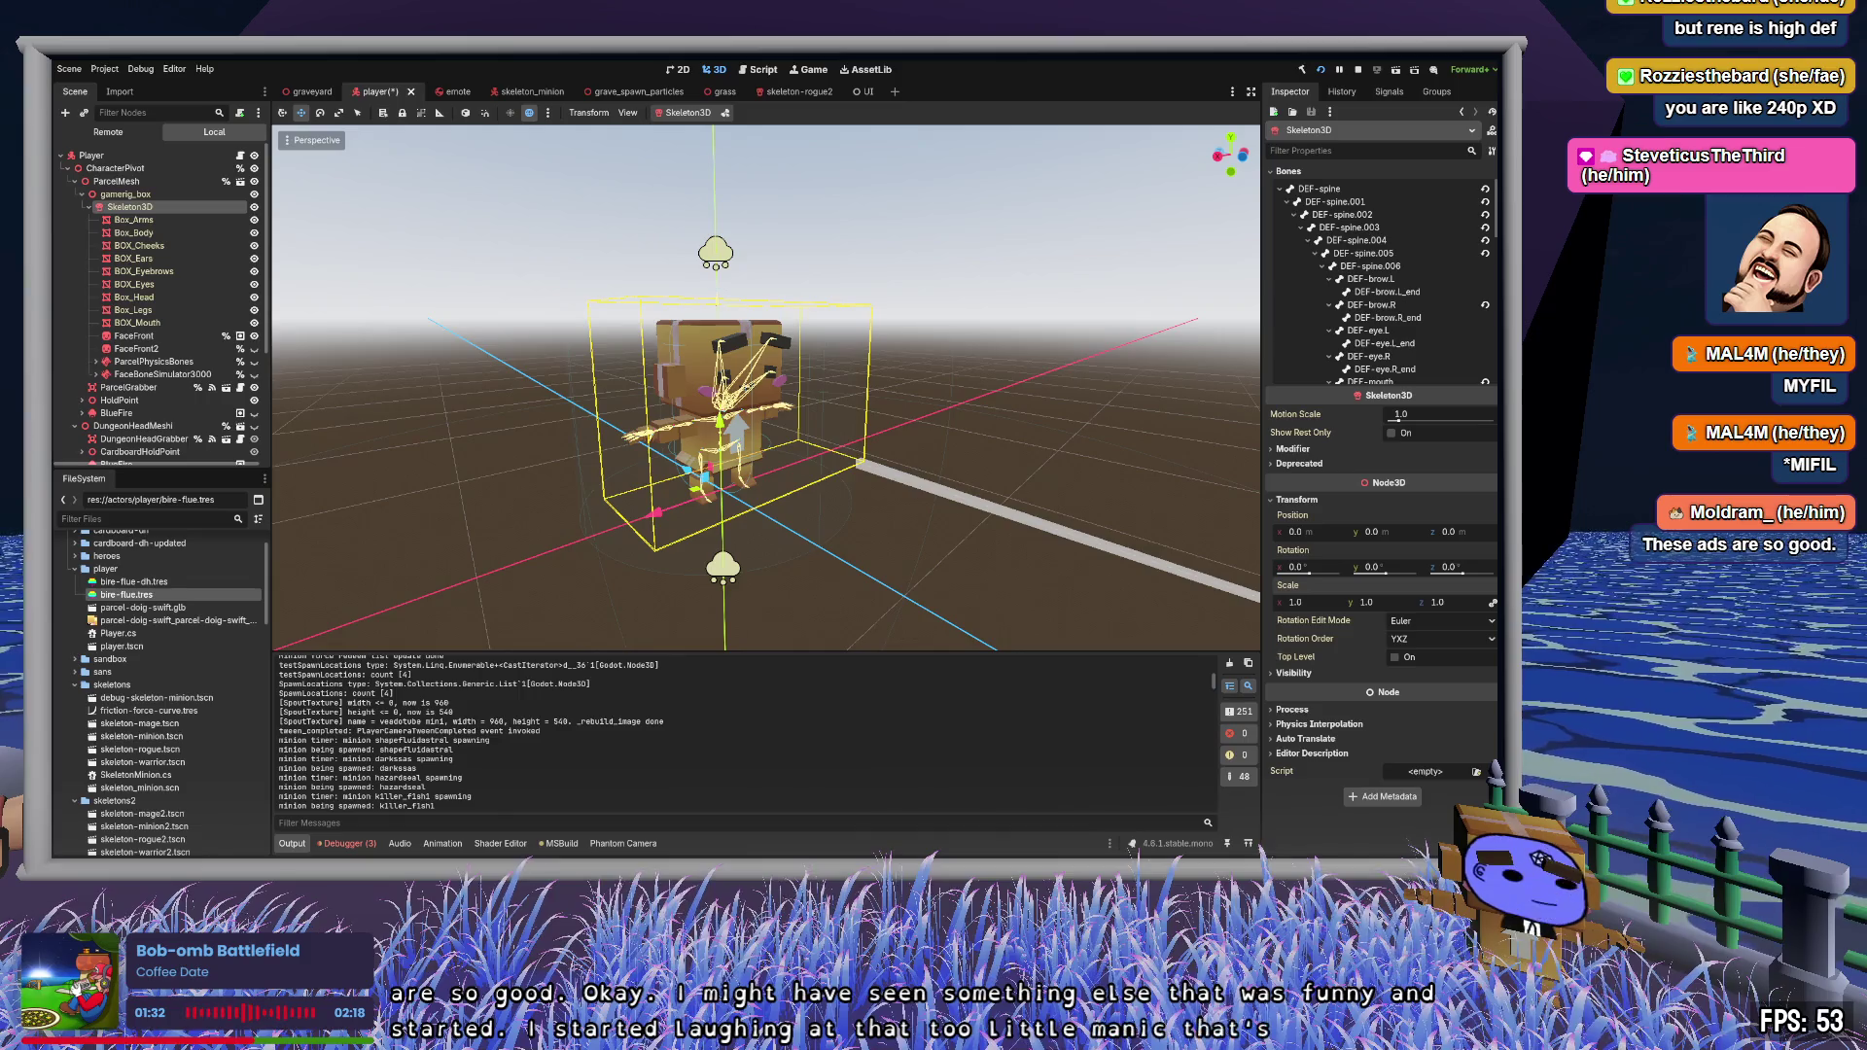
- Save the player scene and bring up PlayerHandler.cs in Zed at MakeFaceSmall
key("ctrl+s")
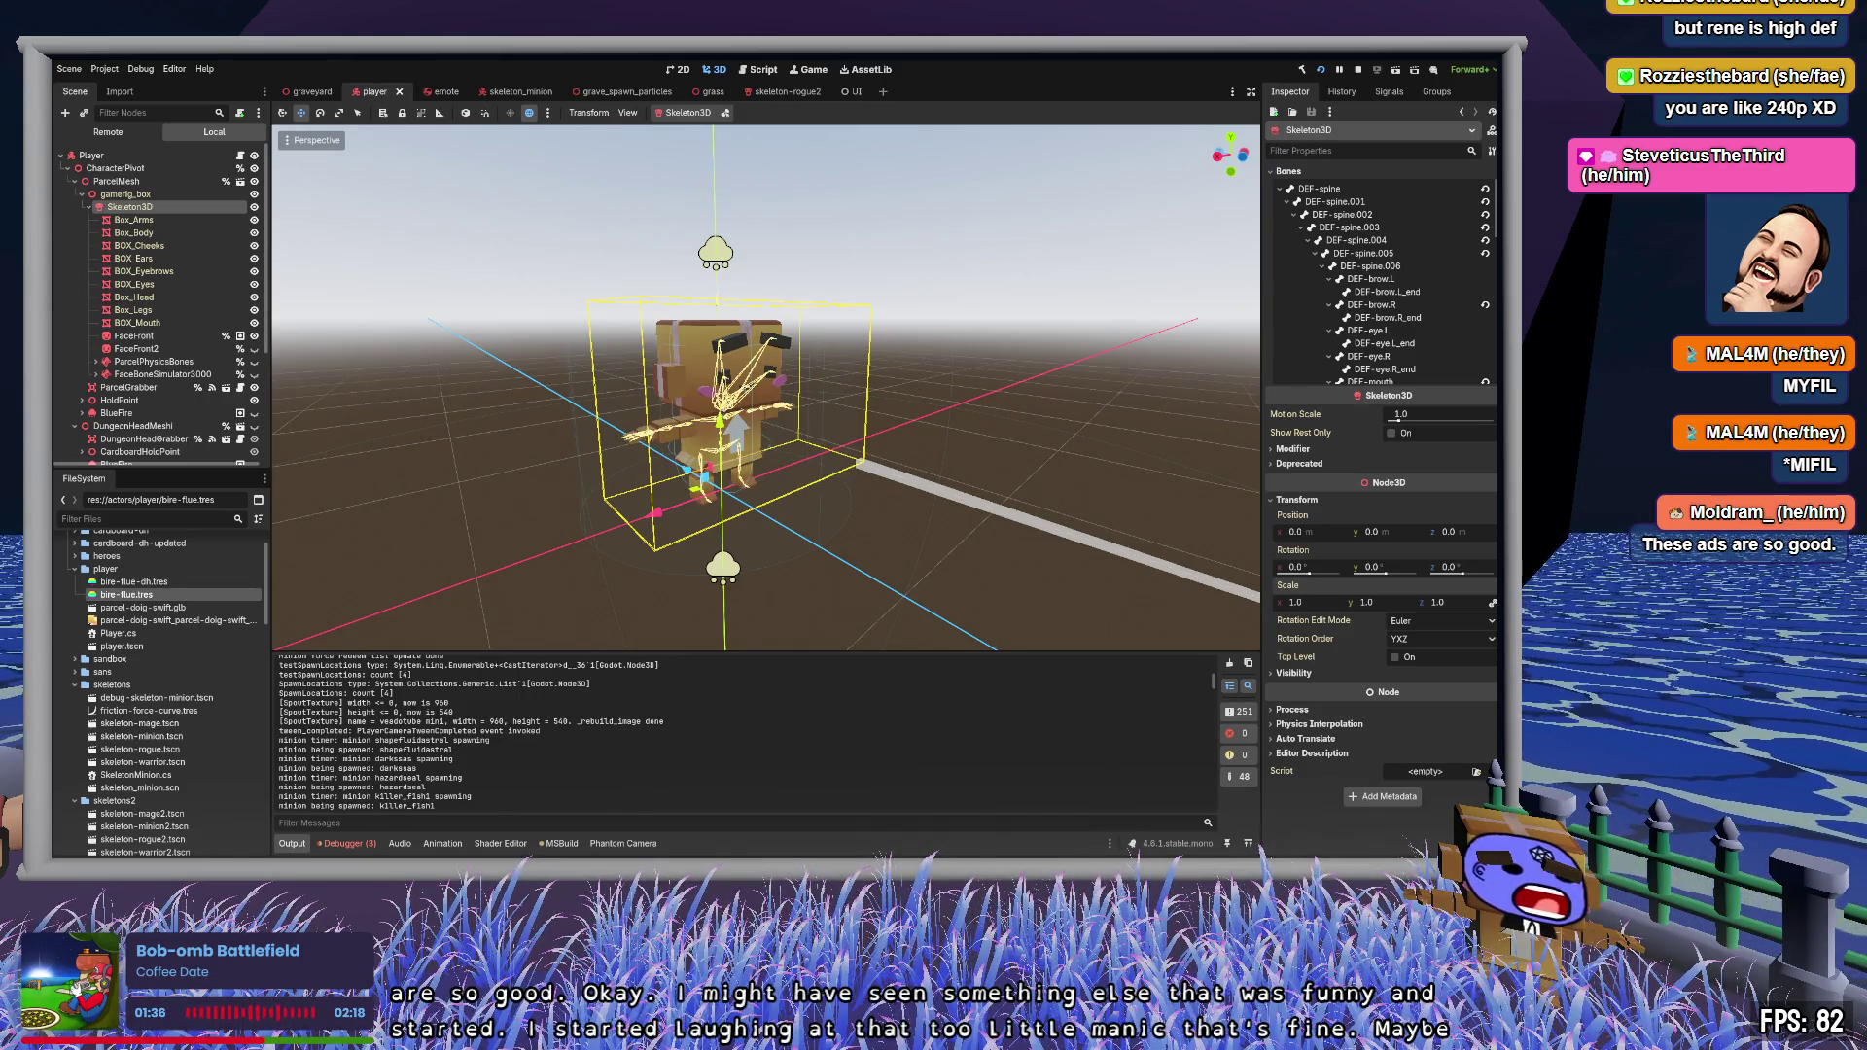
key("alt+Tab")
scroll(999, 721, "up", 3)
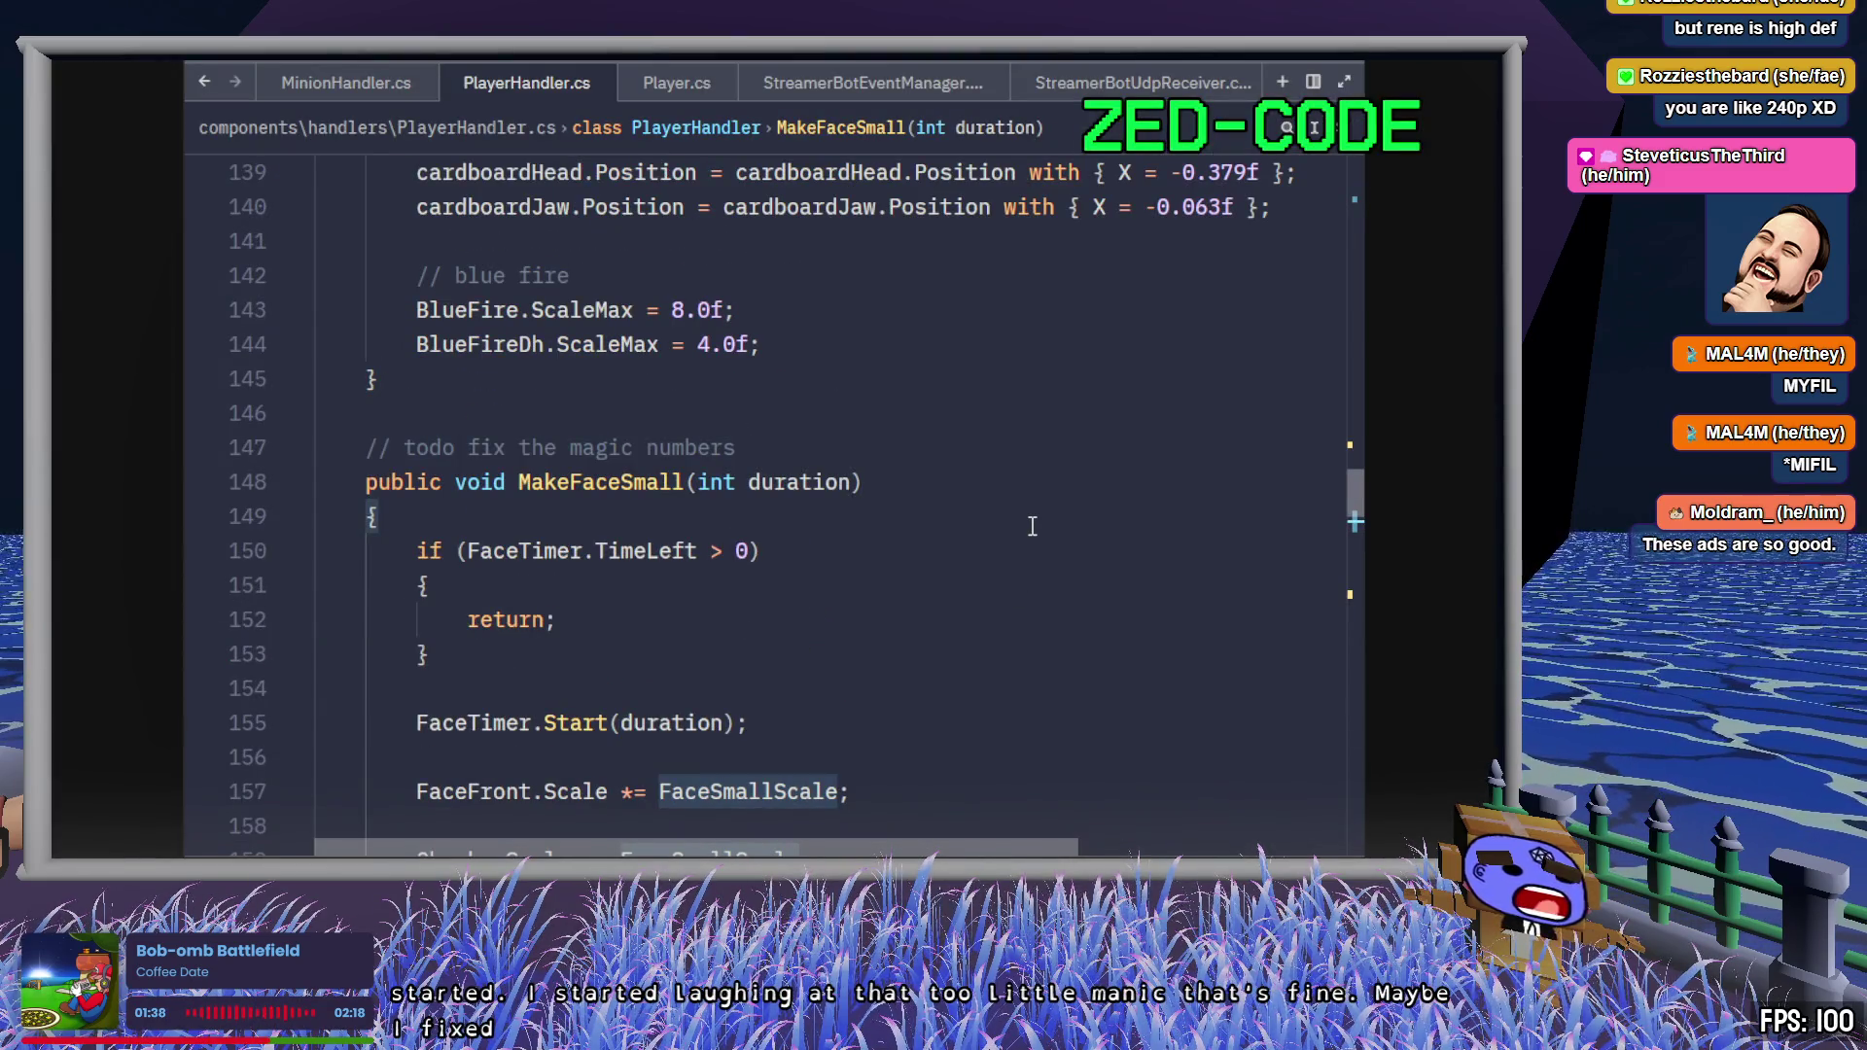
scroll(1030, 537, "down", 6)
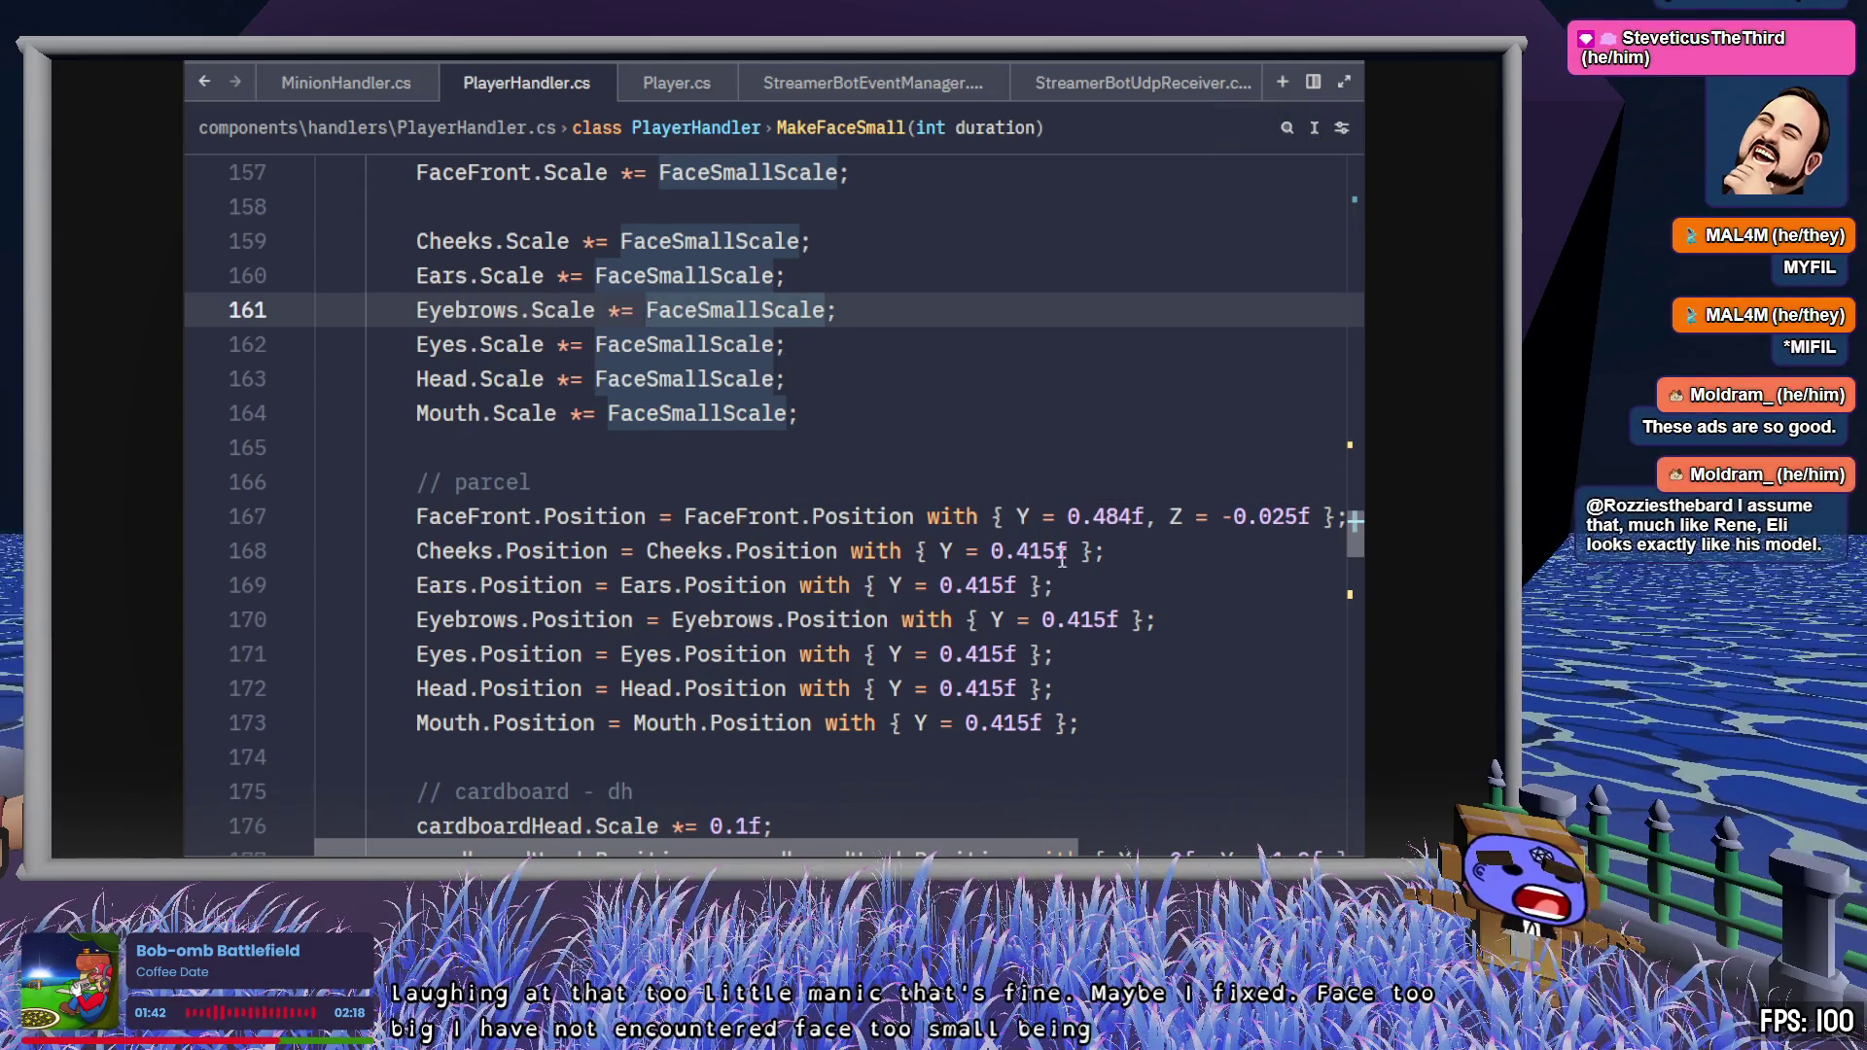
scroll(1109, 567, "up", 3)
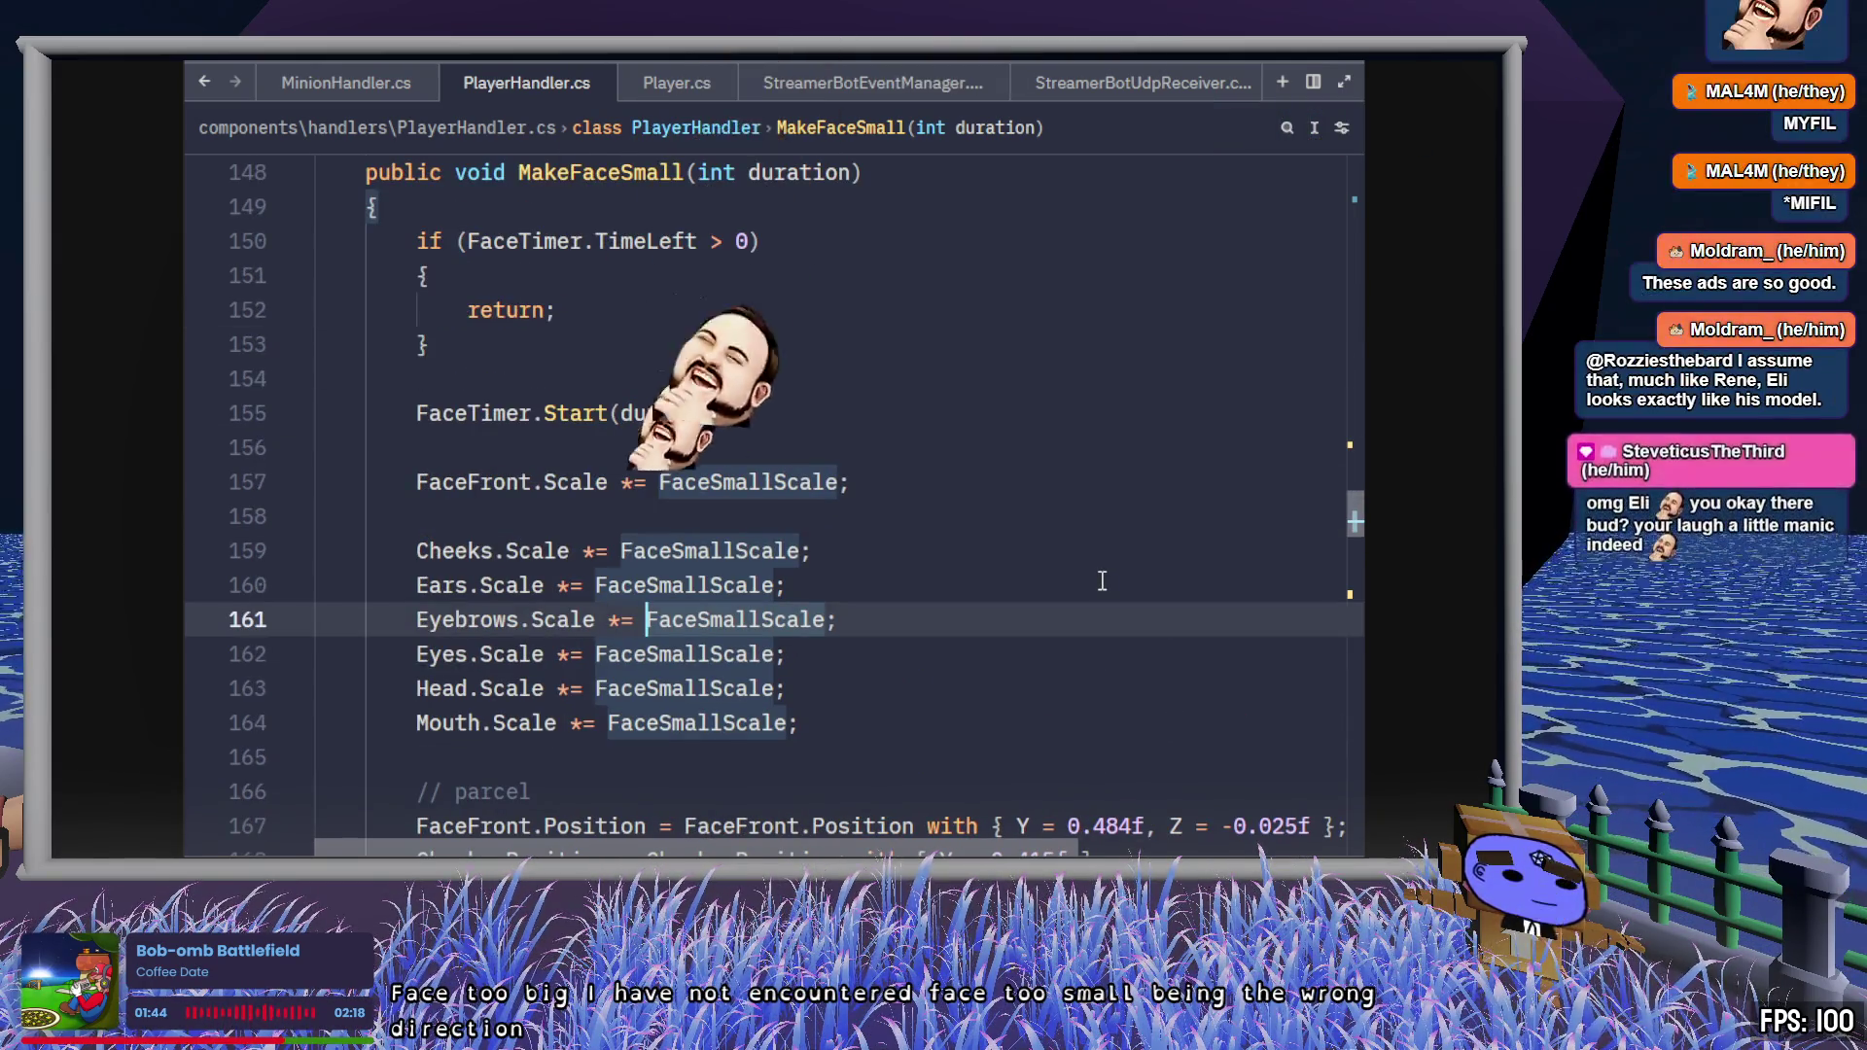